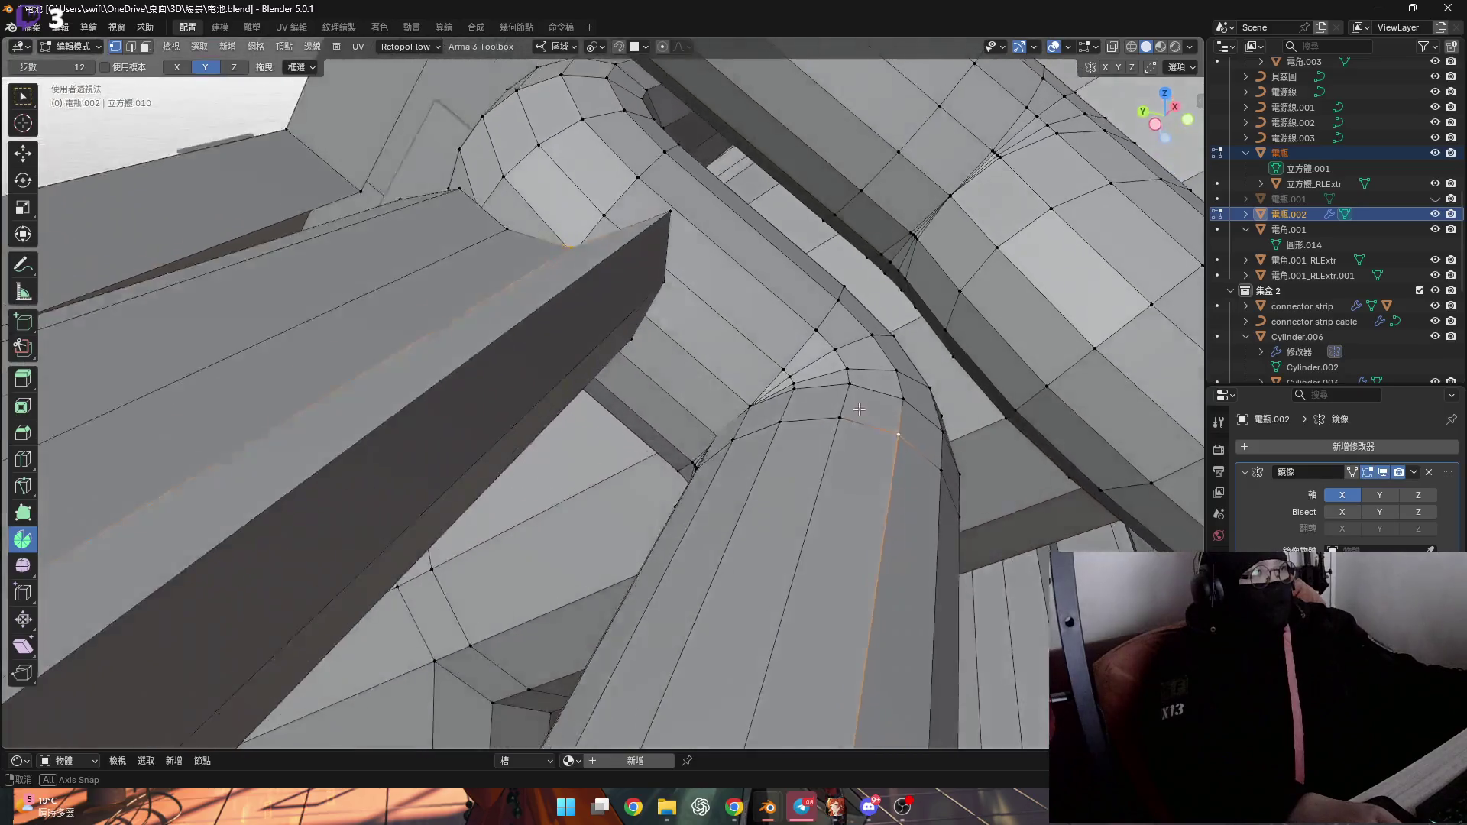
Flatten the first two selected pipe ends by scaling them to 0 along Y
{"action": "middle_click_drag", "start_coordinate": [949, 488], "coordinate": [963, 511]}
{"action": "middle_click_drag", "start_coordinate": [915, 456], "coordinate": [929, 460]}
{"action": "key", "text": "s"}
{"action": "key", "text": "y"}
{"action": "key", "text": "0"}
{"action": "key", "text": "Return"}
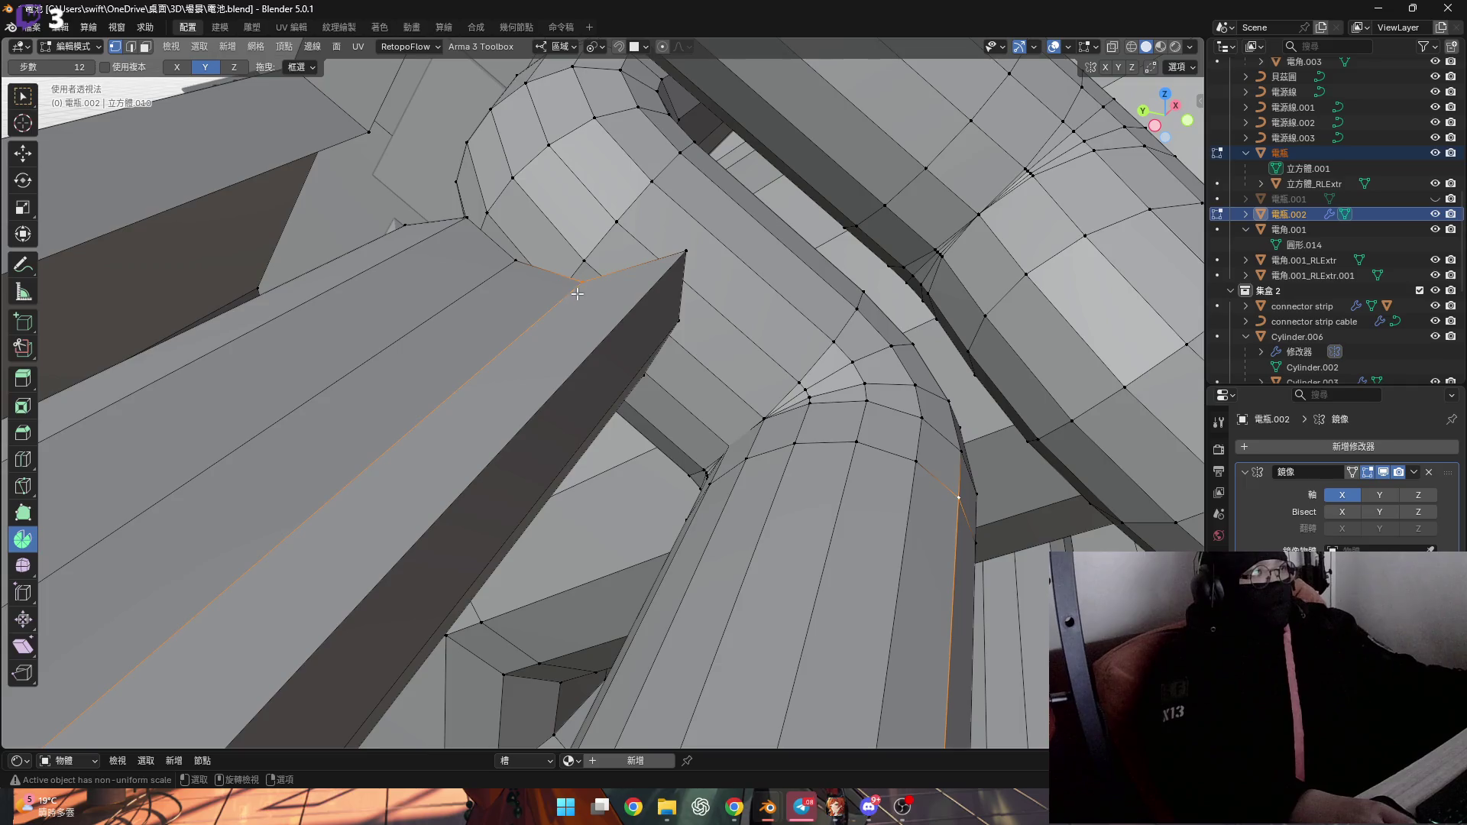
{"action": "mouse_move", "coordinate": [877, 469]}
{"action": "middle_mouse_down"}
{"action": "mouse_move", "coordinate": [855, 422]}
{"action": "mouse_move", "coordinate": [959, 508]}
{"action": "mouse_move", "coordinate": [933, 473]}
{"action": "middle_mouse_up"}
{"action": "key", "text": "s"}
{"action": "key", "text": "y"}
{"action": "key", "text": "0"}
{"action": "key", "text": "Return"}
Flatten three more pipe ends to 0 along Y with sy0, including the left pipe's top and the lower pipe's edge
{"action": "mouse_move", "coordinate": [545, 286]}
{"action": "middle_mouse_down"}
{"action": "mouse_move", "coordinate": [518, 377]}
{"action": "mouse_move", "coordinate": [557, 328]}
{"action": "mouse_move", "coordinate": [735, 270]}
{"action": "mouse_move", "coordinate": [535, 344]}
{"action": "mouse_move", "coordinate": [541, 366]}
{"action": "mouse_move", "coordinate": [396, 412]}
{"action": "mouse_move", "coordinate": [753, 405]}
{"action": "mouse_move", "coordinate": [471, 324]}
{"action": "mouse_move", "coordinate": [698, 420]}
{"action": "mouse_move", "coordinate": [838, 515]}
{"action": "middle_mouse_up"}
{"action": "type", "text": "sy0"}
{"action": "key", "text": "Return"}
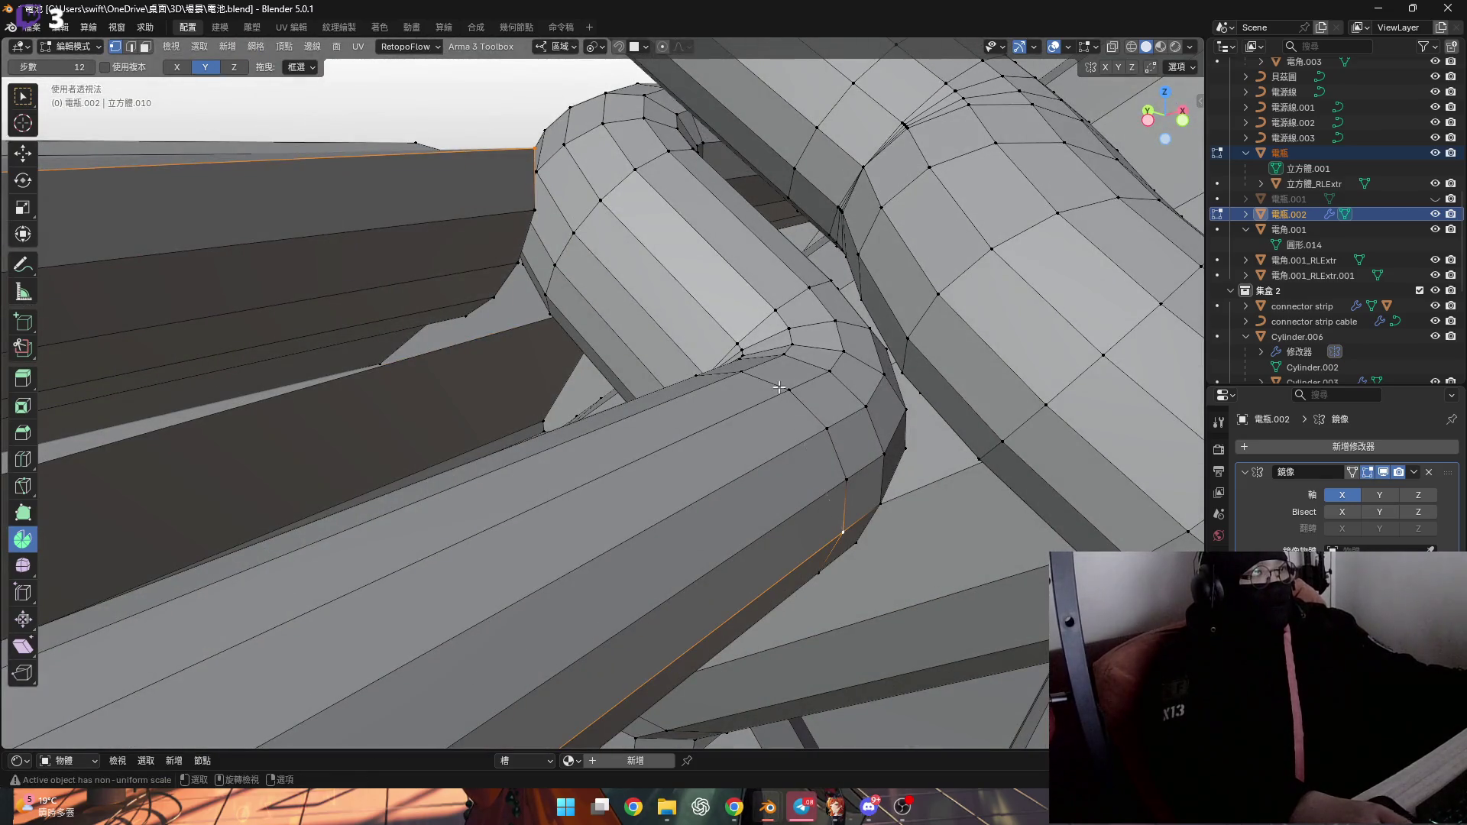
{"action": "type", "text": "sy0"}
{"action": "key", "text": "Return"}
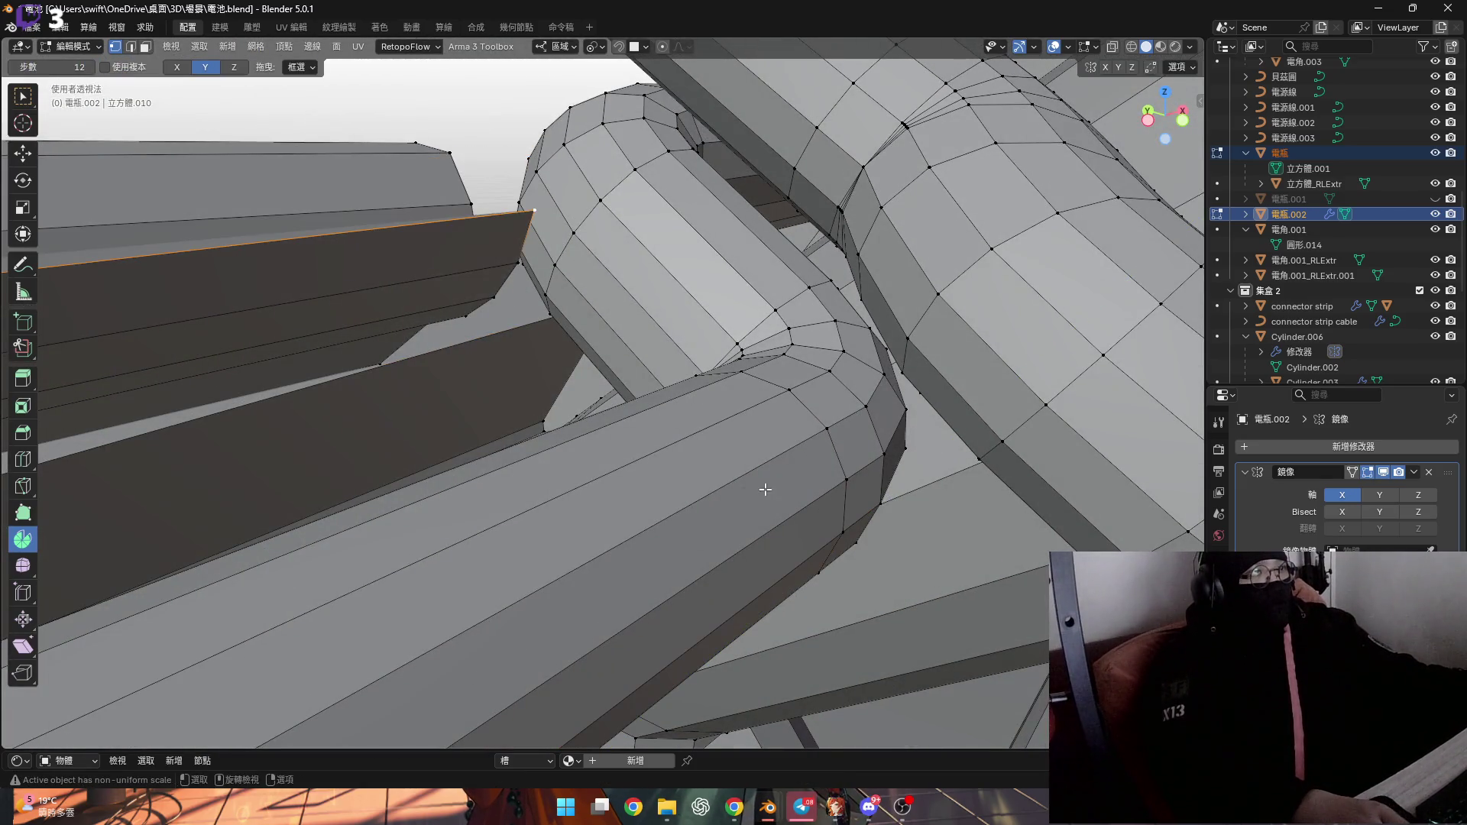
{"action": "middle_click_drag", "start_coordinate": [766, 490], "coordinate": [828, 573]}
{"action": "left_click", "coordinate": [829, 583], "text": "shift"}
{"action": "type", "text": "sy0"}
{"action": "key", "text": "Return"}
Inspect the cylinder lengthwise and begin scaling a selected vertex
{"action": "mouse_move", "coordinate": [542, 370]}
{"action": "middle_mouse_down"}
{"action": "mouse_move", "coordinate": [557, 334]}
{"action": "mouse_move", "coordinate": [560, 354]}
{"action": "mouse_move", "coordinate": [766, 305]}
{"action": "mouse_move", "coordinate": [717, 351]}
{"action": "mouse_move", "coordinate": [621, 346]}
{"action": "middle_mouse_up"}
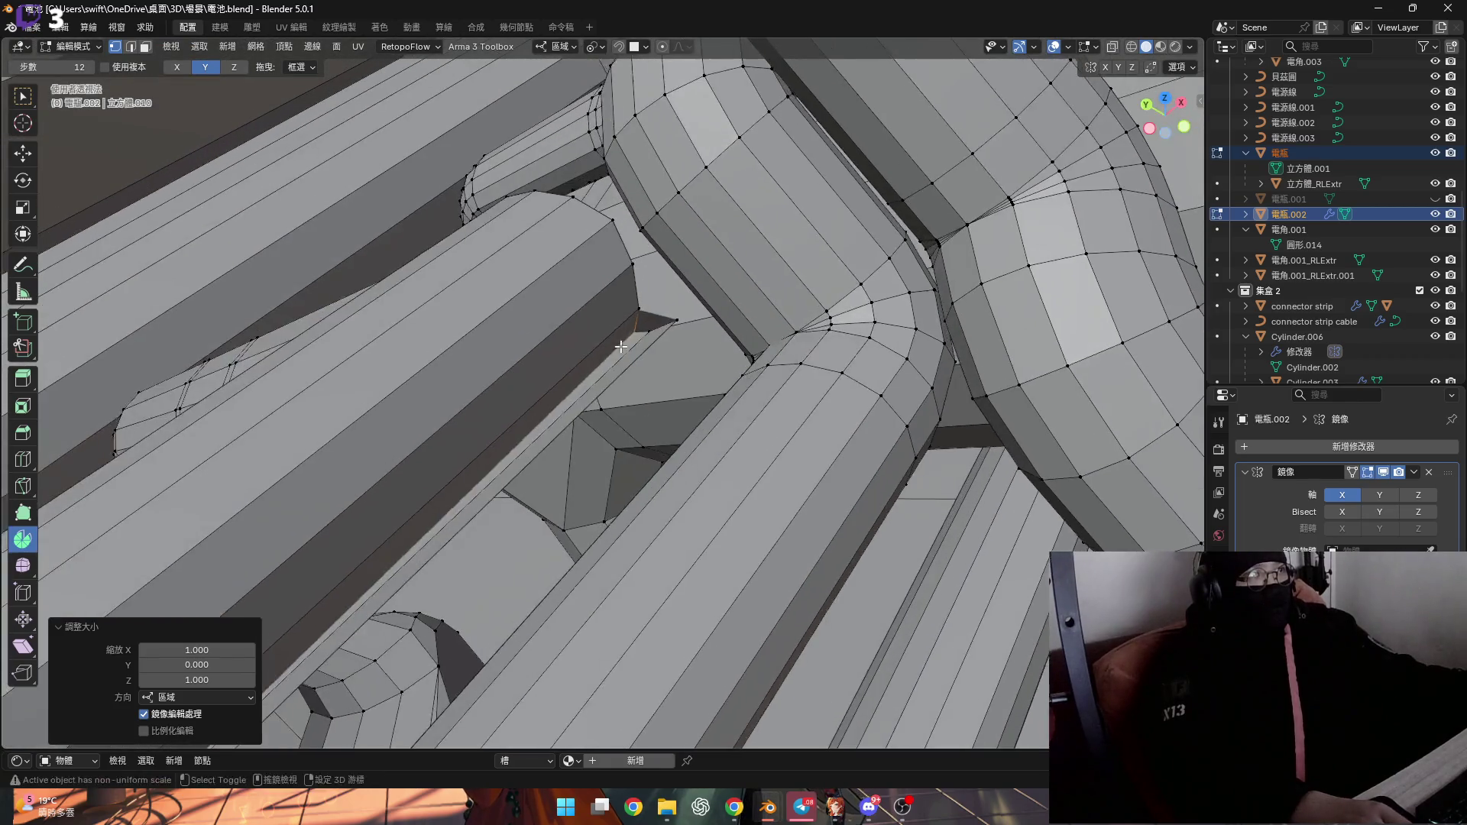
{"action": "scroll", "coordinate": [621, 346], "scroll_direction": "up", "scroll_amount": 5}
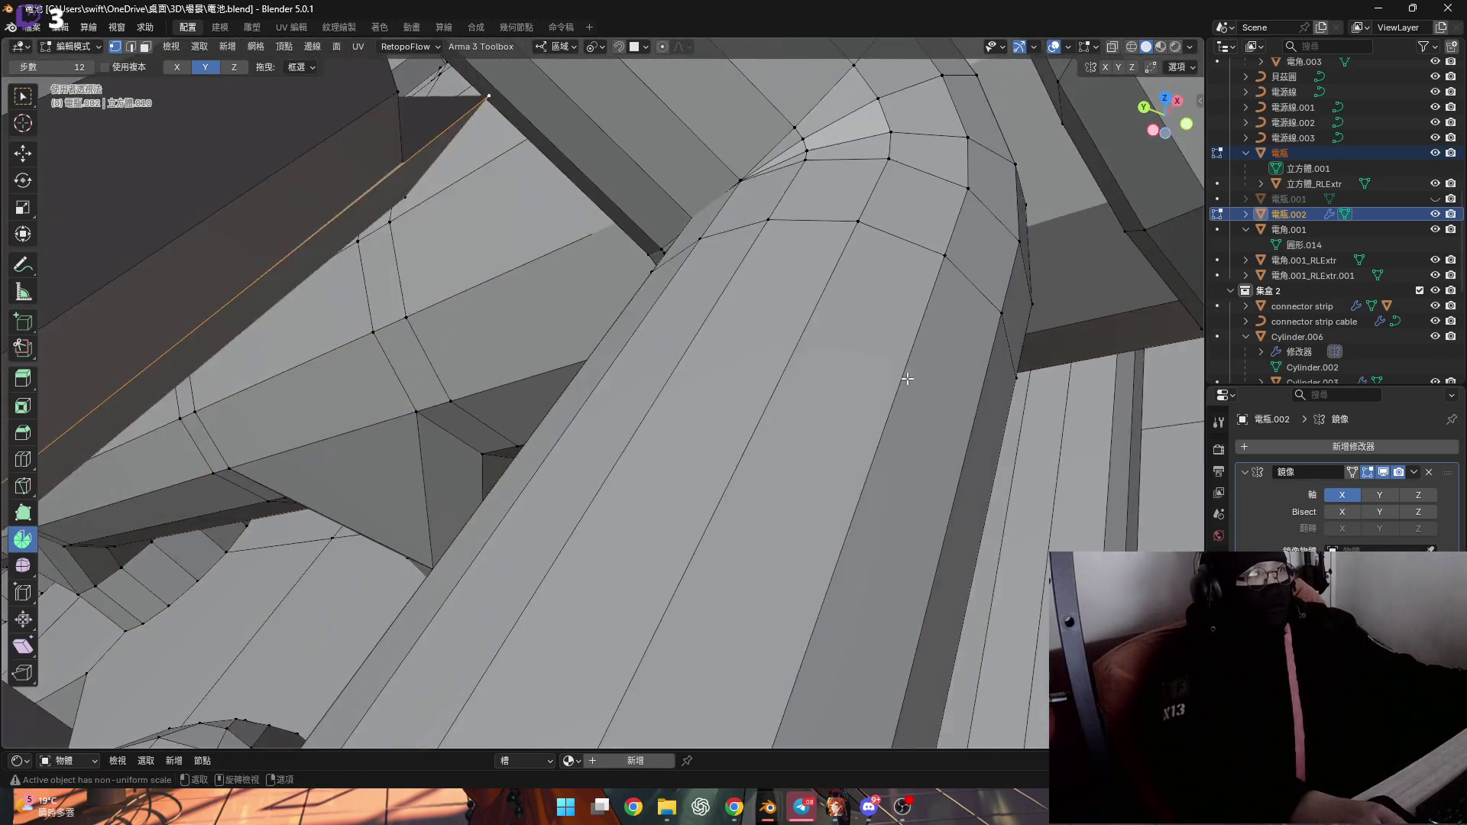
{"action": "mouse_move", "coordinate": [907, 379]}
{"action": "middle_mouse_down"}
{"action": "mouse_move", "coordinate": [1006, 449]}
{"action": "mouse_move", "coordinate": [897, 351]}
{"action": "middle_mouse_up"}
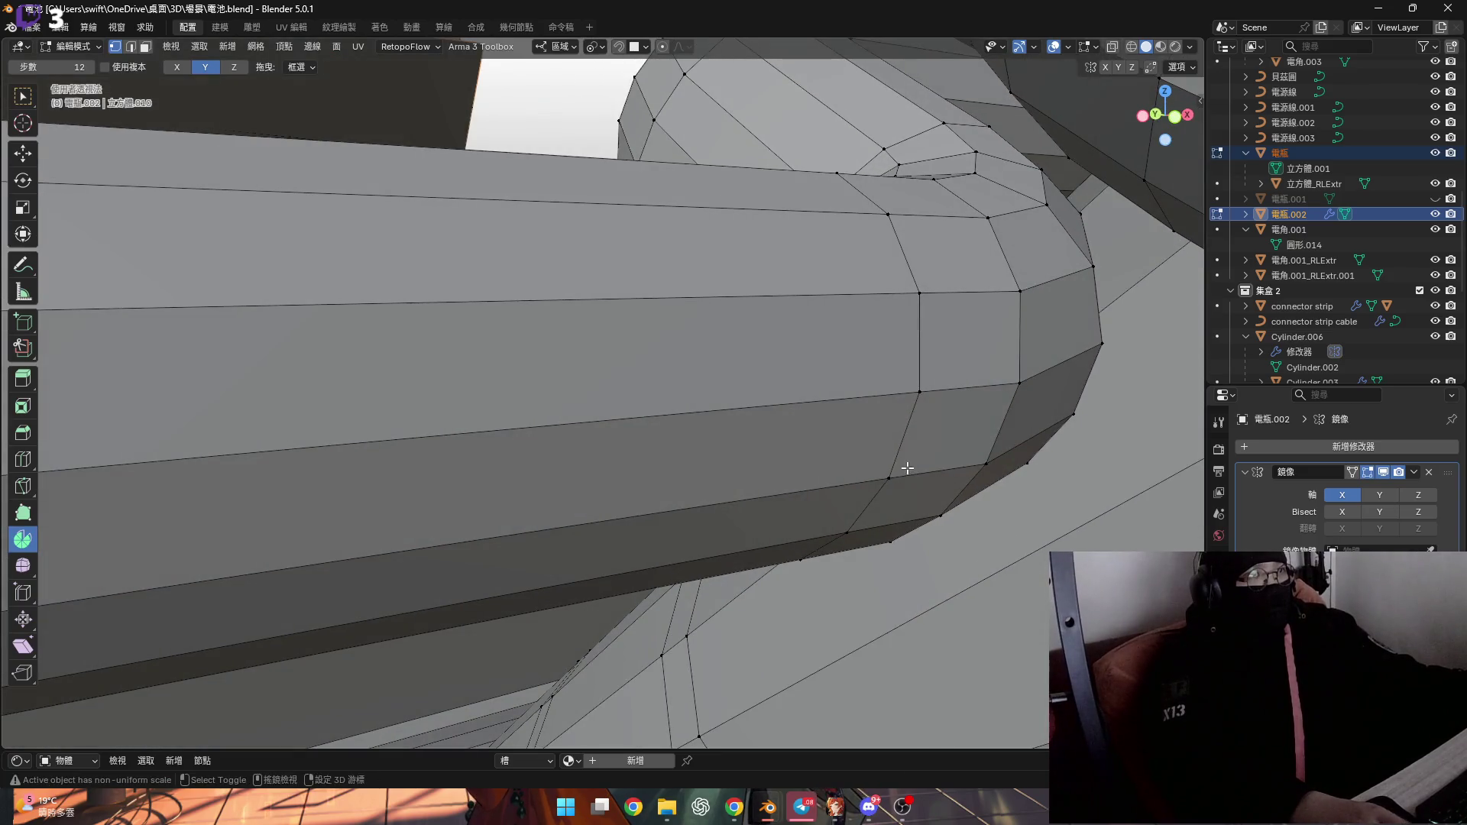
{"action": "scroll", "coordinate": [896, 373], "scroll_direction": "down", "scroll_amount": 3}
{"action": "key", "text": "s"}
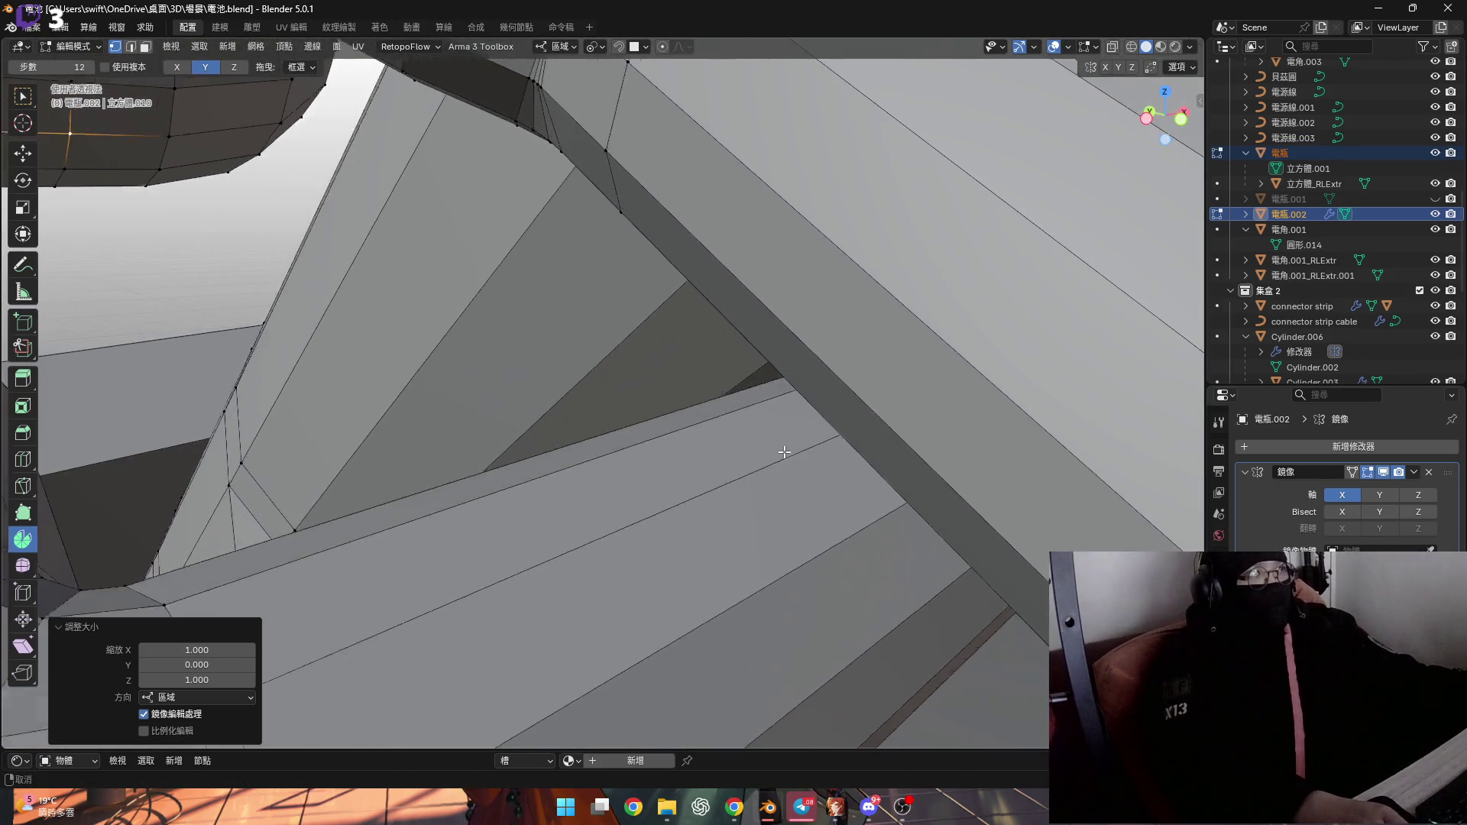
{"action": "scroll", "coordinate": [544, 267], "scroll_direction": "up", "scroll_amount": 5}
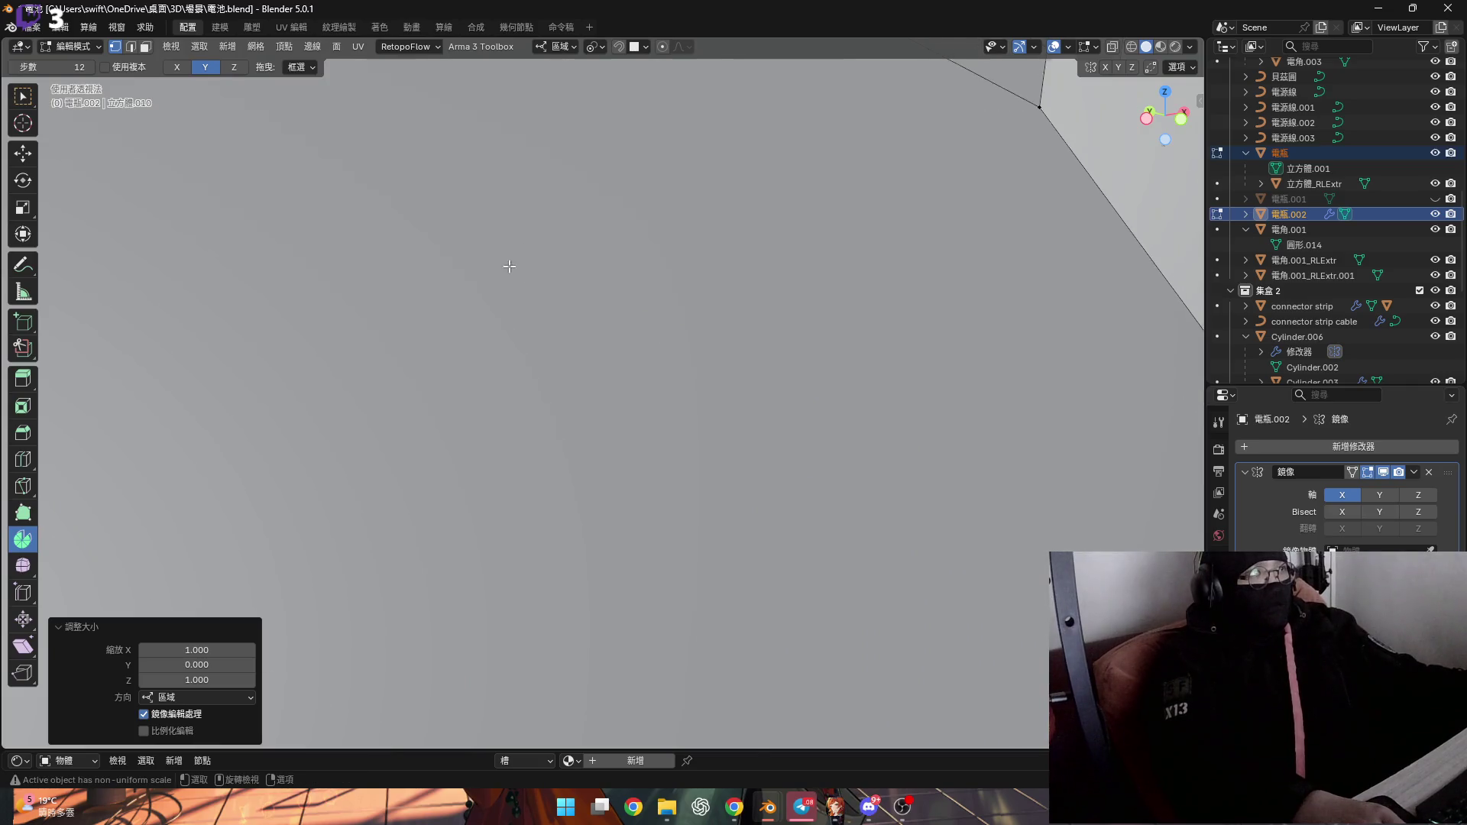
{"action": "scroll", "coordinate": [509, 266], "scroll_direction": "down", "scroll_amount": 5}
{"action": "mouse_move", "coordinate": [540, 272]}
{"action": "middle_mouse_down"}
{"action": "mouse_move", "coordinate": [675, 410]}
{"action": "mouse_move", "coordinate": [649, 377]}
{"action": "mouse_move", "coordinate": [655, 474]}
{"action": "mouse_move", "coordinate": [672, 435]}
{"action": "mouse_move", "coordinate": [781, 471]}
{"action": "mouse_move", "coordinate": [687, 382]}
{"action": "middle_mouse_up"}
{"action": "scroll", "coordinate": [781, 472], "scroll_direction": "down", "scroll_amount": 5}
{"action": "scroll", "coordinate": [642, 338], "scroll_direction": "up", "scroll_amount": 4}
Try moving an edge on the cylinder end cap, then undo the change
{"action": "mouse_move", "coordinate": [642, 337]}
{"action": "middle_mouse_down"}
{"action": "mouse_move", "coordinate": [535, 382]}
{"action": "mouse_move", "coordinate": [481, 351]}
{"action": "middle_mouse_up"}
{"action": "left_click", "coordinate": [476, 349], "text": "shift"}
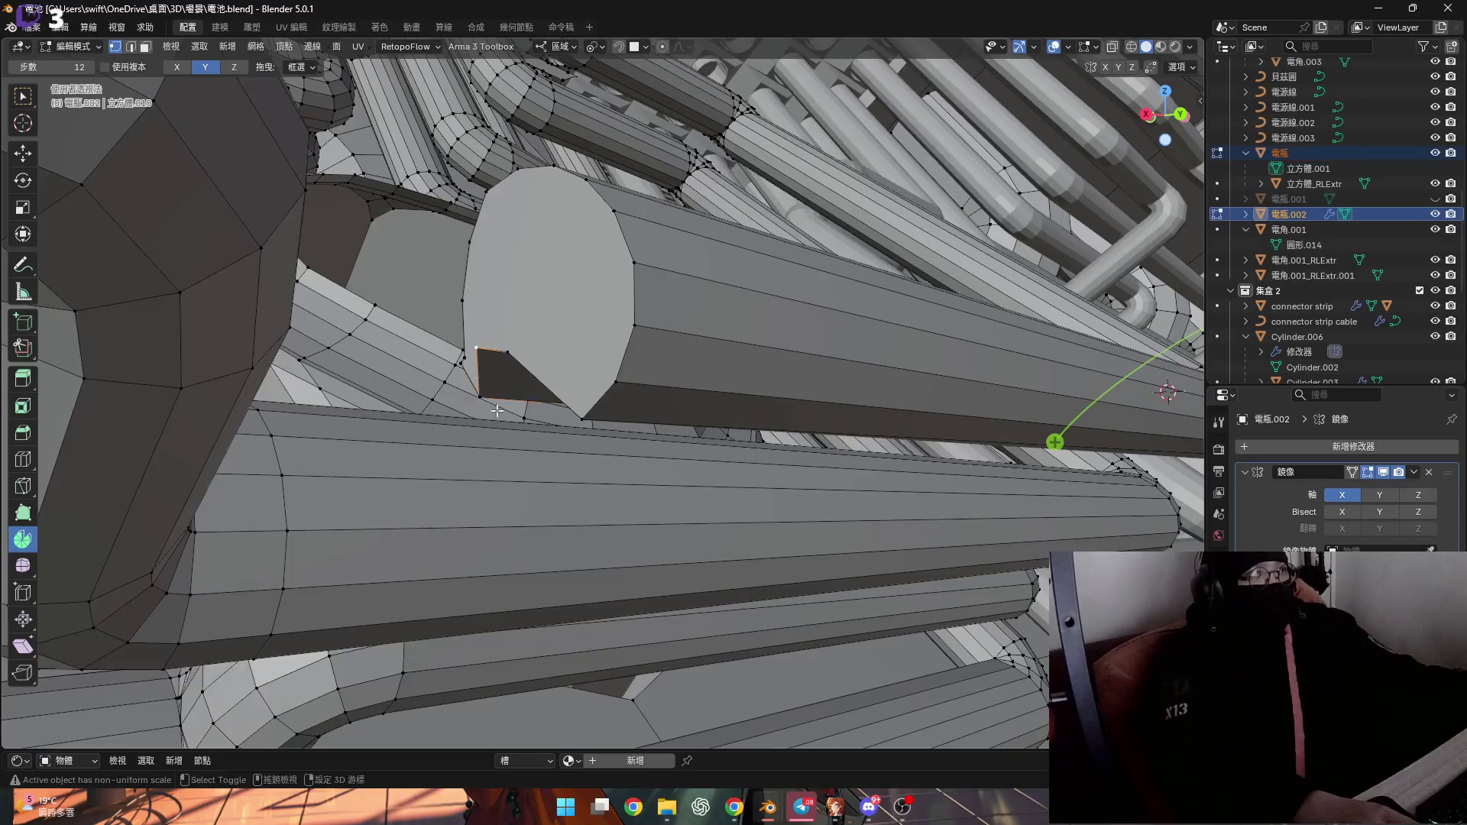
{"action": "middle_click_drag", "start_coordinate": [496, 411], "coordinate": [643, 256], "text": "shift"}
{"action": "left_click_drag", "start_coordinate": [624, 251], "coordinate": [649, 226]}
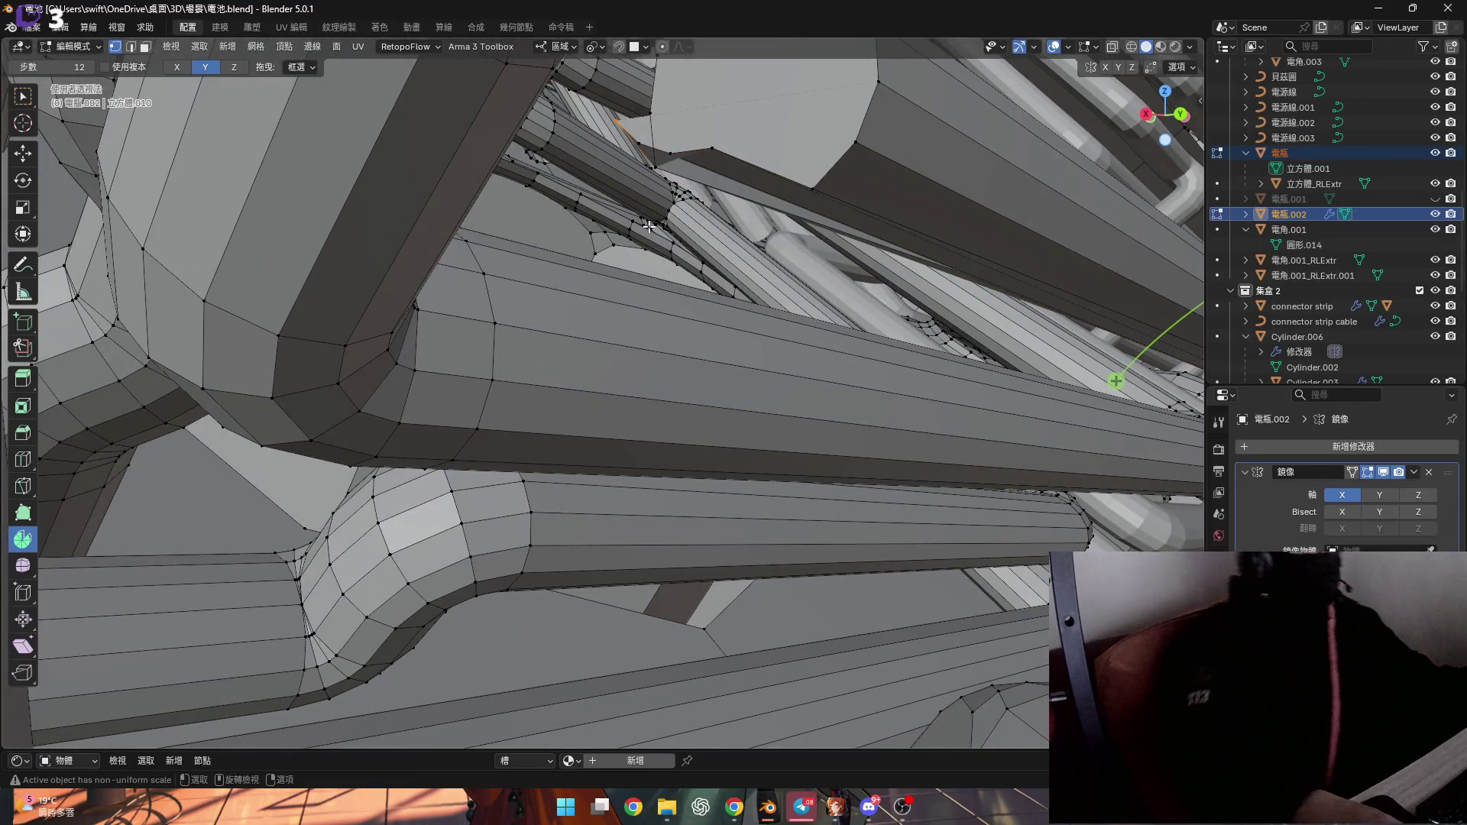
{"action": "mouse_move", "coordinate": [648, 226]}
{"action": "middle_mouse_down", "text": "shift"}
{"action": "mouse_move", "coordinate": [573, 398]}
{"action": "mouse_move", "coordinate": [567, 378]}
{"action": "middle_mouse_up", "text": "shift"}
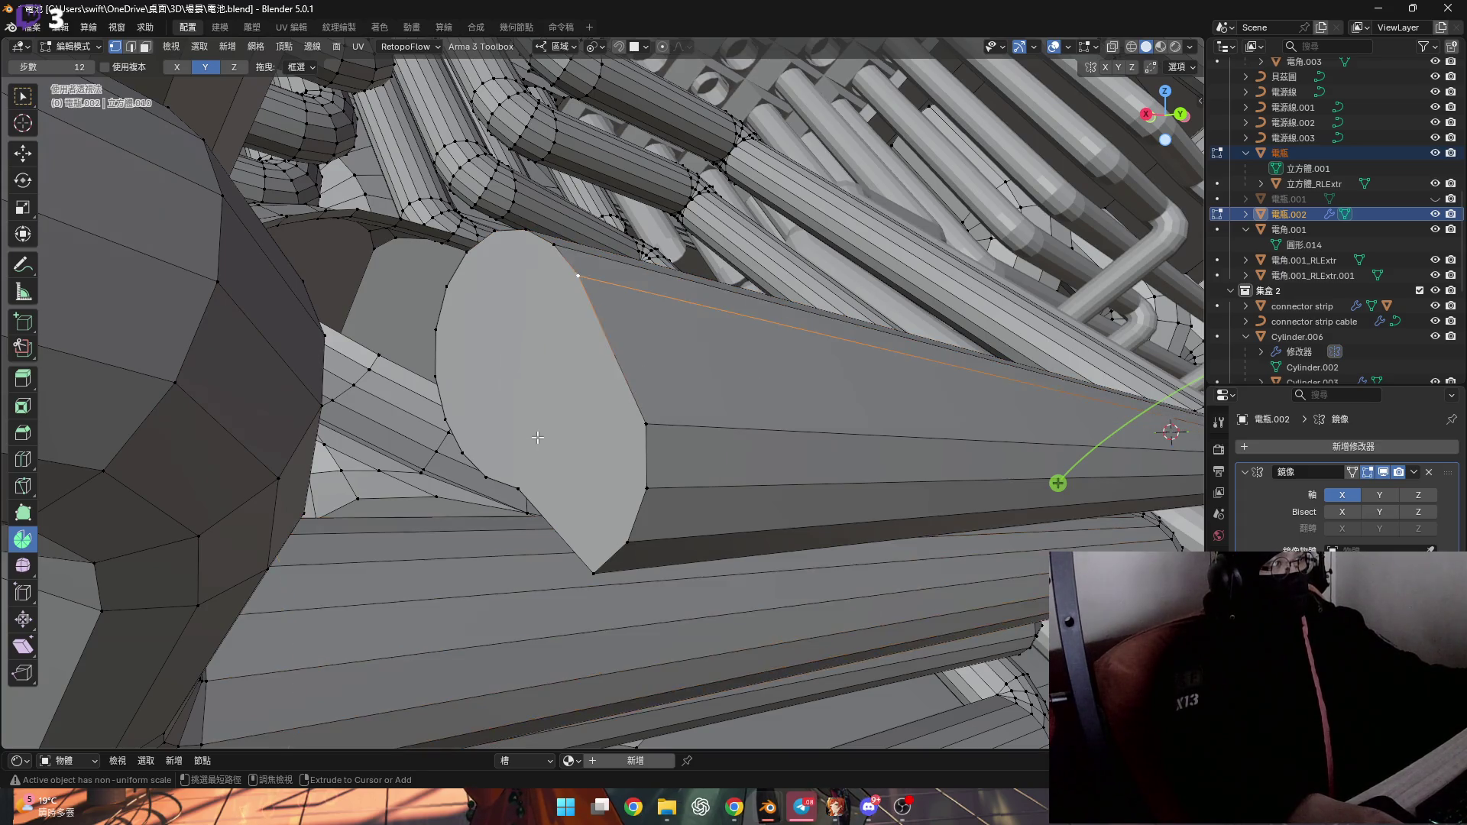
{"action": "key", "text": "ctrl+z"}
{"action": "key", "text": "ctrl+z"}
{"action": "key", "text": "ctrl+z"}
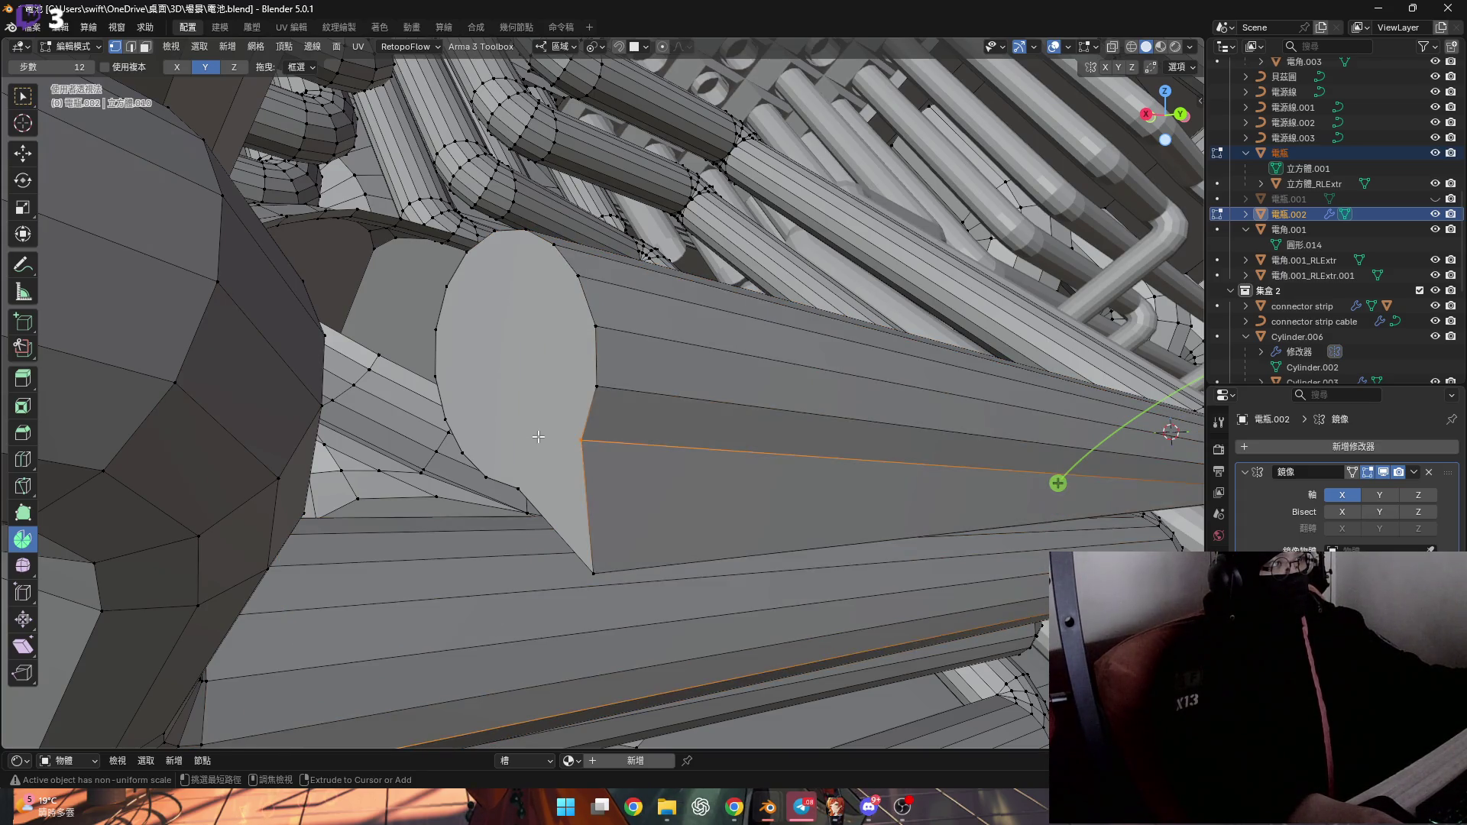
Select the whole connected cylinder and nudge it slightly along local Y
{"action": "mouse_move", "coordinate": [539, 437]}
{"action": "middle_mouse_down"}
{"action": "mouse_move", "coordinate": [603, 420]}
{"action": "mouse_move", "coordinate": [609, 360]}
{"action": "mouse_move", "coordinate": [516, 400]}
{"action": "mouse_move", "coordinate": [585, 432]}
{"action": "mouse_move", "coordinate": [563, 424]}
{"action": "mouse_move", "coordinate": [610, 388]}
{"action": "mouse_move", "coordinate": [638, 440]}
{"action": "mouse_move", "coordinate": [652, 432]}
{"action": "middle_mouse_up"}
{"action": "key", "text": "l"}
{"action": "key", "text": "g"}
{"action": "key", "text": "y"}
{"action": "key", "text": "y"}
{"action": "left_click", "coordinate": [584, 432]}
{"action": "key", "text": "g"}
{"action": "key", "text": "y"}
{"action": "key", "text": "y"}
{"action": "left_click", "coordinate": [563, 425]}
Snap the 3D cursor to an edge at the cylinder's end as the spin pivot
{"action": "left_click", "coordinate": [638, 440]}
{"action": "scroll", "coordinate": [641, 438], "scroll_direction": "up", "scroll_amount": 4}
{"action": "key", "text": "shift+s"}
{"action": "left_click", "coordinate": [643, 506]}
{"action": "middle_click_drag", "start_coordinate": [643, 506], "coordinate": [599, 410]}
Switch to face select mode and set the transform orientation to Normal
{"action": "key", "text": "3"}
{"action": "middle_click_drag", "start_coordinate": [584, 480], "coordinate": [566, 229]}
{"action": "left_click", "coordinate": [558, 47]}
{"action": "left_click", "coordinate": [558, 125]}
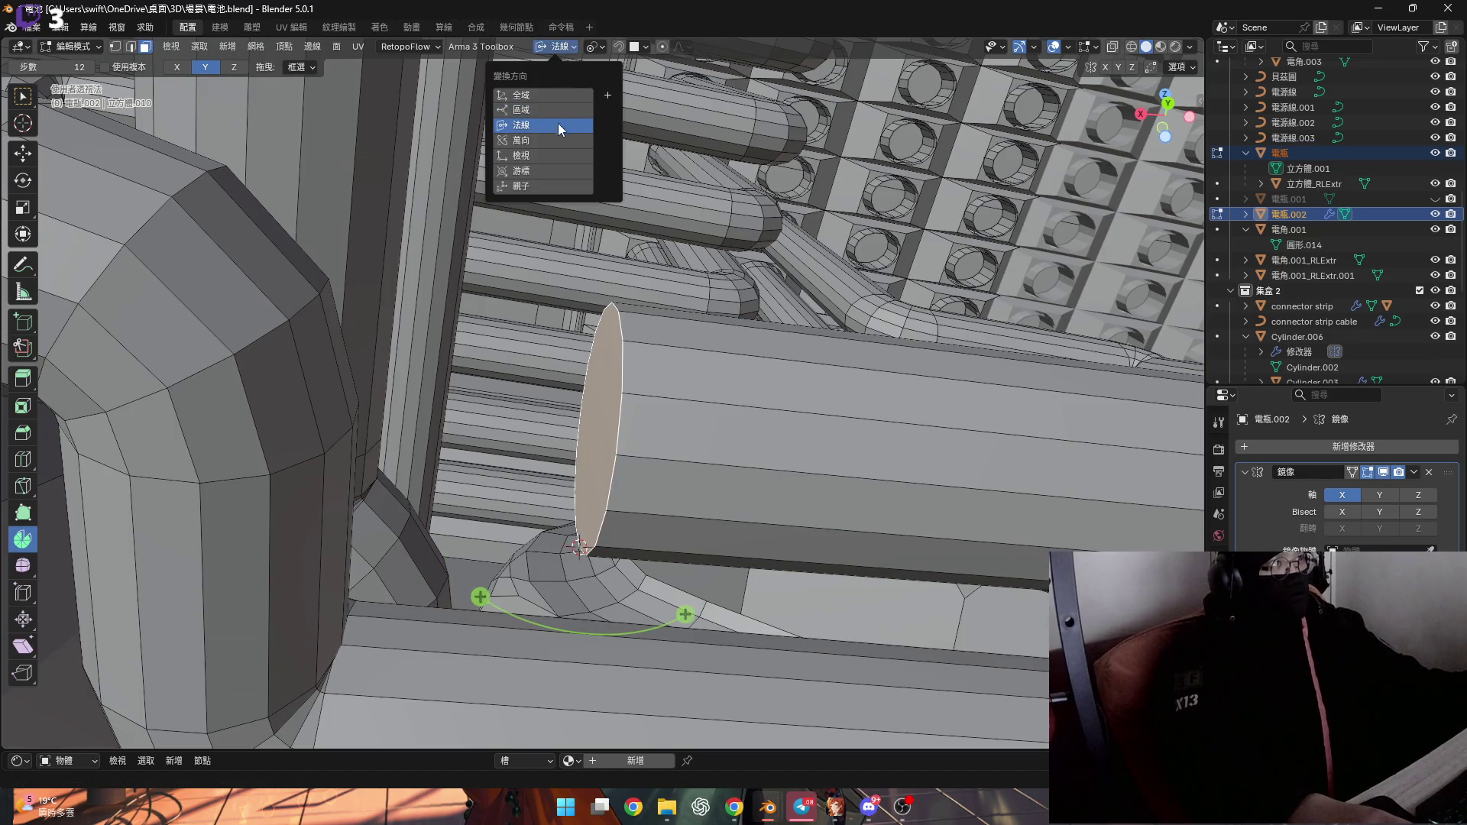
Set the spin axis to X and trial a sweep of the end face, then cancel it
{"action": "mouse_move", "coordinate": [231, 70]}
{"action": "middle_mouse_down", "text": "shift"}
{"action": "mouse_move", "coordinate": [237, 92]}
{"action": "mouse_move", "coordinate": [234, 81]}
{"action": "middle_mouse_up", "text": "shift"}
{"action": "left_click", "coordinate": [177, 66]}
{"action": "middle_click_drag", "start_coordinate": [509, 201], "coordinate": [566, 271], "text": "shift"}
{"action": "mouse_move", "coordinate": [435, 295]}
{"action": "left_mouse_down"}
{"action": "mouse_move", "coordinate": [426, 387]}
{"action": "mouse_move", "coordinate": [519, 279]}
{"action": "left_mouse_up"}
{"action": "key", "text": "Escape"}
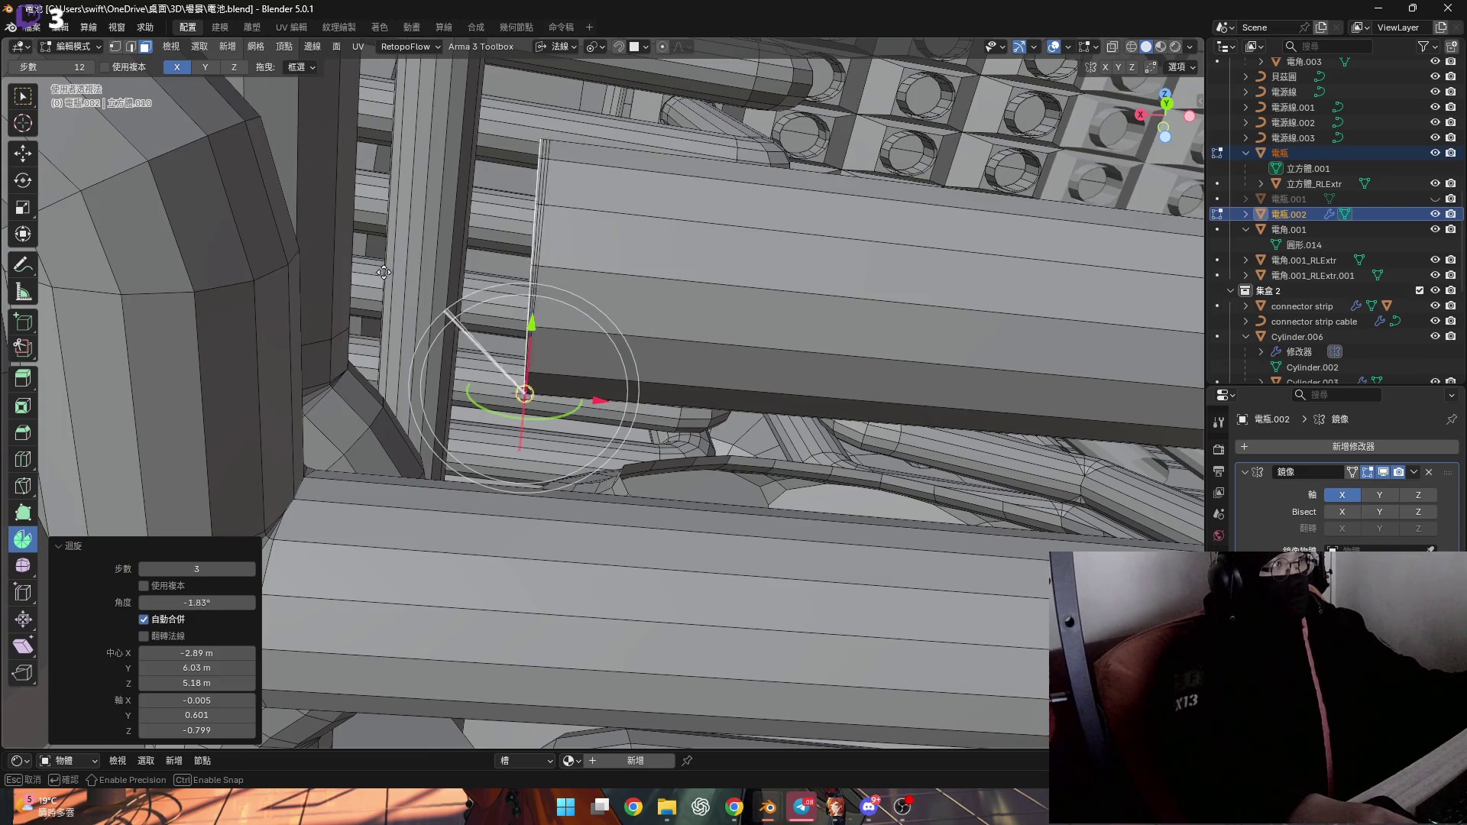
Reselect the cylinder's end face in face select mode
{"action": "mouse_move", "coordinate": [575, 254]}
{"action": "middle_mouse_down"}
{"action": "mouse_move", "coordinate": [546, 232]}
{"action": "mouse_move", "coordinate": [613, 279]}
{"action": "middle_mouse_up"}
{"action": "left_click", "coordinate": [546, 231], "text": "shift"}
{"action": "key", "text": "ctrl+Tab"}
{"action": "left_click", "coordinate": [619, 342]}
{"action": "key", "text": "3"}
{"action": "left_click", "coordinate": [544, 313]}
{"action": "middle_click_drag", "start_coordinate": [543, 314], "coordinate": [549, 228]}
{"action": "middle_click_drag", "start_coordinate": [600, 502], "coordinate": [511, 377]}
Spin the end face 90° into an elbow bend
{"action": "left_click_drag", "start_coordinate": [459, 300], "coordinate": [560, 275]}
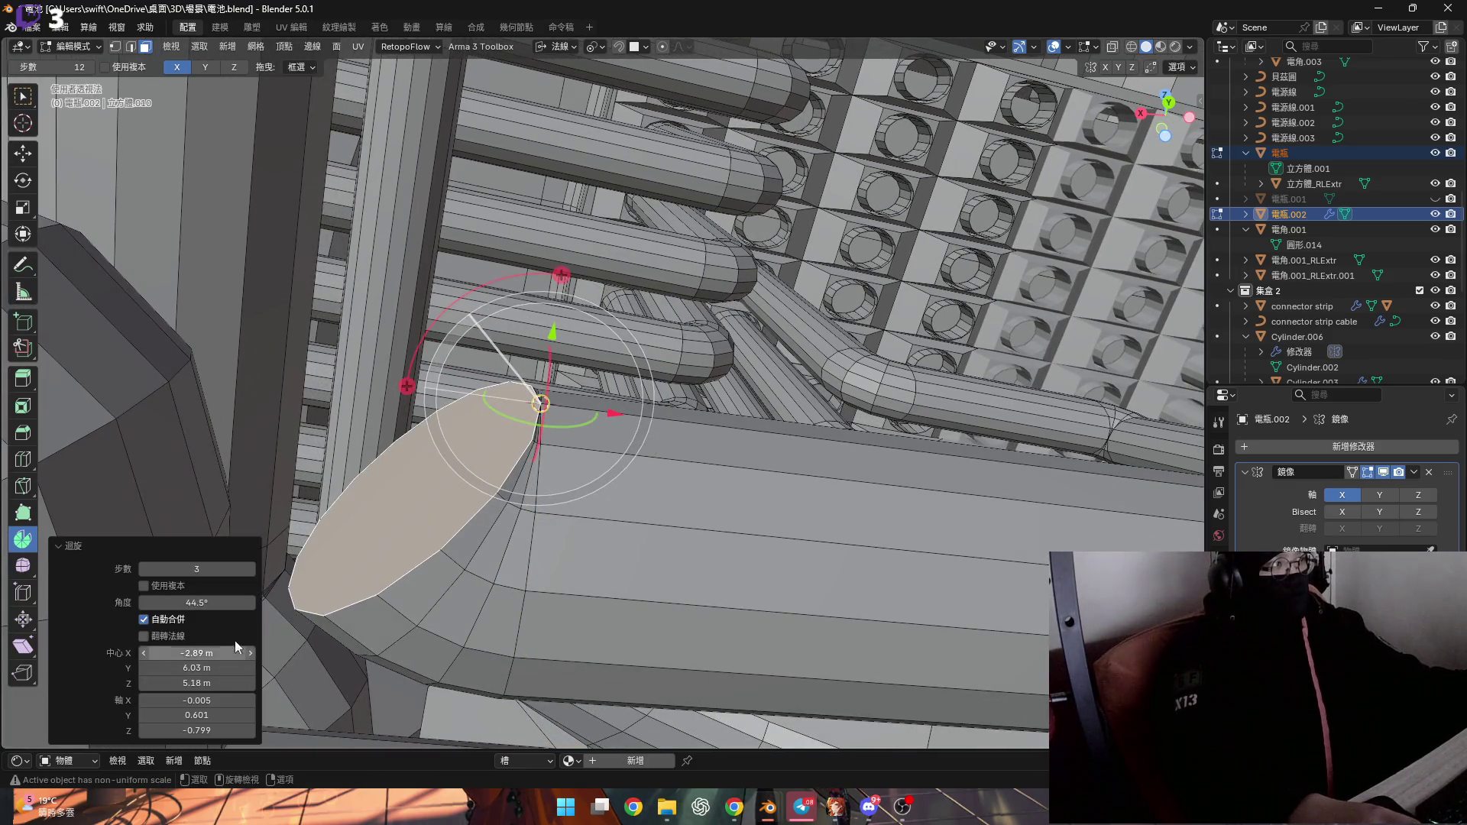
{"action": "type", "text": "90"}
{"action": "key", "text": "Return"}
{"action": "mouse_move", "coordinate": [405, 538]}
{"action": "middle_mouse_down"}
{"action": "mouse_move", "coordinate": [504, 440]}
{"action": "mouse_move", "coordinate": [513, 477]}
{"action": "mouse_move", "coordinate": [479, 561]}
{"action": "mouse_move", "coordinate": [597, 359]}
{"action": "mouse_move", "coordinate": [563, 498]}
{"action": "mouse_move", "coordinate": [527, 516]}
{"action": "mouse_move", "coordinate": [599, 429]}
{"action": "middle_mouse_up"}
{"action": "scroll", "coordinate": [558, 481], "scroll_direction": "up", "scroll_amount": 3}
Return to face select mode and start spinning the cap a few degrees
{"action": "key", "text": "grave"}
{"action": "left_click", "coordinate": [589, 492]}
{"action": "key", "text": "3"}
{"action": "middle_click_drag", "start_coordinate": [662, 485], "coordinate": [636, 408]}
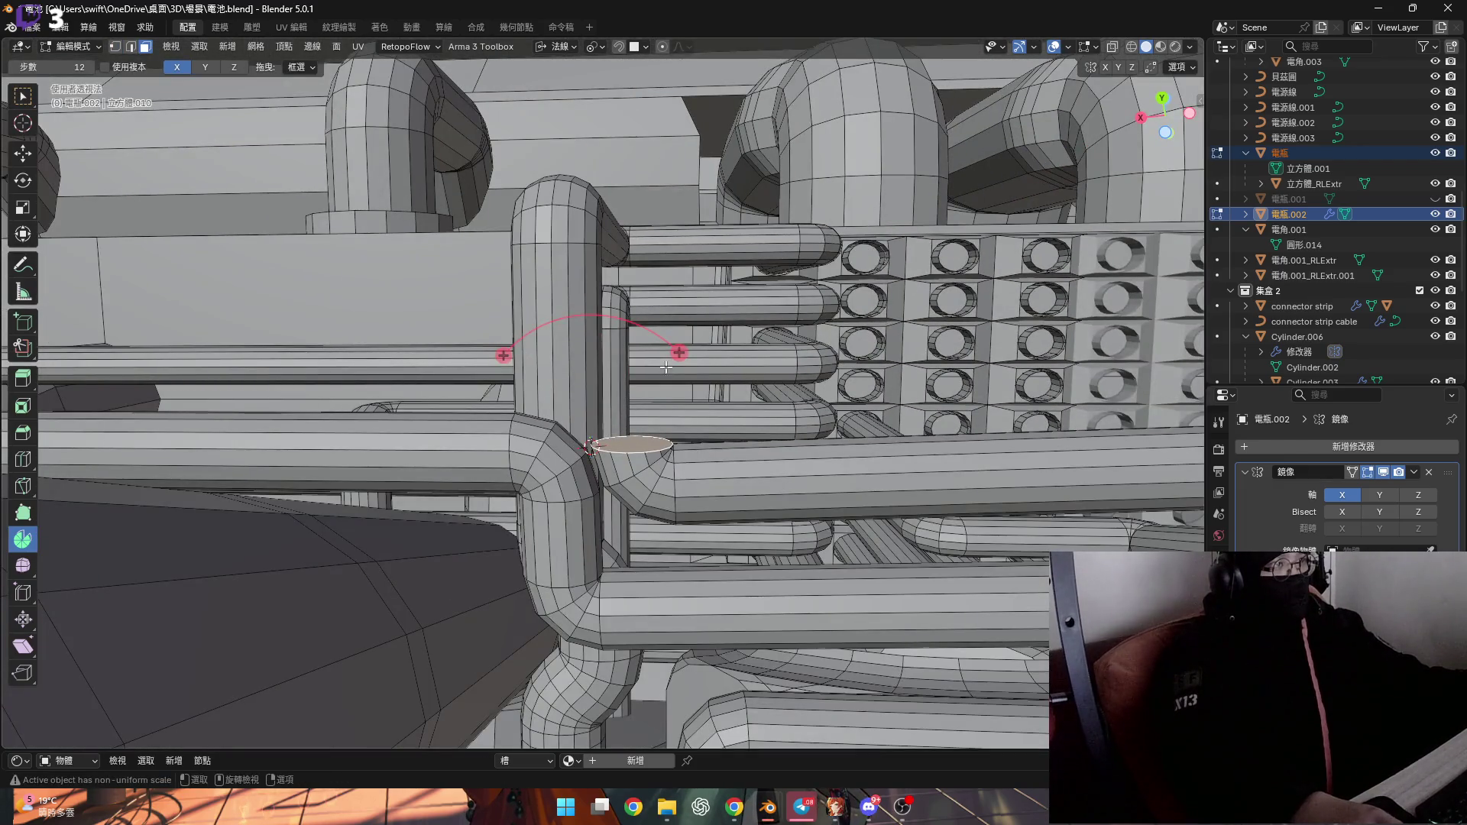
{"action": "left_click_drag", "start_coordinate": [678, 353], "coordinate": [655, 322]}
{"action": "left_click_drag", "start_coordinate": [571, 258], "coordinate": [581, 306]}
{"action": "middle_click_drag", "start_coordinate": [580, 306], "coordinate": [625, 442]}
Extrude a short stub from the cap along its normal
{"action": "key", "text": "e"}
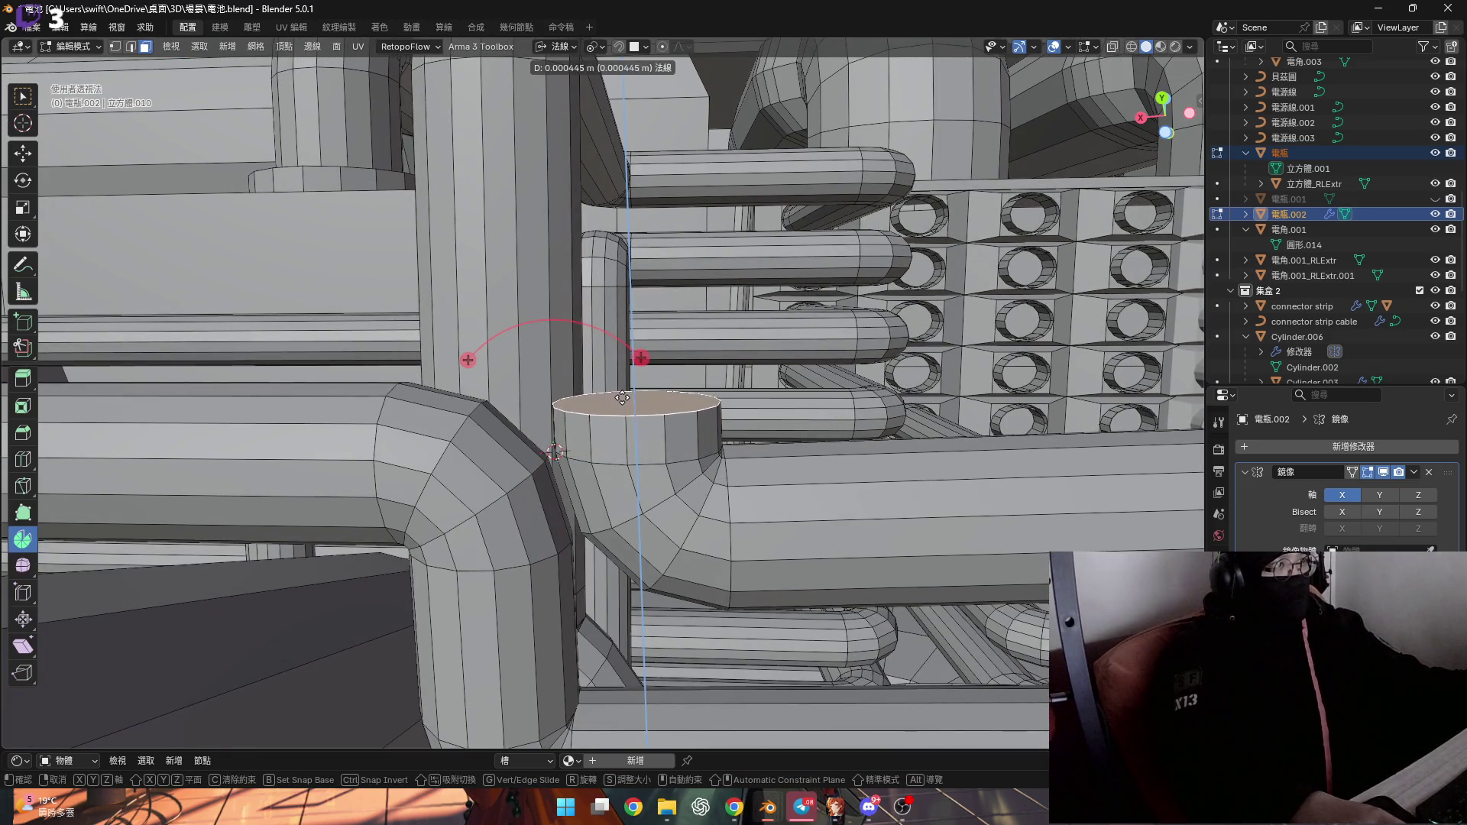
{"action": "left_click", "coordinate": [620, 391]}
{"action": "mouse_move", "coordinate": [620, 391]}
{"action": "middle_mouse_down"}
{"action": "mouse_move", "coordinate": [649, 459]}
{"action": "mouse_move", "coordinate": [618, 429]}
{"action": "mouse_move", "coordinate": [546, 430]}
{"action": "mouse_move", "coordinate": [551, 411]}
{"action": "middle_mouse_up"}
Snap the 3D cursor to a vertex on the cap's edge as the new spin pivot
{"action": "key", "text": "1"}
{"action": "left_click", "coordinate": [545, 430]}
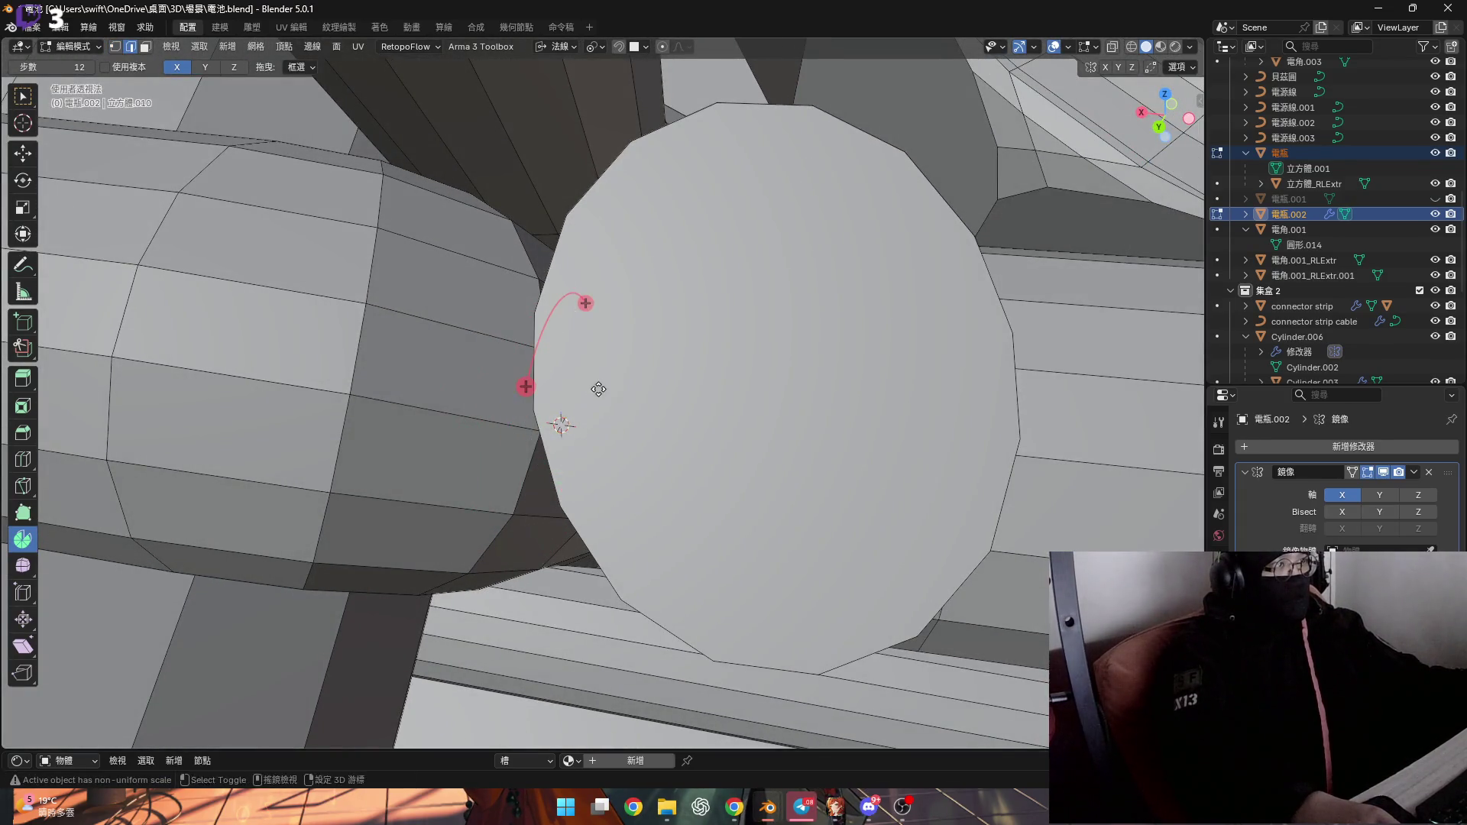
{"action": "scroll", "coordinate": [677, 416], "scroll_direction": "down", "scroll_amount": 4}
{"action": "mouse_move", "coordinate": [678, 416]}
{"action": "middle_mouse_down"}
{"action": "mouse_move", "coordinate": [599, 419]}
{"action": "mouse_move", "coordinate": [562, 442]}
{"action": "mouse_move", "coordinate": [669, 389]}
{"action": "mouse_move", "coordinate": [649, 380]}
{"action": "middle_mouse_up"}
{"action": "scroll", "coordinate": [583, 429], "scroll_direction": "up", "scroll_amount": 4}
{"action": "key", "text": "shift+s"}
{"action": "left_click", "coordinate": [649, 472]}
{"action": "middle_click_drag", "start_coordinate": [650, 472], "coordinate": [662, 389]}
Try spinning the cap into a curved extension, undo it, and reselect the cap face
{"action": "key", "text": "3"}
{"action": "left_click", "coordinate": [688, 443]}
{"action": "mouse_move", "coordinate": [649, 357]}
{"action": "left_mouse_down"}
{"action": "mouse_move", "coordinate": [629, 310]}
{"action": "mouse_move", "coordinate": [552, 259]}
{"action": "left_mouse_up"}
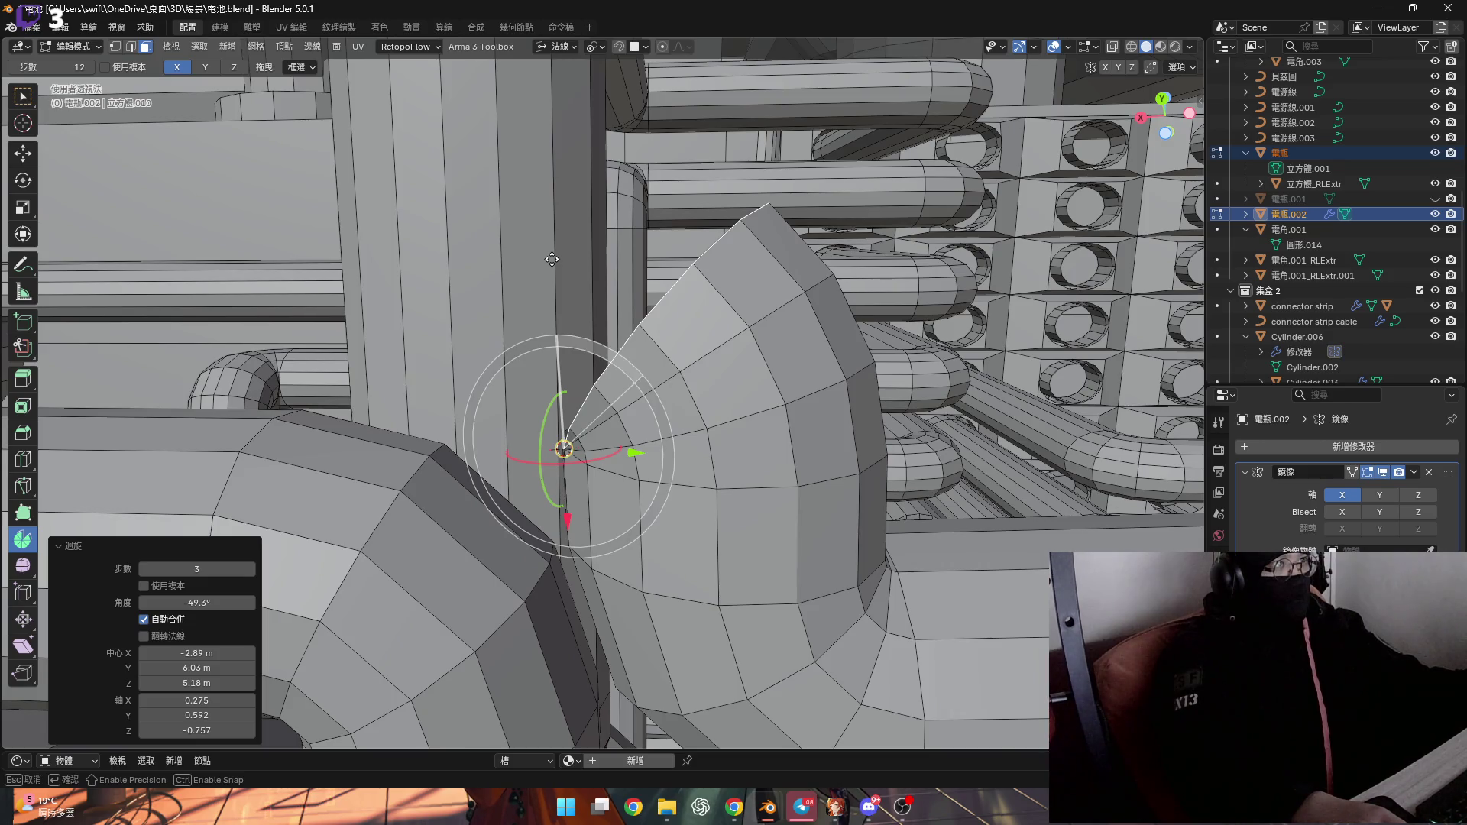
{"action": "key", "text": "ctrl+z"}
{"action": "mouse_move", "coordinate": [552, 259]}
{"action": "middle_mouse_down"}
{"action": "mouse_move", "coordinate": [627, 327]}
{"action": "mouse_move", "coordinate": [528, 375]}
{"action": "mouse_move", "coordinate": [689, 362]}
{"action": "mouse_move", "coordinate": [730, 402]}
{"action": "mouse_move", "coordinate": [613, 436]}
{"action": "middle_mouse_up"}
{"action": "key", "text": "ctrl+z"}
{"action": "left_click", "coordinate": [622, 377]}
With Local orientation and the Z spin axis, spin the cap -90° into a bend
{"action": "left_click", "coordinate": [566, 47]}
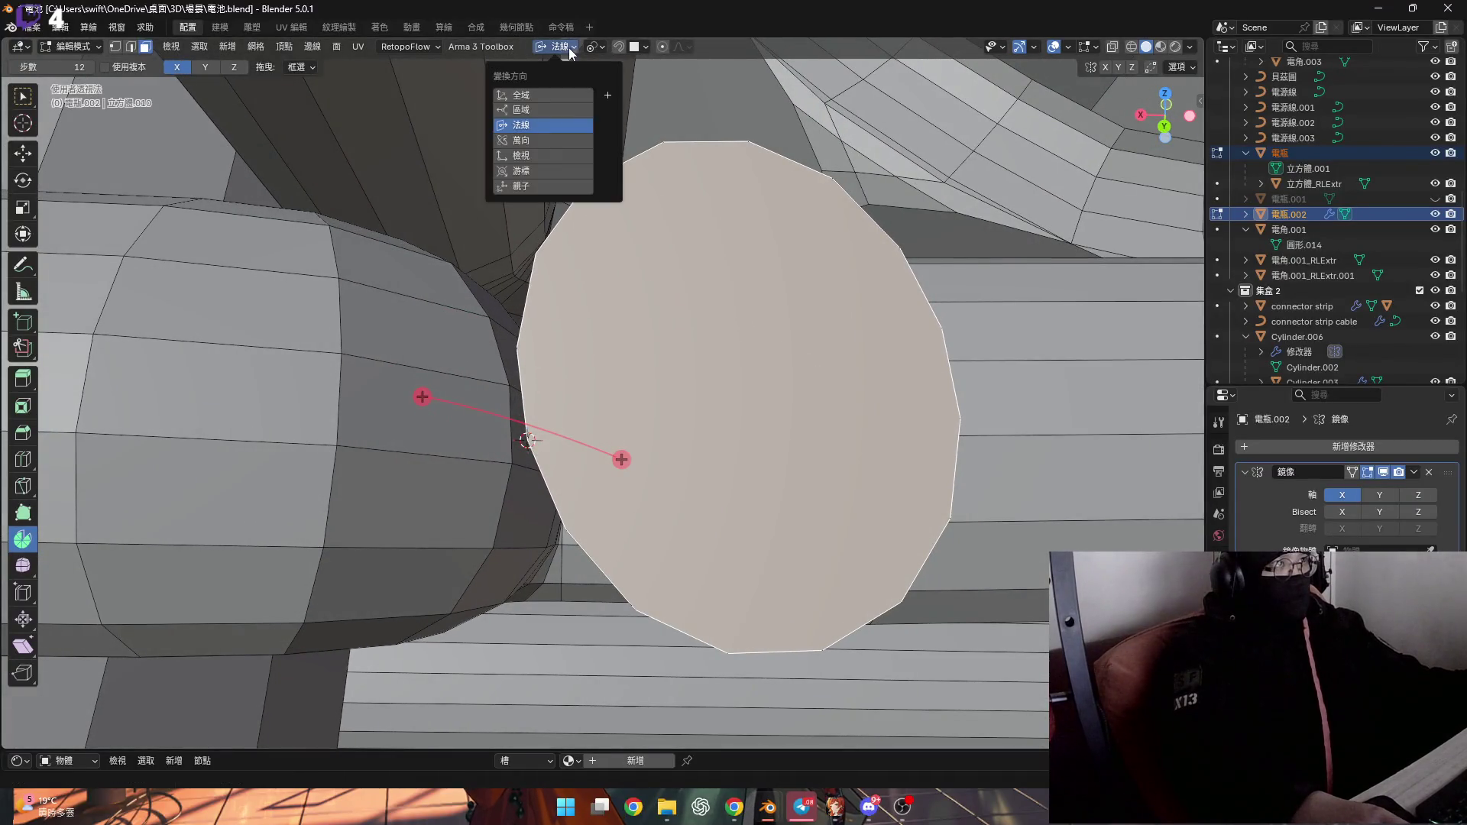
{"action": "left_click", "coordinate": [568, 107]}
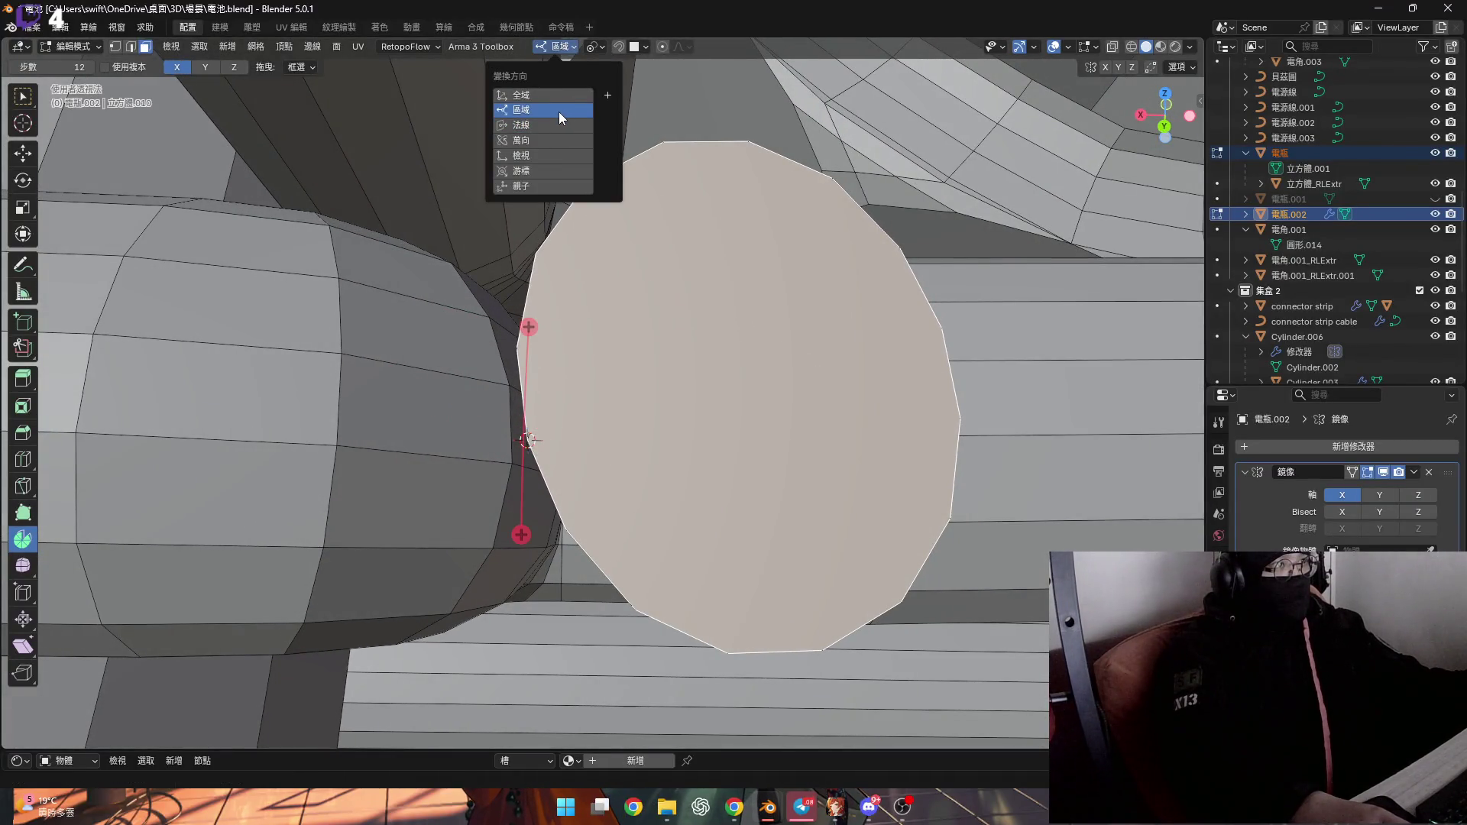
{"action": "left_click", "coordinate": [236, 67]}
{"action": "mouse_move", "coordinate": [563, 411]}
{"action": "middle_mouse_down"}
{"action": "mouse_move", "coordinate": [497, 344]}
{"action": "mouse_move", "coordinate": [406, 304]}
{"action": "middle_mouse_up"}
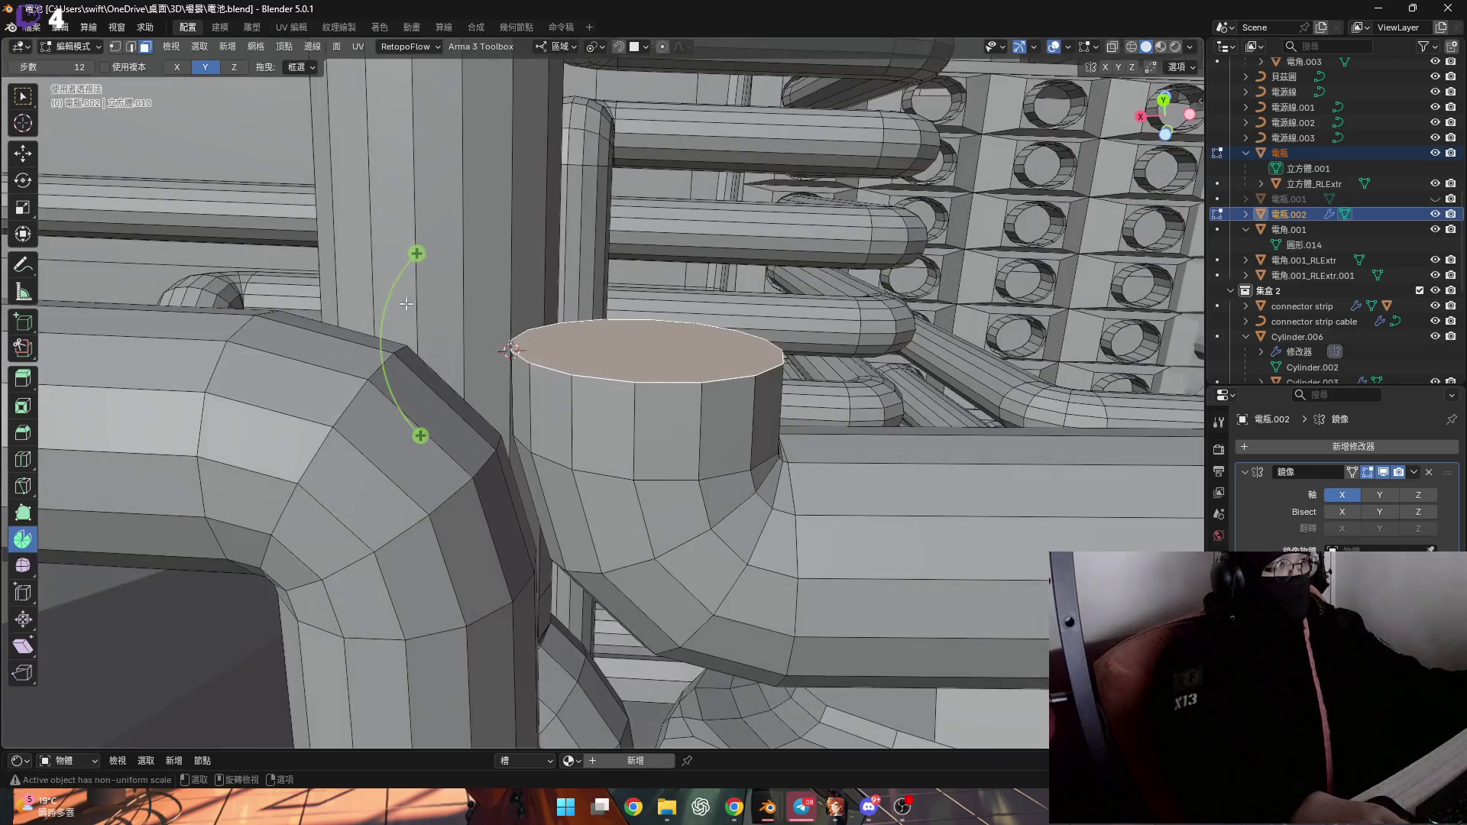
{"action": "left_click_drag", "start_coordinate": [414, 252], "coordinate": [265, 573]}
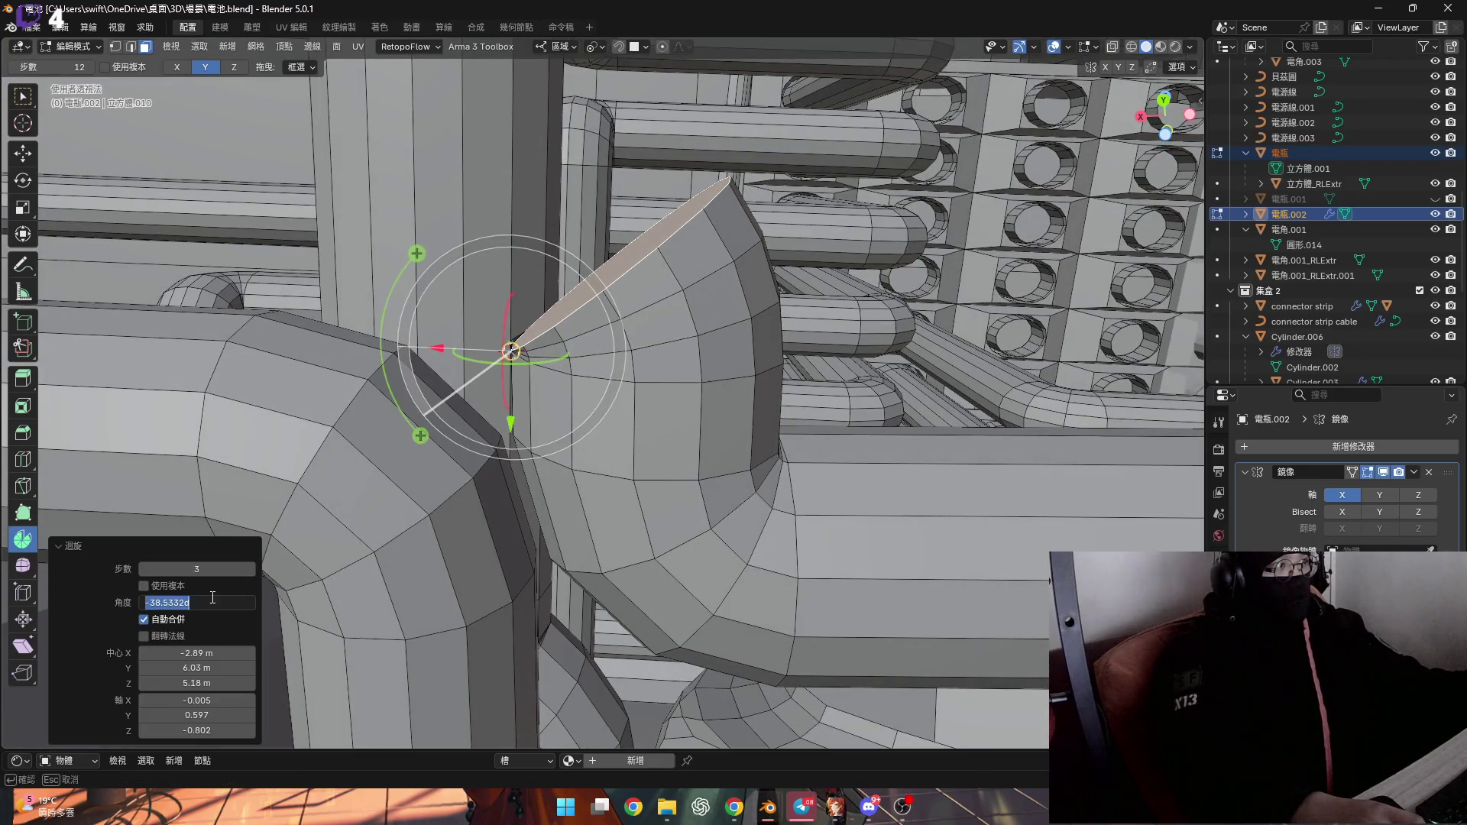
{"action": "type", "text": "-90"}
{"action": "key", "text": "Return"}
{"action": "mouse_move", "coordinate": [428, 393]}
{"action": "middle_mouse_down", "text": "shift"}
{"action": "mouse_move", "coordinate": [520, 422]}
{"action": "mouse_move", "coordinate": [504, 156]}
{"action": "middle_mouse_up", "text": "shift"}
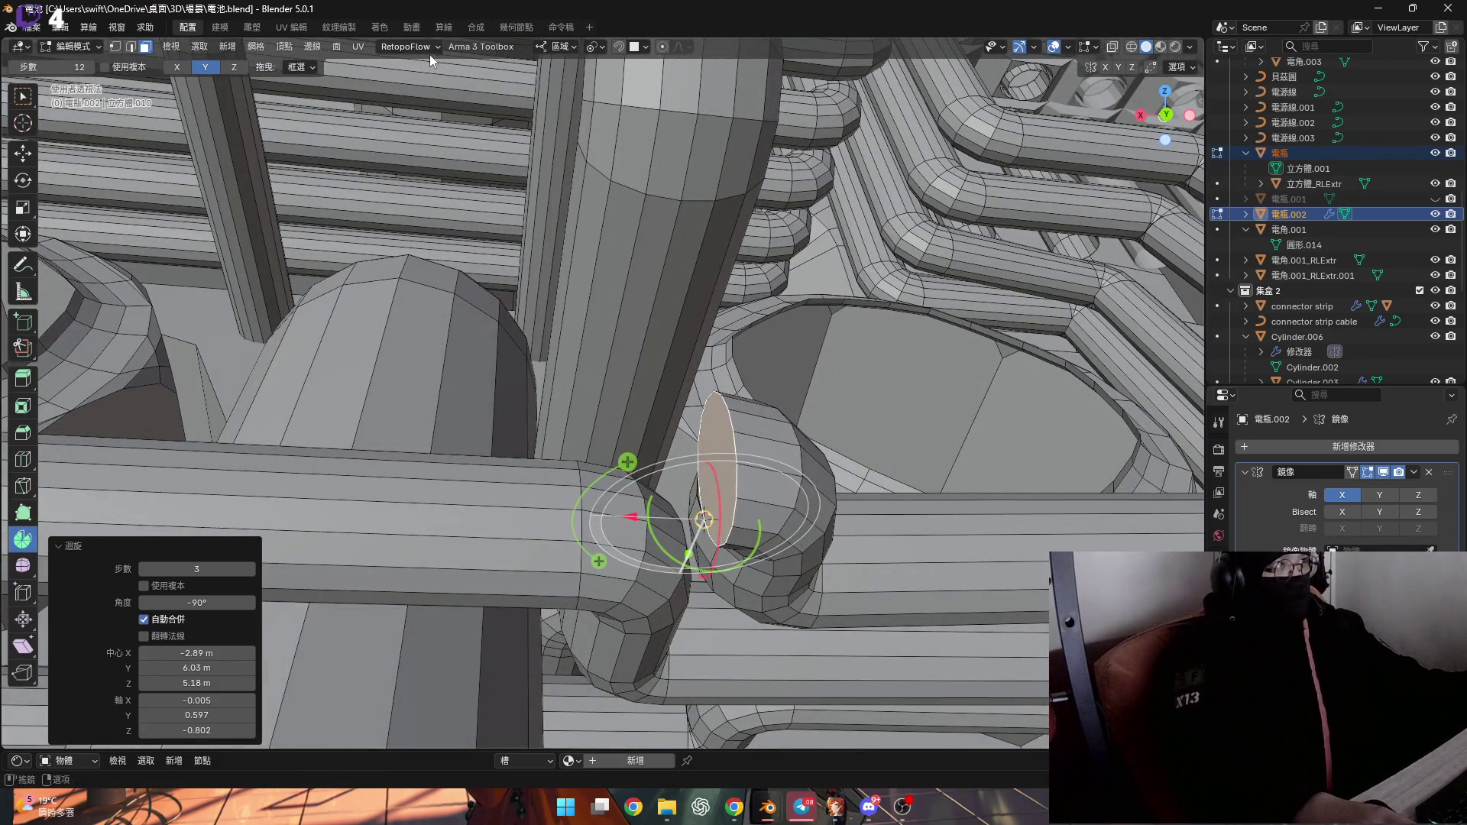
Switch orientation to Normal and undo the spin and the extruded segment
{"action": "left_click", "coordinate": [556, 51]}
{"action": "left_click", "coordinate": [556, 118]}
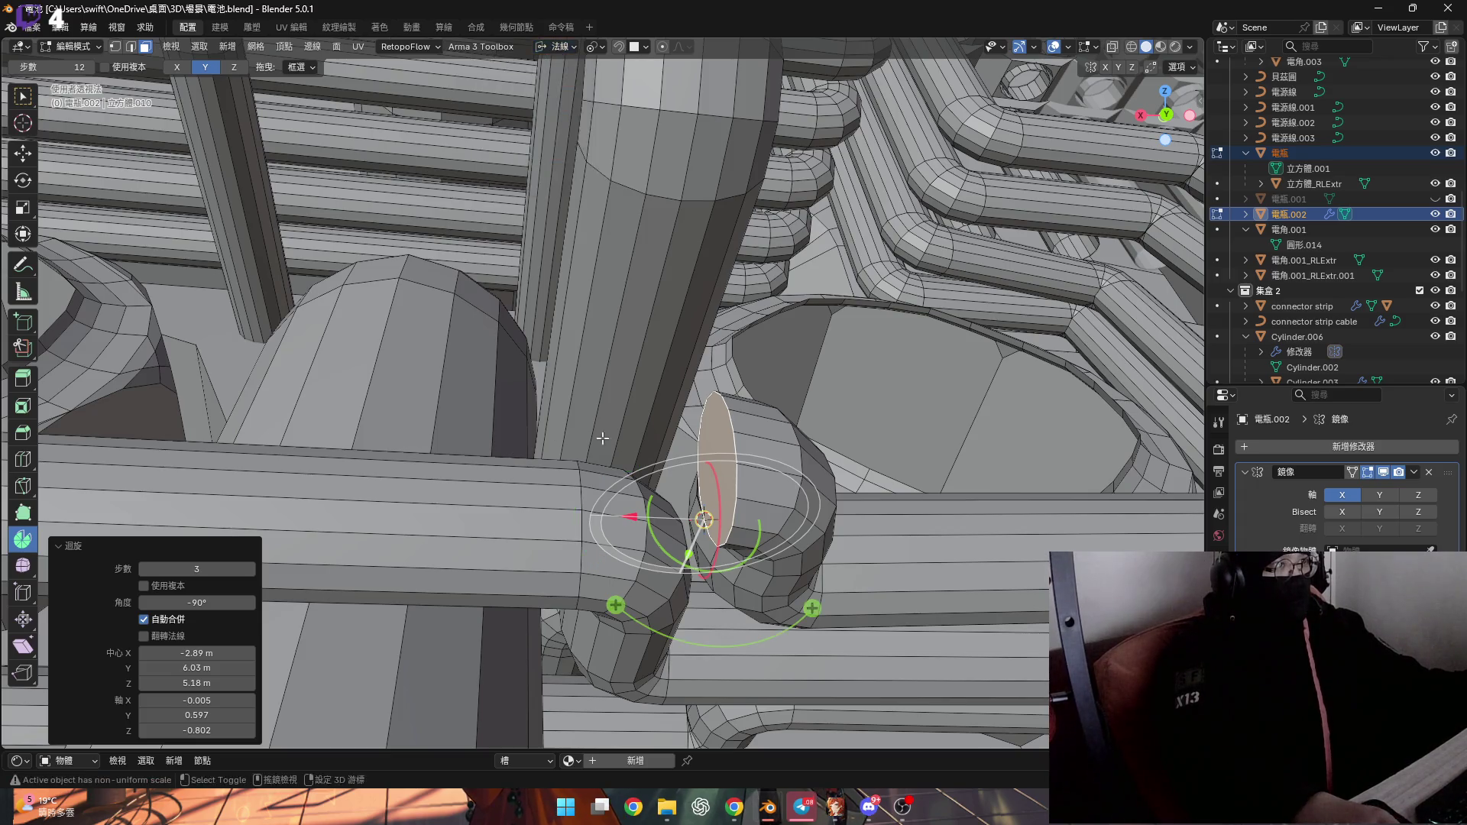
{"action": "scroll", "coordinate": [529, 422], "scroll_direction": "down", "scroll_amount": 2}
{"action": "mouse_move", "coordinate": [529, 422]}
{"action": "middle_mouse_down"}
{"action": "mouse_move", "coordinate": [668, 411]}
{"action": "mouse_move", "coordinate": [616, 369]}
{"action": "mouse_move", "coordinate": [649, 397]}
{"action": "middle_mouse_up"}
{"action": "key", "text": "ctrl+z"}
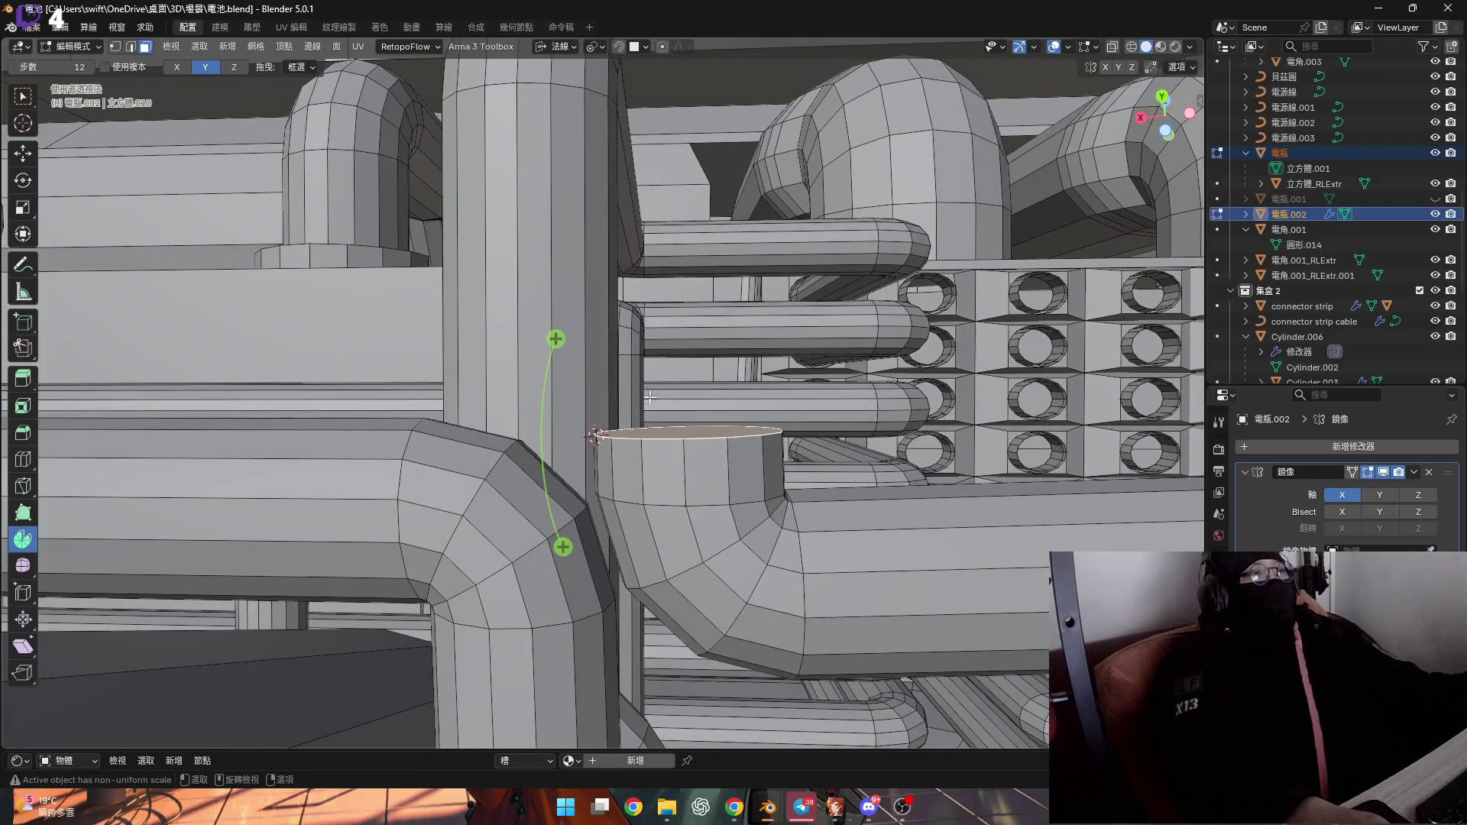
{"action": "key", "text": "1"}
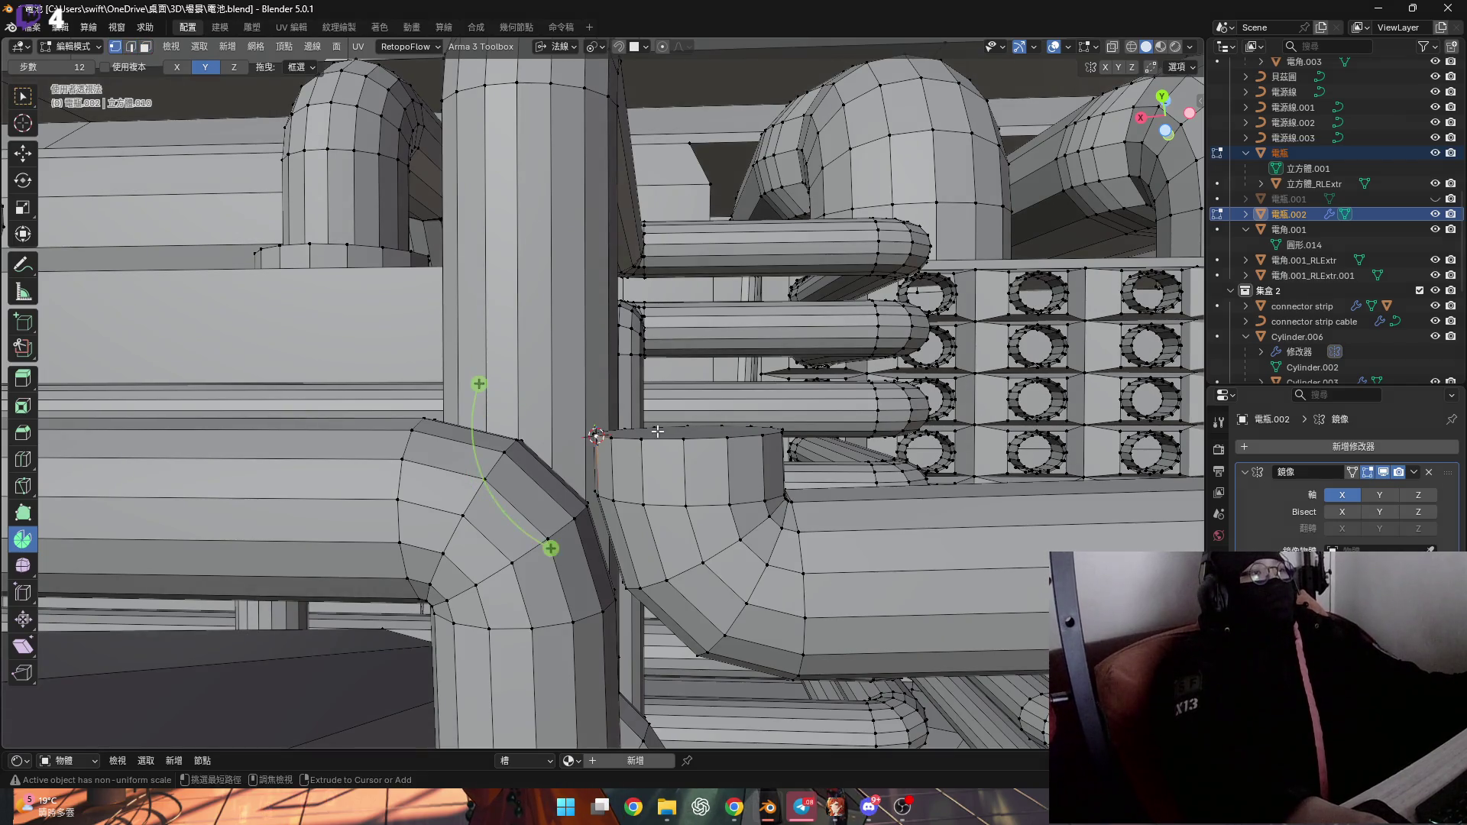
{"action": "key", "text": "ctrl+z"}
{"action": "key", "text": "ctrl+z"}
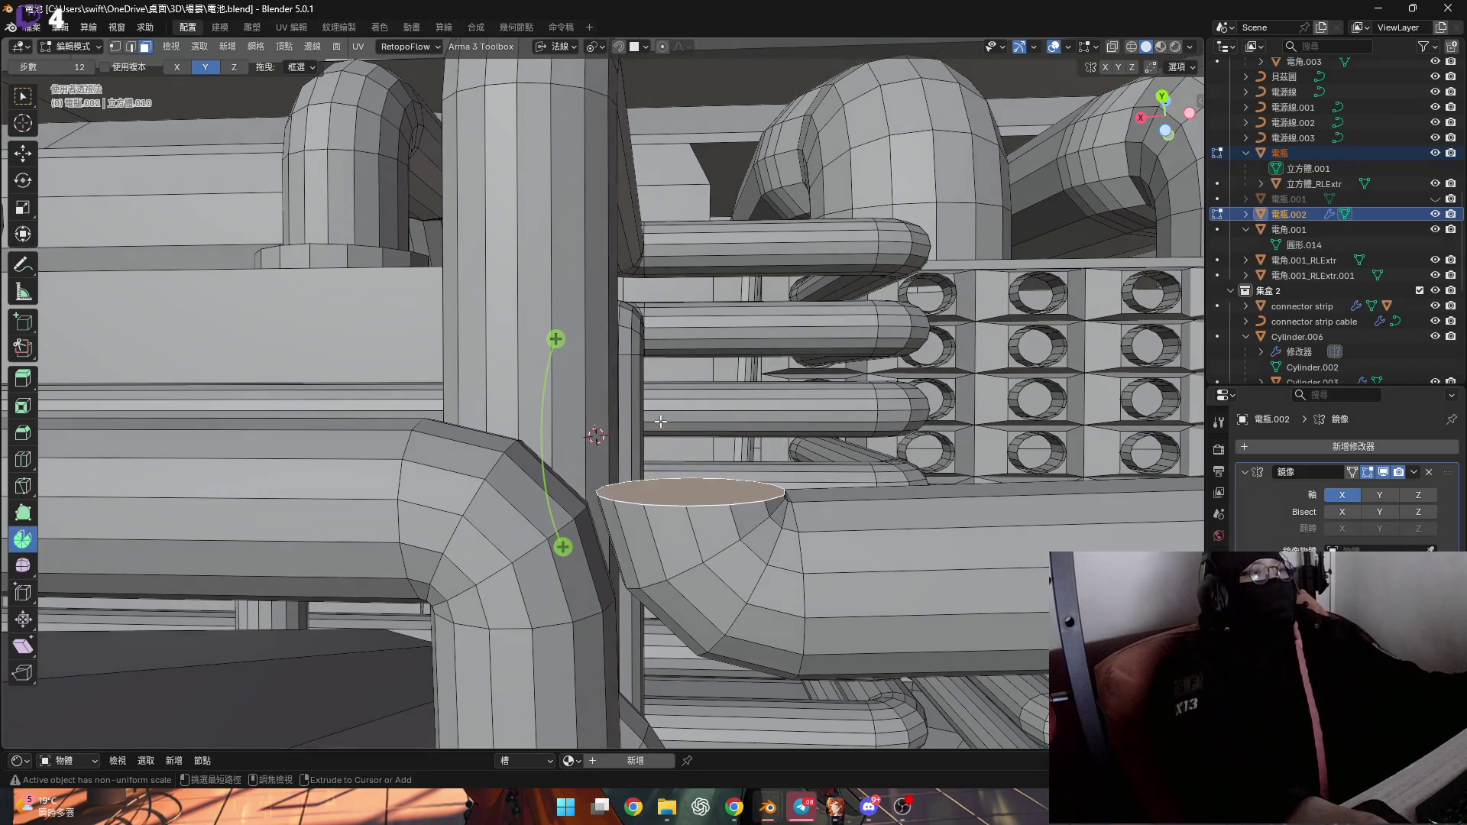
Extrude the end face a short distance along its normal
{"action": "key", "text": "e"}
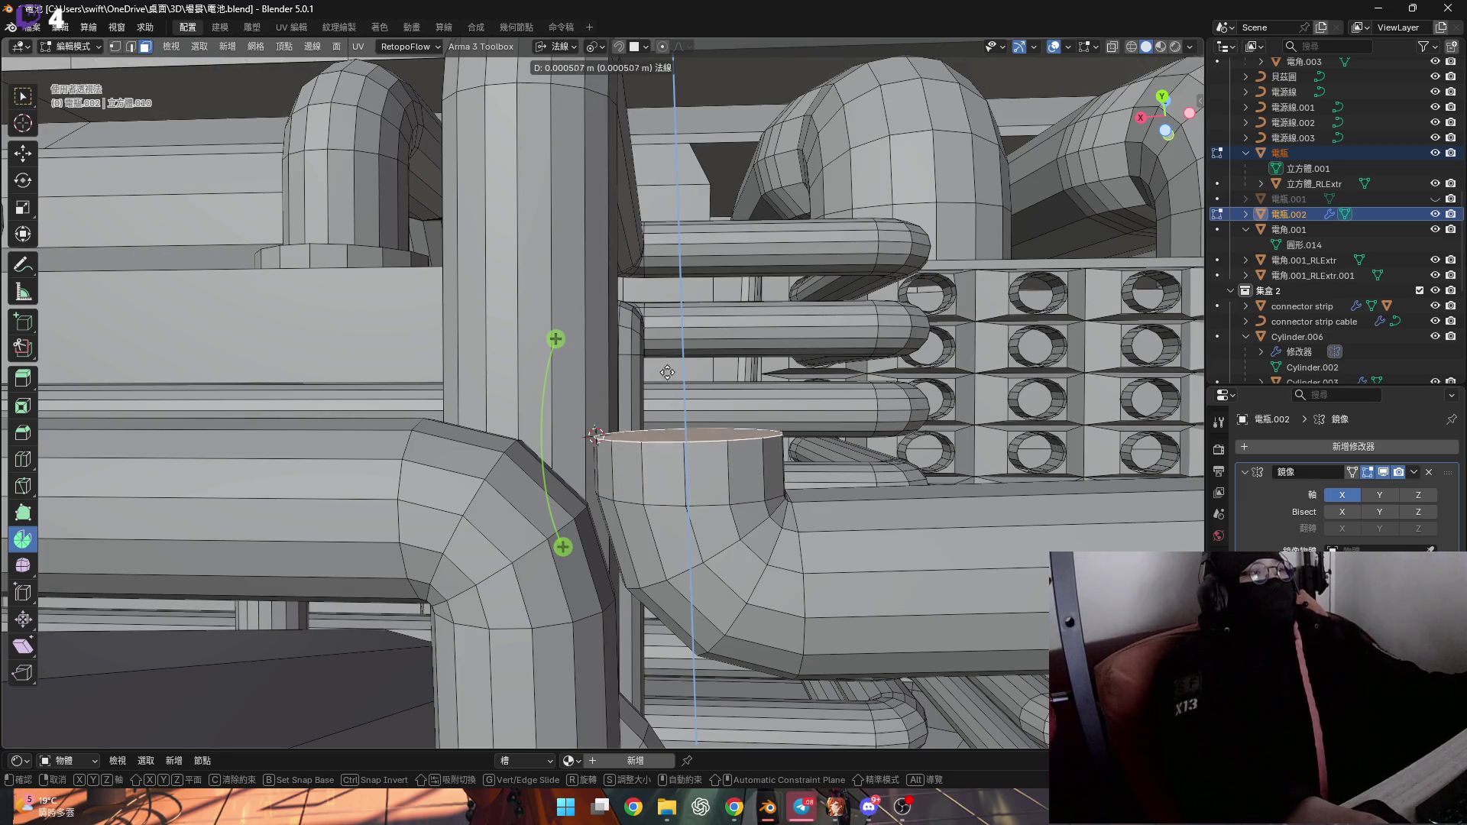
{"action": "left_click", "coordinate": [664, 301]}
{"action": "middle_click_drag", "start_coordinate": [664, 301], "coordinate": [630, 386]}
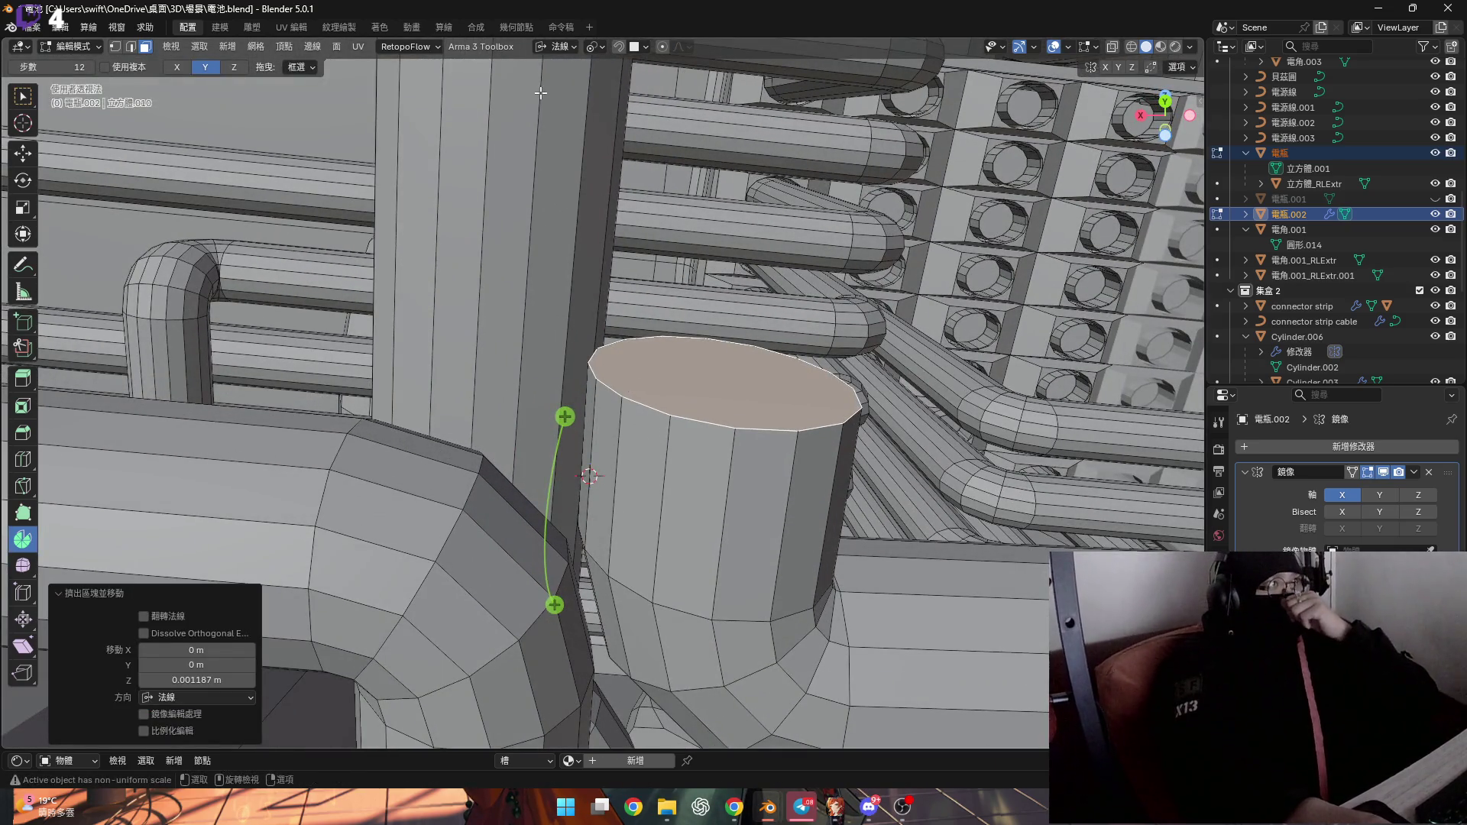
Set orientation back to Local and select the cylinder's top face in face mode
{"action": "left_click", "coordinate": [564, 46]}
{"action": "left_click", "coordinate": [551, 109]}
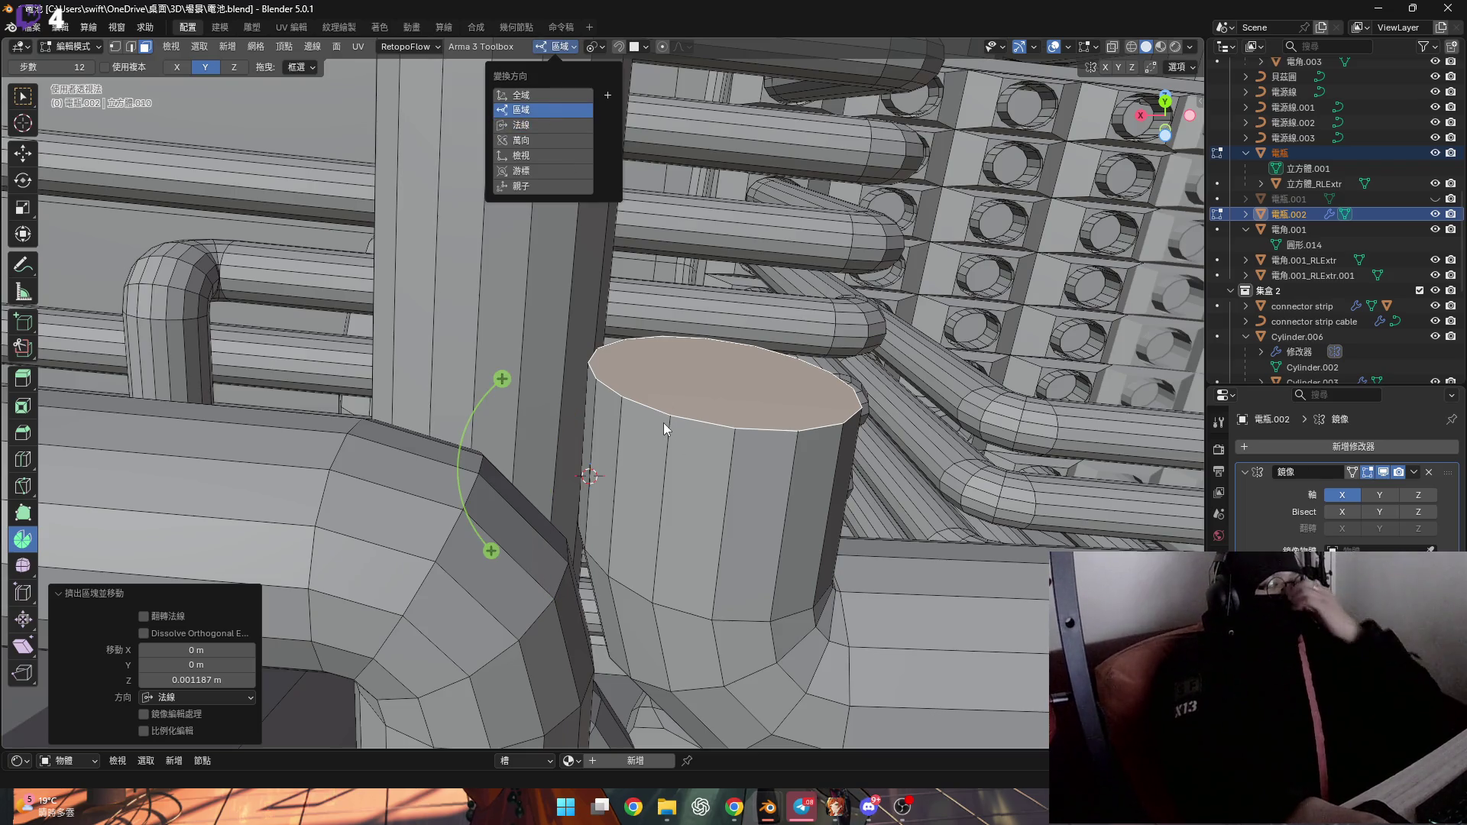
{"action": "middle_click_drag", "start_coordinate": [629, 402], "coordinate": [611, 386]}
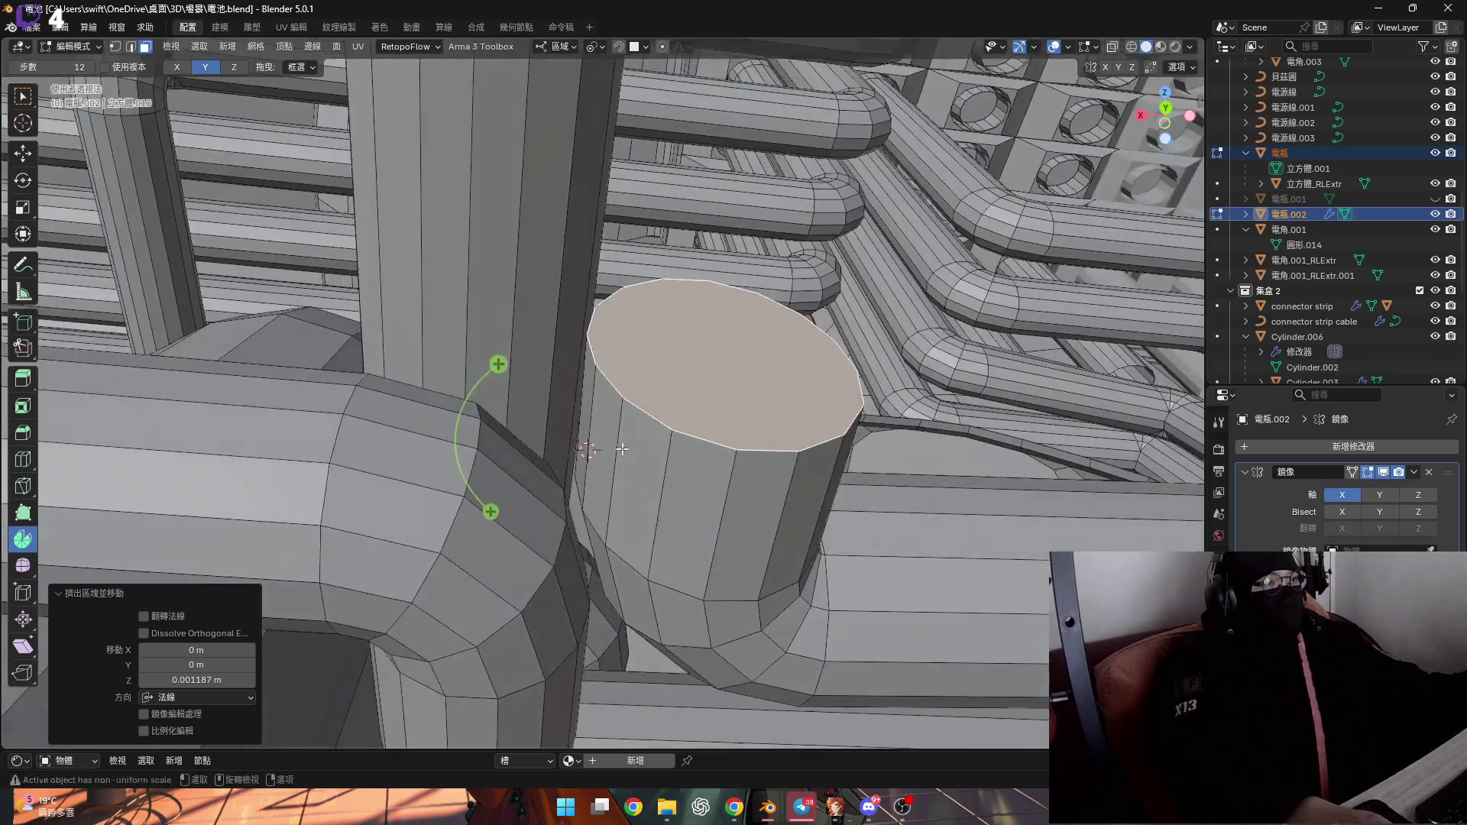
{"action": "scroll", "coordinate": [604, 379], "scroll_direction": "up", "scroll_amount": 3}
{"action": "key", "text": "1"}
{"action": "key", "text": "ctrl+Tab"}
{"action": "left_click", "coordinate": [673, 458]}
{"action": "mouse_move", "coordinate": [673, 459]}
{"action": "middle_mouse_down"}
{"action": "mouse_move", "coordinate": [668, 348]}
{"action": "mouse_move", "coordinate": [515, 288]}
{"action": "middle_mouse_up"}
{"action": "left_click", "coordinate": [667, 347]}
Spin the top face -90° to form the elbow bend
{"action": "left_click_drag", "start_coordinate": [514, 288], "coordinate": [413, 313]}
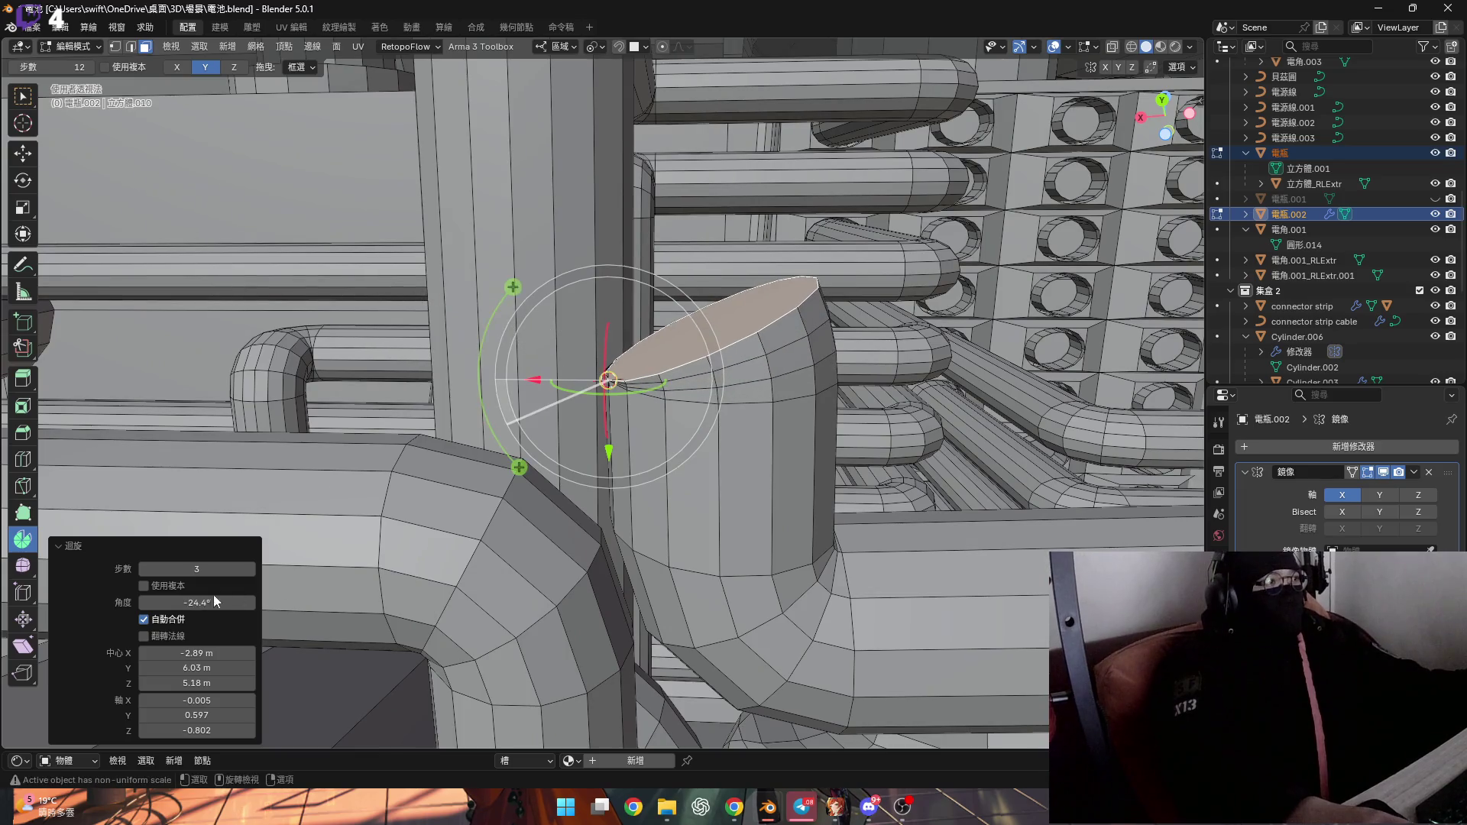
{"action": "key", "text": "Return"}
{"action": "mouse_move", "coordinate": [496, 428]}
{"action": "middle_mouse_down"}
{"action": "mouse_move", "coordinate": [550, 390]}
{"action": "mouse_move", "coordinate": [519, 423]}
{"action": "middle_mouse_up"}
{"action": "mouse_move", "coordinate": [664, 445]}
{"action": "middle_mouse_down"}
{"action": "mouse_move", "coordinate": [861, 479]}
{"action": "mouse_move", "coordinate": [835, 471]}
{"action": "middle_mouse_up"}
{"action": "key", "text": "g"}
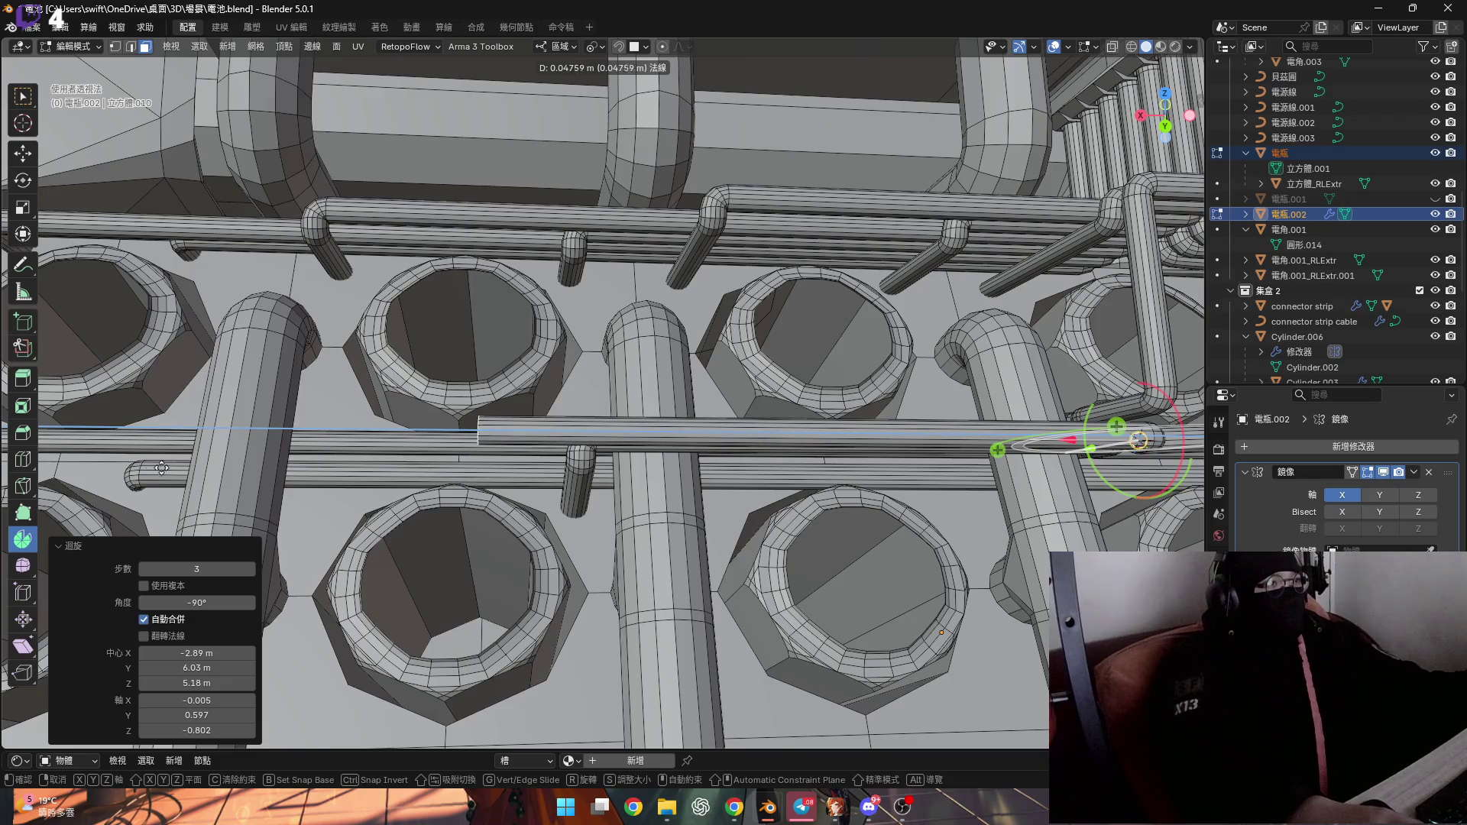
Confirm the straight pipe's extension and select the whole connected pipe in vertex mode
{"action": "left_click", "coordinate": [42, 477]}
{"action": "scroll", "coordinate": [496, 454], "scroll_direction": "up", "scroll_amount": 8}
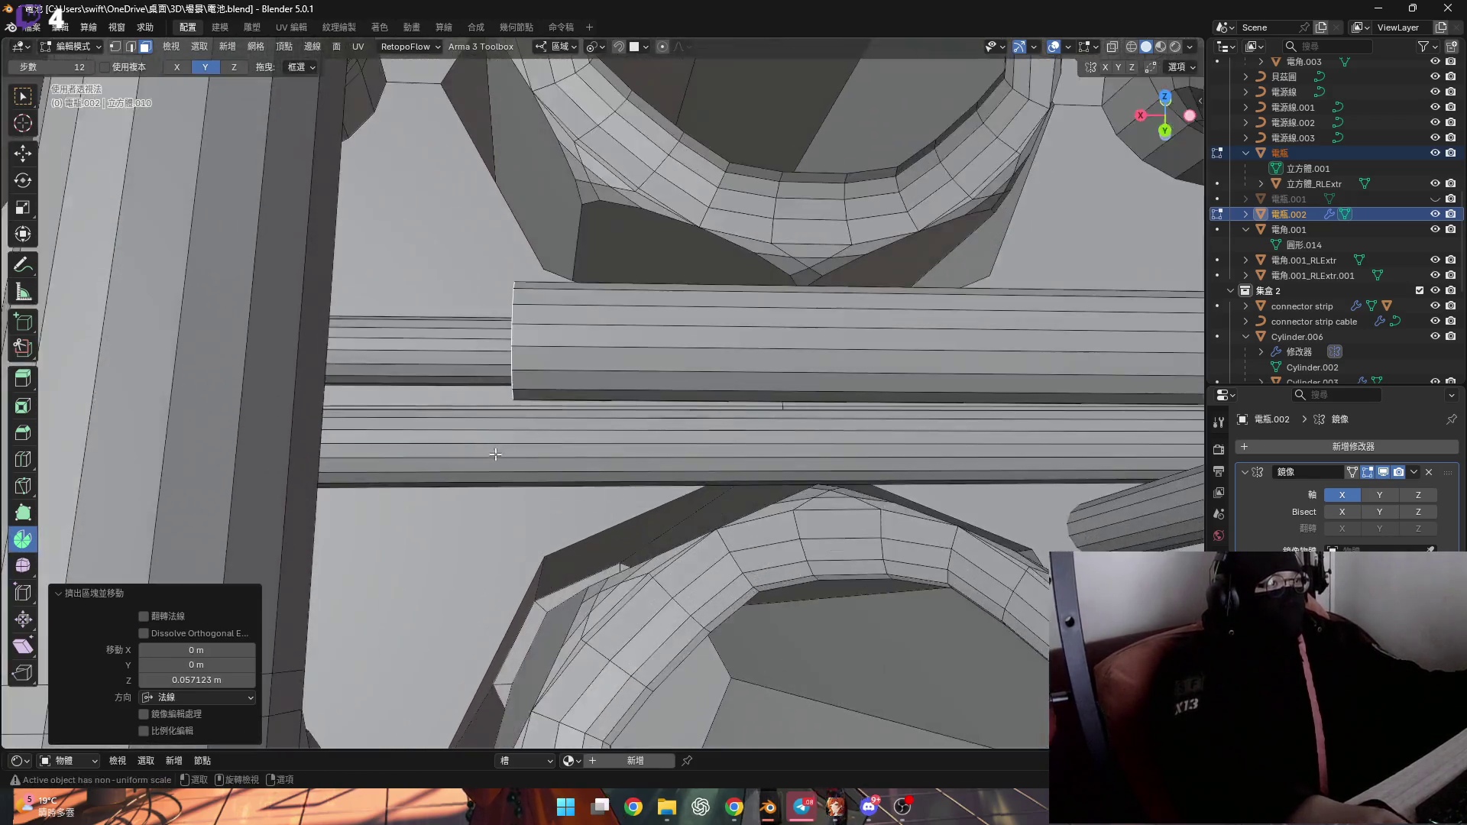
{"action": "middle_click_drag", "start_coordinate": [495, 454], "coordinate": [590, 318]}
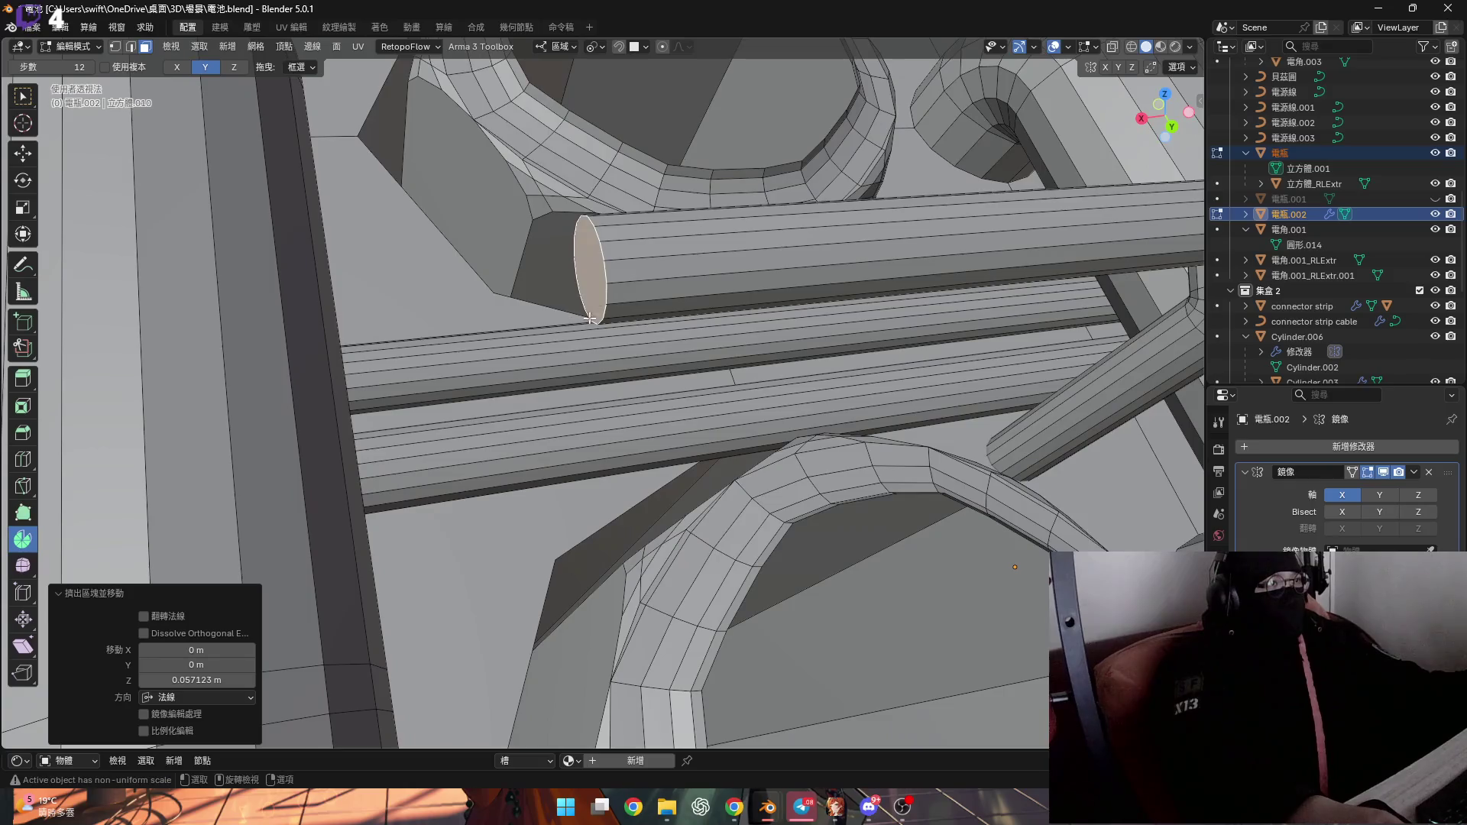
{"action": "key", "text": "ctrl+l"}
{"action": "key", "text": "1"}
{"action": "scroll", "coordinate": [610, 290], "scroll_direction": "up", "scroll_amount": 3}
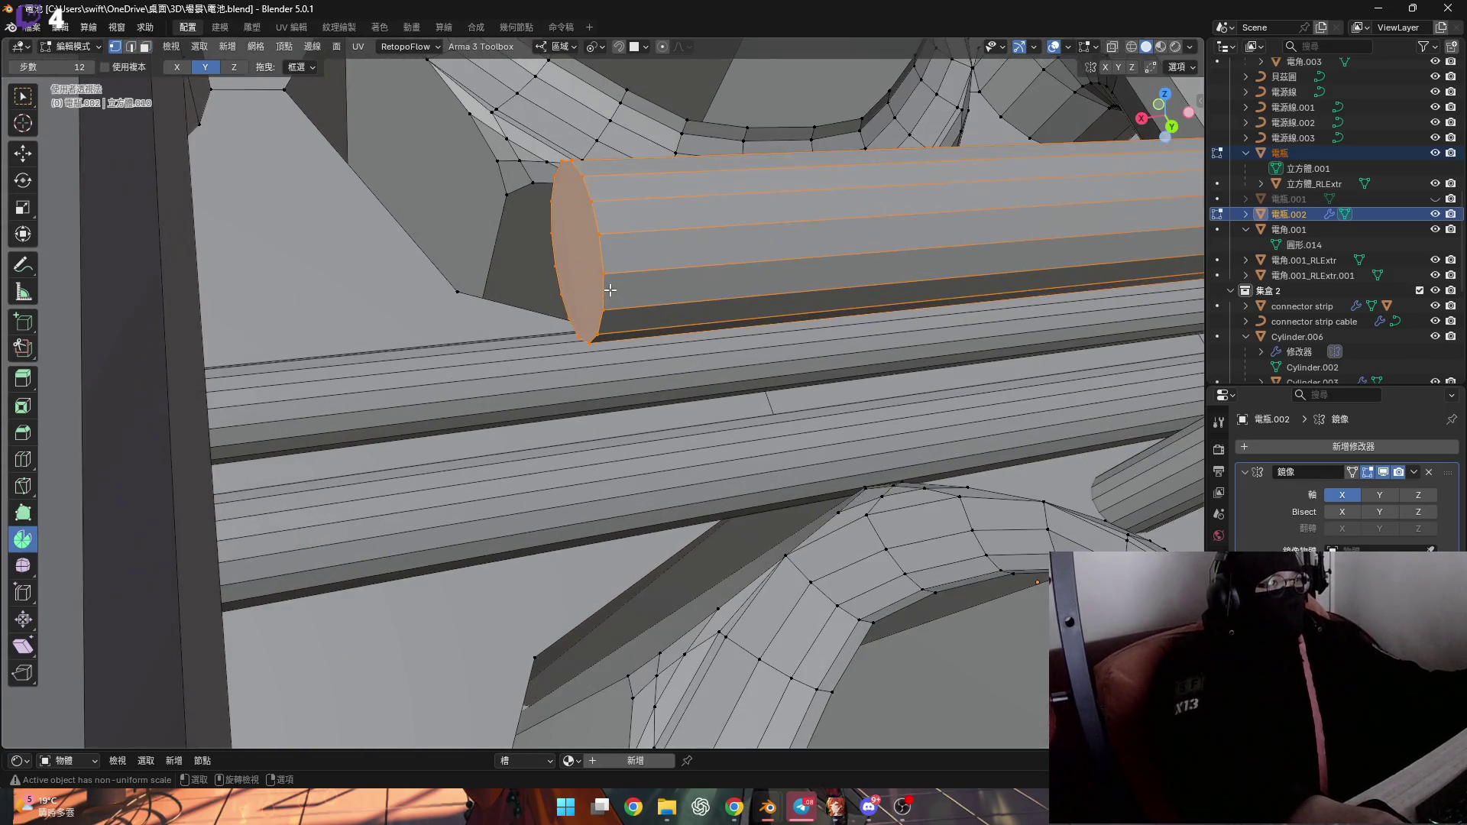
{"action": "scroll", "coordinate": [543, 452], "scroll_direction": "down", "scroll_amount": 5}
{"action": "middle_click_drag", "start_coordinate": [543, 452], "coordinate": [494, 428]}
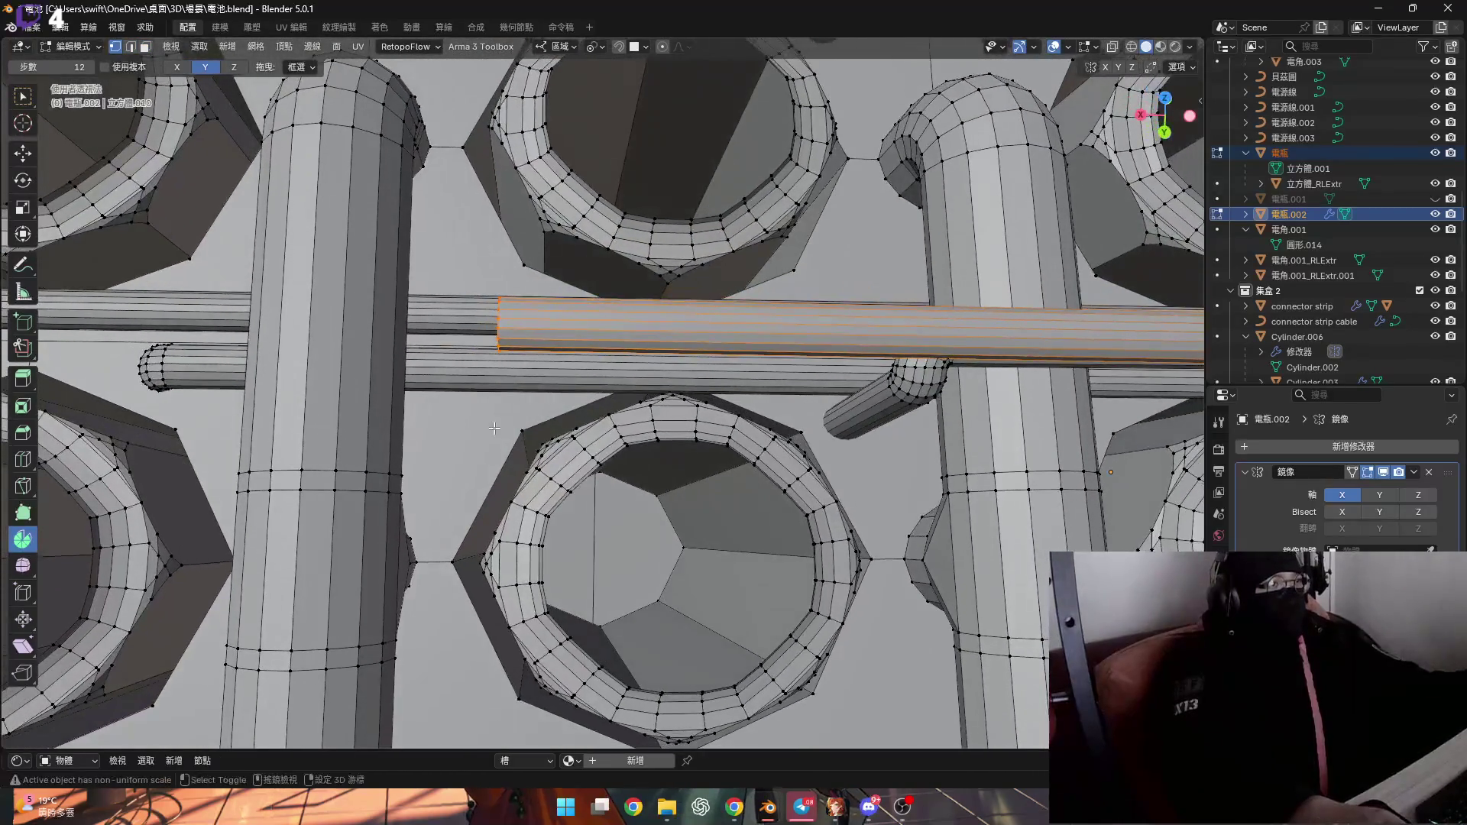
Pick the hexagon corner vertex as reference and scale the selection to zero
{"action": "left_click", "coordinate": [509, 430]}
{"action": "key", "text": "s"}
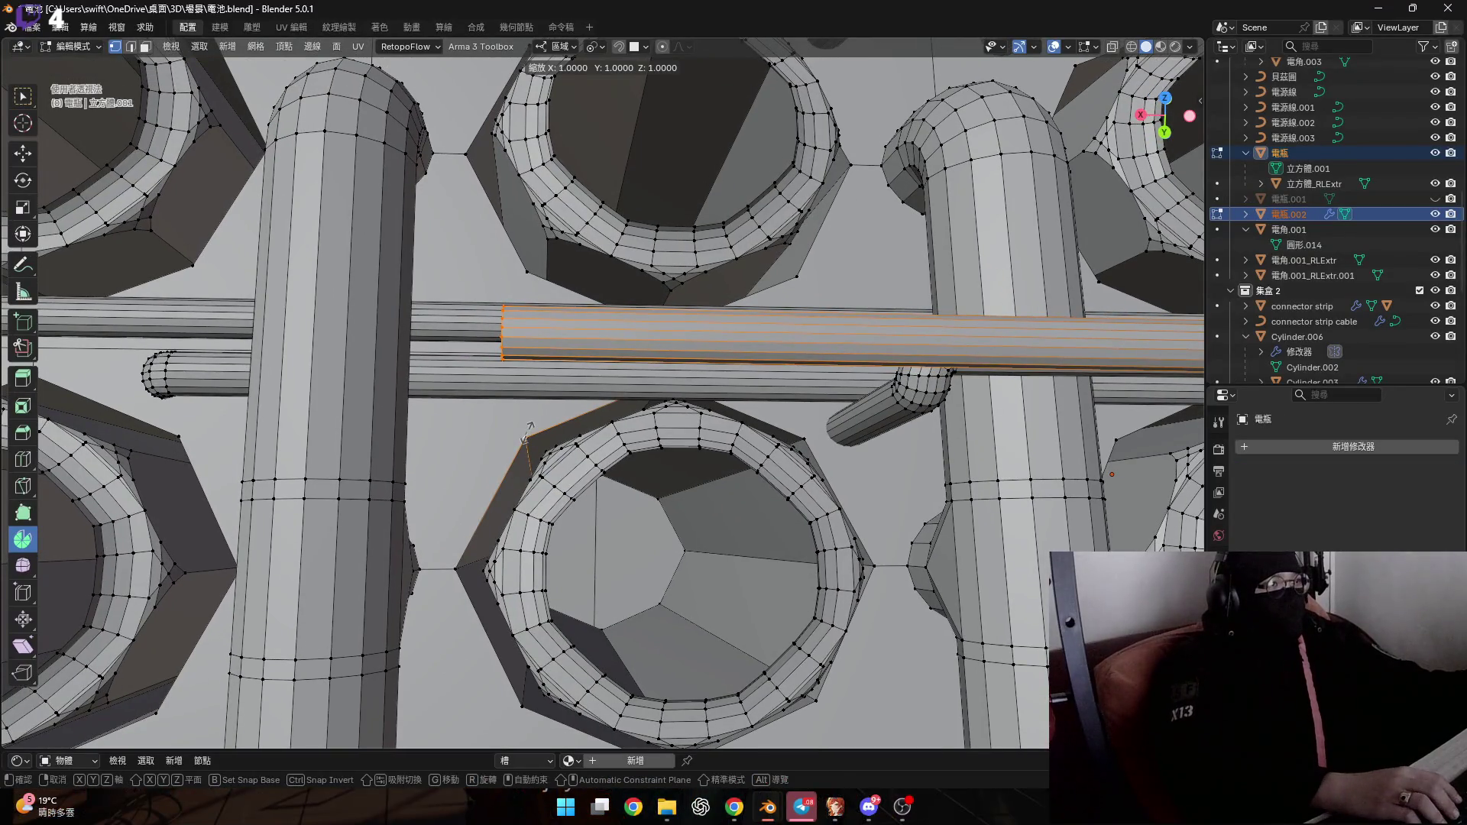
{"action": "key", "text": "0"}
{"action": "key", "text": "Return"}
{"action": "middle_click_drag", "start_coordinate": [528, 434], "coordinate": [572, 344]}
{"action": "mouse_move", "coordinate": [490, 369]}
{"action": "middle_mouse_down"}
{"action": "mouse_move", "coordinate": [510, 372]}
{"action": "mouse_move", "coordinate": [481, 417]}
{"action": "mouse_move", "coordinate": [570, 401]}
{"action": "middle_mouse_up"}
{"action": "scroll", "coordinate": [511, 372], "scroll_direction": "down", "scroll_amount": 5}
{"action": "scroll", "coordinate": [511, 372], "scroll_direction": "up", "scroll_amount": 5}
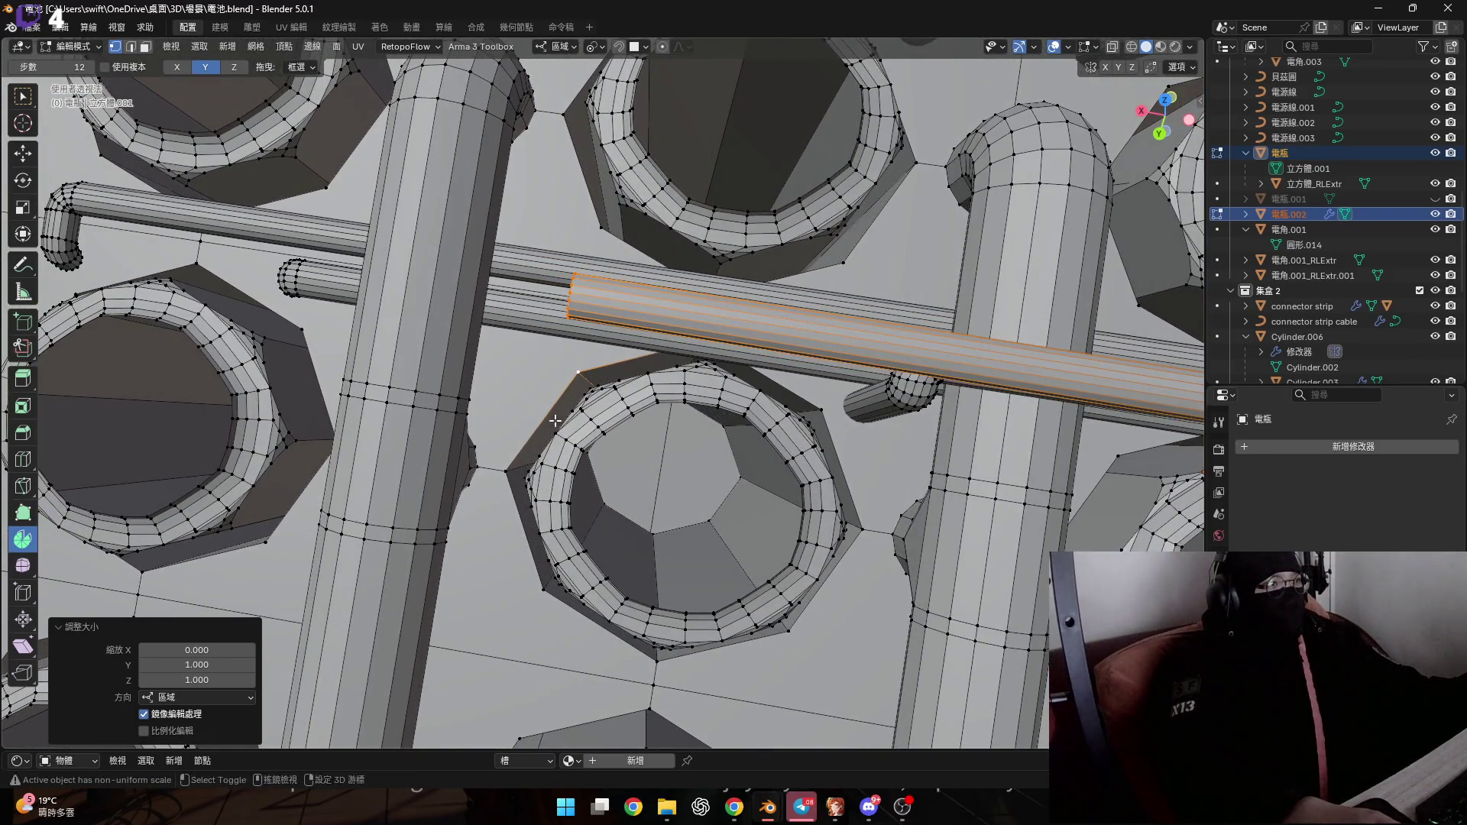
Scale the pipe's open end to 0 along X so it lies flat
{"action": "middle_click_drag", "start_coordinate": [531, 456], "coordinate": [558, 405]}
{"action": "key", "text": "s"}
{"action": "key", "text": "x"}
{"action": "key", "text": "0"}
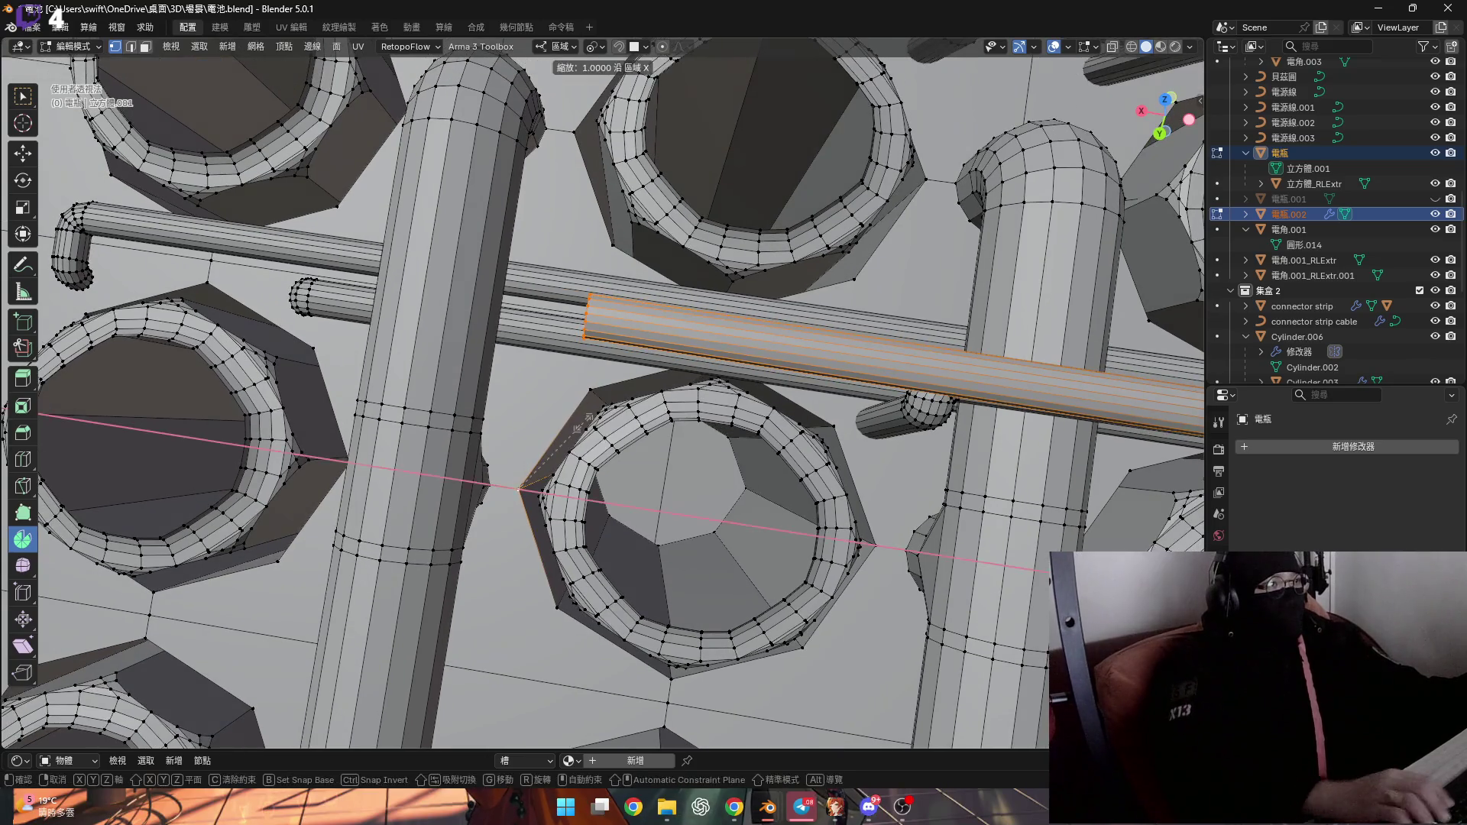
{"action": "key", "text": "Return"}
{"action": "scroll", "coordinate": [586, 358], "scroll_direction": "up", "scroll_amount": 6}
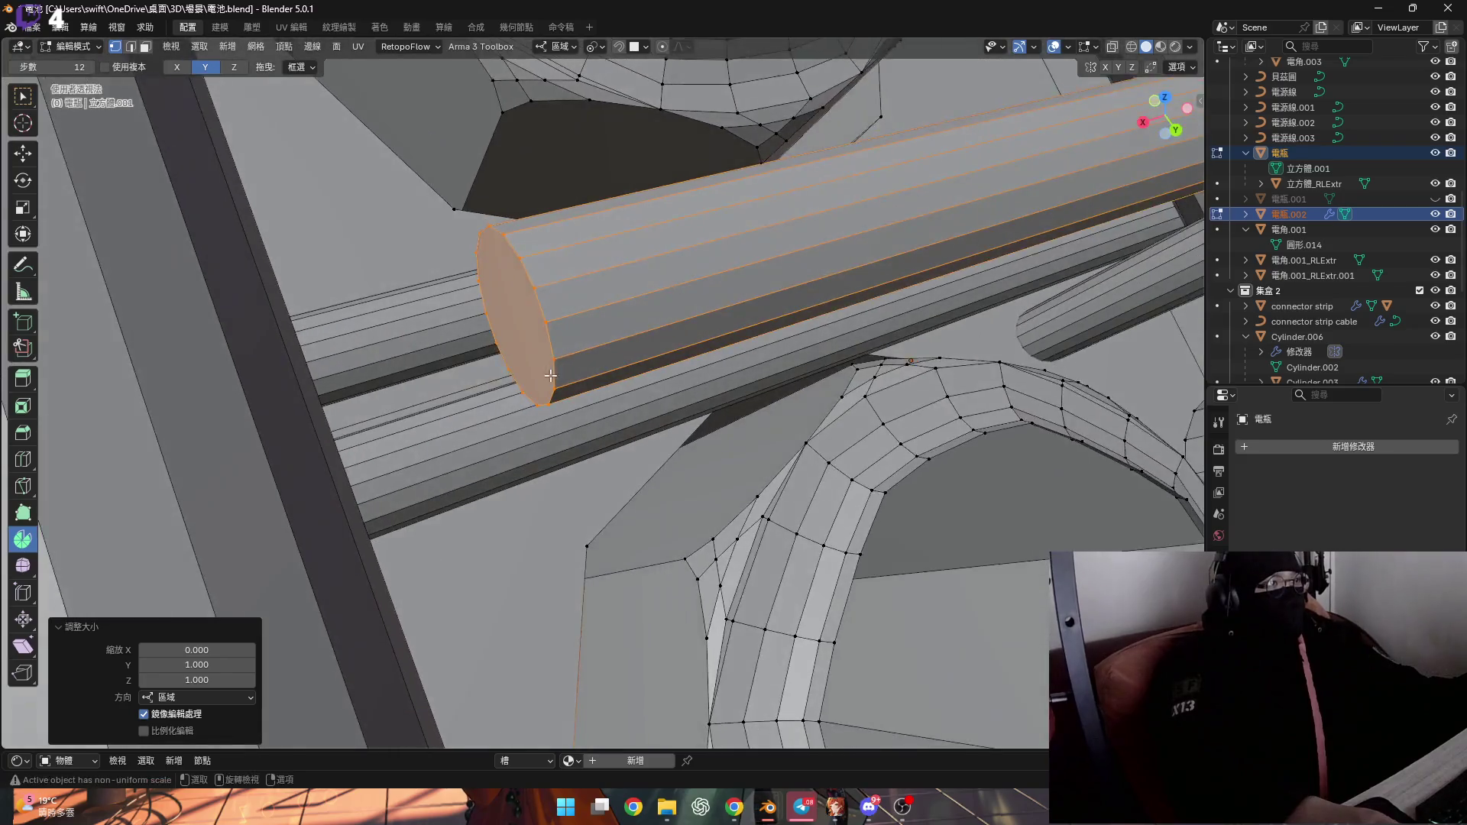
{"action": "middle_click_drag", "start_coordinate": [550, 376], "coordinate": [593, 344]}
{"action": "left_click", "coordinate": [549, 418]}
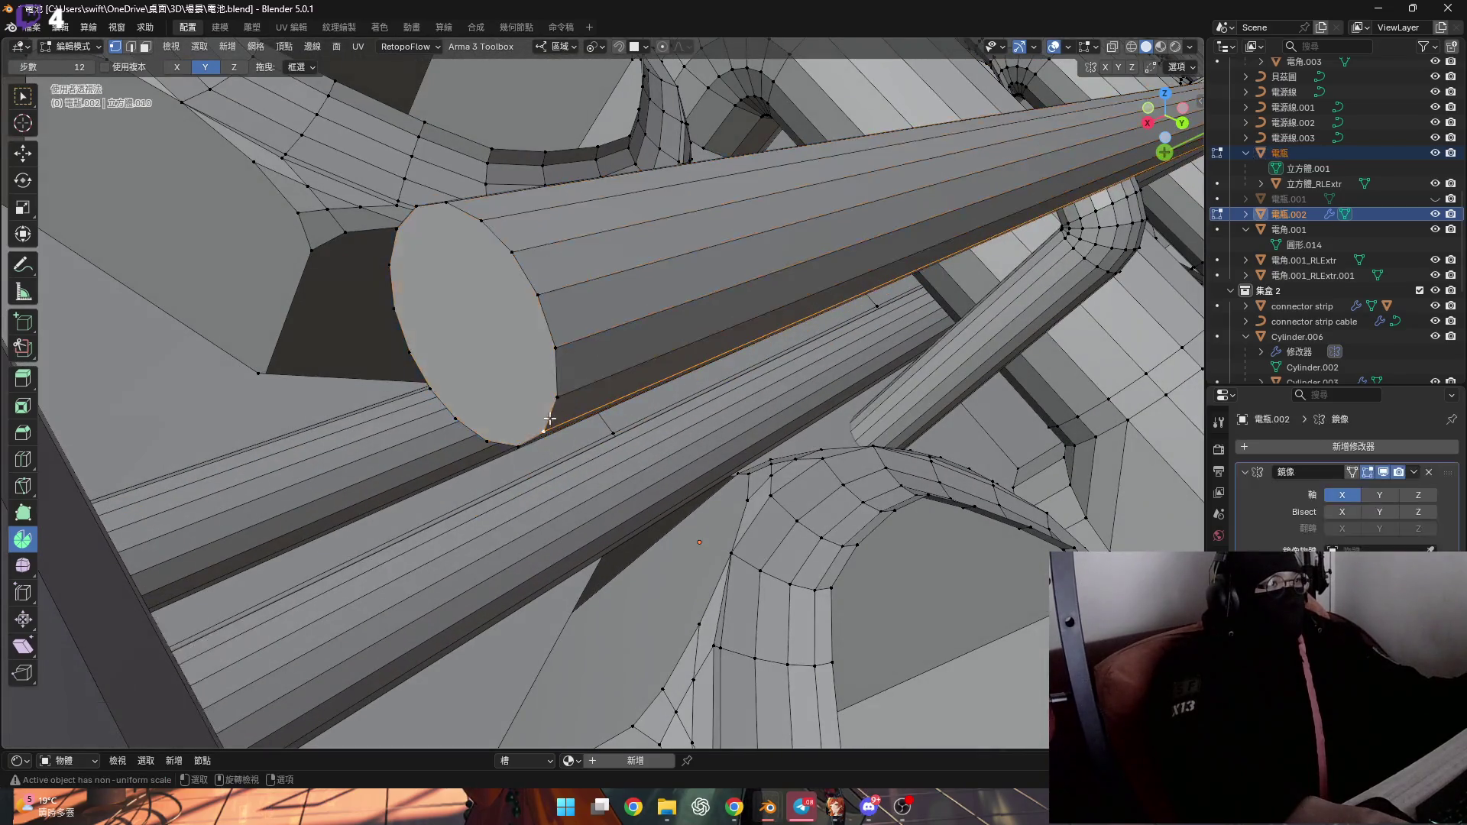
Spin the pipe's circular end face 90° around X, using Normal orientation, into a new elbow
{"action": "left_click", "coordinate": [489, 359]}
{"action": "middle_click_drag", "start_coordinate": [489, 359], "coordinate": [468, 181]}
{"action": "left_click", "coordinate": [177, 67]}
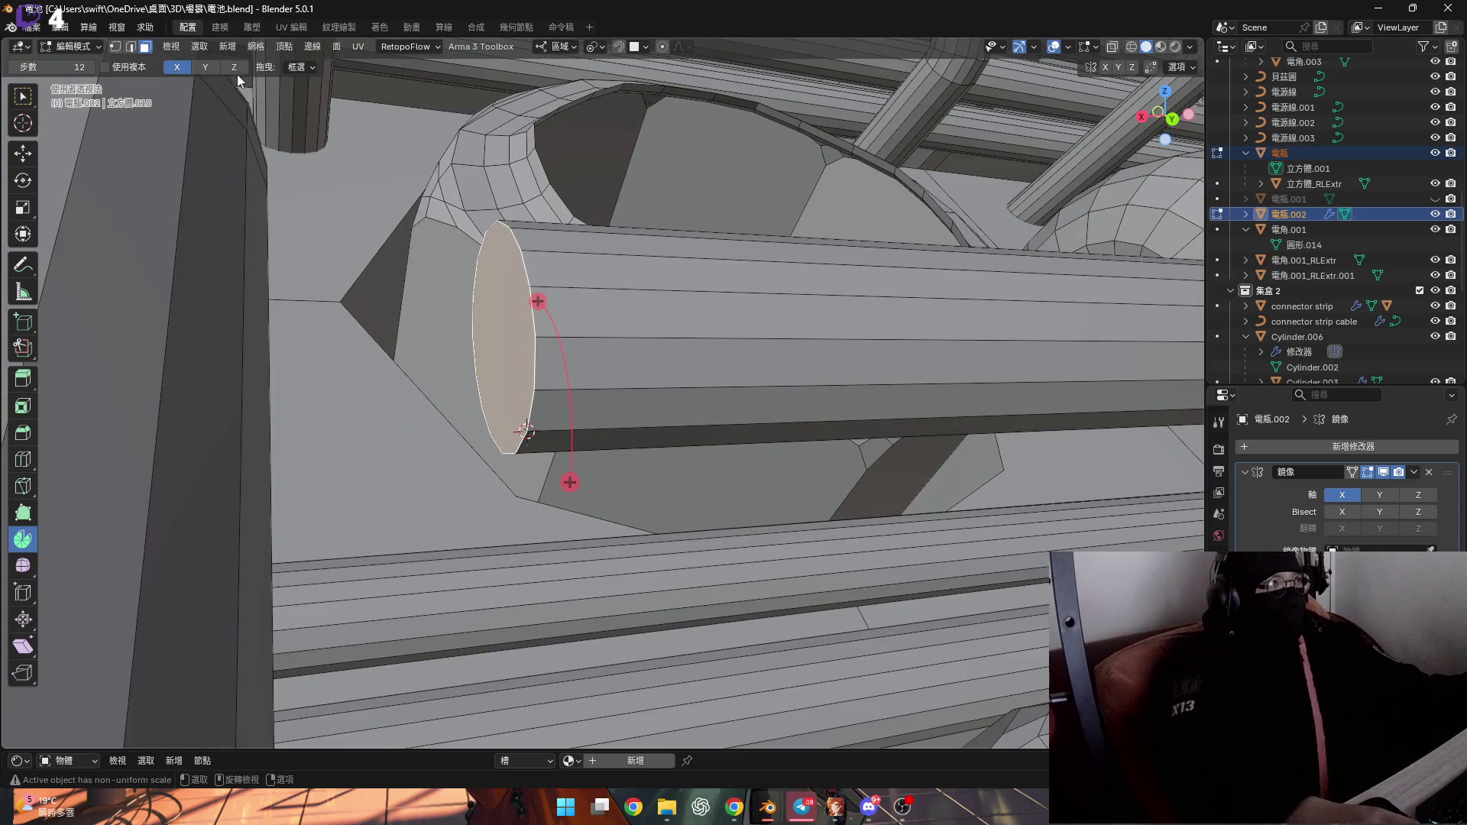
{"action": "mouse_move", "coordinate": [524, 408]}
{"action": "middle_mouse_down"}
{"action": "mouse_move", "coordinate": [609, 347]}
{"action": "mouse_move", "coordinate": [505, 426]}
{"action": "mouse_move", "coordinate": [614, 459]}
{"action": "middle_mouse_up"}
{"action": "mouse_move", "coordinate": [614, 391]}
{"action": "middle_mouse_down"}
{"action": "mouse_move", "coordinate": [698, 347]}
{"action": "mouse_move", "coordinate": [553, 448]}
{"action": "mouse_move", "coordinate": [690, 469]}
{"action": "mouse_move", "coordinate": [836, 231]}
{"action": "mouse_move", "coordinate": [473, 221]}
{"action": "mouse_move", "coordinate": [554, 206]}
{"action": "mouse_move", "coordinate": [566, 79]}
{"action": "middle_mouse_up"}
{"action": "left_click", "coordinate": [557, 45]}
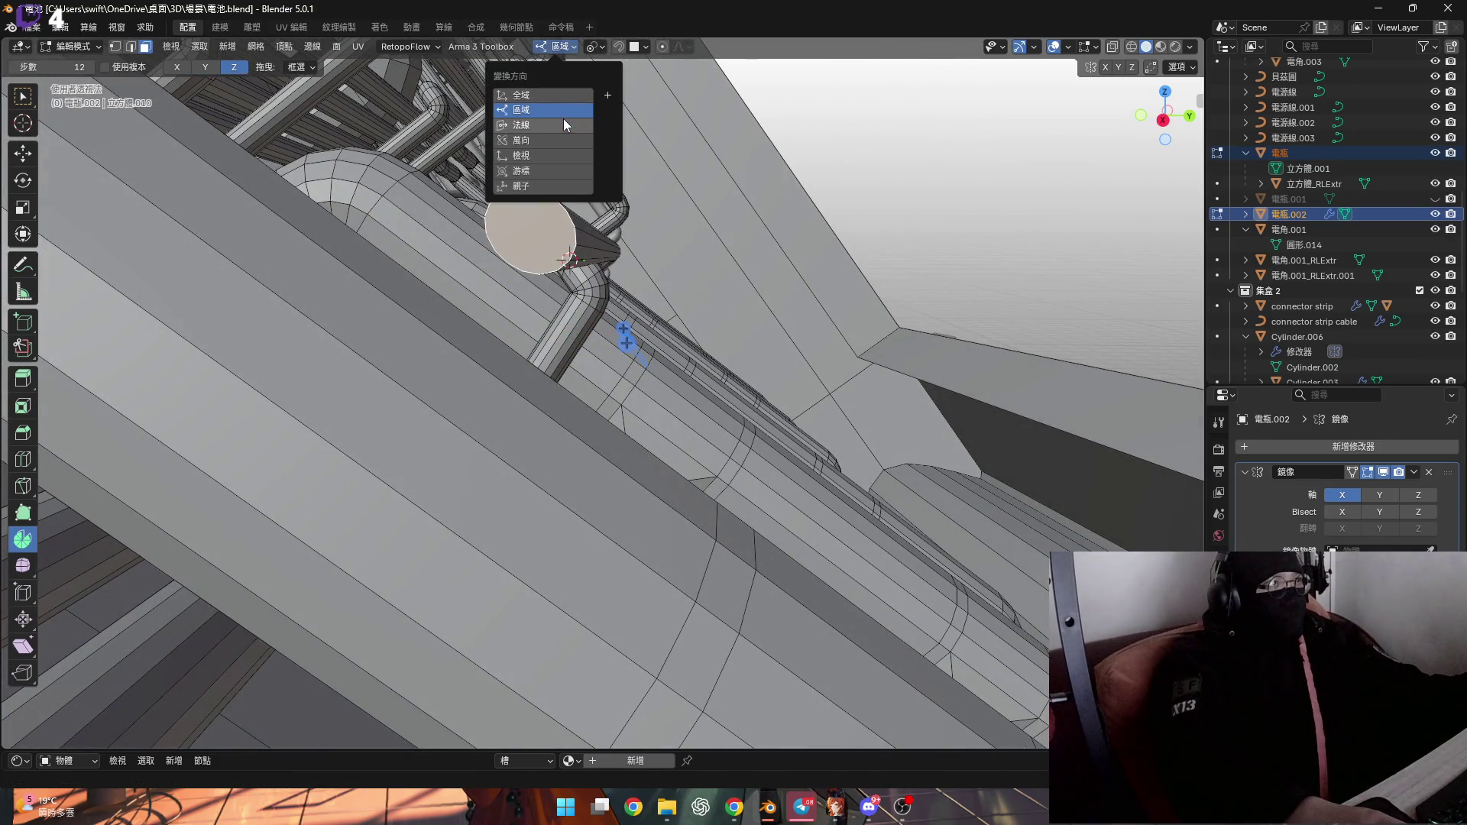
{"action": "left_click", "coordinate": [186, 67]}
{"action": "middle_click_drag", "start_coordinate": [474, 252], "coordinate": [659, 400]}
{"action": "left_click_drag", "start_coordinate": [627, 358], "coordinate": [659, 266]}
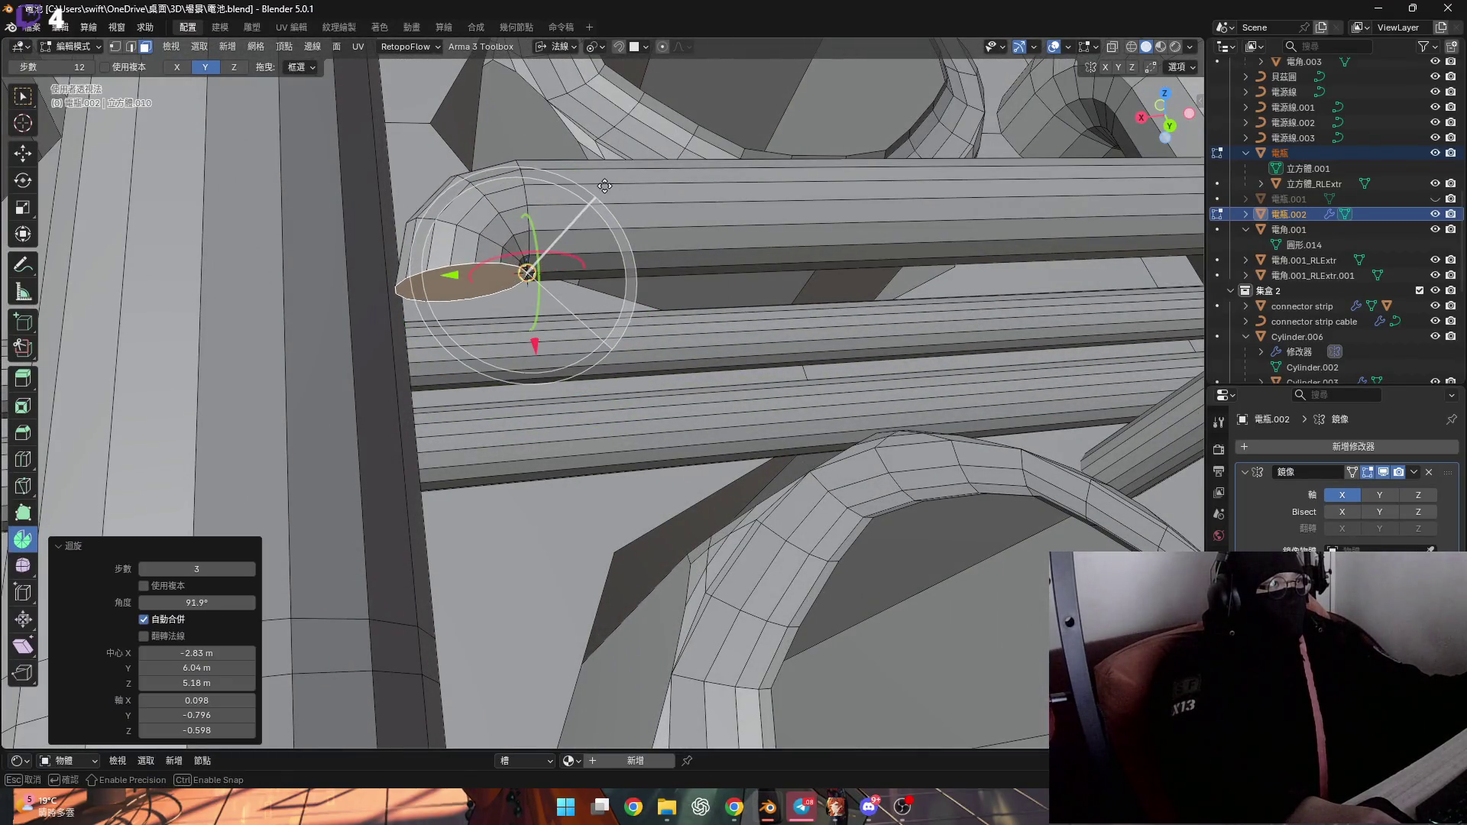
{"action": "type", "text": "90"}
{"action": "key", "text": "Return"}
{"action": "mouse_move", "coordinate": [306, 427]}
{"action": "middle_mouse_down"}
{"action": "mouse_move", "coordinate": [439, 220]}
{"action": "mouse_move", "coordinate": [410, 245]}
{"action": "mouse_move", "coordinate": [470, 311]}
{"action": "mouse_move", "coordinate": [432, 292]}
{"action": "mouse_move", "coordinate": [419, 309]}
{"action": "mouse_move", "coordinate": [429, 289]}
{"action": "mouse_move", "coordinate": [409, 275]}
{"action": "mouse_move", "coordinate": [386, 307]}
{"action": "mouse_move", "coordinate": [356, 299]}
{"action": "middle_mouse_up"}
Switch to face selection and pick the pipe's circular end face
{"action": "key", "text": "1"}
{"action": "key", "text": "shift+s"}
{"action": "key", "text": "3"}
{"action": "left_click", "coordinate": [415, 316]}
{"action": "middle_click_drag", "start_coordinate": [297, 136], "coordinate": [298, 111]}
Spin the end face around X into a bend, settling the angle at 75°
{"action": "left_click", "coordinate": [177, 67]}
{"action": "middle_click_drag", "start_coordinate": [359, 328], "coordinate": [370, 342]}
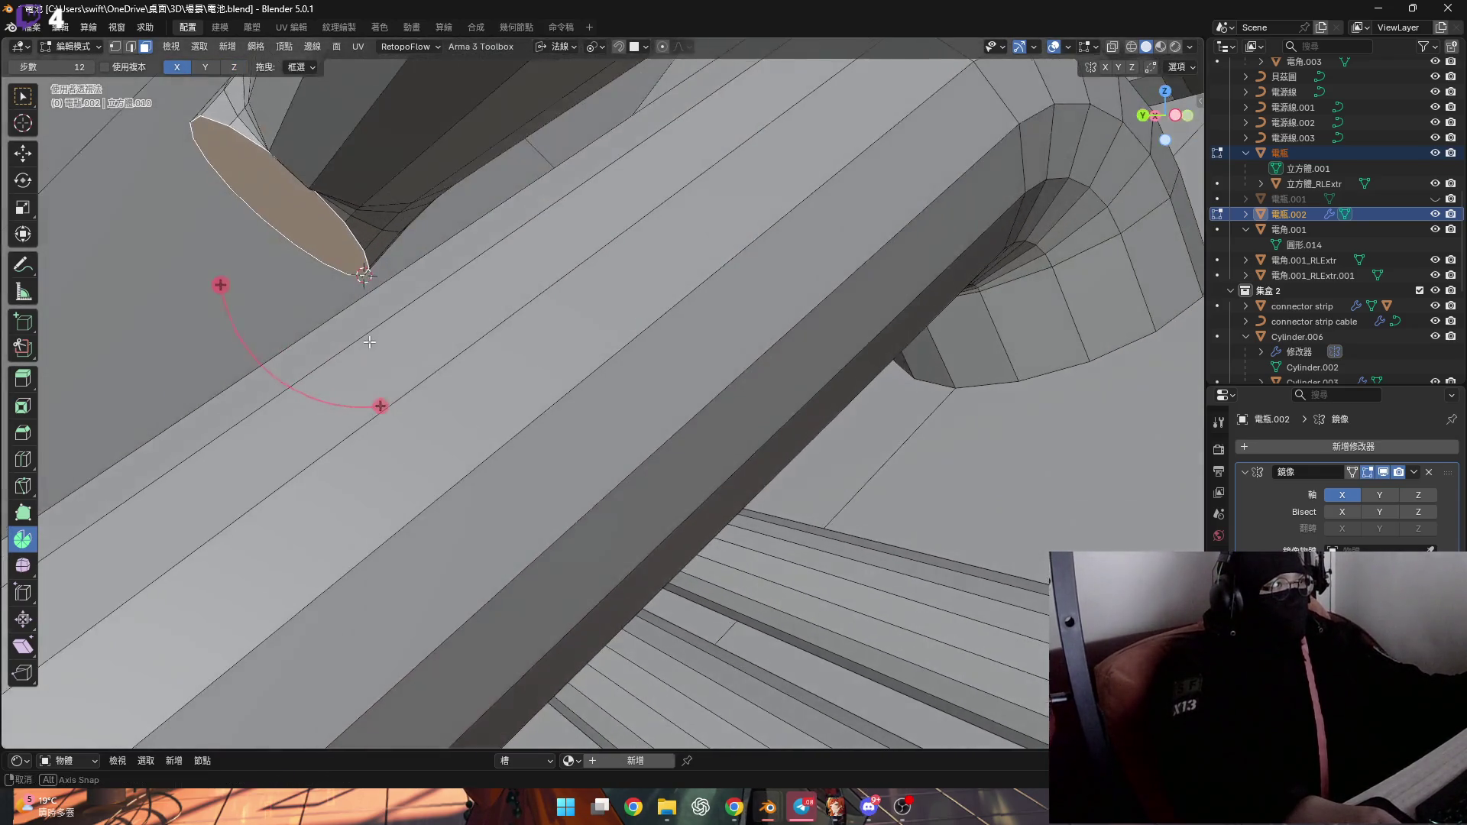
{"action": "left_click_drag", "start_coordinate": [380, 406], "coordinate": [492, 333]}
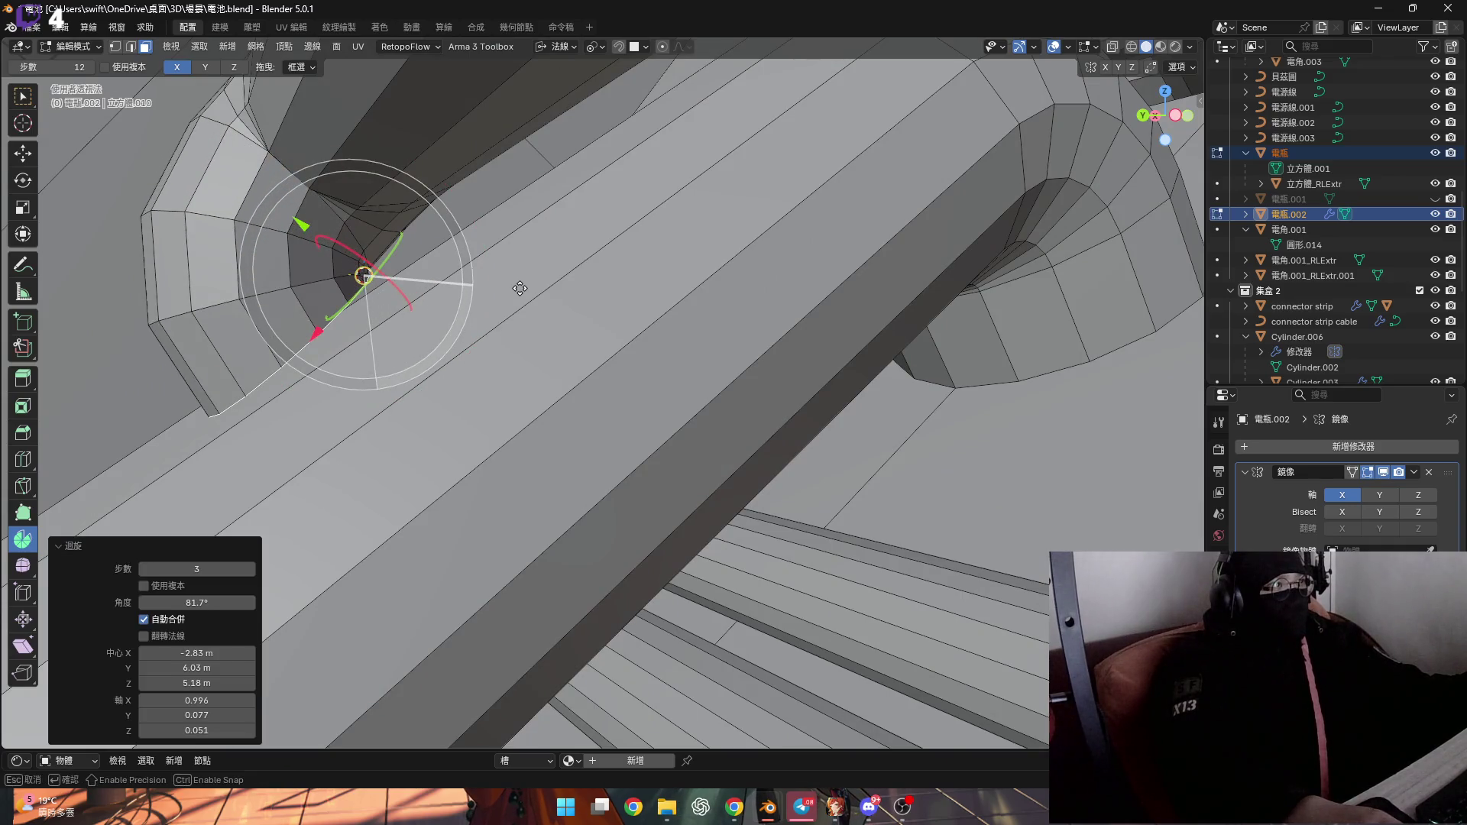
{"action": "mouse_move", "coordinate": [520, 295]}
{"action": "middle_mouse_down"}
{"action": "mouse_move", "coordinate": [670, 239]}
{"action": "mouse_move", "coordinate": [579, 403]}
{"action": "middle_mouse_up"}
{"action": "scroll", "coordinate": [669, 239], "scroll_direction": "up", "scroll_amount": 5}
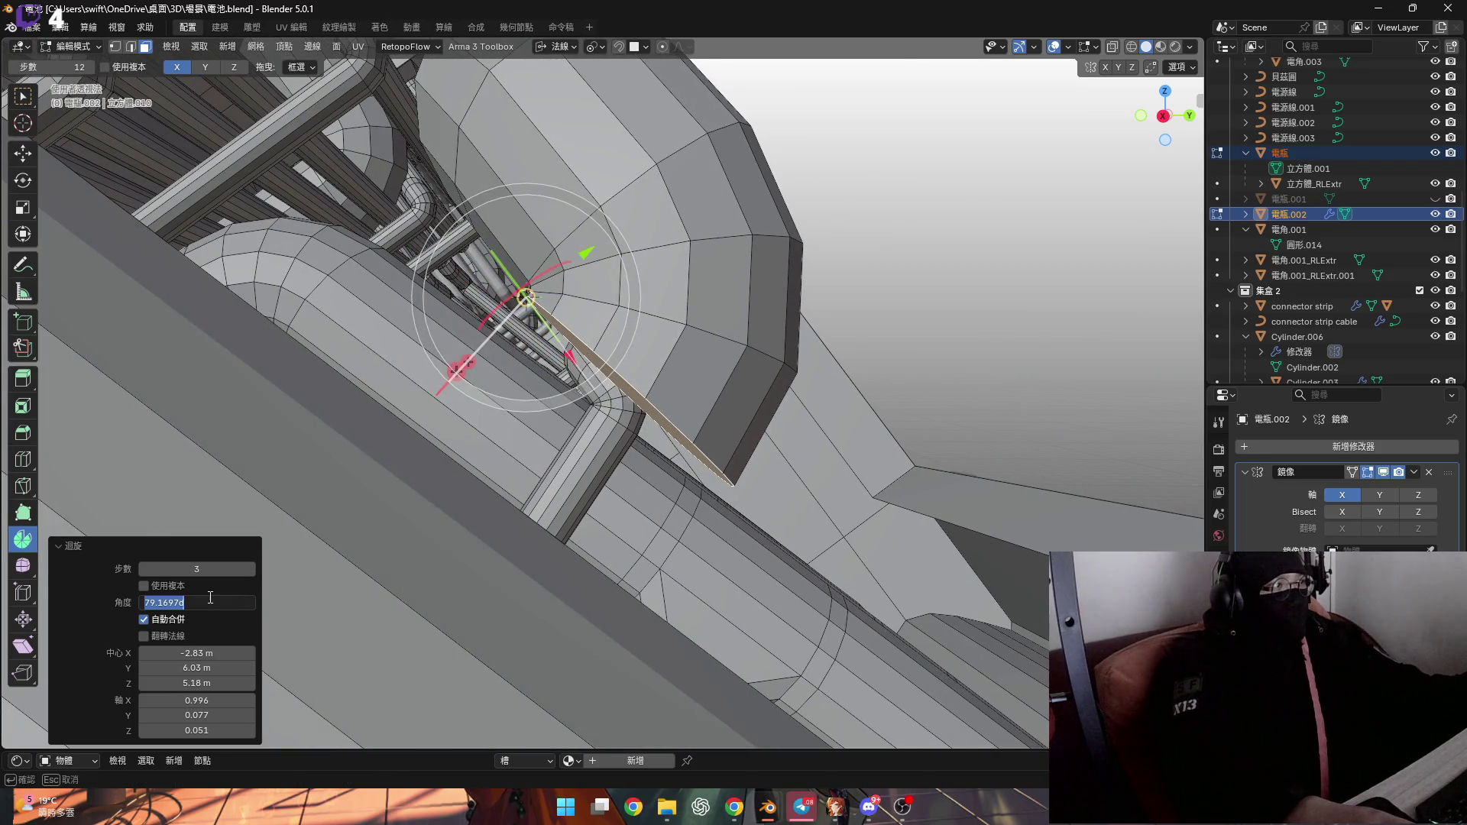
{"action": "key", "text": "Return"}
{"action": "middle_click_drag", "start_coordinate": [602, 451], "coordinate": [535, 436], "text": "shift"}
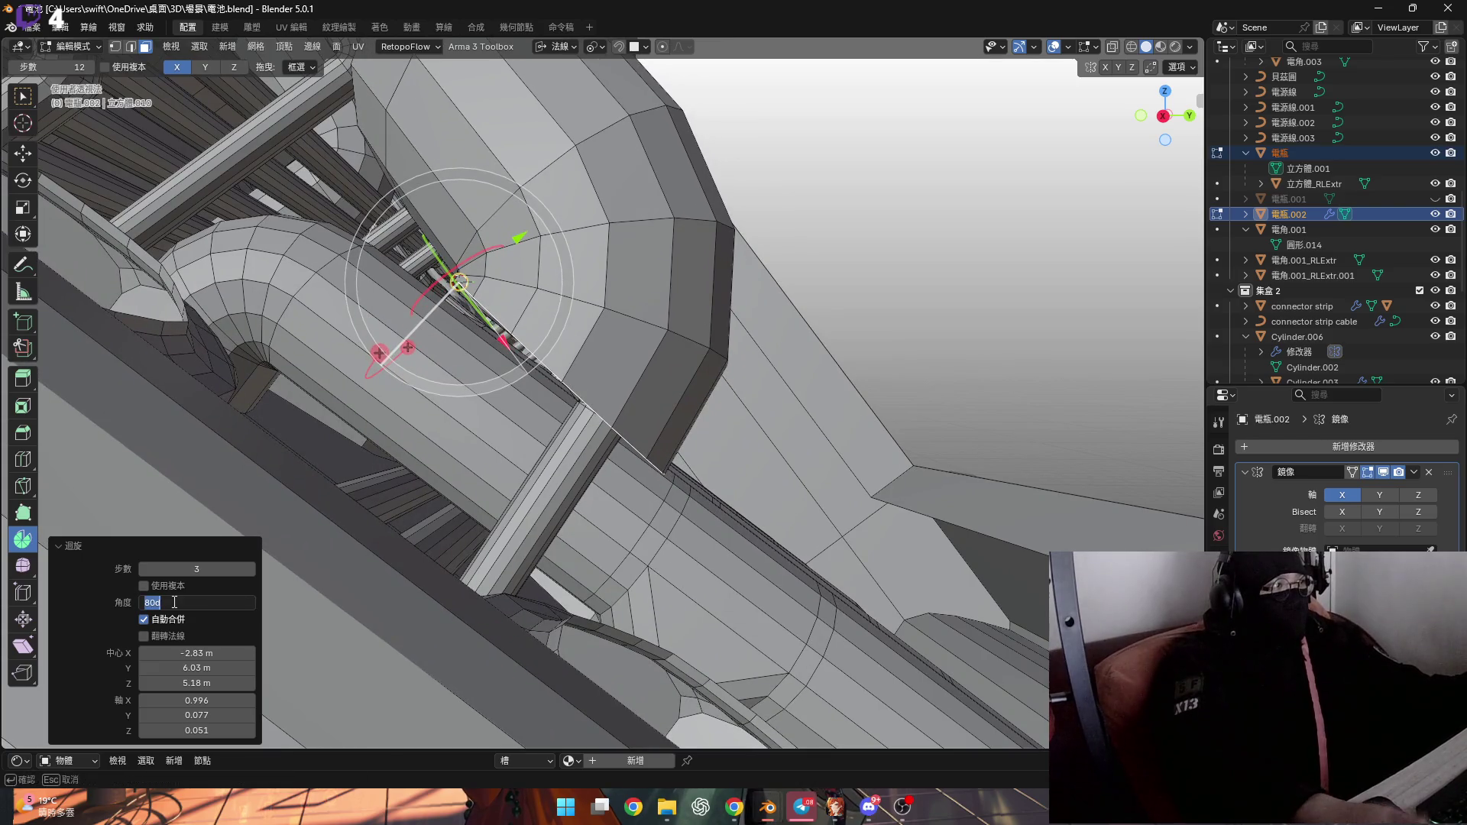
{"action": "type", "text": "75"}
{"action": "key", "text": "Return"}
{"action": "mouse_move", "coordinate": [631, 332]}
{"action": "middle_mouse_down"}
{"action": "mouse_move", "coordinate": [547, 327]}
{"action": "mouse_move", "coordinate": [608, 369]}
{"action": "mouse_move", "coordinate": [529, 304]}
{"action": "mouse_move", "coordinate": [424, 670]}
{"action": "middle_mouse_up"}
Extend two short straight sections from the bent end along its normal
{"action": "key", "text": "g"}
{"action": "key", "text": "z"}
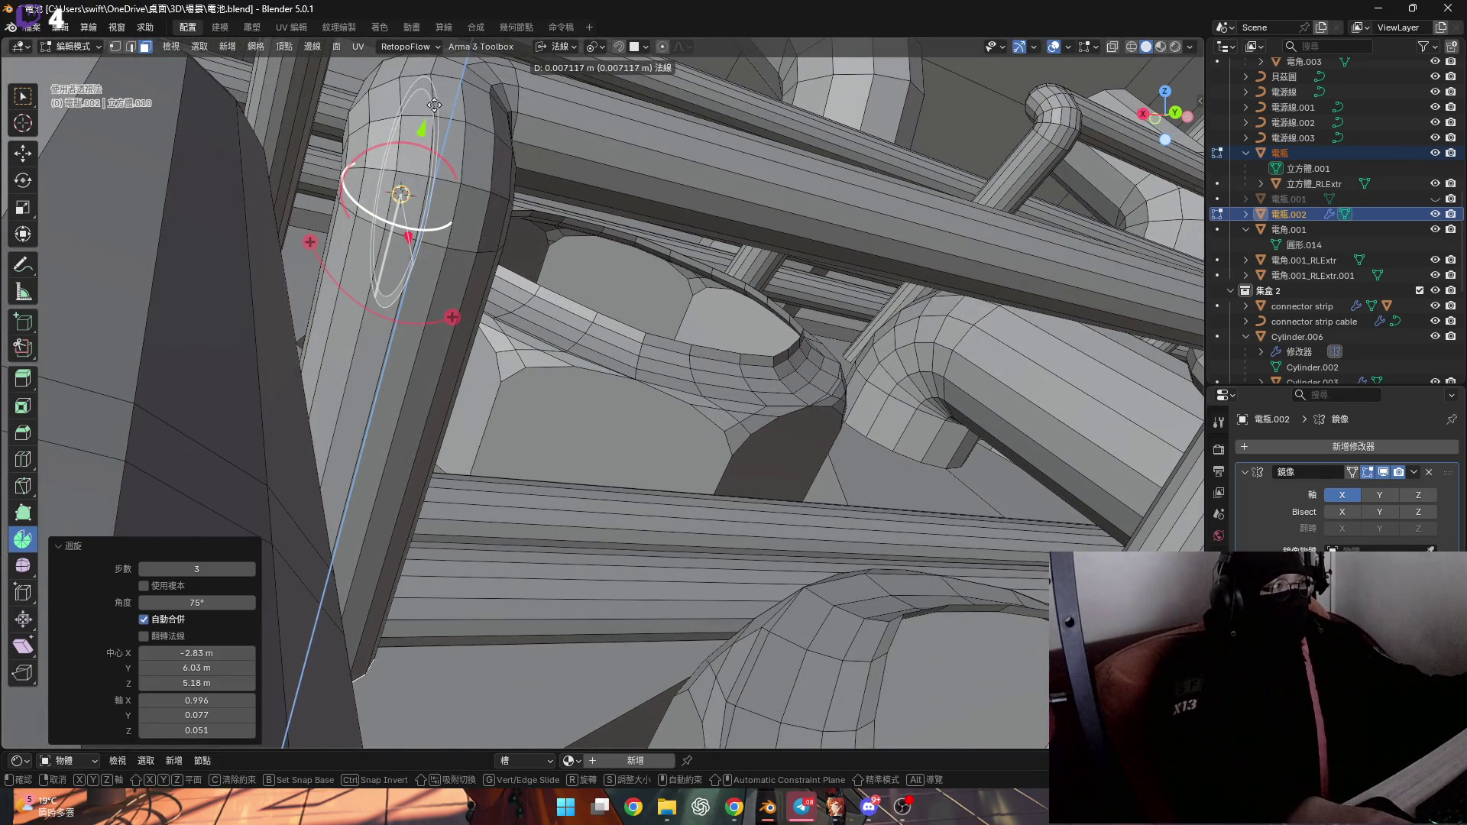
{"action": "left_click", "coordinate": [431, 162]}
{"action": "mouse_move", "coordinate": [429, 125]}
{"action": "middle_mouse_down"}
{"action": "mouse_move", "coordinate": [366, 191]}
{"action": "mouse_move", "coordinate": [363, 321]}
{"action": "middle_mouse_up"}
{"action": "key", "text": "g"}
{"action": "key", "text": "z"}
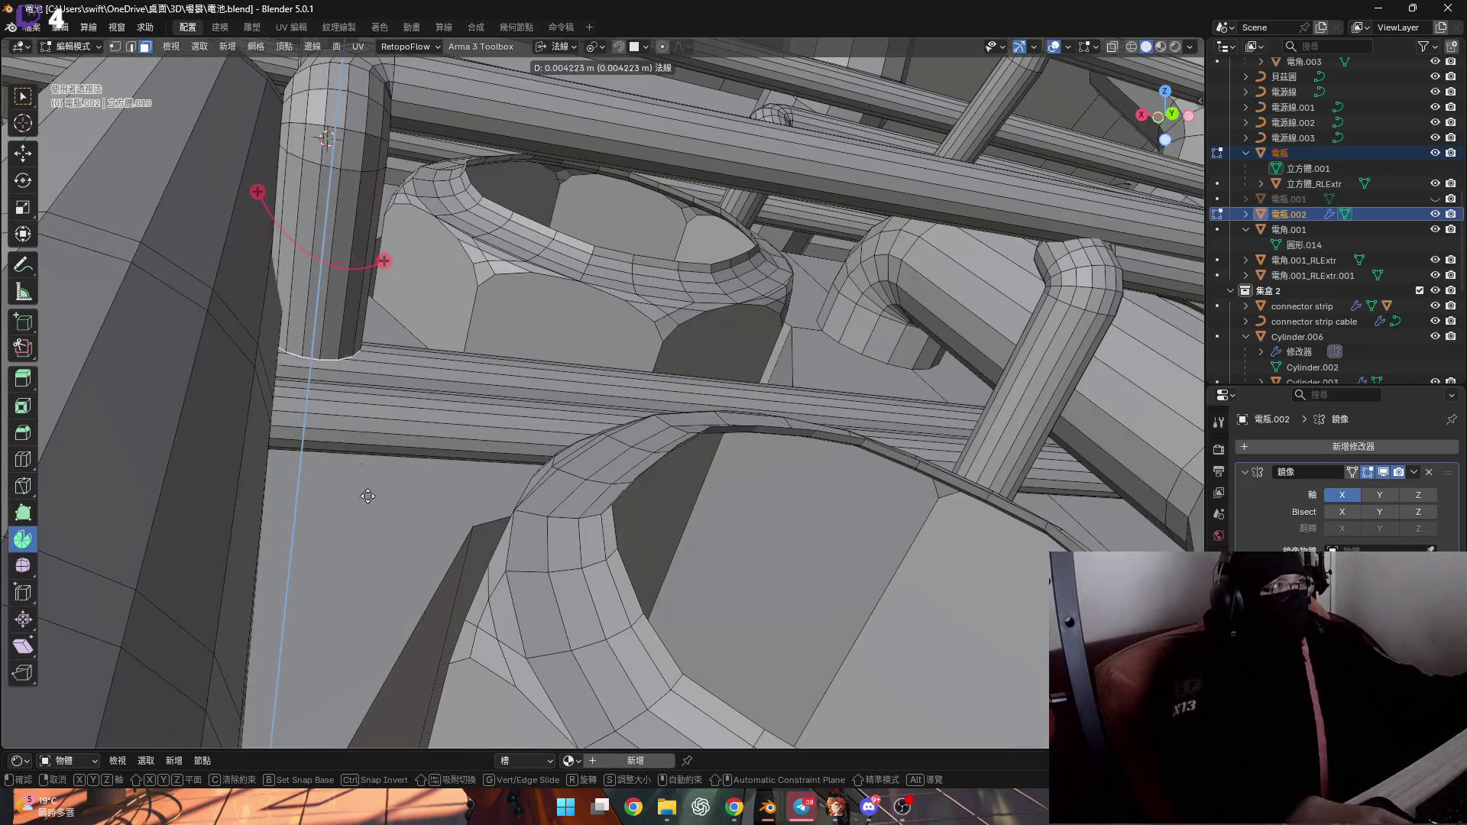
{"action": "left_click", "coordinate": [345, 613]}
{"action": "mouse_move", "coordinate": [396, 543]}
{"action": "middle_mouse_down"}
{"action": "mouse_move", "coordinate": [435, 471]}
{"action": "mouse_move", "coordinate": [468, 527]}
{"action": "mouse_move", "coordinate": [588, 506]}
{"action": "mouse_move", "coordinate": [317, 461]}
{"action": "mouse_move", "coordinate": [662, 293]}
{"action": "mouse_move", "coordinate": [515, 329]}
{"action": "middle_mouse_up"}
Undo and redo to restore the downward tube, then grow the selection along its faces
{"action": "key", "text": "ctrl+z"}
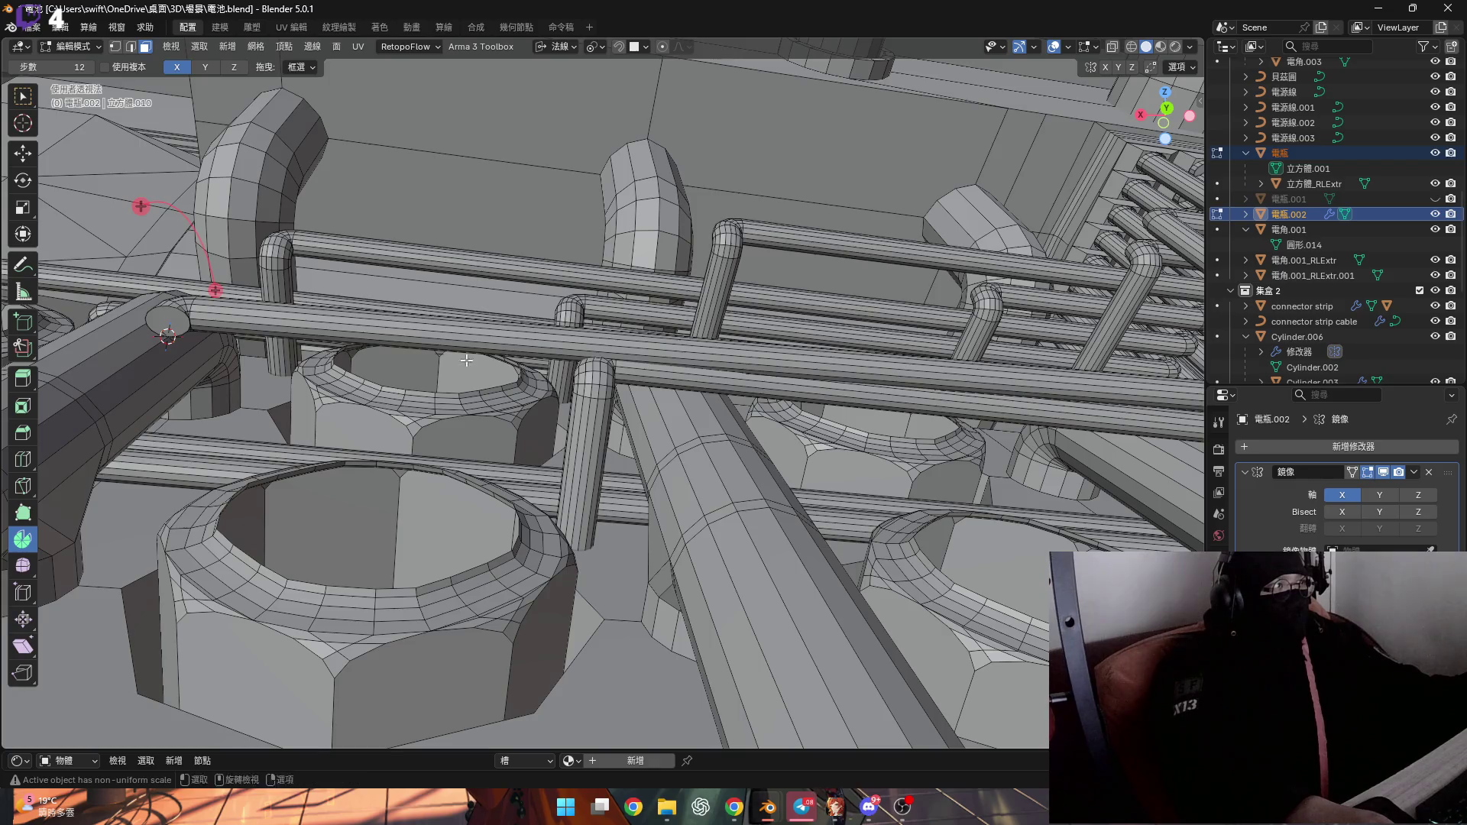
{"action": "scroll", "coordinate": [466, 360], "scroll_direction": "up", "scroll_amount": 3}
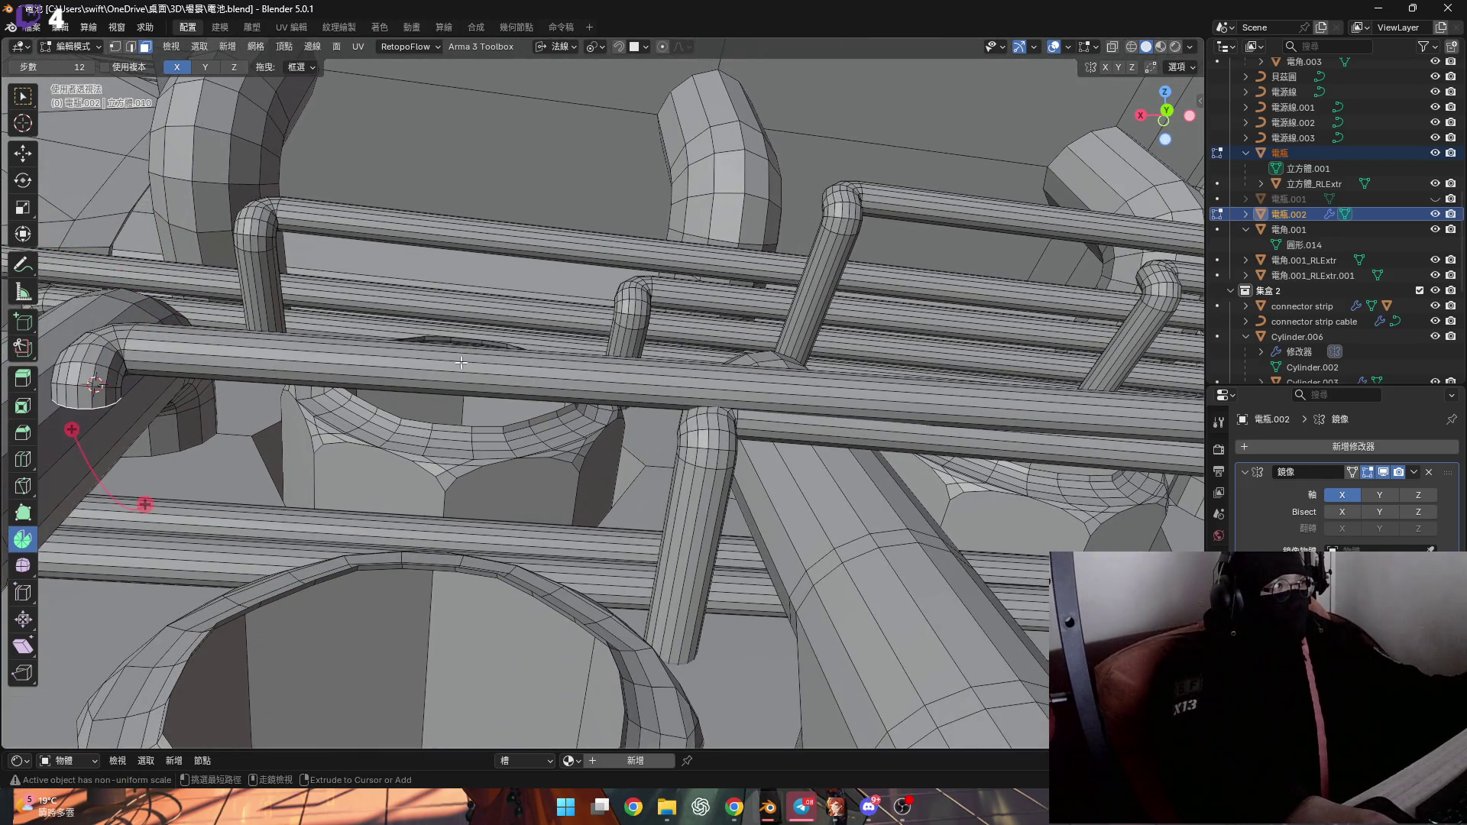
{"action": "key", "text": "ctrl+shift+z"}
{"action": "key", "text": "ctrl+KP_Add"}
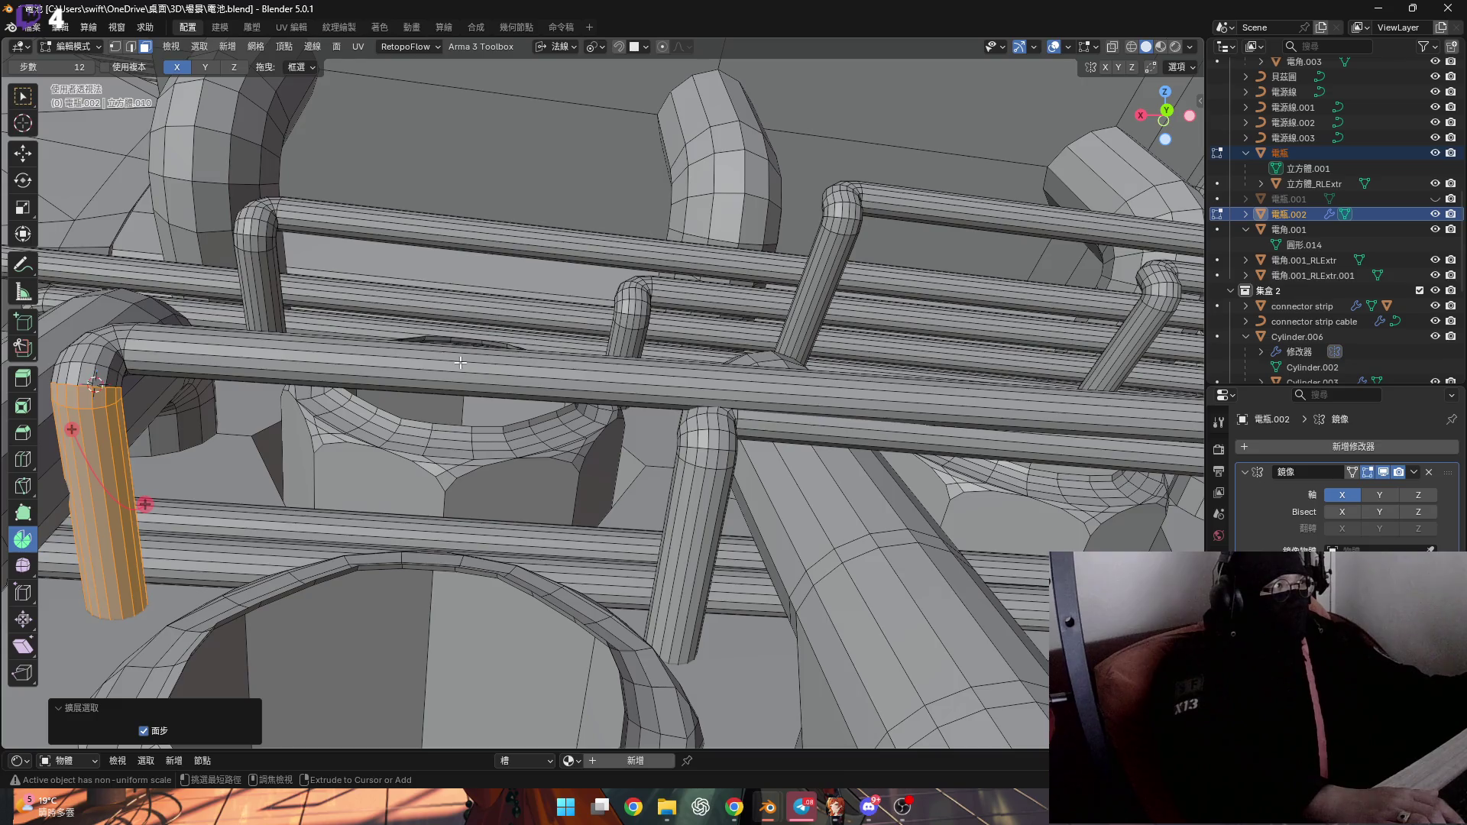
Move the tube along its normal Z, then freely into place among the cylinders
{"action": "middle_click_drag", "start_coordinate": [461, 362], "coordinate": [619, 341]}
{"action": "key", "text": "g"}
{"action": "key", "text": "z"}
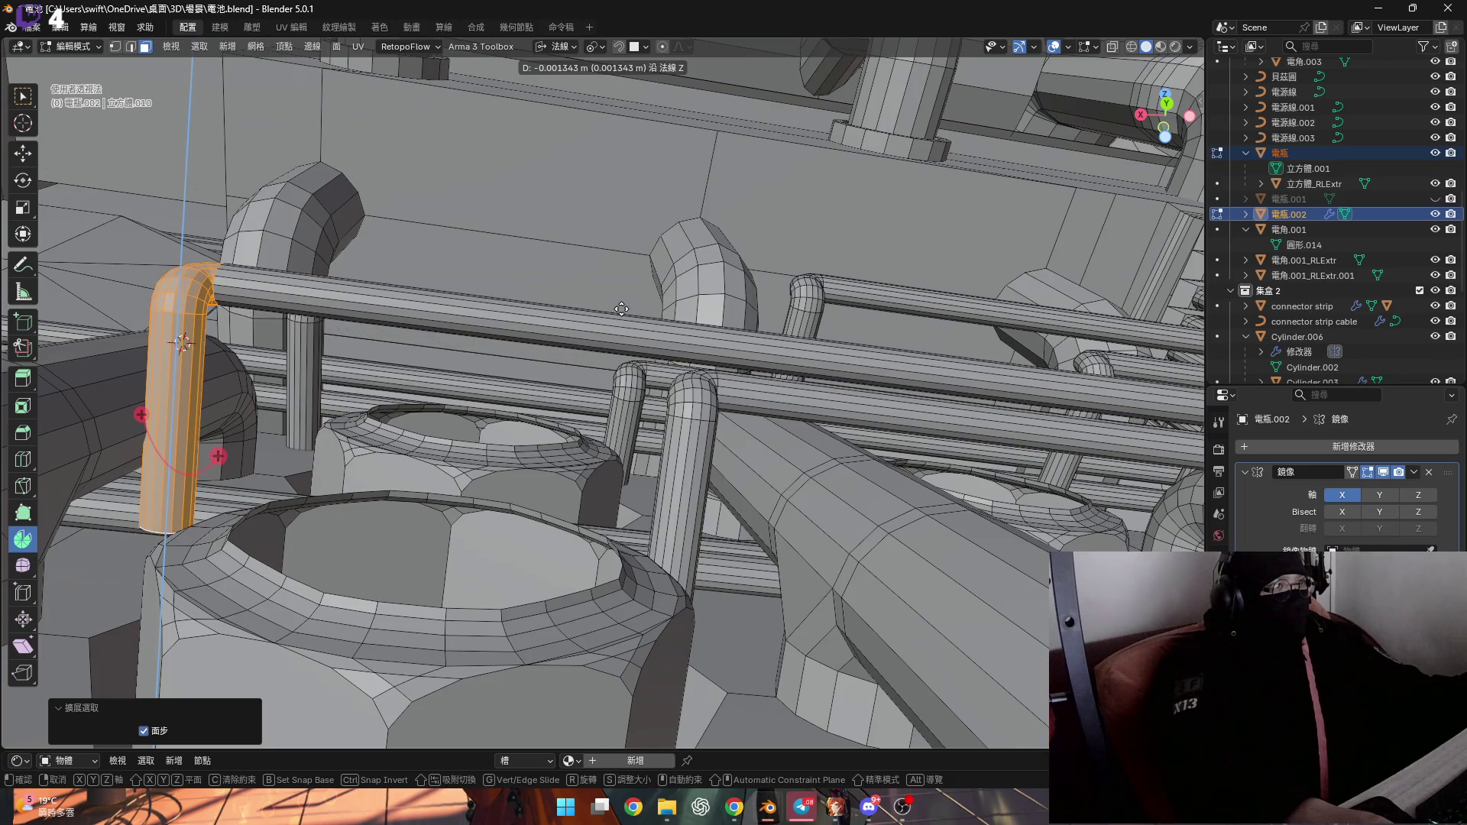
{"action": "left_click", "coordinate": [622, 310]}
{"action": "mouse_move", "coordinate": [621, 310]}
{"action": "middle_mouse_down", "text": "shift"}
{"action": "mouse_move", "coordinate": [771, 348]}
{"action": "mouse_move", "coordinate": [649, 367]}
{"action": "mouse_move", "coordinate": [535, 428]}
{"action": "mouse_move", "coordinate": [475, 434]}
{"action": "mouse_move", "coordinate": [510, 401]}
{"action": "mouse_move", "coordinate": [524, 508]}
{"action": "middle_mouse_up", "text": "shift"}
{"action": "key", "text": "g"}
{"action": "left_click", "coordinate": [768, 310]}
{"action": "scroll", "coordinate": [510, 448], "scroll_direction": "up", "scroll_amount": 3}
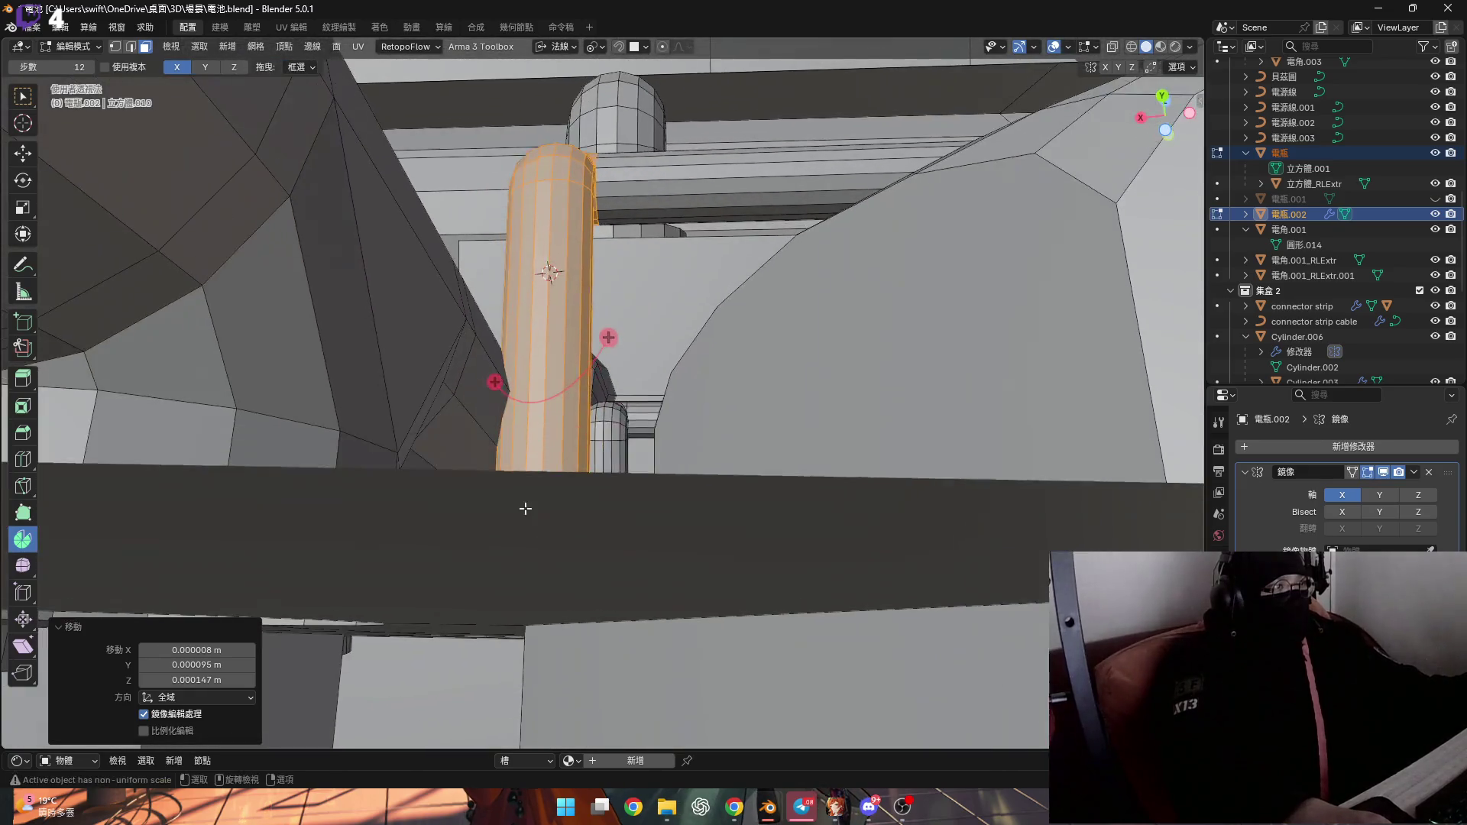
{"action": "scroll", "coordinate": [535, 550], "scroll_direction": "up", "scroll_amount": 5}
Select the straight section leading into the elbow and bring up its Delete menu
{"action": "left_click", "coordinate": [551, 646]}
{"action": "mouse_move", "coordinate": [551, 646]}
{"action": "middle_mouse_down"}
{"action": "mouse_move", "coordinate": [481, 518]}
{"action": "mouse_move", "coordinate": [618, 460]}
{"action": "mouse_move", "coordinate": [698, 489]}
{"action": "mouse_move", "coordinate": [377, 454]}
{"action": "mouse_move", "coordinate": [435, 440]}
{"action": "middle_mouse_up"}
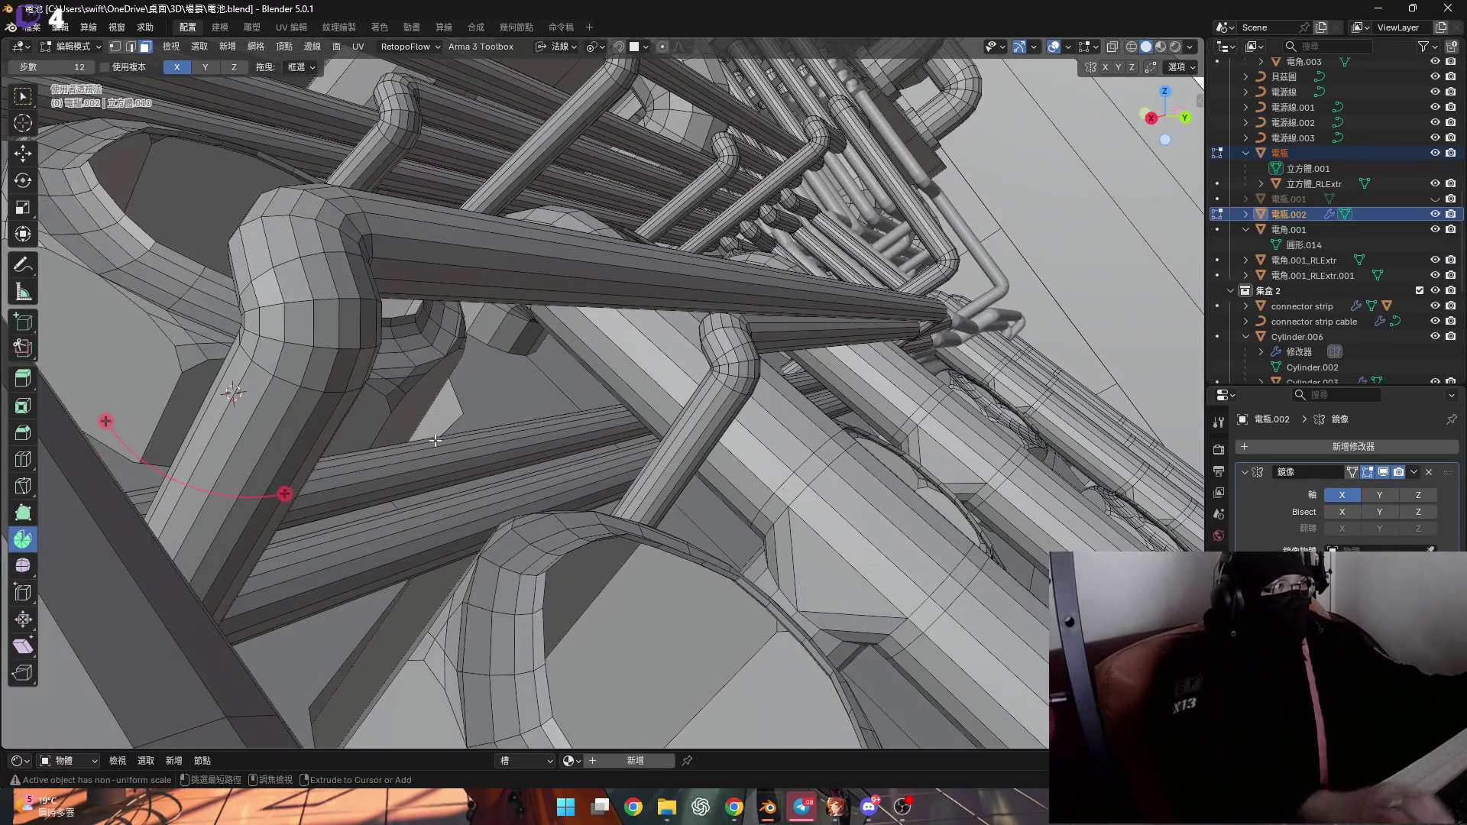
{"action": "key", "text": "ctrl+KP_Add"}
{"action": "key", "text": "ctrl+KP_Add"}
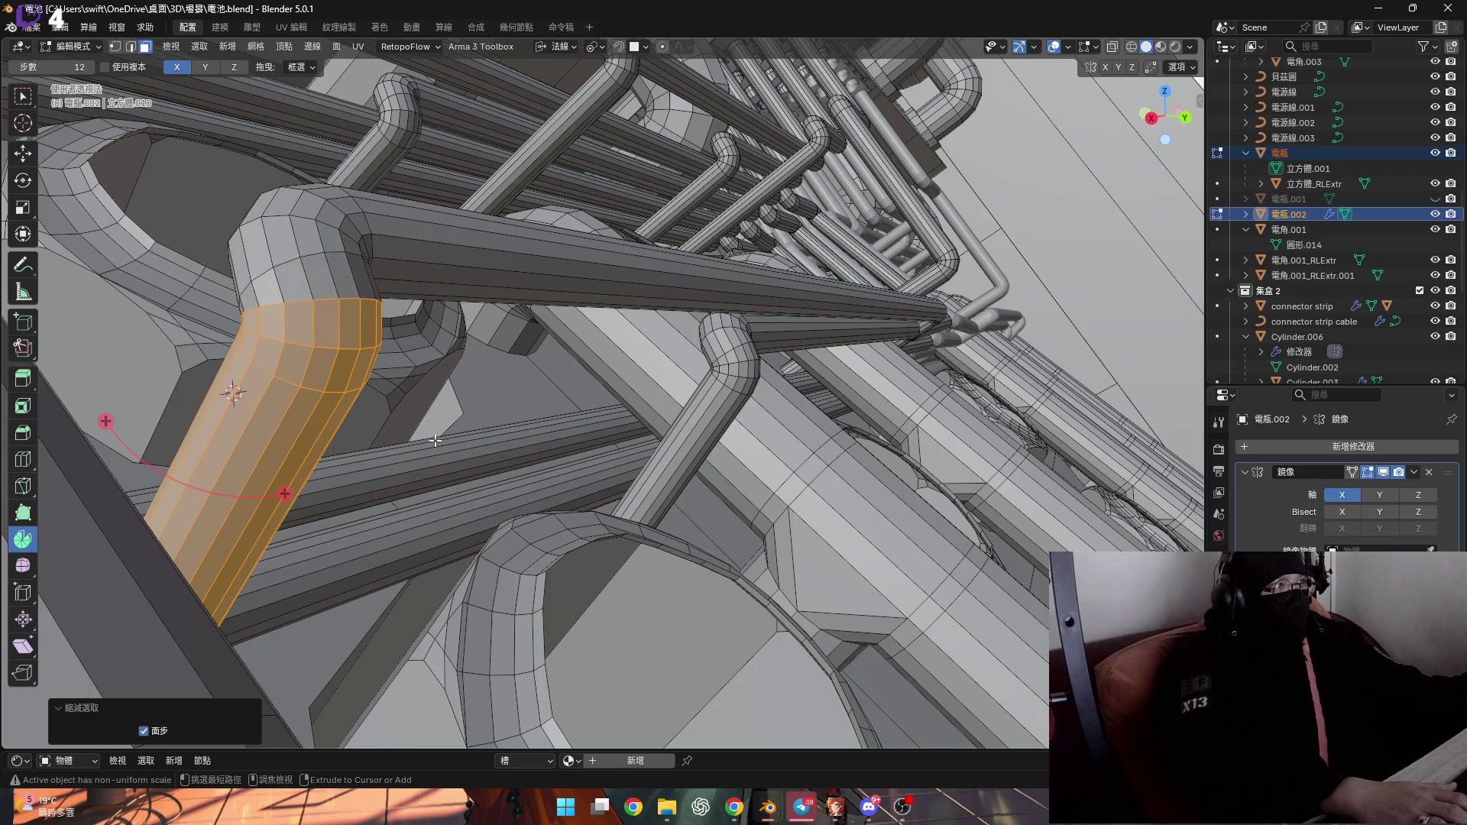
{"action": "middle_click_drag", "start_coordinate": [380, 347], "coordinate": [377, 371]}
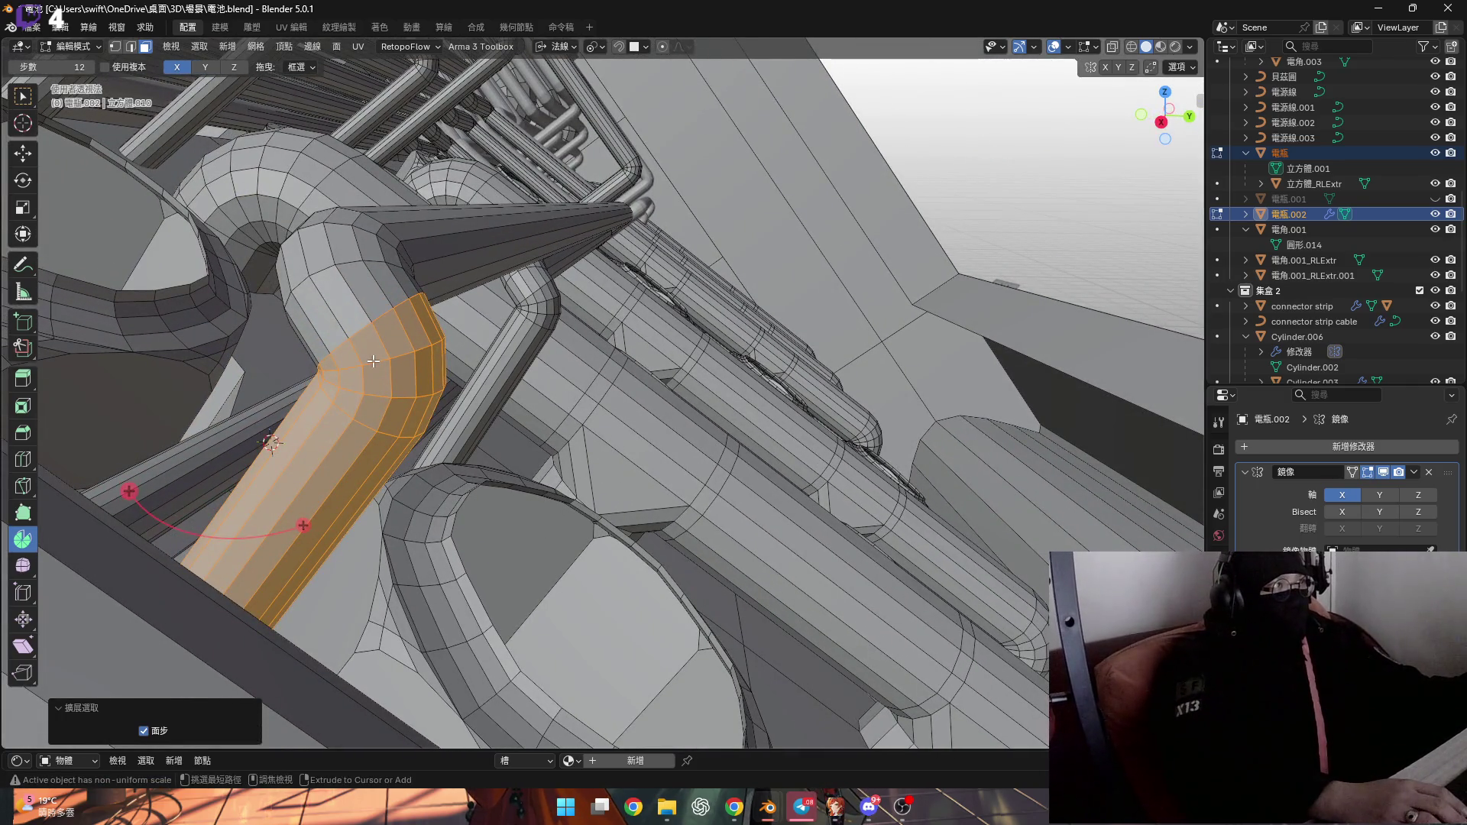
{"action": "right_click", "coordinate": [373, 361]}
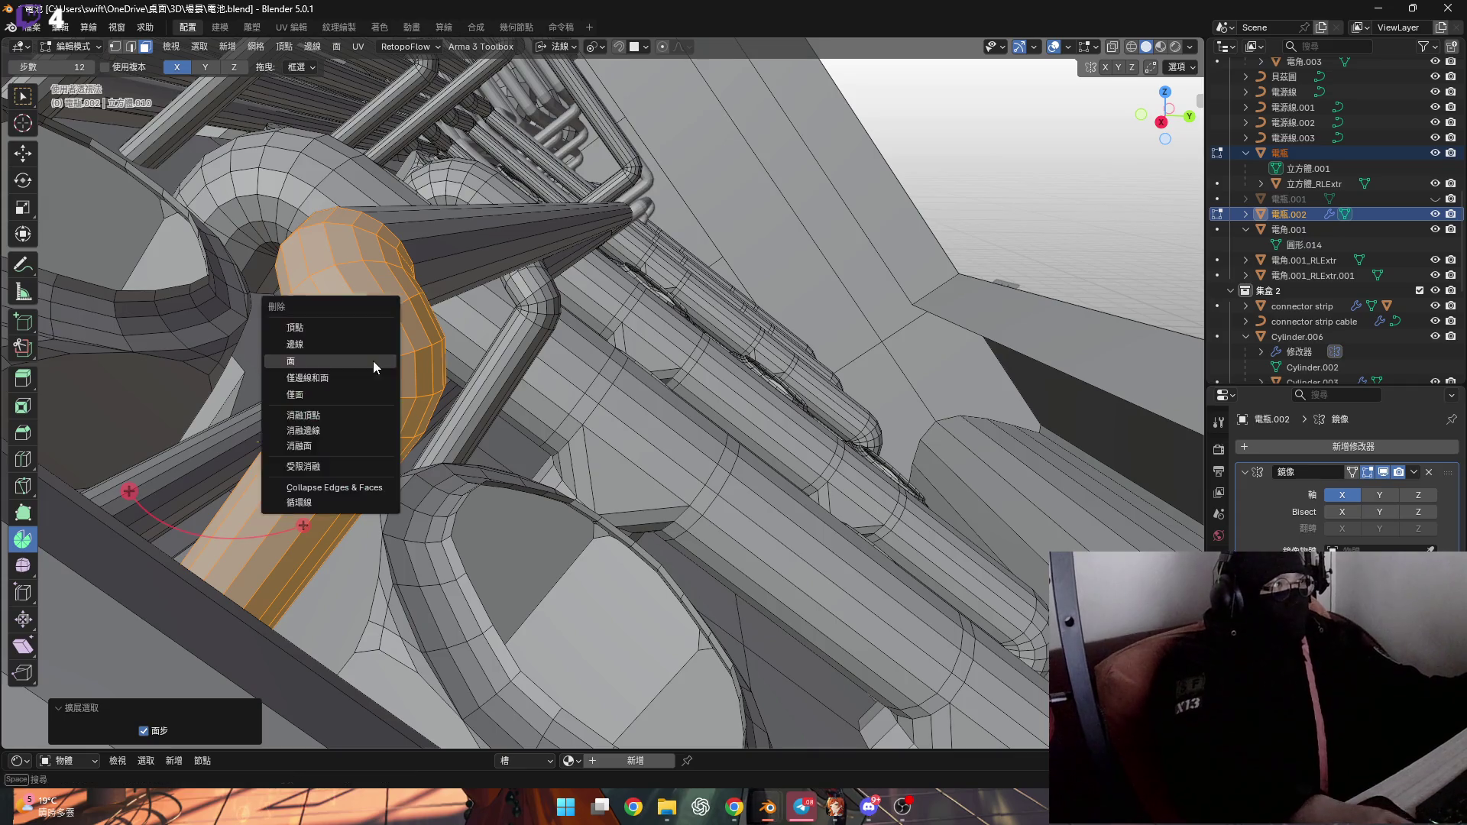
Delete the old pipe's faces and snap the 3D cursor to the selected vertex
{"action": "left_click", "coordinate": [373, 361]}
{"action": "mouse_move", "coordinate": [373, 361]}
{"action": "middle_mouse_down"}
{"action": "mouse_move", "coordinate": [320, 330]}
{"action": "mouse_move", "coordinate": [286, 380]}
{"action": "middle_mouse_up"}
{"action": "key", "text": "1"}
{"action": "key", "text": "shift+s"}
{"action": "left_click", "coordinate": [327, 451]}
{"action": "mouse_move", "coordinate": [327, 451]}
{"action": "middle_mouse_down"}
{"action": "mouse_move", "coordinate": [300, 349]}
{"action": "mouse_move", "coordinate": [313, 353]}
{"action": "middle_mouse_up"}
Select the connected pipe, switch to Local orientation, and spin its end 90° around the cursor
{"action": "key", "text": "ctrl+l"}
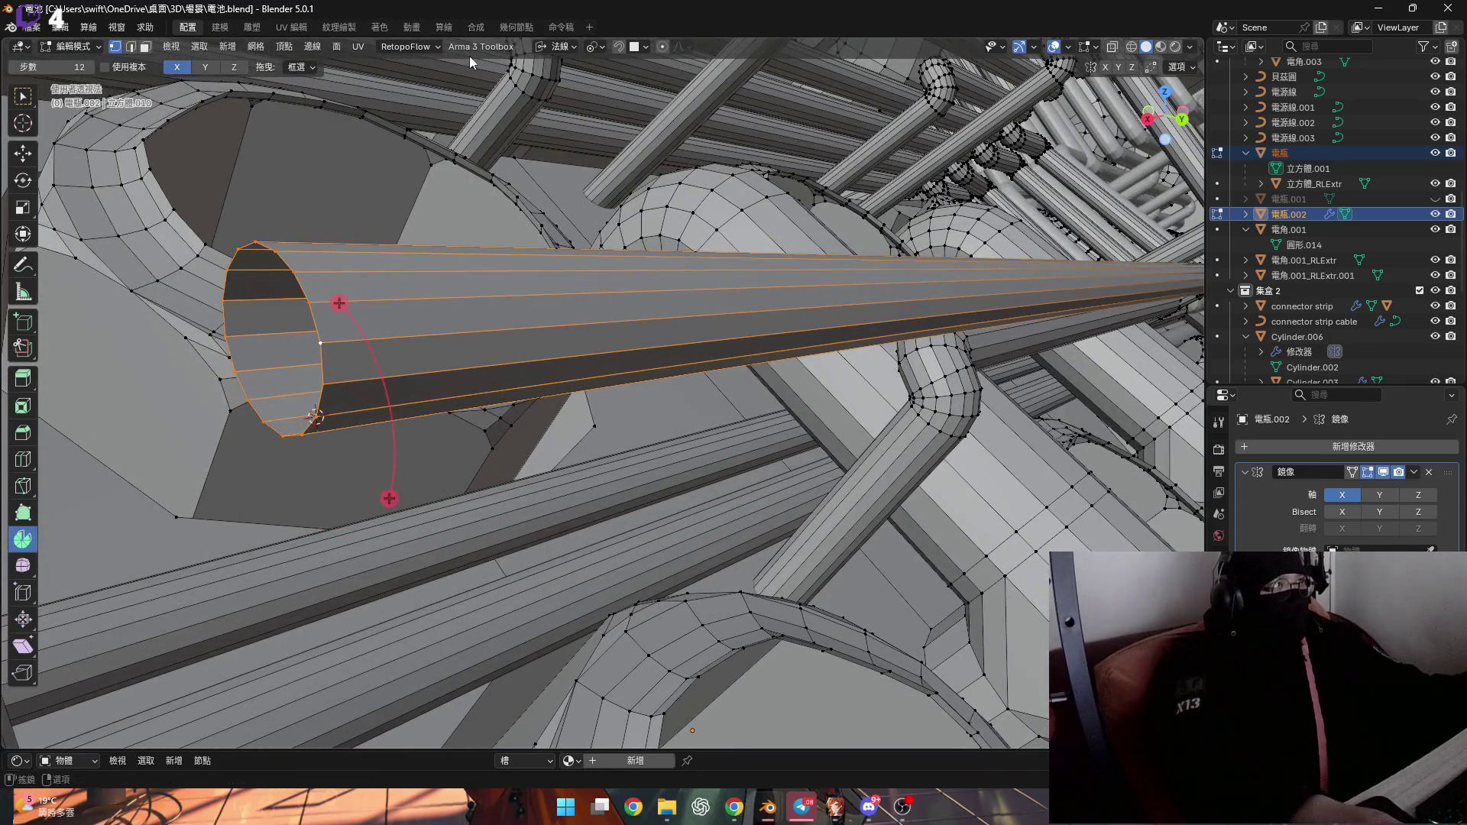
{"action": "left_click", "coordinate": [557, 48]}
{"action": "left_click", "coordinate": [545, 111]}
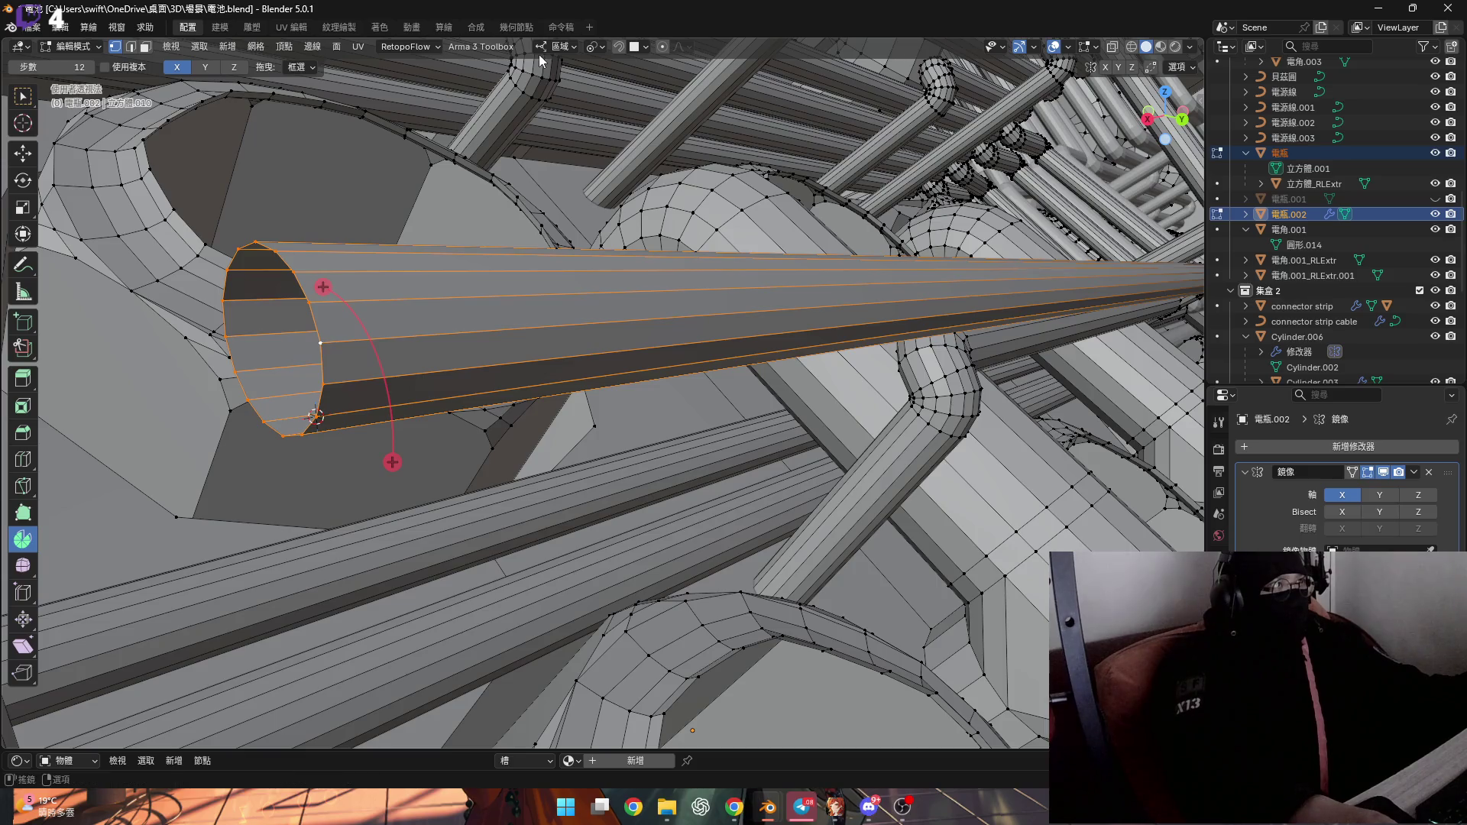
{"action": "middle_click_drag", "start_coordinate": [306, 398], "coordinate": [321, 501]}
{"action": "left_click_drag", "start_coordinate": [321, 501], "coordinate": [305, 510]}
{"action": "double_click", "coordinate": [198, 602]}
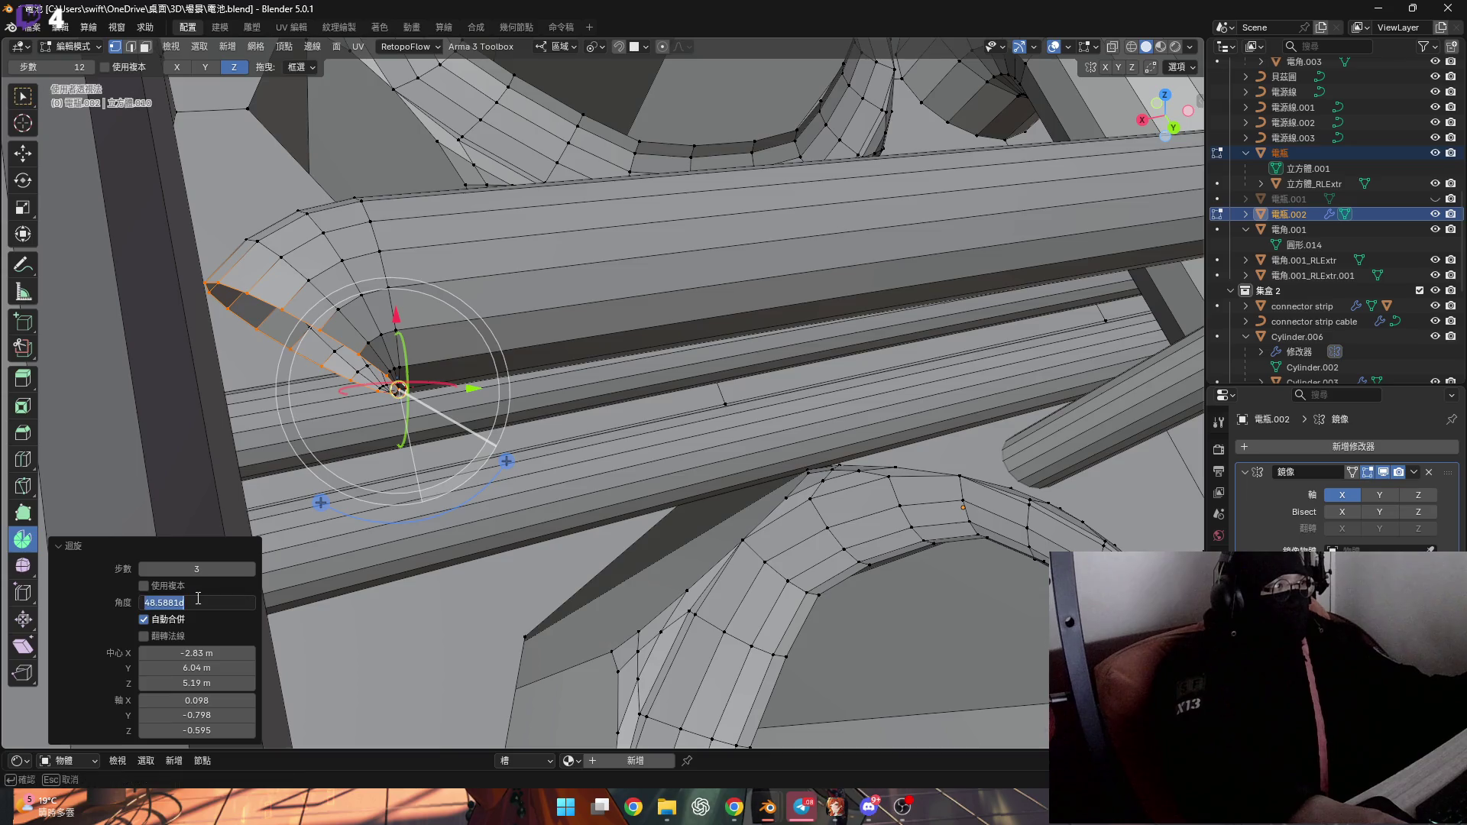
{"action": "type", "text": "90"}
{"action": "key", "text": "Return"}
{"action": "mouse_move", "coordinate": [474, 352]}
{"action": "middle_mouse_down"}
{"action": "mouse_move", "coordinate": [525, 320]}
{"action": "mouse_move", "coordinate": [498, 289]}
{"action": "middle_mouse_up"}
{"action": "scroll", "coordinate": [473, 352], "scroll_direction": "up", "scroll_amount": 3}
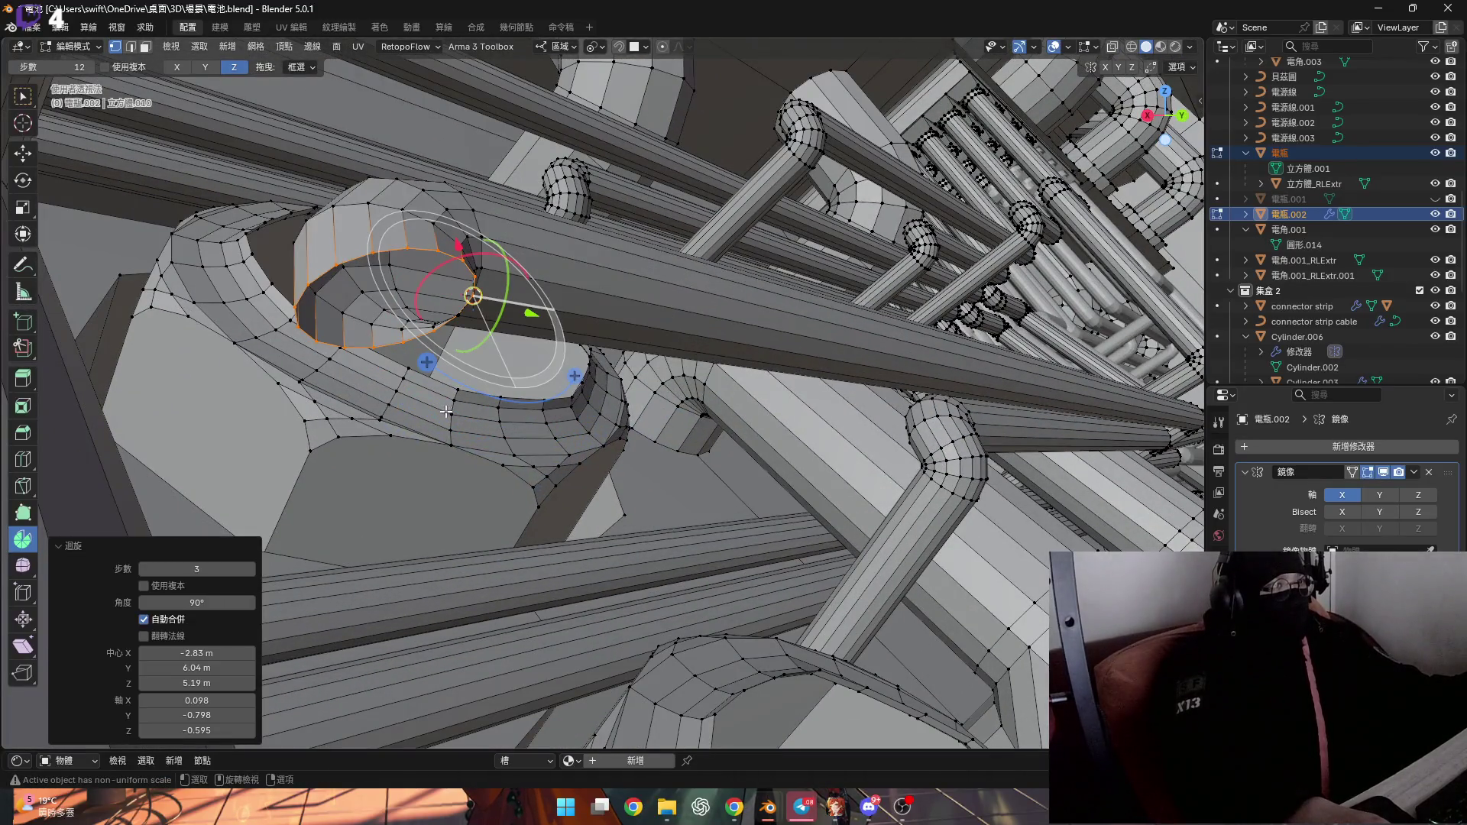
Extrude the bend's rim loop along local Y into a short straight extension
{"action": "key", "text": "e"}
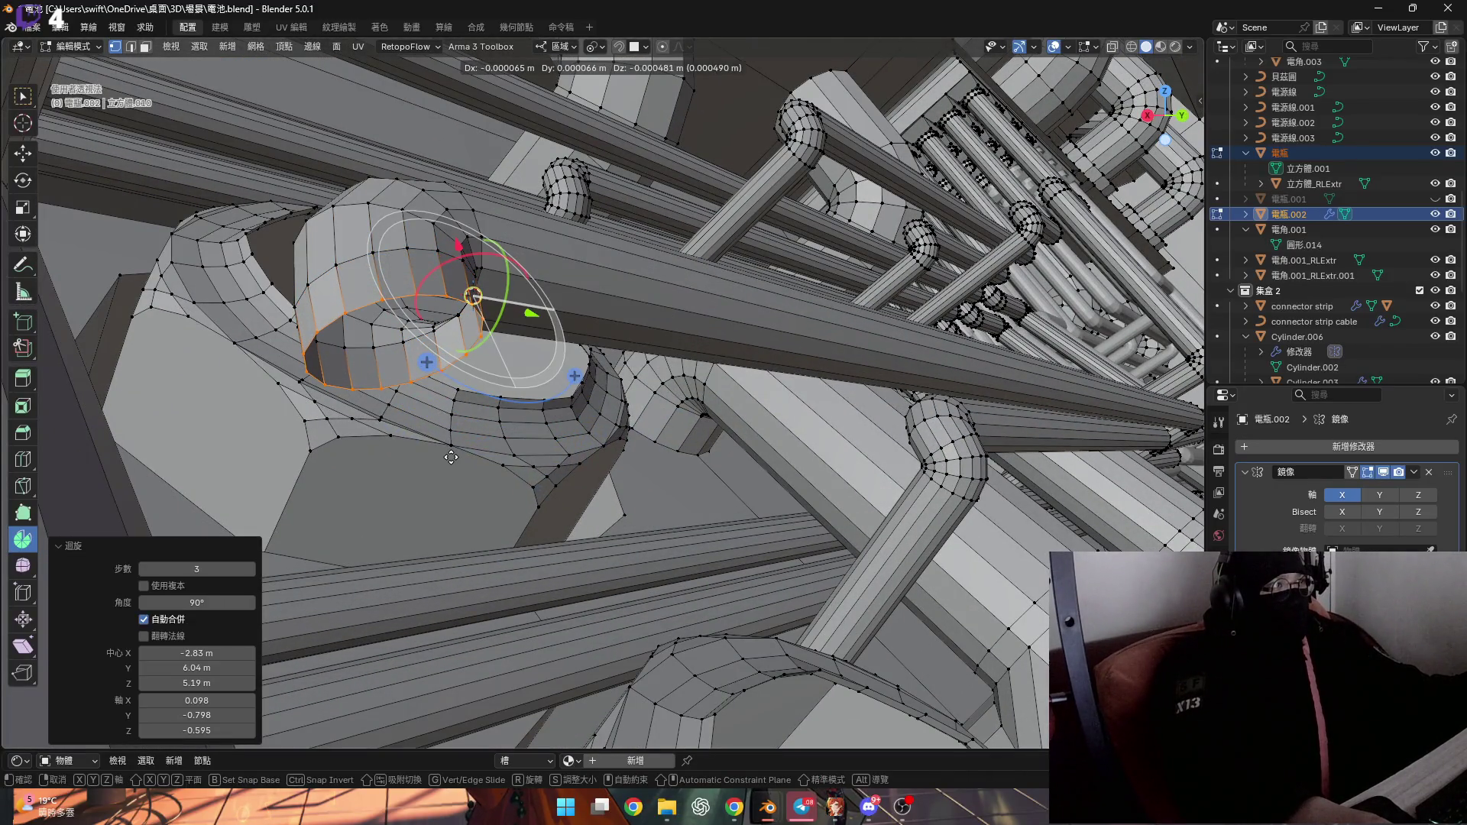
{"action": "key", "text": "x"}
{"action": "key", "text": "y"}
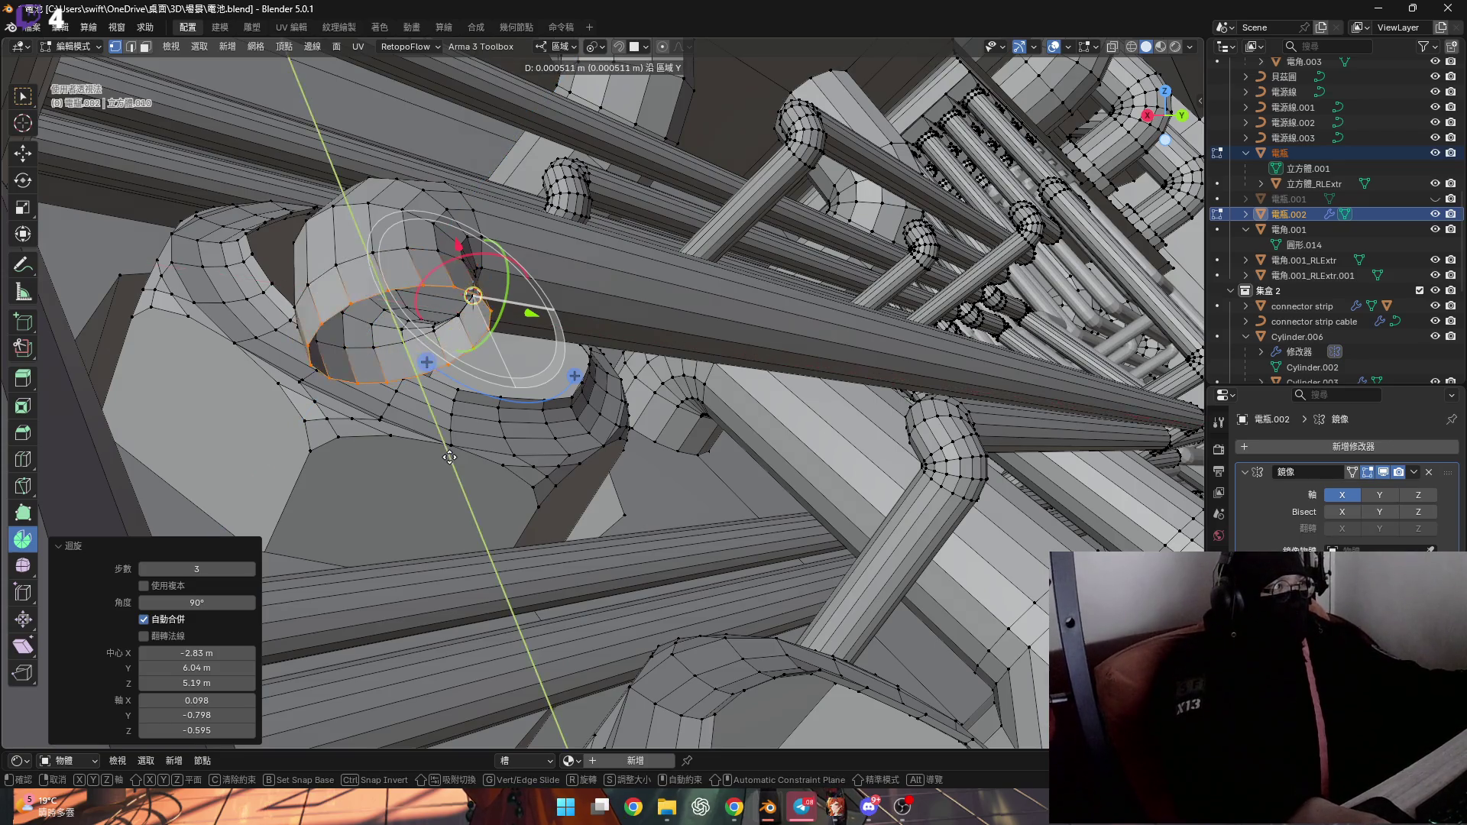
{"action": "left_click", "coordinate": [481, 480]}
{"action": "mouse_move", "coordinate": [481, 479]}
{"action": "middle_mouse_down"}
{"action": "mouse_move", "coordinate": [475, 315]}
{"action": "mouse_move", "coordinate": [645, 243]}
{"action": "mouse_move", "coordinate": [453, 414]}
{"action": "mouse_move", "coordinate": [430, 409]}
{"action": "middle_mouse_up"}
{"action": "scroll", "coordinate": [475, 316], "scroll_direction": "up", "scroll_amount": 4}
{"action": "scroll", "coordinate": [453, 414], "scroll_direction": "down", "scroll_amount": 4}
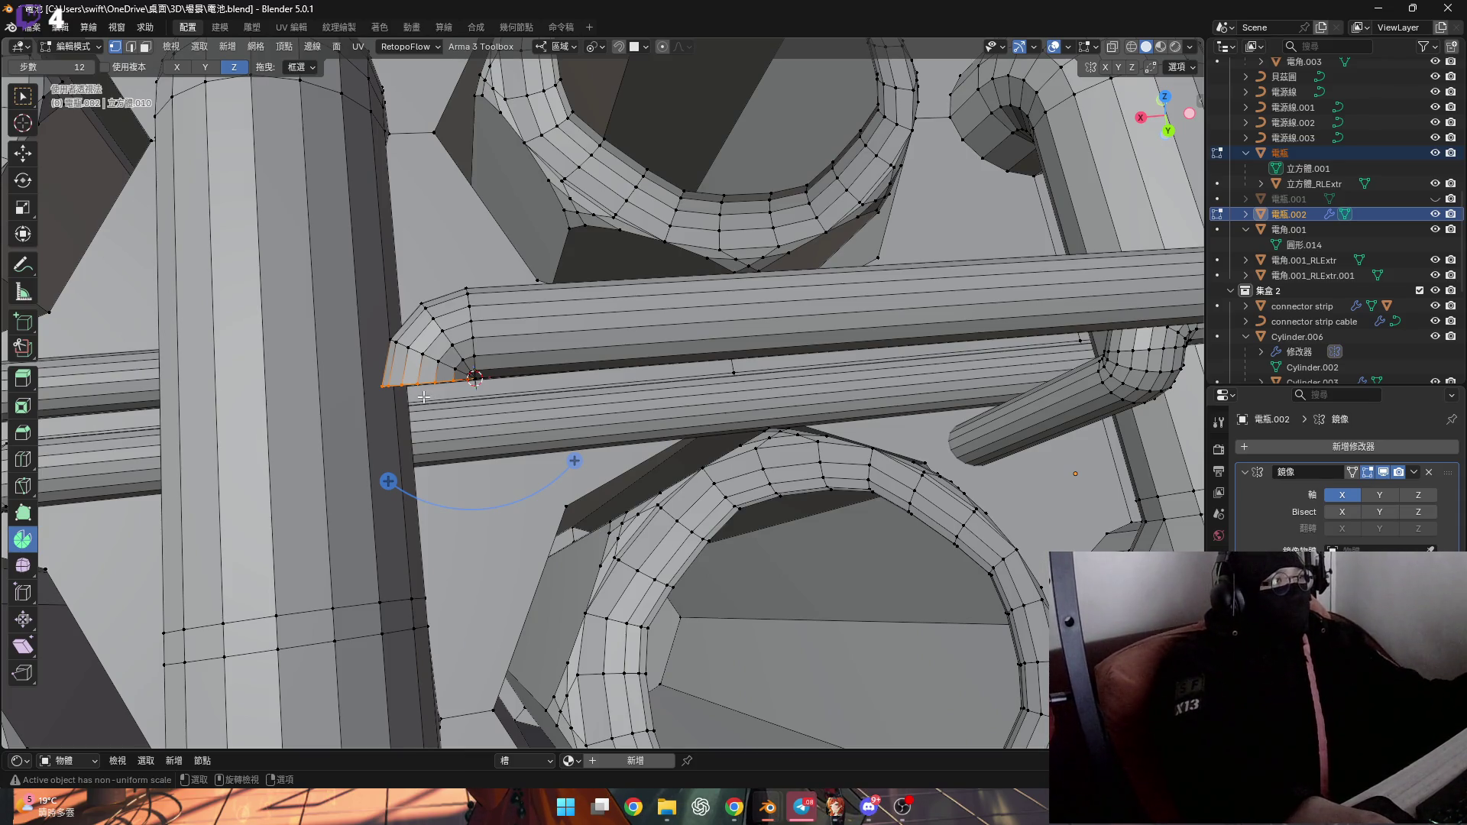
{"action": "mouse_move", "coordinate": [433, 374]}
{"action": "middle_mouse_down"}
{"action": "mouse_move", "coordinate": [463, 366]}
{"action": "mouse_move", "coordinate": [521, 451]}
{"action": "mouse_move", "coordinate": [545, 456]}
{"action": "middle_mouse_up"}
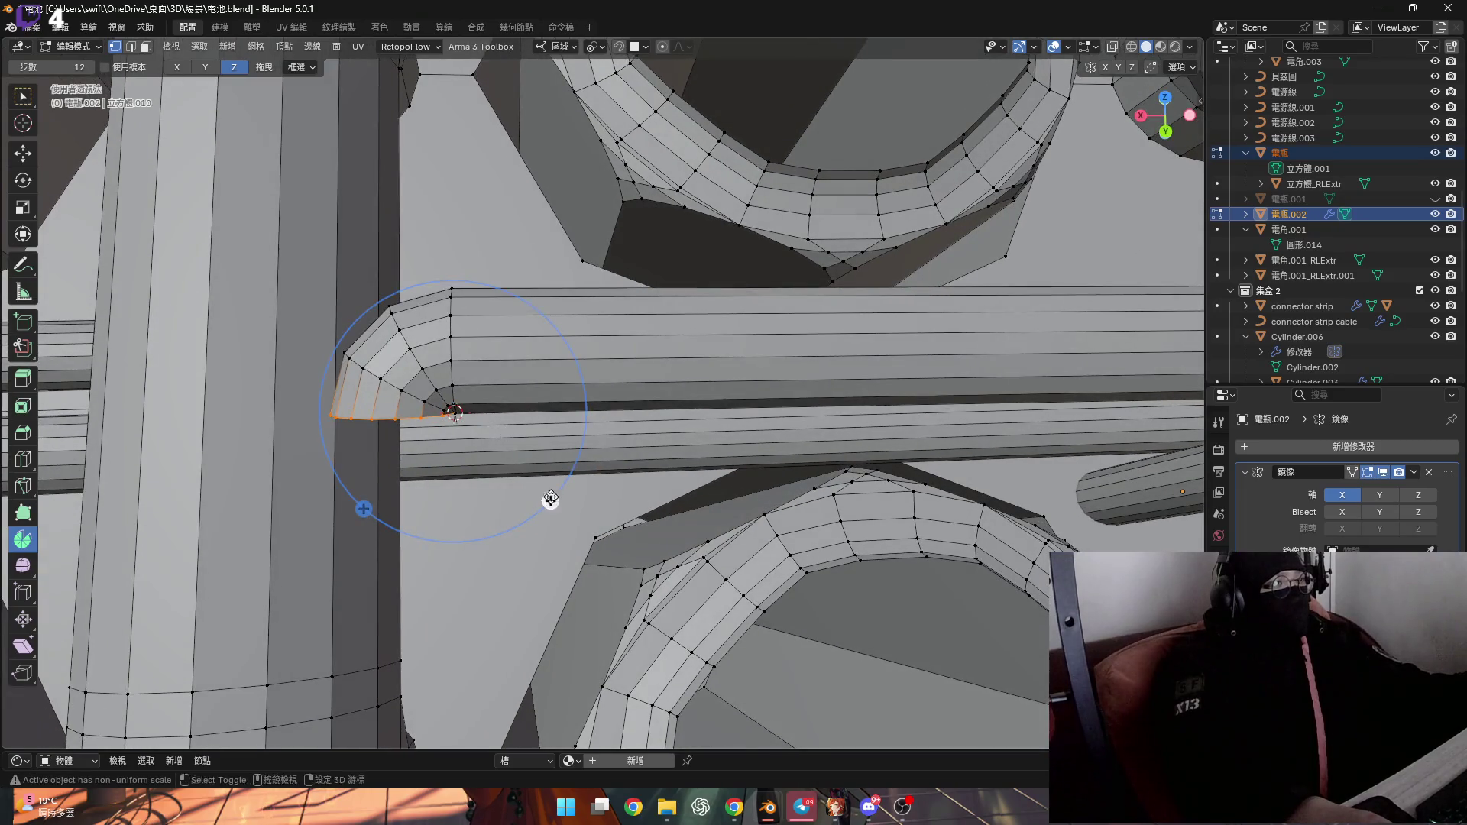
{"action": "scroll", "coordinate": [550, 500], "scroll_direction": "down", "scroll_amount": 5}
{"action": "scroll", "coordinate": [546, 474], "scroll_direction": "up", "scroll_amount": 4}
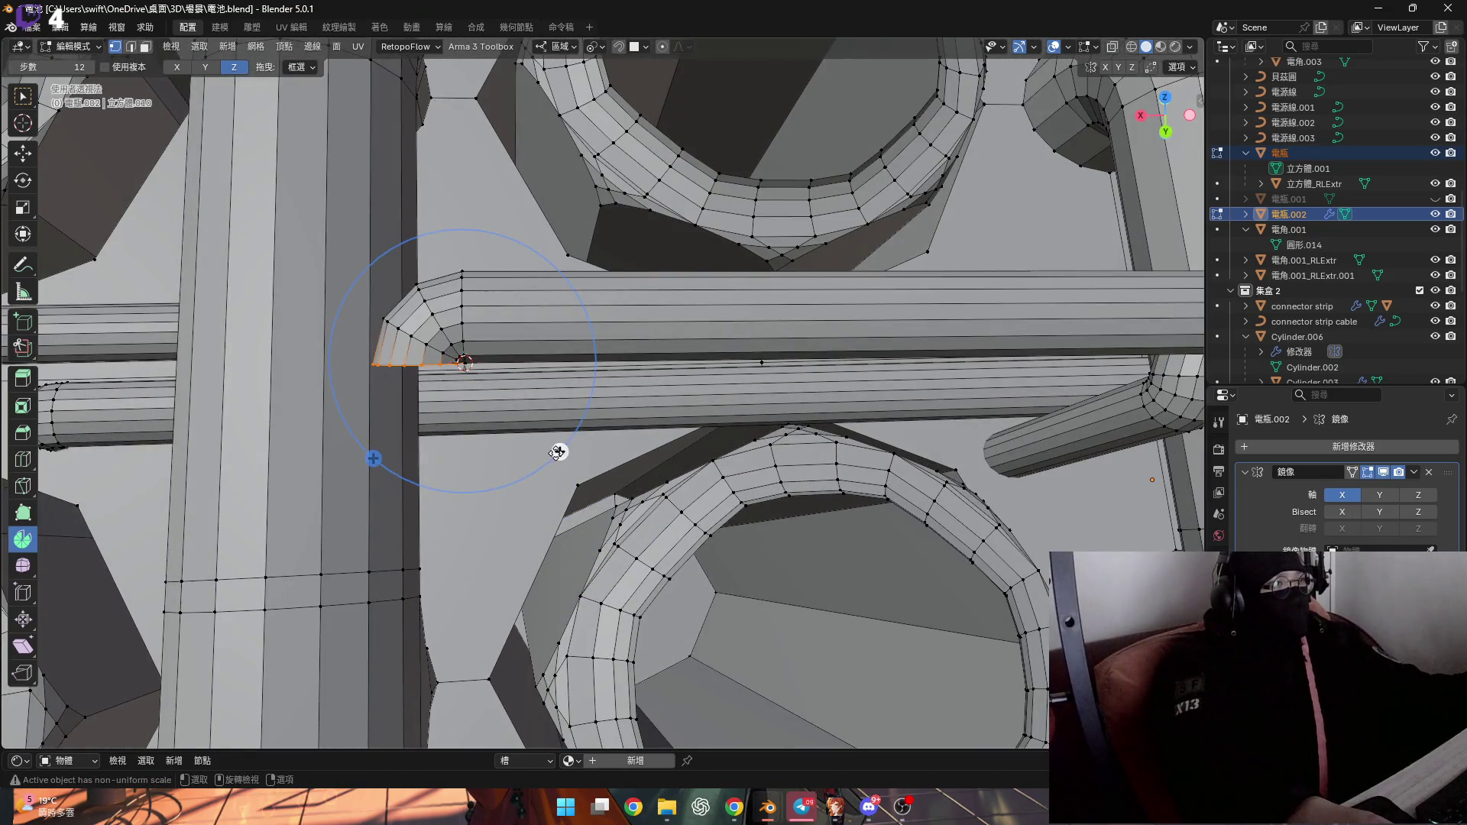
{"action": "mouse_move", "coordinate": [431, 382]}
{"action": "middle_mouse_down"}
{"action": "mouse_move", "coordinate": [596, 172]}
{"action": "mouse_move", "coordinate": [489, 321]}
{"action": "mouse_move", "coordinate": [507, 313]}
{"action": "middle_mouse_up"}
{"action": "key", "text": "shift+s"}
Snap the 3D cursor to the open ring and spin it into a 90° bend
{"action": "left_click", "coordinate": [518, 394]}
{"action": "middle_click_drag", "start_coordinate": [512, 219], "coordinate": [430, 149]}
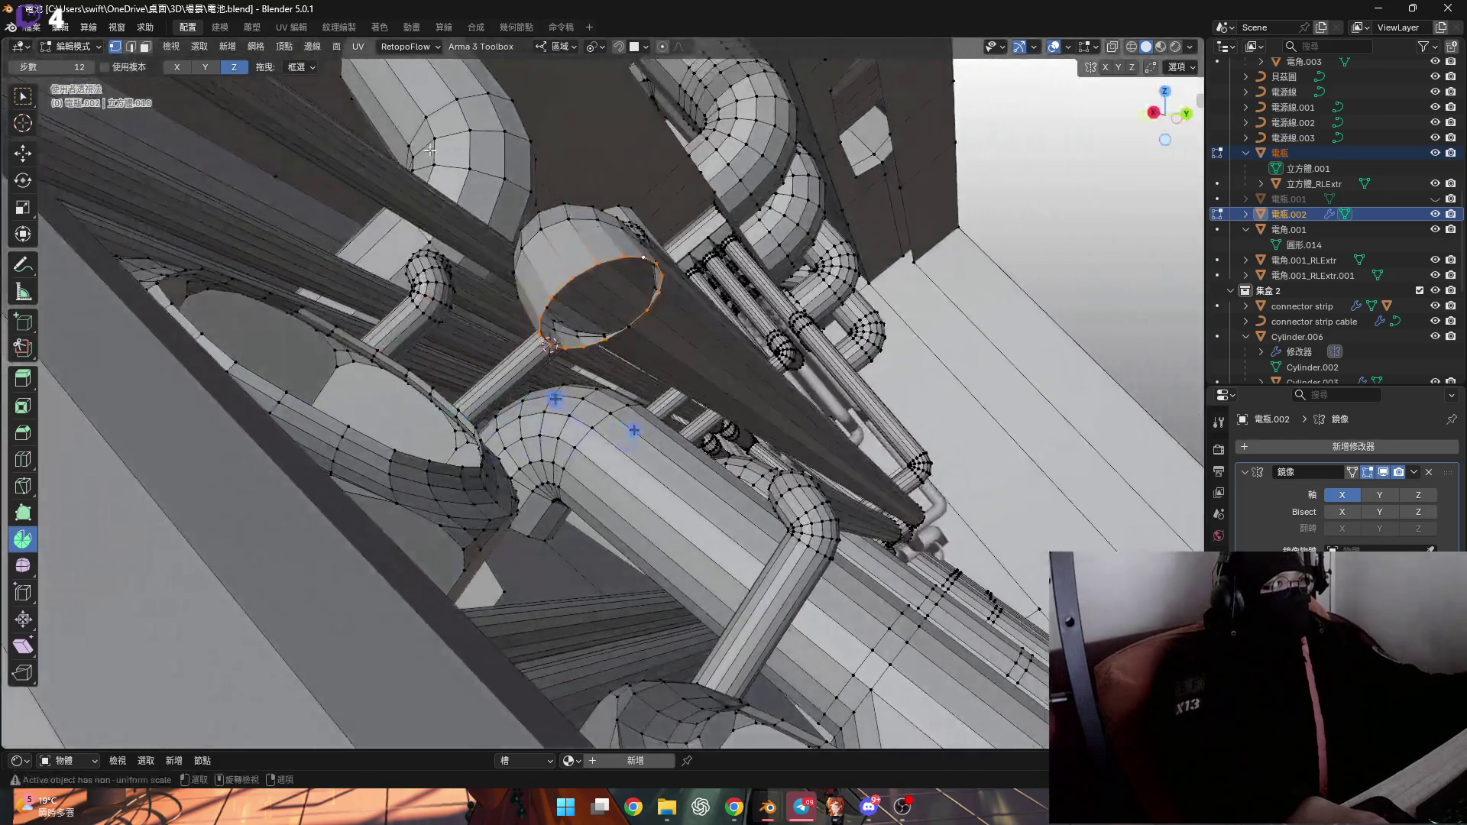
{"action": "left_click_drag", "start_coordinate": [673, 354], "coordinate": [645, 480]}
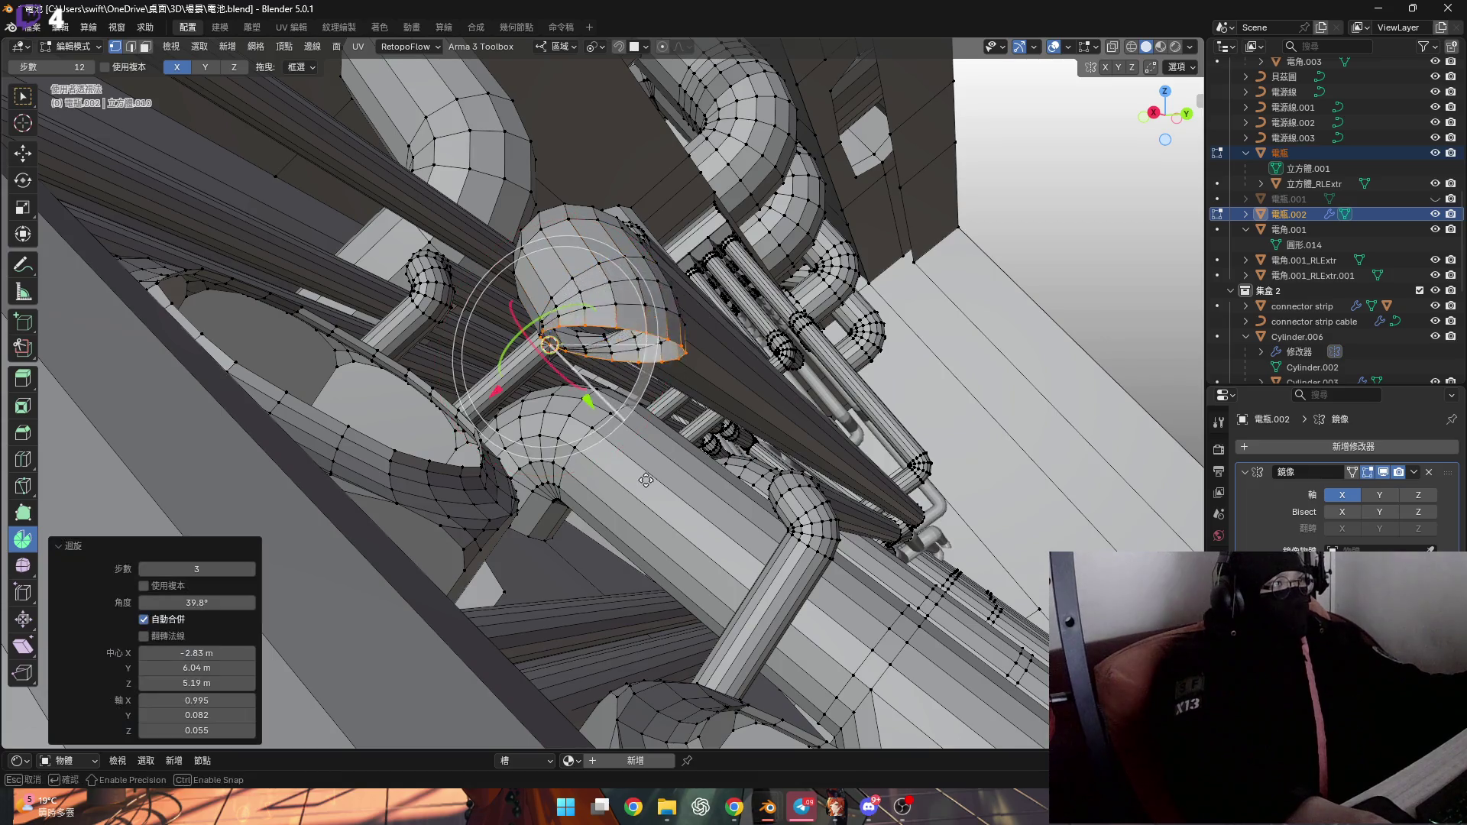
{"action": "type", "text": "90"}
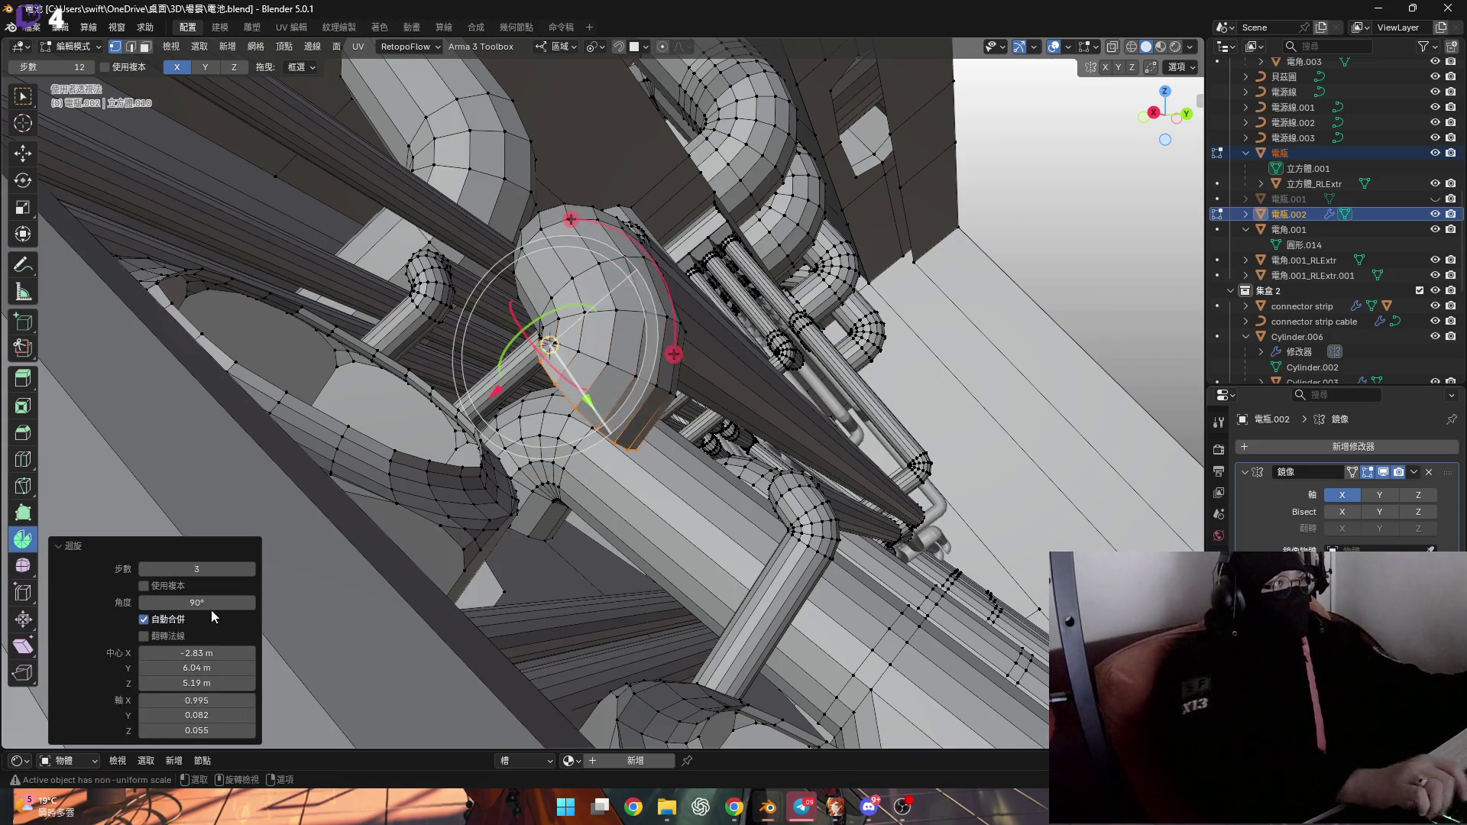
{"action": "key", "text": "Return"}
{"action": "mouse_move", "coordinate": [428, 397]}
{"action": "middle_mouse_down"}
{"action": "mouse_move", "coordinate": [472, 387]}
{"action": "mouse_move", "coordinate": [318, 537]}
{"action": "middle_mouse_up"}
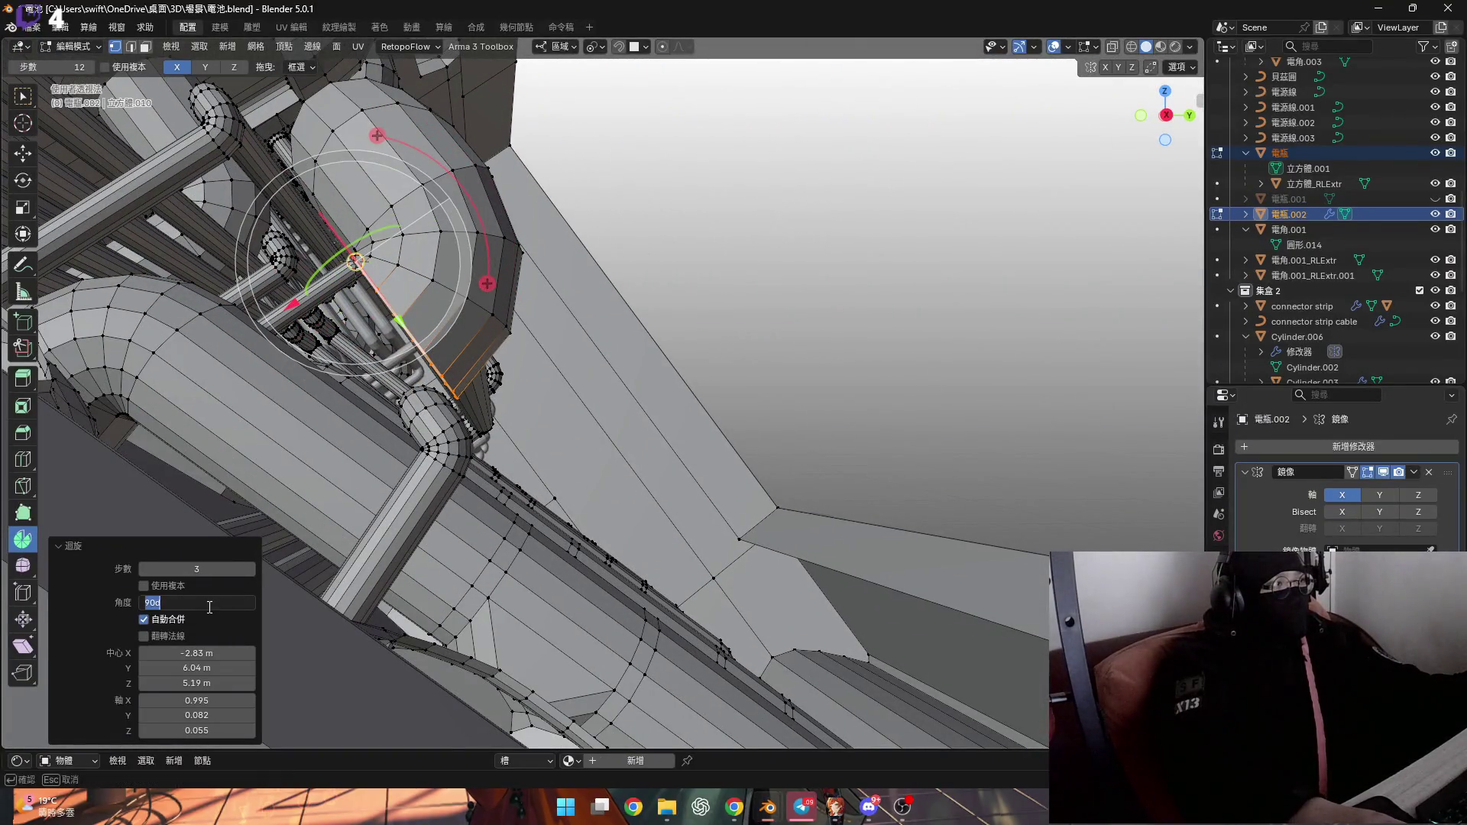
{"action": "mouse_move", "coordinate": [301, 441]}
{"action": "middle_mouse_down"}
{"action": "mouse_move", "coordinate": [565, 278]}
{"action": "mouse_move", "coordinate": [580, 373]}
{"action": "mouse_move", "coordinate": [621, 412]}
{"action": "mouse_move", "coordinate": [649, 383]}
{"action": "mouse_move", "coordinate": [606, 328]}
{"action": "mouse_move", "coordinate": [550, 334]}
{"action": "mouse_move", "coordinate": [634, 403]}
{"action": "mouse_move", "coordinate": [580, 352]}
{"action": "middle_mouse_up"}
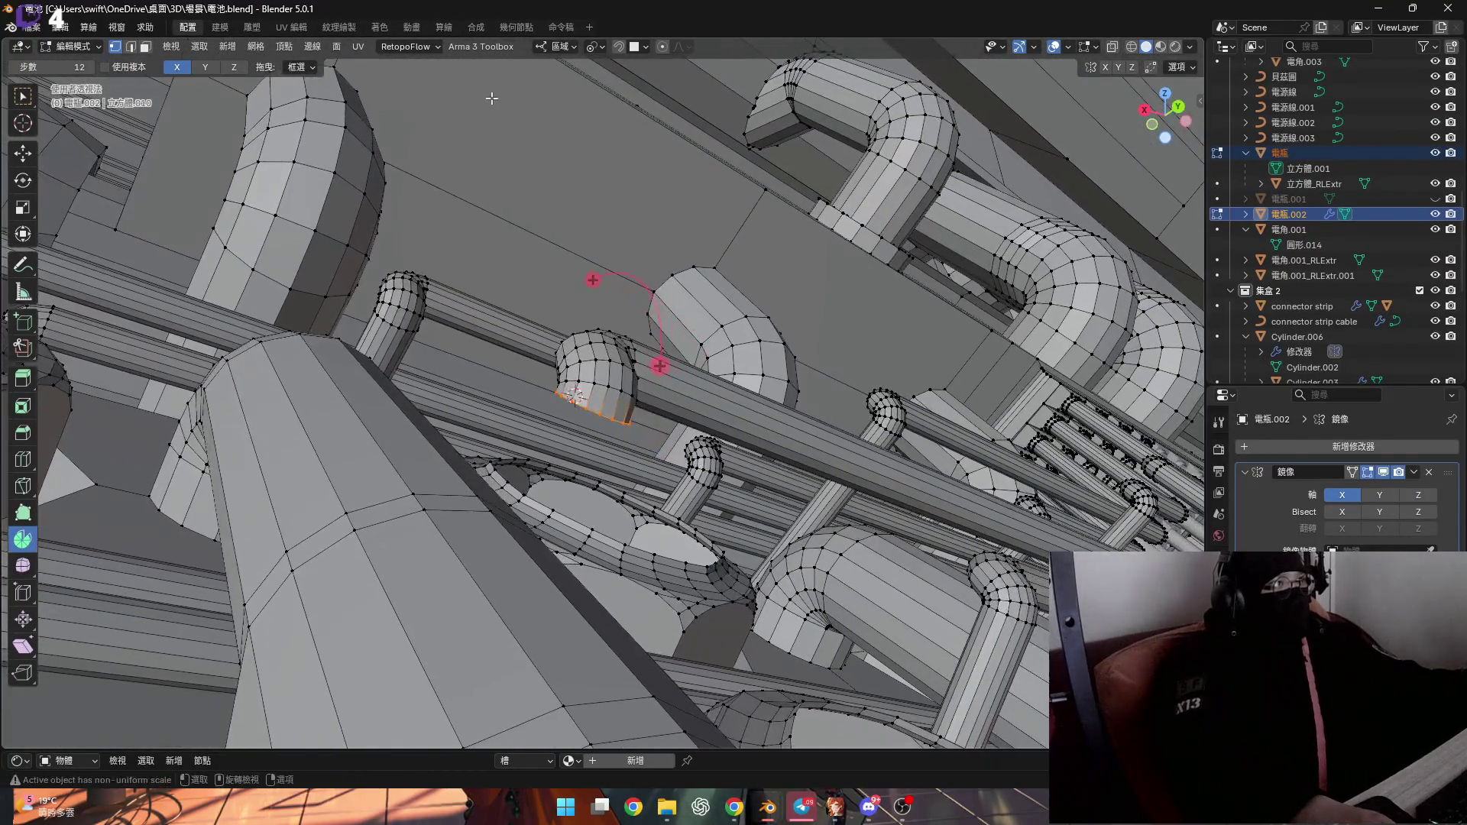
Switch to Normal orientation and extrude the pipe end 0.010729 m along its normal
{"action": "left_click", "coordinate": [556, 47]}
{"action": "left_click", "coordinate": [553, 124]}
{"action": "mouse_move", "coordinate": [626, 439]}
{"action": "middle_mouse_down"}
{"action": "mouse_move", "coordinate": [635, 428]}
{"action": "mouse_move", "coordinate": [535, 367]}
{"action": "middle_mouse_up"}
{"action": "mouse_move", "coordinate": [787, 511]}
{"action": "middle_mouse_down"}
{"action": "mouse_move", "coordinate": [696, 469]}
{"action": "mouse_move", "coordinate": [575, 307]}
{"action": "mouse_move", "coordinate": [557, 321]}
{"action": "mouse_move", "coordinate": [478, 308]}
{"action": "mouse_move", "coordinate": [489, 369]}
{"action": "middle_mouse_up"}
{"action": "scroll", "coordinate": [489, 369], "scroll_direction": "down", "scroll_amount": 10}
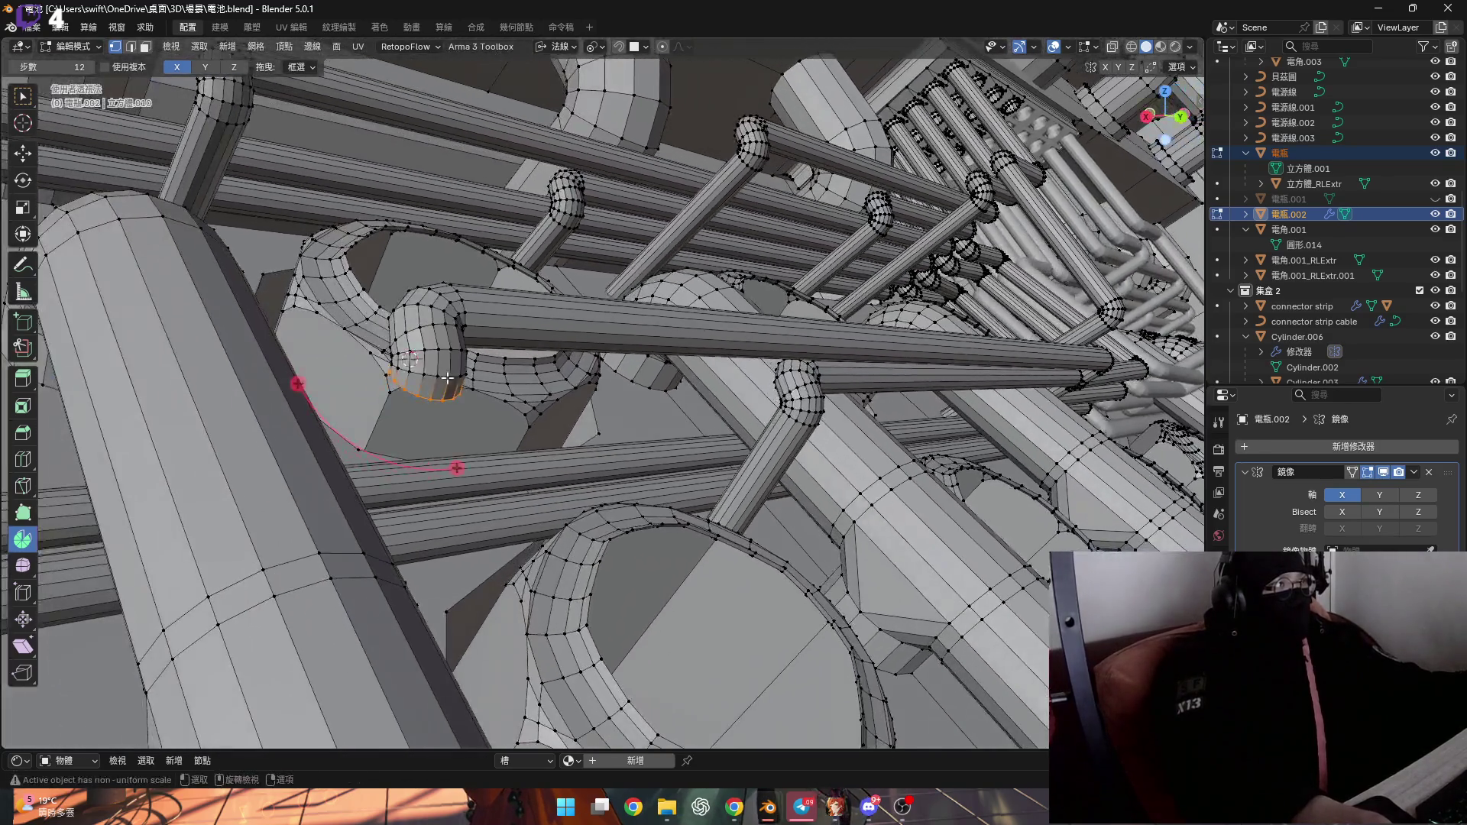
{"action": "scroll", "coordinate": [447, 377], "scroll_direction": "up", "scroll_amount": 3}
{"action": "middle_click_drag", "start_coordinate": [447, 377], "coordinate": [354, 196]}
{"action": "scroll", "coordinate": [354, 195], "scroll_direction": "down", "scroll_amount": 3}
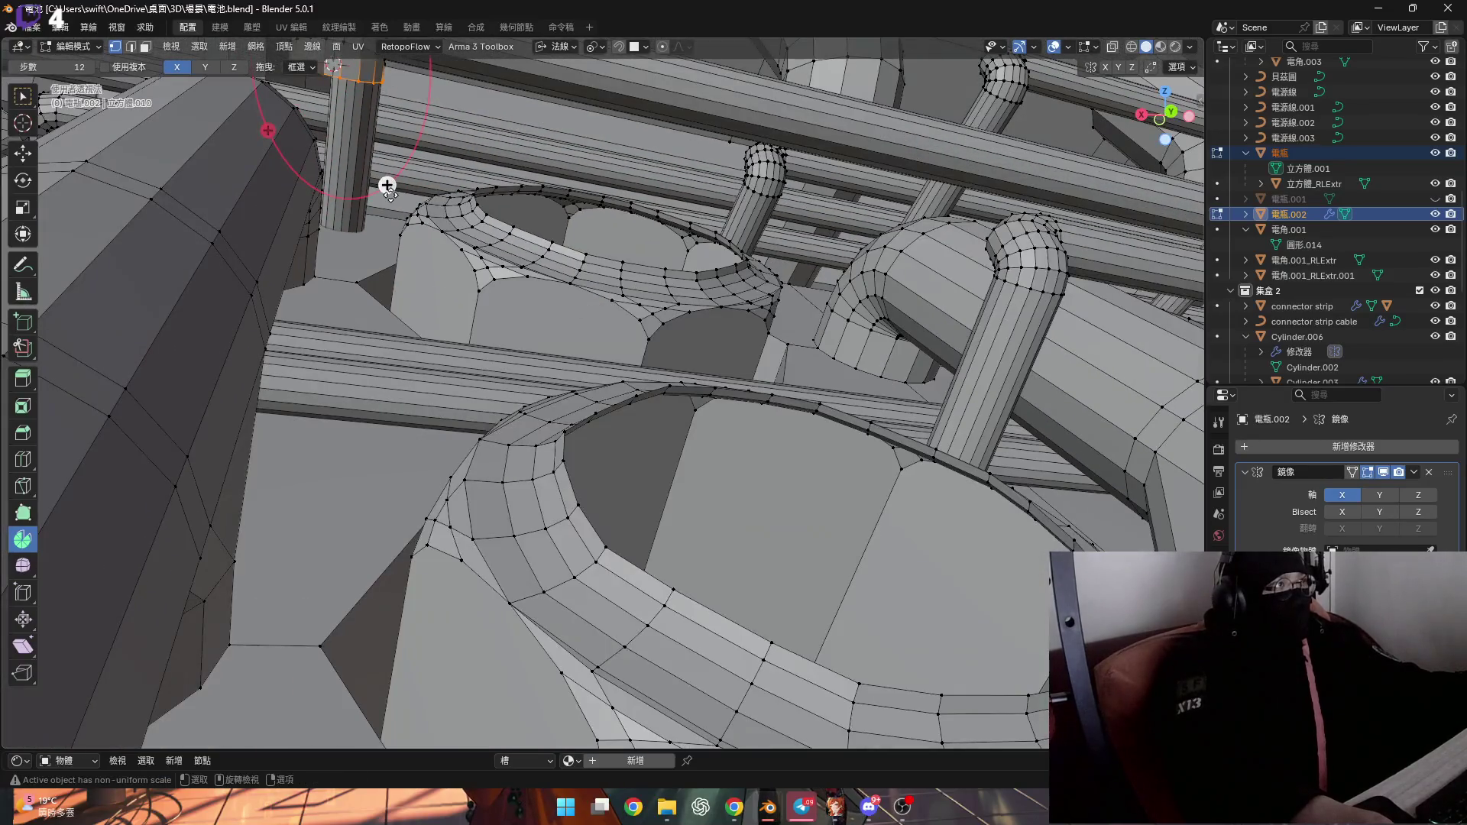
{"action": "left_click", "coordinate": [381, 642]}
{"action": "mouse_move", "coordinate": [381, 642]}
{"action": "middle_mouse_down"}
{"action": "mouse_move", "coordinate": [510, 492]}
{"action": "mouse_move", "coordinate": [479, 352]}
{"action": "mouse_move", "coordinate": [360, 376]}
{"action": "mouse_move", "coordinate": [378, 341]}
{"action": "middle_mouse_up"}
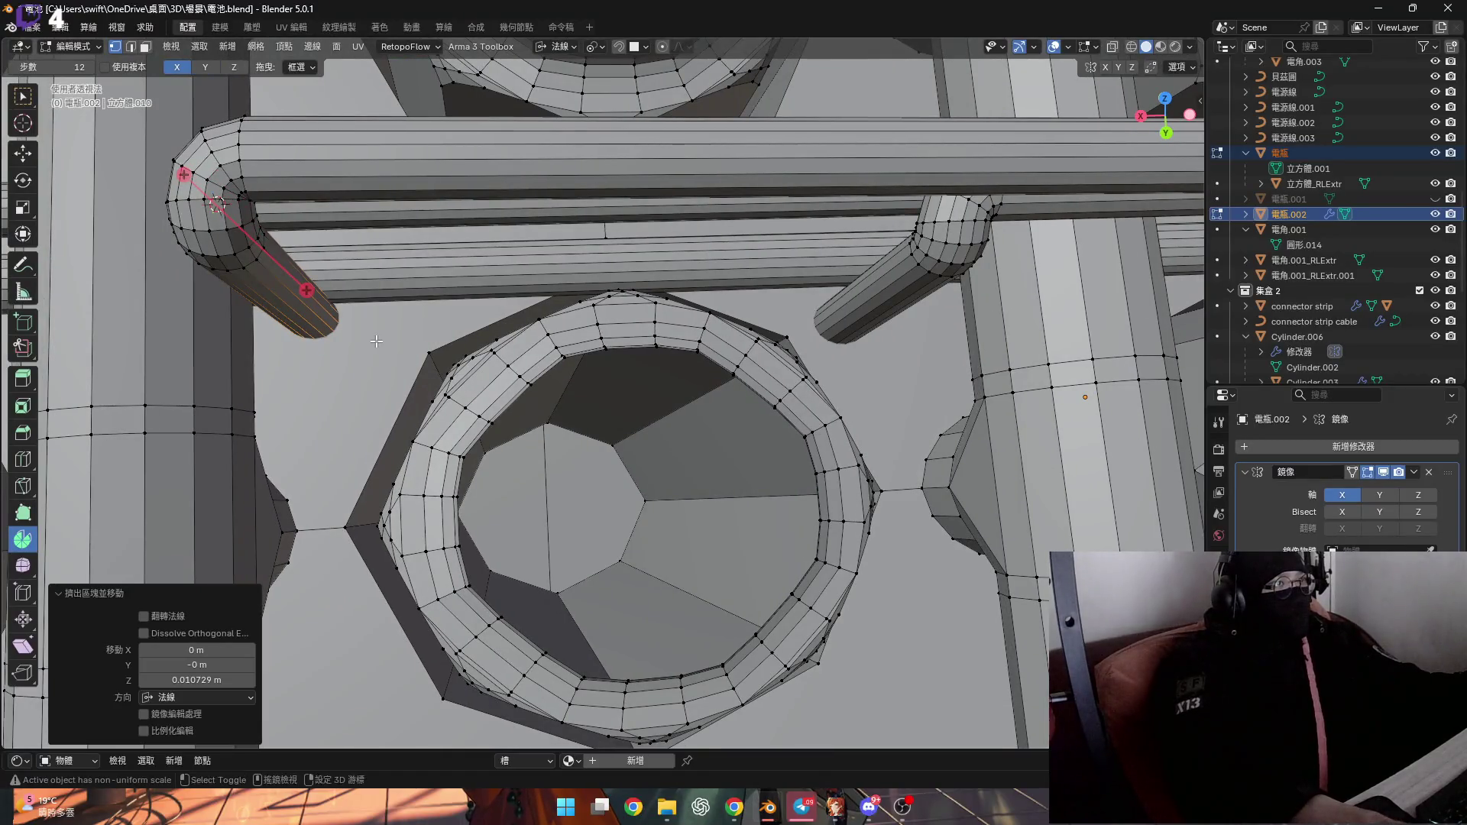
Zoom in on the 0.010729 m extruded pipe end and bring up the orientation choices
{"action": "scroll", "coordinate": [377, 340], "scroll_direction": "up", "scroll_amount": 2}
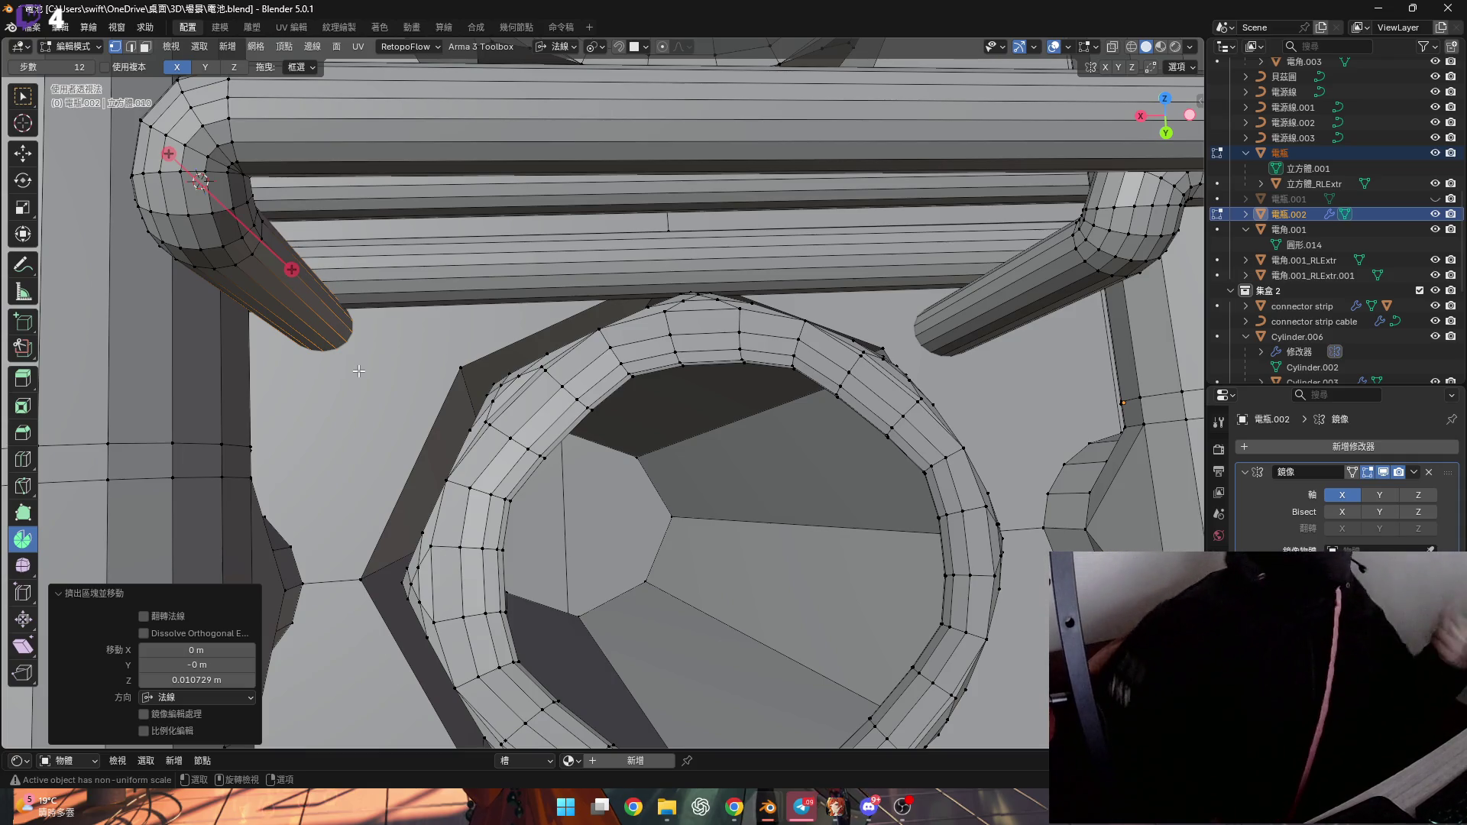
{"action": "scroll", "coordinate": [428, 385], "scroll_direction": "up", "scroll_amount": 3}
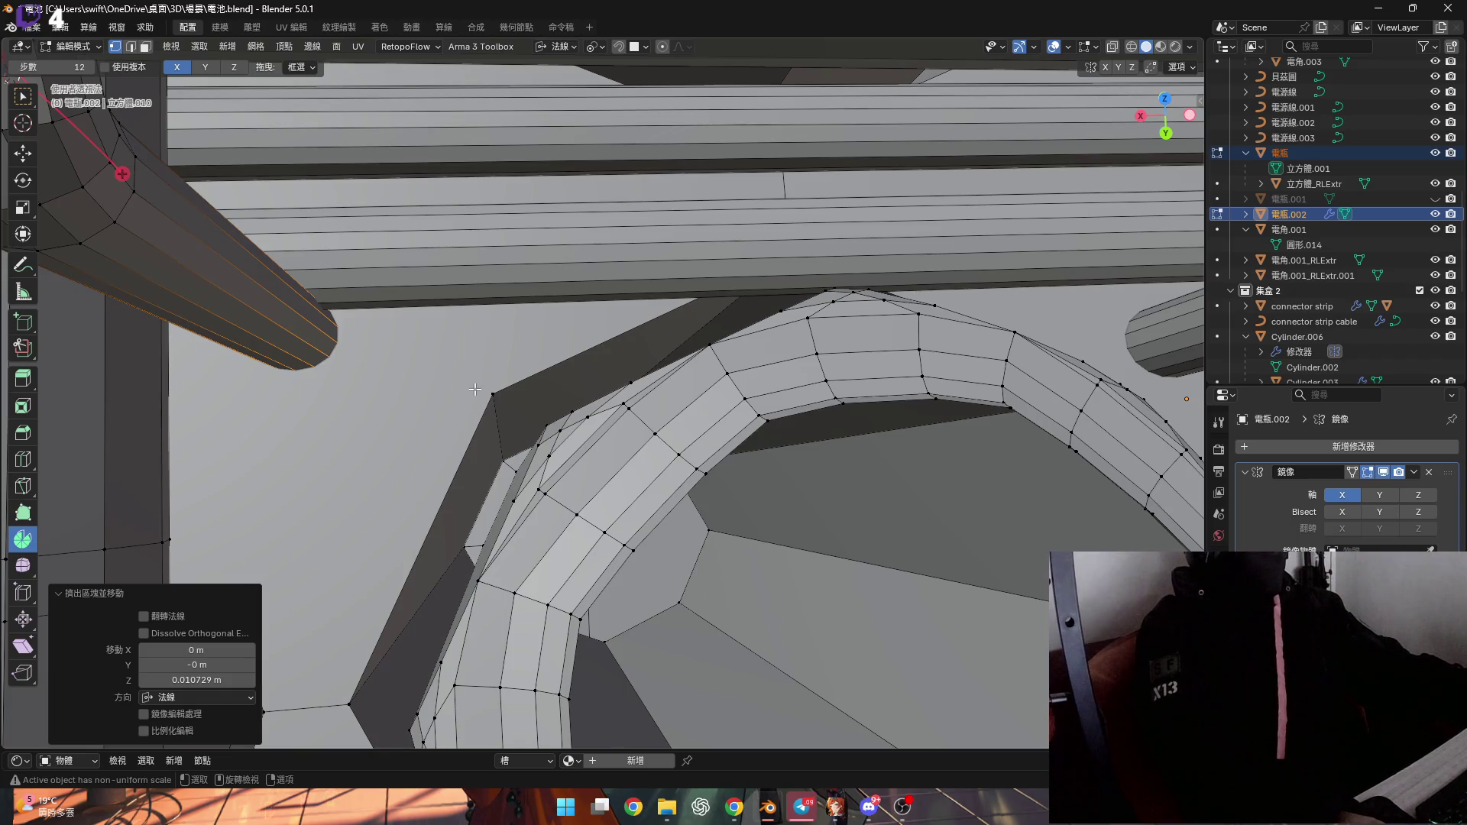
{"action": "left_click", "coordinate": [556, 47]}
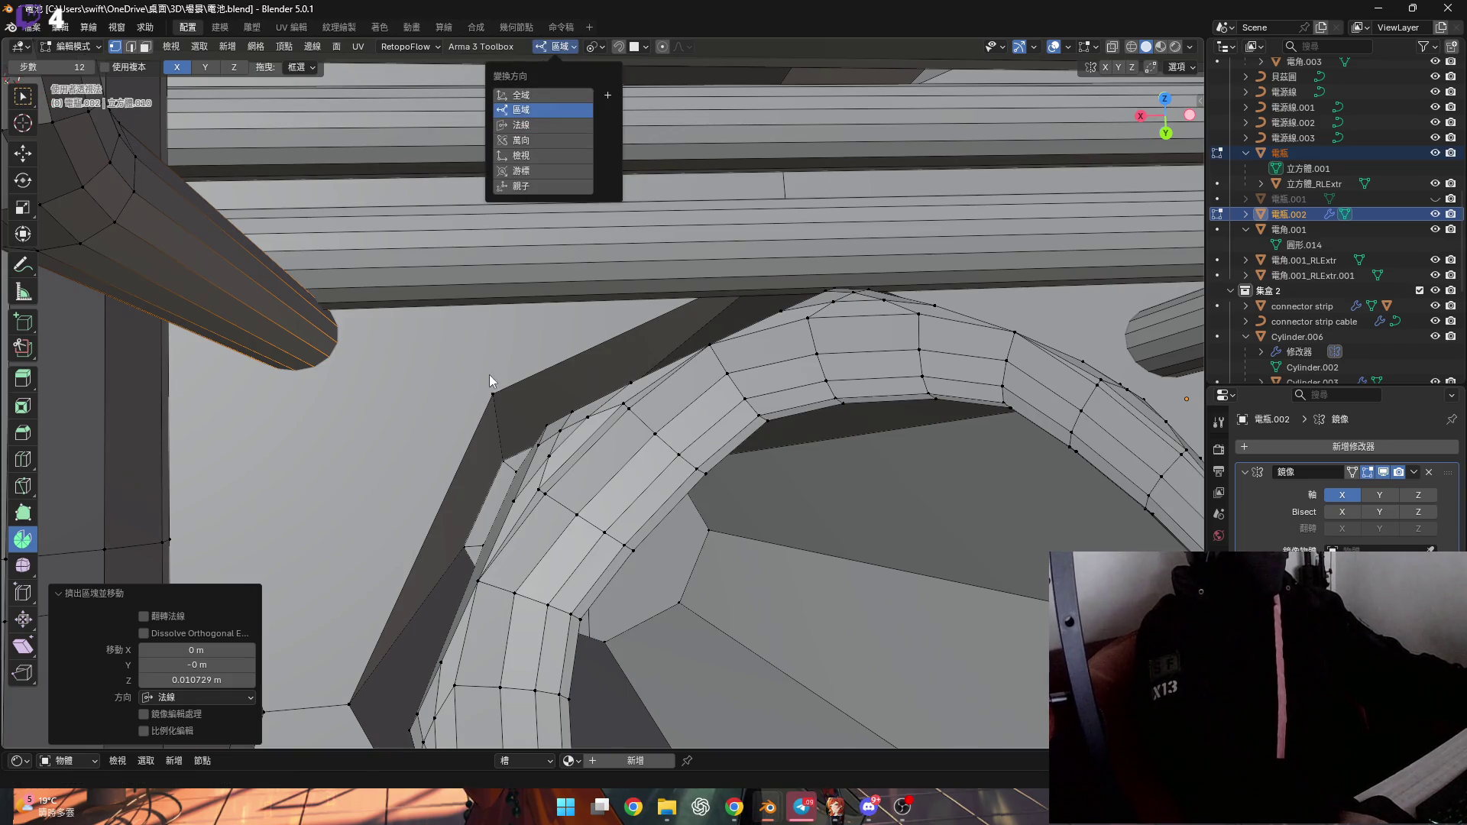
Switch to Local orientation and scale the open pipe-end ring to 0 along local Y
{"action": "scroll", "coordinate": [520, 364], "scroll_direction": "up", "scroll_amount": 1}
{"action": "left_click", "coordinate": [520, 364]}
{"action": "key", "text": "y"}
{"action": "key", "text": "0"}
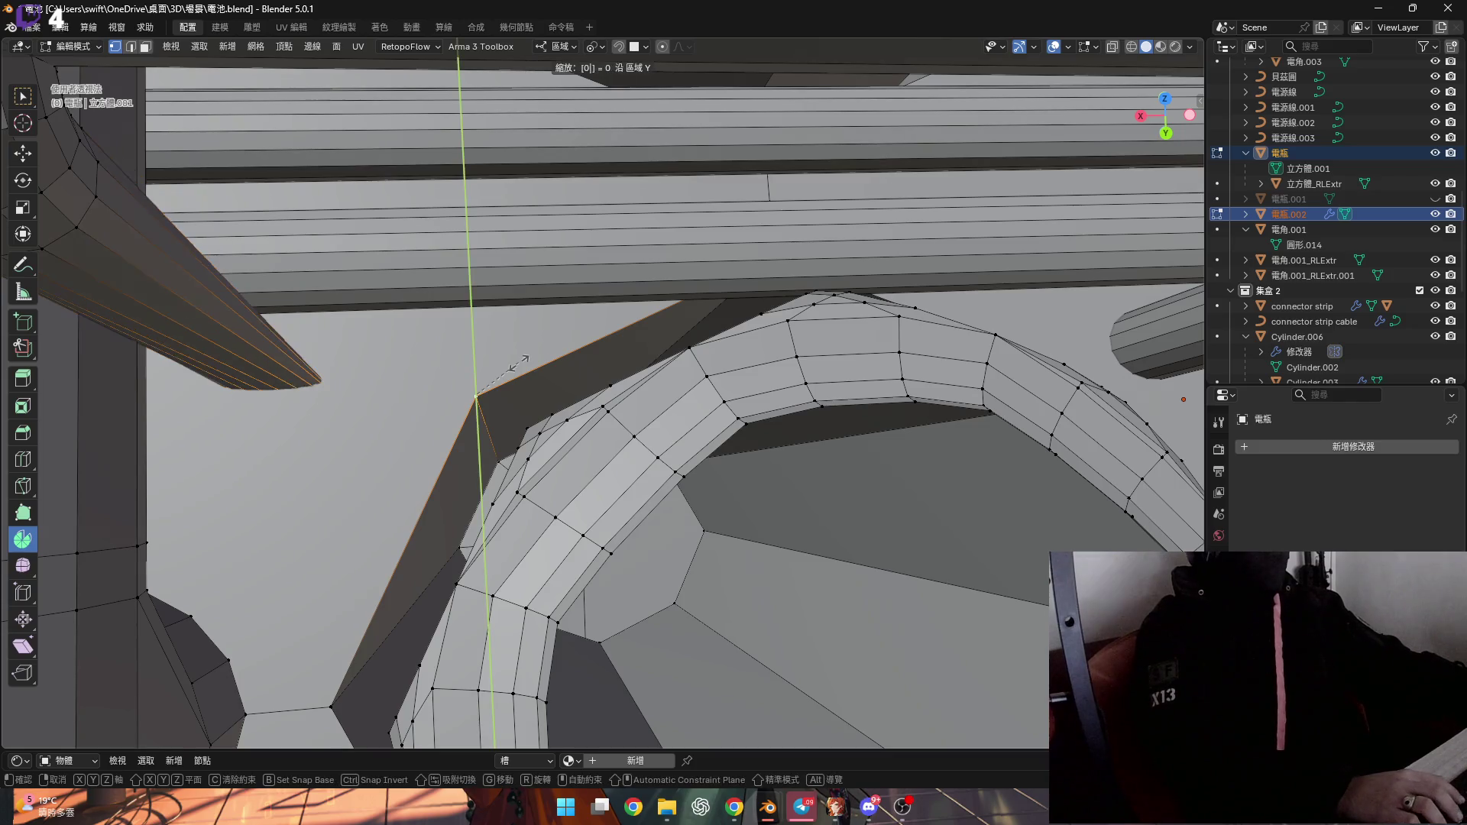
{"action": "key", "text": "Return"}
{"action": "mouse_move", "coordinate": [402, 356]}
{"action": "middle_mouse_down"}
{"action": "mouse_move", "coordinate": [469, 301]}
{"action": "mouse_move", "coordinate": [502, 202]}
{"action": "middle_mouse_up"}
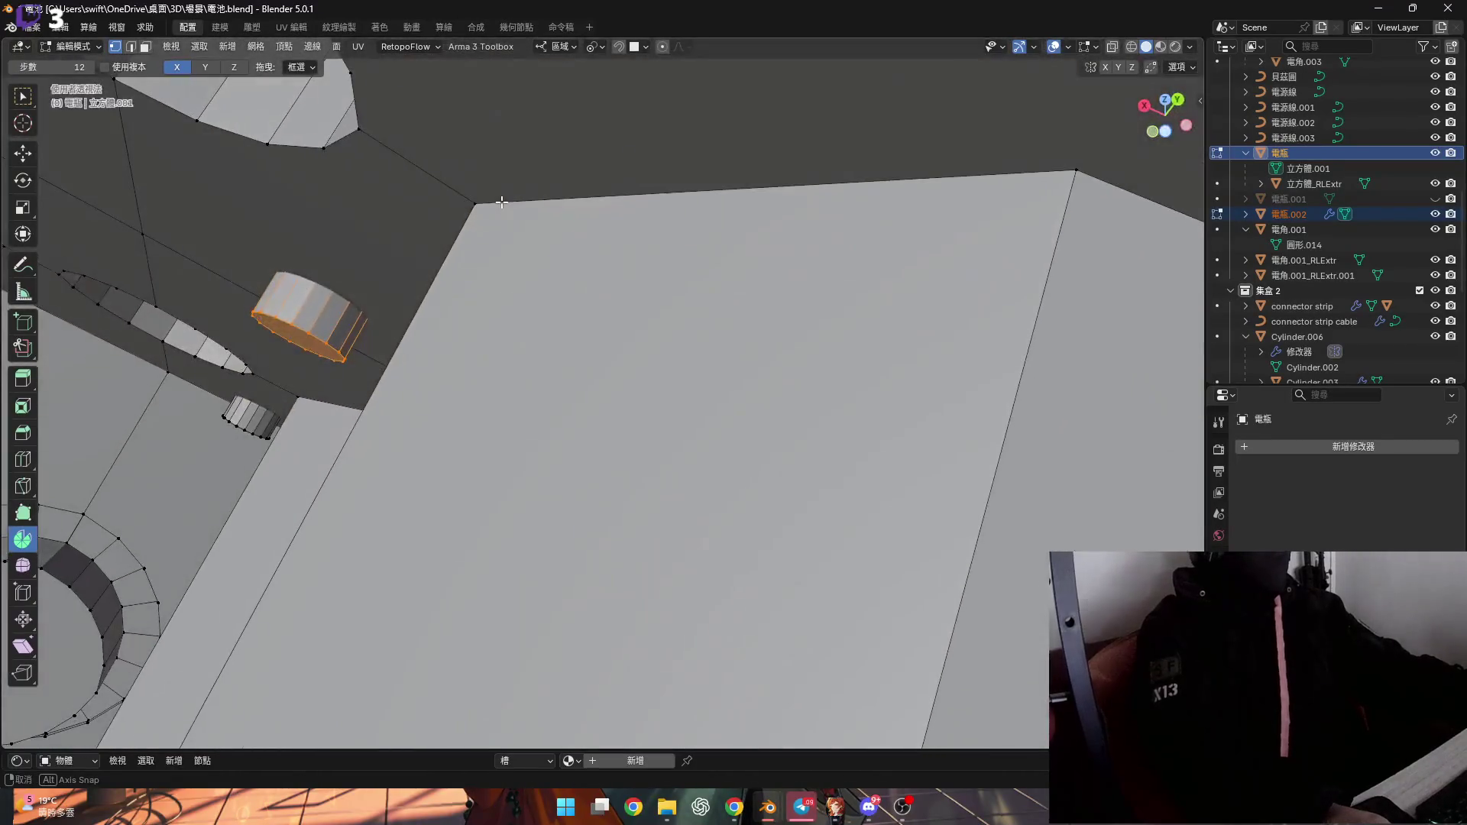
{"action": "key", "text": "y"}
{"action": "key", "text": "y"}
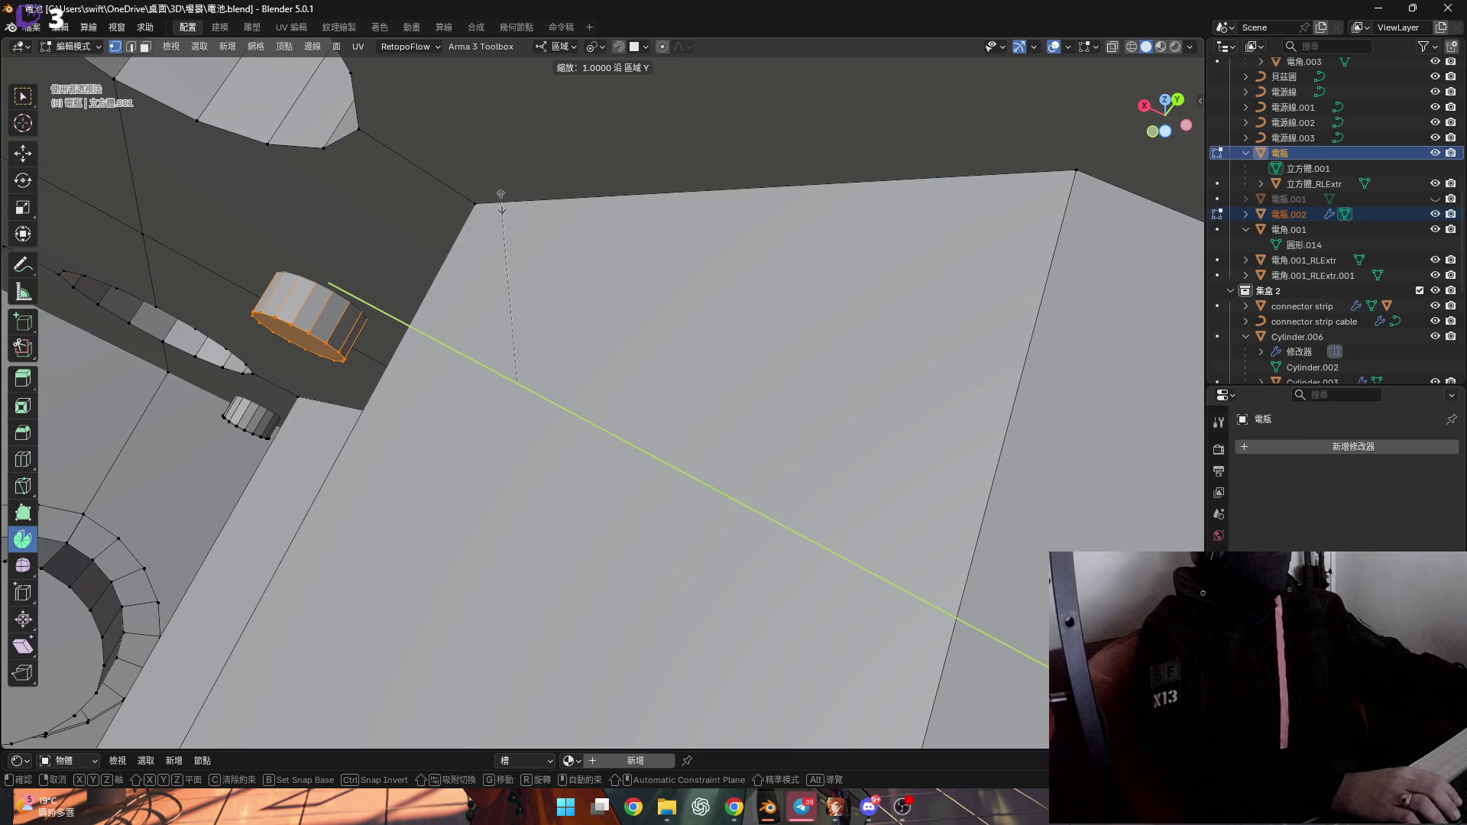
{"action": "key", "text": "Escape"}
{"action": "mouse_move", "coordinate": [502, 200]}
{"action": "middle_mouse_down"}
{"action": "mouse_move", "coordinate": [435, 383]}
{"action": "mouse_move", "coordinate": [537, 175]}
{"action": "mouse_move", "coordinate": [486, 288]}
{"action": "middle_mouse_up"}
{"action": "middle_click_drag", "start_coordinate": [492, 221], "coordinate": [494, 262]}
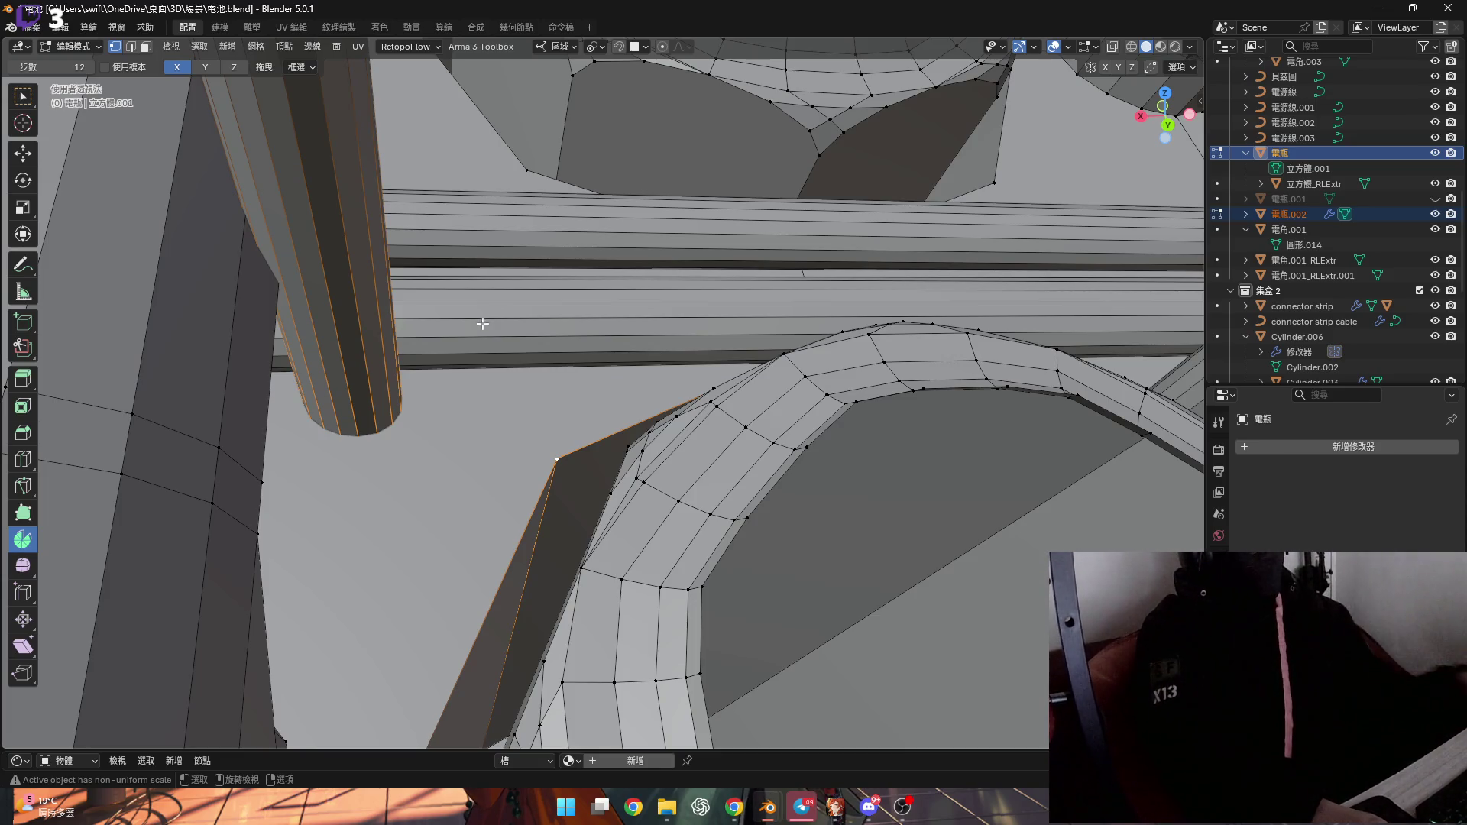
Select the bent pipe's open bottom end loop and begin pulling it out along local Y
{"action": "scroll", "coordinate": [481, 322], "scroll_direction": "down", "scroll_amount": 5}
{"action": "scroll", "coordinate": [680, 396], "scroll_direction": "up", "scroll_amount": 8}
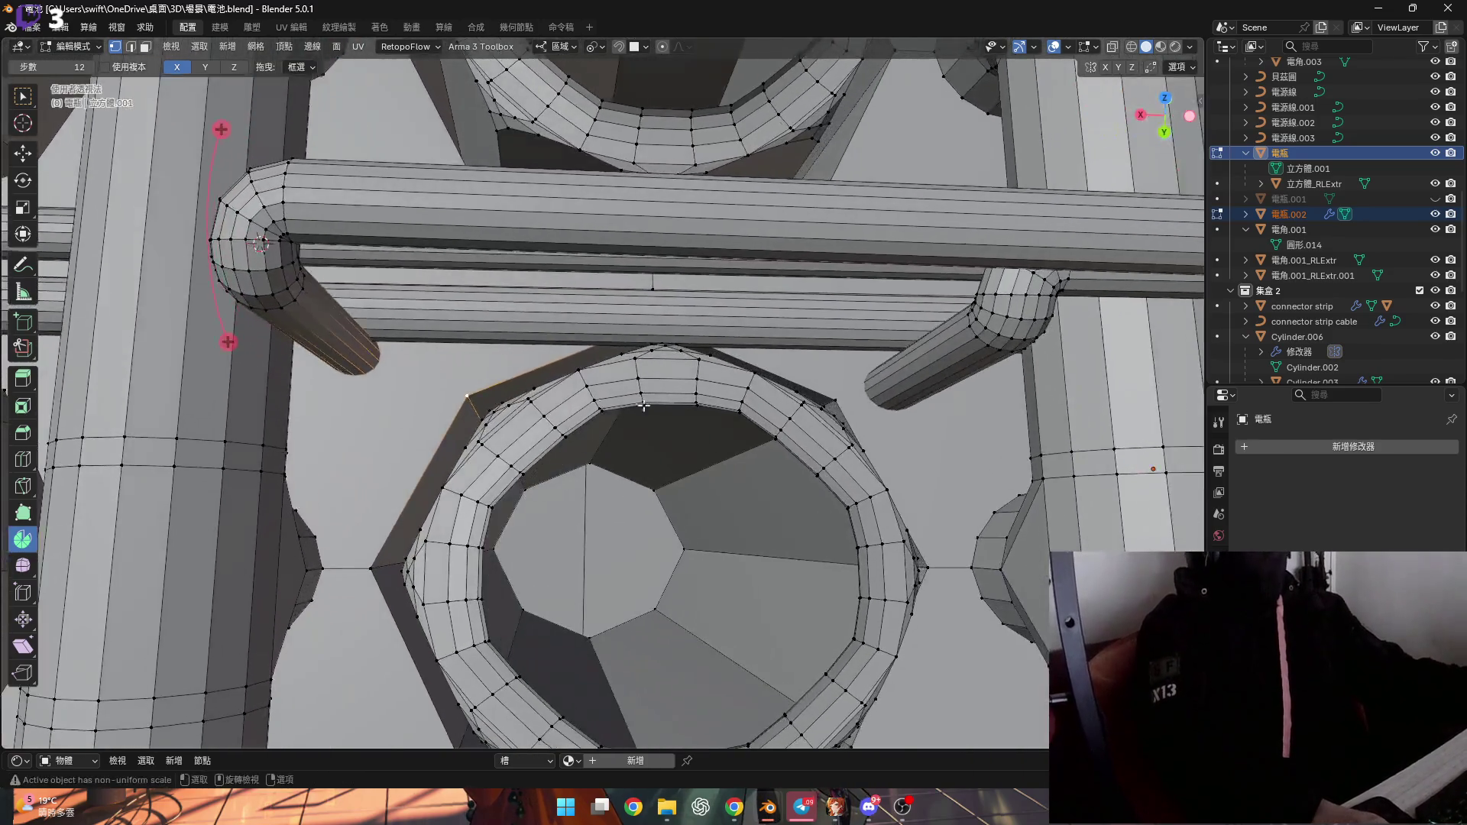
{"action": "mouse_move", "coordinate": [680, 396]}
{"action": "middle_mouse_down"}
{"action": "mouse_move", "coordinate": [583, 436]}
{"action": "mouse_move", "coordinate": [334, 376]}
{"action": "mouse_move", "coordinate": [380, 373]}
{"action": "mouse_move", "coordinate": [365, 352]}
{"action": "middle_mouse_up"}
{"action": "scroll", "coordinate": [462, 392], "scroll_direction": "down", "scroll_amount": 3}
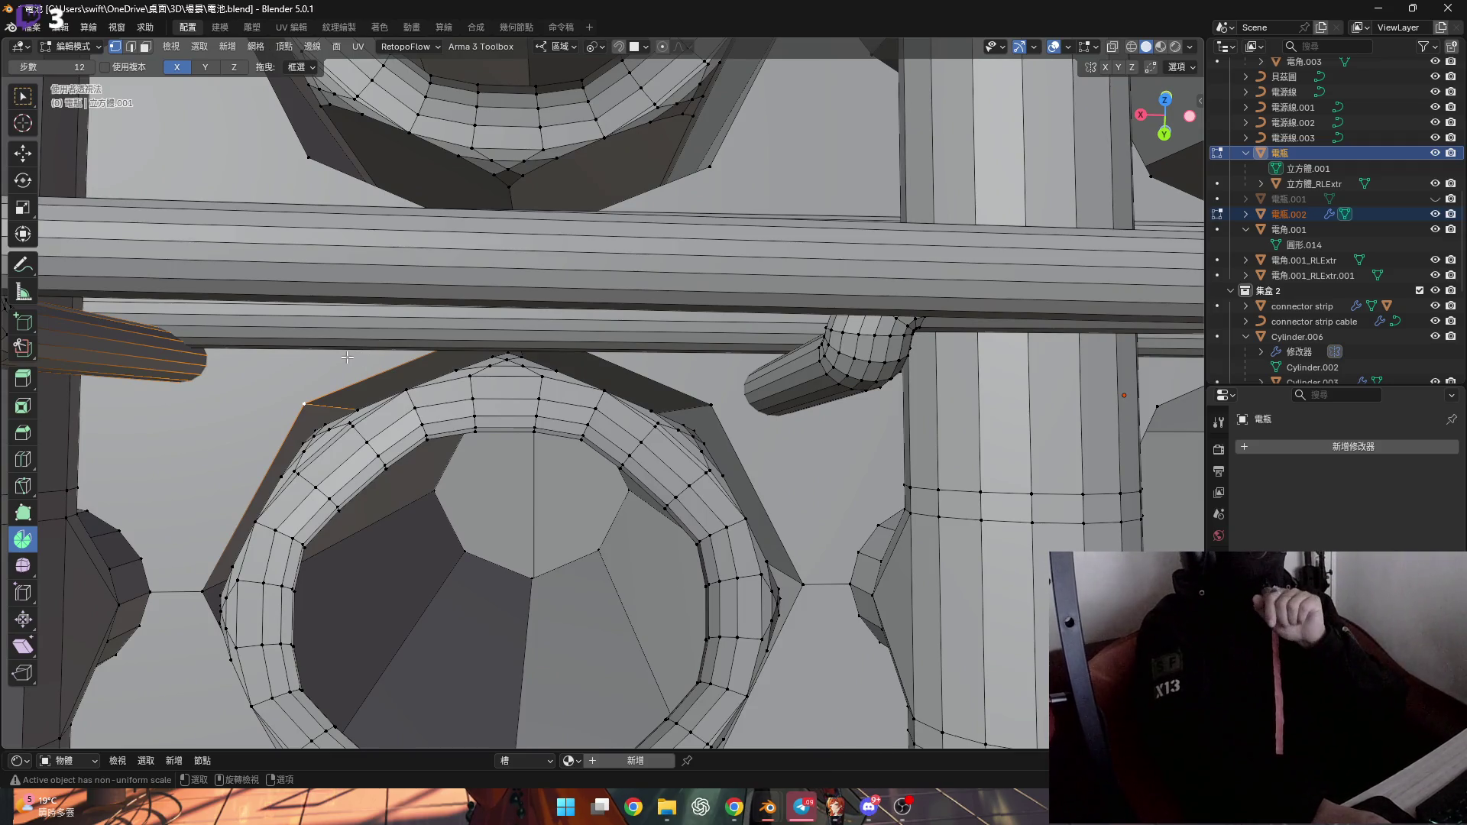
{"action": "middle_click_drag", "start_coordinate": [347, 357], "coordinate": [801, 374]}
{"action": "scroll", "coordinate": [802, 374], "scroll_direction": "down", "scroll_amount": 5}
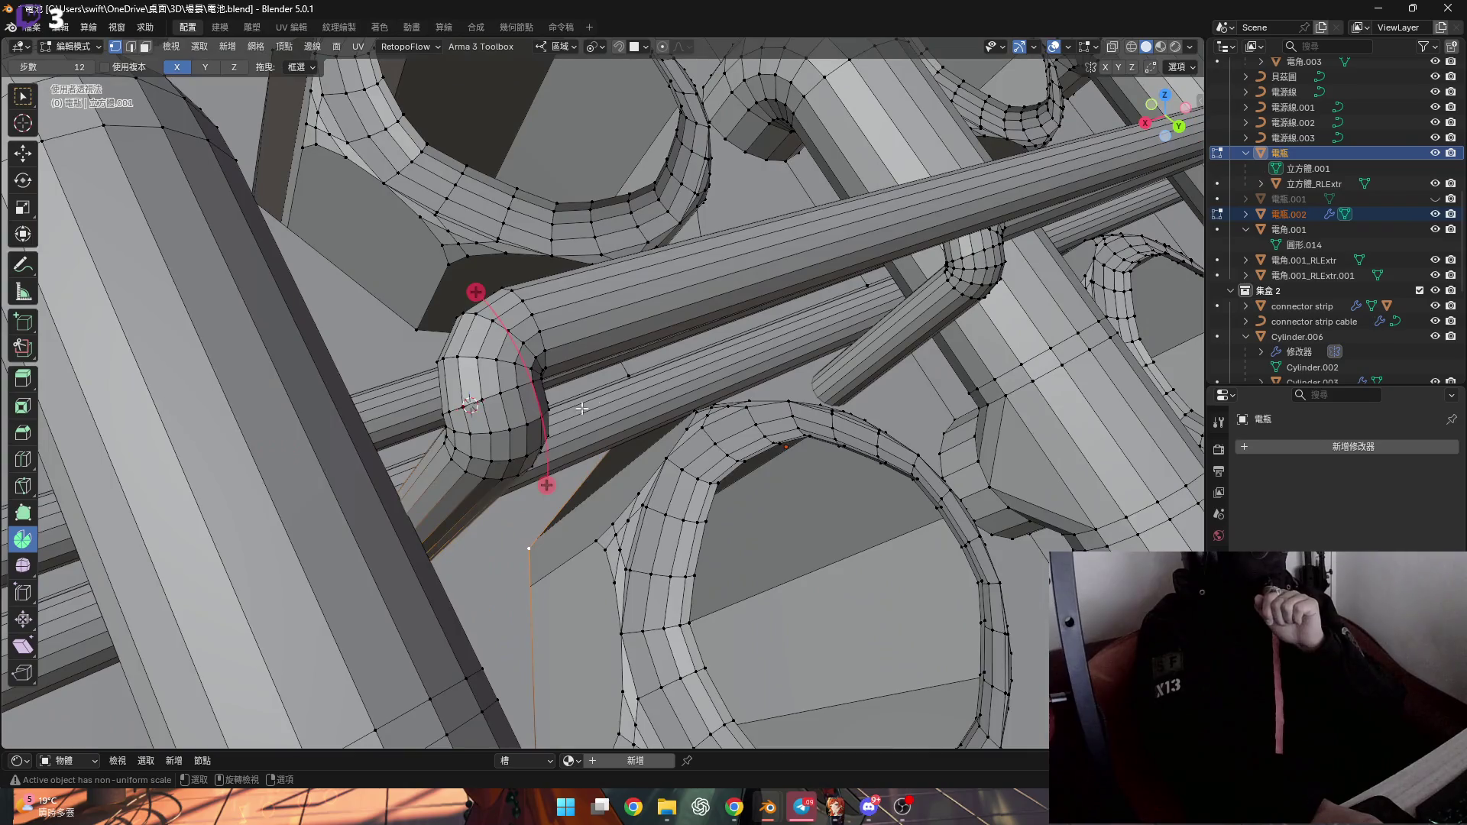
{"action": "left_click", "coordinate": [480, 455], "text": "alt"}
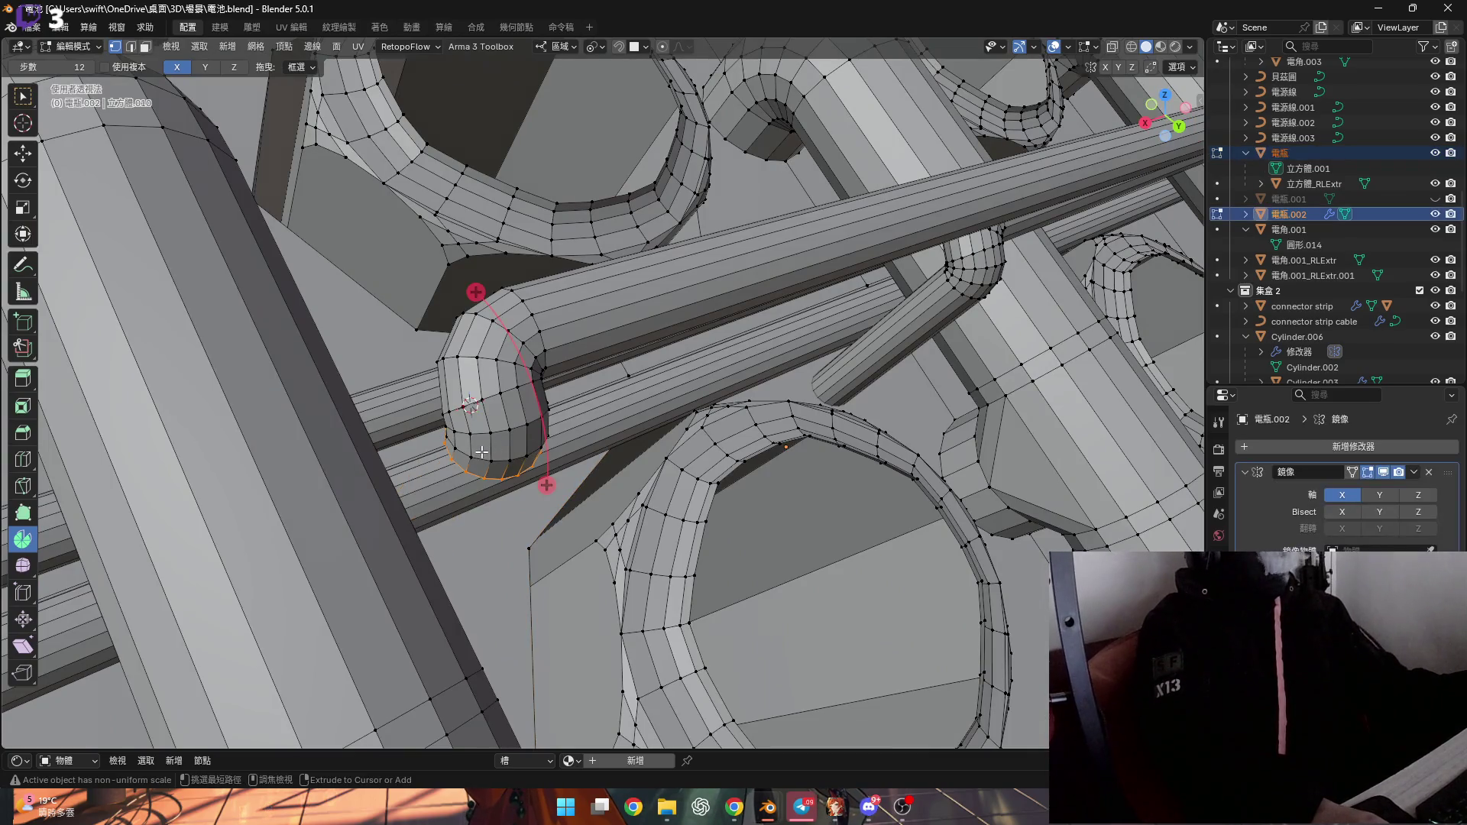
{"action": "mouse_move", "coordinate": [503, 447]}
{"action": "middle_mouse_down"}
{"action": "mouse_move", "coordinate": [527, 414]}
{"action": "mouse_move", "coordinate": [472, 349]}
{"action": "mouse_move", "coordinate": [487, 437]}
{"action": "mouse_move", "coordinate": [547, 263]}
{"action": "mouse_move", "coordinate": [437, 308]}
{"action": "mouse_move", "coordinate": [480, 310]}
{"action": "middle_mouse_up"}
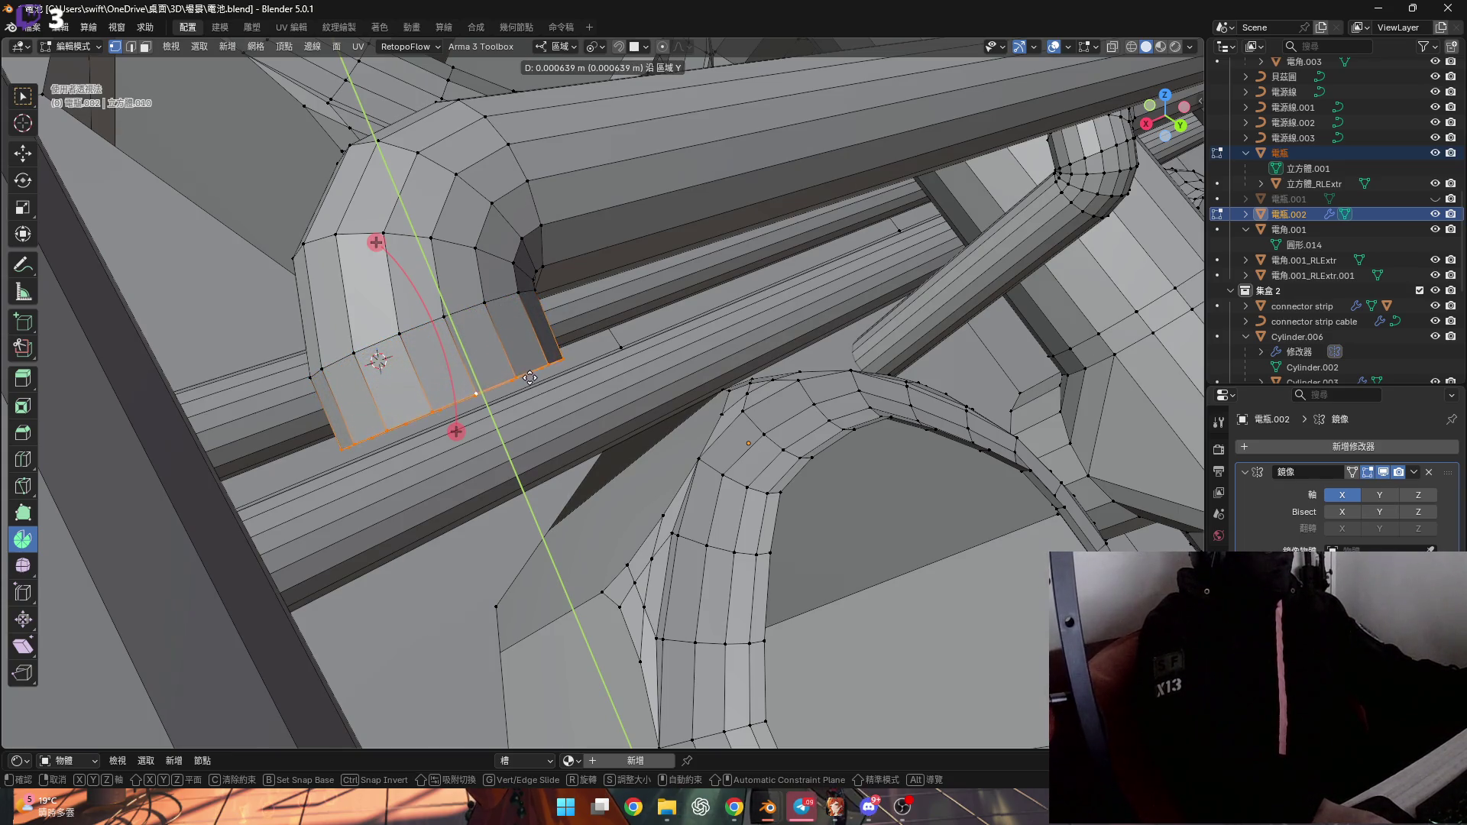
Confirm the short pipe-end extension and select the pipe's end edge loop
{"action": "left_click", "coordinate": [530, 378]}
{"action": "mouse_move", "coordinate": [530, 378]}
{"action": "middle_mouse_down"}
{"action": "mouse_move", "coordinate": [447, 276]}
{"action": "mouse_move", "coordinate": [458, 246]}
{"action": "mouse_move", "coordinate": [457, 467]}
{"action": "mouse_move", "coordinate": [491, 469]}
{"action": "mouse_move", "coordinate": [532, 422]}
{"action": "middle_mouse_up"}
{"action": "left_click", "coordinate": [449, 515]}
{"action": "left_click", "coordinate": [533, 500]}
{"action": "middle_click_drag", "start_coordinate": [533, 501], "coordinate": [552, 356]}
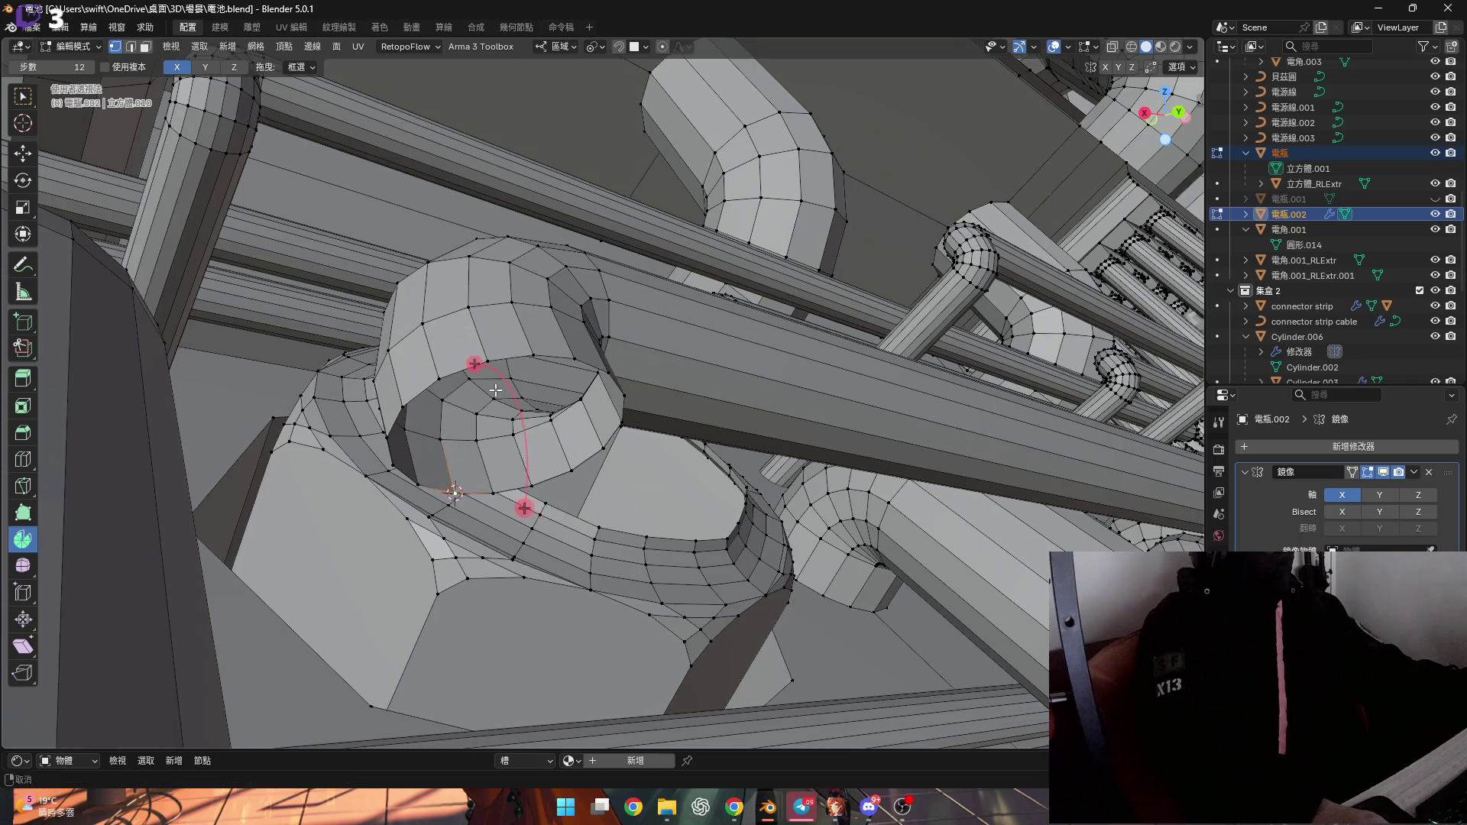
{"action": "left_click", "coordinate": [552, 356], "text": "alt"}
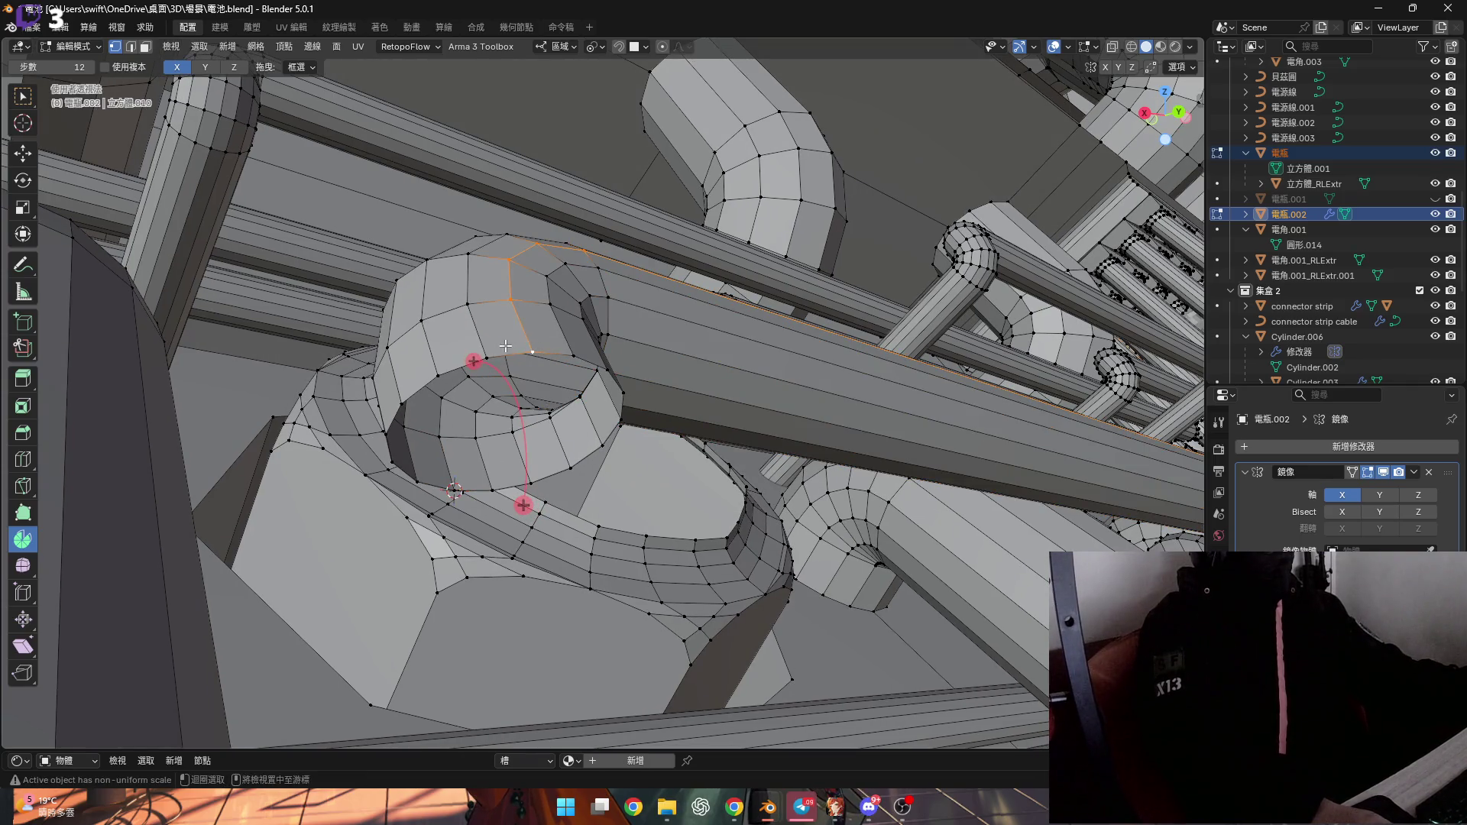
{"action": "mouse_move", "coordinate": [512, 354]}
{"action": "middle_mouse_down"}
{"action": "mouse_move", "coordinate": [570, 428]}
{"action": "mouse_move", "coordinate": [624, 464]}
{"action": "middle_mouse_up"}
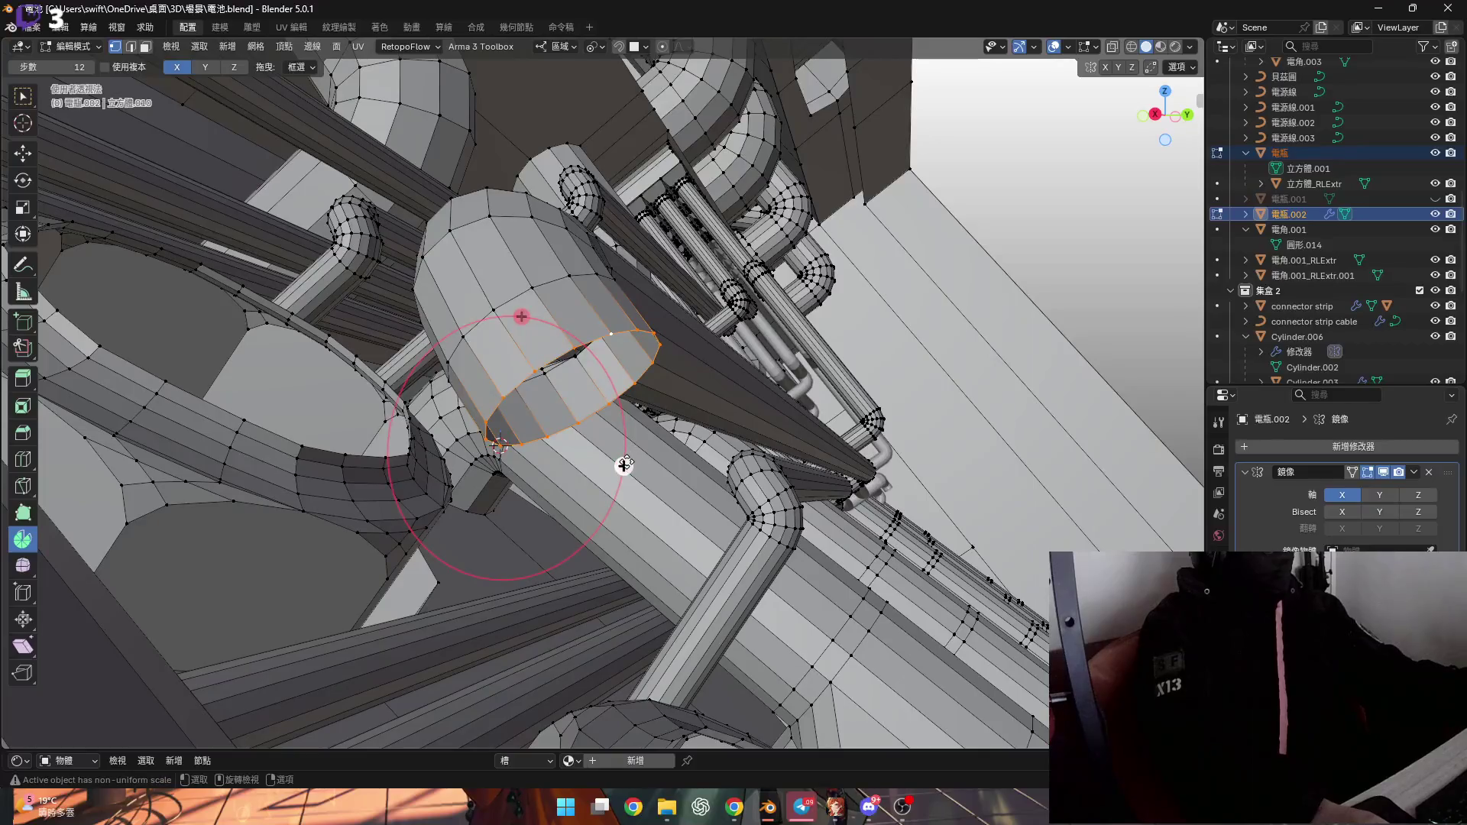
Spin the end loop into a three-step elbow, changing the bend angle from 75° to 70°
{"action": "left_click_drag", "start_coordinate": [624, 465], "coordinate": [623, 508]}
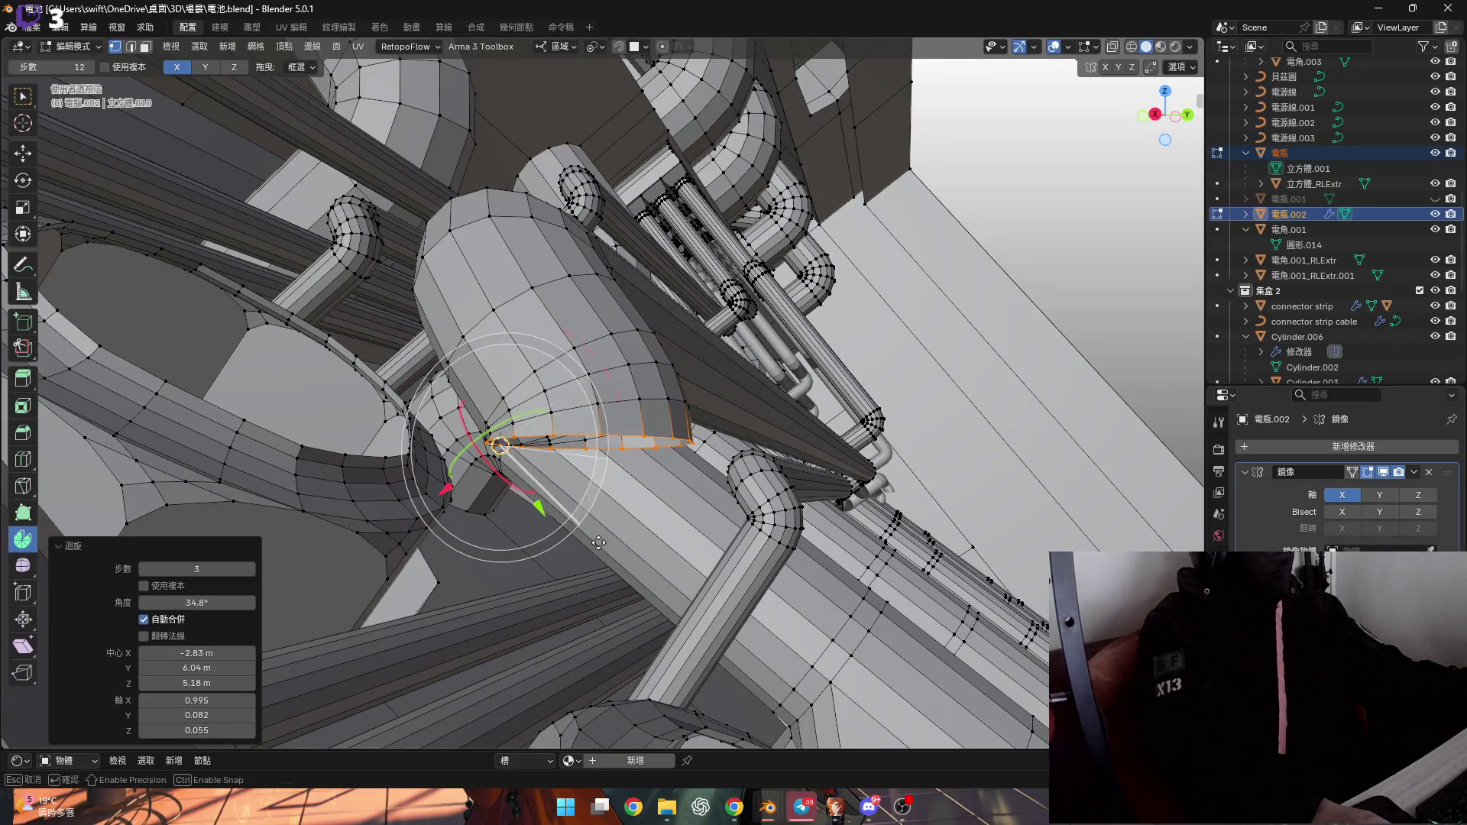
{"action": "key", "text": "Return"}
{"action": "middle_click_drag", "start_coordinate": [611, 459], "coordinate": [657, 444]}
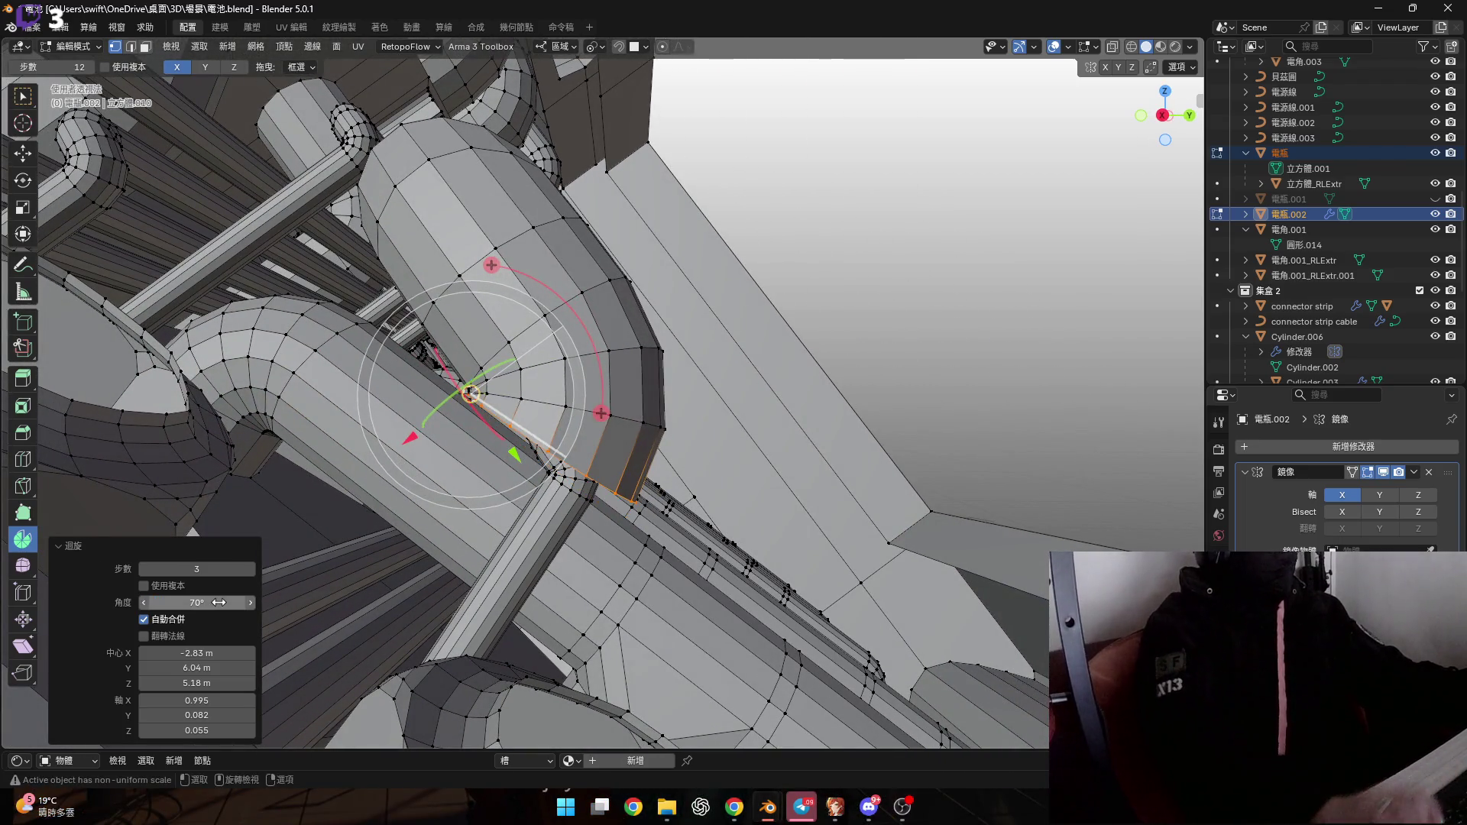
{"action": "key", "text": "Return"}
{"action": "mouse_move", "coordinate": [535, 382]}
{"action": "middle_mouse_down"}
{"action": "mouse_move", "coordinate": [570, 374]}
{"action": "mouse_move", "coordinate": [438, 367]}
{"action": "mouse_move", "coordinate": [430, 393]}
{"action": "middle_mouse_up"}
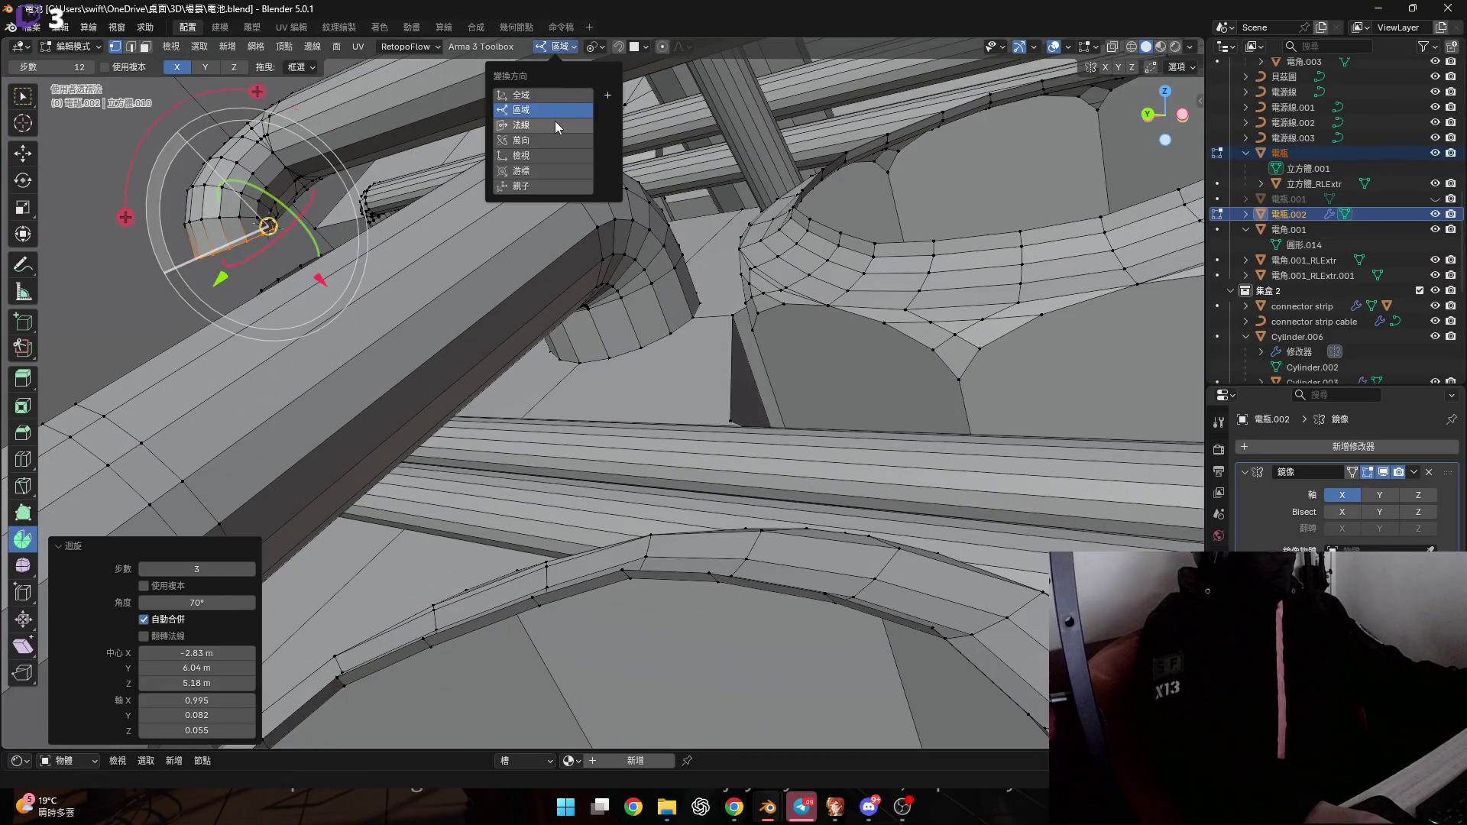
{"action": "mouse_move", "coordinate": [405, 275]}
{"action": "middle_mouse_down"}
{"action": "mouse_move", "coordinate": [371, 150]}
{"action": "mouse_move", "coordinate": [393, 370]}
{"action": "middle_mouse_up"}
{"action": "scroll", "coordinate": [392, 370], "scroll_direction": "down", "scroll_amount": 3}
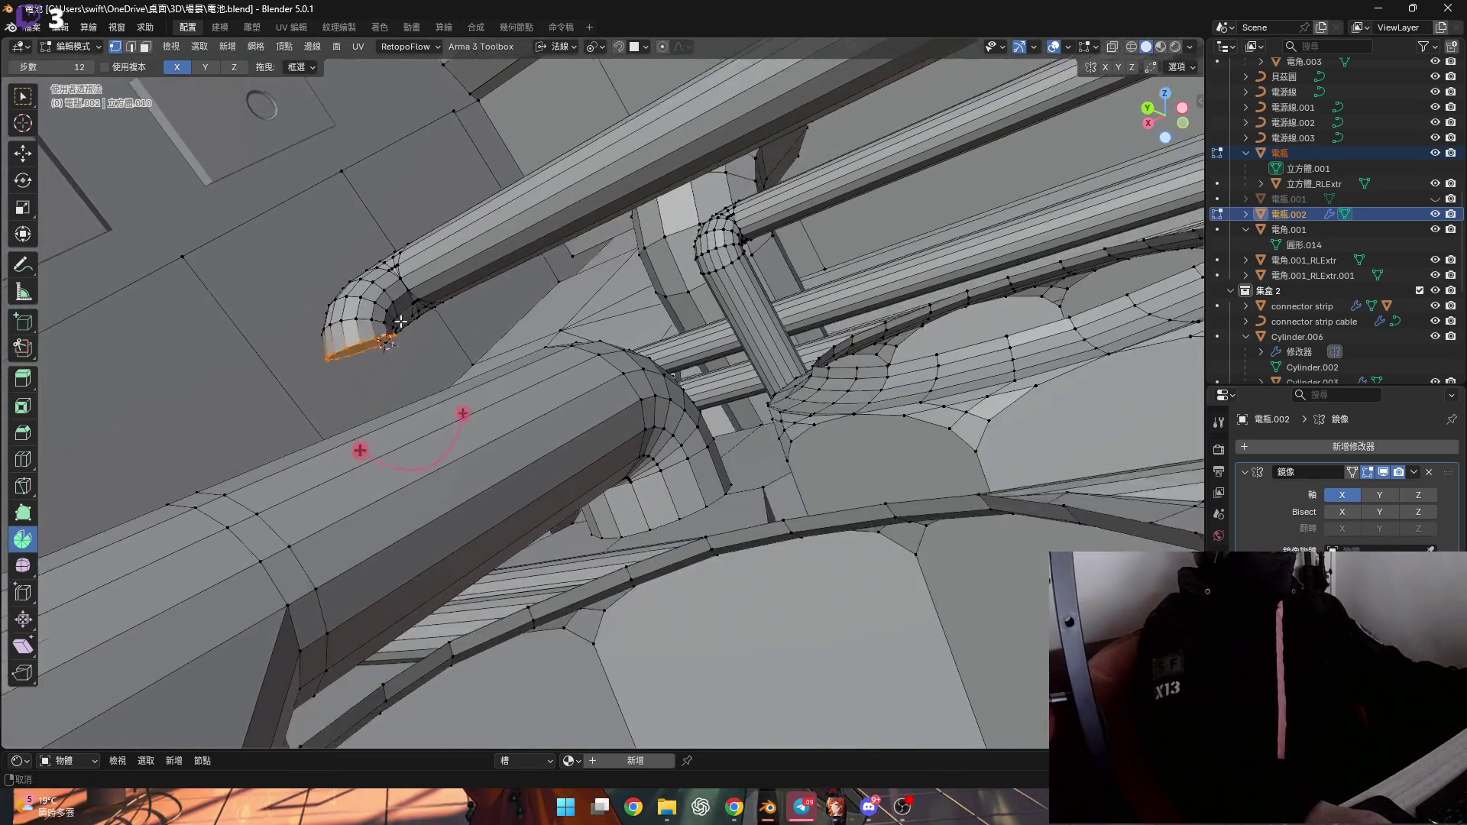
Extrude the elbow's end ring straight down along its normal into a vertical pipe
{"action": "key", "text": "g"}
{"action": "key", "text": "z"}
{"action": "left_click", "coordinate": [514, 564]}
{"action": "middle_click_drag", "start_coordinate": [513, 563], "coordinate": [574, 440]}
{"action": "key", "text": "g"}
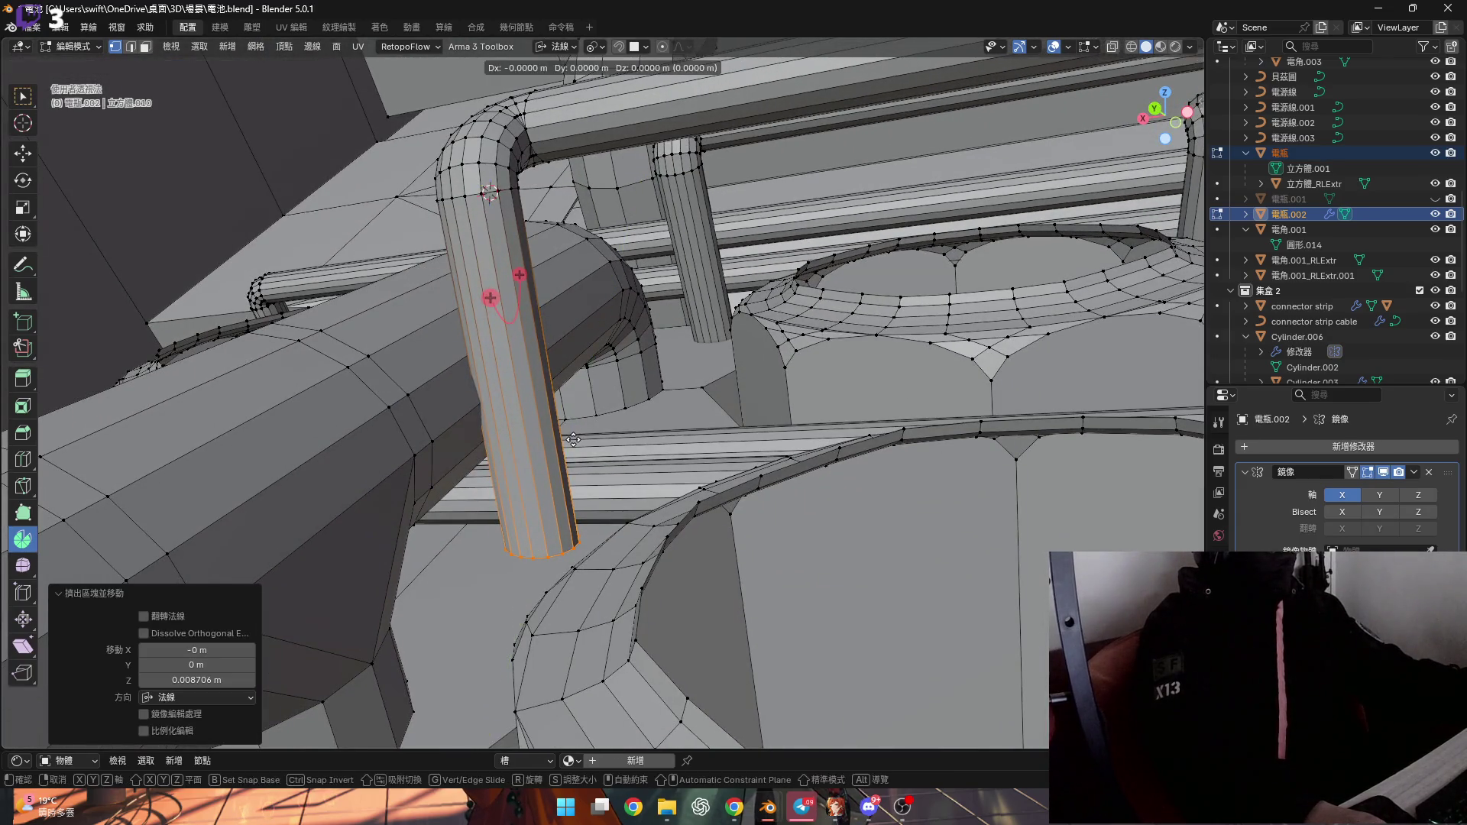
{"action": "left_click", "coordinate": [594, 525]}
{"action": "mouse_move", "coordinate": [595, 526]}
{"action": "middle_mouse_down"}
{"action": "mouse_move", "coordinate": [477, 487]}
{"action": "mouse_move", "coordinate": [393, 436]}
{"action": "mouse_move", "coordinate": [422, 415]}
{"action": "middle_mouse_up"}
{"action": "scroll", "coordinate": [392, 436], "scroll_direction": "up", "scroll_amount": 4}
Add unslid edge loops around the vertical pipe, then reselect the column's vertical edges
{"action": "key", "text": "ctrl+r"}
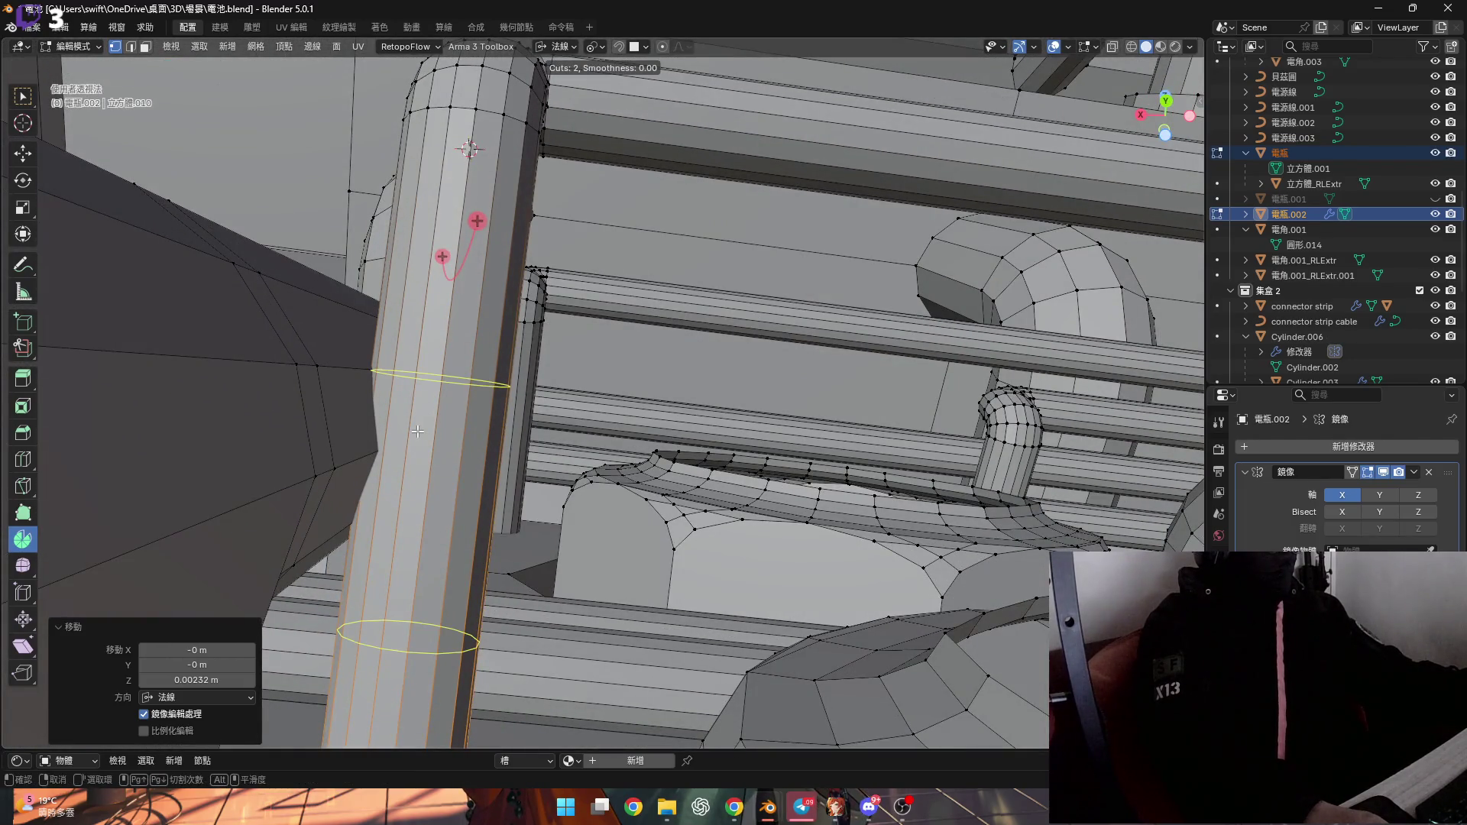
{"action": "left_click", "coordinate": [417, 431]}
{"action": "right_click", "coordinate": [417, 431]}
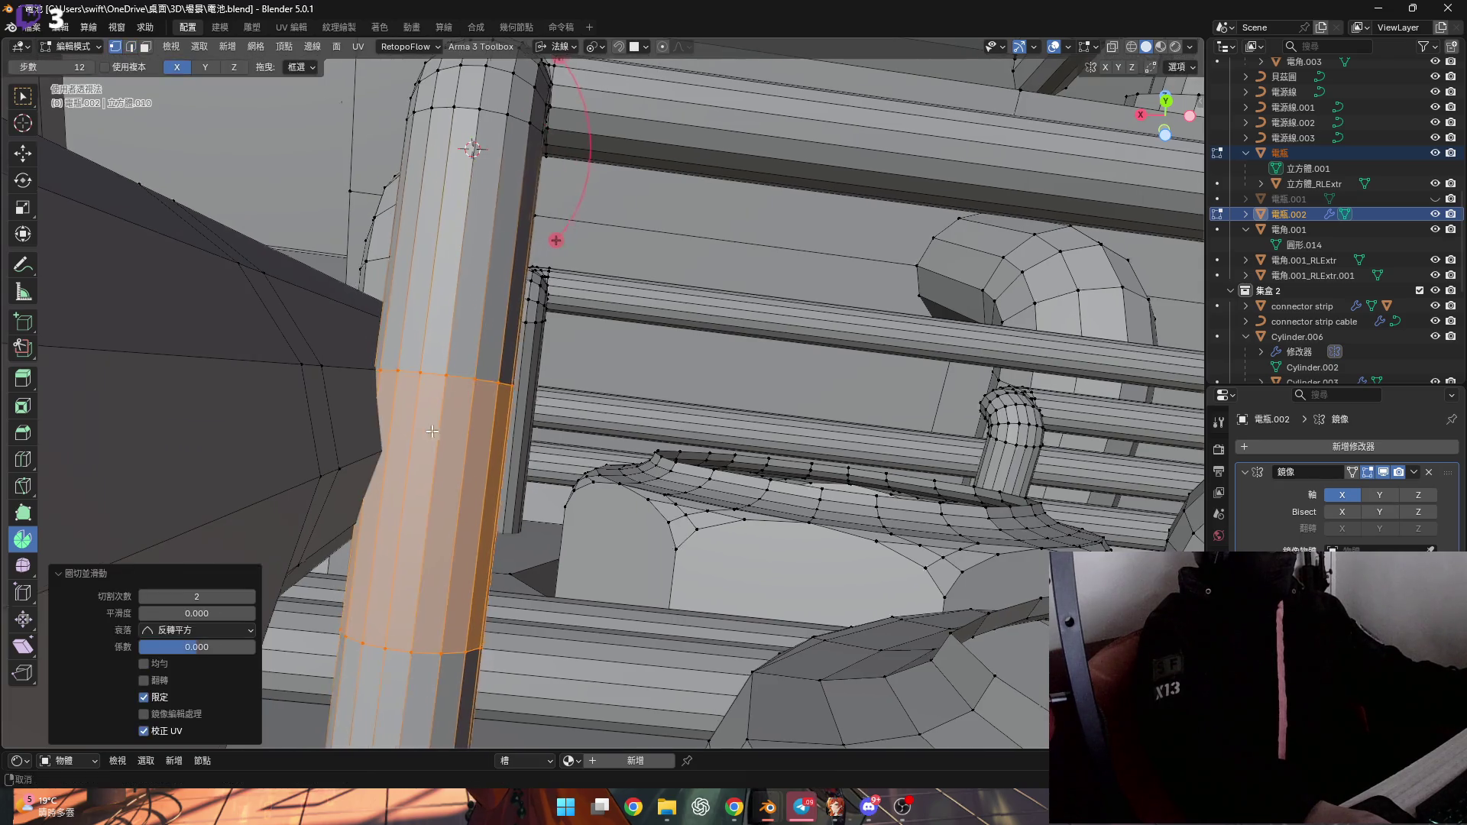
{"action": "middle_click_drag", "start_coordinate": [417, 431], "coordinate": [596, 74]}
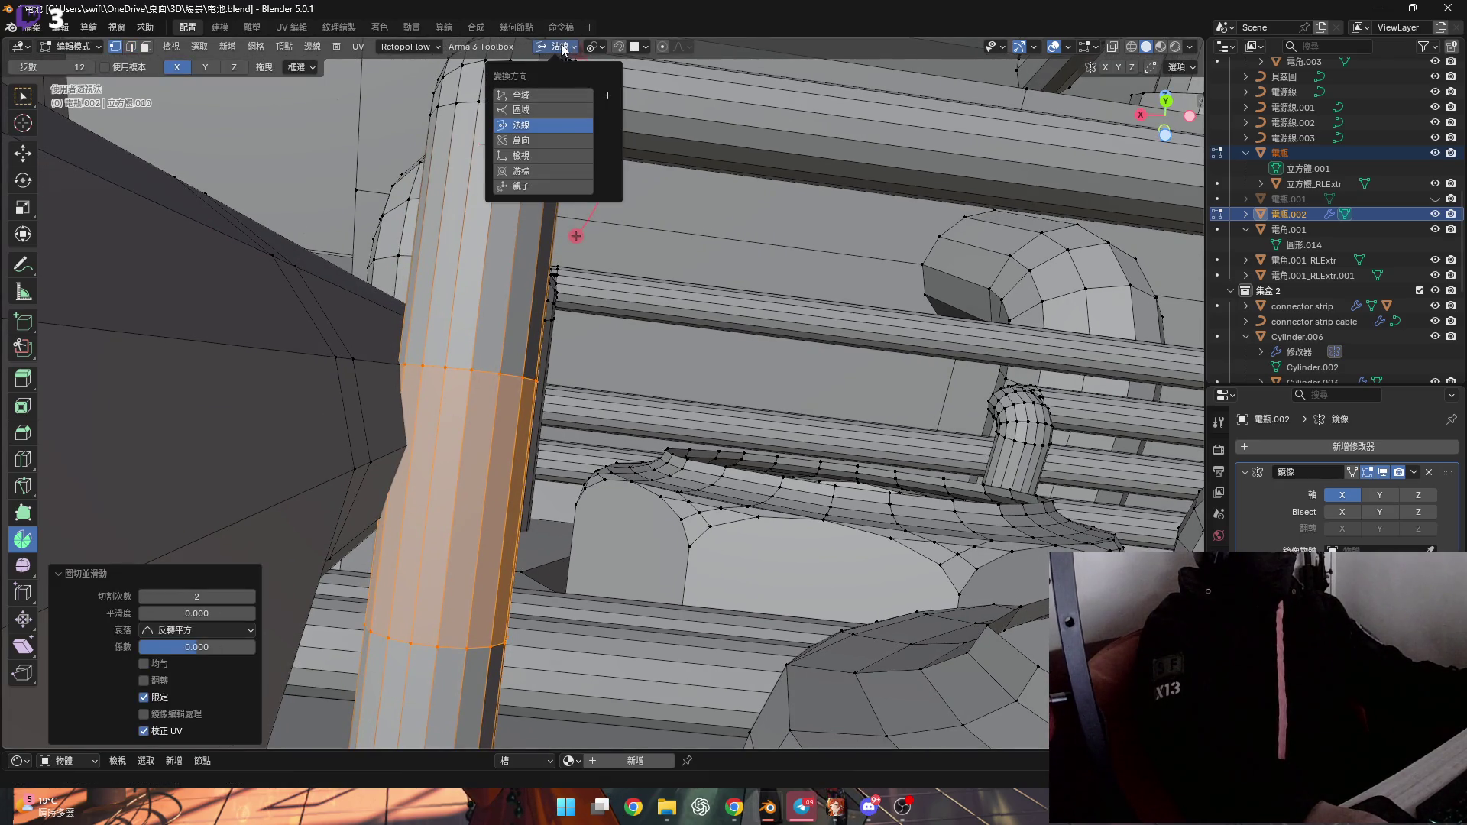
{"action": "middle_click_drag", "start_coordinate": [535, 306], "coordinate": [474, 412]}
{"action": "key", "text": "shift+v"}
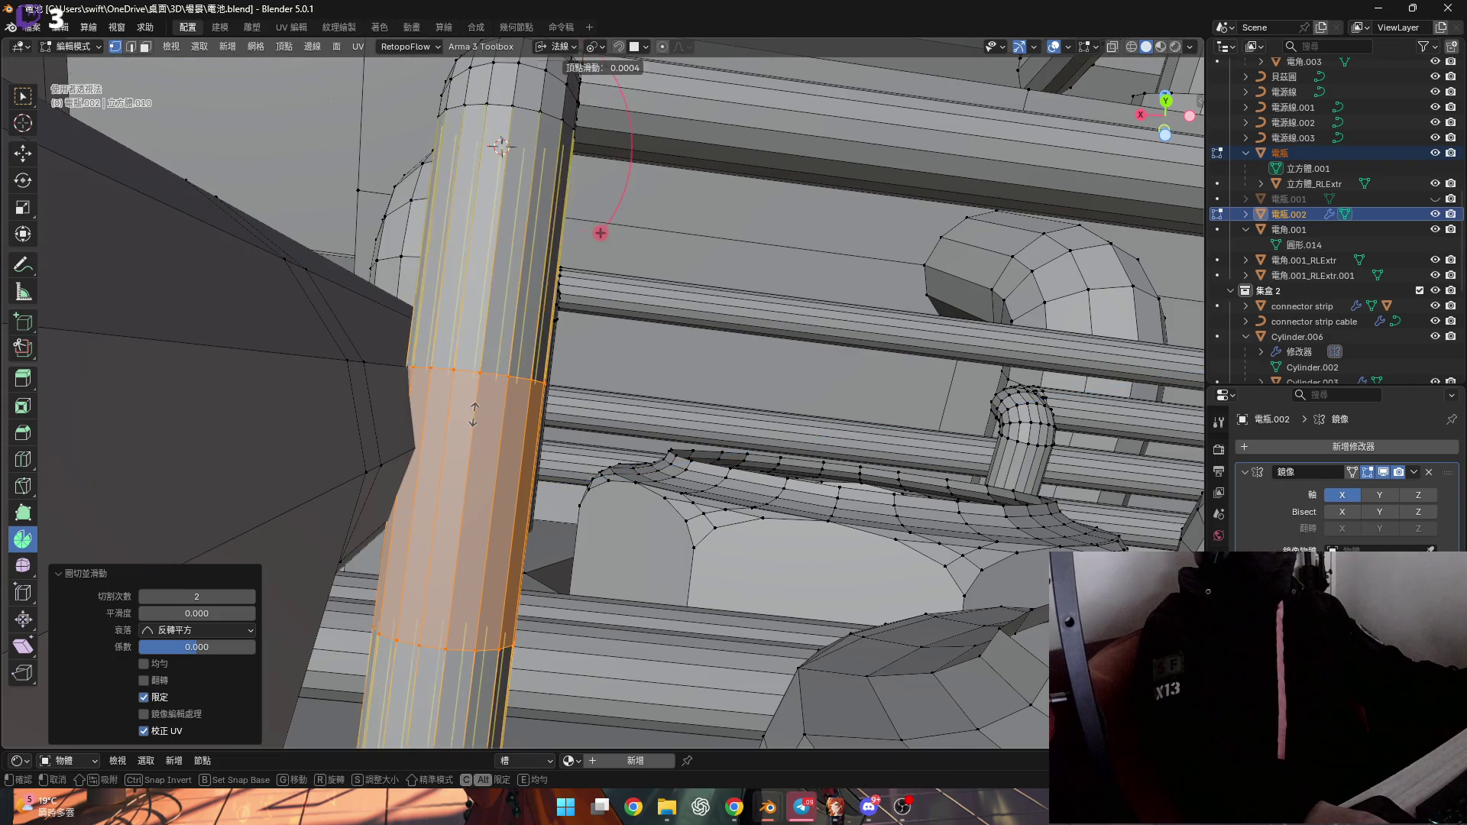
{"action": "right_click", "coordinate": [474, 412]}
{"action": "key", "text": "2"}
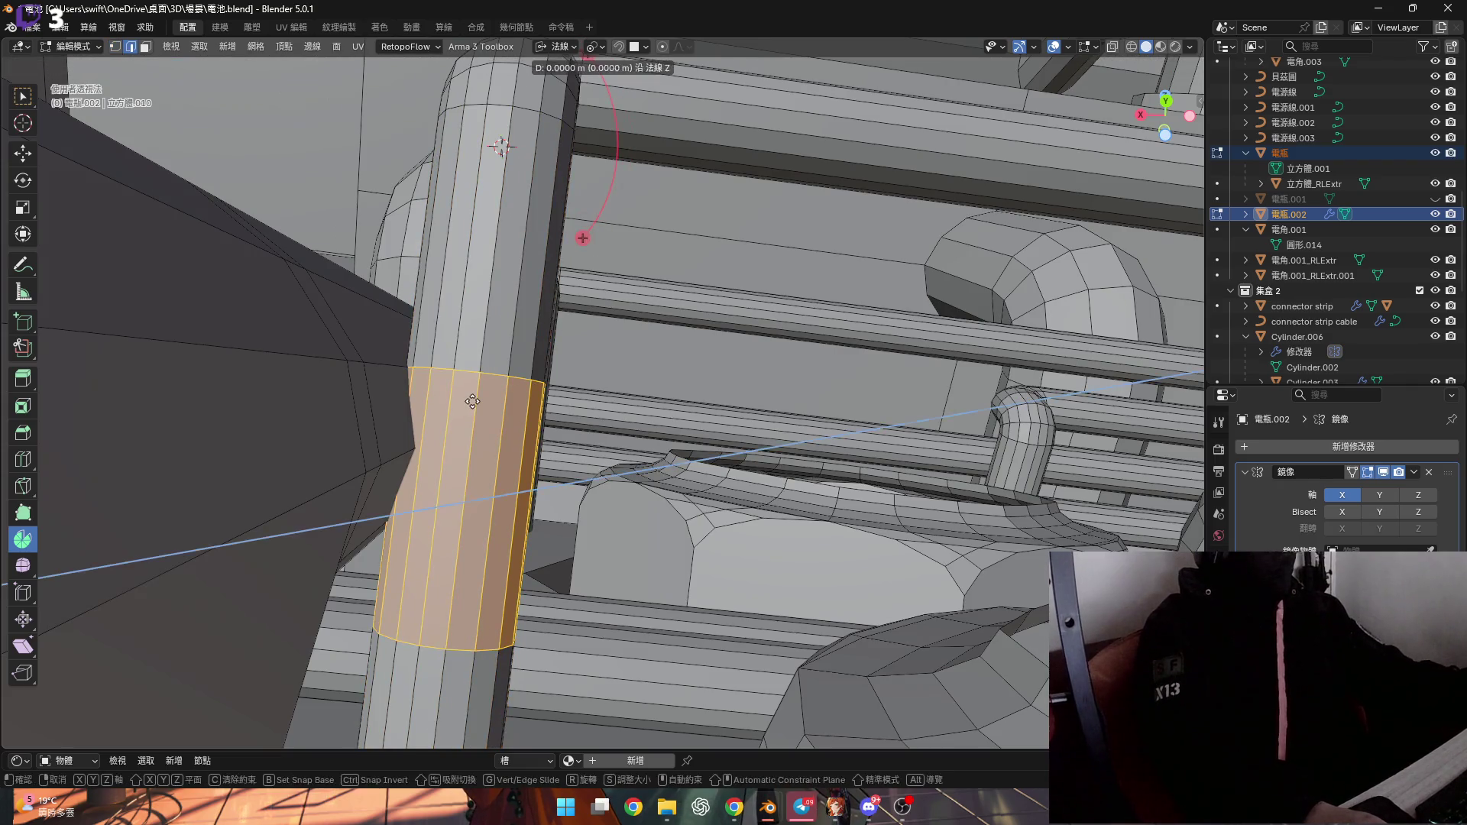
{"action": "mouse_move", "coordinate": [473, 401]}
{"action": "middle_mouse_down"}
{"action": "mouse_move", "coordinate": [477, 383]}
{"action": "mouse_move", "coordinate": [483, 401]}
{"action": "middle_mouse_up"}
{"action": "key", "text": "1"}
{"action": "left_click", "coordinate": [477, 383], "text": "ctrl"}
Cut more loops on the column: one slid higher, one slightly lower, and a two-cut pair
{"action": "key", "text": "ctrl+r"}
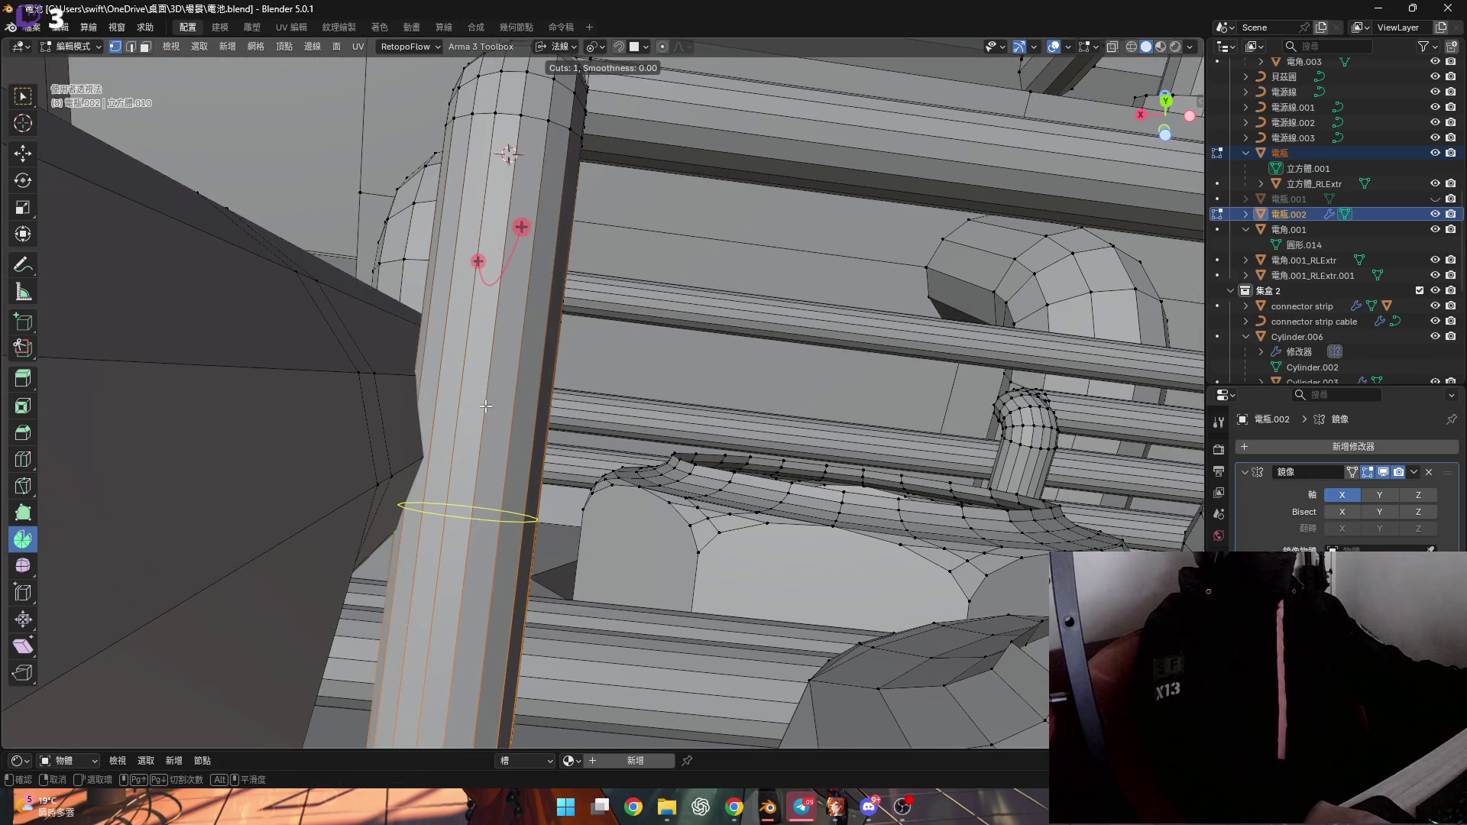
{"action": "left_click", "coordinate": [486, 406]}
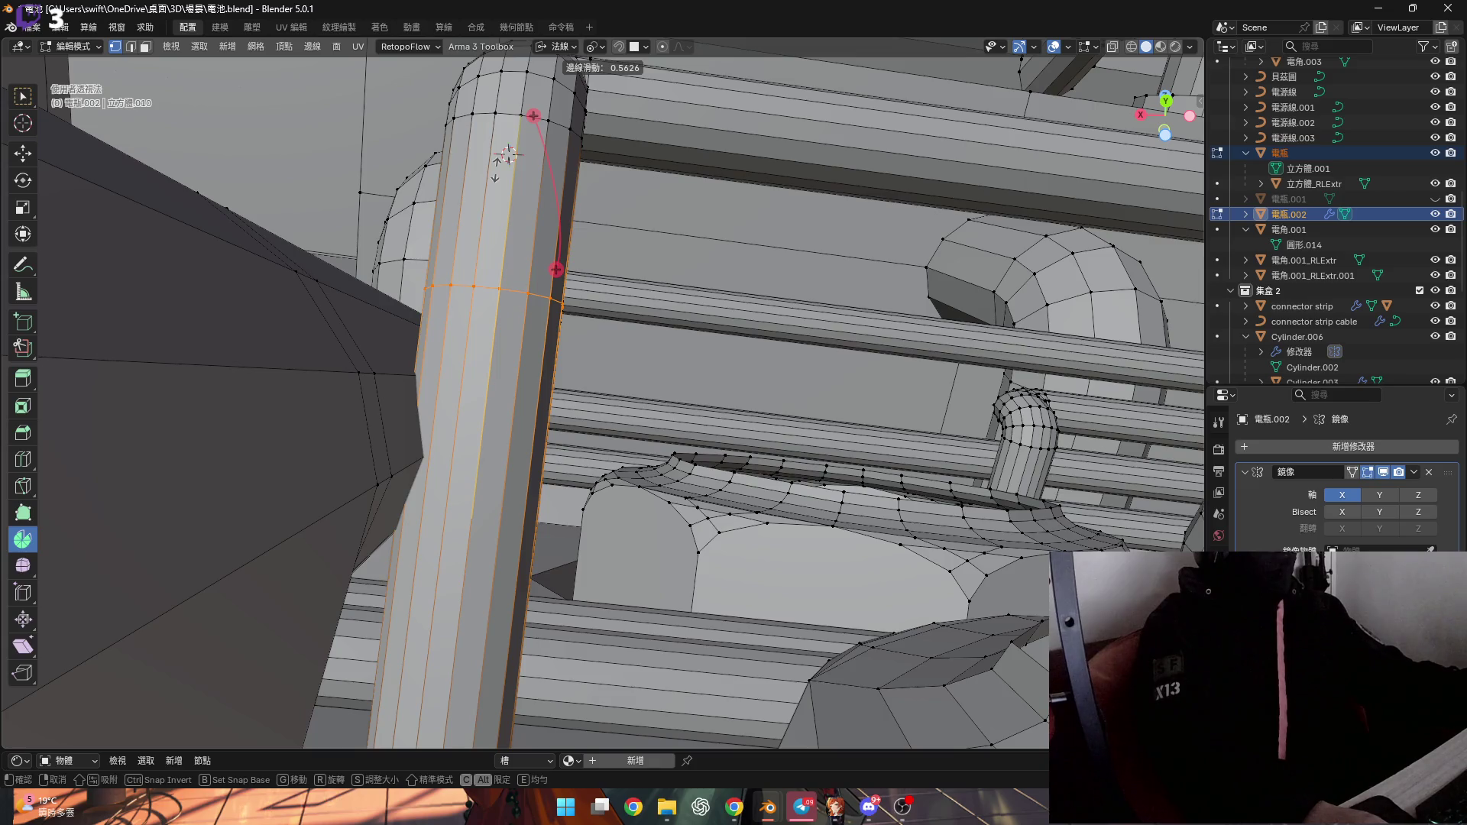
{"action": "left_click", "coordinate": [498, 164]}
{"action": "middle_click_drag", "start_coordinate": [191, 237], "coordinate": [512, 359]}
{"action": "key", "text": "ctrl+r"}
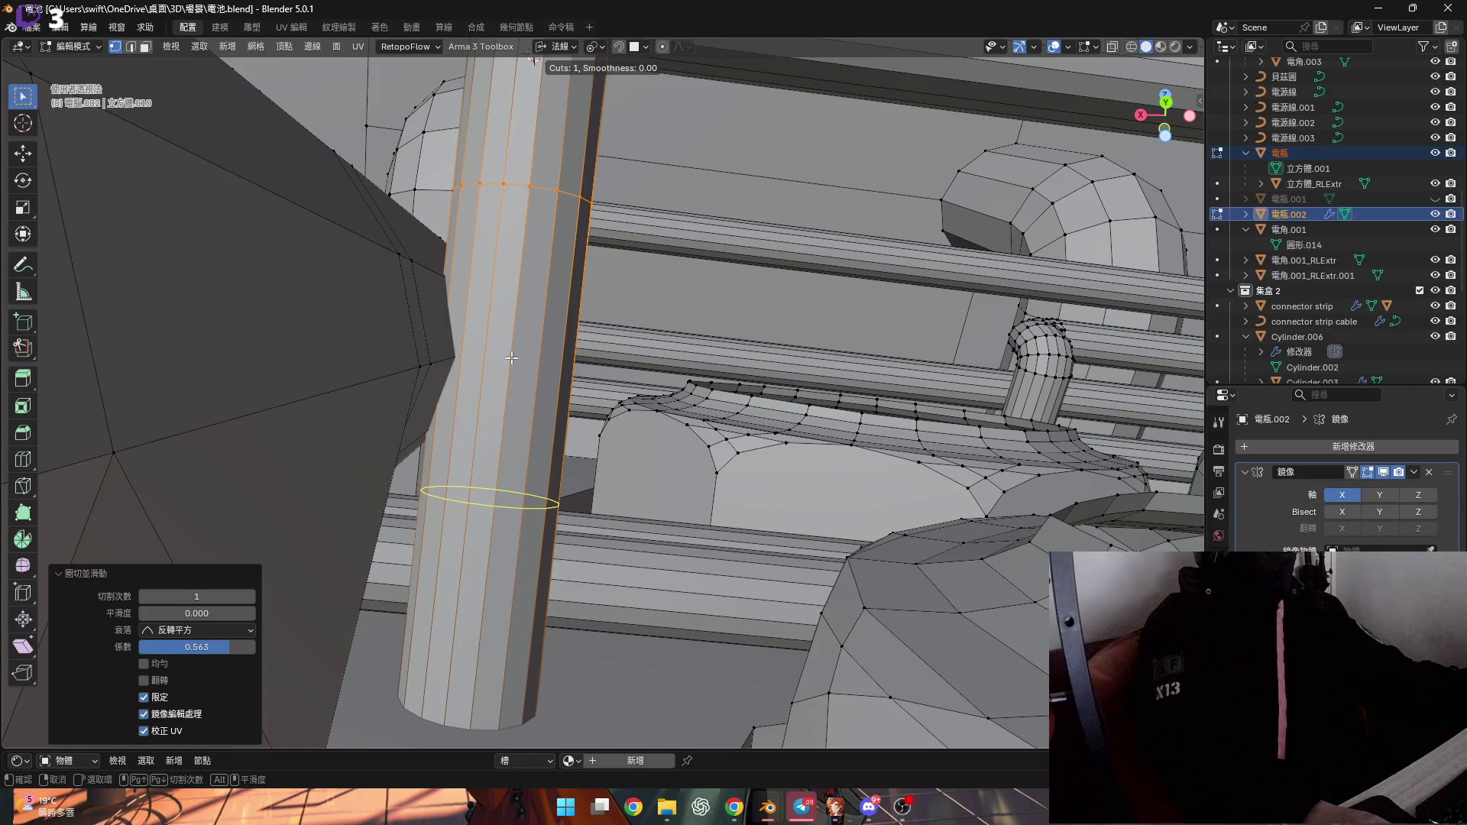
{"action": "left_click", "coordinate": [511, 358]}
{"action": "left_click", "coordinate": [516, 385]}
{"action": "middle_click_drag", "start_coordinate": [515, 384], "coordinate": [495, 389]}
{"action": "key", "text": "ctrl+r"}
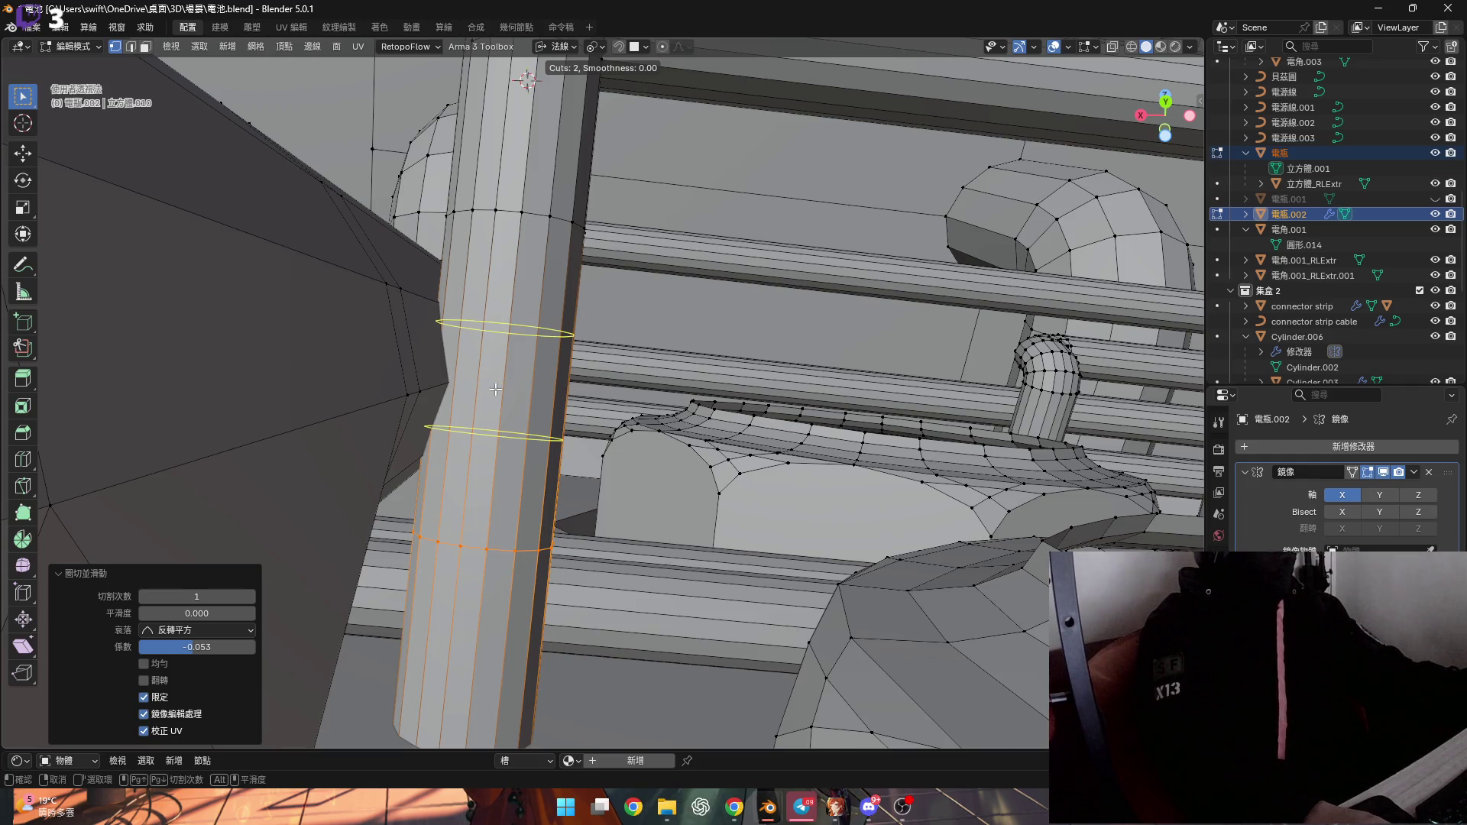
{"action": "left_click", "coordinate": [495, 390]}
{"action": "left_click", "coordinate": [495, 389]}
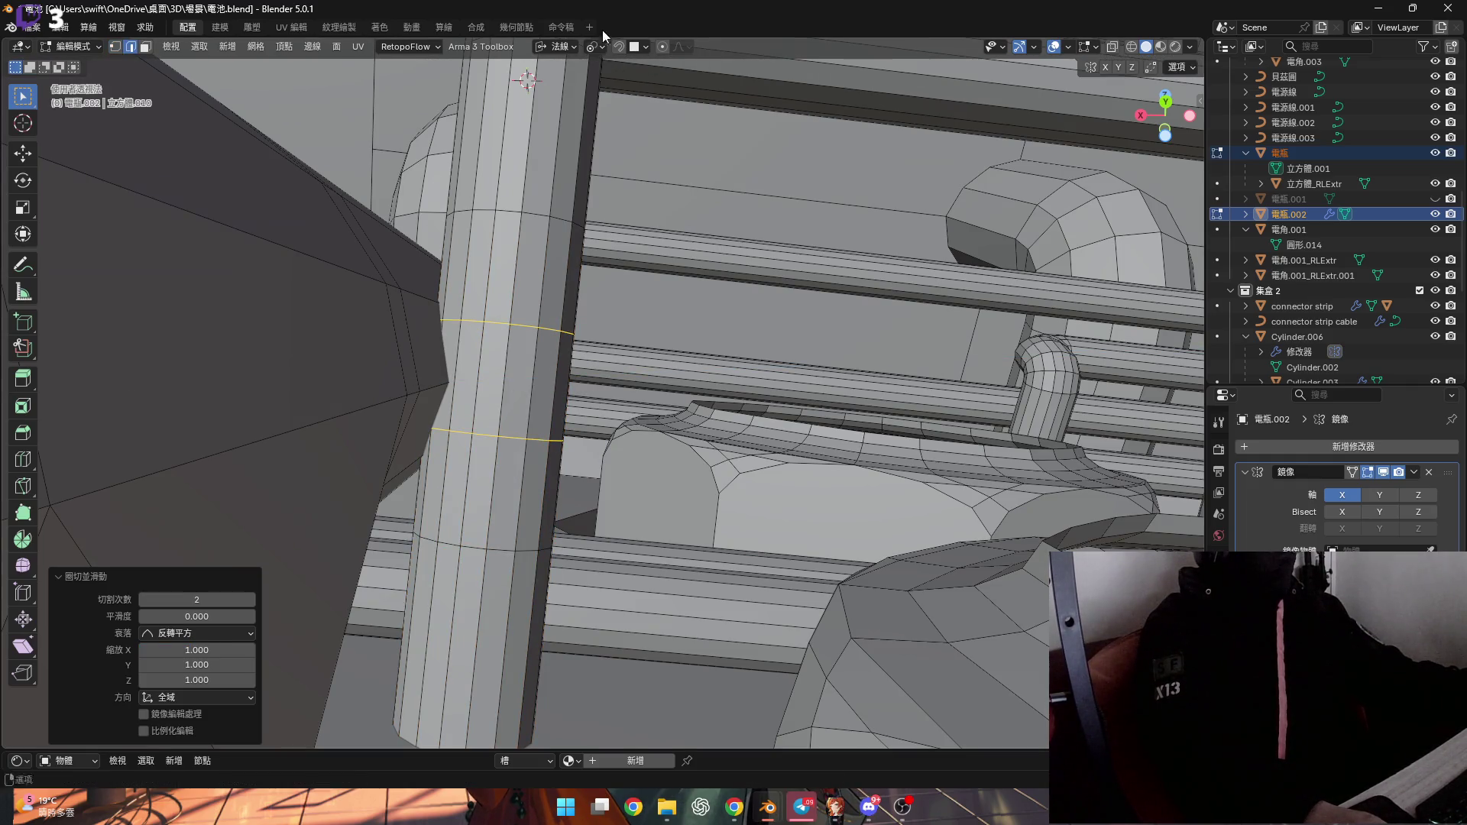
Check the pivot point options and select the vertical edges along the column
{"action": "left_click", "coordinate": [594, 49]}
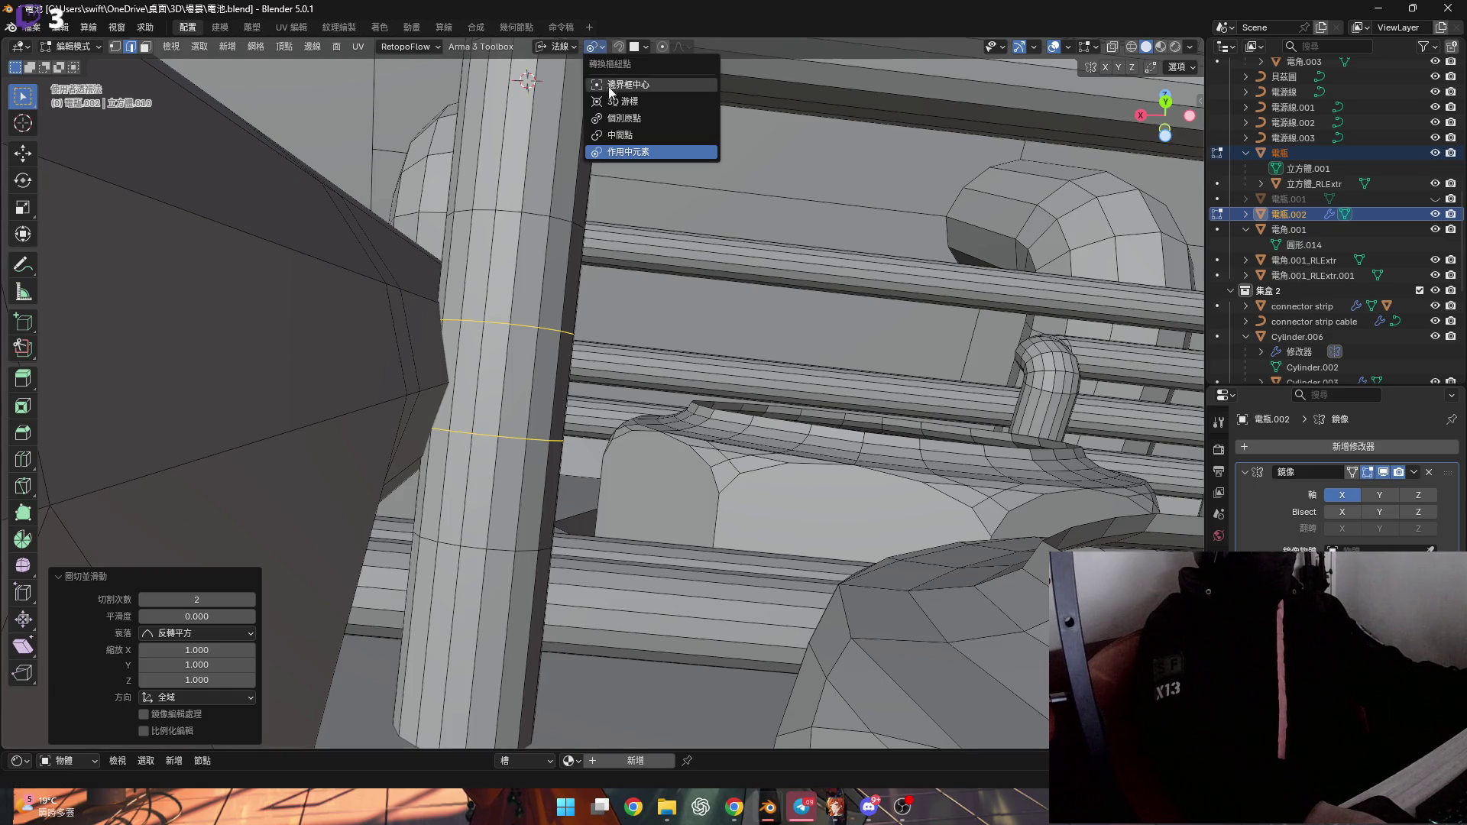
{"action": "left_click", "coordinate": [627, 119]}
{"action": "middle_click_drag", "start_coordinate": [535, 229], "coordinate": [512, 241]}
{"action": "left_click", "coordinate": [594, 49]}
{"action": "left_click", "coordinate": [626, 119]}
{"action": "middle_click_drag", "start_coordinate": [458, 344], "coordinate": [450, 357]}
{"action": "key", "text": "1"}
{"action": "left_click", "coordinate": [473, 359], "text": "ctrl"}
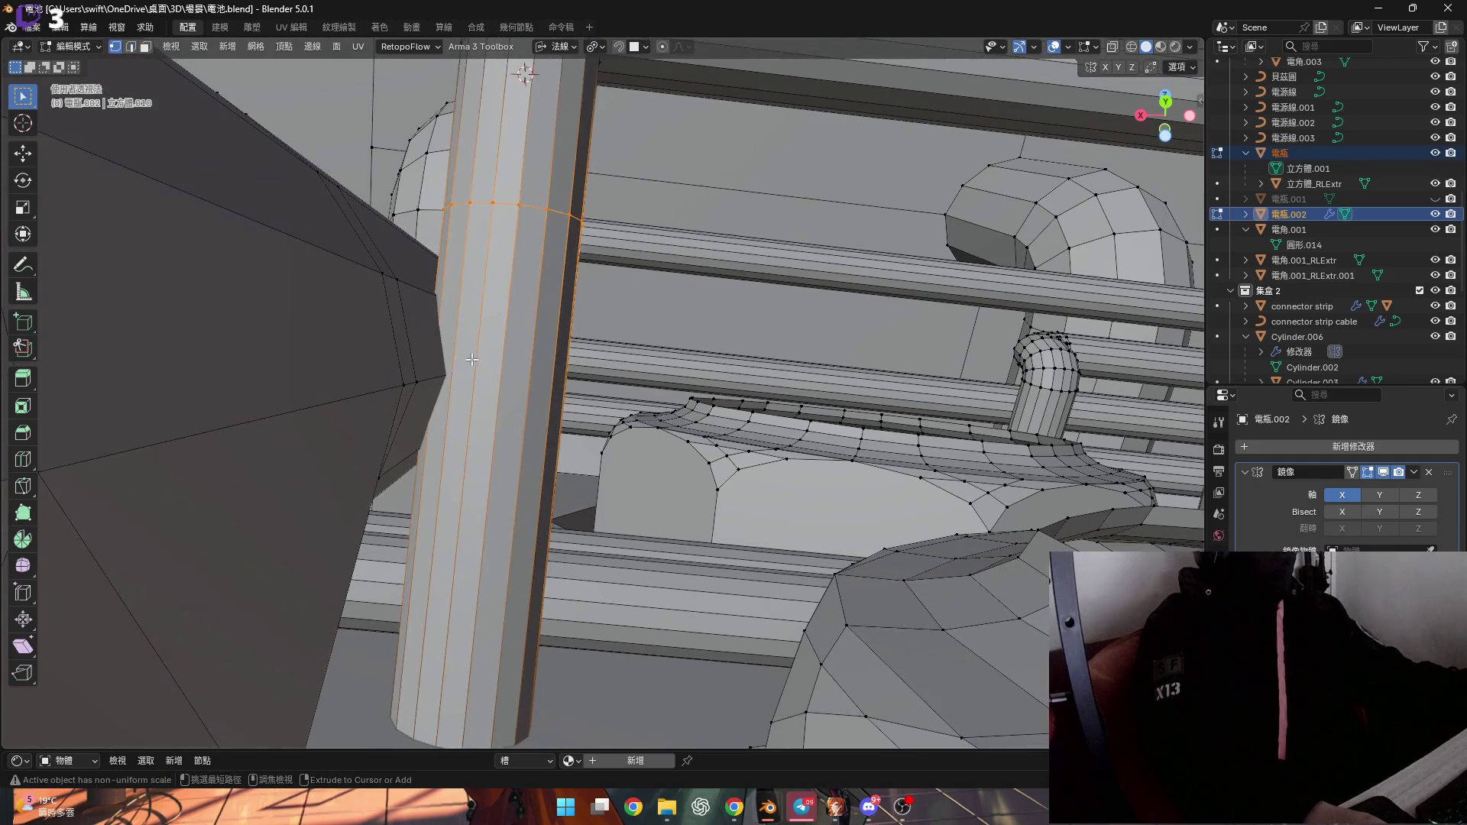
{"action": "left_click", "coordinate": [596, 48]}
{"action": "left_click", "coordinate": [627, 119]}
{"action": "middle_click_drag", "start_coordinate": [520, 229], "coordinate": [511, 334]}
Add a two-loop band on the column, cancelling a trial Z scale of it
{"action": "key", "text": "ctrl+r"}
{"action": "scroll", "coordinate": [510, 334], "scroll_direction": "up", "scroll_amount": 1}
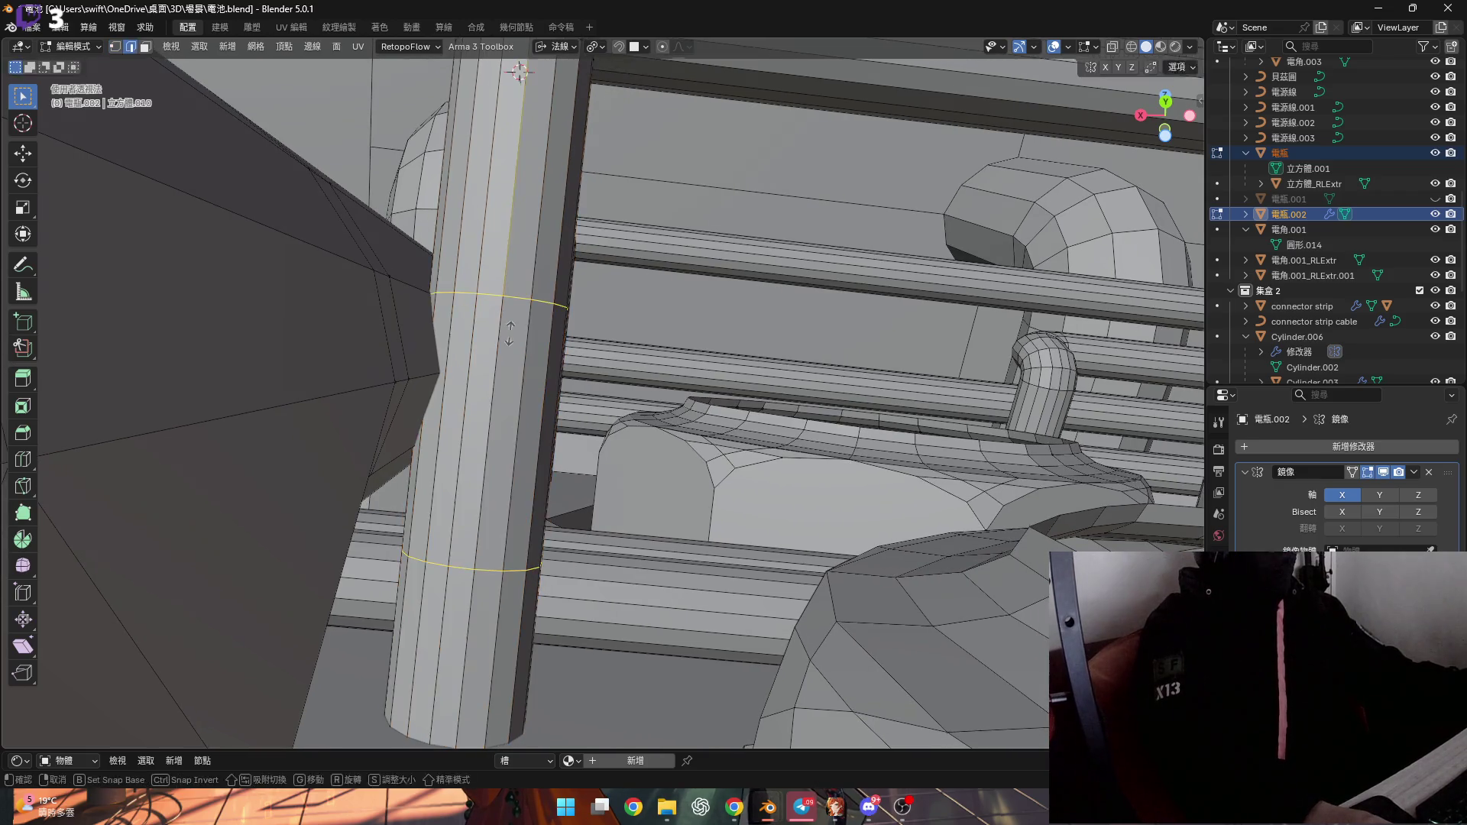
{"action": "left_click", "coordinate": [510, 334]}
{"action": "key", "text": "s"}
{"action": "key", "text": "z"}
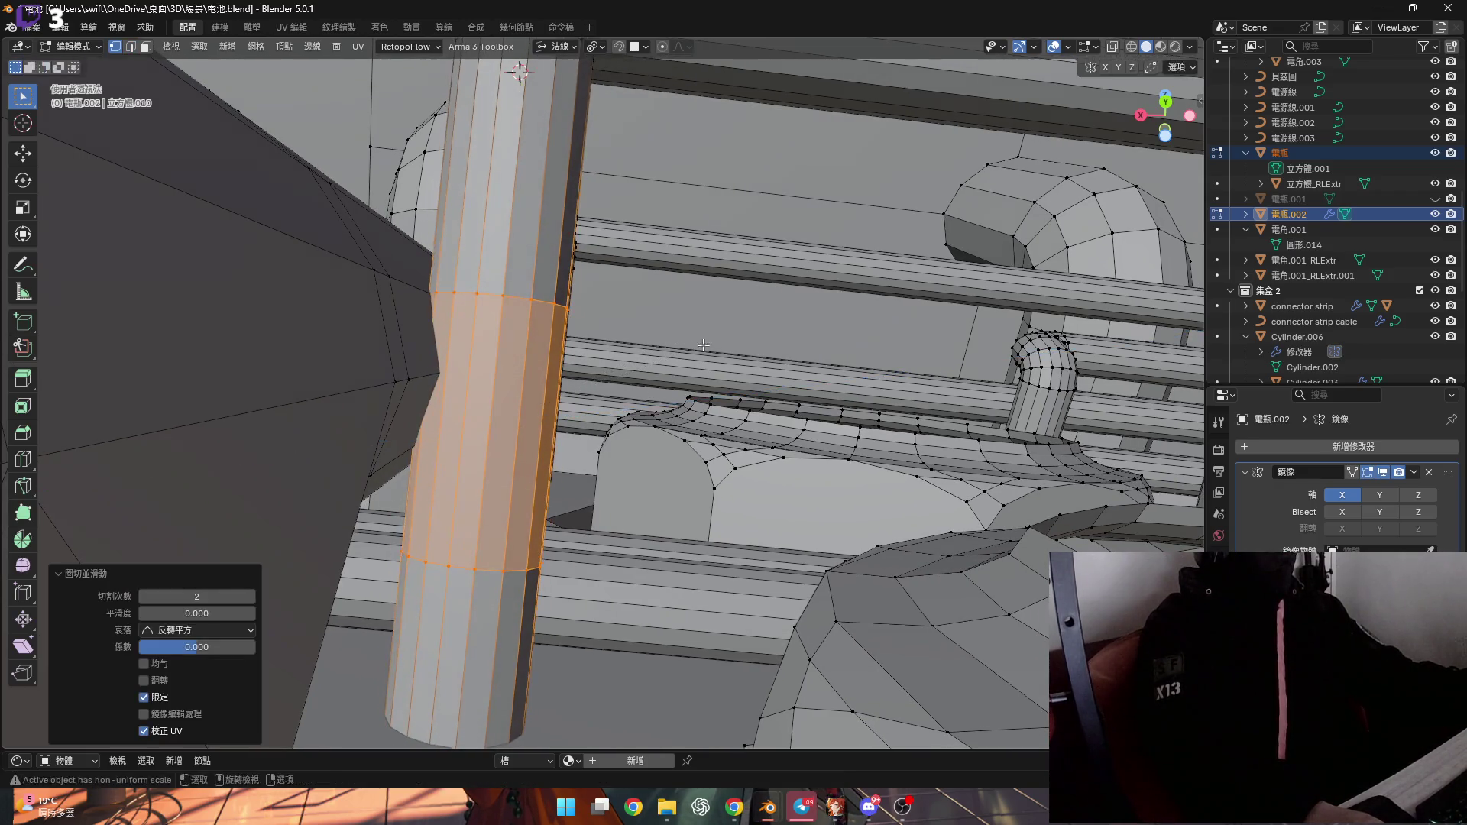
{"action": "key", "text": "Escape"}
{"action": "left_click", "coordinate": [596, 47]}
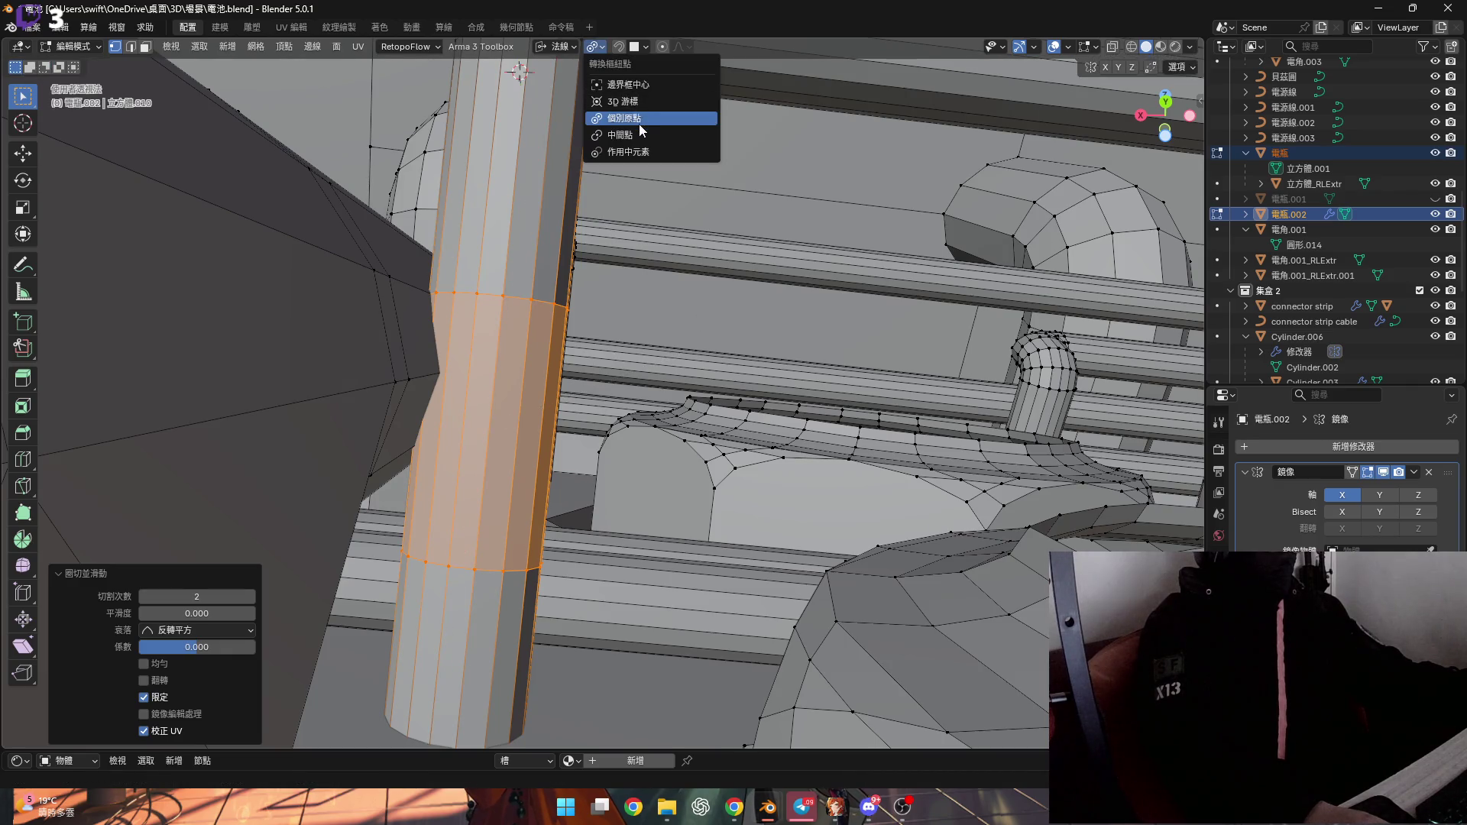
{"action": "left_click", "coordinate": [620, 134]}
{"action": "key", "text": "2"}
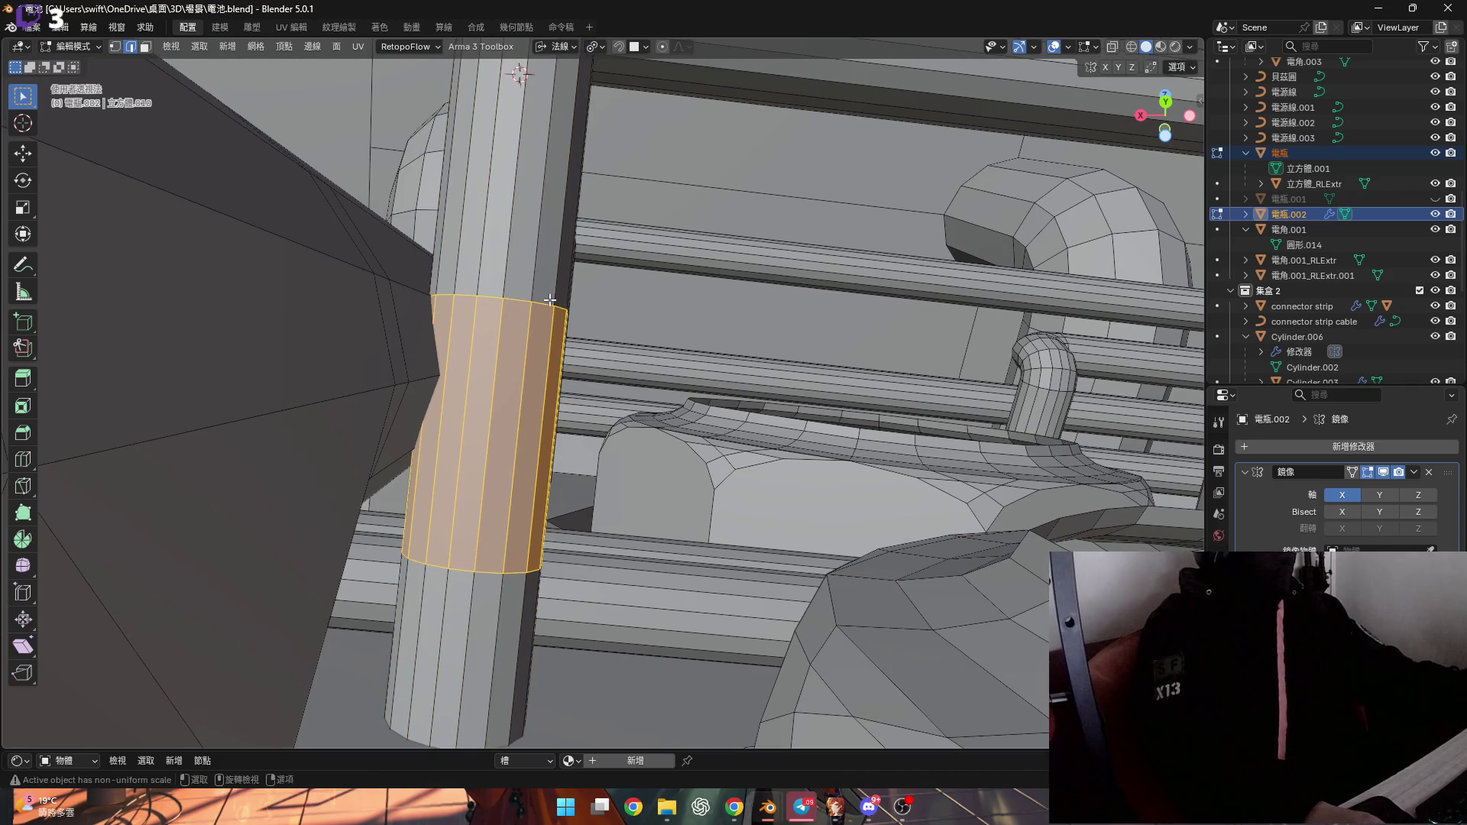
{"action": "key", "text": "1"}
{"action": "left_click", "coordinate": [542, 301], "text": "alt"}
Place two more loops around the column and select the band's top edge loop
{"action": "key", "text": "ctrl+r"}
{"action": "scroll", "coordinate": [520, 306], "scroll_direction": "up", "scroll_amount": 1}
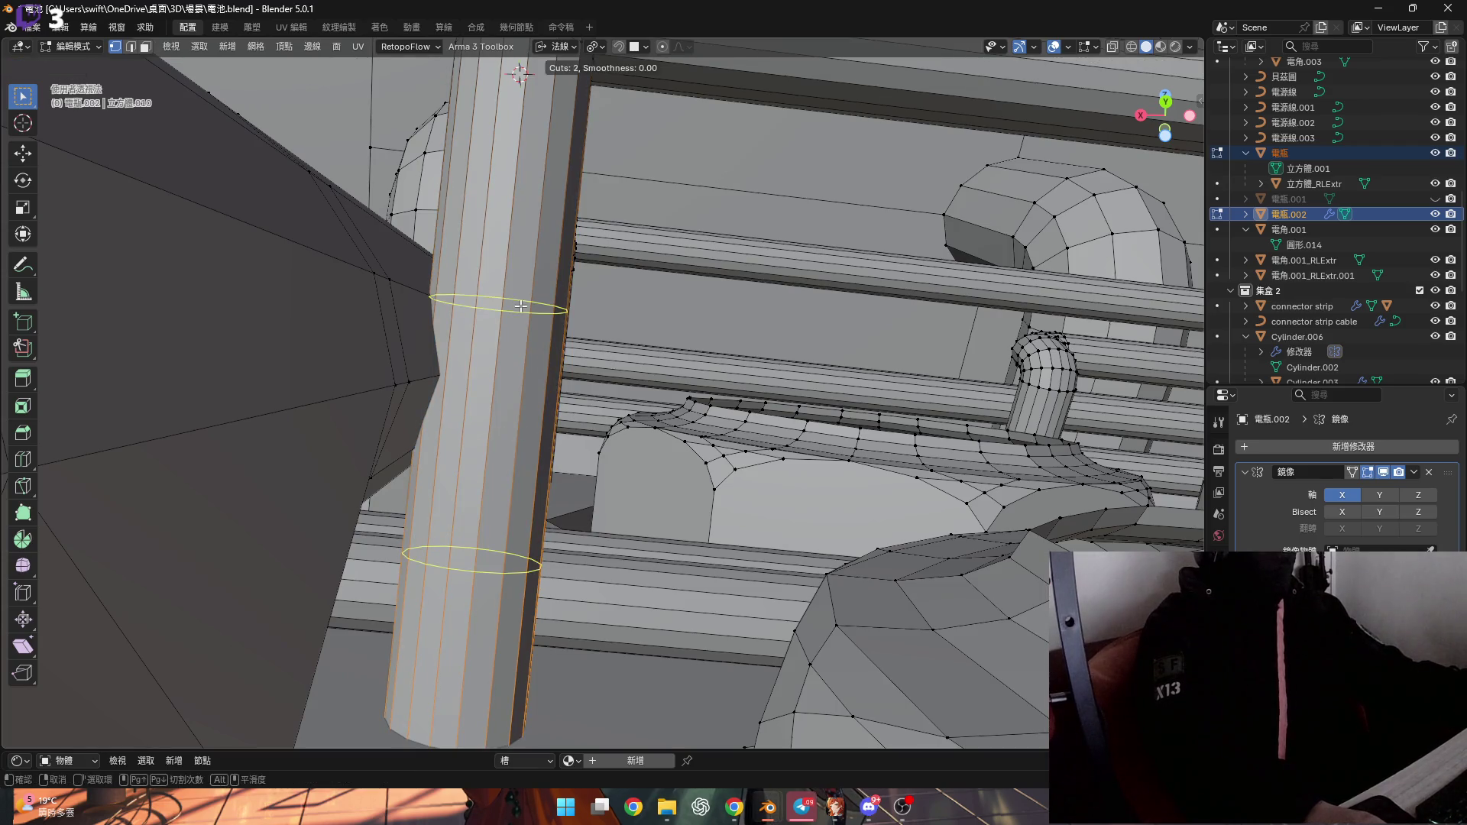
{"action": "left_click", "coordinate": [520, 306]}
{"action": "middle_click_drag", "start_coordinate": [535, 290], "coordinate": [566, 228]}
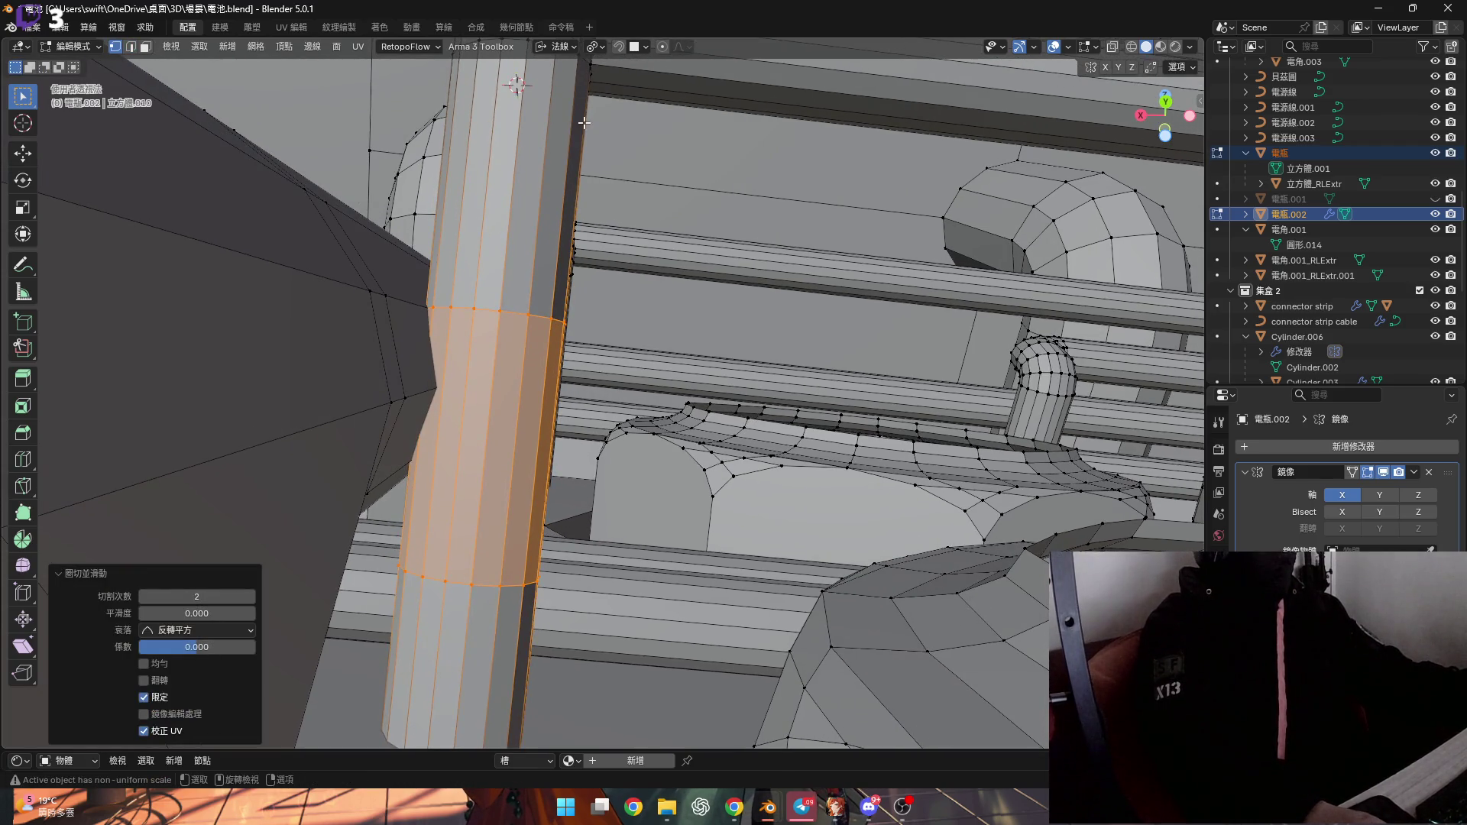
{"action": "left_click", "coordinate": [131, 47]}
{"action": "scroll", "coordinate": [500, 325], "scroll_direction": "up", "scroll_amount": 1}
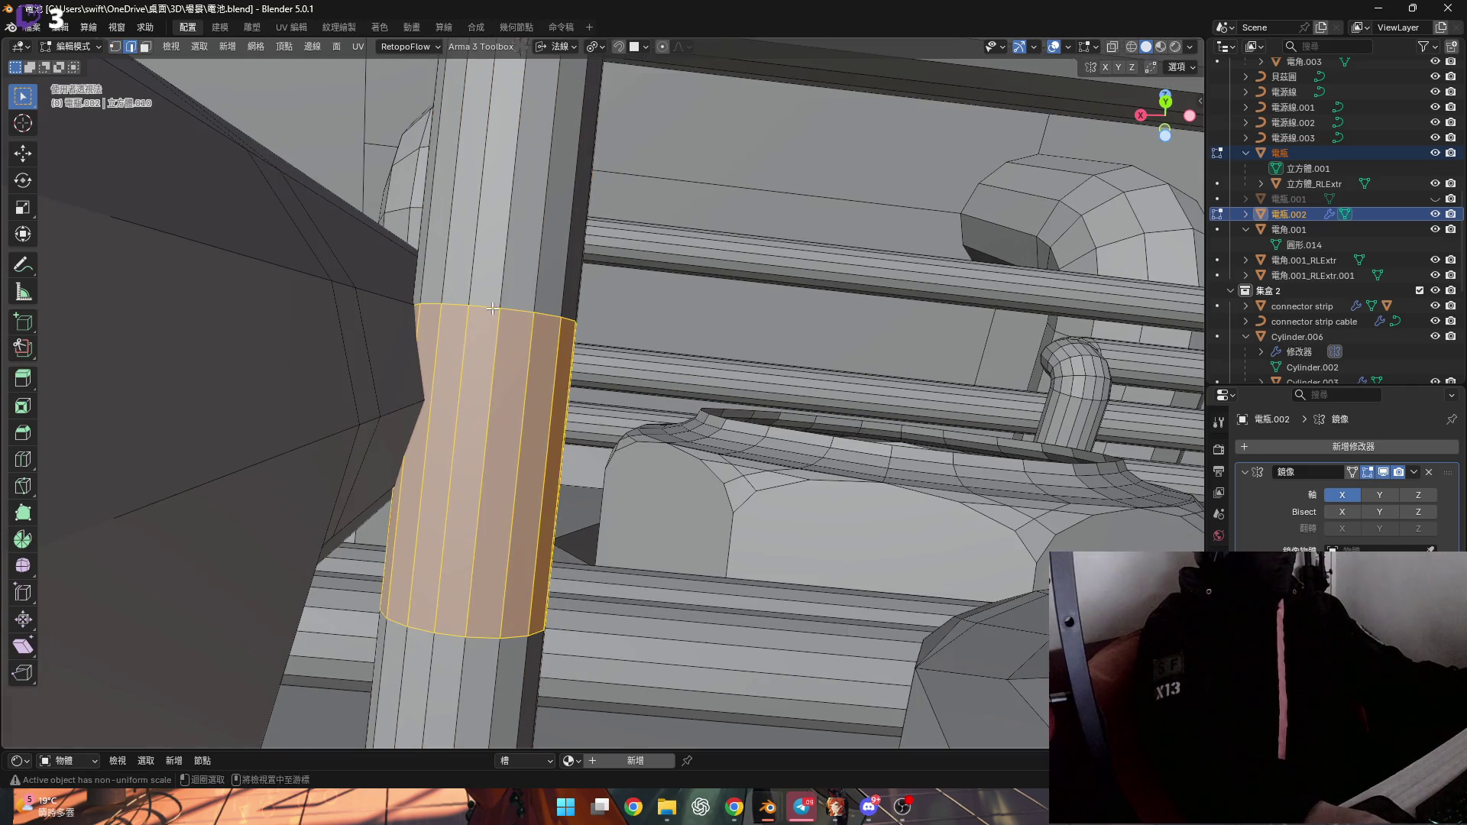
{"action": "left_click", "coordinate": [492, 309], "text": "alt"}
{"action": "middle_click_drag", "start_coordinate": [543, 374], "coordinate": [517, 324]}
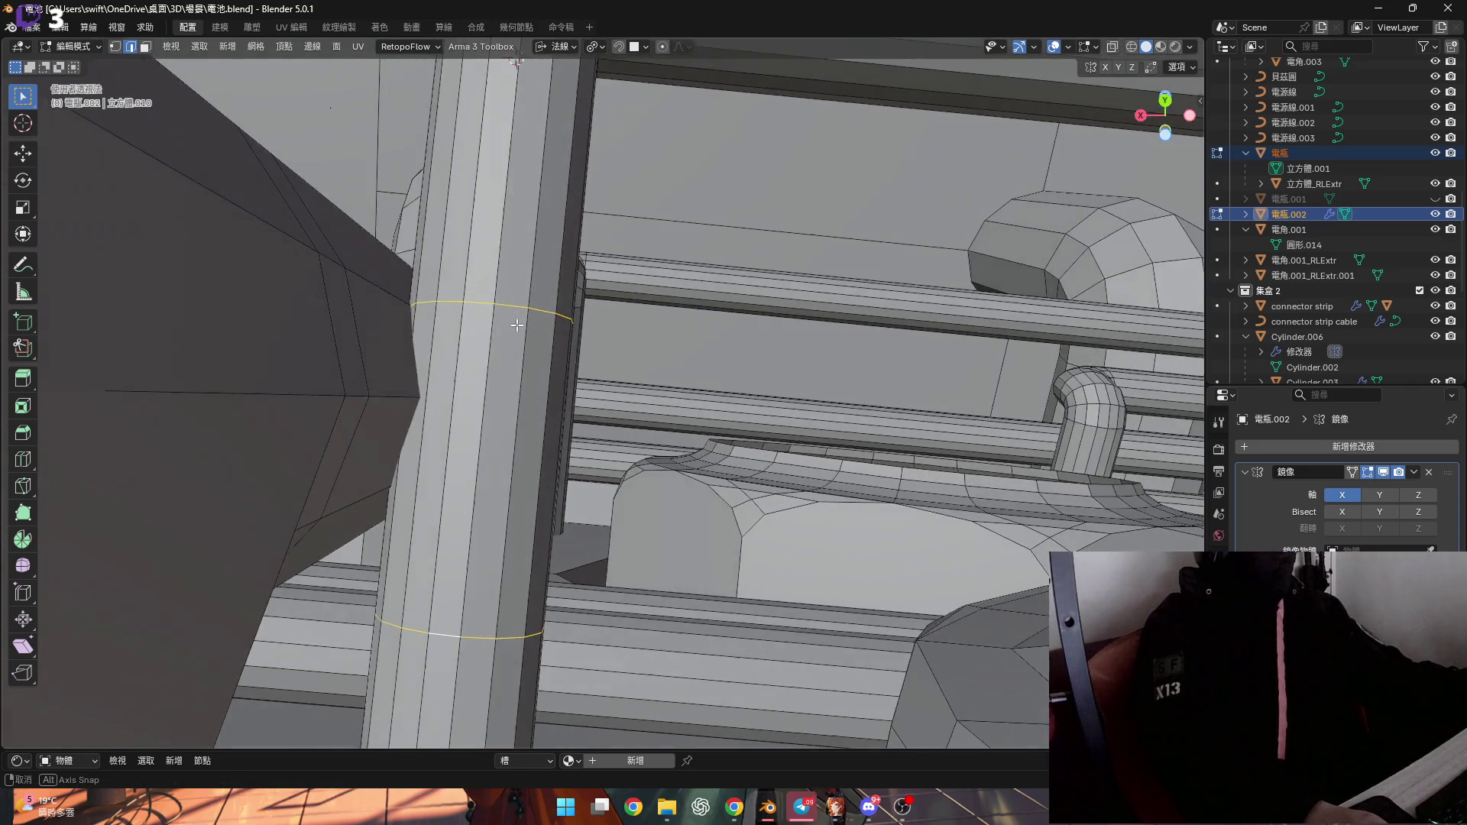
Set the pivot point to Median Point and select the band between the two loops
{"action": "left_click", "coordinate": [598, 47]}
{"action": "left_click", "coordinate": [617, 133]}
{"action": "middle_click_drag", "start_coordinate": [687, 405], "coordinate": [701, 417]}
{"action": "left_click", "coordinate": [593, 47]}
{"action": "left_click", "coordinate": [616, 116]}
{"action": "left_click", "coordinate": [521, 398], "text": "ctrl"}
{"action": "key", "text": "1"}
{"action": "middle_click_drag", "start_coordinate": [521, 399], "coordinate": [517, 289]}
Cut a new loop on the column and slide it higher up the pipe
{"action": "key", "text": "ctrl+r"}
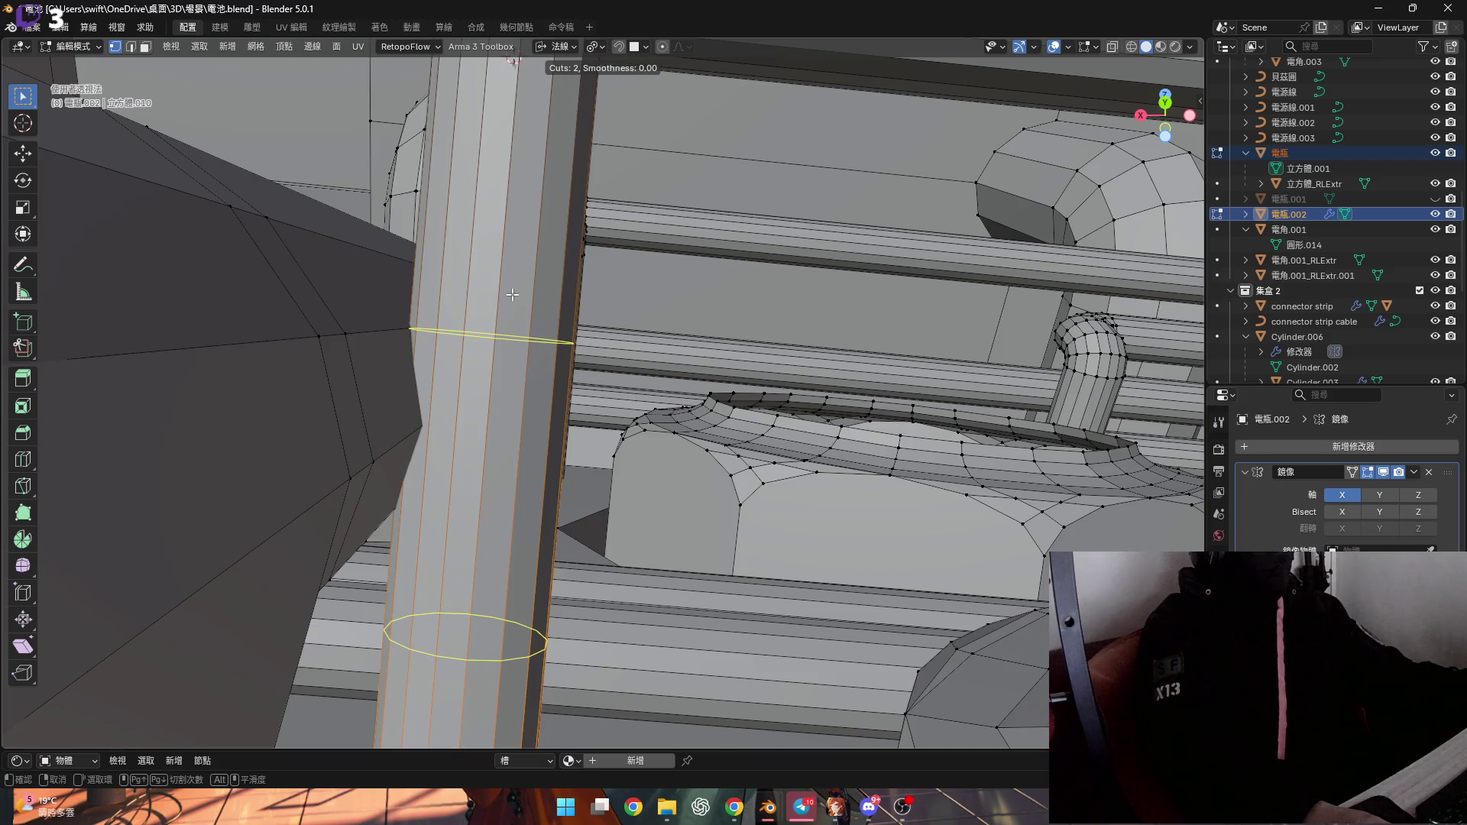
{"action": "left_click", "coordinate": [512, 294]}
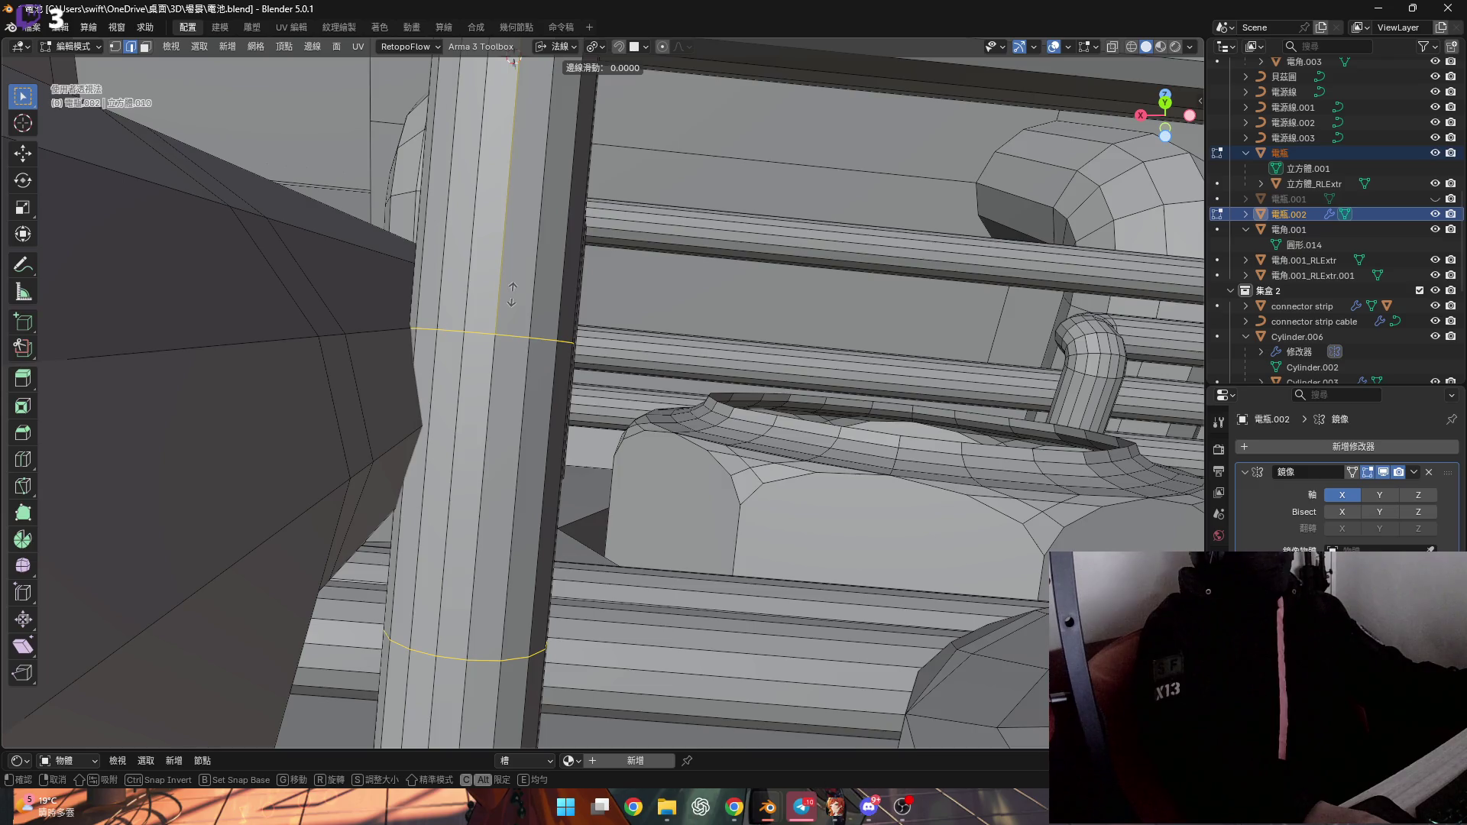
{"action": "left_click", "coordinate": [517, 214]}
{"action": "middle_click_drag", "start_coordinate": [518, 214], "coordinate": [492, 251]}
{"action": "left_click", "coordinate": [526, 341]}
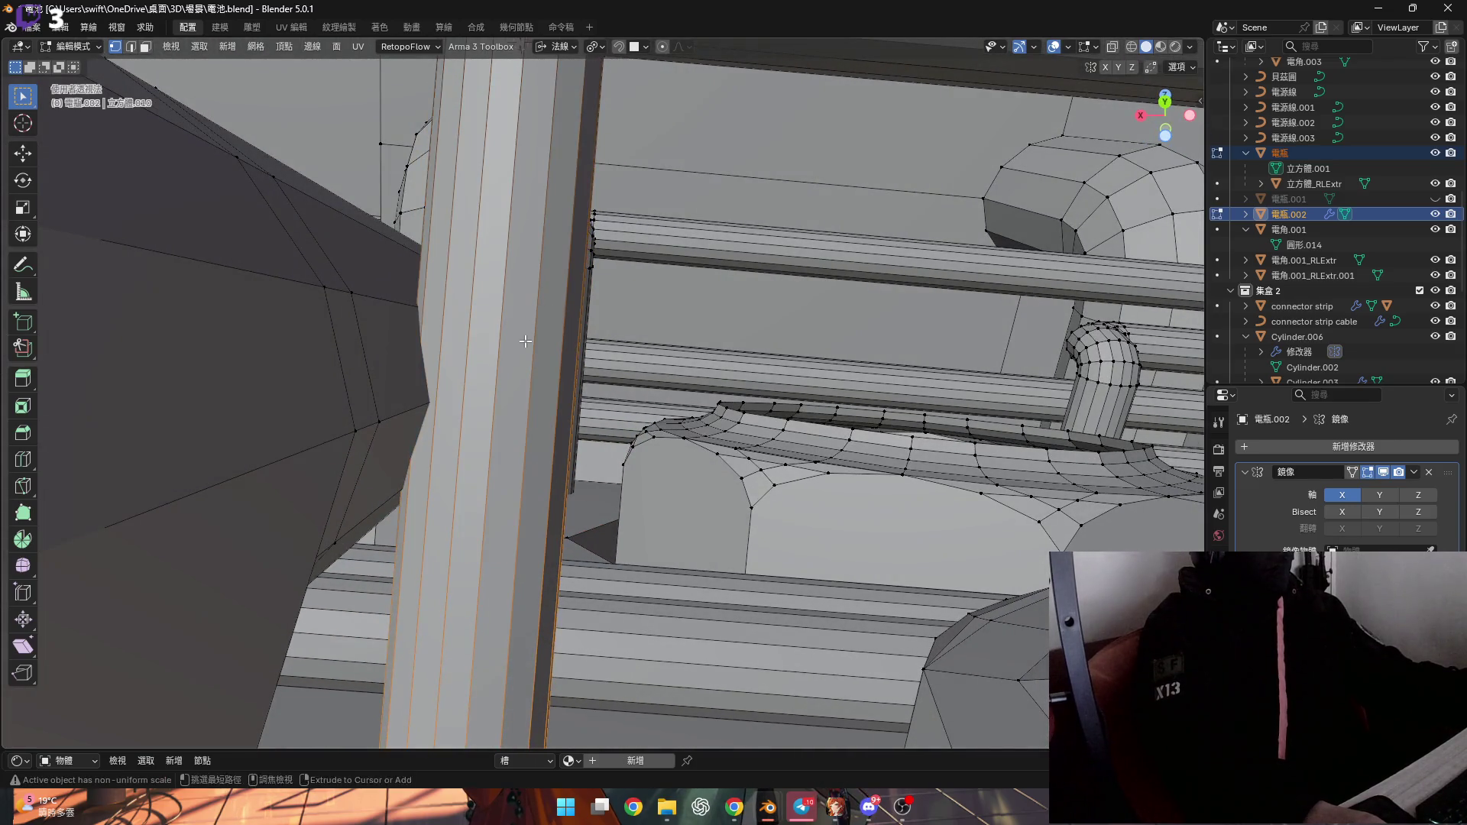
{"action": "scroll", "coordinate": [523, 341], "scroll_direction": "down", "scroll_amount": 4}
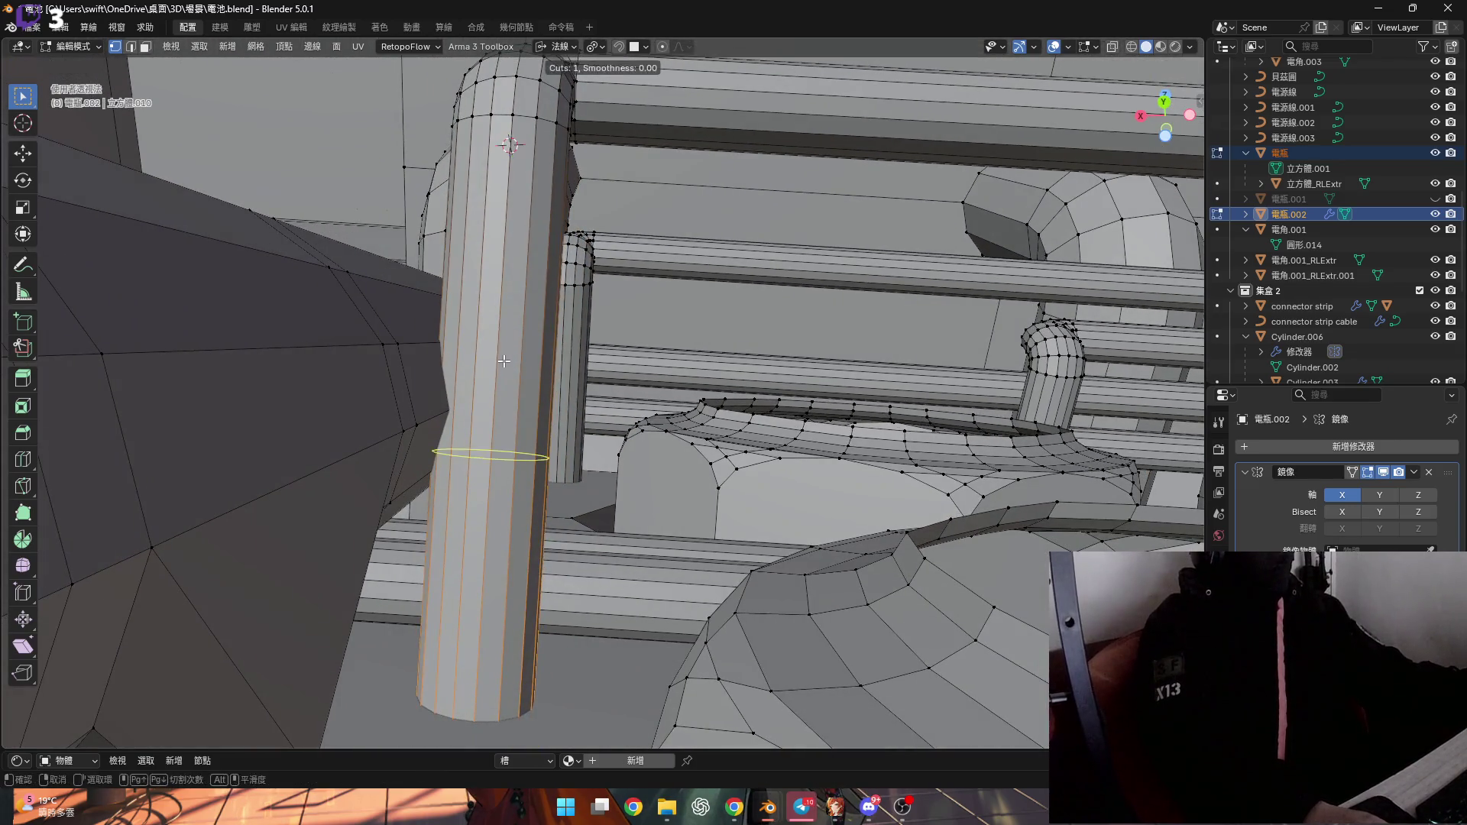
{"action": "left_click", "coordinate": [511, 144]}
{"action": "middle_click_drag", "start_coordinate": [510, 144], "coordinate": [510, 350]}
Add a loop lower on the pipe, then a centred pair of two loop cuts
{"action": "key", "text": "ctrl+r"}
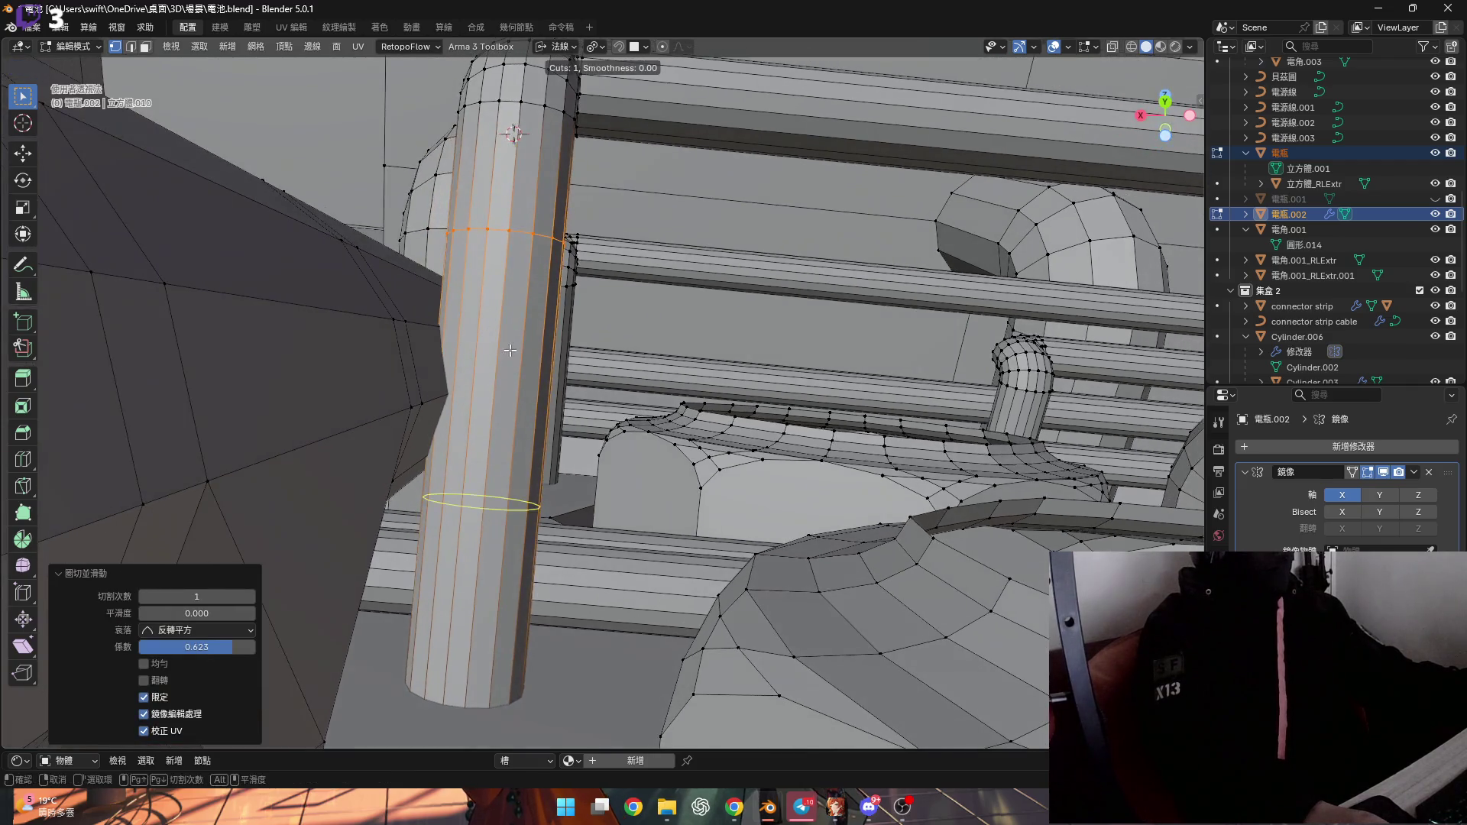
{"action": "left_click", "coordinate": [510, 350]}
{"action": "left_click", "coordinate": [510, 409]}
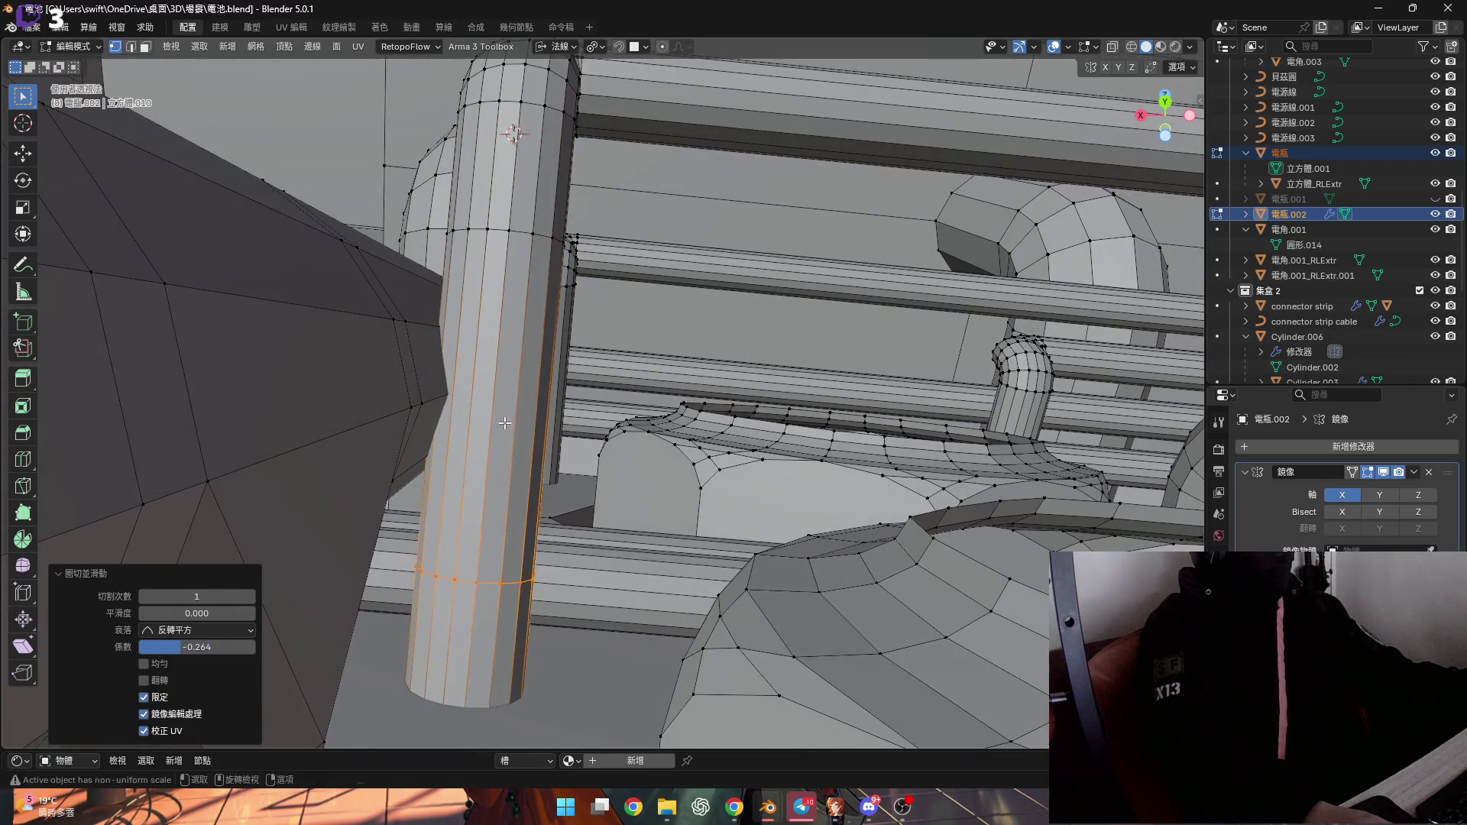
{"action": "middle_click_drag", "start_coordinate": [510, 409], "coordinate": [501, 411]}
{"action": "key", "text": "ctrl+r"}
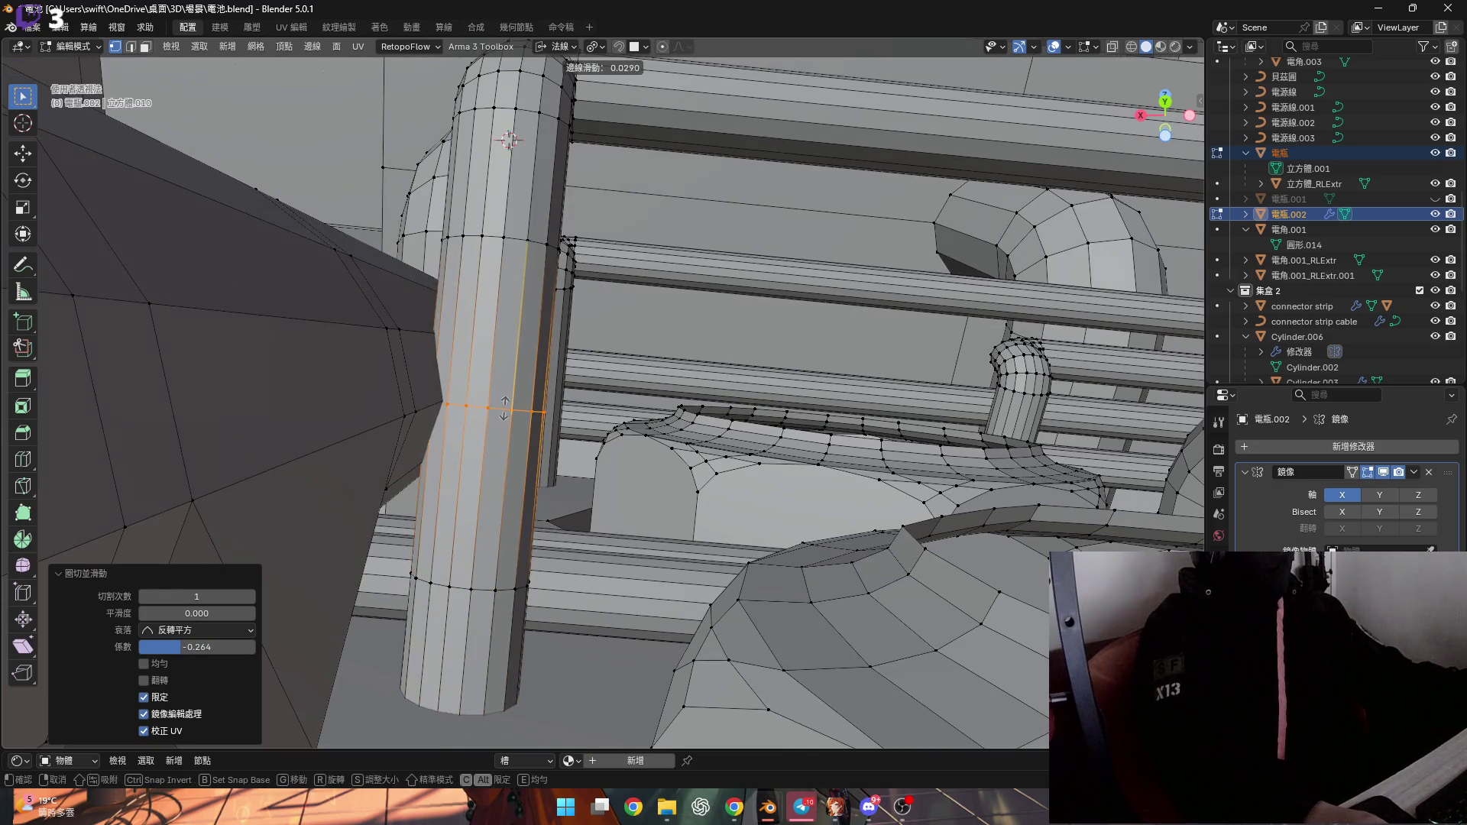
{"action": "left_click", "coordinate": [505, 410]}
{"action": "key", "text": "ctrl+r"}
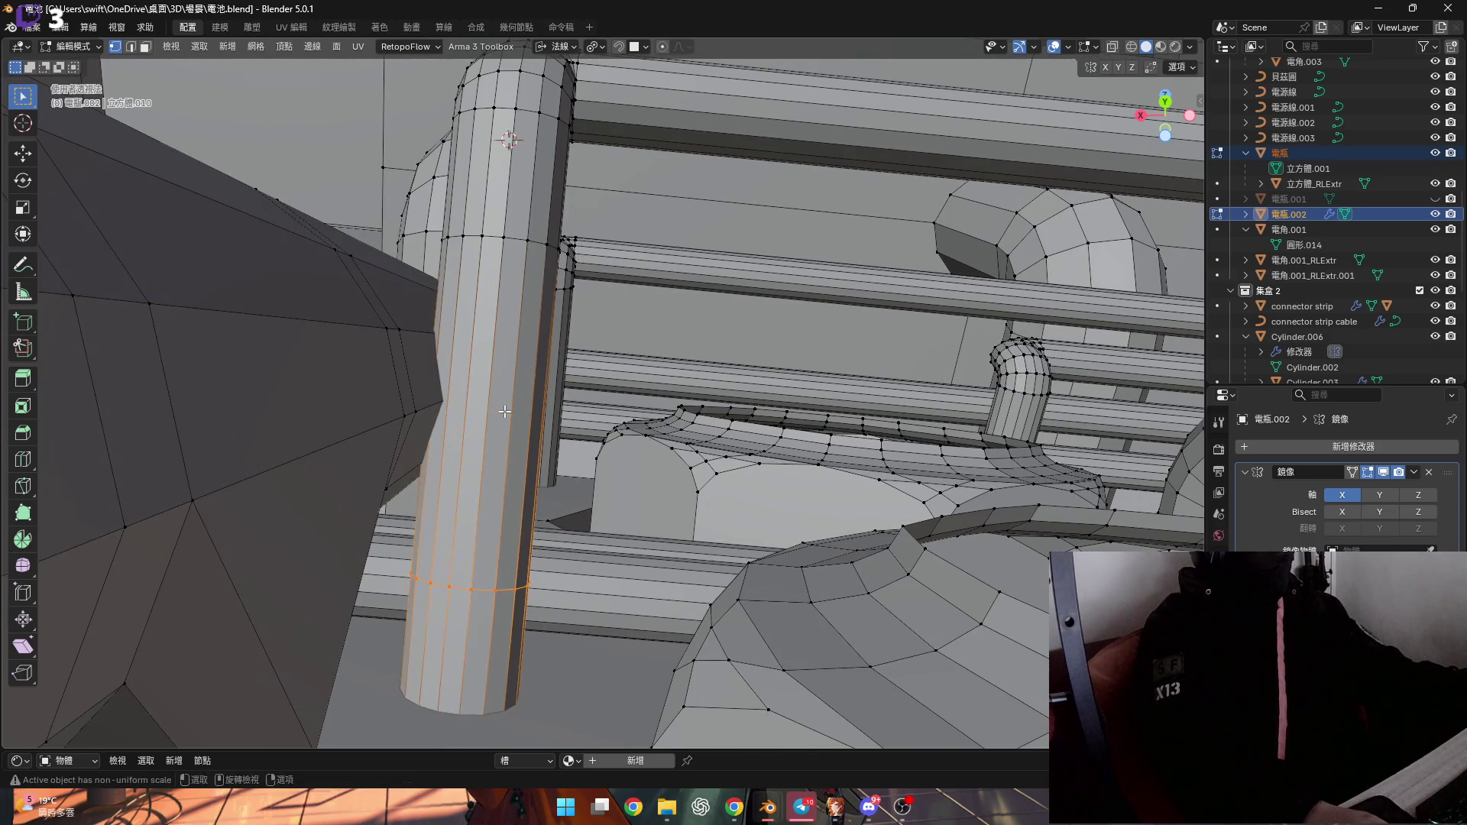
{"action": "scroll", "coordinate": [504, 411], "scroll_direction": "up", "scroll_amount": 1}
{"action": "left_click", "coordinate": [504, 411]}
{"action": "right_click", "coordinate": [504, 411]}
{"action": "scroll", "coordinate": [497, 413], "scroll_direction": "up", "scroll_amount": 5}
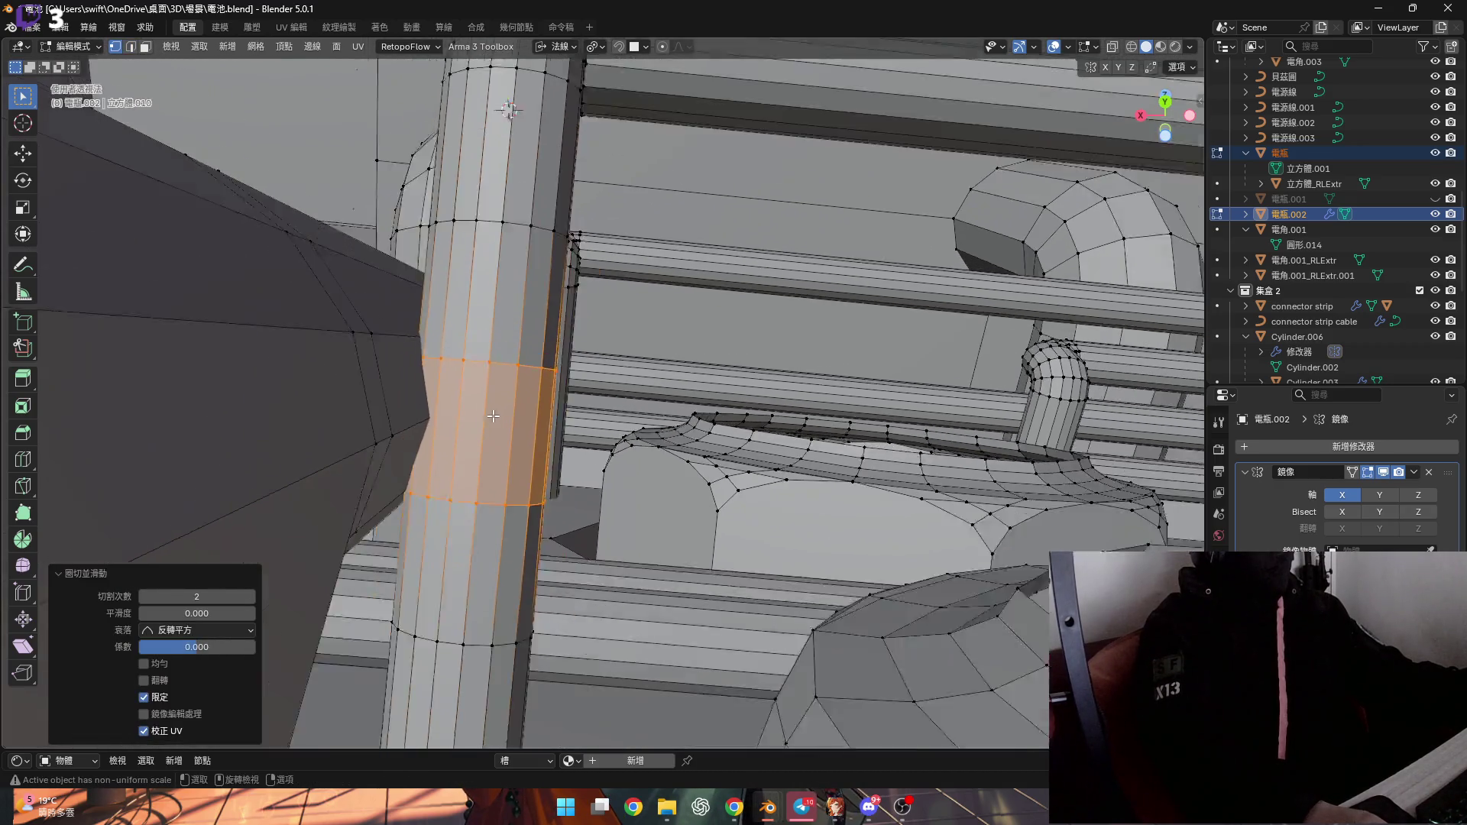
Cancel a trial scale of the face band and switch transform orientation to Local
{"action": "mouse_move", "coordinate": [493, 416]}
{"action": "middle_mouse_down"}
{"action": "mouse_move", "coordinate": [456, 400]}
{"action": "mouse_move", "coordinate": [375, 425]}
{"action": "mouse_move", "coordinate": [463, 380]}
{"action": "mouse_move", "coordinate": [383, 419]}
{"action": "mouse_move", "coordinate": [499, 415]}
{"action": "mouse_move", "coordinate": [592, 439]}
{"action": "middle_mouse_up"}
{"action": "key", "text": "s"}
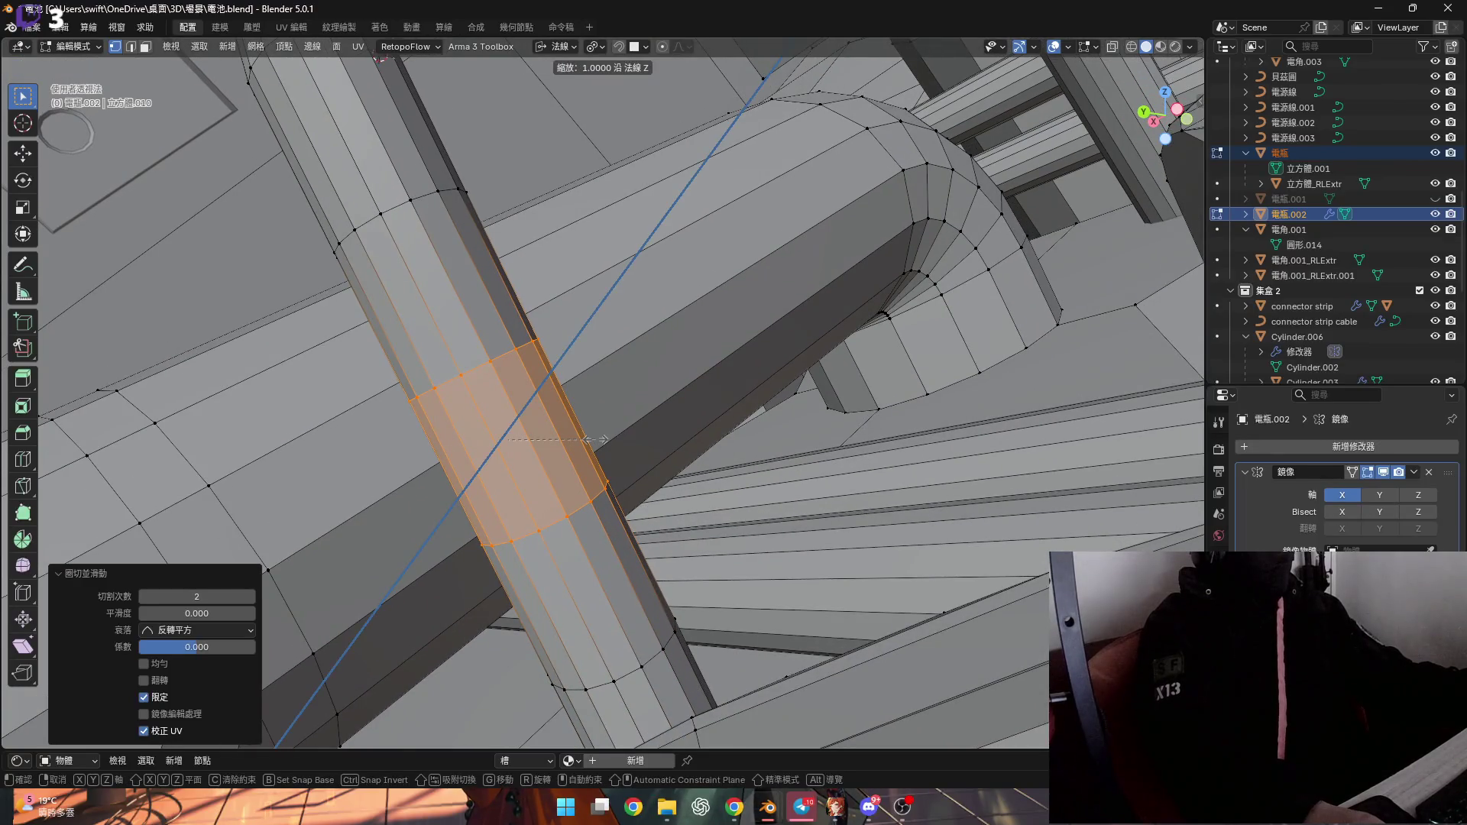
{"action": "right_click", "coordinate": [595, 439]}
{"action": "right_click", "coordinate": [594, 439]}
{"action": "middle_click_drag", "start_coordinate": [747, 346], "coordinate": [656, 372]}
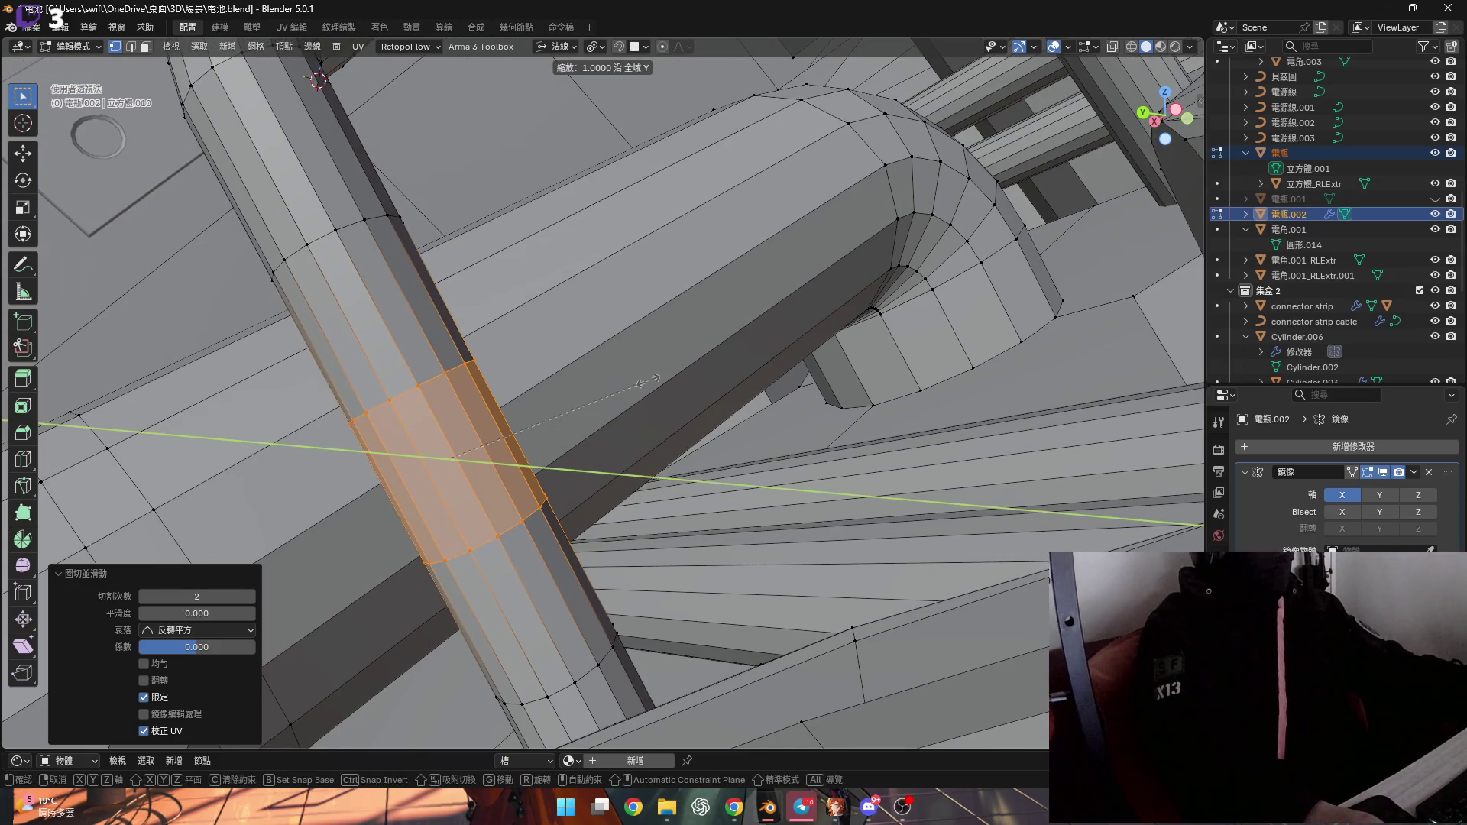
{"action": "right_click", "coordinate": [648, 380]}
{"action": "left_click", "coordinate": [557, 47]}
{"action": "left_click", "coordinate": [557, 109]}
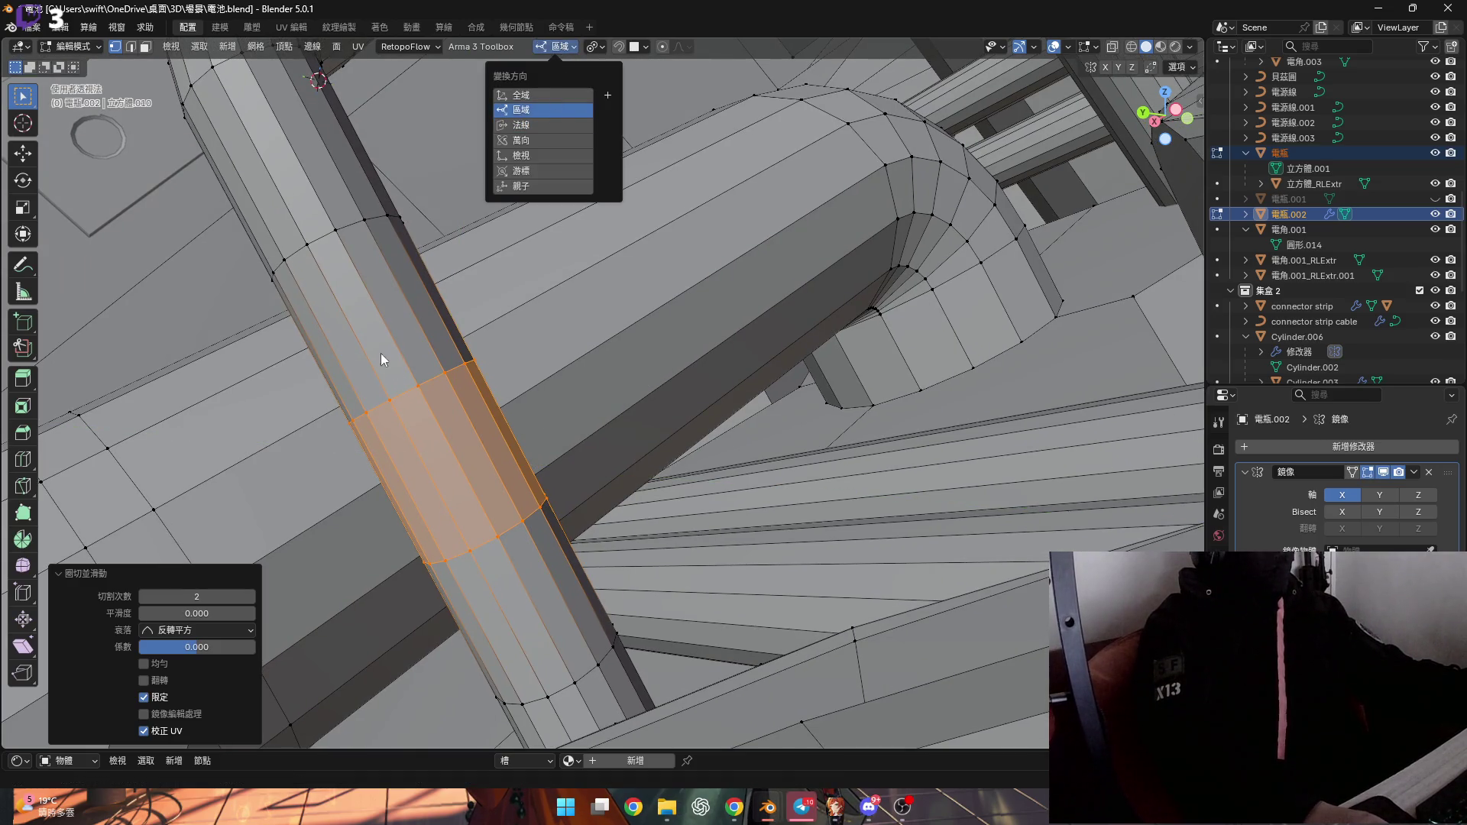
{"action": "middle_click_drag", "start_coordinate": [571, 380], "coordinate": [587, 392]}
Try scaling the face band along local Z, cancelling without any size change
{"action": "key", "text": "s"}
{"action": "key", "text": "z"}
{"action": "key", "text": "z"}
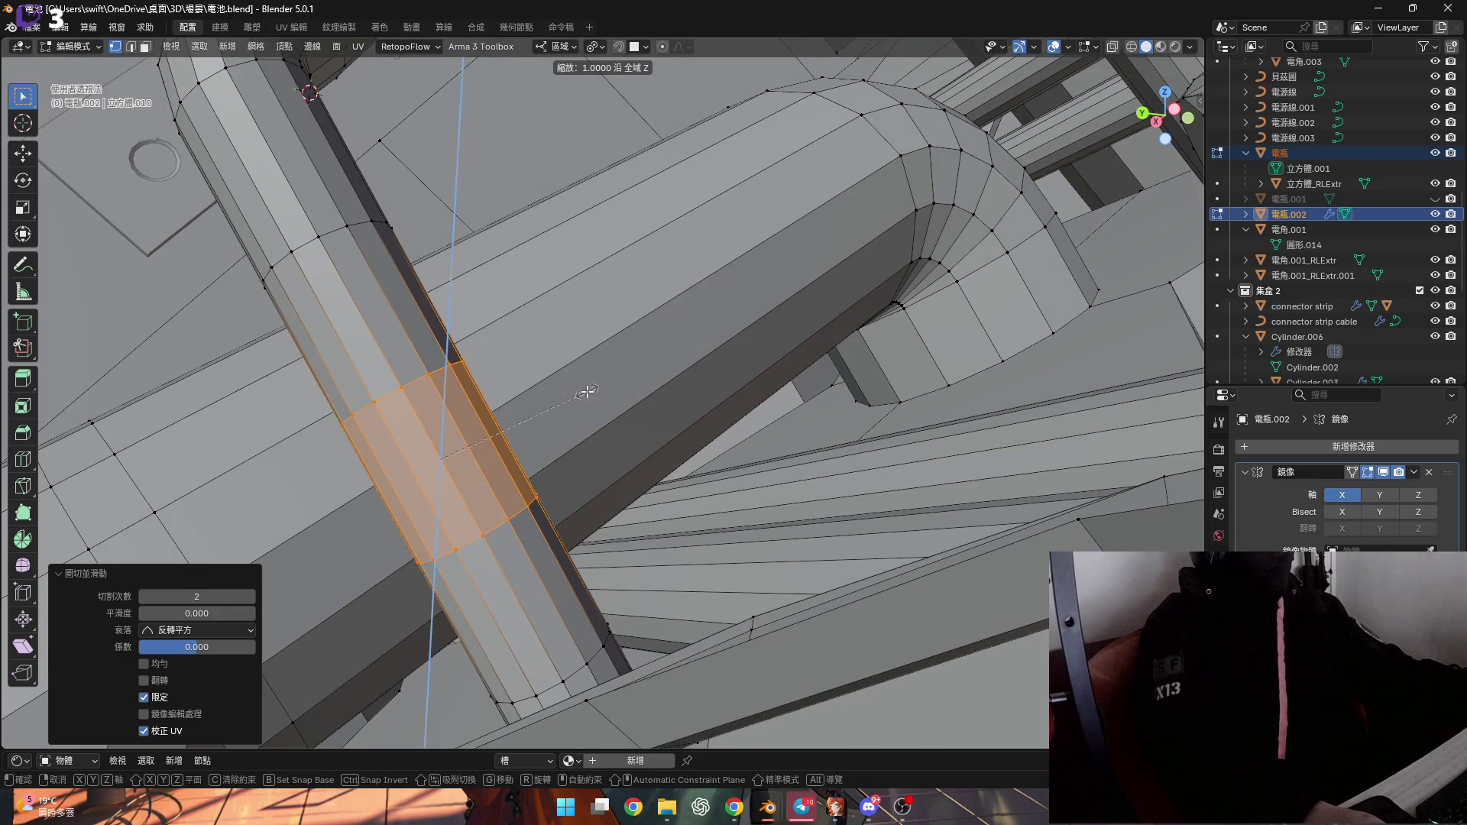
{"action": "key", "text": "x"}
{"action": "right_click", "coordinate": [589, 391]}
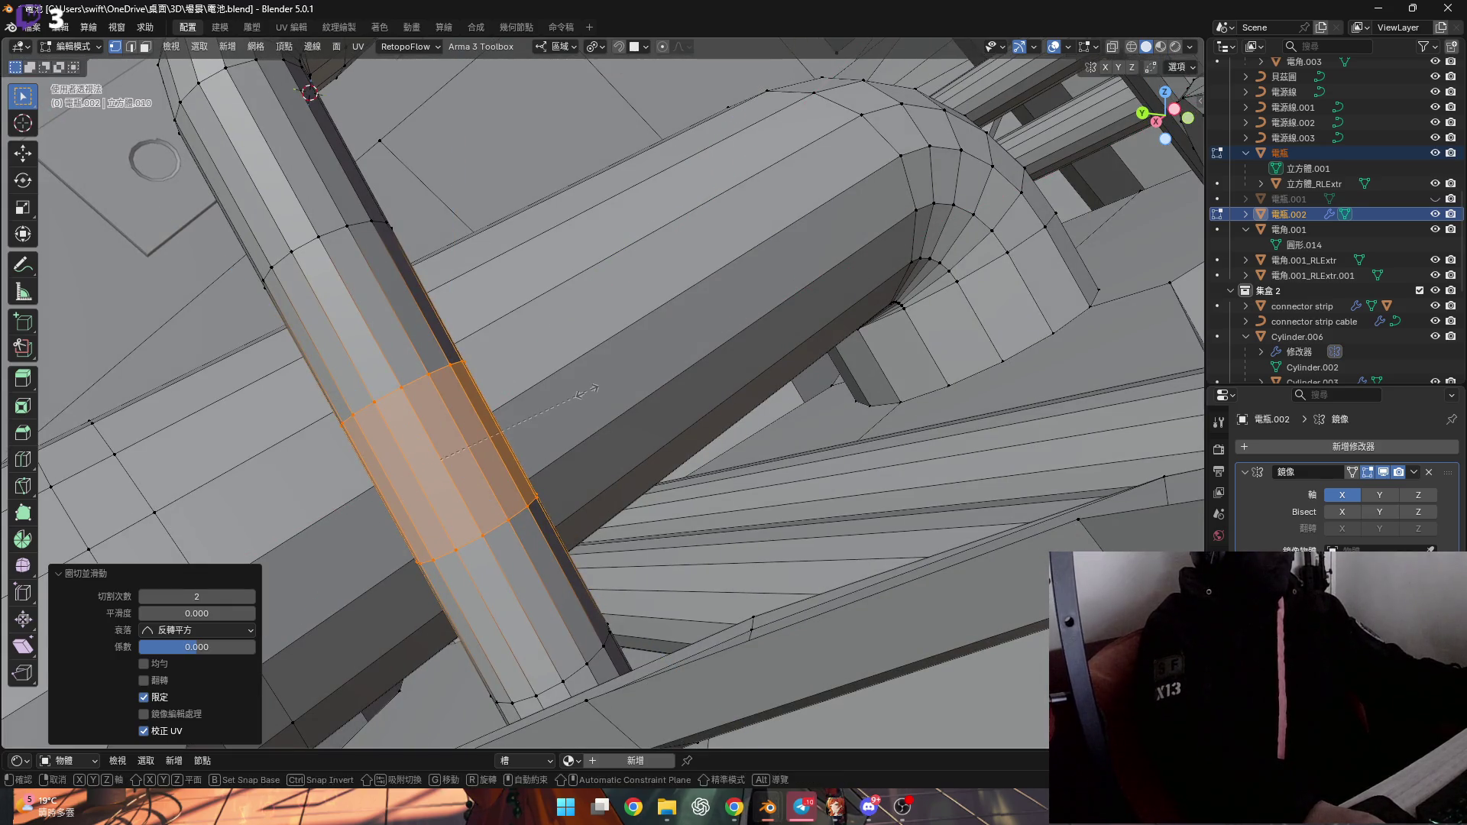
{"action": "mouse_move", "coordinate": [583, 393]}
{"action": "middle_mouse_down"}
{"action": "mouse_move", "coordinate": [616, 348]}
{"action": "mouse_move", "coordinate": [553, 353]}
{"action": "middle_mouse_up"}
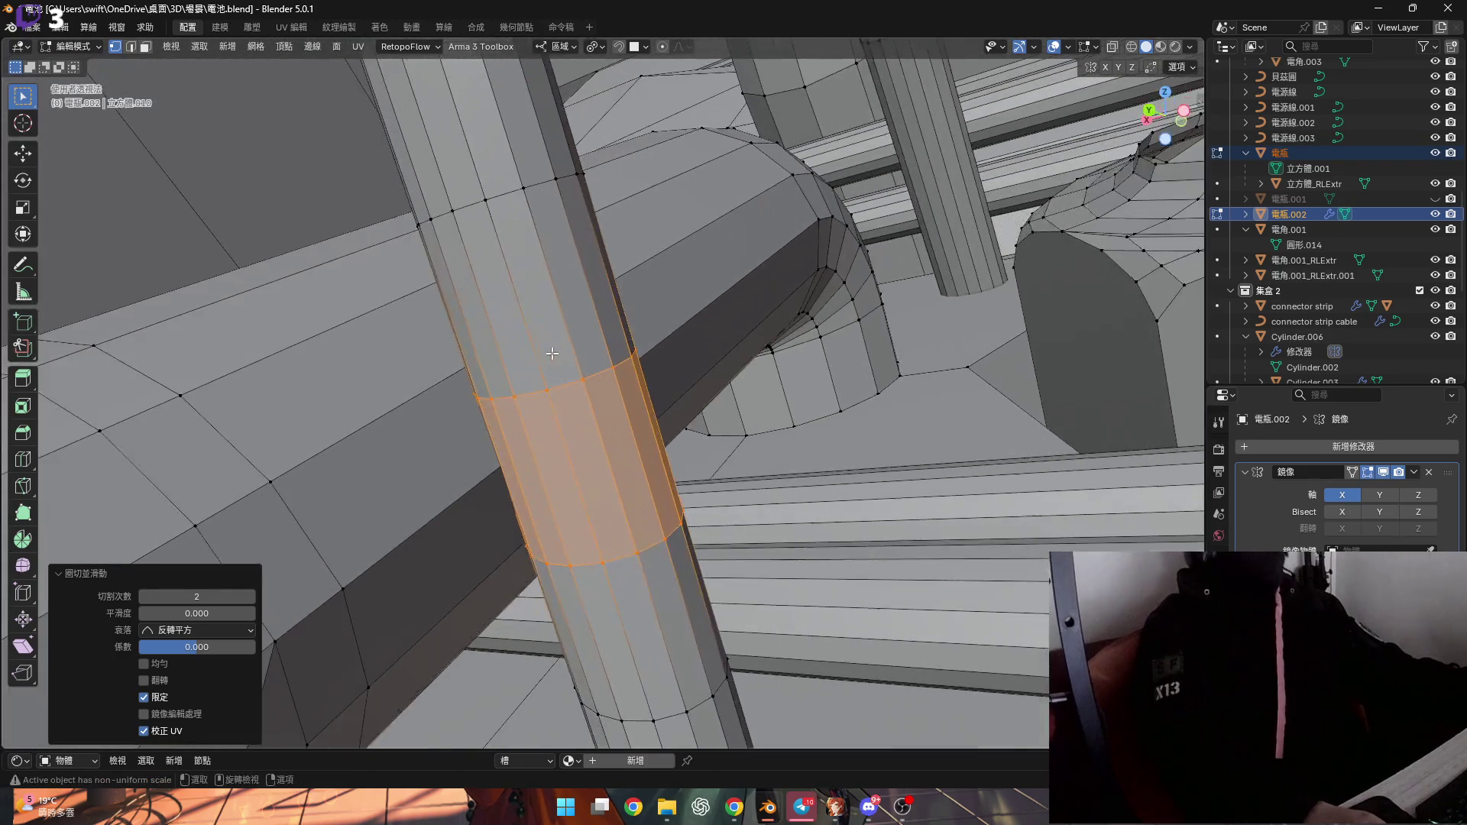
Set the pivot point to Active Element and select a vertical edge loop on the pipe
{"action": "left_click", "coordinate": [595, 48]}
{"action": "left_click", "coordinate": [596, 48]}
{"action": "left_click", "coordinate": [635, 151]}
{"action": "mouse_move", "coordinate": [634, 161]}
{"action": "middle_mouse_down"}
{"action": "mouse_move", "coordinate": [552, 457]}
{"action": "mouse_move", "coordinate": [861, 453]}
{"action": "middle_mouse_up"}
{"action": "key", "text": "ctrl+z"}
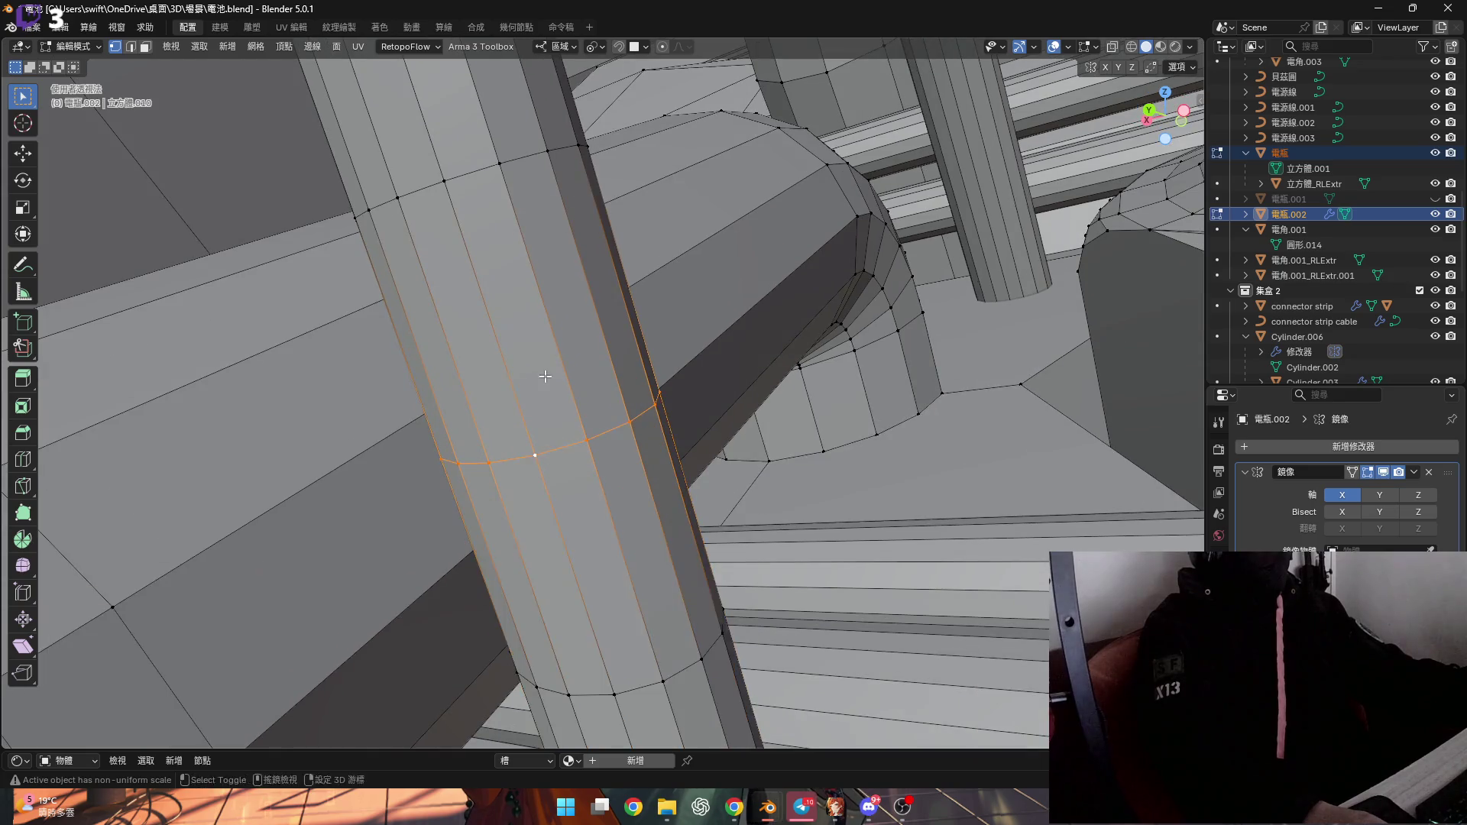
{"action": "key", "text": "ctrl+shift+z"}
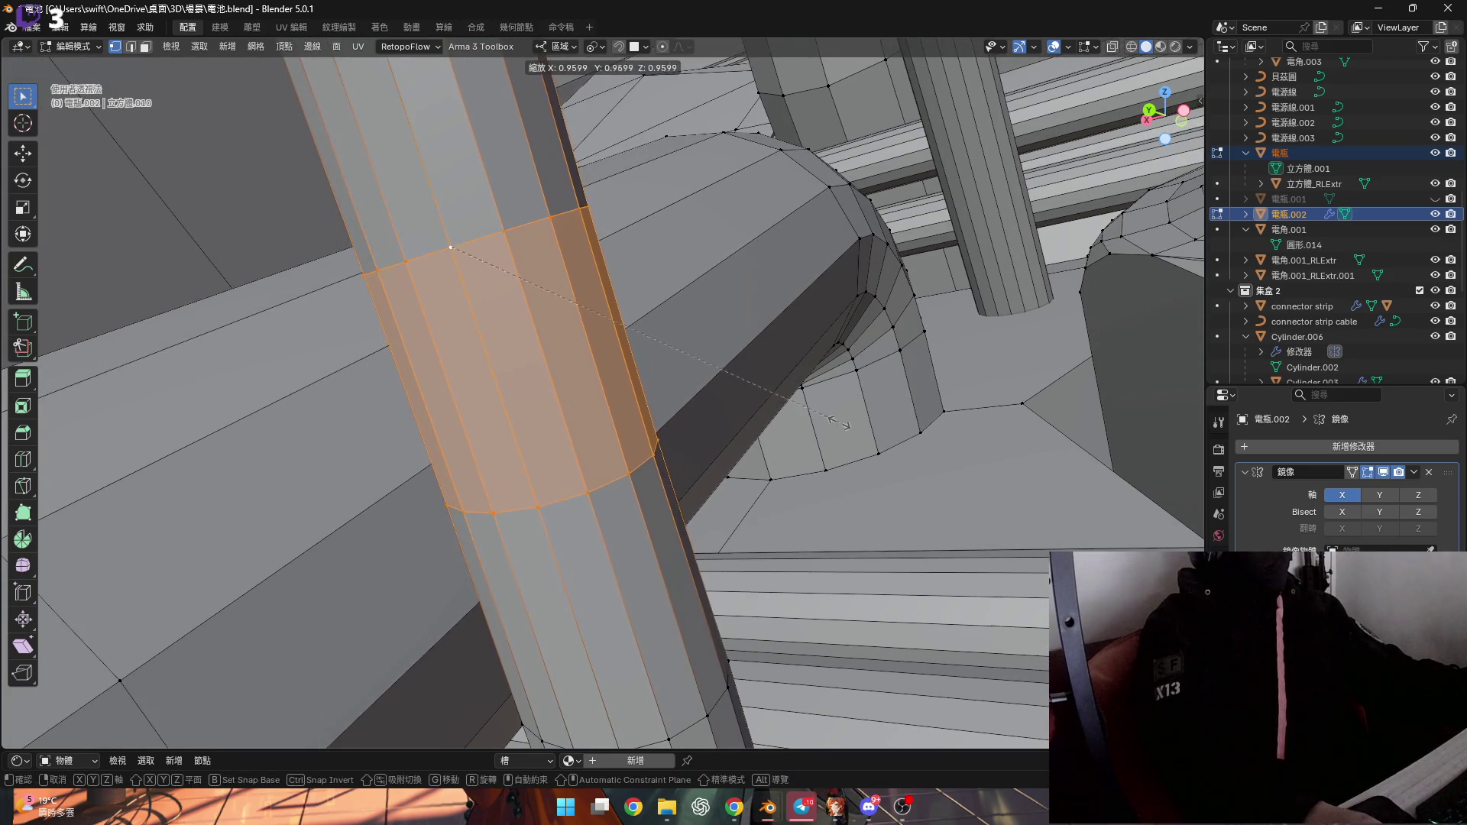
{"action": "mouse_move", "coordinate": [687, 443]}
{"action": "middle_mouse_down"}
{"action": "mouse_move", "coordinate": [672, 399]}
{"action": "mouse_move", "coordinate": [664, 483]}
{"action": "mouse_move", "coordinate": [663, 454]}
{"action": "mouse_move", "coordinate": [711, 451]}
{"action": "mouse_move", "coordinate": [623, 426]}
{"action": "middle_mouse_up"}
{"action": "left_click", "coordinate": [630, 431], "text": "alt"}
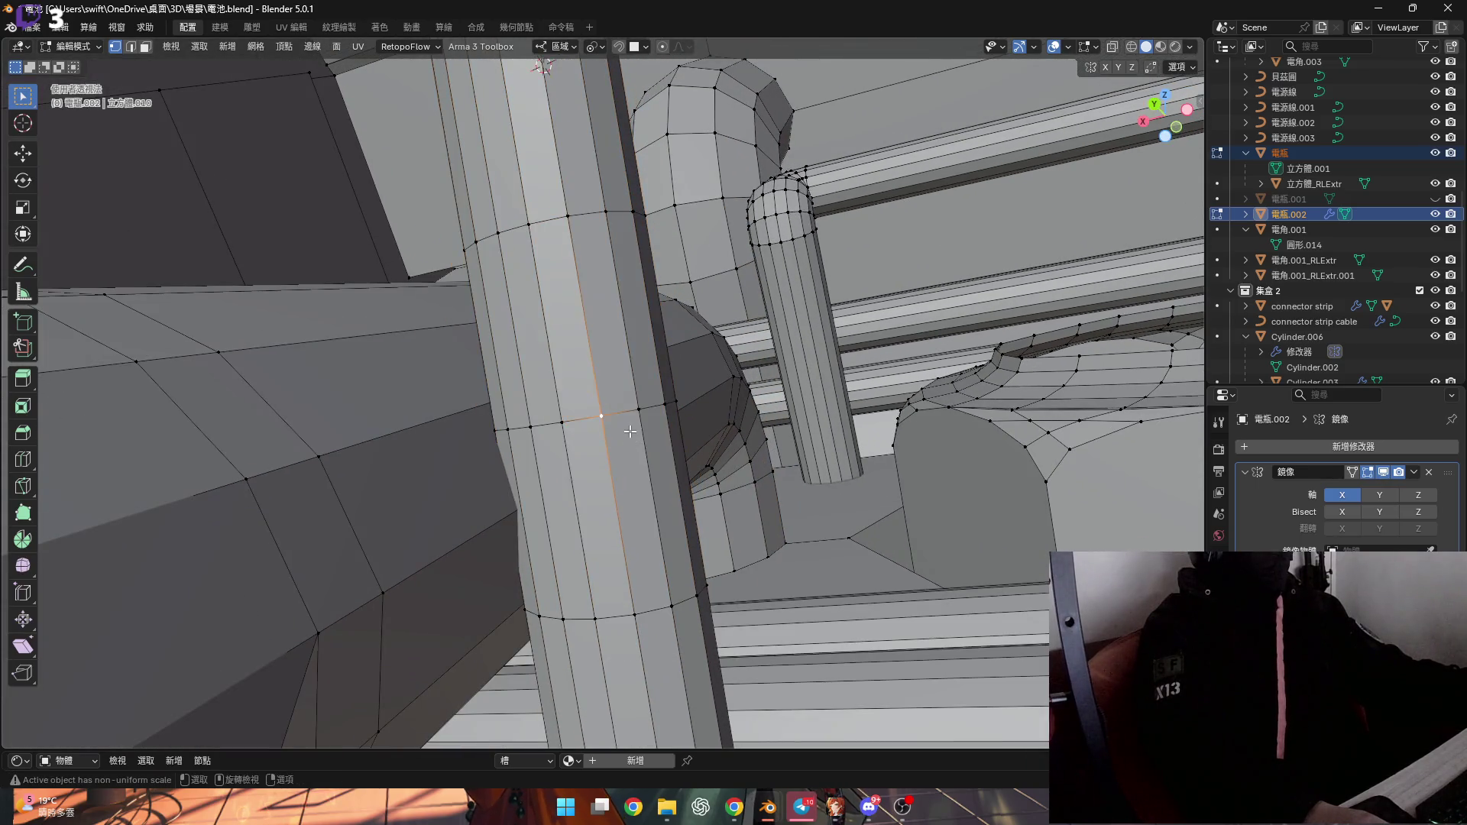
Delete the two face rings and the leftover face strip where the vertical pipe crosses the beam
{"action": "left_click", "coordinate": [619, 465], "text": "shift"}
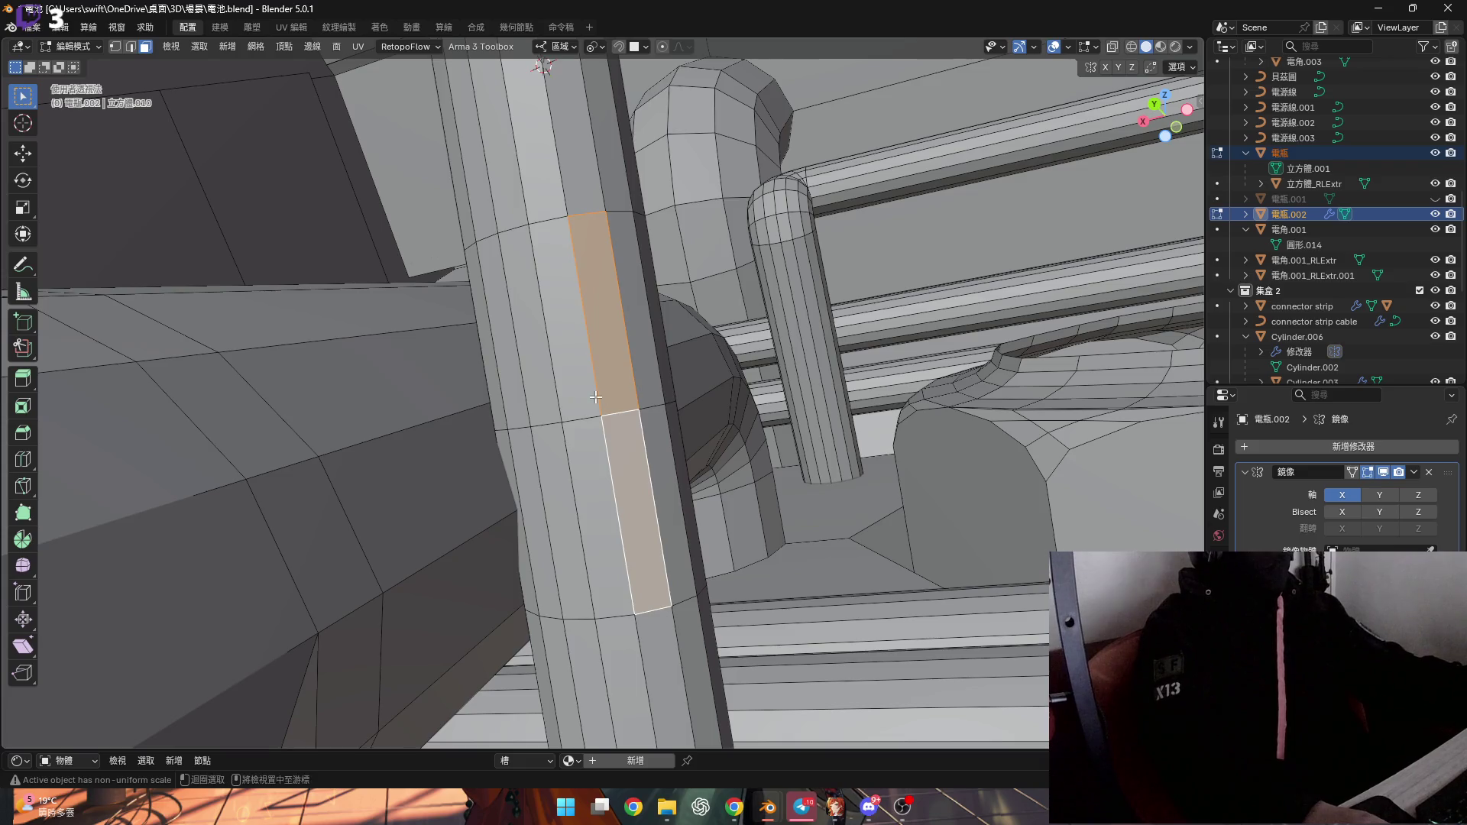
{"action": "left_click", "coordinate": [597, 397], "text": "alt"}
{"action": "left_click", "coordinate": [605, 433], "text": "alt"}
{"action": "left_click", "coordinate": [628, 397], "text": "alt+shift"}
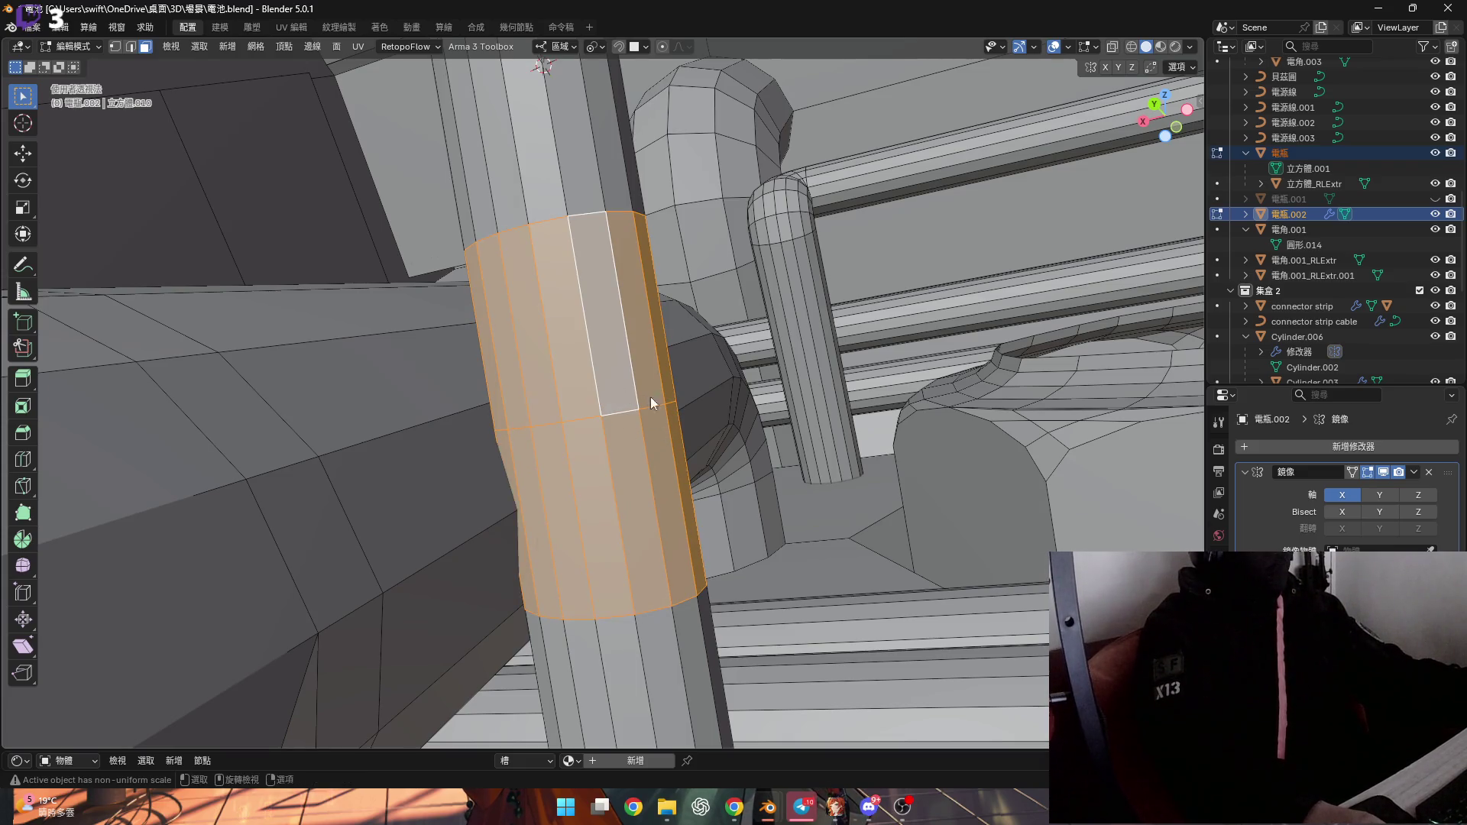
{"action": "key", "text": "x"}
{"action": "left_click", "coordinate": [651, 403]}
{"action": "mouse_move", "coordinate": [651, 403]}
{"action": "middle_mouse_down"}
{"action": "mouse_move", "coordinate": [604, 382]}
{"action": "mouse_move", "coordinate": [554, 412]}
{"action": "mouse_move", "coordinate": [586, 437]}
{"action": "mouse_move", "coordinate": [599, 344]}
{"action": "mouse_move", "coordinate": [616, 340]}
{"action": "mouse_move", "coordinate": [602, 340]}
{"action": "middle_mouse_up"}
{"action": "left_click", "coordinate": [644, 466], "text": "alt"}
{"action": "key", "text": "x"}
{"action": "left_click", "coordinate": [585, 437]}
Select the pipe's open end edge loop in vertex mode so the 3D cursor can snap to it
{"action": "left_click", "coordinate": [616, 340]}
{"action": "left_click", "coordinate": [608, 337], "text": "alt"}
{"action": "scroll", "coordinate": [607, 339], "scroll_direction": "up", "scroll_amount": 8}
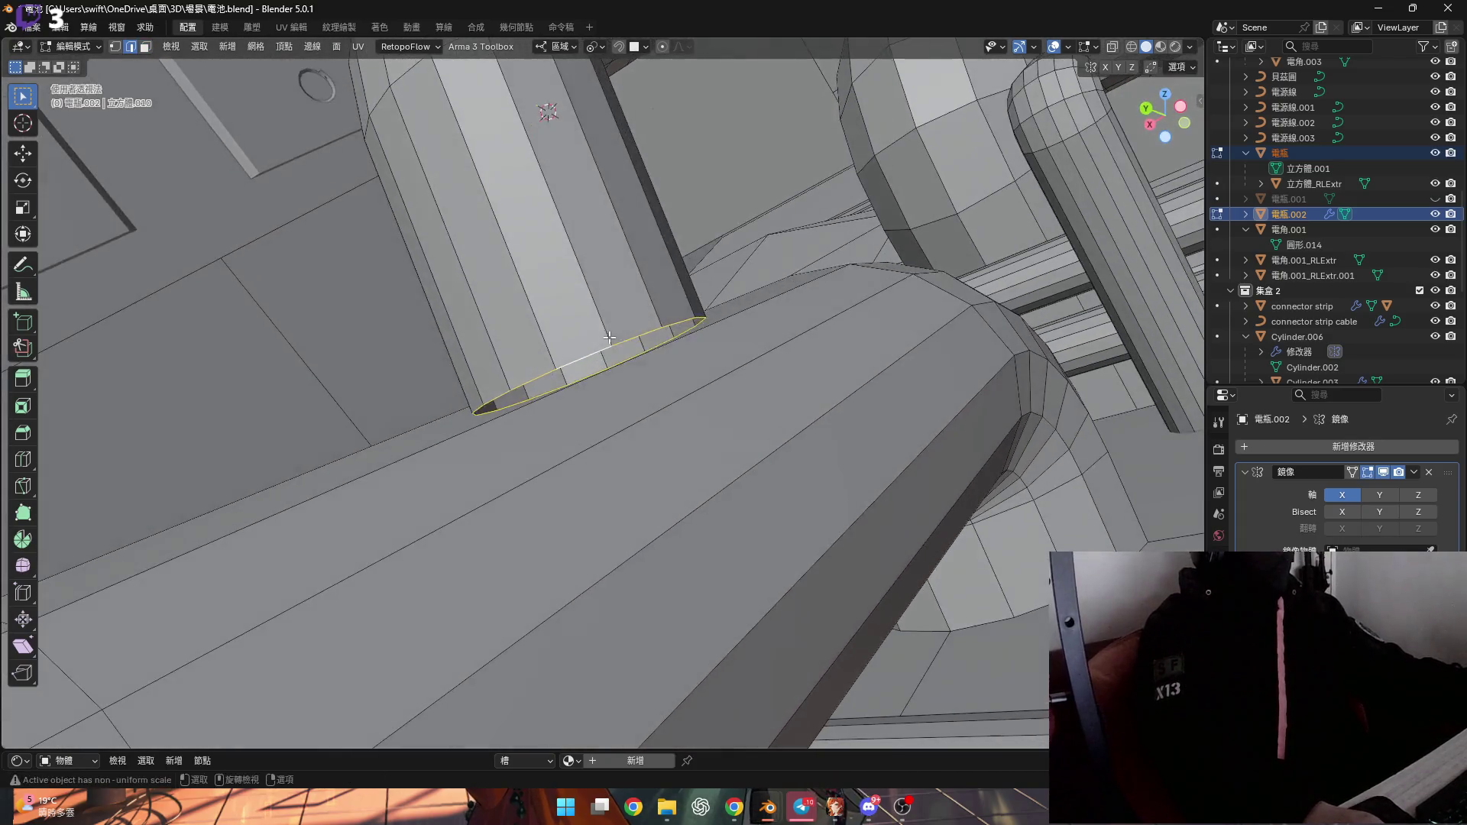
{"action": "key", "text": "1"}
{"action": "scroll", "coordinate": [660, 321], "scroll_direction": "down", "scroll_amount": 5}
{"action": "mouse_move", "coordinate": [659, 321]}
{"action": "middle_mouse_down"}
{"action": "mouse_move", "coordinate": [592, 265]}
{"action": "mouse_move", "coordinate": [704, 311]}
{"action": "middle_mouse_up"}
{"action": "key", "text": "shift+s"}
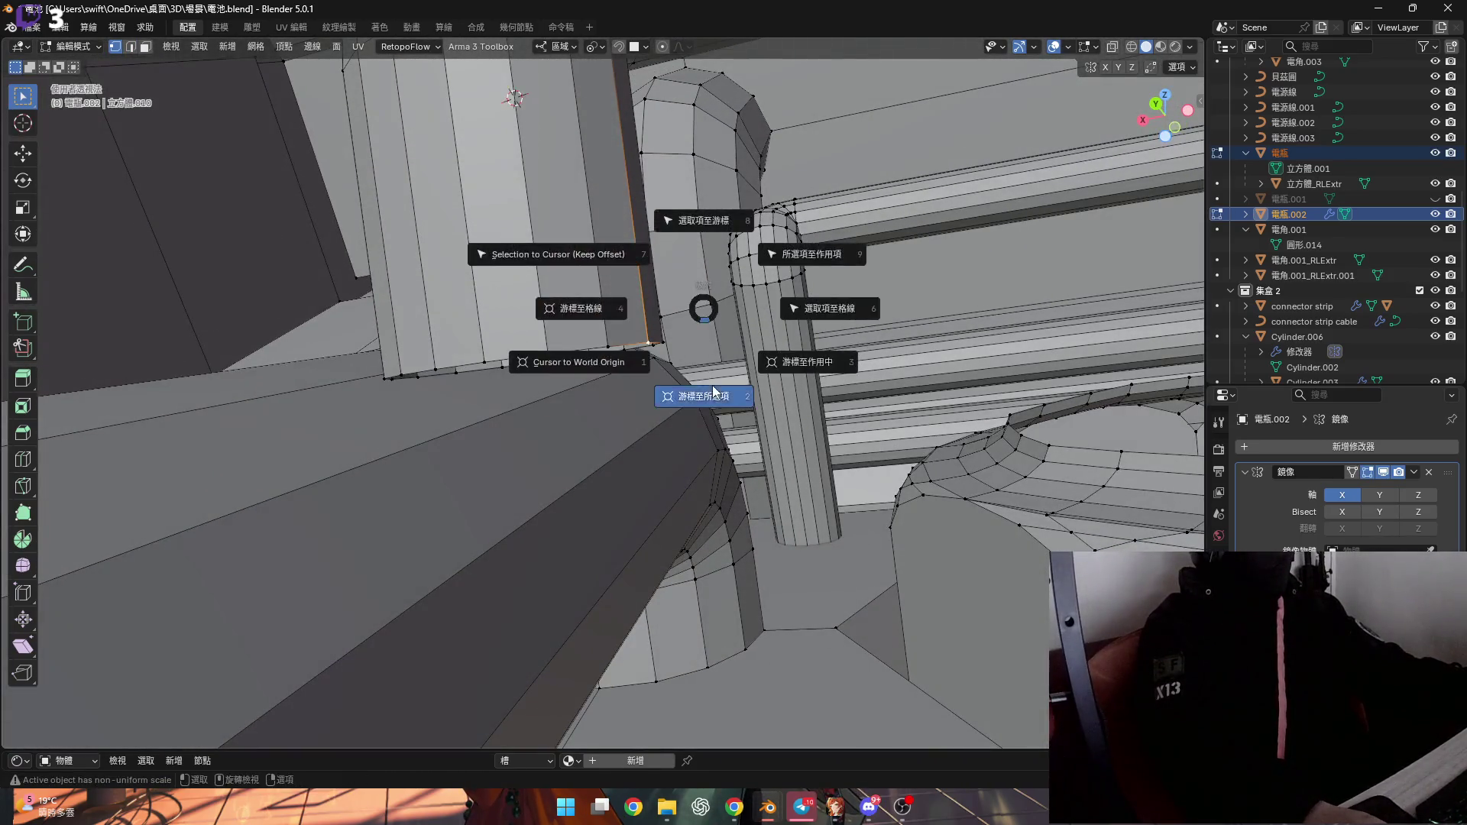
Move the 3D cursor to the selected vertex, try spinning the end loop, then undo it
{"action": "left_click", "coordinate": [704, 392]}
{"action": "scroll", "coordinate": [525, 362], "scroll_direction": "down", "scroll_amount": 4}
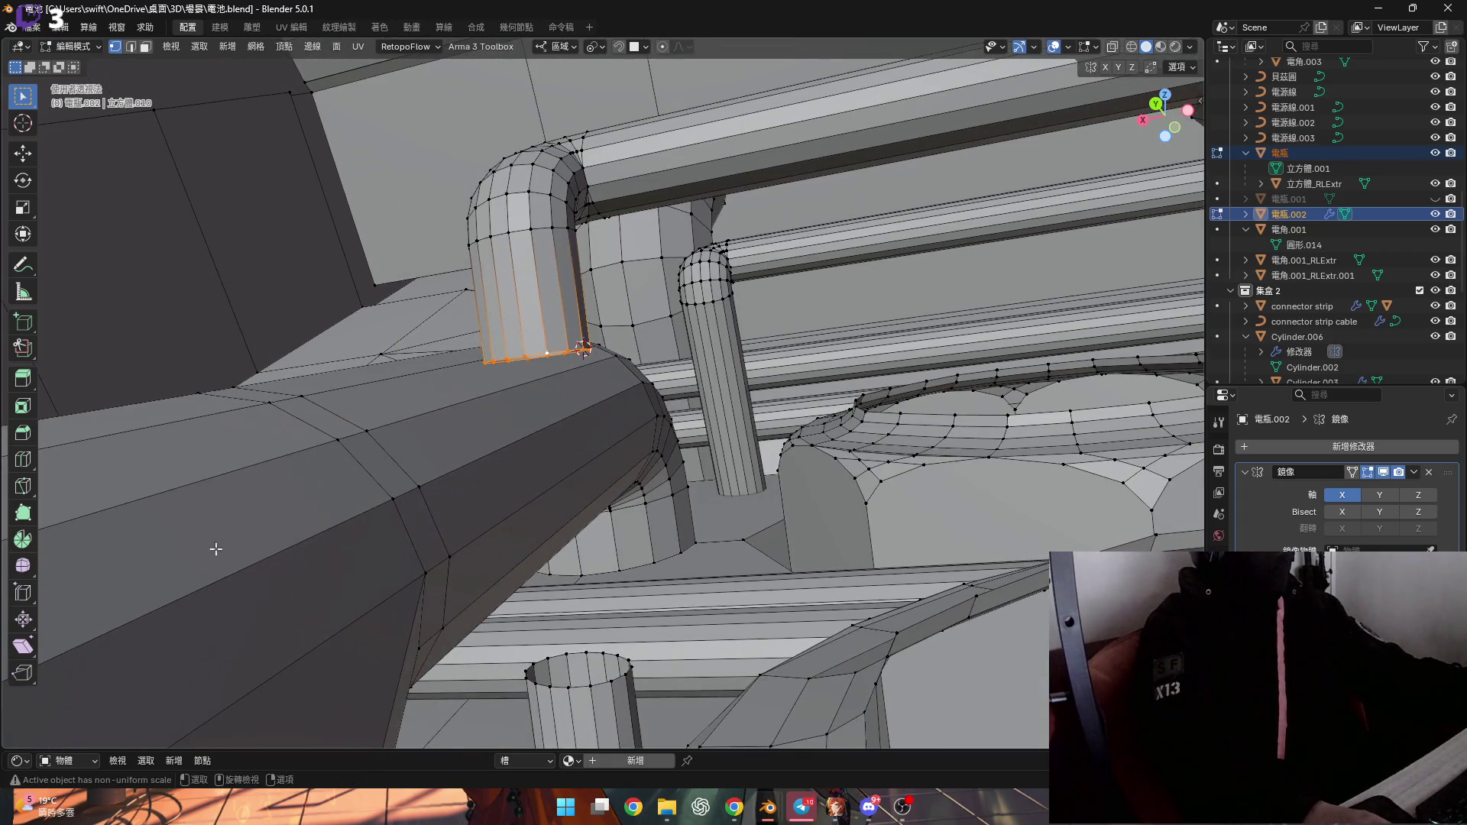
{"action": "mouse_move", "coordinate": [122, 489]}
{"action": "middle_mouse_down"}
{"action": "mouse_move", "coordinate": [561, 240]}
{"action": "mouse_move", "coordinate": [524, 230]}
{"action": "middle_mouse_up"}
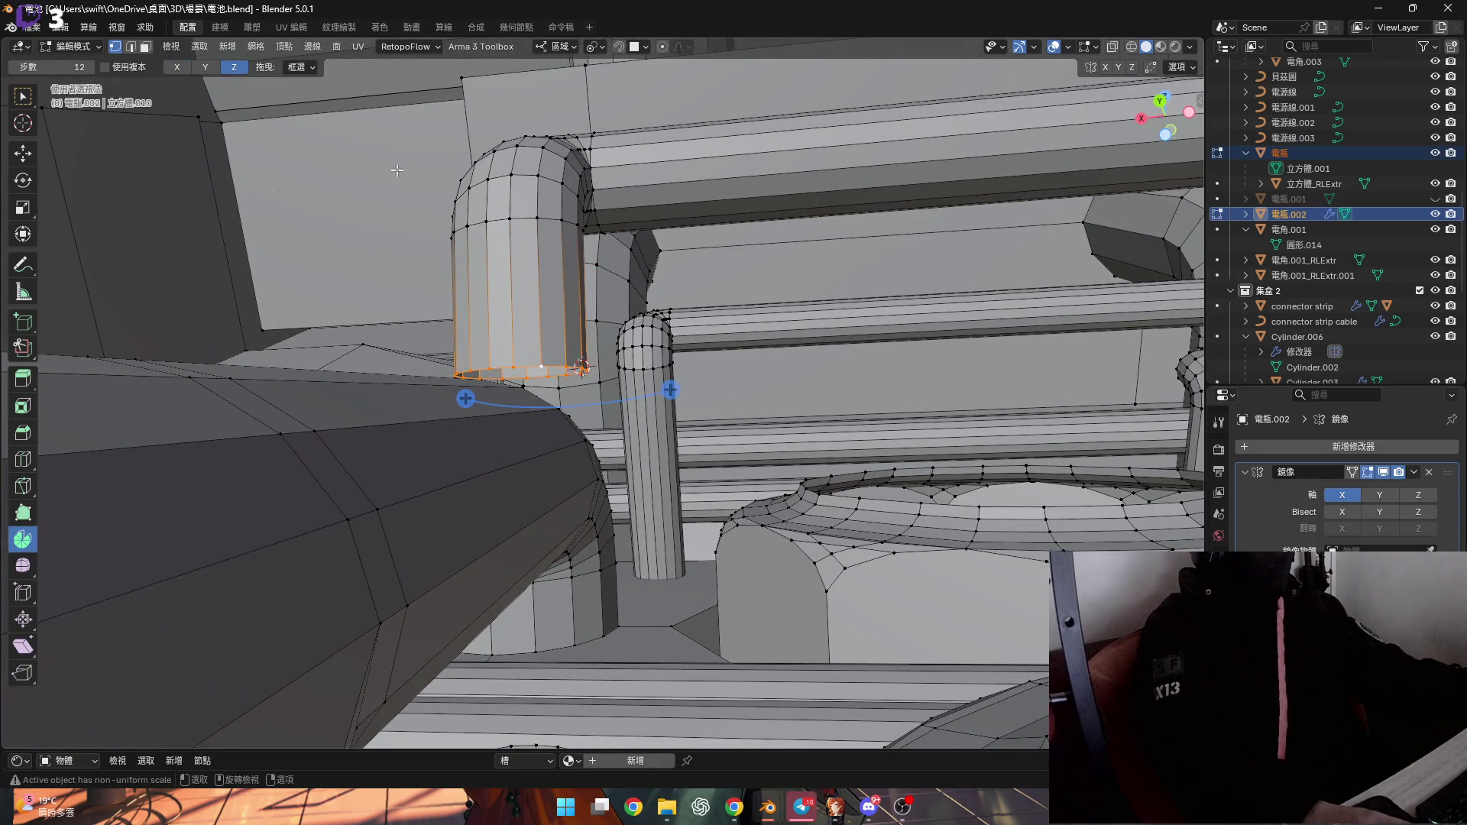
{"action": "middle_click_drag", "start_coordinate": [644, 372], "coordinate": [497, 388]}
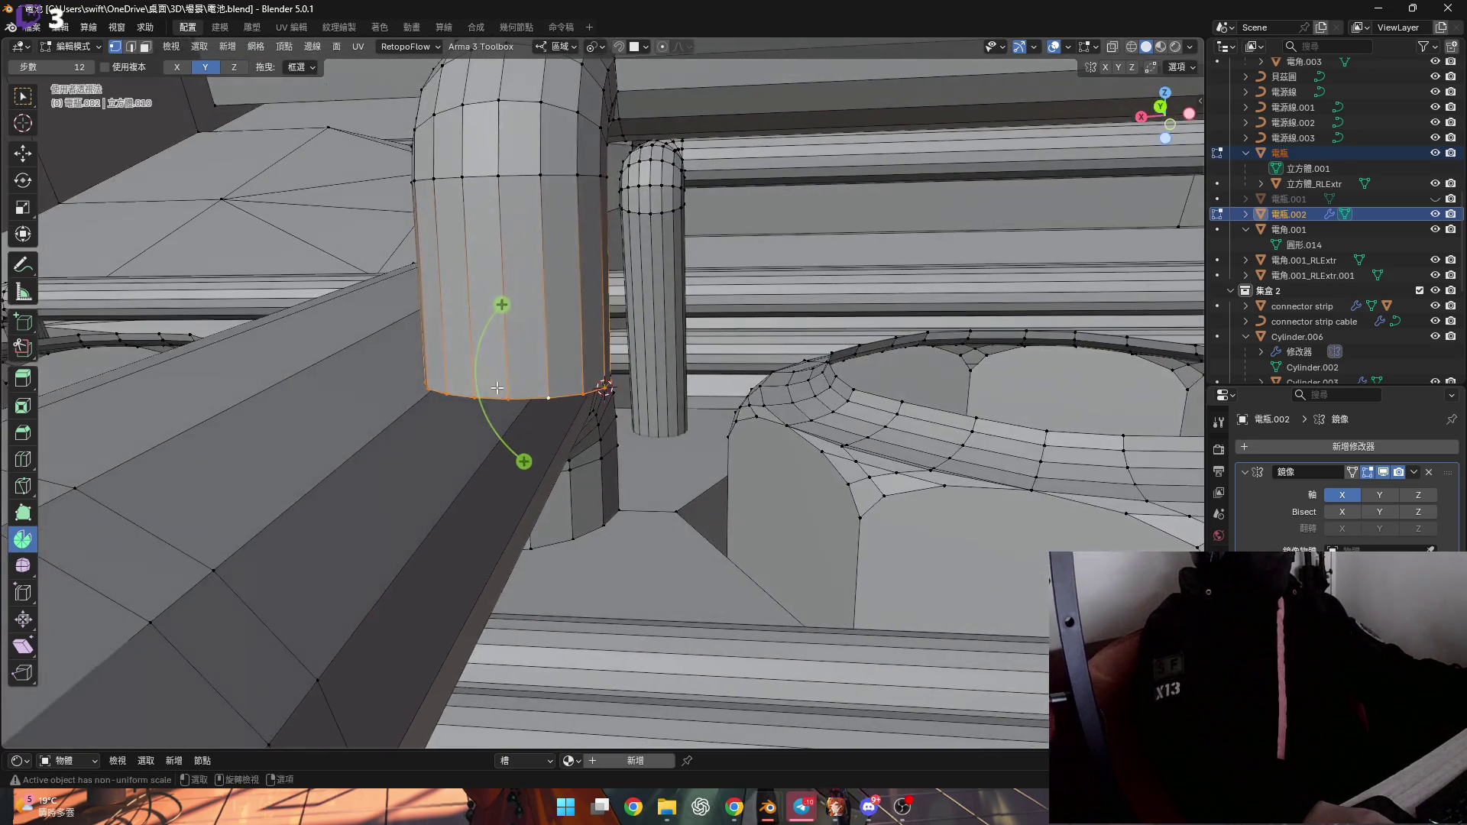
{"action": "left_click_drag", "start_coordinate": [525, 461], "coordinate": [580, 473]}
{"action": "mouse_move", "coordinate": [596, 489]}
{"action": "middle_mouse_down"}
{"action": "mouse_move", "coordinate": [375, 403]}
{"action": "mouse_move", "coordinate": [571, 330]}
{"action": "middle_mouse_up"}
{"action": "key", "text": "ctrl+z"}
Set the transform orientation to Normal and spin the pipe's end face into a bend
{"action": "middle_click_drag", "start_coordinate": [580, 201], "coordinate": [579, 56]}
{"action": "left_click", "coordinate": [560, 47]}
{"action": "left_click", "coordinate": [544, 125]}
{"action": "mouse_move", "coordinate": [438, 150]}
{"action": "middle_mouse_down"}
{"action": "mouse_move", "coordinate": [438, 350]}
{"action": "mouse_move", "coordinate": [500, 198]}
{"action": "mouse_move", "coordinate": [482, 379]}
{"action": "mouse_move", "coordinate": [507, 318]}
{"action": "mouse_move", "coordinate": [504, 418]}
{"action": "mouse_move", "coordinate": [538, 229]}
{"action": "mouse_move", "coordinate": [625, 280]}
{"action": "mouse_move", "coordinate": [513, 271]}
{"action": "middle_mouse_up"}
{"action": "key", "text": "3"}
{"action": "mouse_move", "coordinate": [638, 329]}
{"action": "left_mouse_down"}
{"action": "mouse_move", "coordinate": [711, 290]}
{"action": "mouse_move", "coordinate": [772, 168]}
{"action": "left_mouse_up"}
{"action": "mouse_move", "coordinate": [772, 168]}
{"action": "middle_mouse_down"}
{"action": "mouse_move", "coordinate": [392, 391]}
{"action": "mouse_move", "coordinate": [260, 553]}
{"action": "middle_mouse_up"}
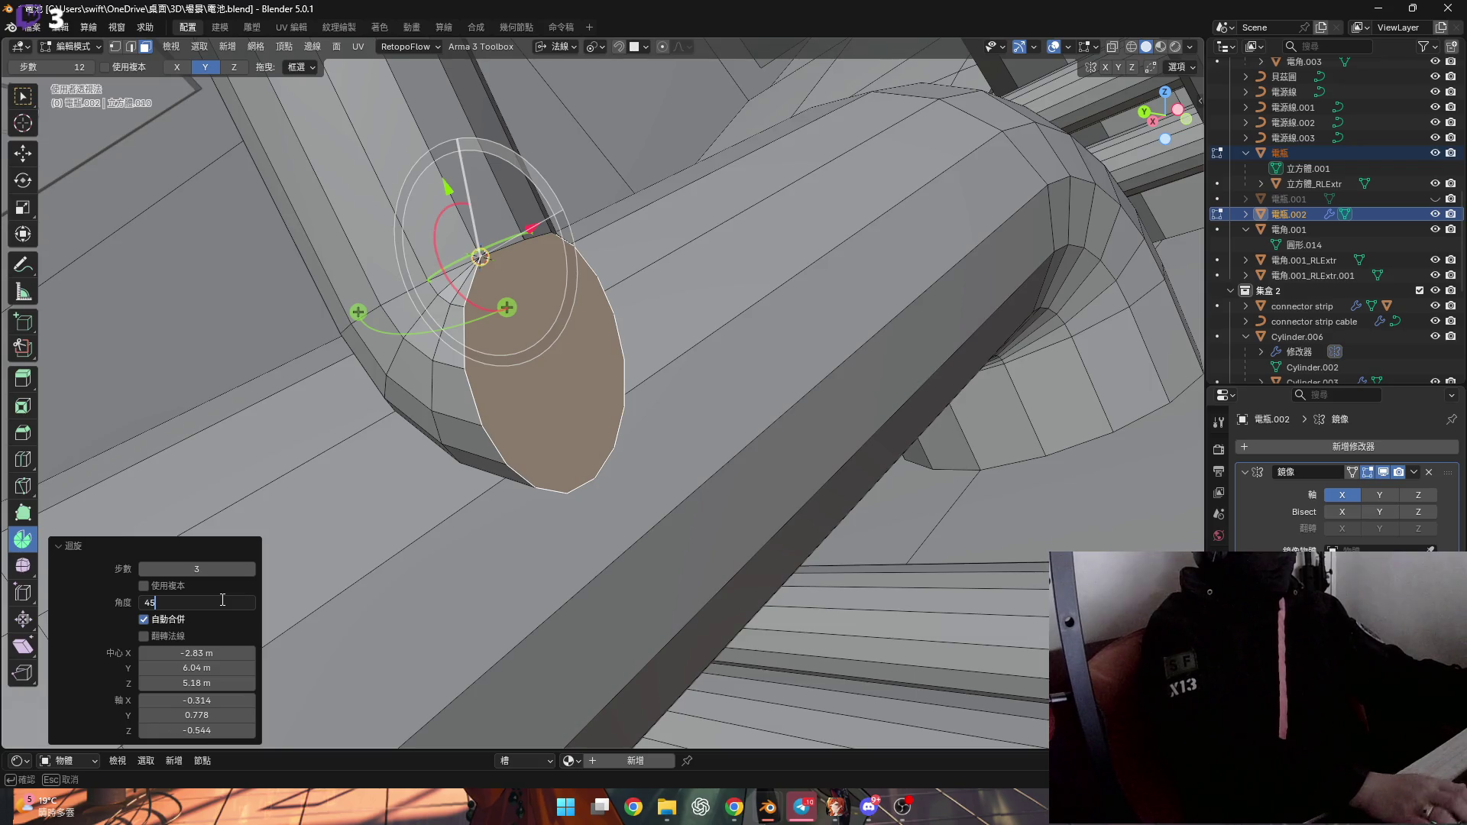
Confirm the -45° spin, then fill the short lower cylinder's top rim with a face
{"action": "key", "text": "Return"}
{"action": "mouse_move", "coordinate": [473, 436]}
{"action": "middle_mouse_down"}
{"action": "mouse_move", "coordinate": [645, 369]}
{"action": "mouse_move", "coordinate": [668, 611]}
{"action": "middle_mouse_up"}
{"action": "left_click", "coordinate": [695, 622]}
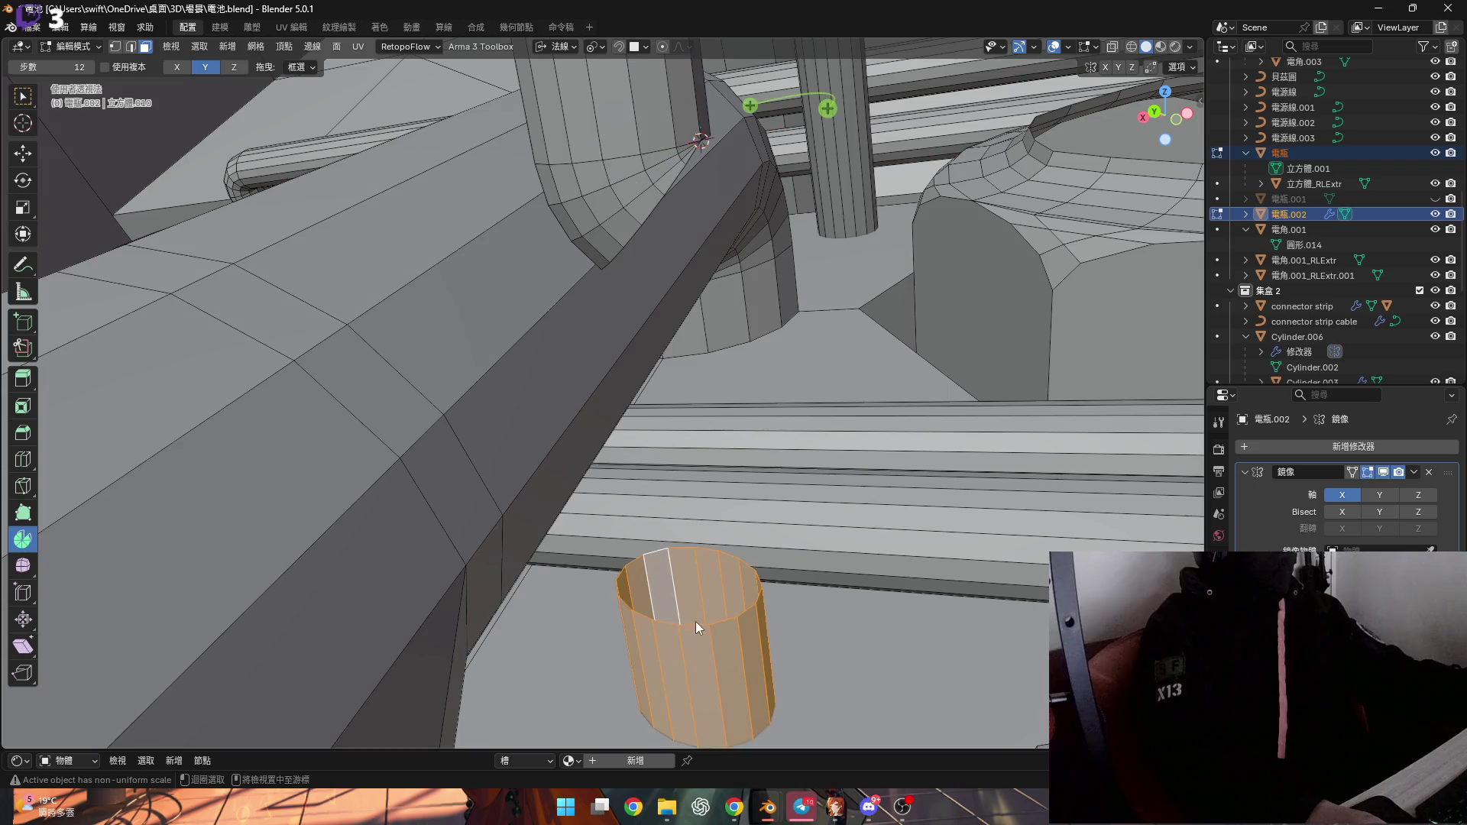
{"action": "left_click", "coordinate": [698, 628]}
{"action": "key", "text": "2"}
{"action": "left_click", "coordinate": [694, 626], "text": "alt"}
{"action": "key", "text": "f"}
{"action": "mouse_move", "coordinate": [694, 626]}
{"action": "middle_mouse_down"}
{"action": "mouse_move", "coordinate": [773, 592]}
{"action": "mouse_move", "coordinate": [705, 544]}
{"action": "middle_mouse_up"}
{"action": "mouse_move", "coordinate": [722, 593]}
{"action": "middle_mouse_down"}
{"action": "mouse_move", "coordinate": [672, 542]}
{"action": "mouse_move", "coordinate": [700, 632]}
{"action": "mouse_move", "coordinate": [731, 507]}
{"action": "middle_mouse_up"}
{"action": "scroll", "coordinate": [713, 593], "scroll_direction": "up", "scroll_amount": 3}
Snap the 3D cursor to a cylinder vertex and spin its top face into a bend
{"action": "key", "text": "shift+s"}
{"action": "left_click", "coordinate": [726, 585]}
{"action": "mouse_move", "coordinate": [726, 585]}
{"action": "middle_mouse_down"}
{"action": "mouse_move", "coordinate": [682, 573]}
{"action": "mouse_move", "coordinate": [787, 519]}
{"action": "middle_mouse_up"}
{"action": "left_click", "coordinate": [664, 599]}
{"action": "mouse_move", "coordinate": [789, 520]}
{"action": "left_mouse_down"}
{"action": "mouse_move", "coordinate": [827, 573]}
{"action": "mouse_move", "coordinate": [364, 631]}
{"action": "left_mouse_up"}
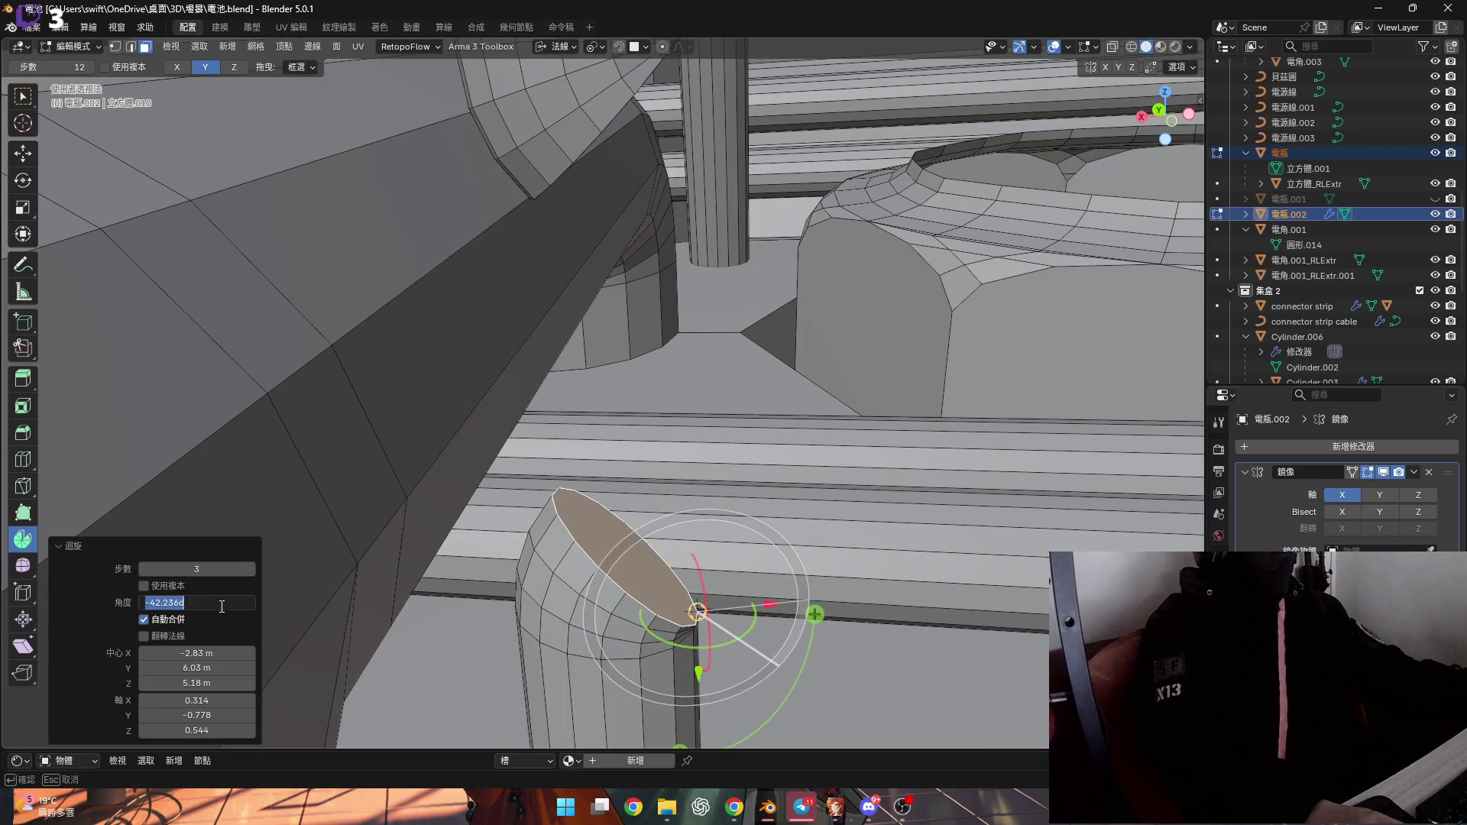
{"action": "mouse_move", "coordinate": [428, 428]}
{"action": "middle_mouse_down"}
{"action": "mouse_move", "coordinate": [589, 222]}
{"action": "mouse_move", "coordinate": [541, 175]}
{"action": "mouse_move", "coordinate": [552, 238]}
{"action": "mouse_move", "coordinate": [557, 219]}
{"action": "mouse_move", "coordinate": [589, 246]}
{"action": "mouse_move", "coordinate": [575, 223]}
{"action": "middle_mouse_up"}
{"action": "scroll", "coordinate": [552, 238], "scroll_direction": "up", "scroll_amount": 2}
Snap the 3D cursor using both end faces, then select only the upper pipe's end face
{"action": "left_click", "coordinate": [575, 223]}
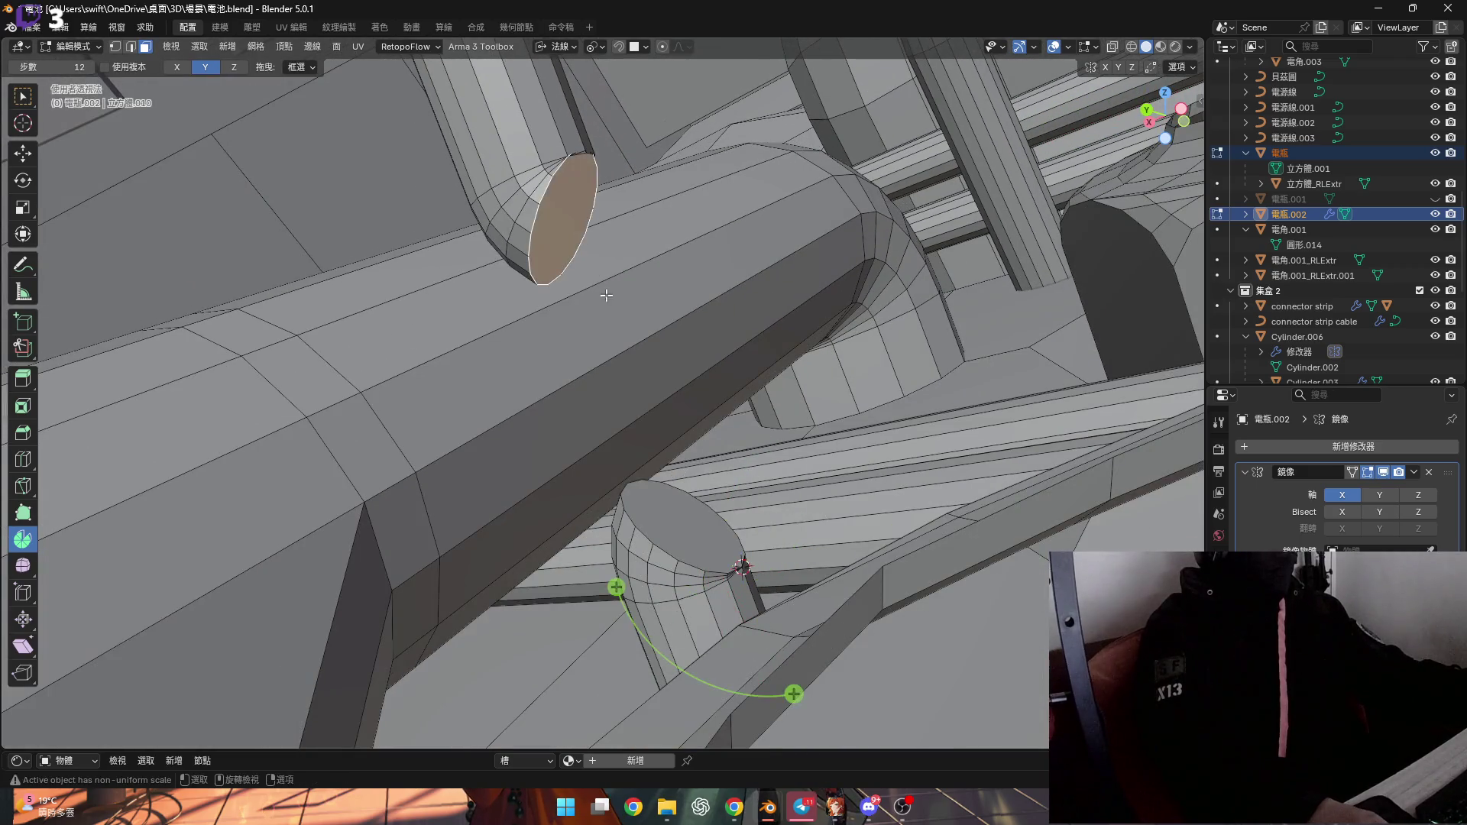
{"action": "left_click", "coordinate": [648, 496], "text": "shift"}
{"action": "mouse_move", "coordinate": [648, 496]}
{"action": "middle_mouse_down"}
{"action": "mouse_move", "coordinate": [612, 410]}
{"action": "mouse_move", "coordinate": [629, 397]}
{"action": "mouse_move", "coordinate": [595, 271]}
{"action": "mouse_move", "coordinate": [604, 290]}
{"action": "mouse_move", "coordinate": [577, 354]}
{"action": "mouse_move", "coordinate": [634, 365]}
{"action": "mouse_move", "coordinate": [622, 331]}
{"action": "mouse_move", "coordinate": [581, 321]}
{"action": "mouse_move", "coordinate": [589, 279]}
{"action": "mouse_move", "coordinate": [476, 367]}
{"action": "mouse_move", "coordinate": [425, 354]}
{"action": "mouse_move", "coordinate": [540, 410]}
{"action": "mouse_move", "coordinate": [530, 373]}
{"action": "mouse_move", "coordinate": [576, 324]}
{"action": "middle_mouse_up"}
{"action": "key", "text": "1"}
{"action": "key", "text": "shift+s"}
{"action": "left_click", "coordinate": [528, 396]}
{"action": "key", "text": "3"}
{"action": "left_click", "coordinate": [575, 324]}
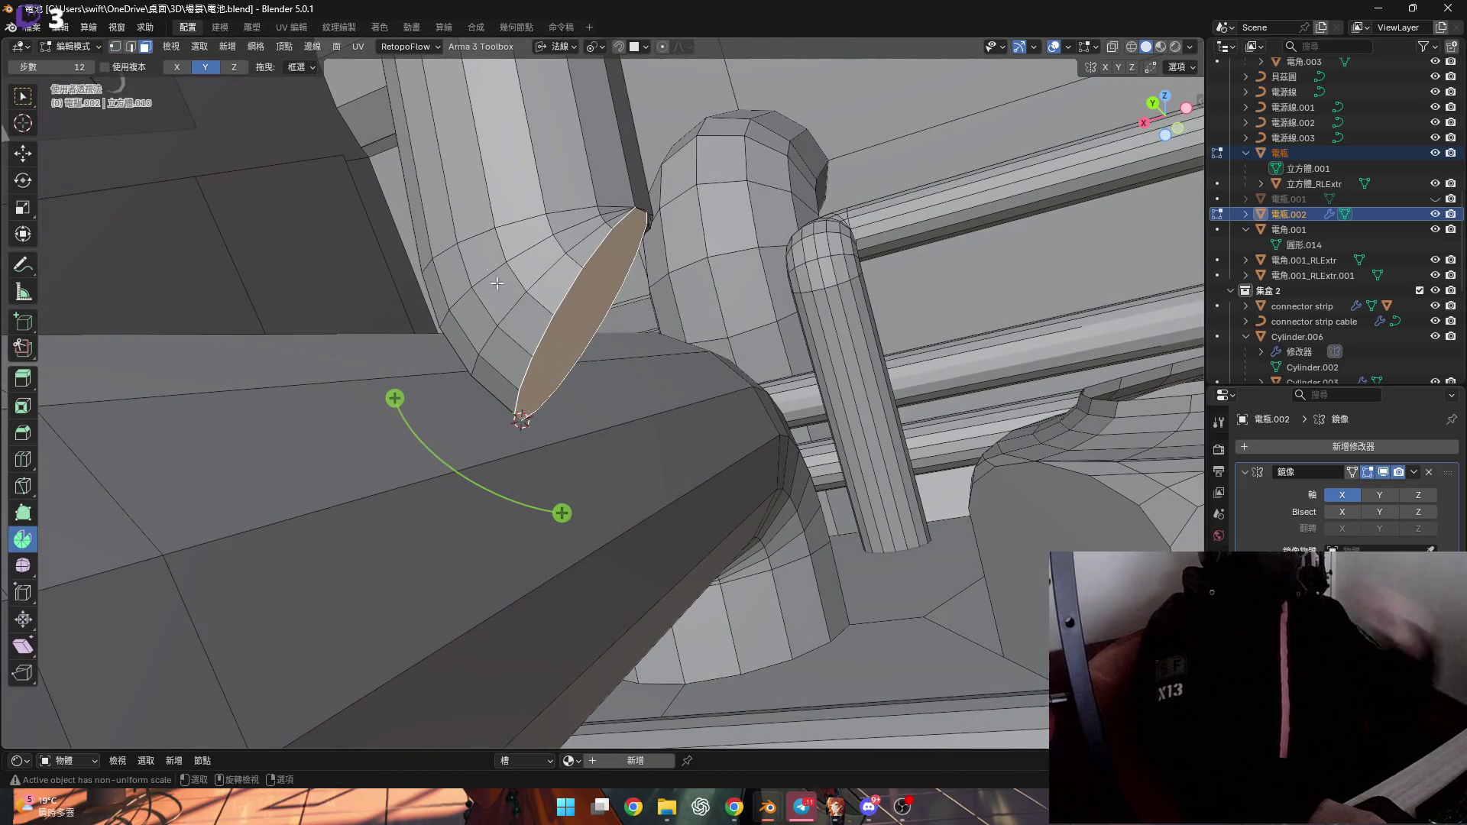
Spin the upper pipe's end face -45° in three steps, then return to Object Mode
{"action": "mouse_move", "coordinate": [326, 136]}
{"action": "middle_mouse_down"}
{"action": "mouse_move", "coordinate": [382, 267]}
{"action": "mouse_move", "coordinate": [448, 341]}
{"action": "mouse_move", "coordinate": [428, 306]}
{"action": "middle_mouse_up"}
{"action": "middle_click_drag", "start_coordinate": [596, 453], "coordinate": [597, 457]}
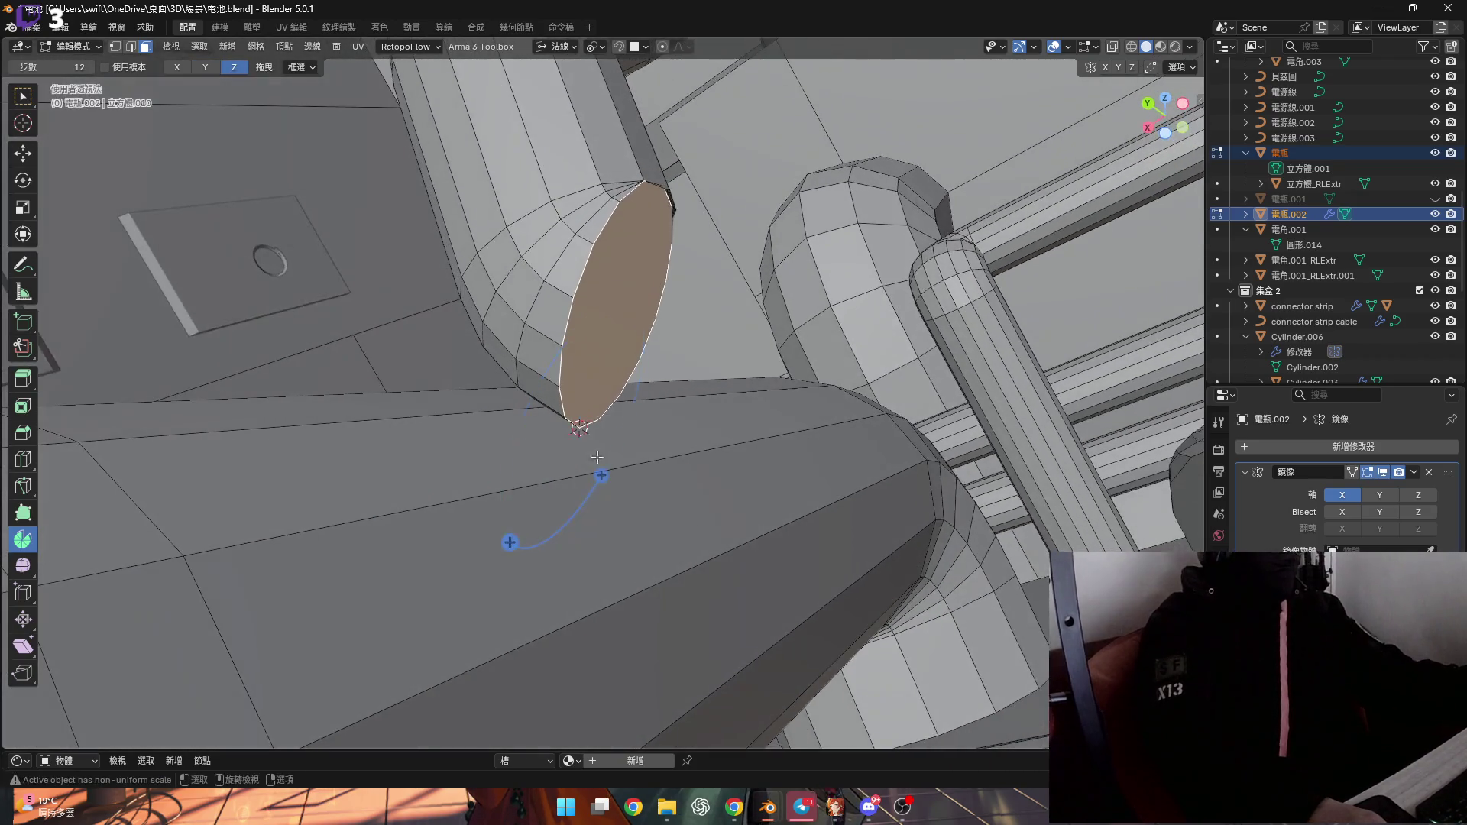
{"action": "mouse_move", "coordinate": [686, 379]}
{"action": "left_mouse_down"}
{"action": "mouse_move", "coordinate": [688, 442]}
{"action": "mouse_move", "coordinate": [728, 478]}
{"action": "left_mouse_up"}
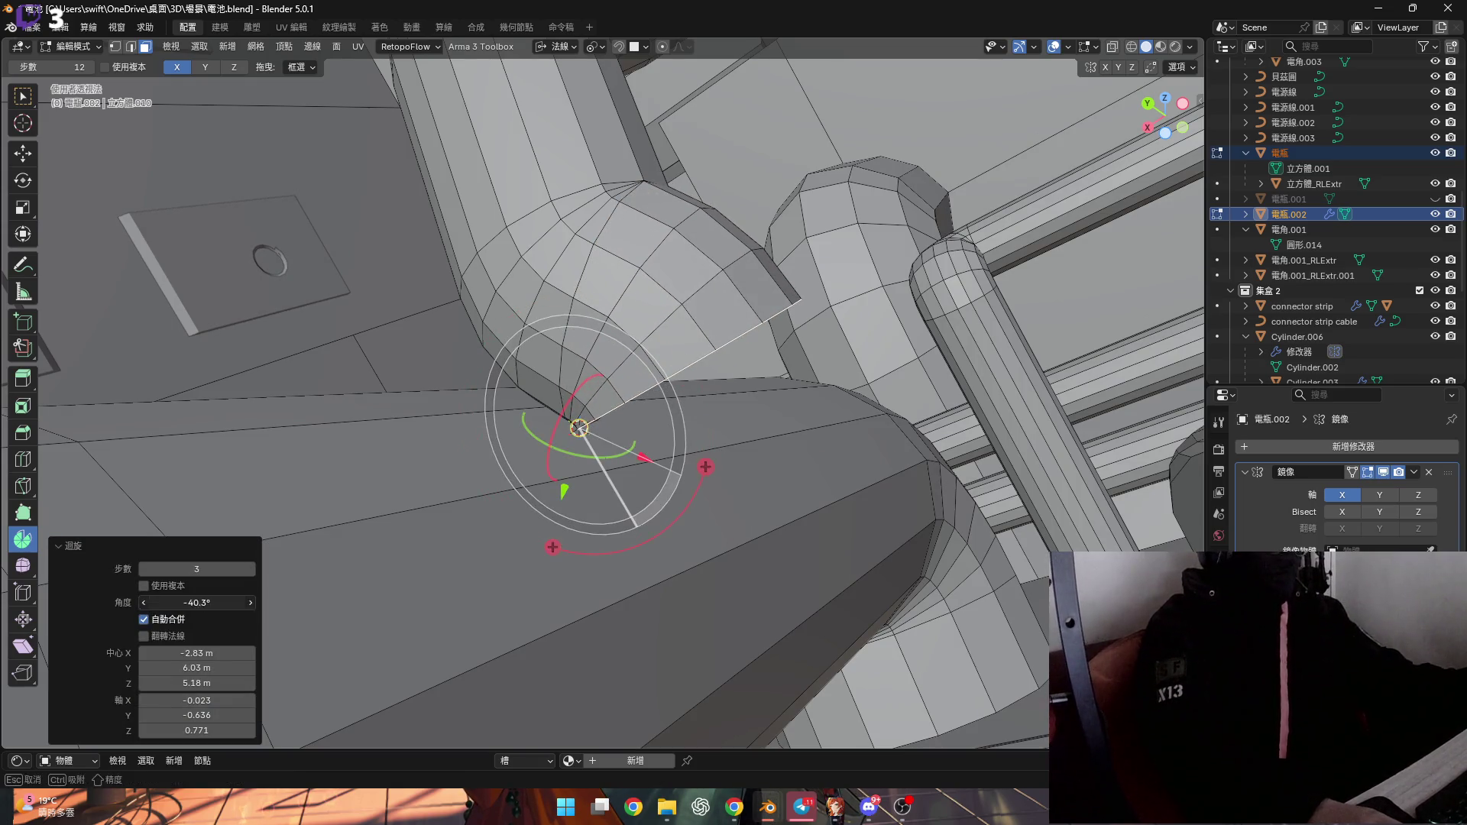
{"action": "key", "text": "Return"}
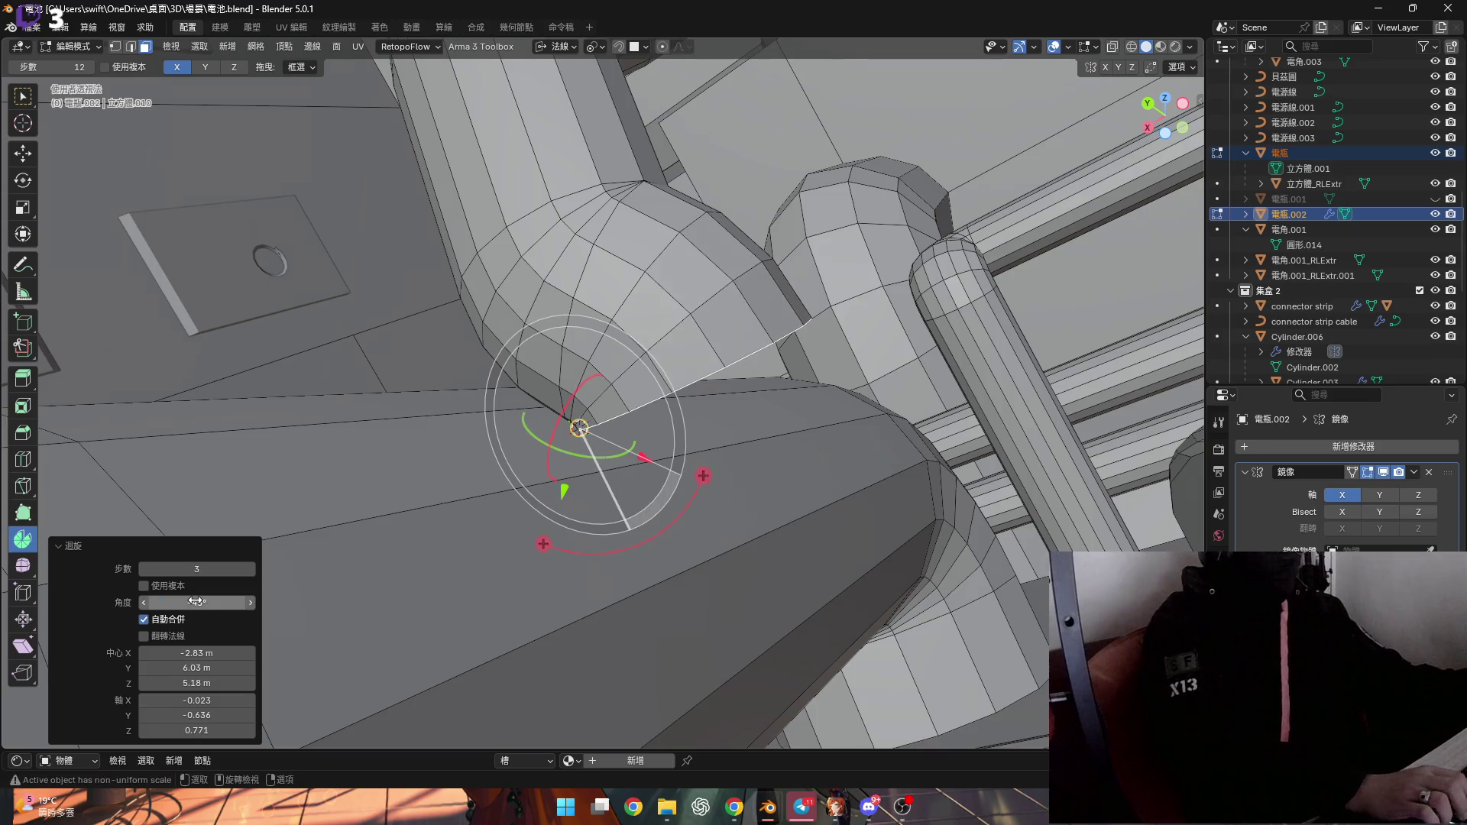
{"action": "mouse_move", "coordinate": [566, 328]}
{"action": "middle_mouse_down"}
{"action": "mouse_move", "coordinate": [621, 269]}
{"action": "mouse_move", "coordinate": [912, 525]}
{"action": "mouse_move", "coordinate": [682, 200]}
{"action": "mouse_move", "coordinate": [640, 520]}
{"action": "mouse_move", "coordinate": [681, 529]}
{"action": "mouse_move", "coordinate": [629, 500]}
{"action": "mouse_move", "coordinate": [593, 506]}
{"action": "mouse_move", "coordinate": [620, 509]}
{"action": "mouse_move", "coordinate": [632, 492]}
{"action": "middle_mouse_up"}
{"action": "left_click", "coordinate": [685, 530]}
{"action": "key", "text": "Tab"}
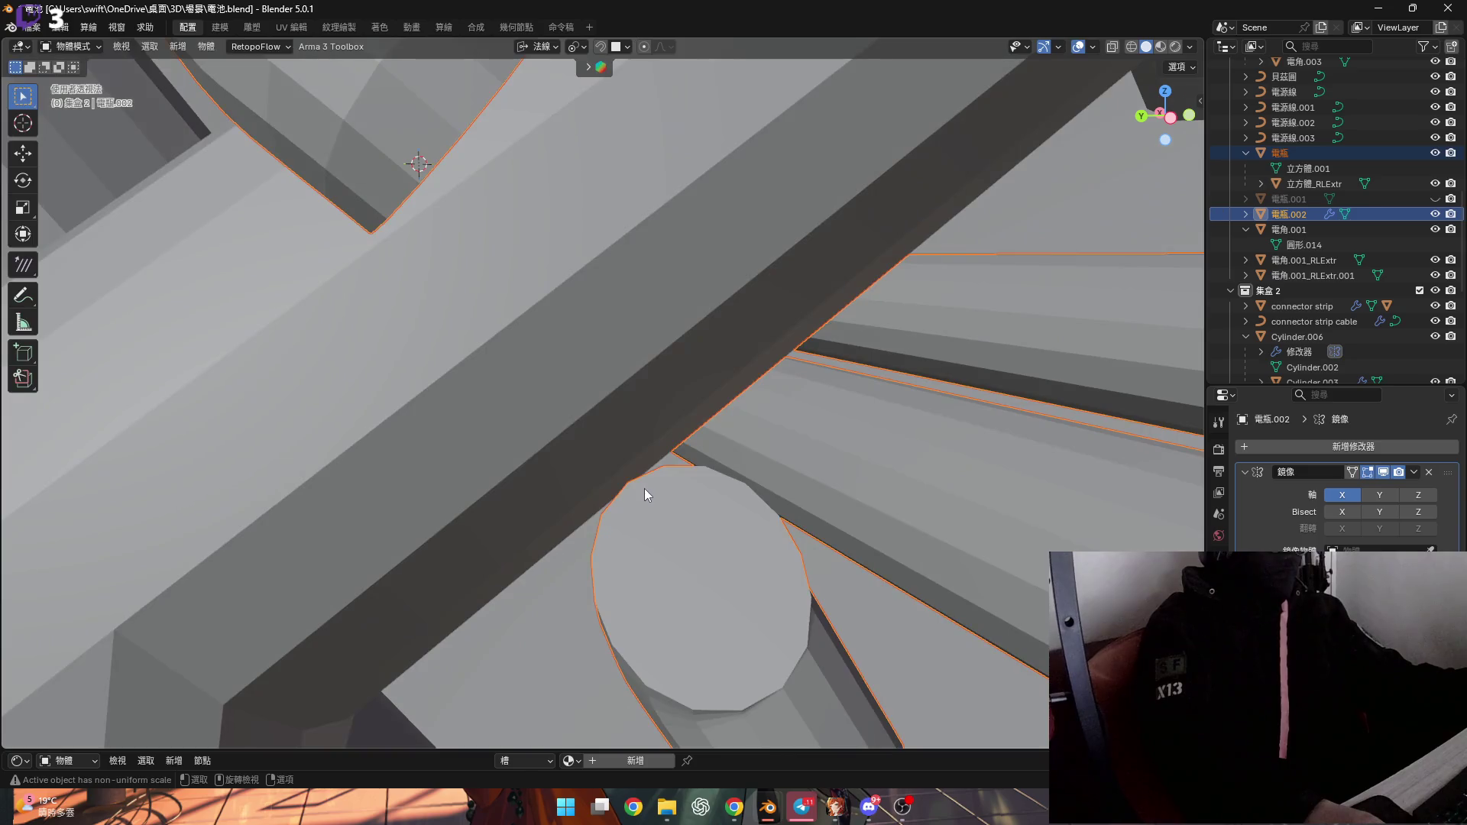
In Edit Mode, snap the 3D cursor to a cap rim vertex and select the short pipe's cap face
{"action": "key", "text": "Tab"}
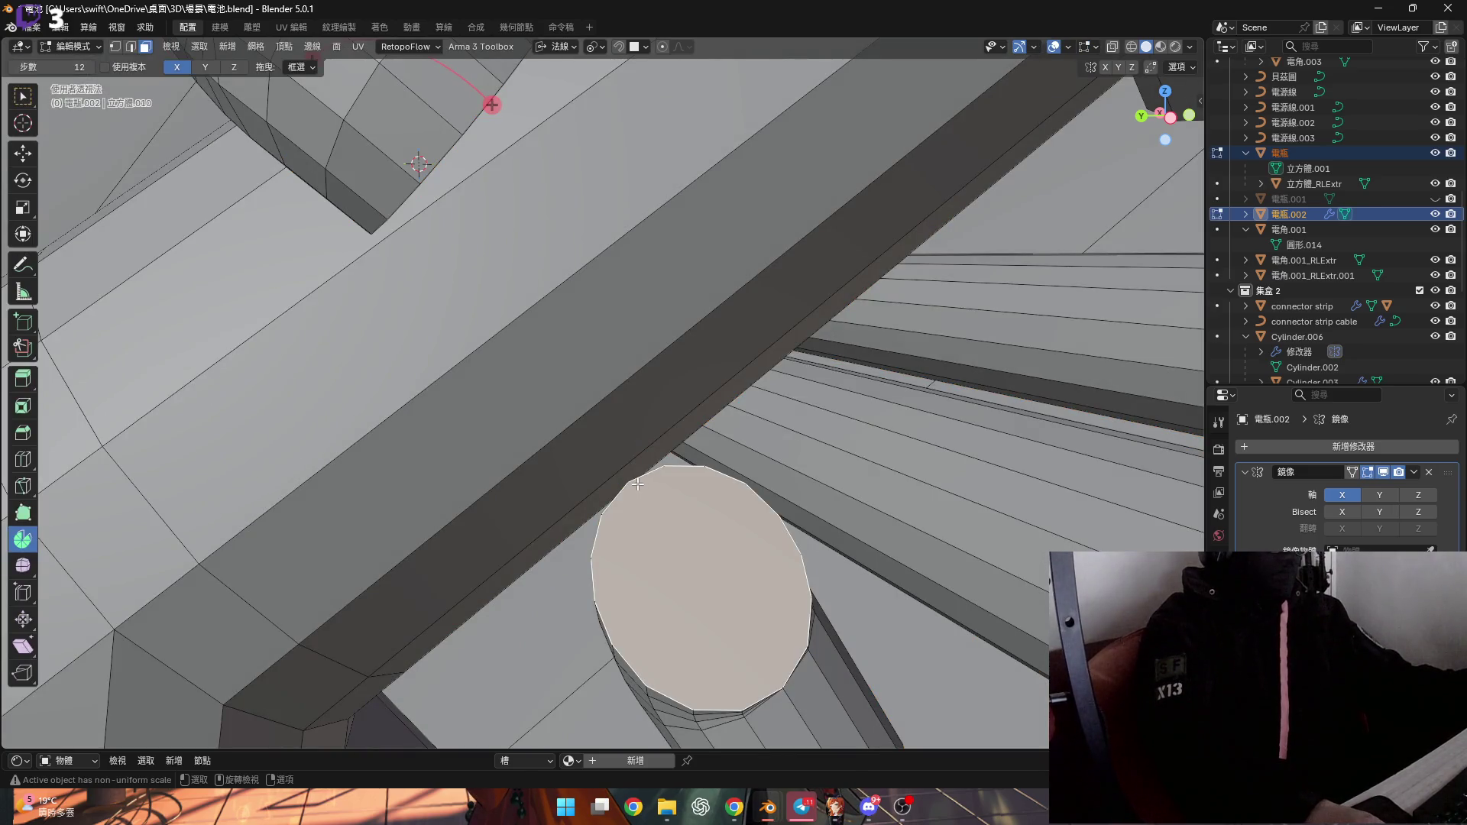
{"action": "key", "text": "Tab"}
{"action": "key", "text": "Tab"}
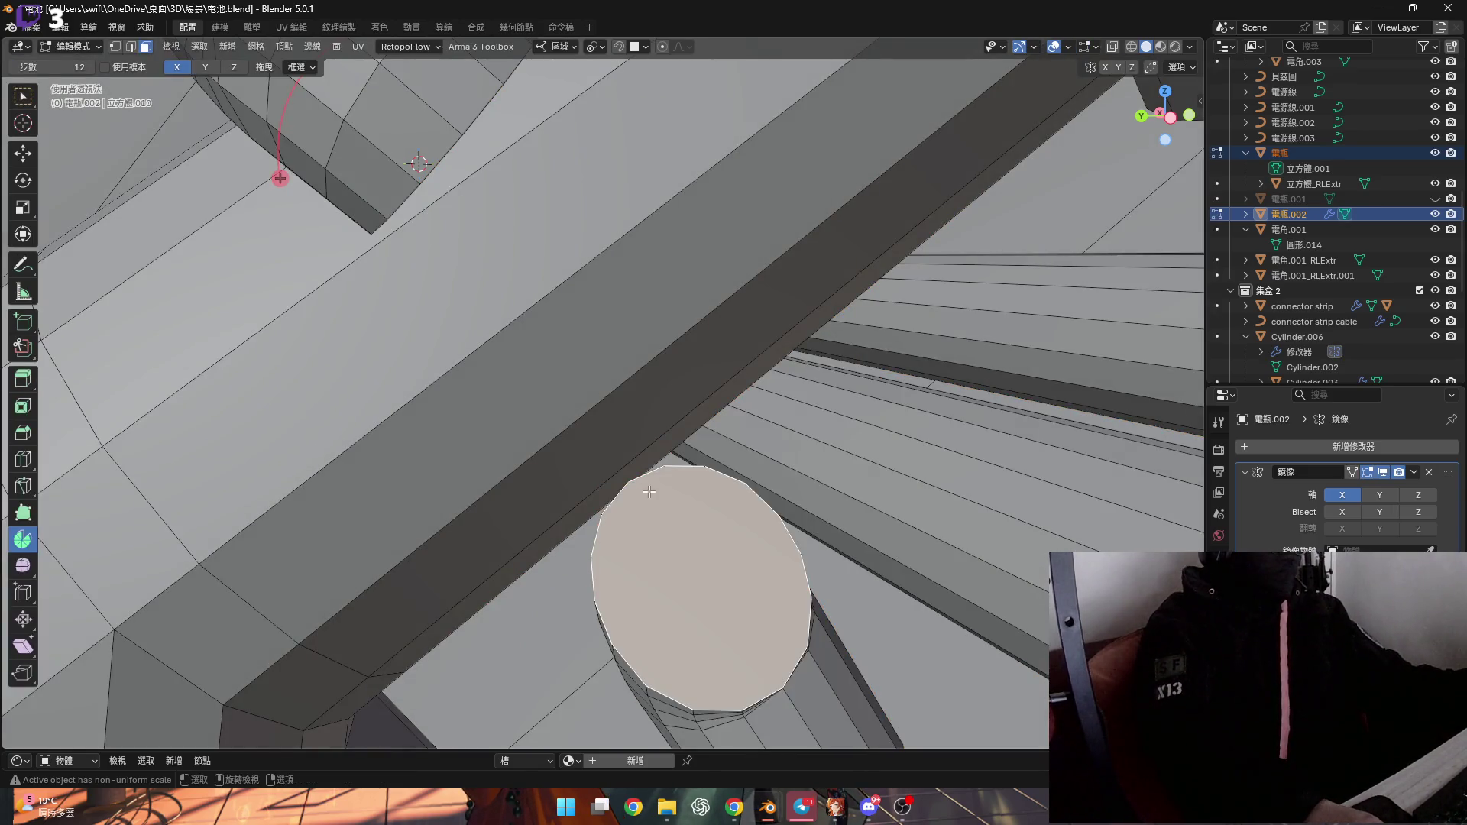
{"action": "key", "text": "1"}
{"action": "left_click", "coordinate": [632, 480]}
{"action": "key", "text": "shift+s"}
{"action": "left_click", "coordinate": [675, 573]}
{"action": "mouse_move", "coordinate": [676, 573]}
{"action": "middle_mouse_down"}
{"action": "mouse_move", "coordinate": [710, 508]}
{"action": "mouse_move", "coordinate": [668, 476]}
{"action": "middle_mouse_up"}
{"action": "left_click", "coordinate": [699, 517]}
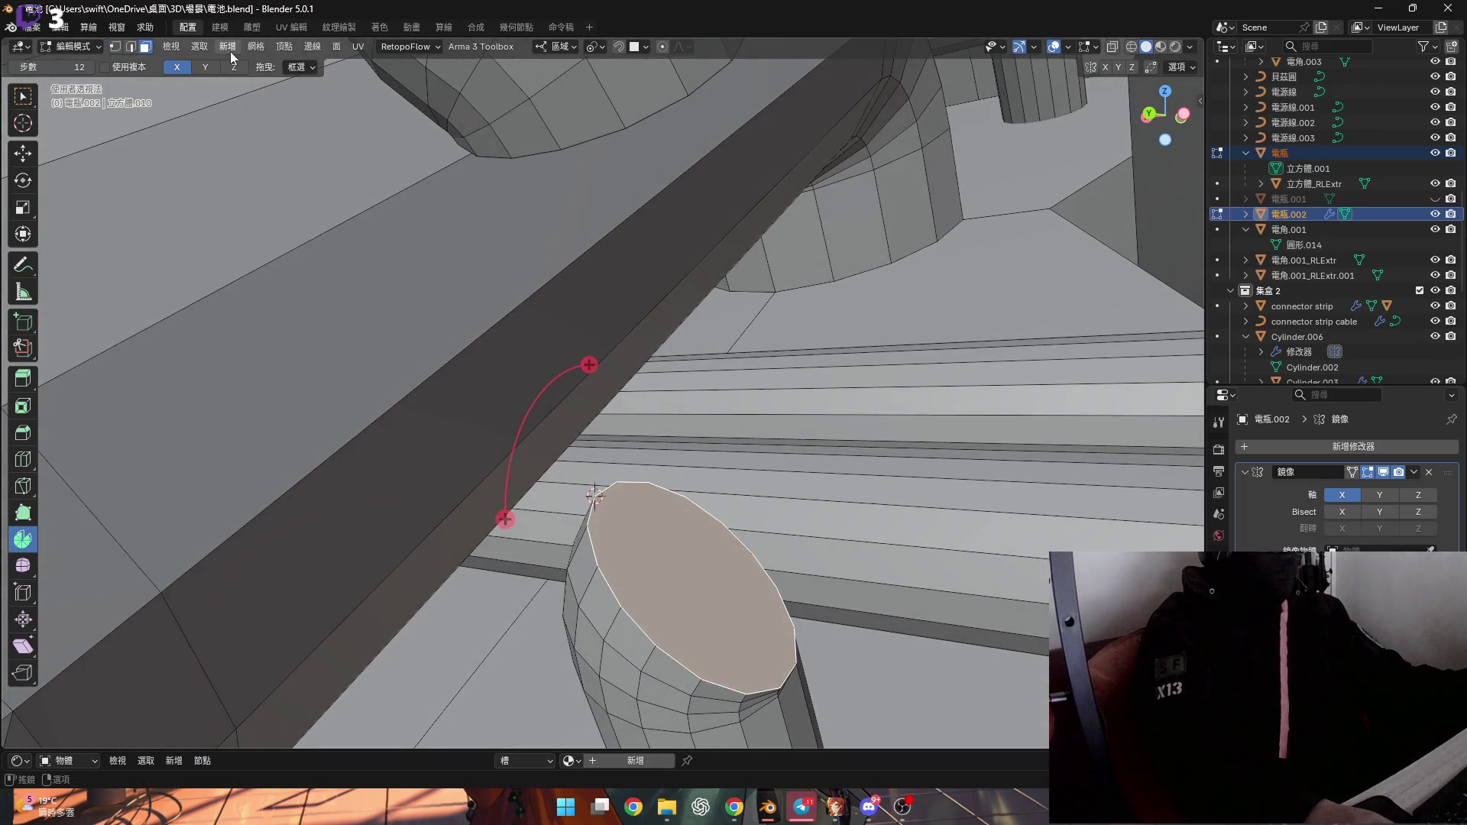
Try spinning the cap face, then cancel and undo the attempt
{"action": "middle_click_drag", "start_coordinate": [562, 487], "coordinate": [550, 462]}
{"action": "left_click_drag", "start_coordinate": [490, 428], "coordinate": [457, 476]}
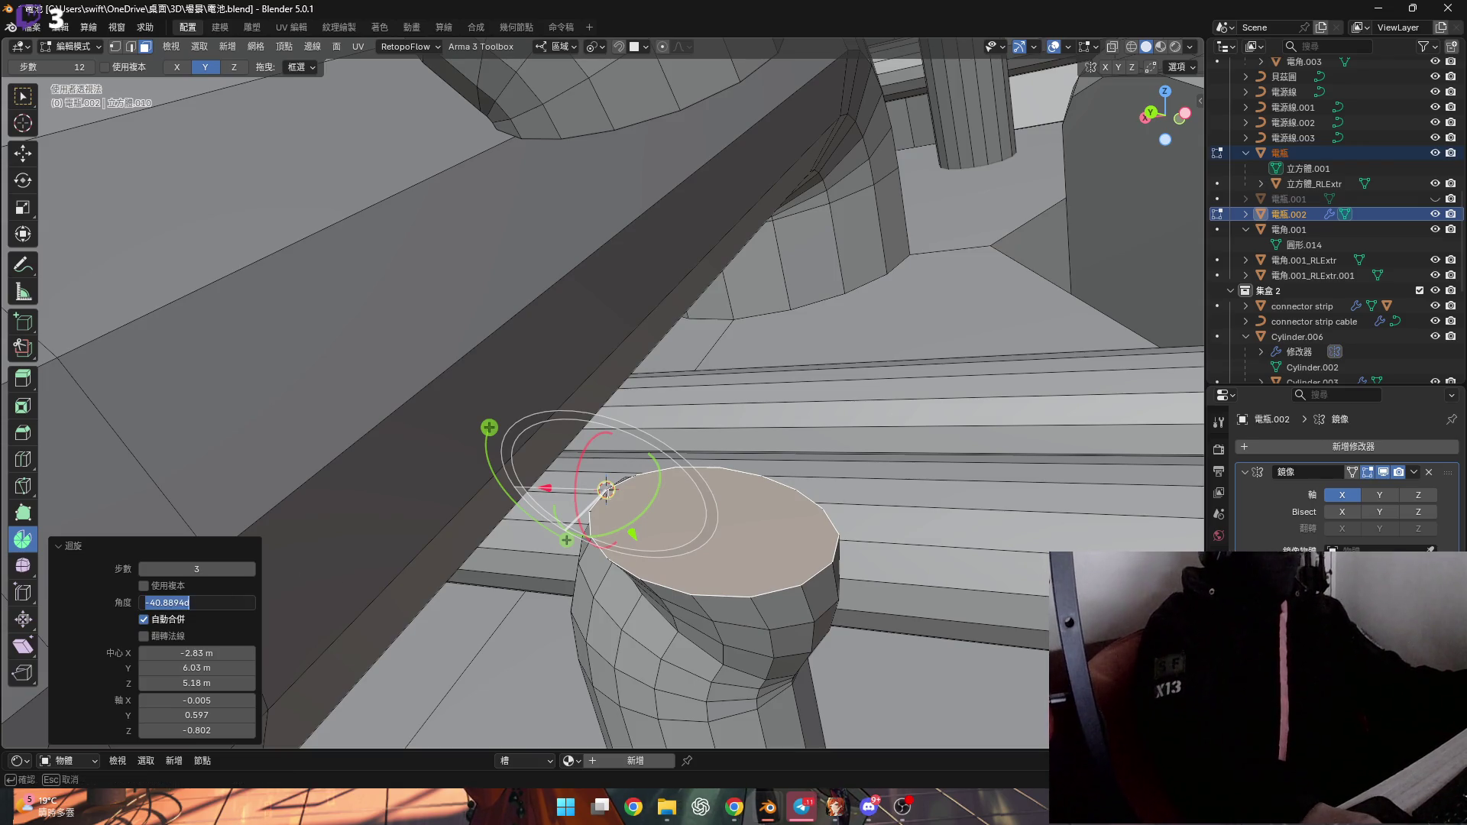
{"action": "key", "text": "Escape"}
{"action": "middle_click_drag", "start_coordinate": [732, 482], "coordinate": [602, 104]}
{"action": "key", "text": "ctrl+z"}
Change the transform orientation and spin the cap face -45° to bend the pipe top
{"action": "left_click", "coordinate": [564, 47]}
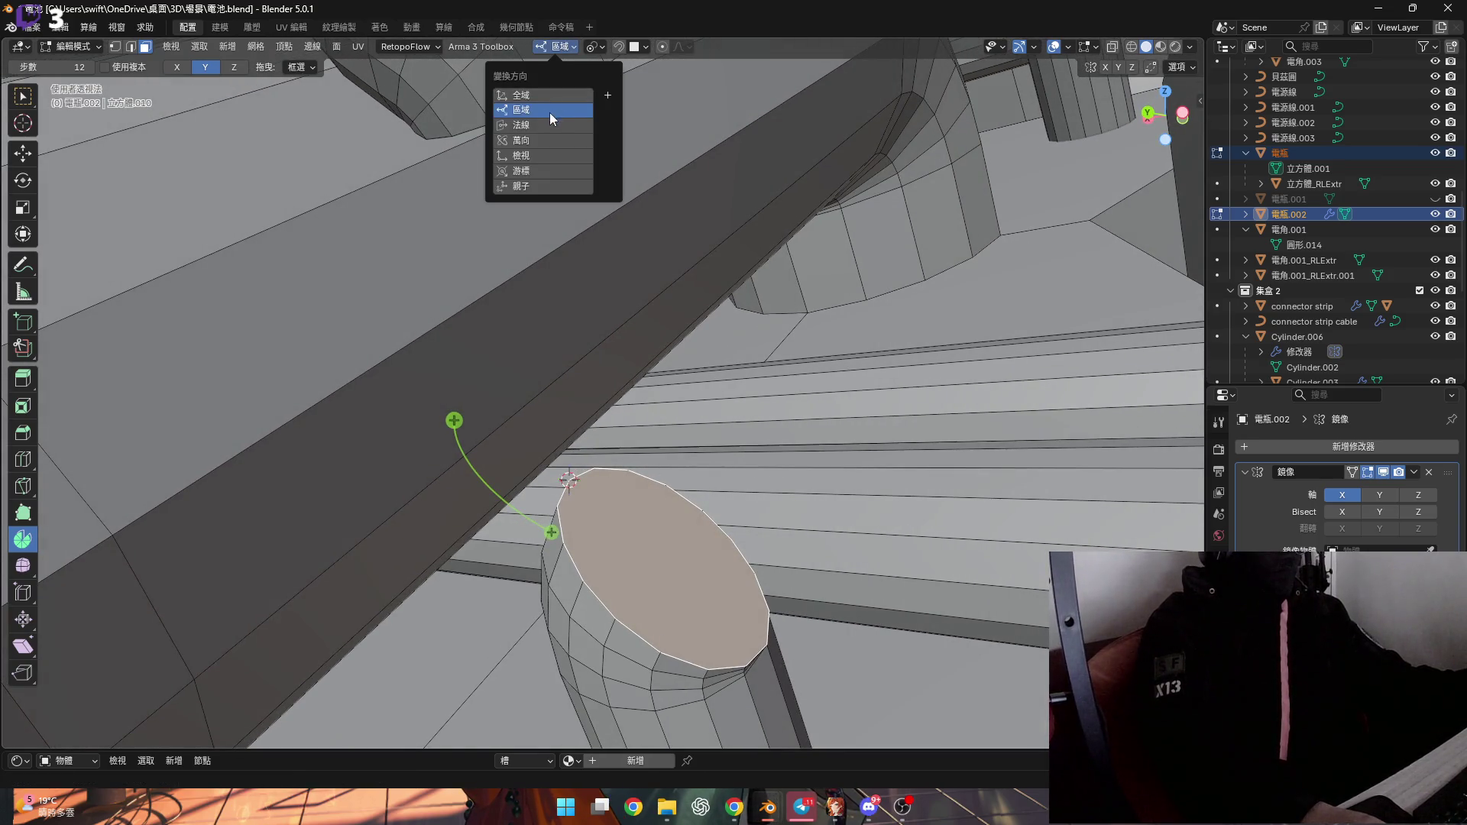
{"action": "left_click", "coordinate": [176, 66]}
{"action": "mouse_move", "coordinate": [508, 377]}
{"action": "middle_mouse_down"}
{"action": "mouse_move", "coordinate": [624, 407]}
{"action": "mouse_move", "coordinate": [543, 403]}
{"action": "mouse_move", "coordinate": [524, 452]}
{"action": "mouse_move", "coordinate": [604, 403]}
{"action": "mouse_move", "coordinate": [563, 468]}
{"action": "mouse_move", "coordinate": [576, 428]}
{"action": "mouse_move", "coordinate": [667, 524]}
{"action": "mouse_move", "coordinate": [639, 420]}
{"action": "mouse_move", "coordinate": [595, 454]}
{"action": "mouse_move", "coordinate": [557, 439]}
{"action": "mouse_move", "coordinate": [564, 452]}
{"action": "mouse_move", "coordinate": [657, 430]}
{"action": "middle_mouse_up"}
{"action": "scroll", "coordinate": [595, 453], "scroll_direction": "down", "scroll_amount": 5}
{"action": "scroll", "coordinate": [713, 443], "scroll_direction": "up", "scroll_amount": 3}
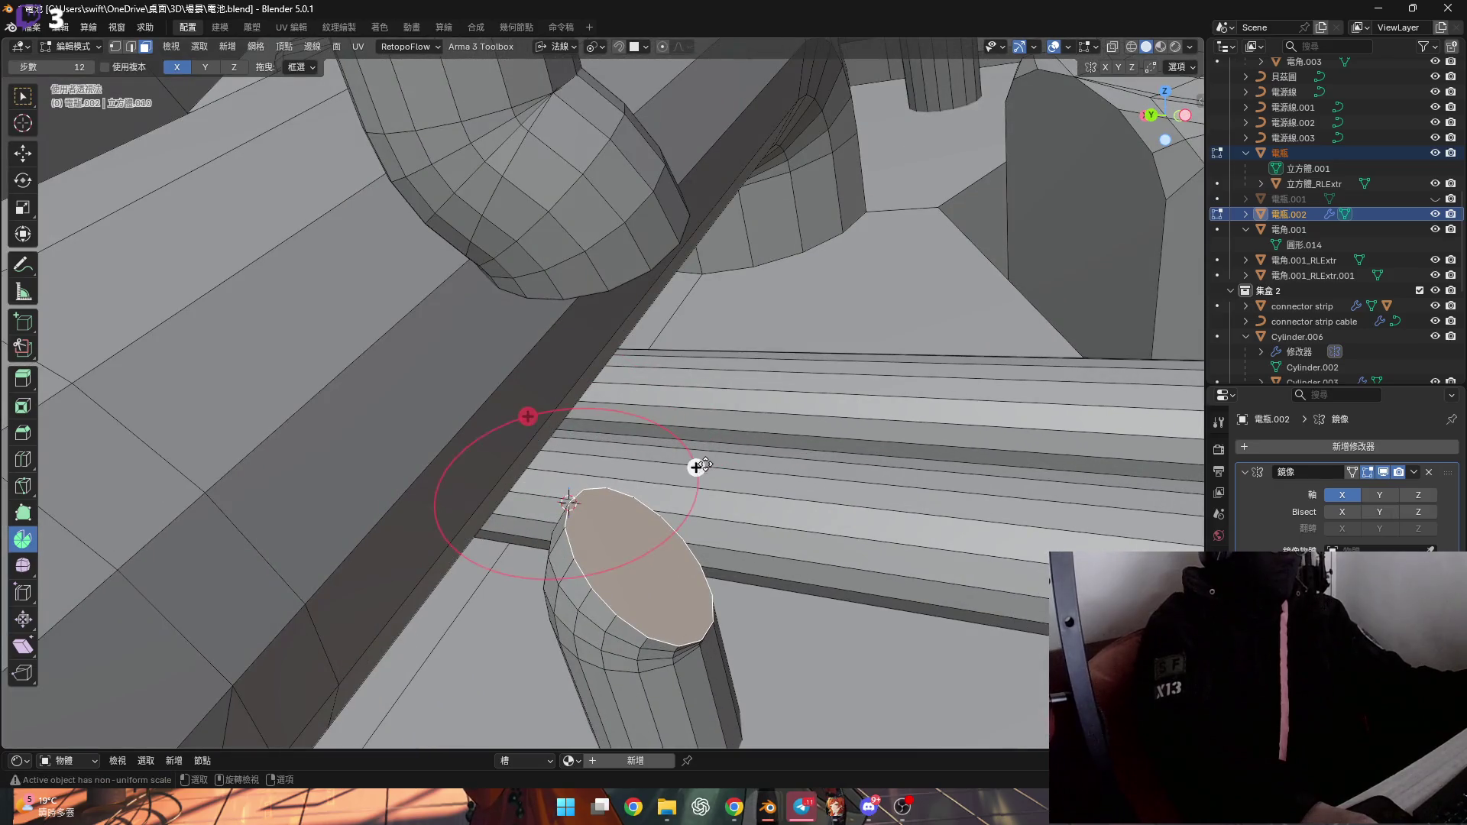
{"action": "left_click_drag", "start_coordinate": [695, 467], "coordinate": [694, 418]}
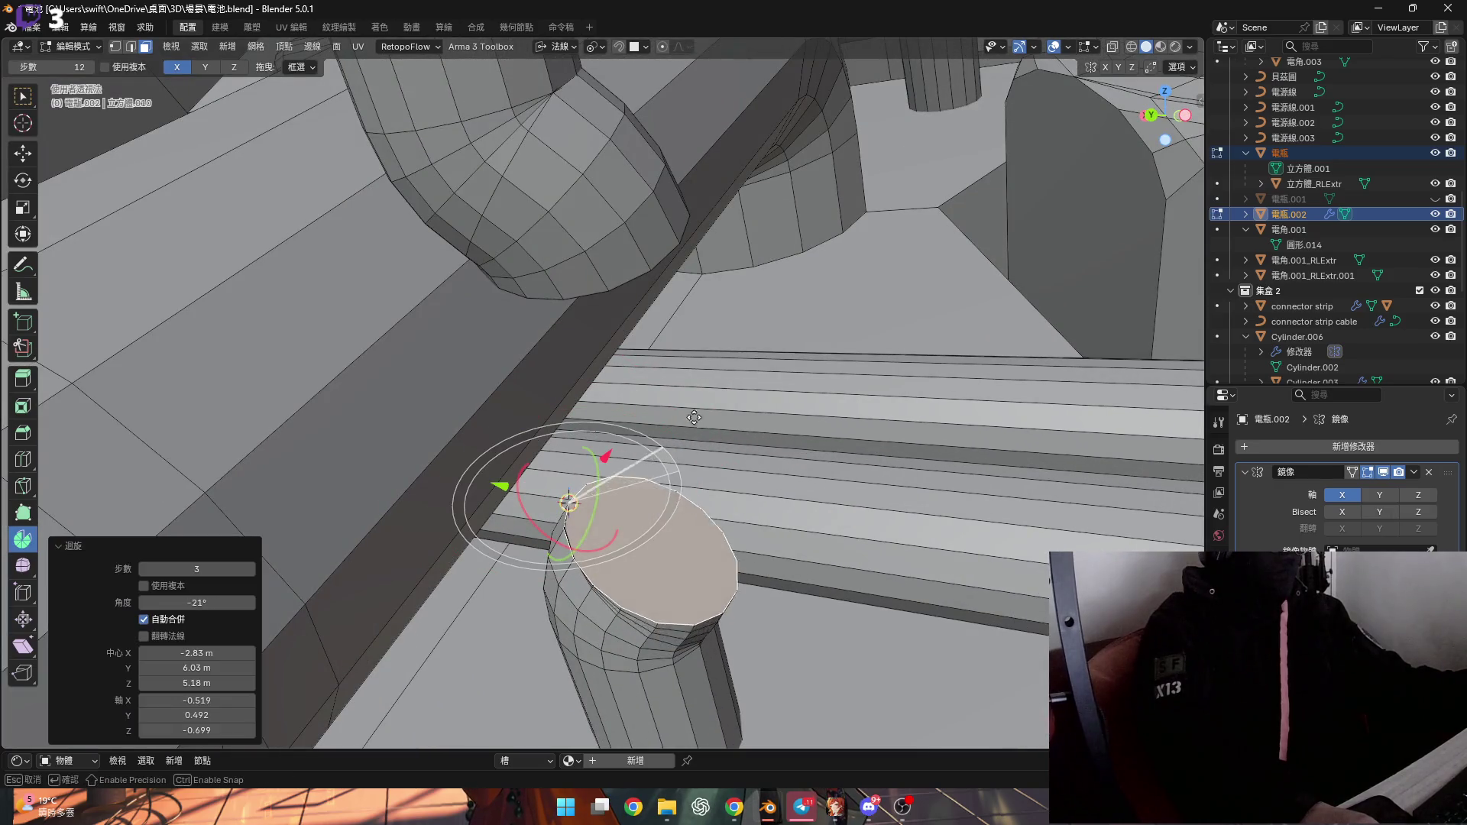
{"action": "left_click", "coordinate": [185, 599]}
{"action": "type", "text": "-45"}
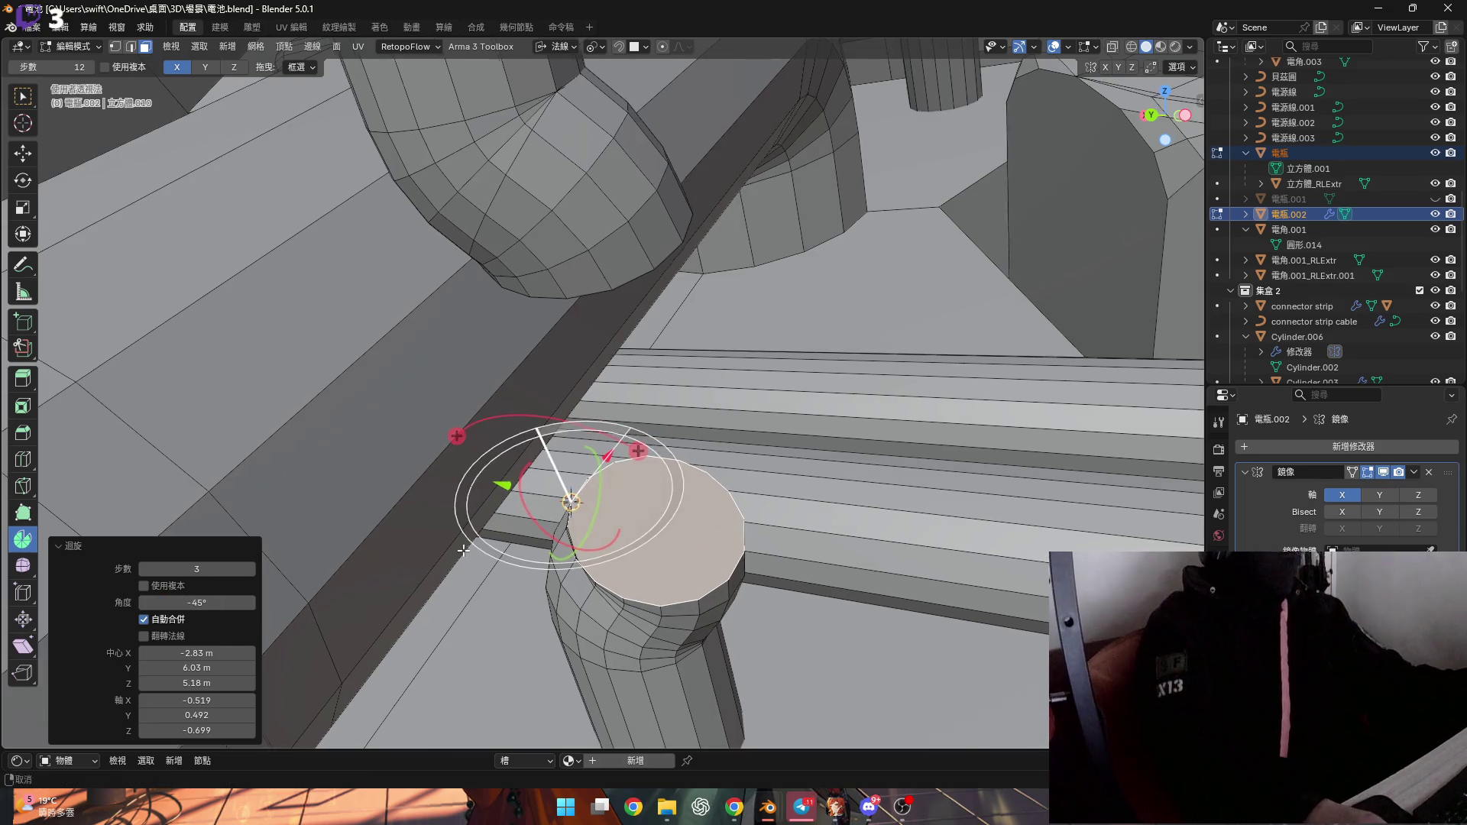
{"action": "middle_click_drag", "start_coordinate": [683, 548], "coordinate": [602, 403]}
{"action": "right_click", "coordinate": [627, 405]}
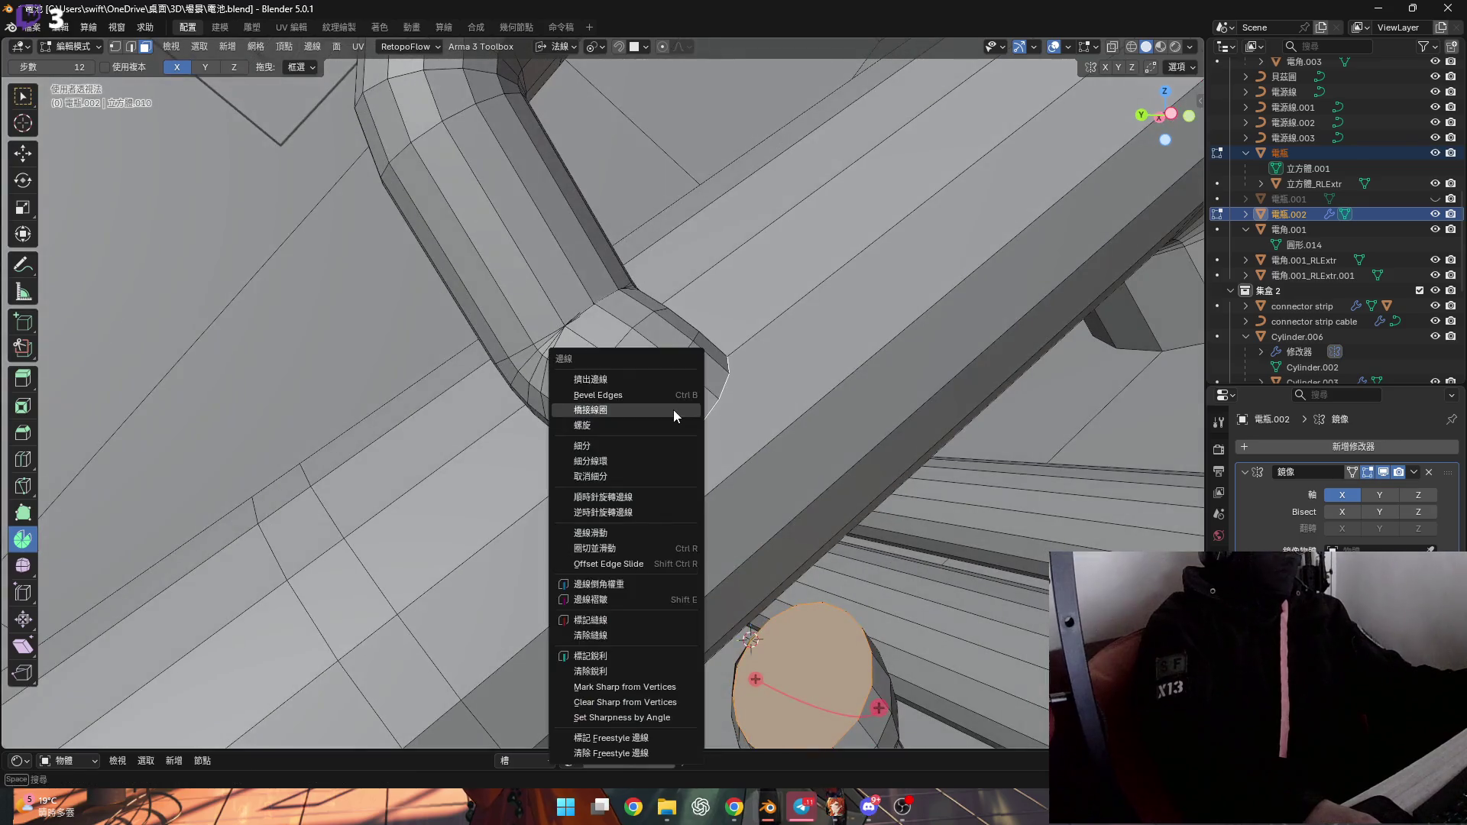
Bridge the upper pipe end to the lower cap and raise smoothness to 0.5
{"action": "left_click", "coordinate": [626, 405]}
{"action": "mouse_move", "coordinate": [627, 405]}
{"action": "middle_mouse_down"}
{"action": "mouse_move", "coordinate": [408, 601]}
{"action": "mouse_move", "coordinate": [538, 566]}
{"action": "middle_mouse_up"}
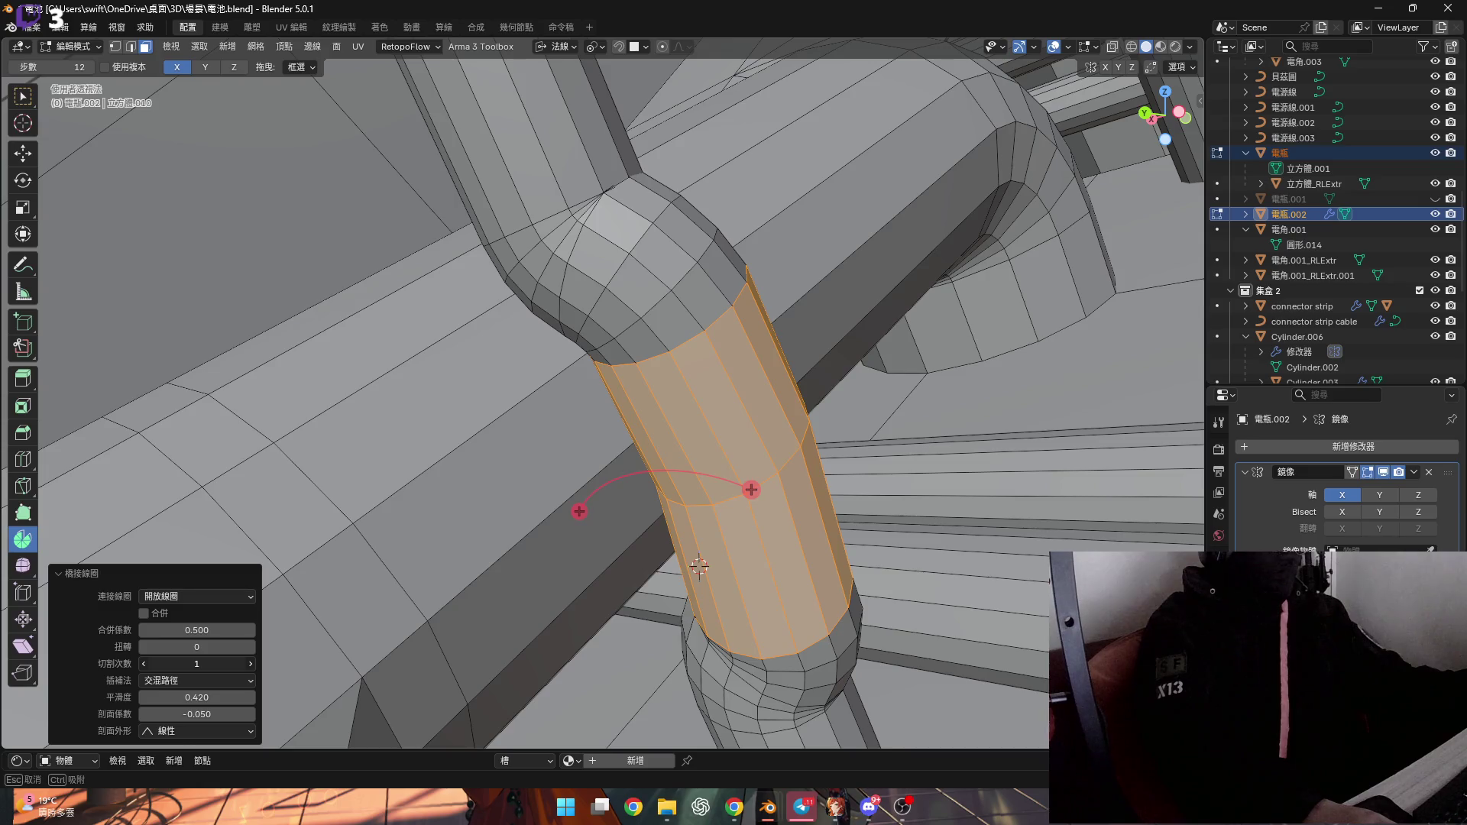
{"action": "middle_click_drag", "start_coordinate": [700, 539], "coordinate": [285, 649]}
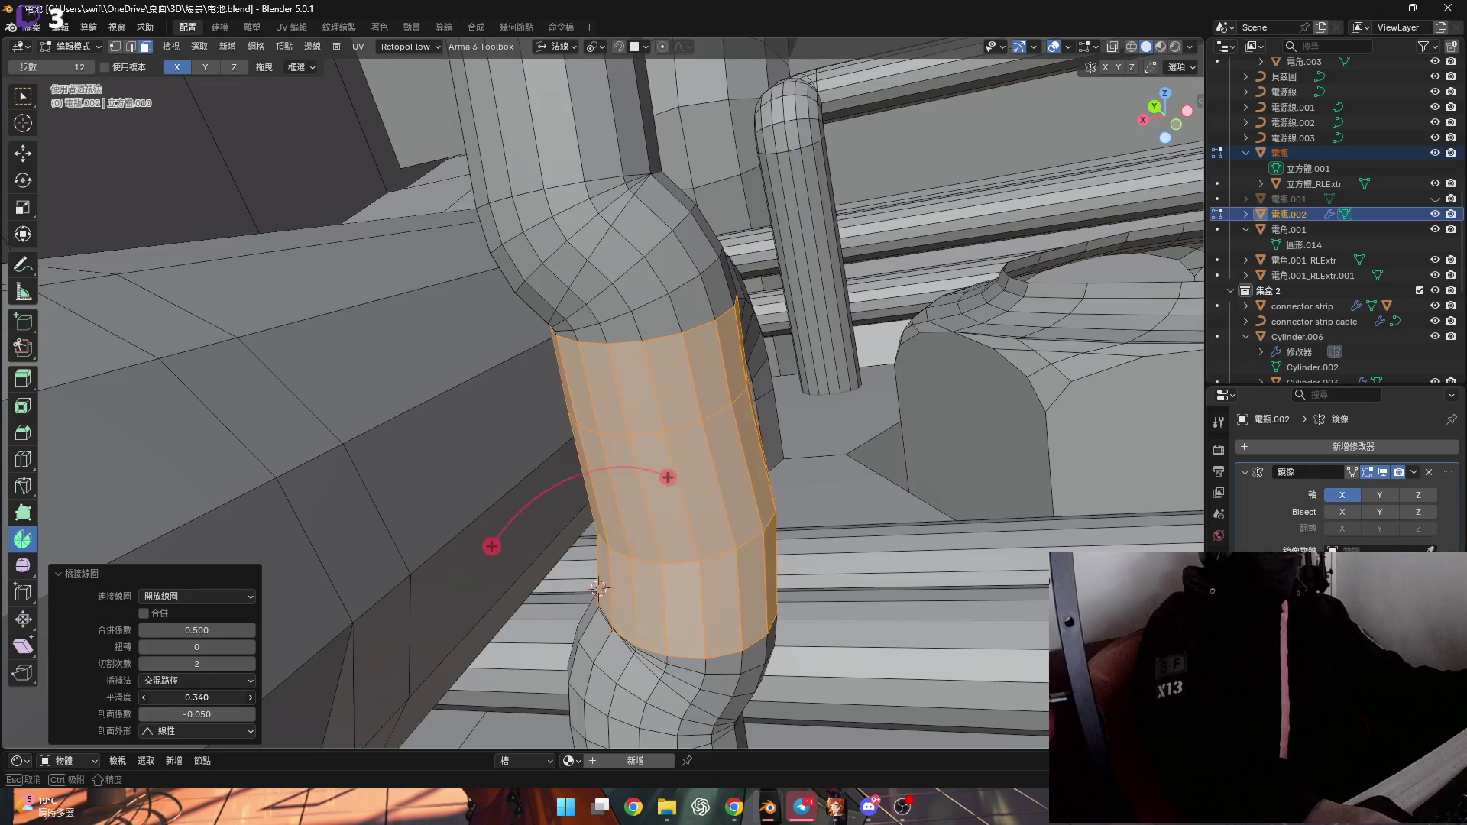
{"action": "left_click_drag", "start_coordinate": [197, 697], "coordinate": [226, 697]}
{"action": "mouse_move", "coordinate": [227, 697]}
{"action": "middle_mouse_down"}
{"action": "mouse_move", "coordinate": [489, 509]}
{"action": "mouse_move", "coordinate": [226, 697]}
{"action": "middle_mouse_up"}
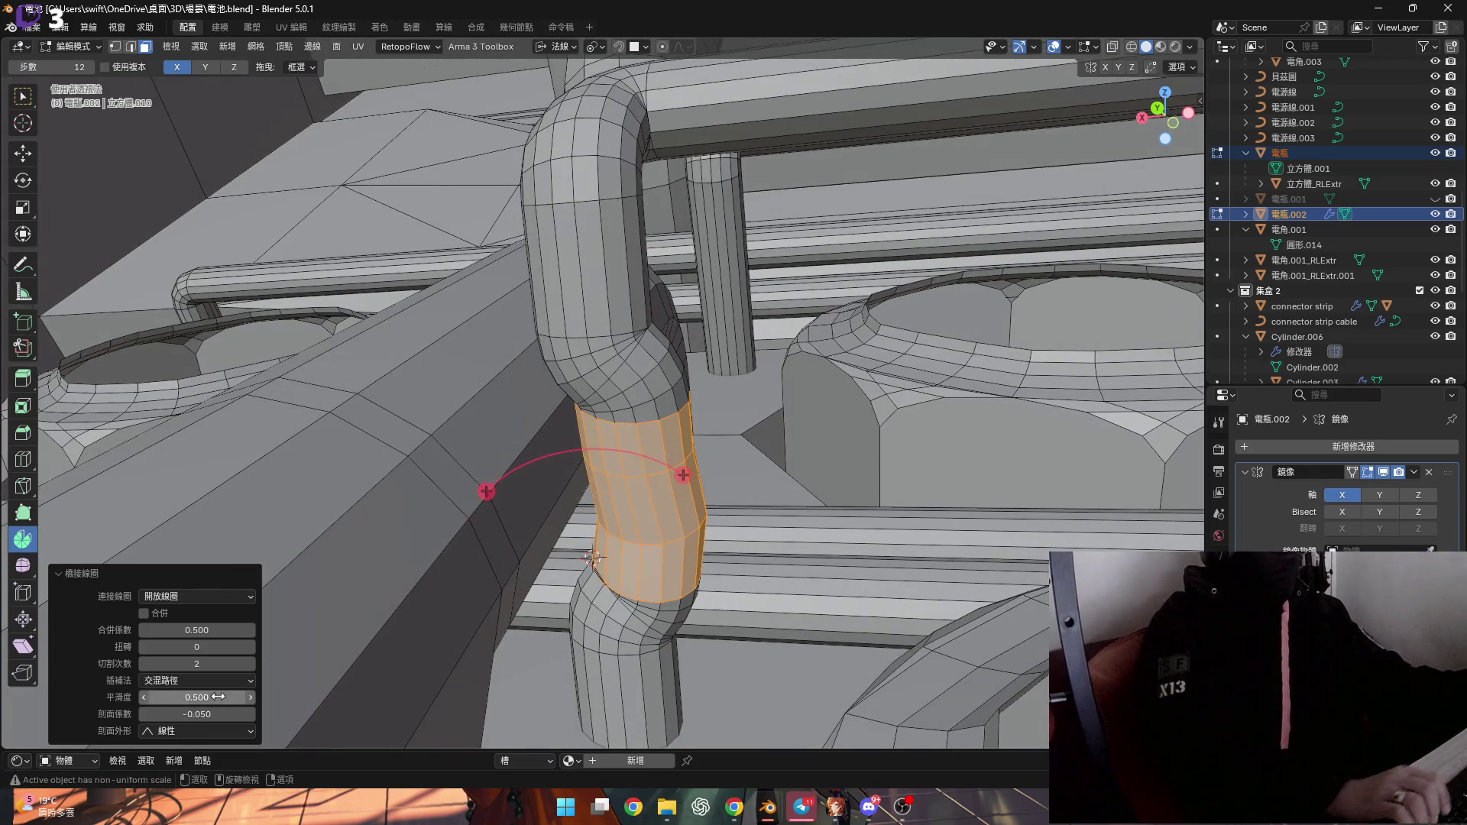
{"action": "scroll", "coordinate": [578, 543], "scroll_direction": "up", "scroll_amount": 3}
{"action": "mouse_move", "coordinate": [578, 543]}
{"action": "middle_mouse_down"}
{"action": "mouse_move", "coordinate": [541, 522]}
{"action": "mouse_move", "coordinate": [566, 510]}
{"action": "mouse_move", "coordinate": [548, 480]}
{"action": "mouse_move", "coordinate": [644, 466]}
{"action": "mouse_move", "coordinate": [592, 433]}
{"action": "mouse_move", "coordinate": [631, 395]}
{"action": "mouse_move", "coordinate": [533, 459]}
{"action": "mouse_move", "coordinate": [566, 497]}
{"action": "mouse_move", "coordinate": [621, 501]}
{"action": "middle_mouse_up"}
Reduce the bridge to 2 cuts and review the pipes in Object Mode
{"action": "left_click", "coordinate": [145, 667]}
{"action": "left_click", "coordinate": [145, 667]}
{"action": "scroll", "coordinate": [550, 527], "scroll_direction": "down", "scroll_amount": 3}
{"action": "key", "text": "Tab"}
{"action": "scroll", "coordinate": [608, 489], "scroll_direction": "up", "scroll_amount": 6}
{"action": "scroll", "coordinate": [620, 501], "scroll_direction": "down", "scroll_amount": 8}
{"action": "key", "text": "Tab"}
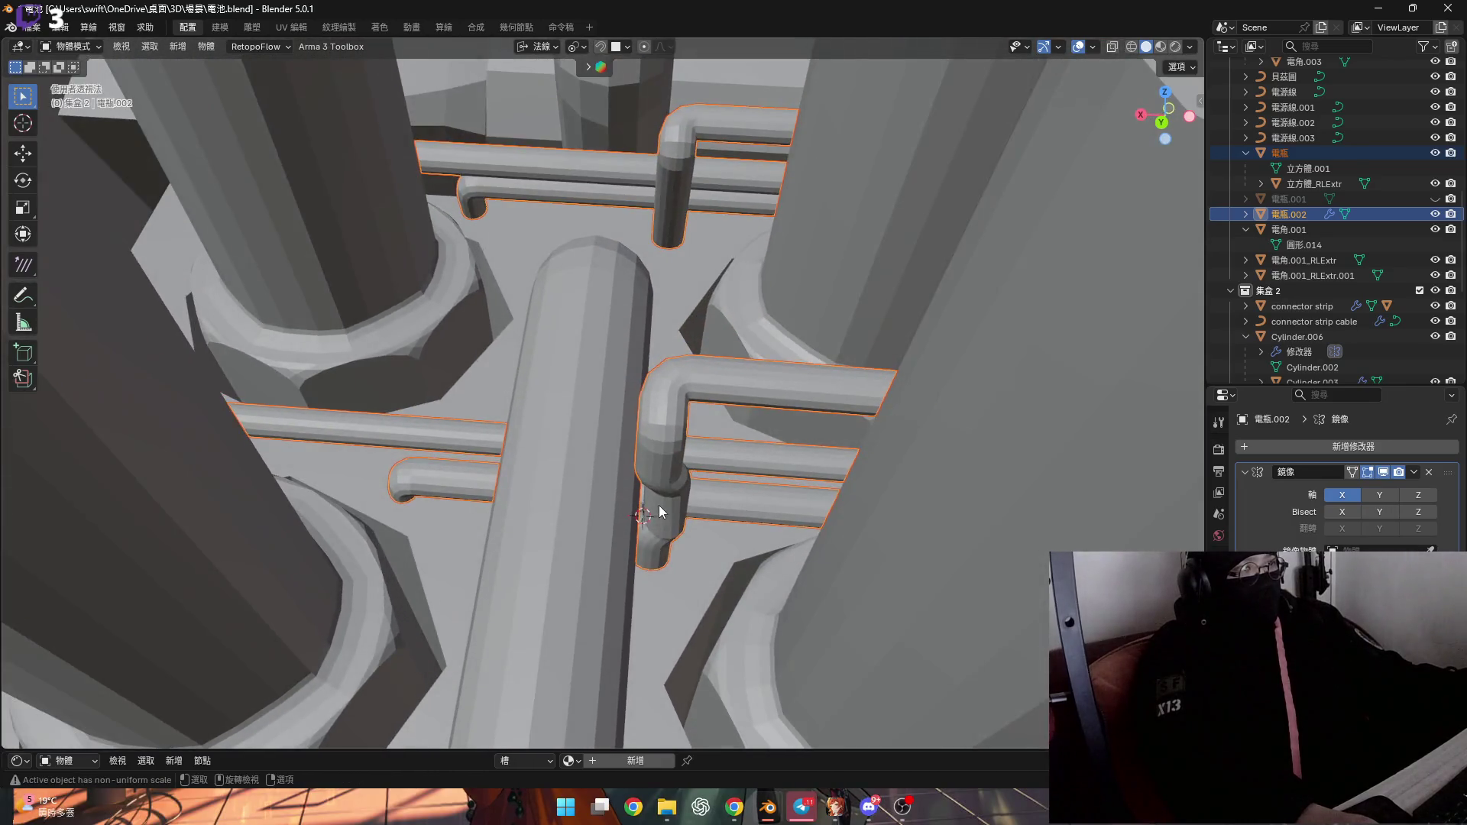
Undo Bridge Edge Loops in Edit Mode, leaving the lower pipe with its flat cap
{"action": "scroll", "coordinate": [654, 506], "scroll_direction": "up", "scroll_amount": 8}
{"action": "middle_click_drag", "start_coordinate": [654, 505], "coordinate": [626, 465]}
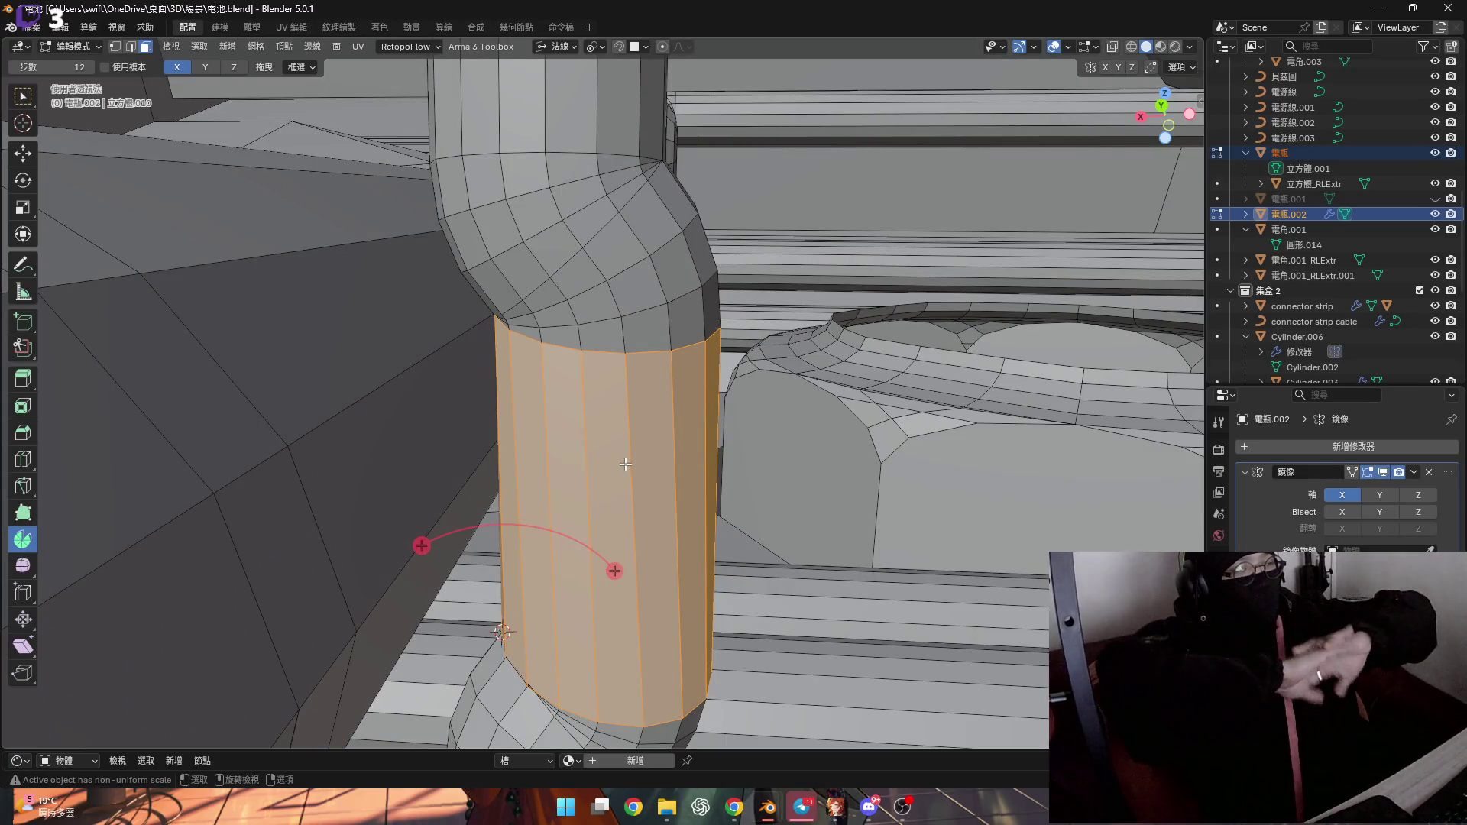
{"action": "key", "text": "Tab"}
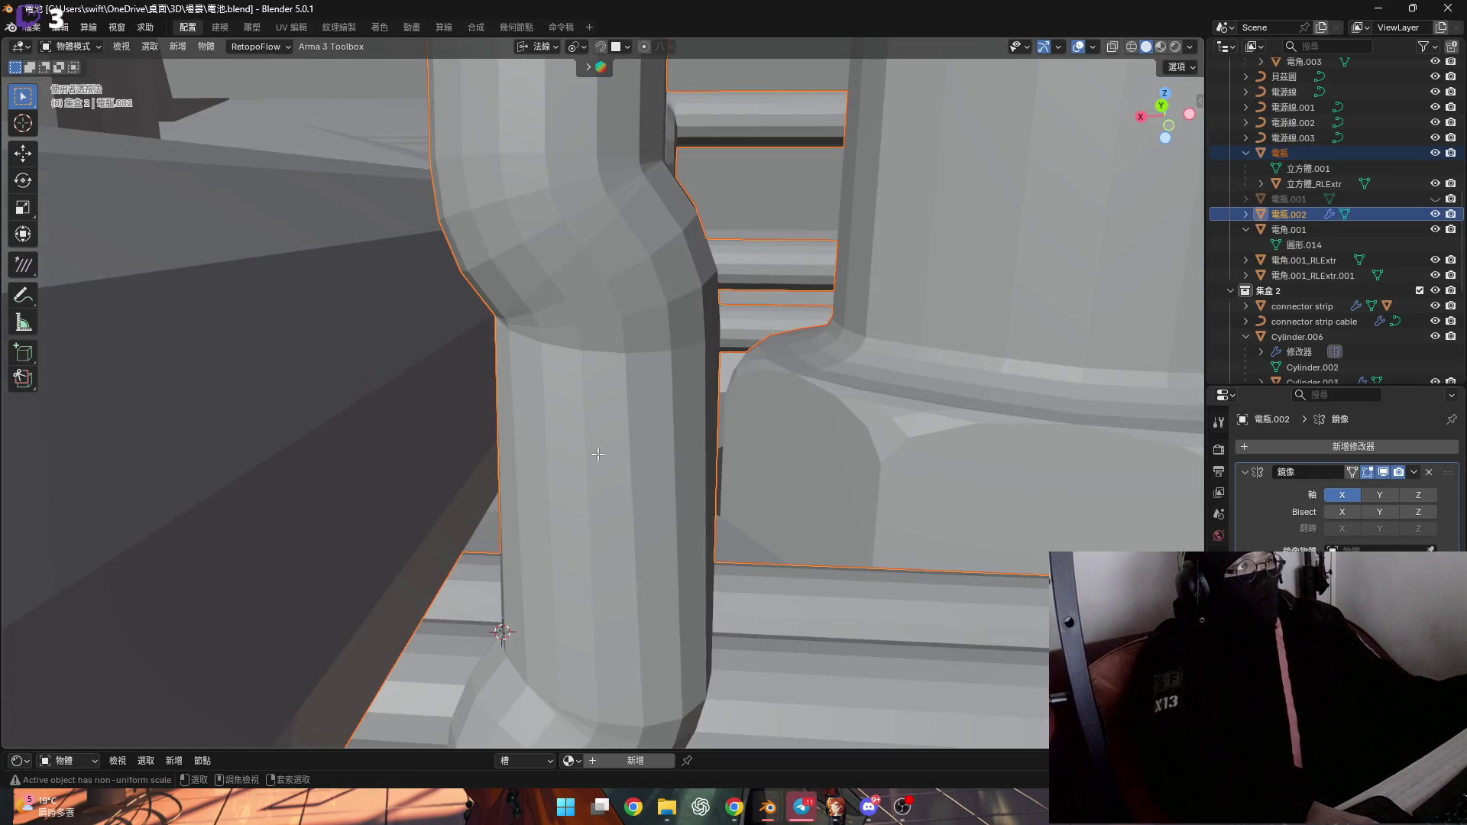
{"action": "key", "text": "Tab"}
{"action": "key", "text": "ctrl+z"}
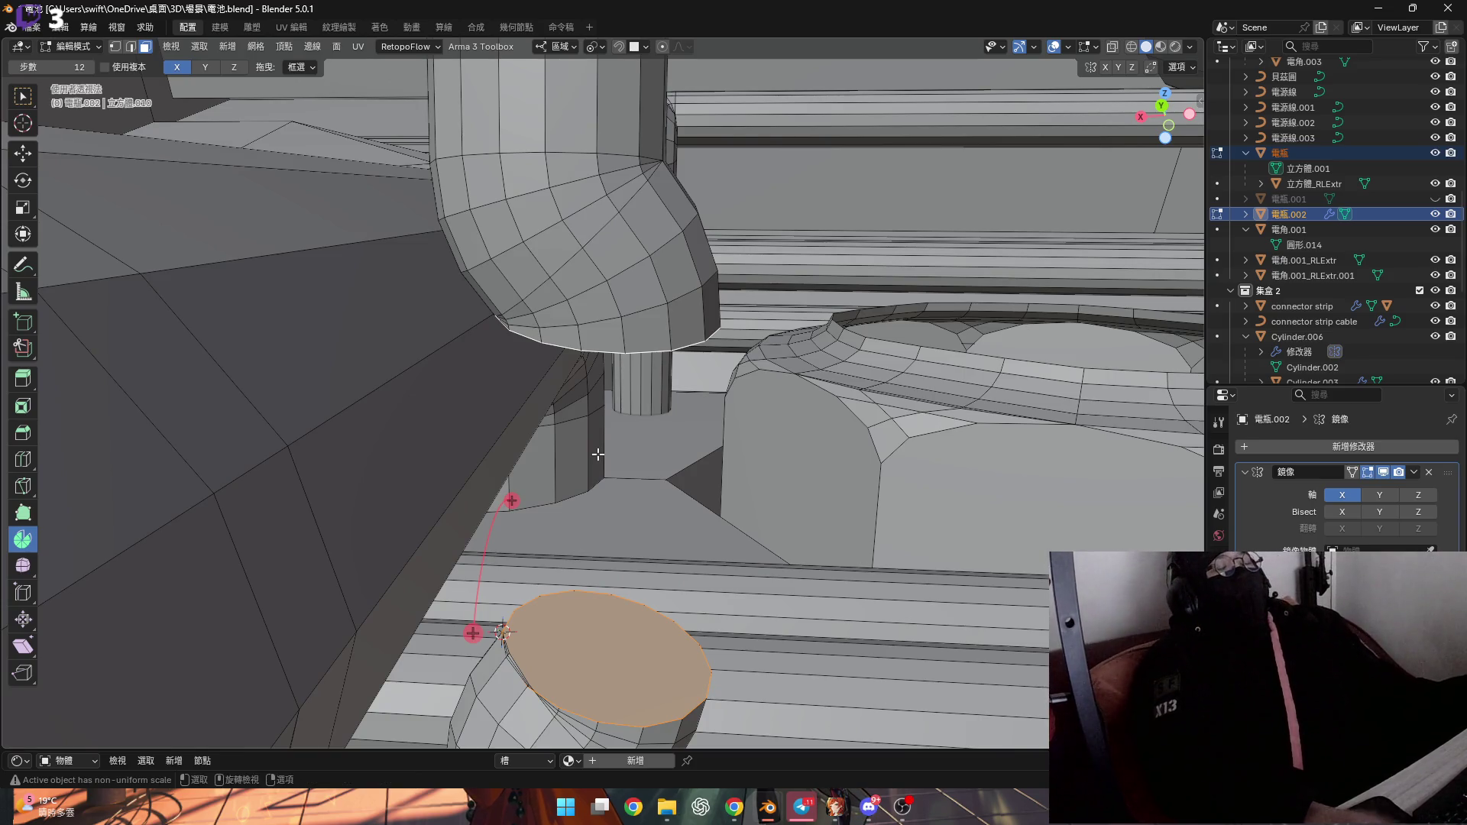
{"action": "mouse_move", "coordinate": [664, 462]}
{"action": "middle_mouse_down"}
{"action": "mouse_move", "coordinate": [581, 382]}
{"action": "mouse_move", "coordinate": [489, 342]}
{"action": "middle_mouse_up"}
{"action": "mouse_move", "coordinate": [464, 409]}
{"action": "middle_mouse_down"}
{"action": "mouse_move", "coordinate": [524, 331]}
{"action": "mouse_move", "coordinate": [514, 390]}
{"action": "mouse_move", "coordinate": [538, 393]}
{"action": "mouse_move", "coordinate": [491, 383]}
{"action": "mouse_move", "coordinate": [534, 353]}
{"action": "mouse_move", "coordinate": [540, 397]}
{"action": "mouse_move", "coordinate": [650, 465]}
{"action": "mouse_move", "coordinate": [623, 483]}
{"action": "middle_mouse_up"}
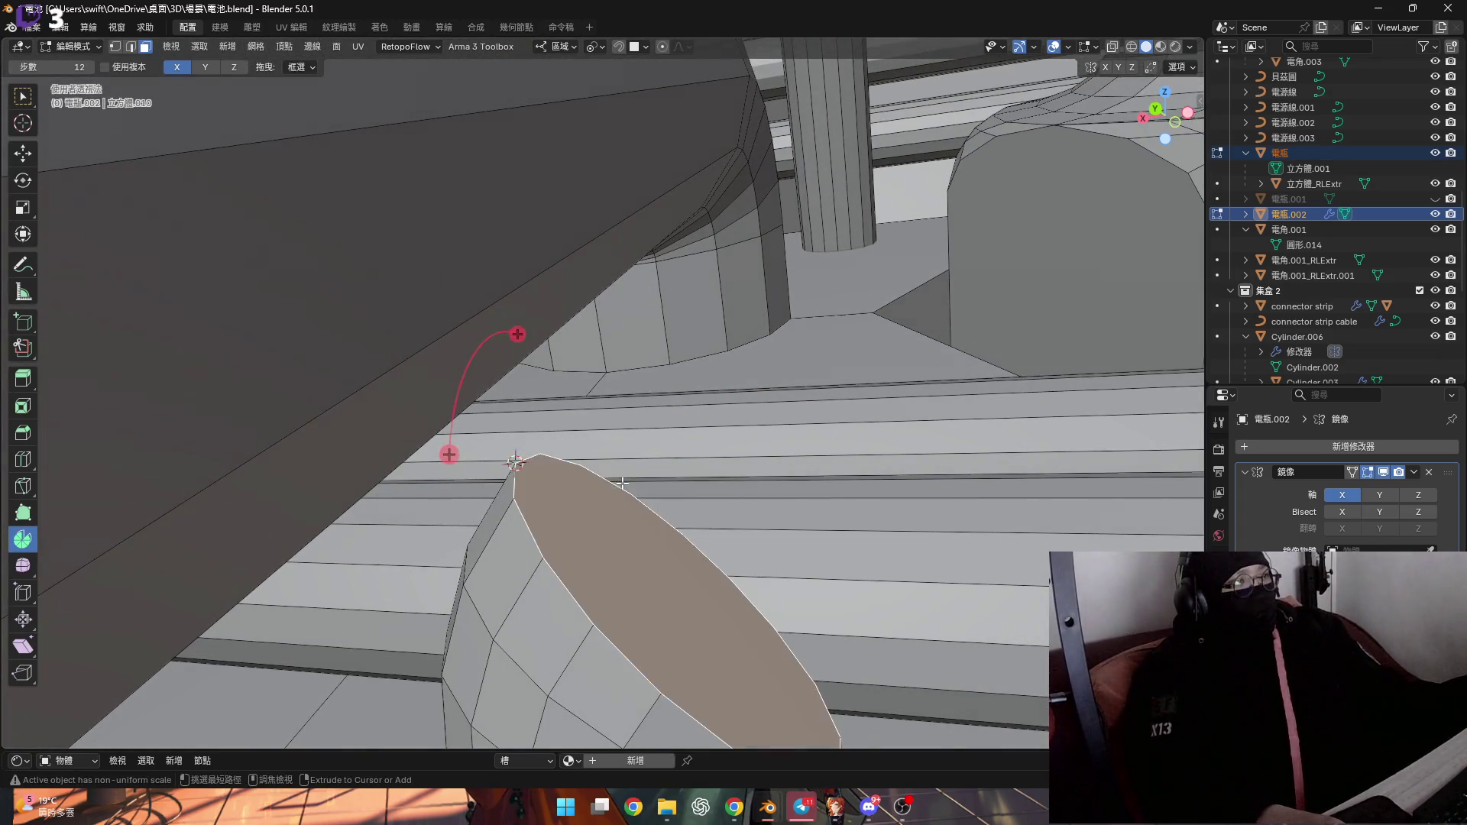
Delete the lower pipe's cap and adjacent face ring, then fill the open rim with a new face
{"action": "middle_click_drag", "start_coordinate": [590, 543], "coordinate": [591, 503]}
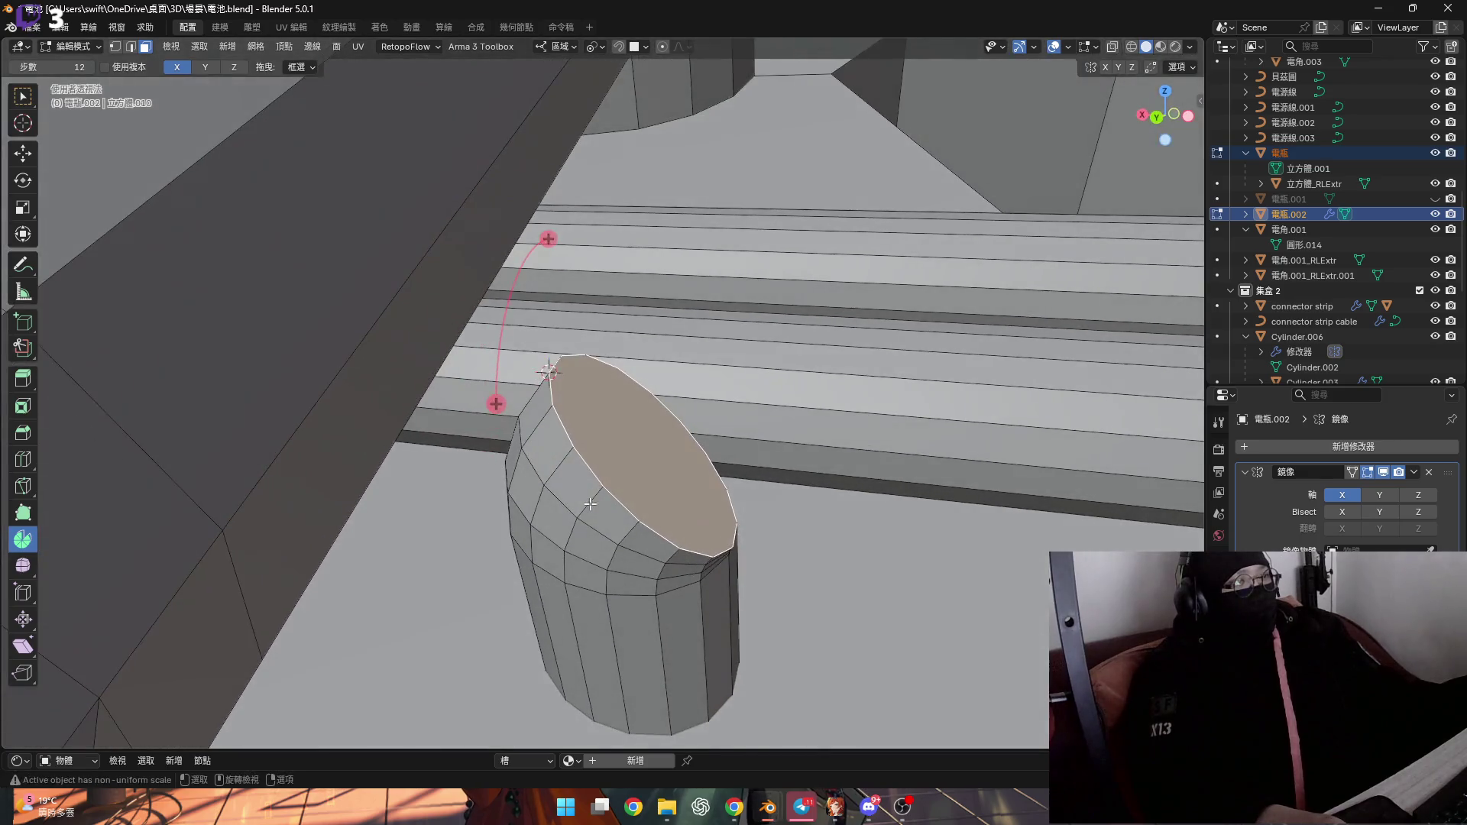
{"action": "key", "text": "ctrl+KP_Add"}
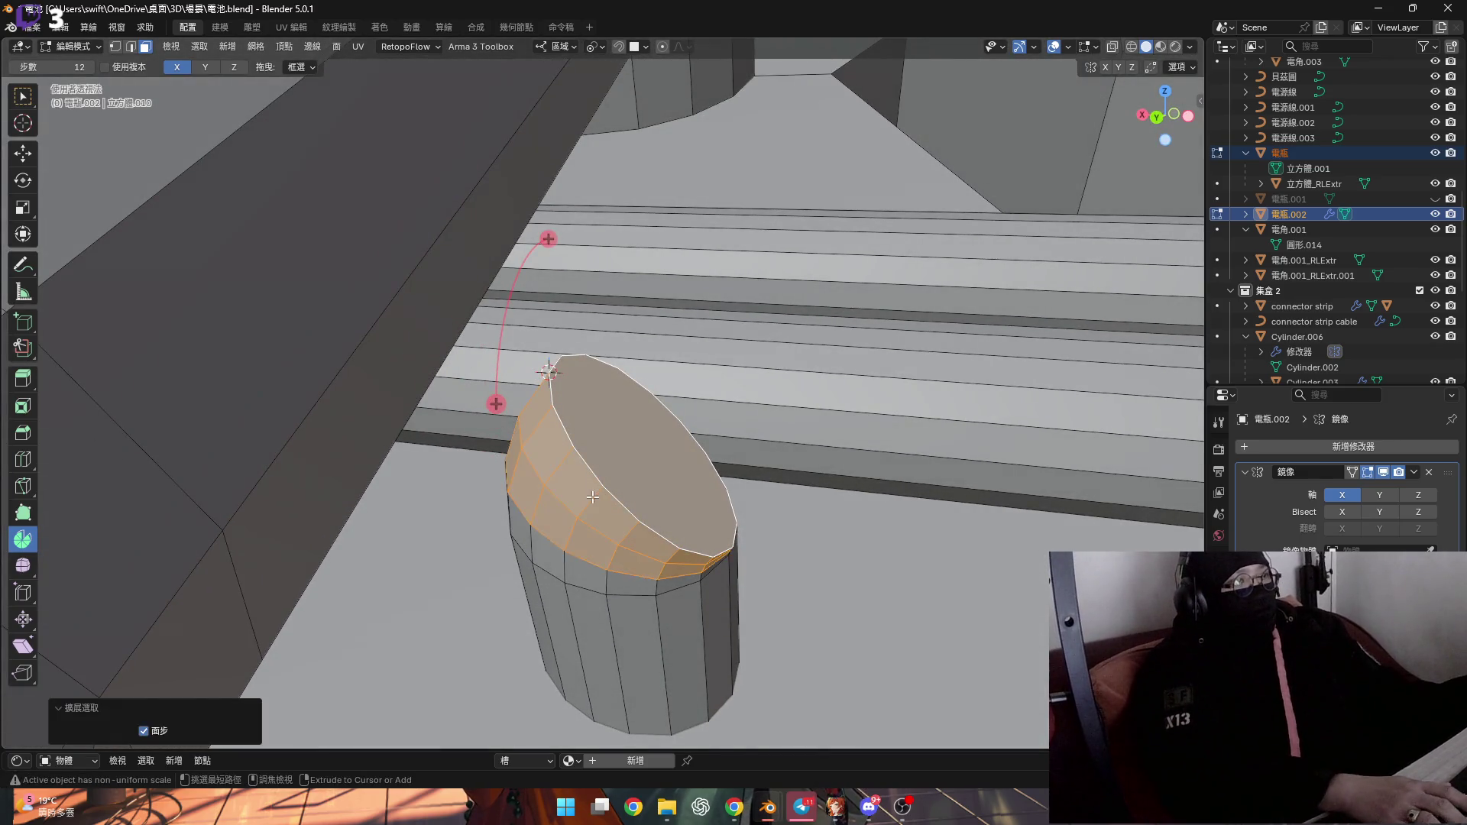
{"action": "key", "text": "x"}
{"action": "left_click", "coordinate": [584, 494]}
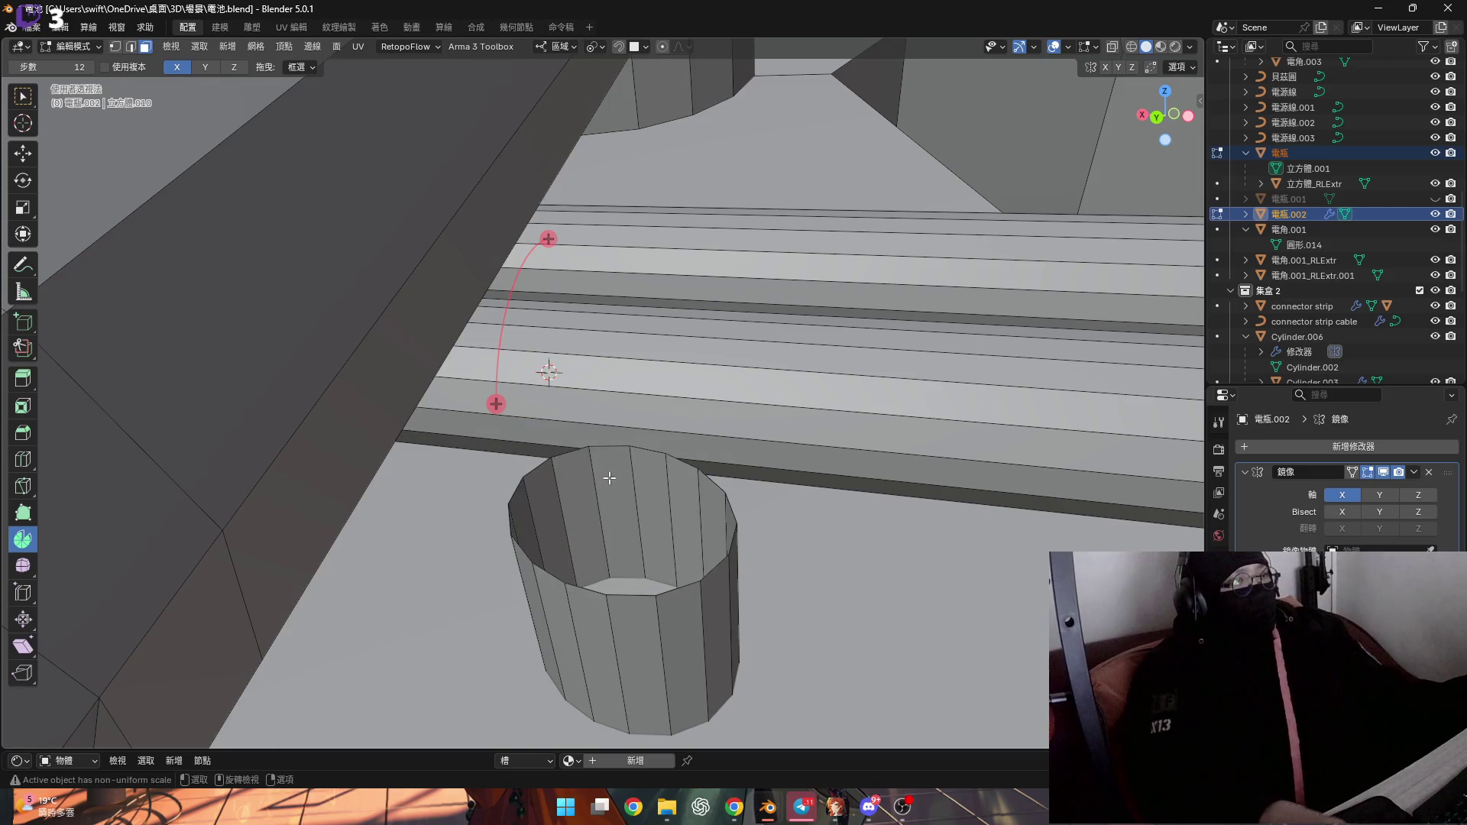
{"action": "middle_click_drag", "start_coordinate": [663, 524], "coordinate": [647, 558]}
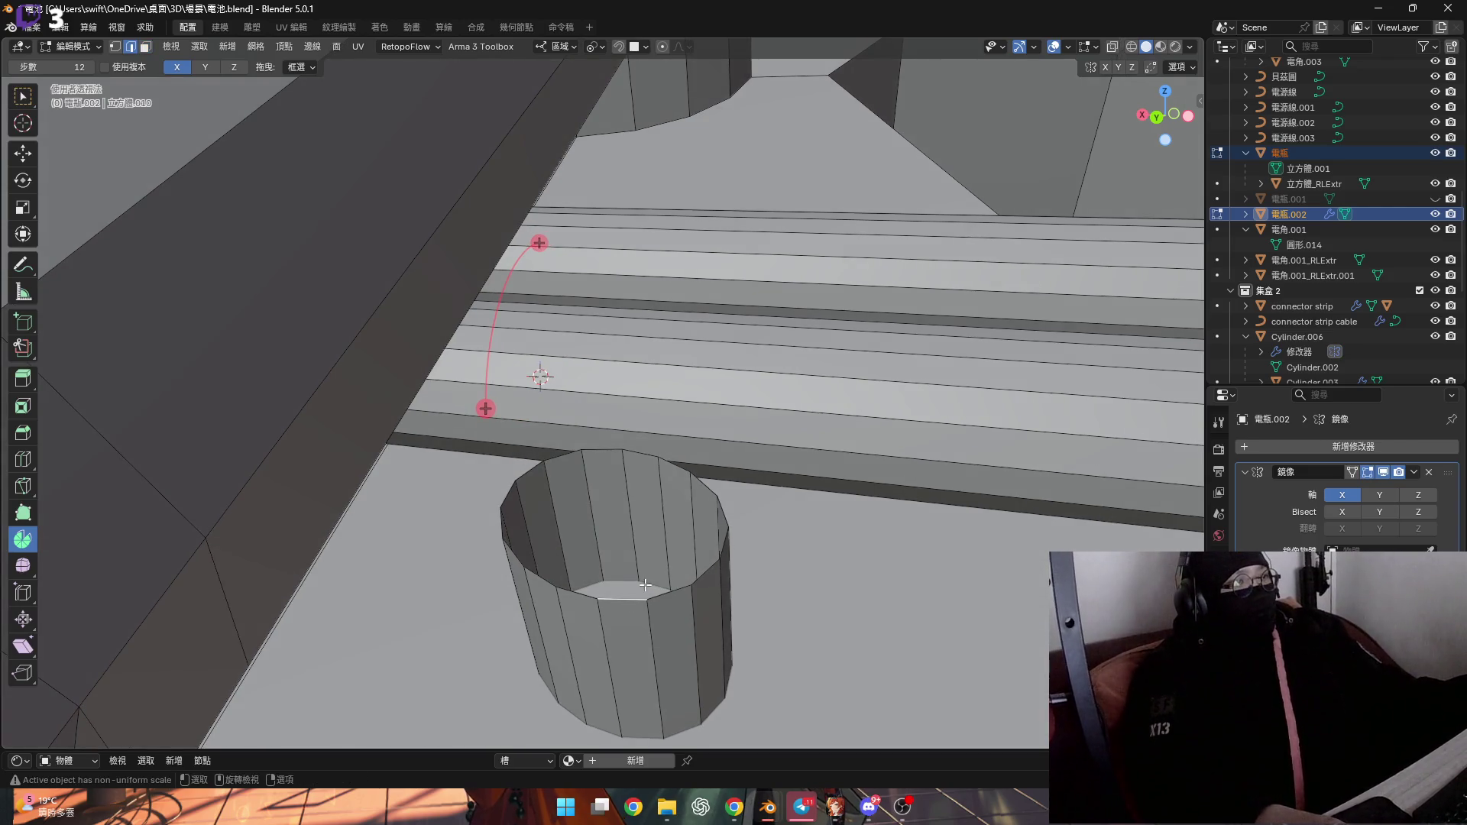
{"action": "mouse_move", "coordinate": [663, 579]}
{"action": "middle_mouse_down"}
{"action": "mouse_move", "coordinate": [635, 608]}
{"action": "mouse_move", "coordinate": [665, 565]}
{"action": "mouse_move", "coordinate": [673, 591]}
{"action": "mouse_move", "coordinate": [627, 604]}
{"action": "mouse_move", "coordinate": [717, 612]}
{"action": "middle_mouse_up"}
{"action": "left_click", "coordinate": [618, 622], "text": "alt"}
{"action": "key", "text": "f"}
Snap the 3D cursor to a rim vertex, select the new top face, and set the spin axis to Z
{"action": "key", "text": "1"}
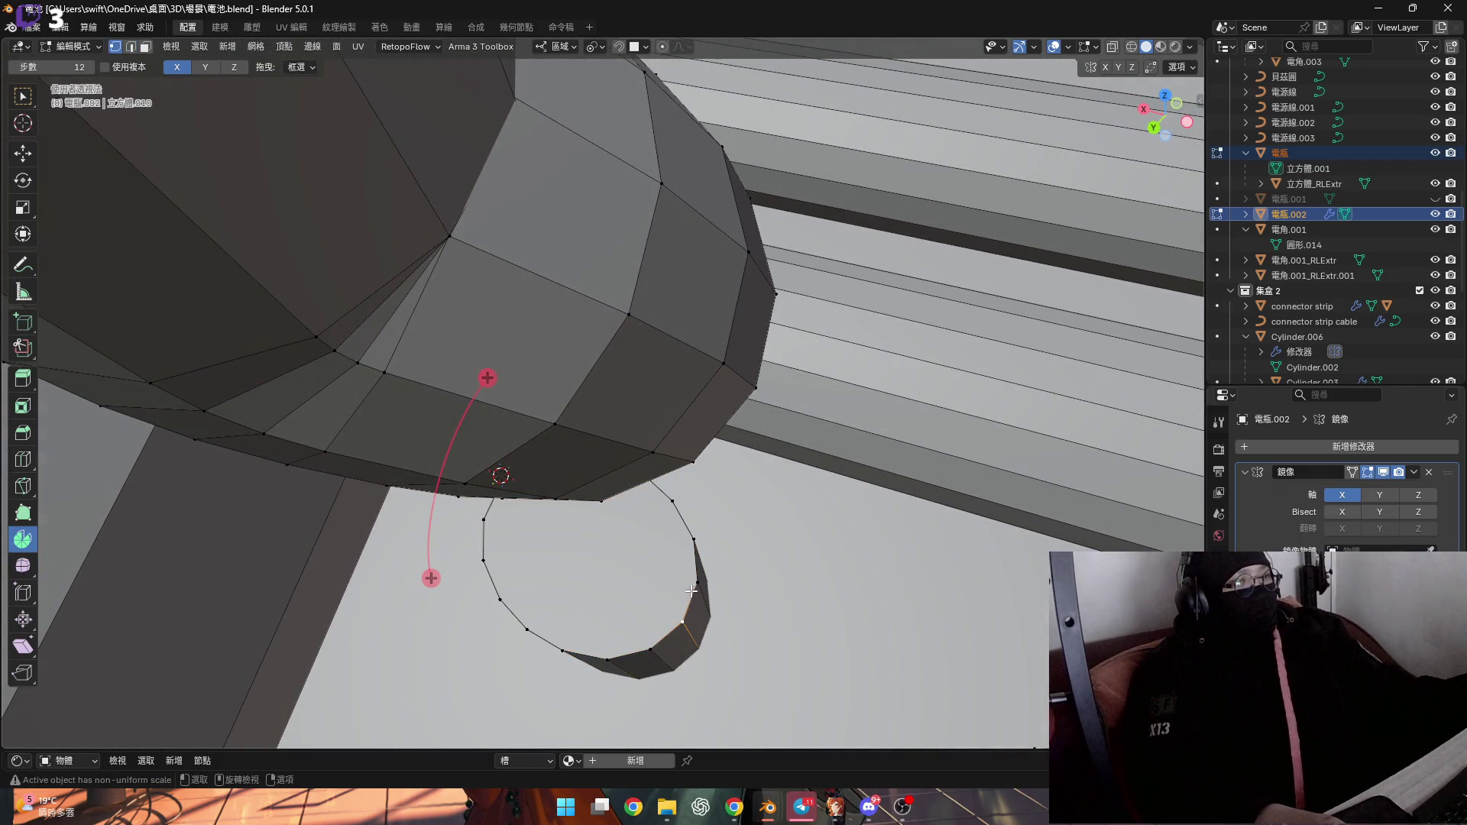
{"action": "left_click", "coordinate": [689, 597]}
{"action": "key", "text": "shift+s"}
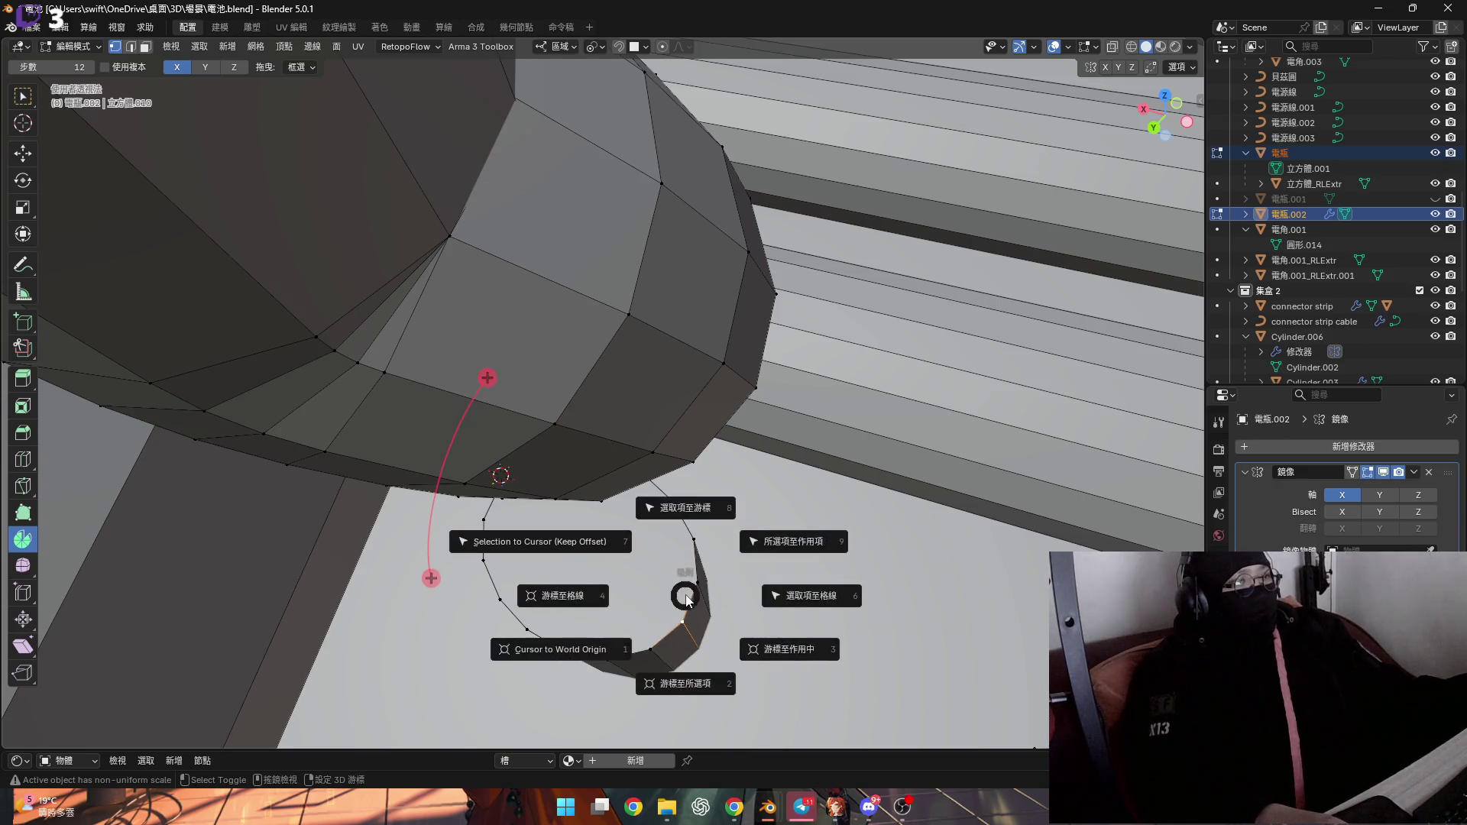
{"action": "left_click", "coordinate": [681, 655]}
{"action": "key", "text": "3"}
{"action": "left_click", "coordinate": [589, 550]}
{"action": "key", "text": "KP_Decimal"}
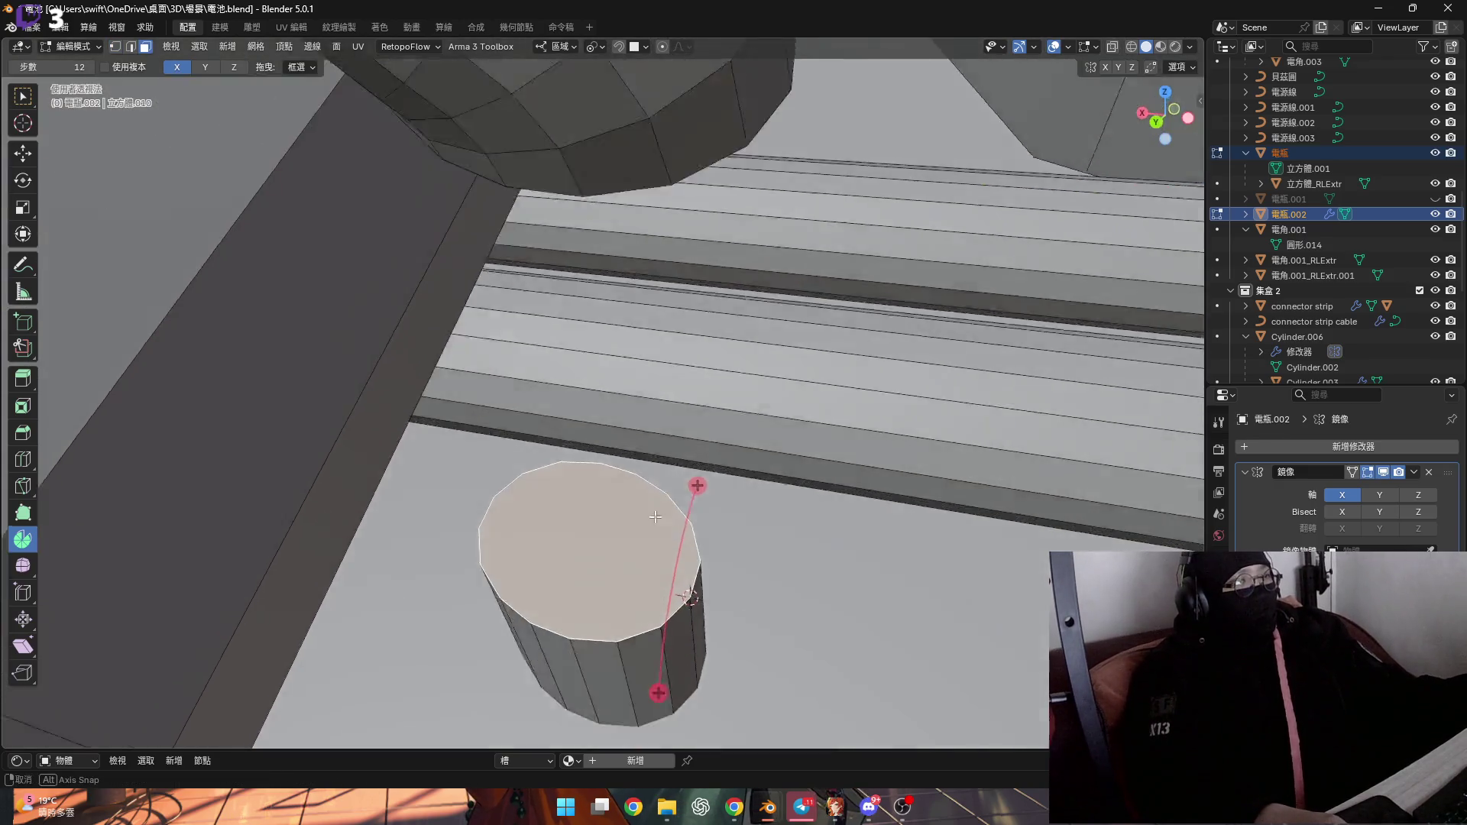
{"action": "left_click", "coordinate": [234, 68]}
{"action": "mouse_move", "coordinate": [603, 458]}
{"action": "middle_mouse_down"}
{"action": "mouse_move", "coordinate": [631, 487]}
{"action": "mouse_move", "coordinate": [373, 135]}
{"action": "middle_mouse_up"}
{"action": "middle_click_drag", "start_coordinate": [520, 444], "coordinate": [448, 403]}
{"action": "left_click", "coordinate": [560, 47]}
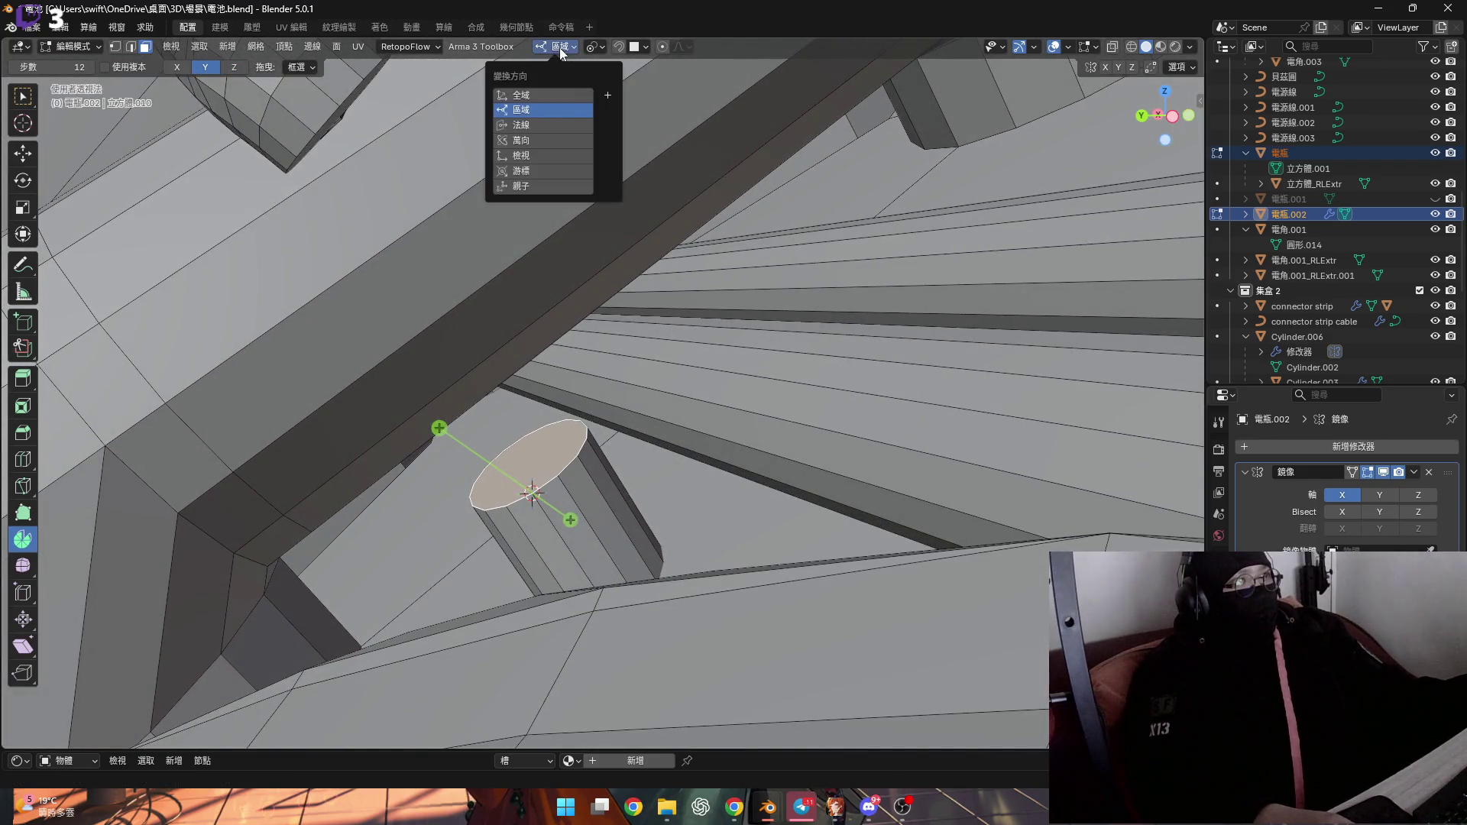
Spin the pipe's top face by -45° to bend the pipe
{"action": "mouse_move", "coordinate": [423, 370]}
{"action": "middle_mouse_down"}
{"action": "mouse_move", "coordinate": [403, 369]}
{"action": "mouse_move", "coordinate": [670, 396]}
{"action": "middle_mouse_up"}
{"action": "left_click_drag", "start_coordinate": [633, 394], "coordinate": [640, 392]}
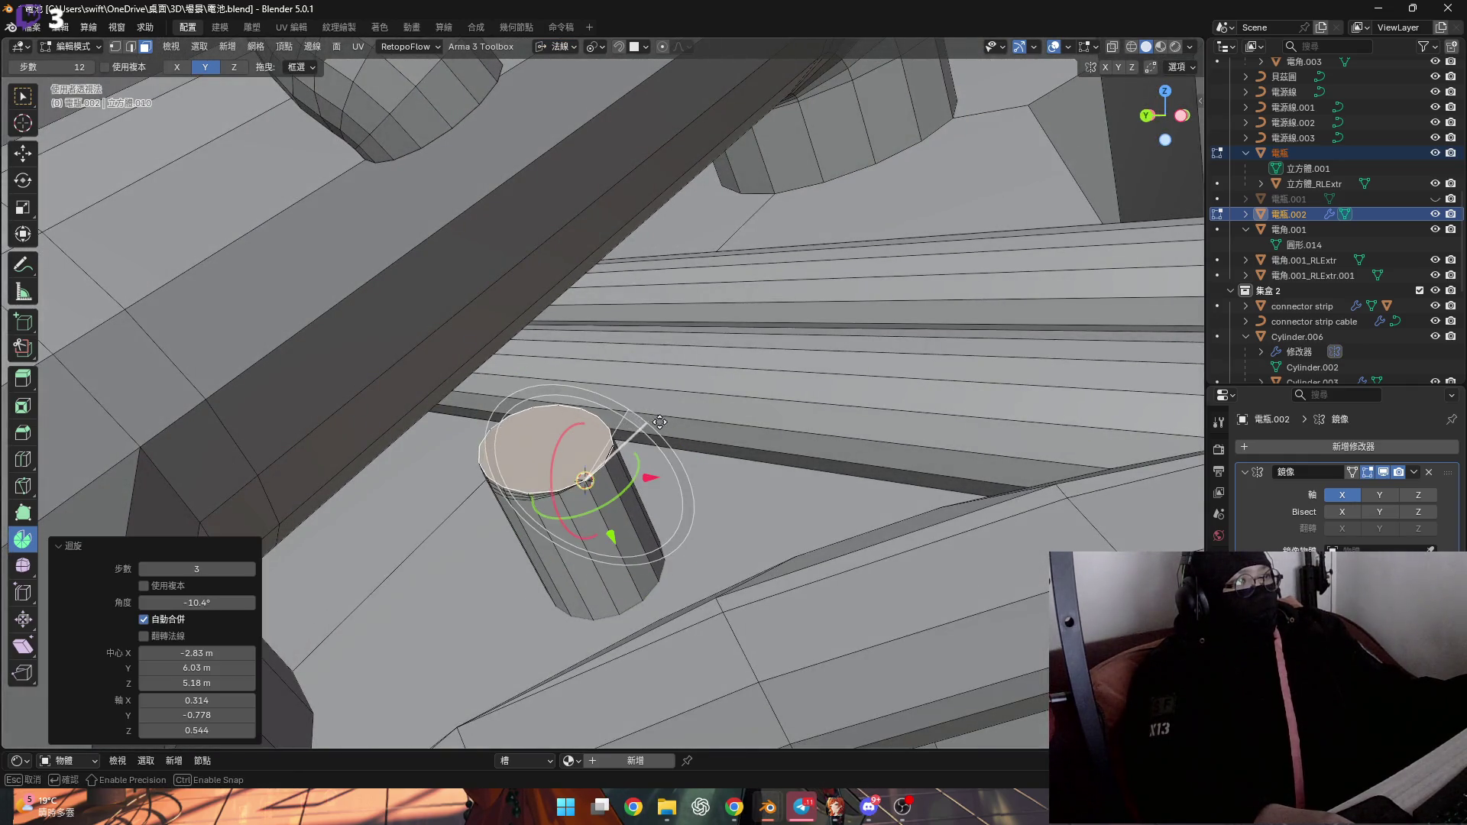
{"action": "left_click_drag", "start_coordinate": [677, 477], "coordinate": [673, 475]}
{"action": "mouse_move", "coordinate": [672, 476]}
{"action": "middle_mouse_down"}
{"action": "mouse_move", "coordinate": [426, 324]}
{"action": "mouse_move", "coordinate": [474, 352]}
{"action": "middle_mouse_up"}
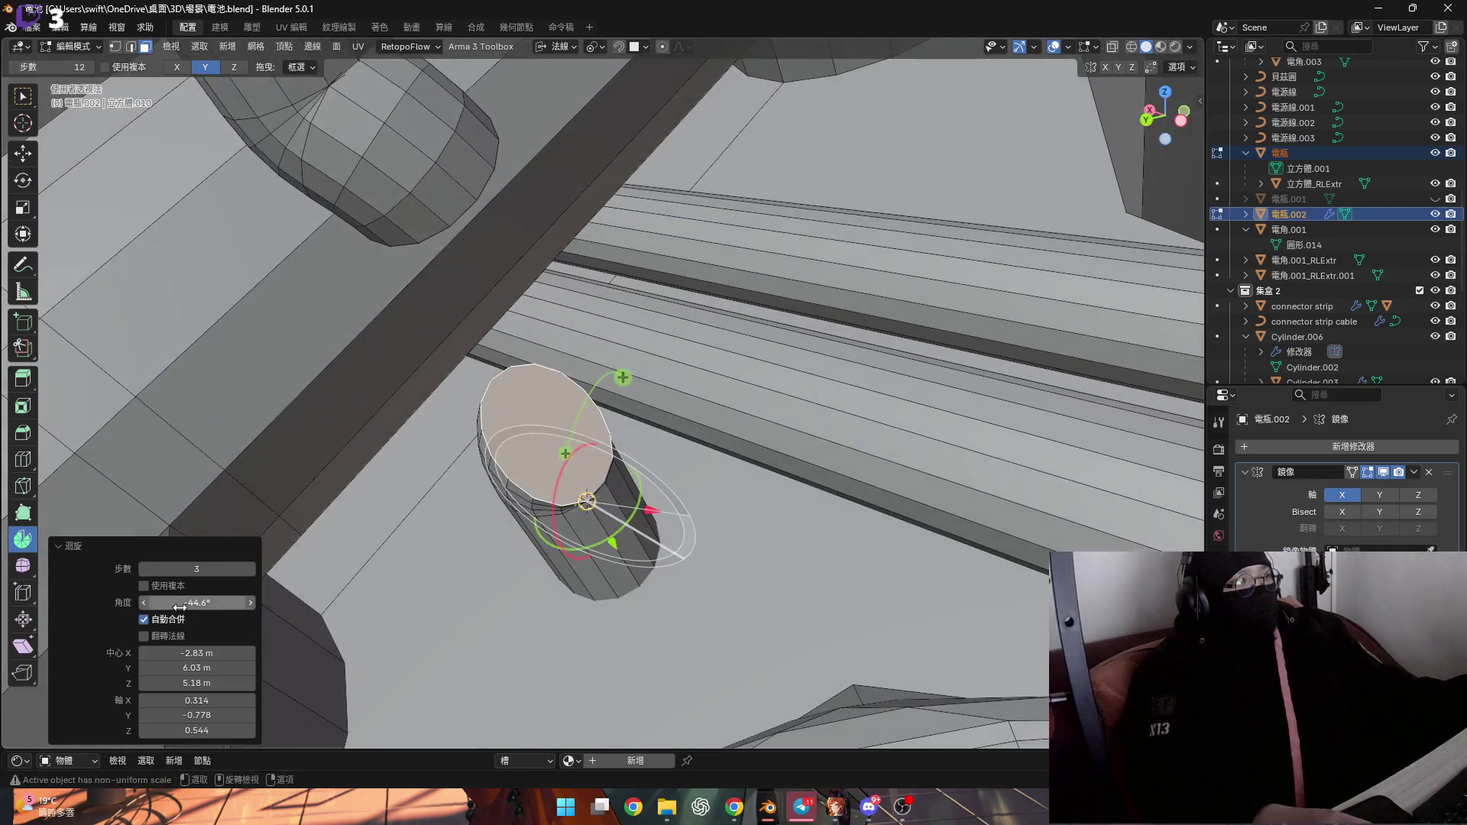
{"action": "type", "text": "-45"}
{"action": "key", "text": "Return"}
Snap the pivot point onto the selected vertex
{"action": "mouse_move", "coordinate": [489, 428]}
{"action": "middle_mouse_down"}
{"action": "mouse_move", "coordinate": [510, 417]}
{"action": "mouse_move", "coordinate": [481, 410]}
{"action": "mouse_move", "coordinate": [504, 428]}
{"action": "mouse_move", "coordinate": [488, 400]}
{"action": "mouse_move", "coordinate": [524, 409]}
{"action": "middle_mouse_up"}
{"action": "key", "text": "1"}
{"action": "key", "text": "shift+s"}
{"action": "key", "text": "1"}
{"action": "key", "text": "shift+s"}
{"action": "left_click", "coordinate": [522, 507]}
{"action": "mouse_move", "coordinate": [522, 506]}
{"action": "middle_mouse_down"}
{"action": "mouse_move", "coordinate": [538, 446]}
{"action": "mouse_move", "coordinate": [482, 419]}
{"action": "mouse_move", "coordinate": [526, 409]}
{"action": "mouse_move", "coordinate": [435, 367]}
{"action": "mouse_move", "coordinate": [462, 436]}
{"action": "mouse_move", "coordinate": [566, 416]}
{"action": "mouse_move", "coordinate": [533, 296]}
{"action": "mouse_move", "coordinate": [546, 201]}
{"action": "middle_mouse_up"}
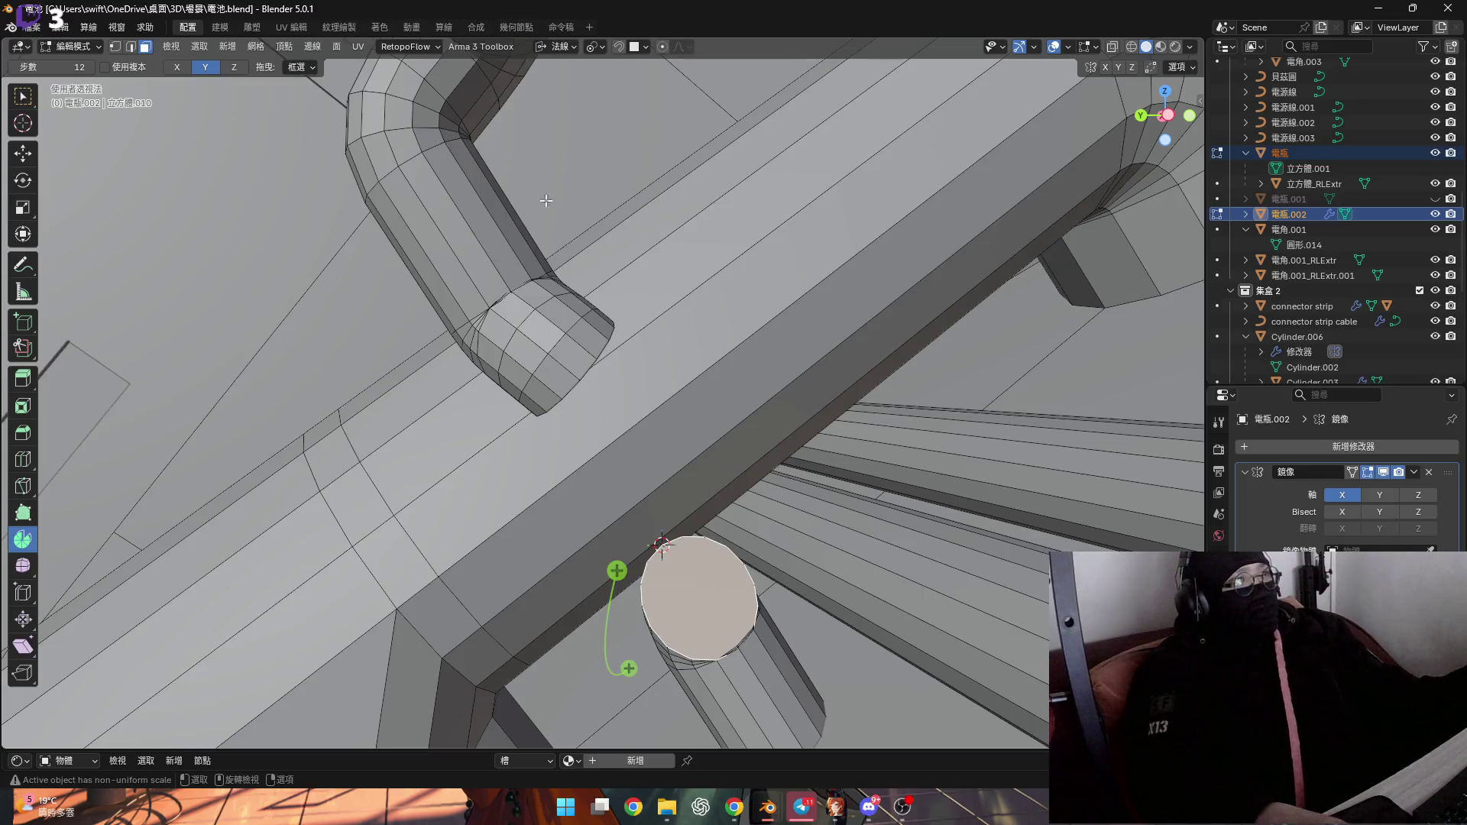
Spin the lower pipe's cap with 12 steps around X, using Normal orientation
{"action": "left_click", "coordinate": [557, 47]}
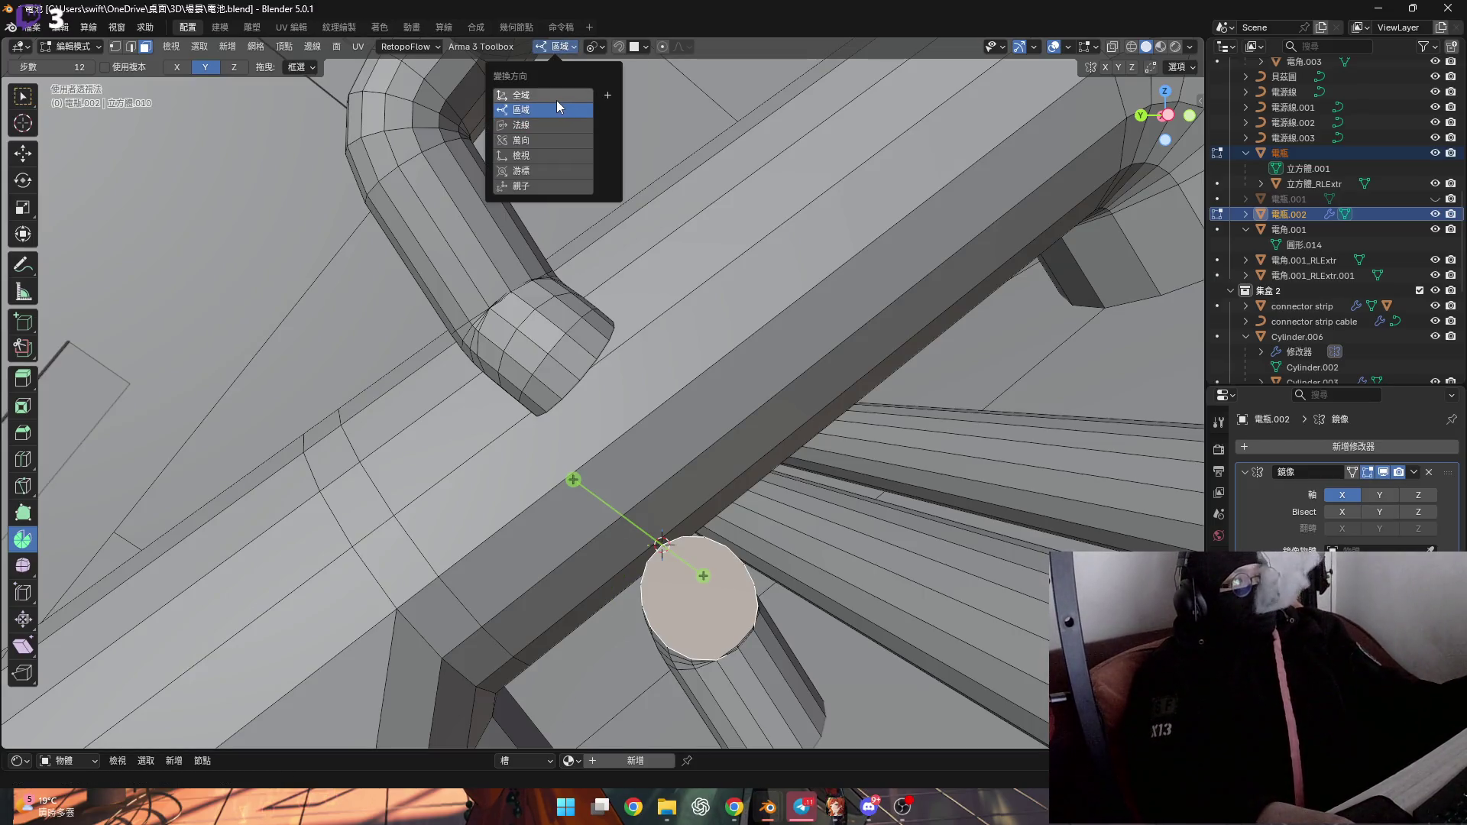
{"action": "mouse_move", "coordinate": [692, 566]}
{"action": "middle_mouse_down", "text": "shift"}
{"action": "mouse_move", "coordinate": [520, 391]}
{"action": "mouse_move", "coordinate": [530, 402]}
{"action": "middle_mouse_up", "text": "shift"}
{"action": "mouse_move", "coordinate": [530, 403]}
{"action": "left_mouse_down"}
{"action": "mouse_move", "coordinate": [505, 409]}
{"action": "mouse_move", "coordinate": [524, 451]}
{"action": "left_mouse_up"}
{"action": "mouse_move", "coordinate": [524, 451]}
{"action": "middle_mouse_down"}
{"action": "mouse_move", "coordinate": [485, 462]}
{"action": "mouse_move", "coordinate": [491, 524]}
{"action": "mouse_move", "coordinate": [593, 493]}
{"action": "mouse_move", "coordinate": [573, 428]}
{"action": "middle_mouse_up"}
{"action": "left_click", "coordinate": [560, 46]}
{"action": "left_click", "coordinate": [552, 123]}
Select the cylinder's end face together with the other pipe's end face
{"action": "mouse_move", "coordinate": [567, 375]}
{"action": "middle_mouse_down"}
{"action": "mouse_move", "coordinate": [535, 428]}
{"action": "mouse_move", "coordinate": [475, 462]}
{"action": "mouse_move", "coordinate": [455, 494]}
{"action": "mouse_move", "coordinate": [486, 501]}
{"action": "middle_mouse_up"}
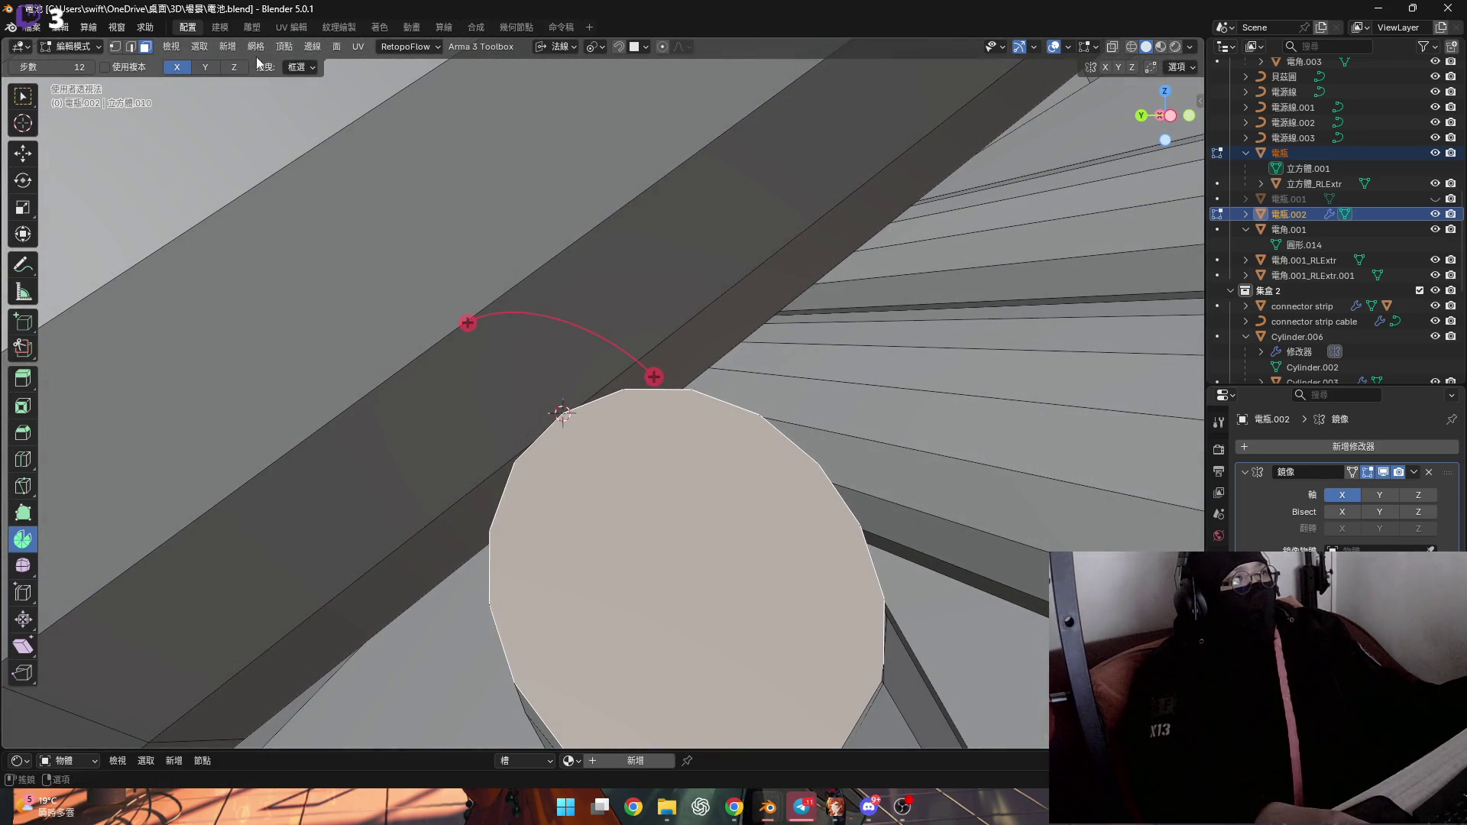
{"action": "scroll", "coordinate": [469, 373], "scroll_direction": "down", "scroll_amount": 3}
{"action": "mouse_move", "coordinate": [469, 373]}
{"action": "middle_mouse_down"}
{"action": "mouse_move", "coordinate": [496, 382]}
{"action": "mouse_move", "coordinate": [458, 321]}
{"action": "middle_mouse_up"}
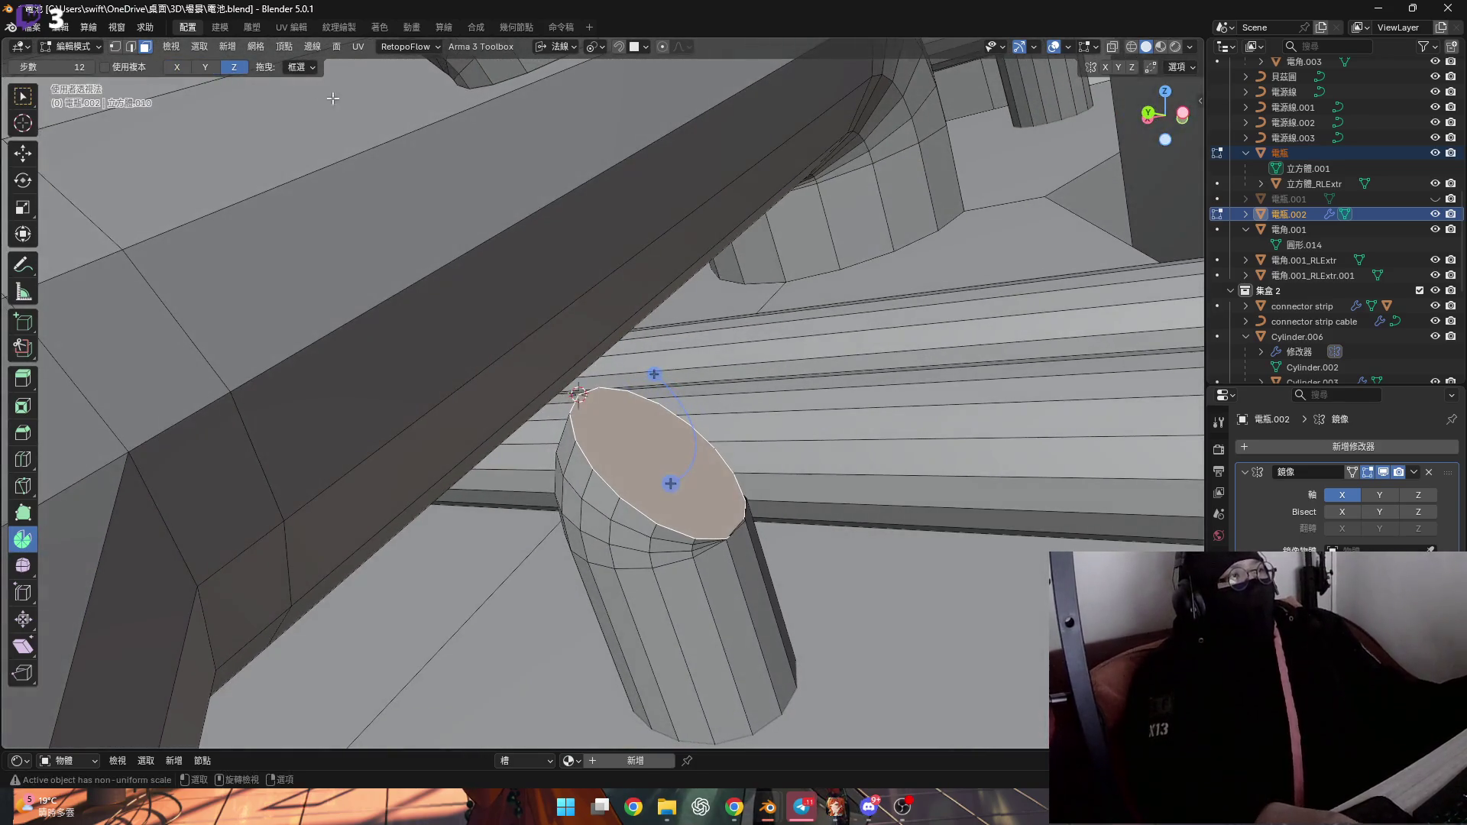
{"action": "middle_click_drag", "start_coordinate": [238, 105], "coordinate": [425, 461]}
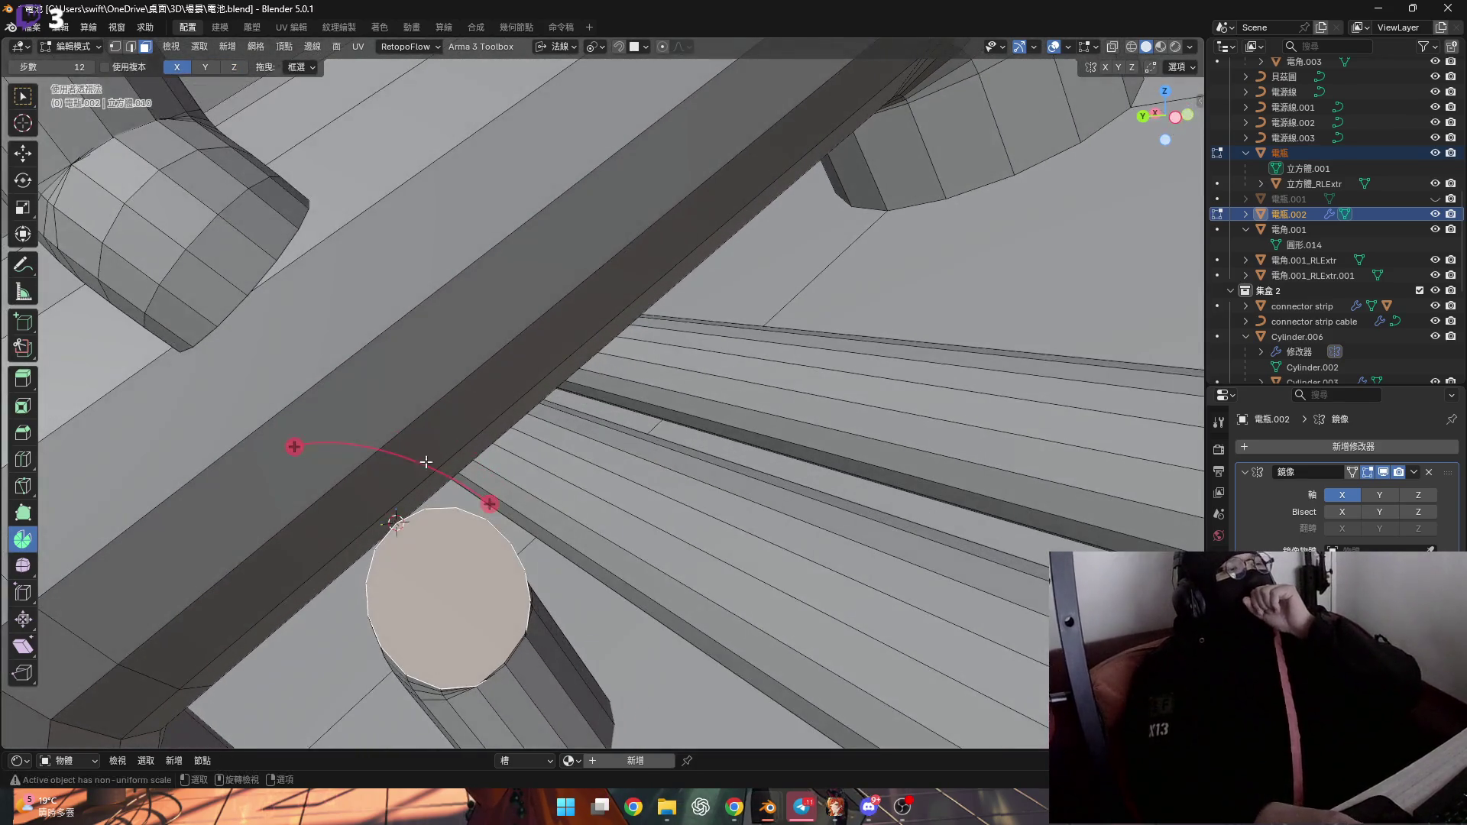
{"action": "scroll", "coordinate": [404, 450], "scroll_direction": "down", "scroll_amount": 3}
{"action": "key", "text": "1"}
{"action": "scroll", "coordinate": [554, 483], "scroll_direction": "up", "scroll_amount": 3}
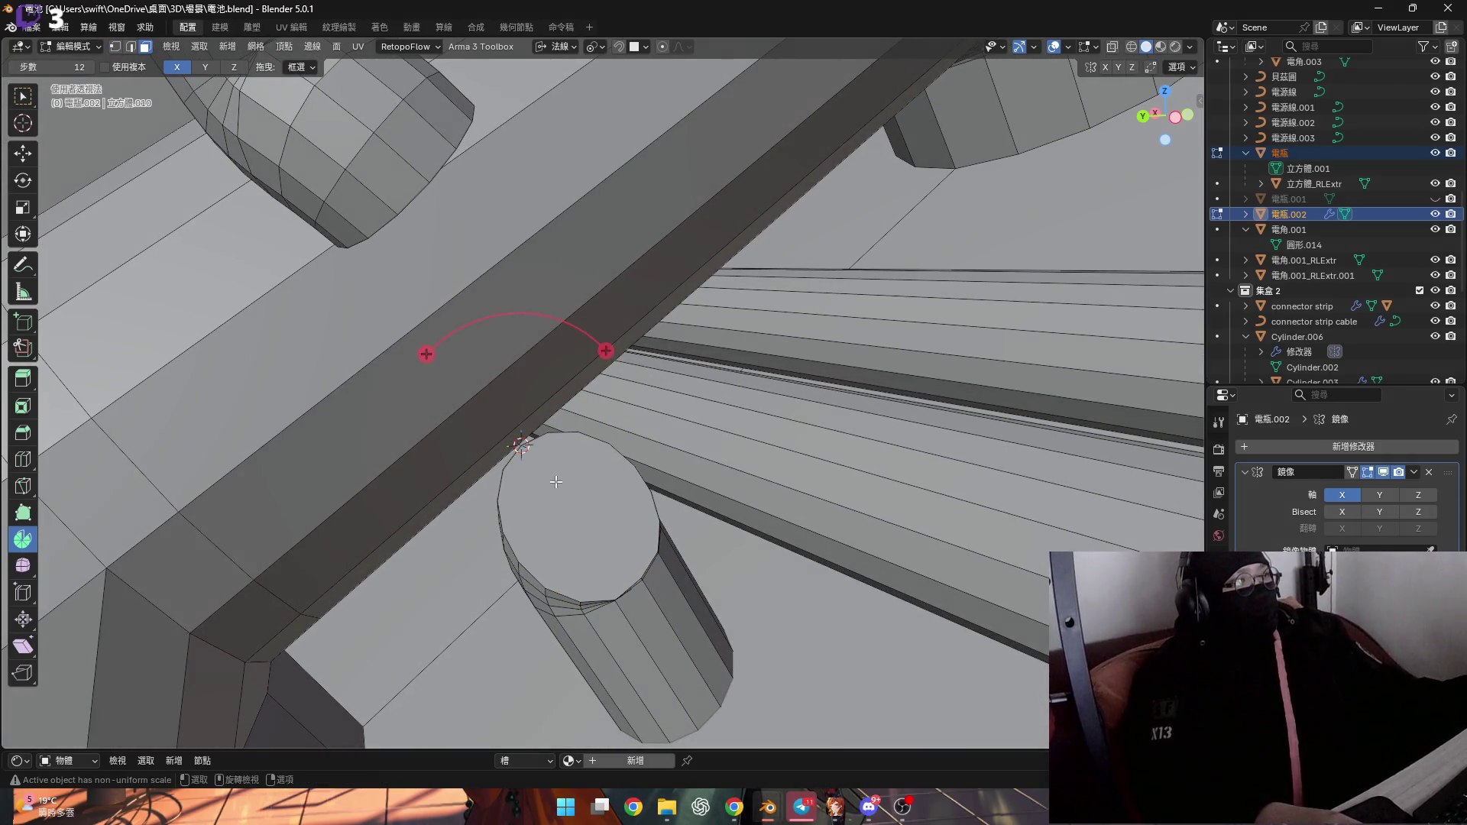
{"action": "left_click", "coordinate": [556, 482]}
{"action": "mouse_move", "coordinate": [599, 253]}
{"action": "middle_mouse_down"}
{"action": "mouse_move", "coordinate": [389, 320]}
{"action": "mouse_move", "coordinate": [432, 342]}
{"action": "mouse_move", "coordinate": [443, 330]}
{"action": "mouse_move", "coordinate": [462, 403]}
{"action": "mouse_move", "coordinate": [523, 276]}
{"action": "middle_mouse_up"}
{"action": "left_click", "coordinate": [466, 402]}
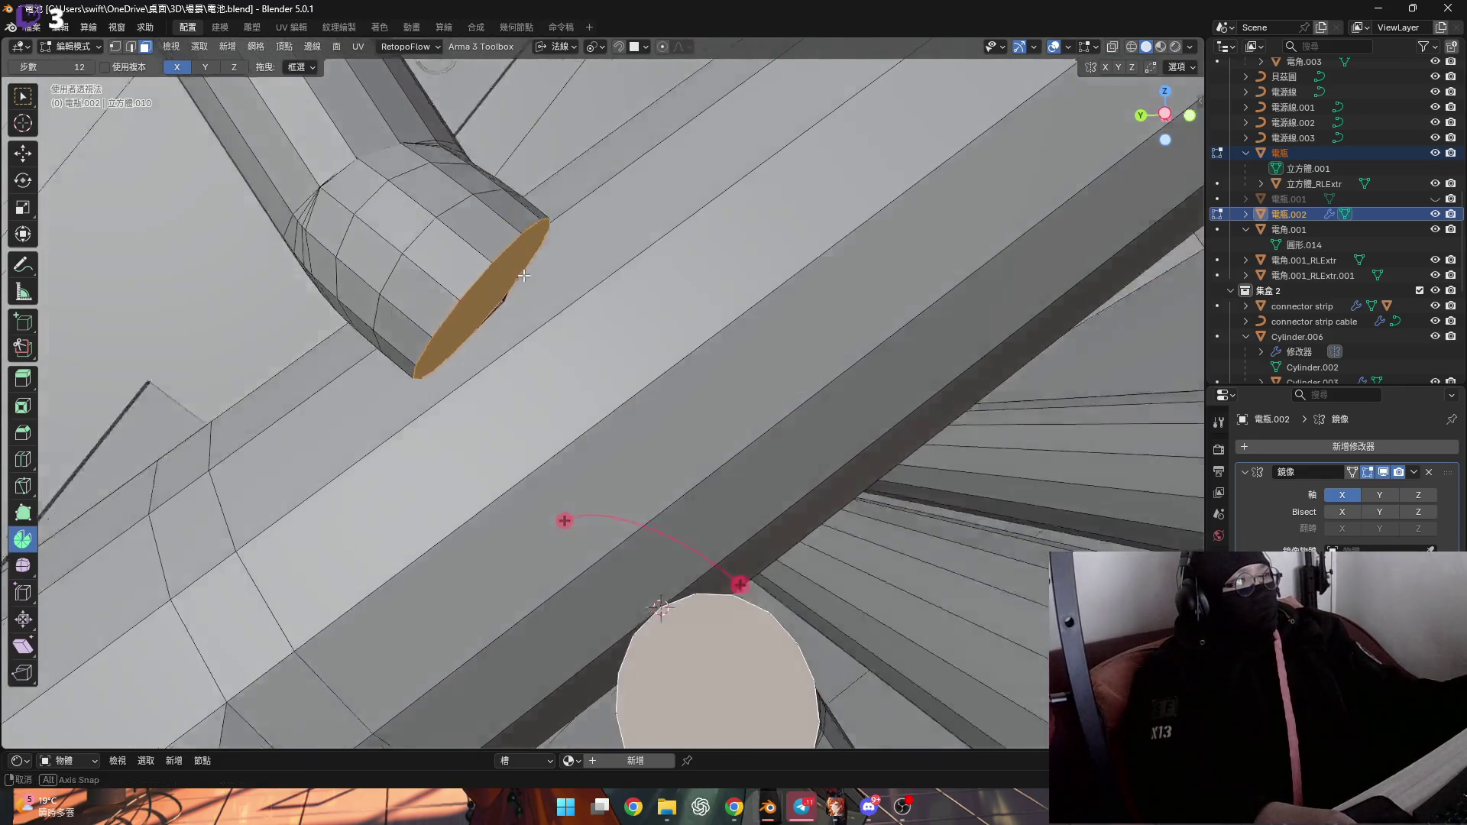
Bridge the two selected ends into a tube with one cut, then undo it
{"action": "right_click", "coordinate": [524, 275]}
{"action": "left_click", "coordinate": [622, 341]}
{"action": "mouse_move", "coordinate": [622, 341]}
{"action": "middle_mouse_down"}
{"action": "mouse_move", "coordinate": [657, 535]}
{"action": "mouse_move", "coordinate": [688, 420]}
{"action": "mouse_move", "coordinate": [753, 302]}
{"action": "middle_mouse_up"}
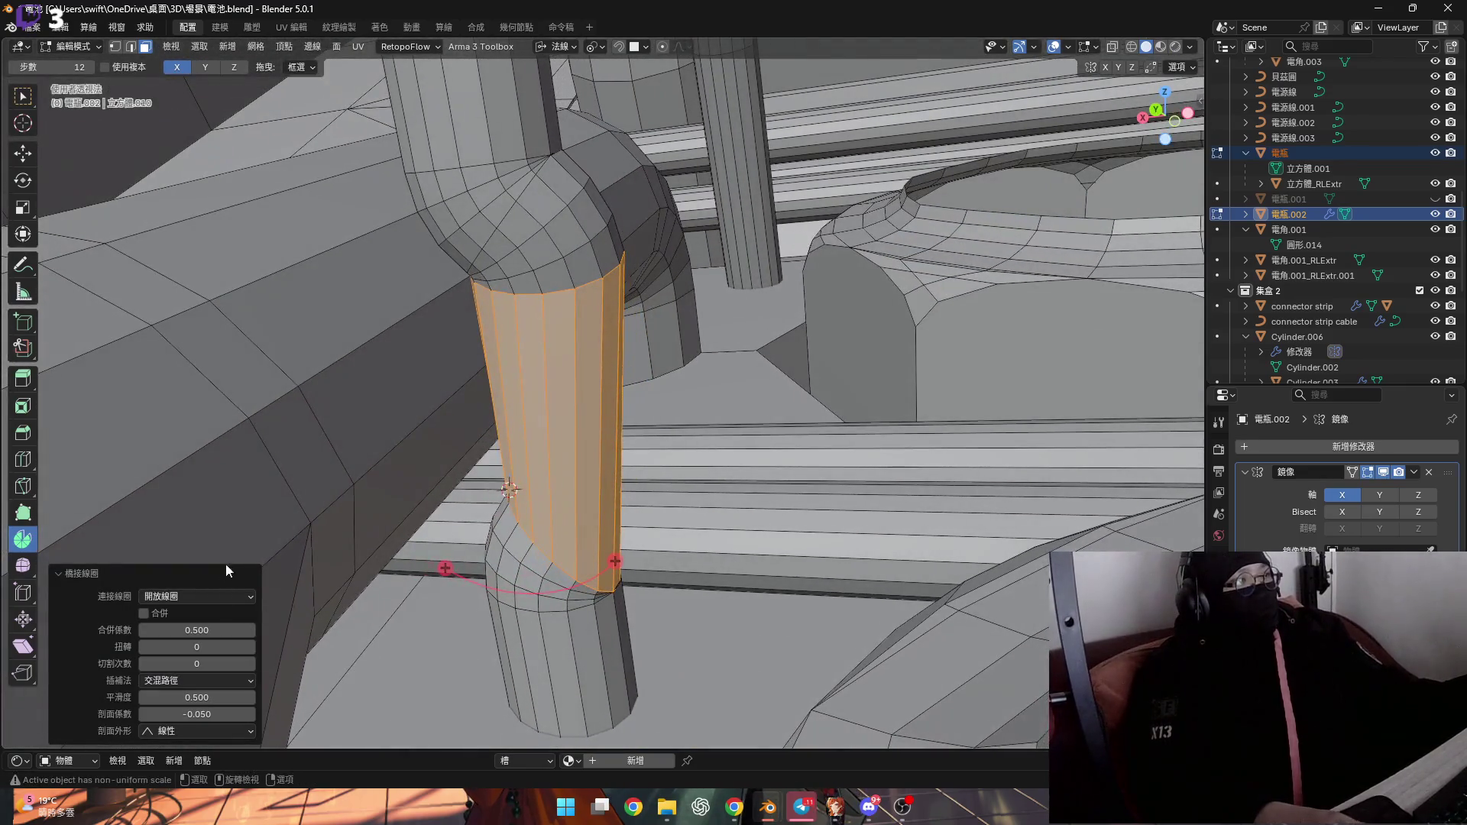
{"action": "left_click", "coordinate": [250, 664]}
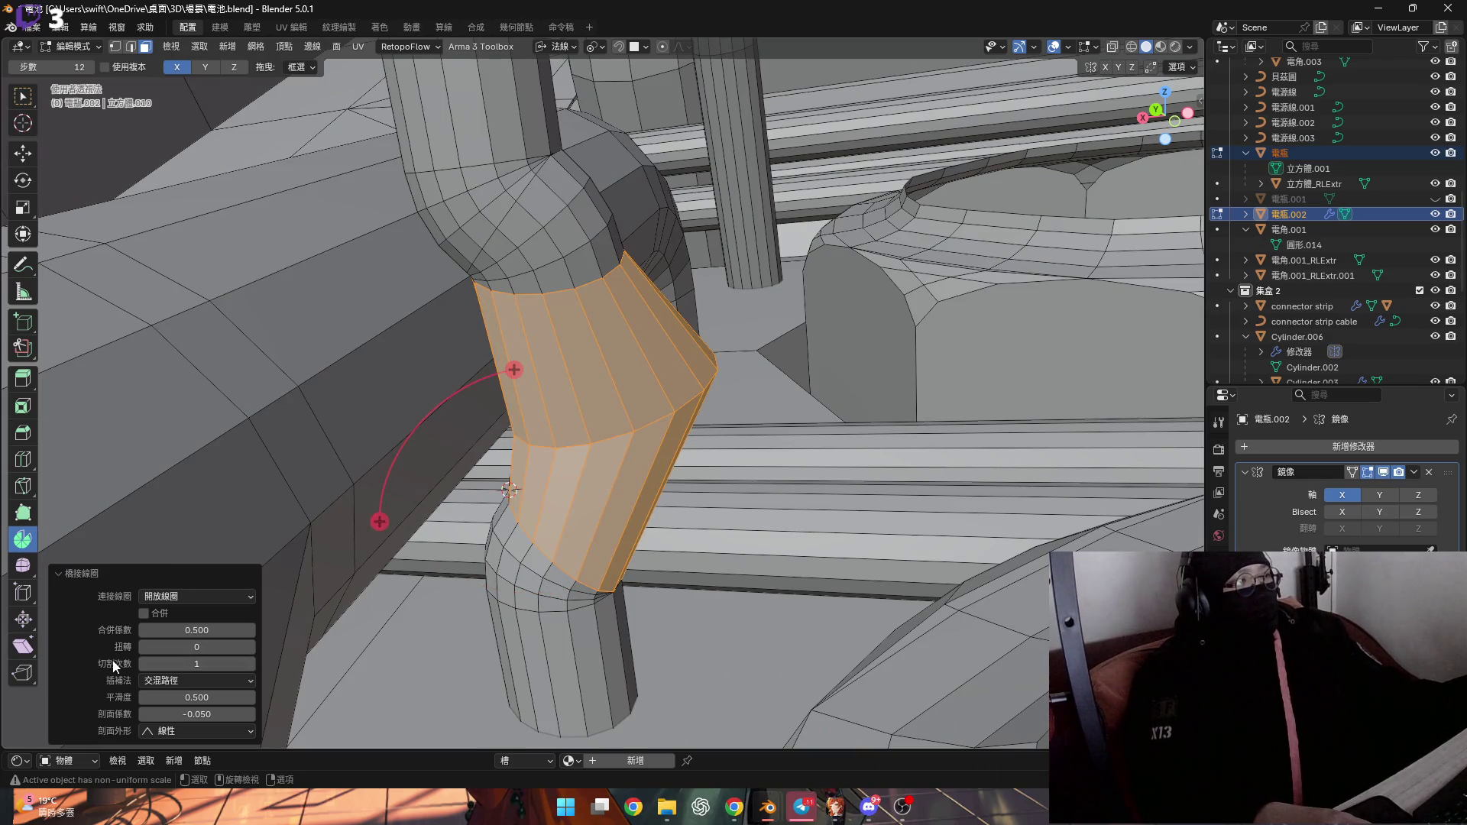
{"action": "key", "text": "ctrl+z"}
Grow the selection around the lower cylinder cap and delete those cap faces
{"action": "middle_click_drag", "start_coordinate": [473, 428], "coordinate": [531, 451]}
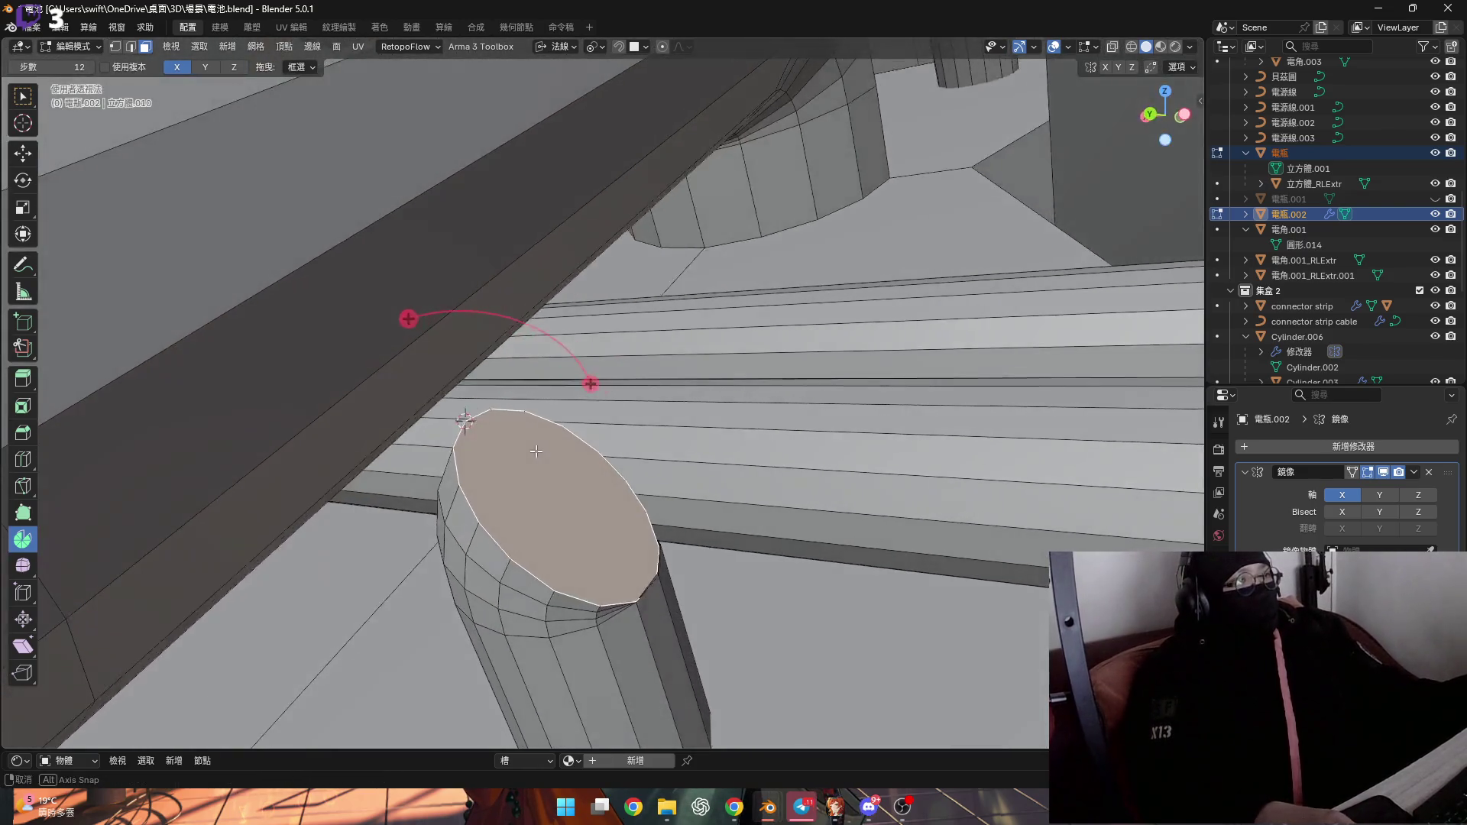
{"action": "scroll", "coordinate": [547, 462], "scroll_direction": "up", "scroll_amount": 2}
{"action": "scroll", "coordinate": [548, 462], "scroll_direction": "down", "scroll_amount": 2}
{"action": "key", "text": "ctrl+KP_Add"}
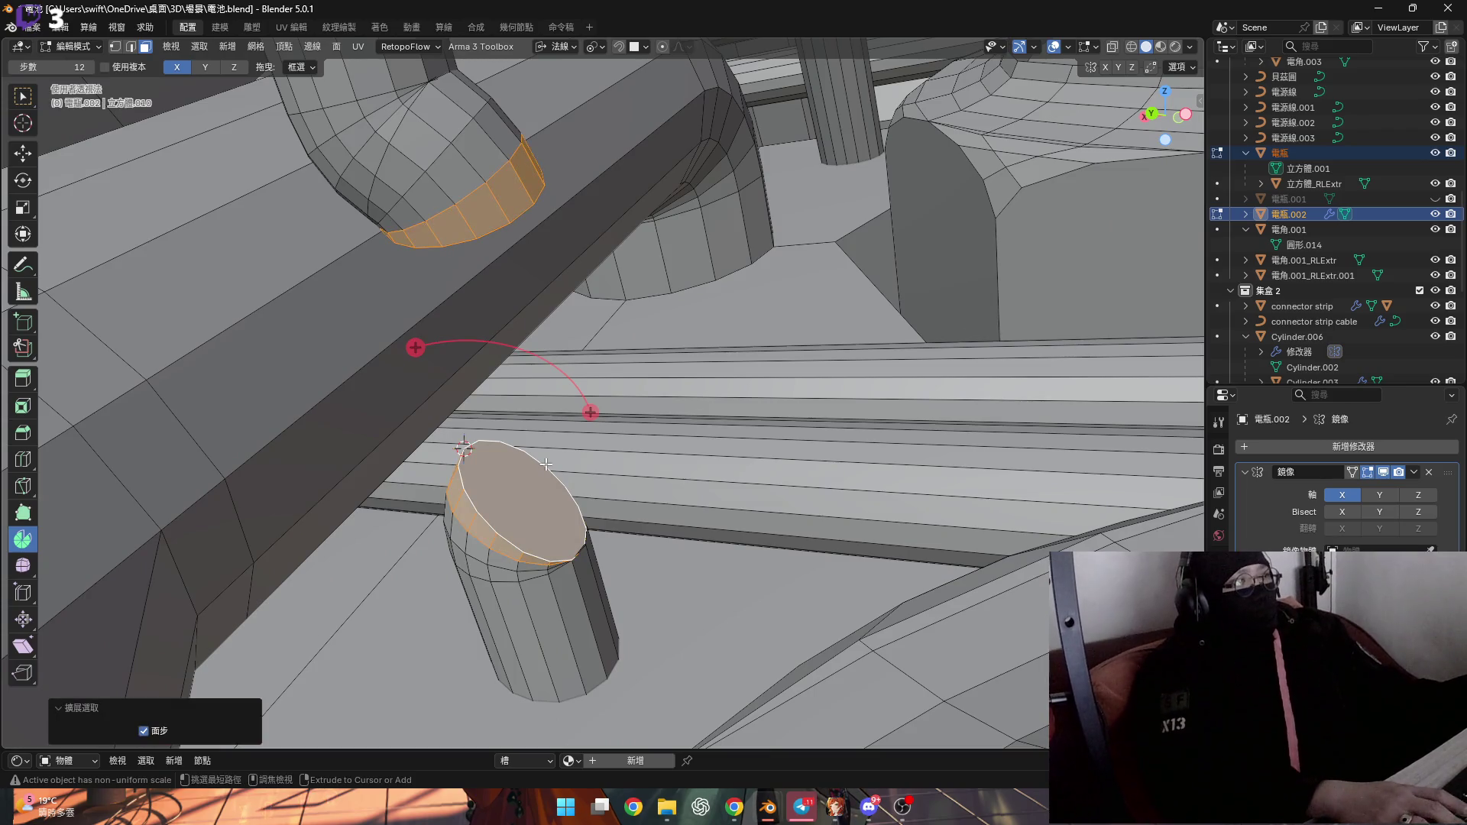
{"action": "left_click", "coordinate": [563, 456]}
{"action": "left_click", "coordinate": [504, 500]}
{"action": "key", "text": "ctrl+KP_Add"}
{"action": "key", "text": "x"}
{"action": "left_click", "coordinate": [504, 498]}
Extrude the cylinder's cap along its normal
{"action": "key", "text": "2"}
{"action": "mouse_move", "coordinate": [504, 498]}
{"action": "middle_mouse_down"}
{"action": "mouse_move", "coordinate": [501, 258]}
{"action": "mouse_move", "coordinate": [548, 283]}
{"action": "mouse_move", "coordinate": [599, 272]}
{"action": "mouse_move", "coordinate": [573, 245]}
{"action": "mouse_move", "coordinate": [605, 226]}
{"action": "middle_mouse_up"}
{"action": "left_click", "coordinate": [555, 284]}
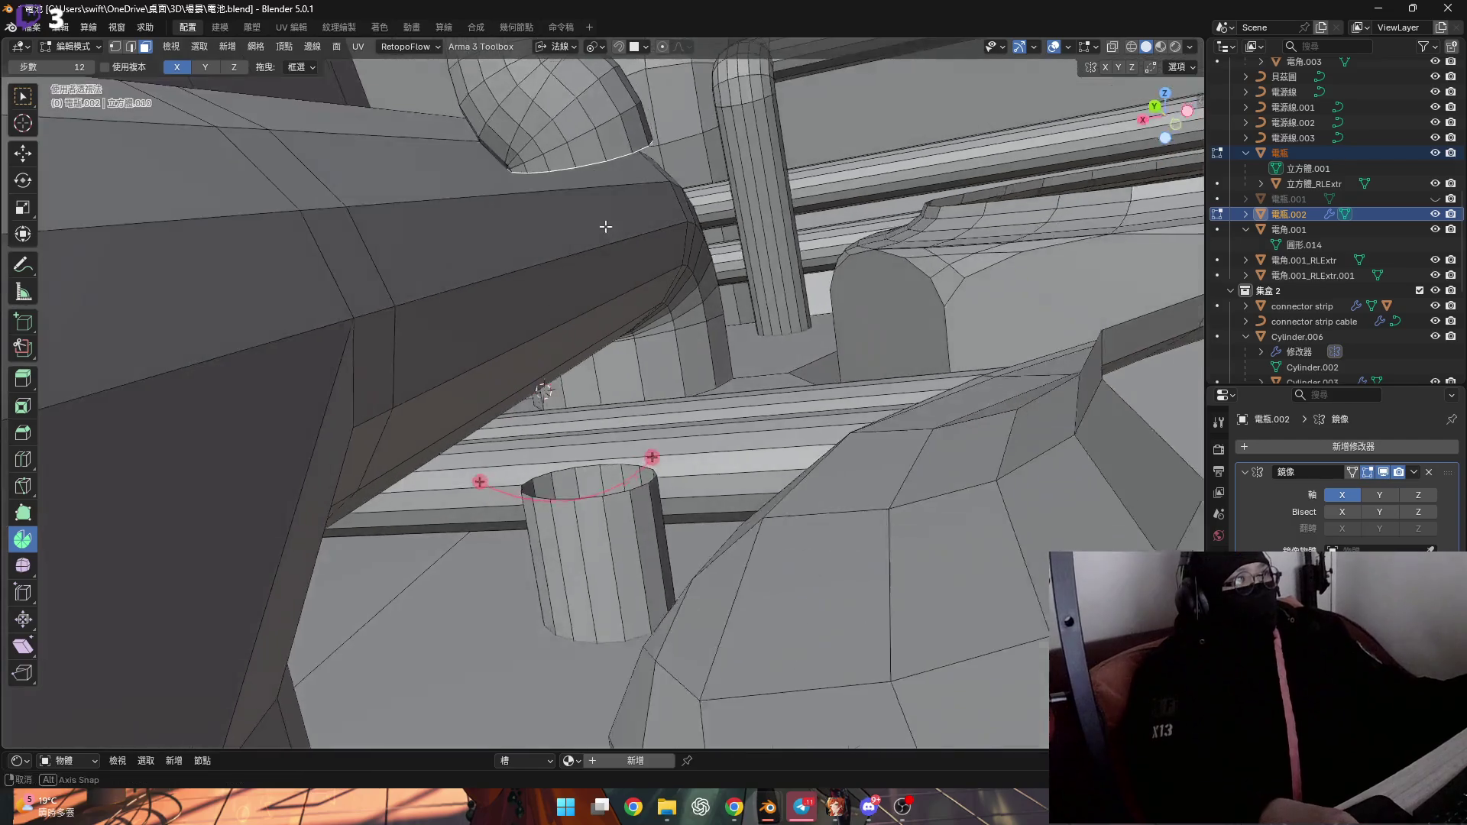
{"action": "key", "text": "e"}
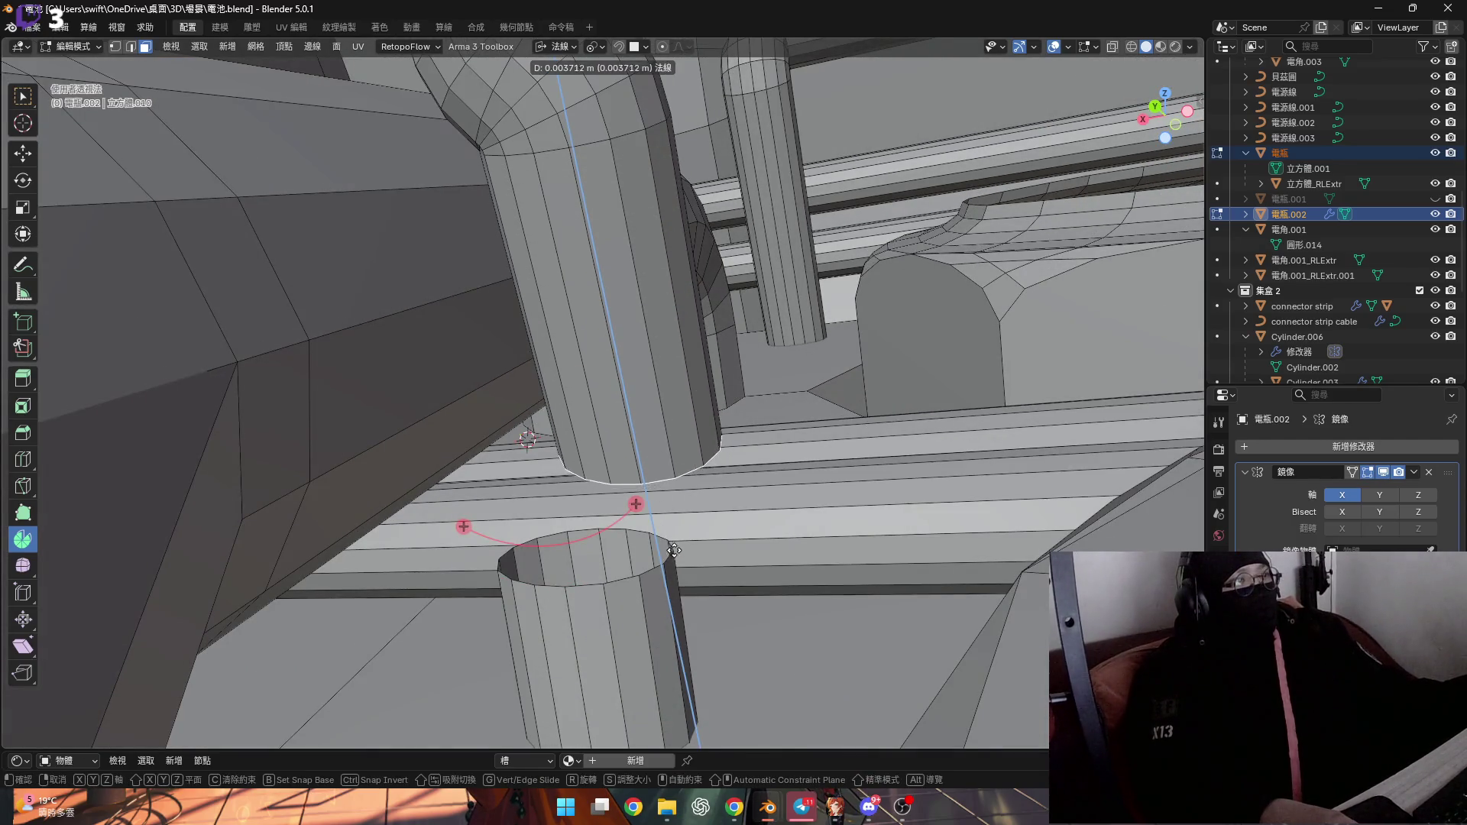
{"action": "left_click", "coordinate": [667, 528]}
Select a ring of faces around the pipe and set the transform orientation to Local
{"action": "middle_click_drag", "start_coordinate": [668, 529], "coordinate": [589, 339]}
{"action": "left_click", "coordinate": [548, 254], "text": "alt+shift"}
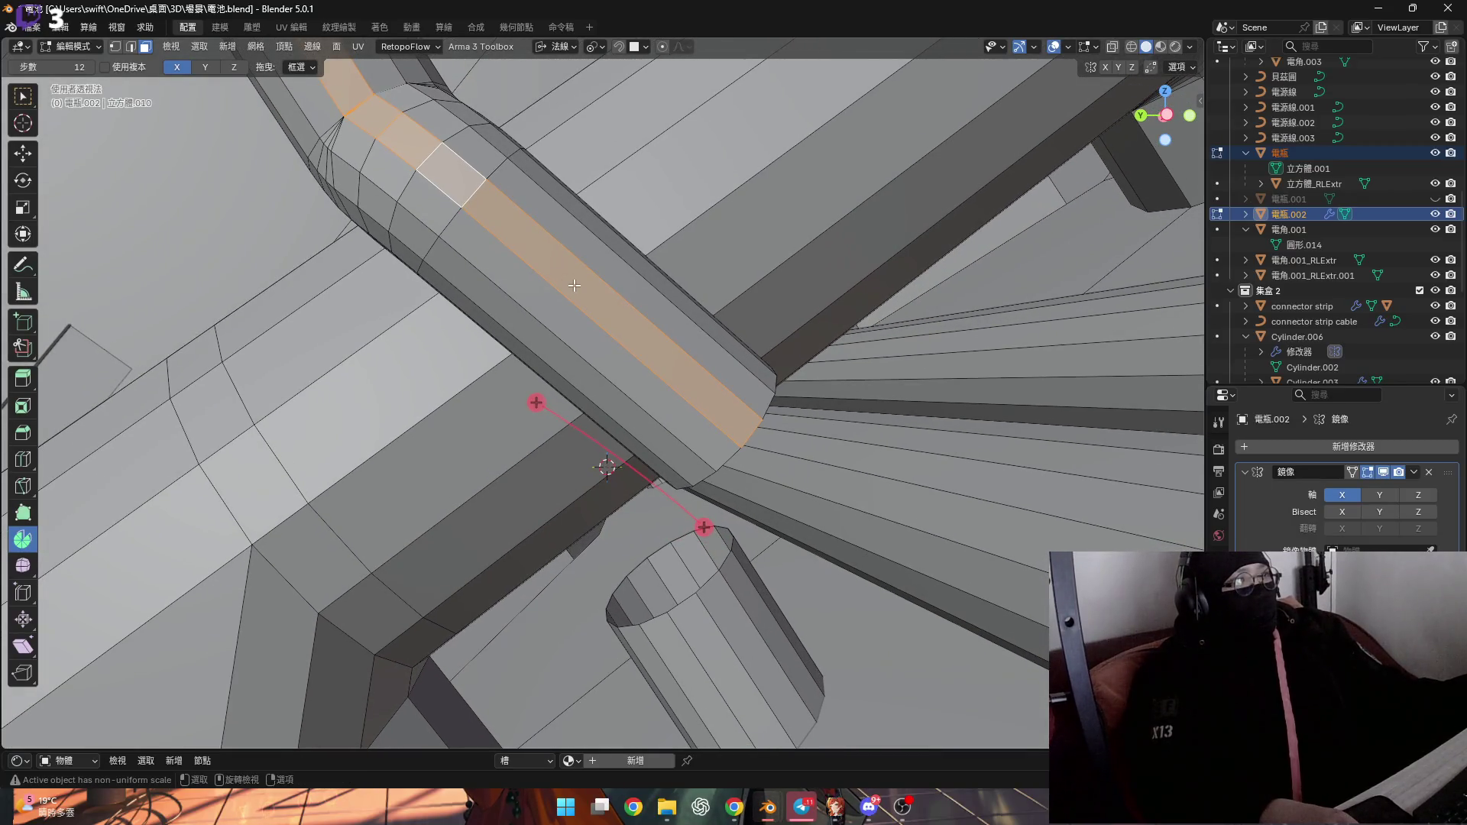
{"action": "left_click", "coordinate": [645, 313], "text": "alt+shift"}
{"action": "key", "text": "Escape"}
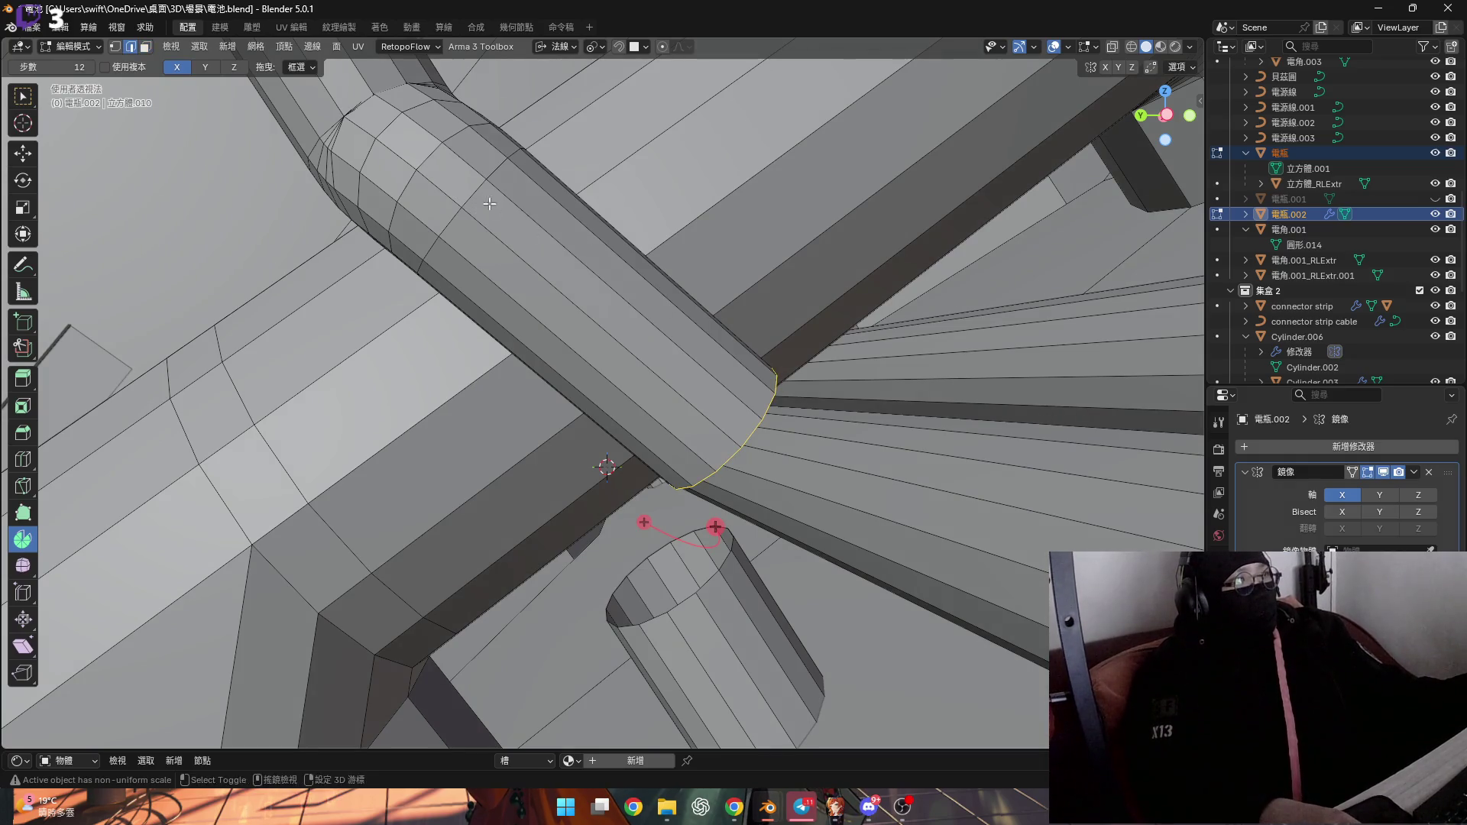
{"action": "middle_click_drag", "start_coordinate": [489, 203], "coordinate": [476, 208], "text": "shift"}
{"action": "left_click", "coordinate": [590, 292], "text": "alt"}
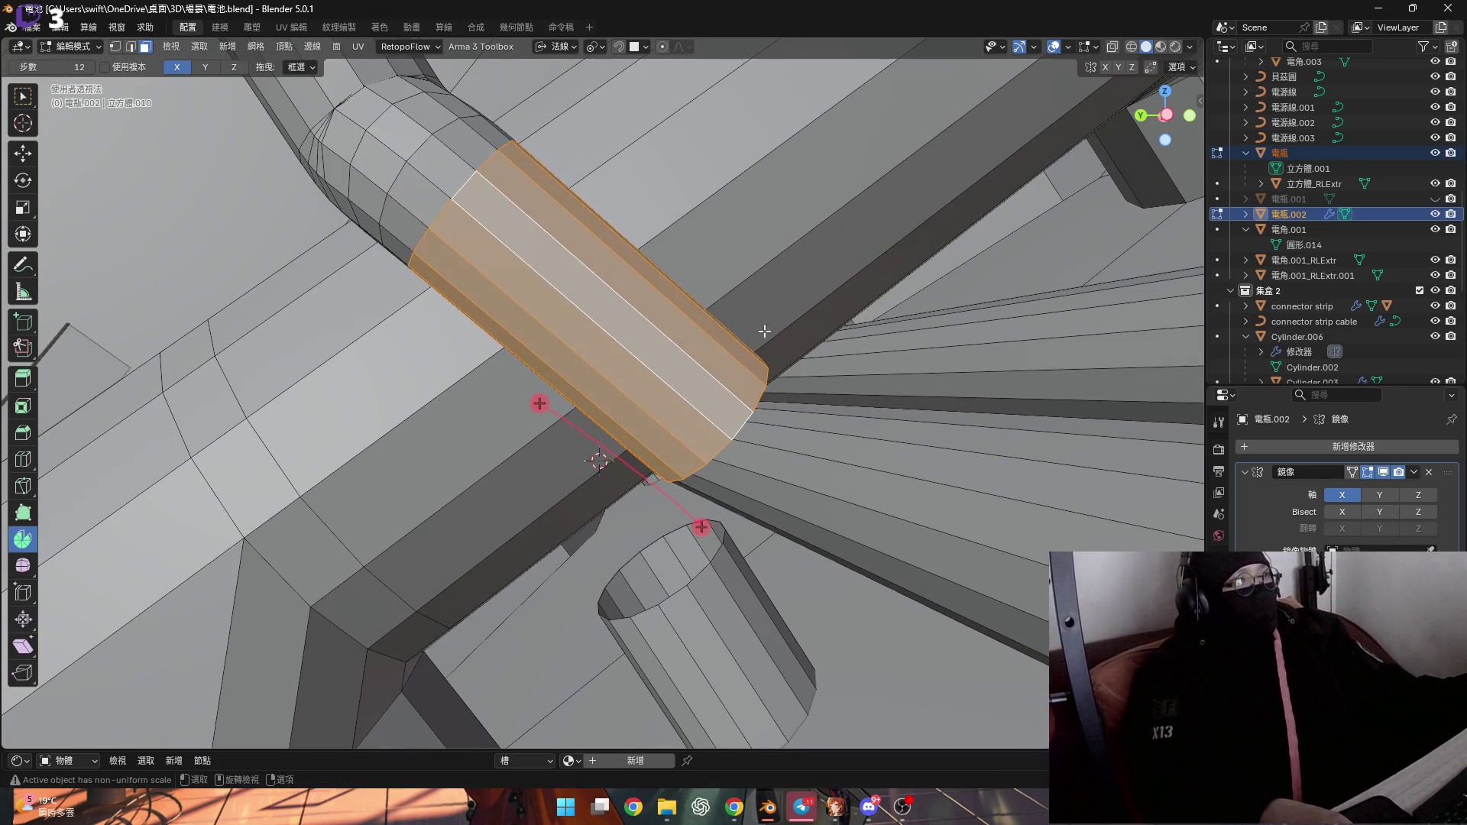
{"action": "left_click", "coordinate": [570, 46]}
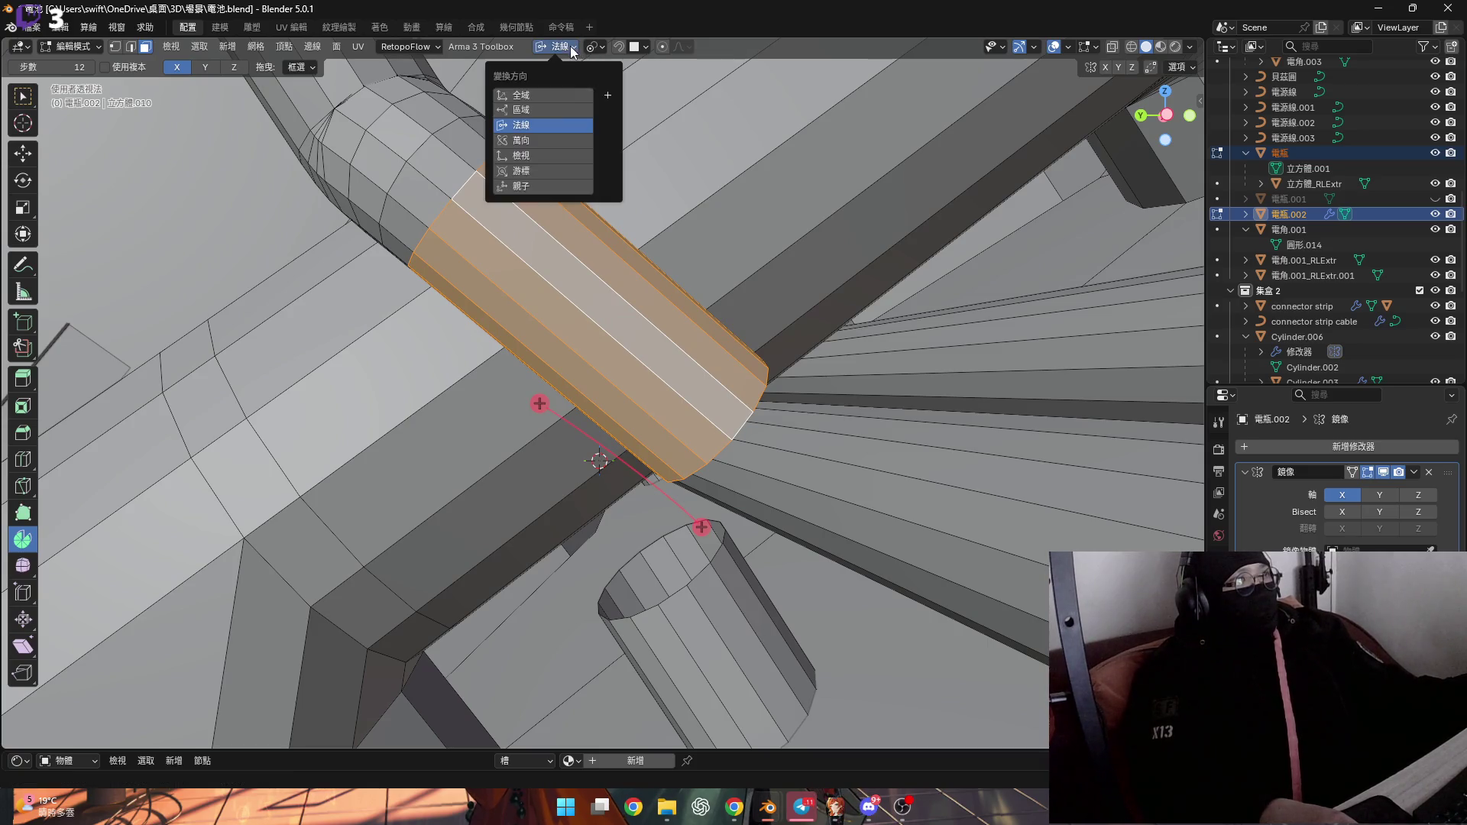
{"action": "left_click", "coordinate": [522, 95]}
{"action": "left_click", "coordinate": [521, 110]}
Grow the selection out to the tube's end faces
{"action": "mouse_move", "coordinate": [425, 223]}
{"action": "middle_mouse_down"}
{"action": "mouse_move", "coordinate": [433, 236]}
{"action": "mouse_move", "coordinate": [447, 196]}
{"action": "middle_mouse_up"}
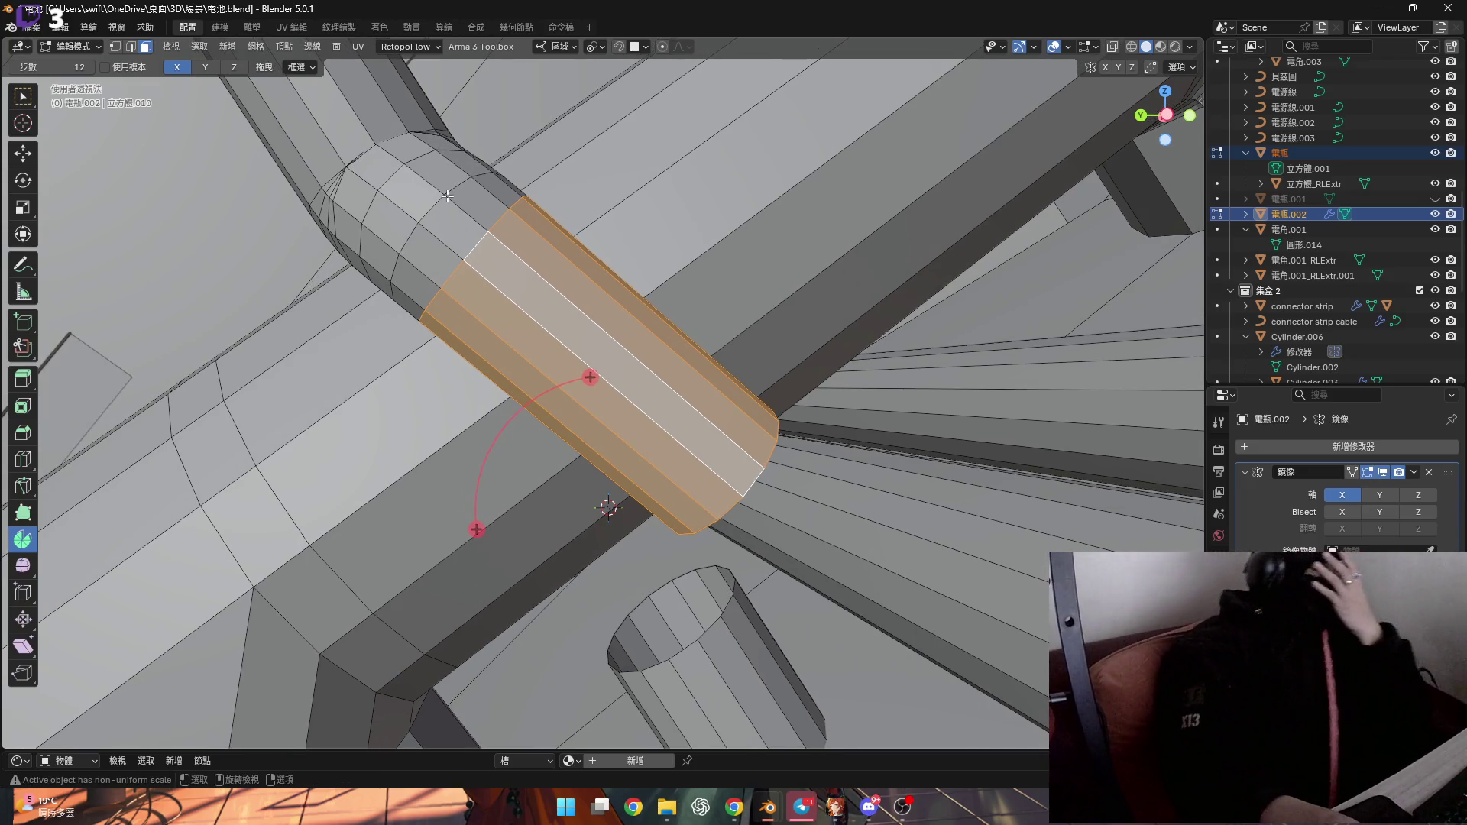
{"action": "mouse_move", "coordinate": [648, 307]}
{"action": "middle_mouse_down"}
{"action": "mouse_move", "coordinate": [547, 279]}
{"action": "mouse_move", "coordinate": [620, 316]}
{"action": "middle_mouse_up"}
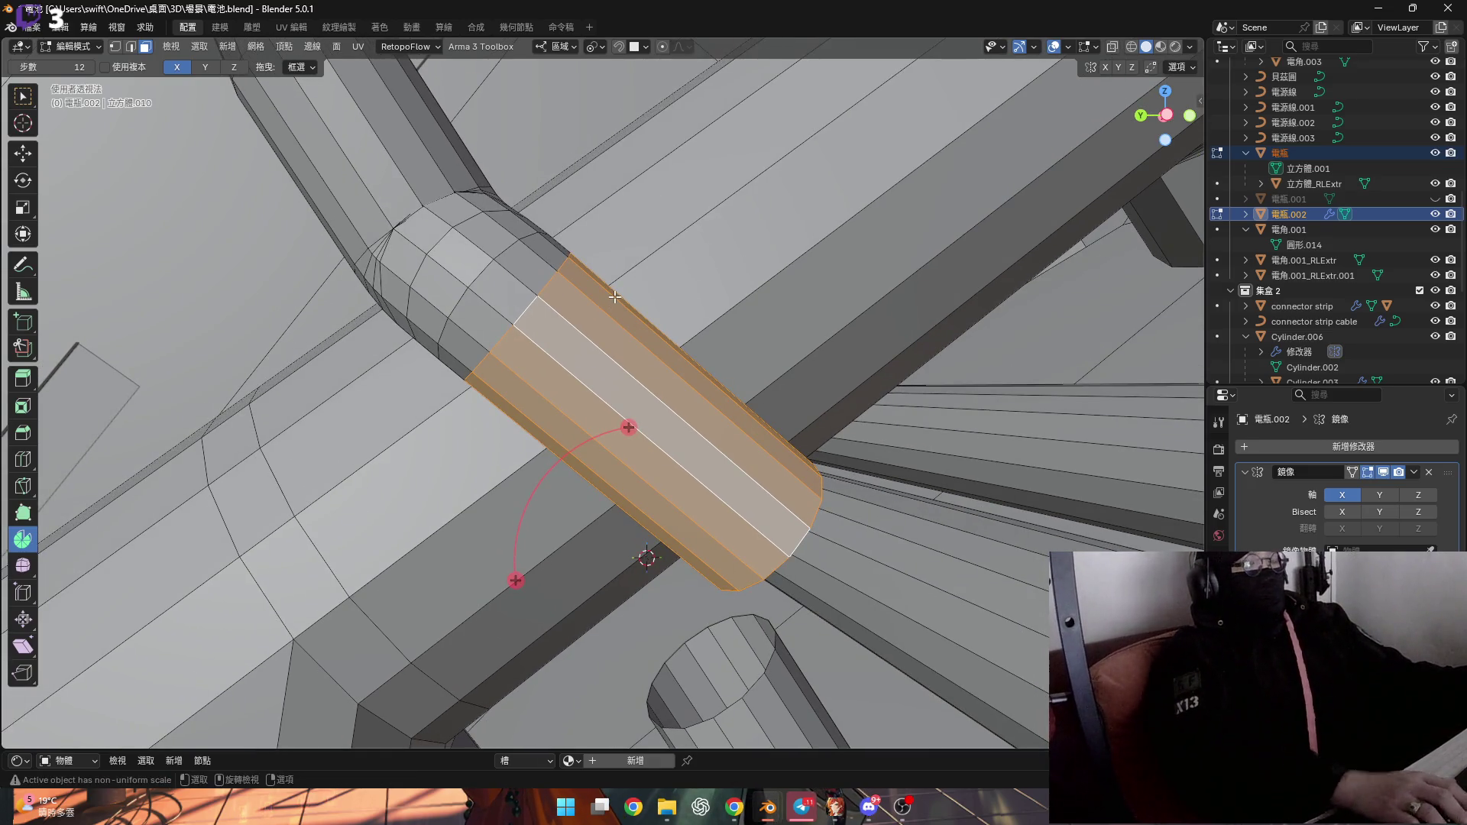
{"action": "mouse_move", "coordinate": [595, 280]}
{"action": "middle_mouse_down"}
{"action": "mouse_move", "coordinate": [629, 287]}
{"action": "mouse_move", "coordinate": [505, 325]}
{"action": "mouse_move", "coordinate": [693, 274]}
{"action": "mouse_move", "coordinate": [743, 607]}
{"action": "middle_mouse_up"}
{"action": "key", "text": "ctrl+KP_Add"}
Select the cylinder's bottom edge loop and bridge the two open loops into a tube
{"action": "left_click", "coordinate": [693, 273], "text": "alt"}
{"action": "right_click", "coordinate": [762, 413]}
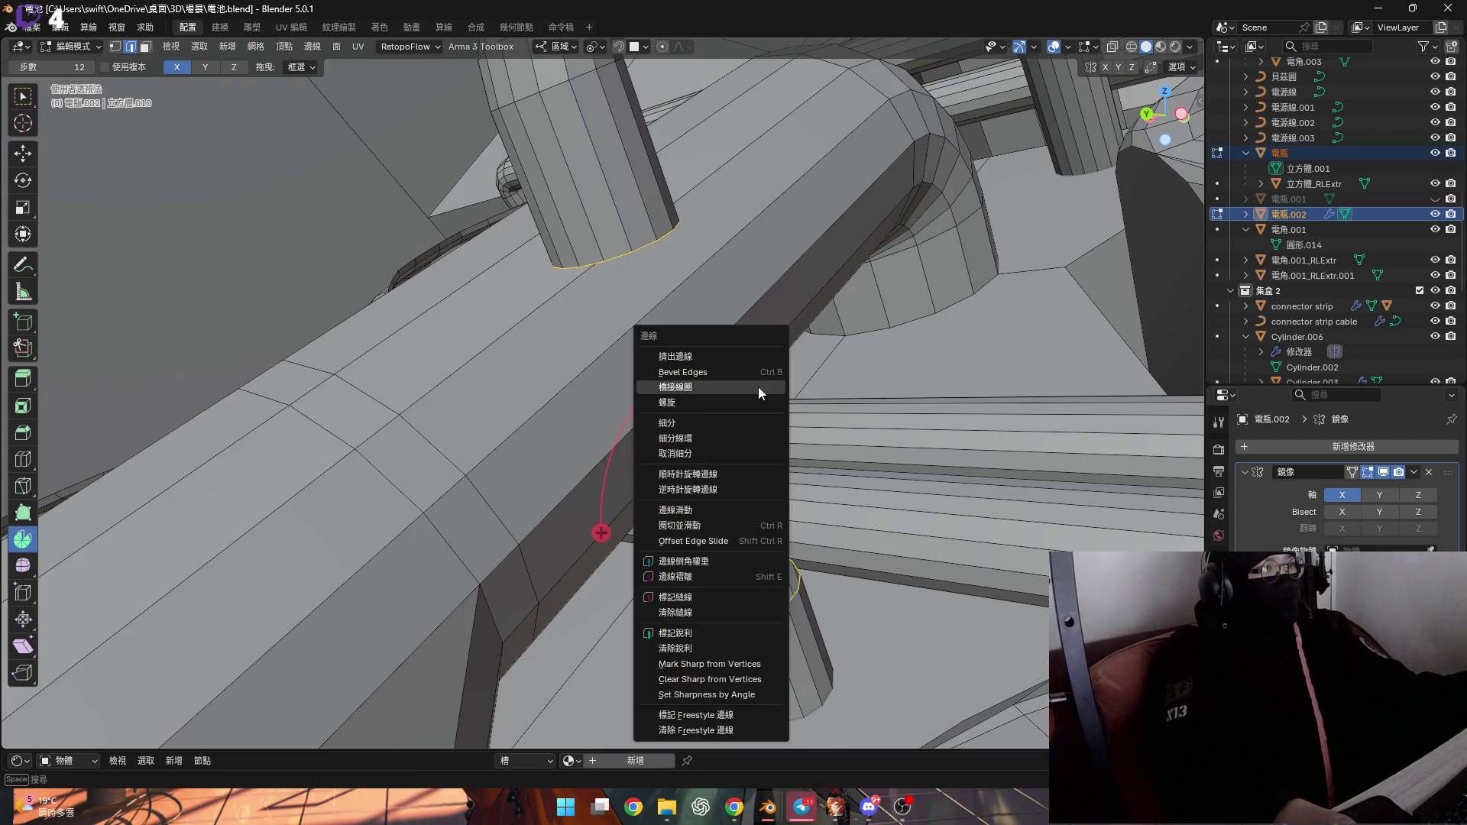
{"action": "left_click", "coordinate": [758, 387]}
{"action": "mouse_move", "coordinate": [758, 387]}
{"action": "middle_mouse_down"}
{"action": "mouse_move", "coordinate": [752, 407]}
{"action": "mouse_move", "coordinate": [552, 410]}
{"action": "mouse_move", "coordinate": [583, 390]}
{"action": "middle_mouse_up"}
Add a centred loop cut and then three loop cuts to the bridged band
{"action": "key", "text": "ctrl+r"}
{"action": "left_click", "coordinate": [752, 408]}
{"action": "key", "text": "a"}
{"action": "key", "text": "ctrl+r"}
{"action": "scroll", "coordinate": [671, 390], "scroll_direction": "up", "scroll_amount": 2}
{"action": "left_click", "coordinate": [670, 390]}
Select a band of faces around the pipe and shift it along the X axis
{"action": "left_click", "coordinate": [665, 406], "text": "alt"}
{"action": "left_click", "coordinate": [647, 418], "text": "alt"}
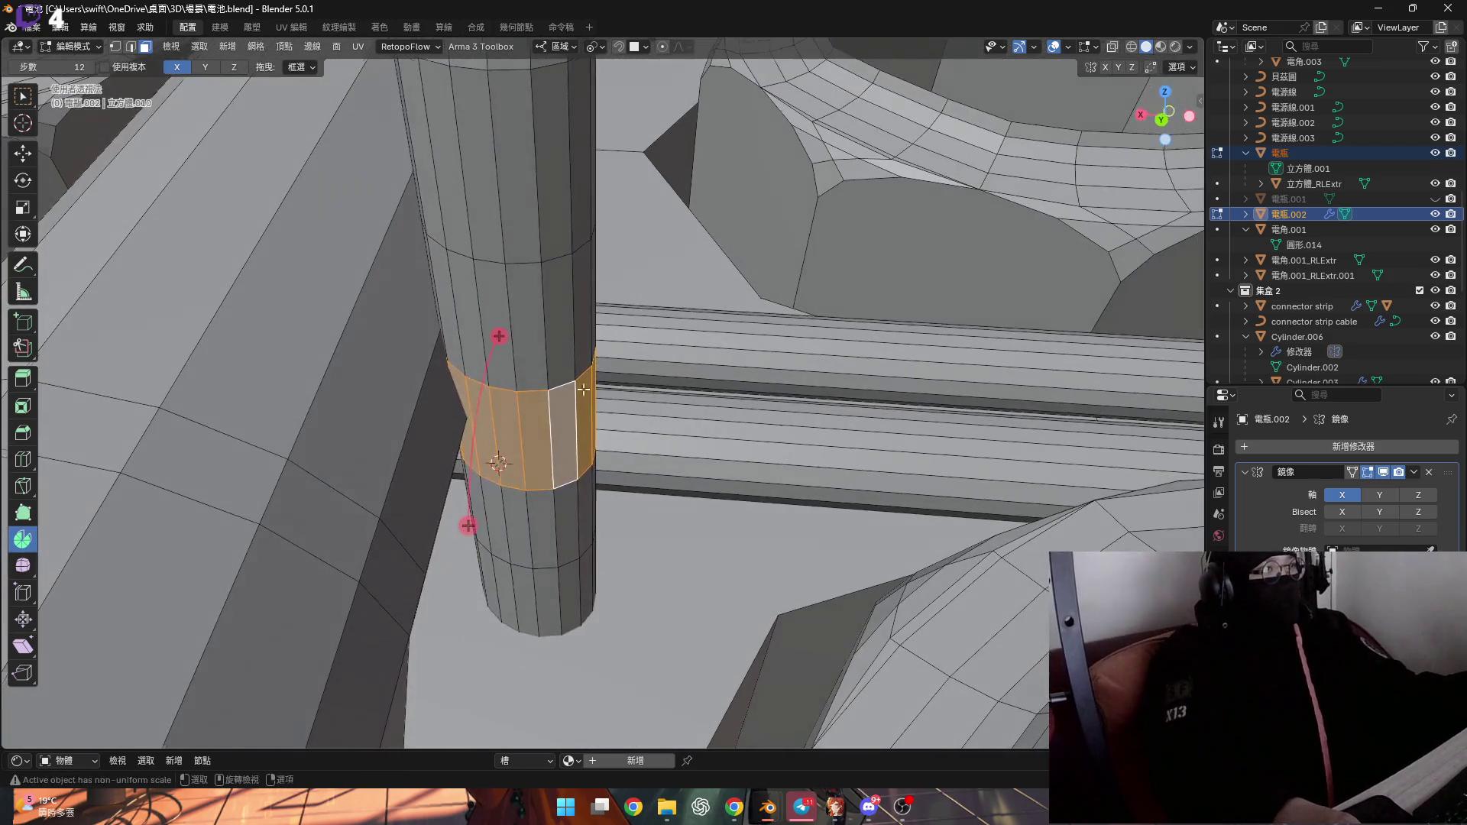
{"action": "left_click", "coordinate": [601, 48]}
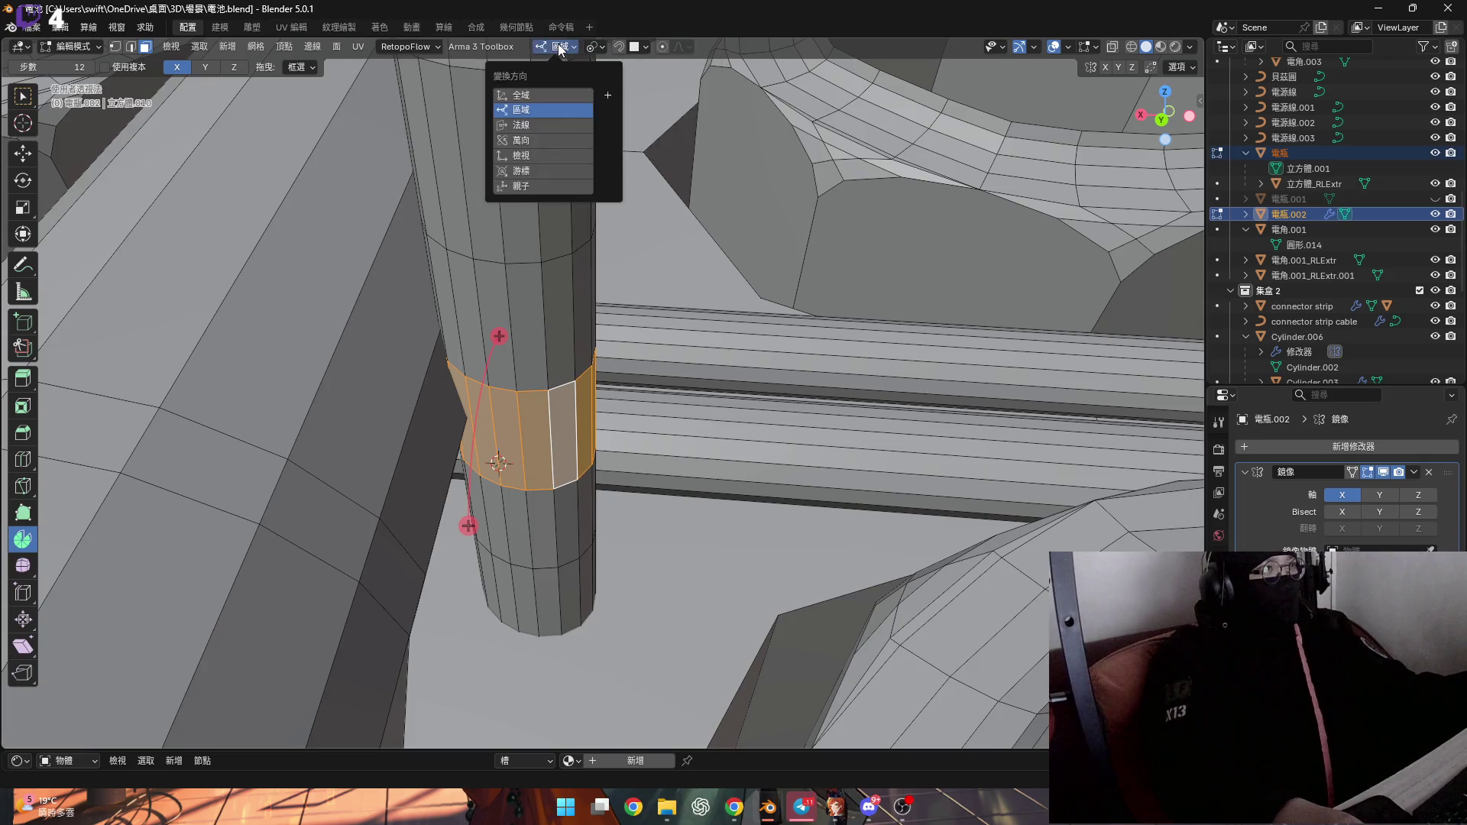
{"action": "mouse_move", "coordinate": [518, 380]}
{"action": "middle_mouse_down", "text": "shift"}
{"action": "mouse_move", "coordinate": [449, 374]}
{"action": "mouse_move", "coordinate": [488, 334]}
{"action": "mouse_move", "coordinate": [496, 397]}
{"action": "middle_mouse_up", "text": "shift"}
{"action": "key", "text": "g"}
{"action": "key", "text": "x"}
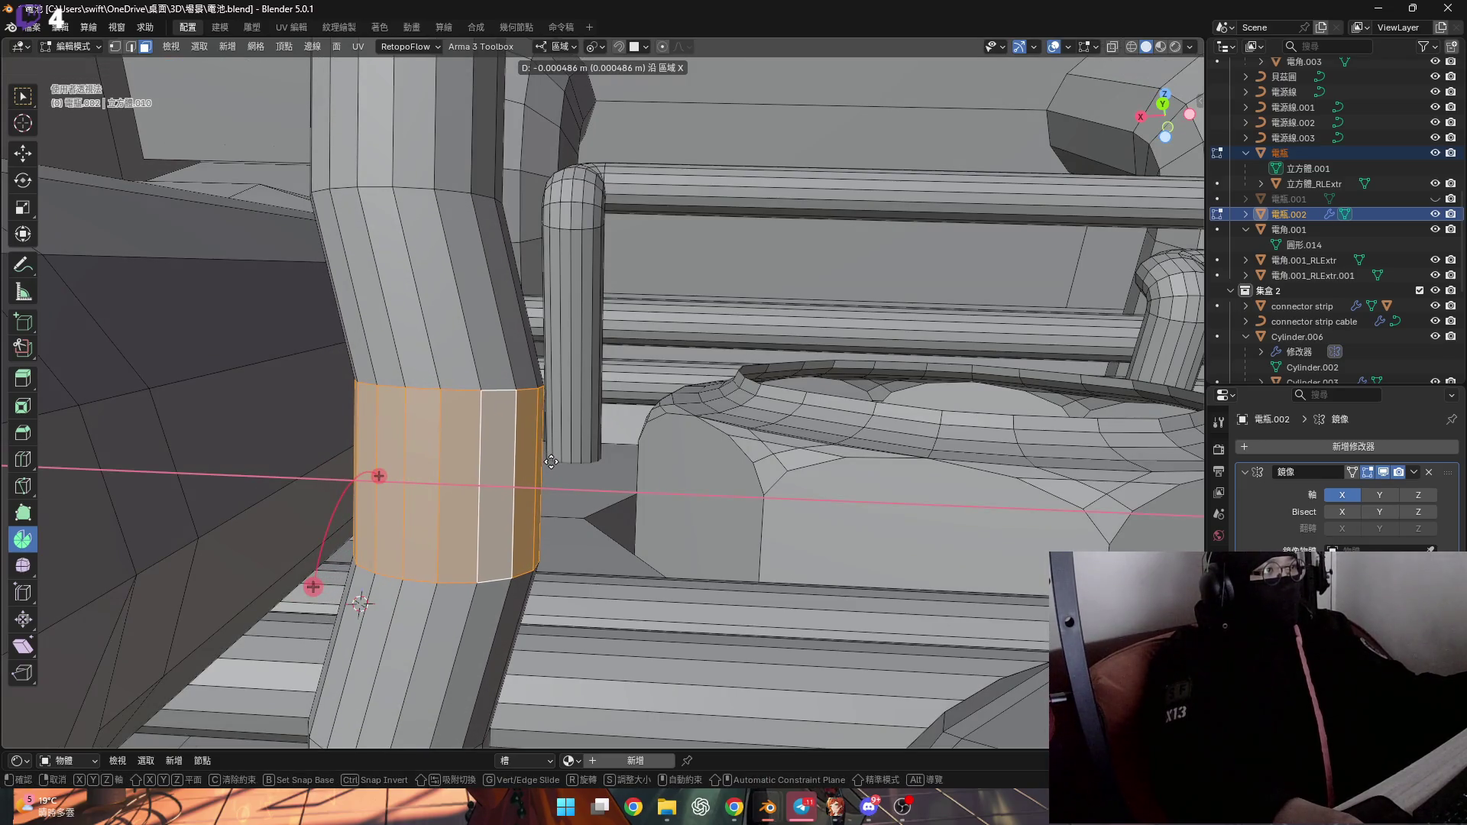
{"action": "left_click", "coordinate": [551, 461]}
Bevel the two selected edge loops to 0.12 m, then deselect them
{"action": "mouse_move", "coordinate": [551, 462]}
{"action": "middle_mouse_down"}
{"action": "mouse_move", "coordinate": [428, 427]}
{"action": "mouse_move", "coordinate": [536, 469]}
{"action": "mouse_move", "coordinate": [53, 446]}
{"action": "middle_mouse_up"}
{"action": "scroll", "coordinate": [428, 426], "scroll_direction": "down", "scroll_amount": 3}
{"action": "scroll", "coordinate": [451, 428], "scroll_direction": "up", "scroll_amount": 4}
{"action": "key", "text": "2"}
{"action": "left_click", "coordinate": [23, 432]}
{"action": "left_click_drag", "start_coordinate": [487, 535], "coordinate": [496, 551]}
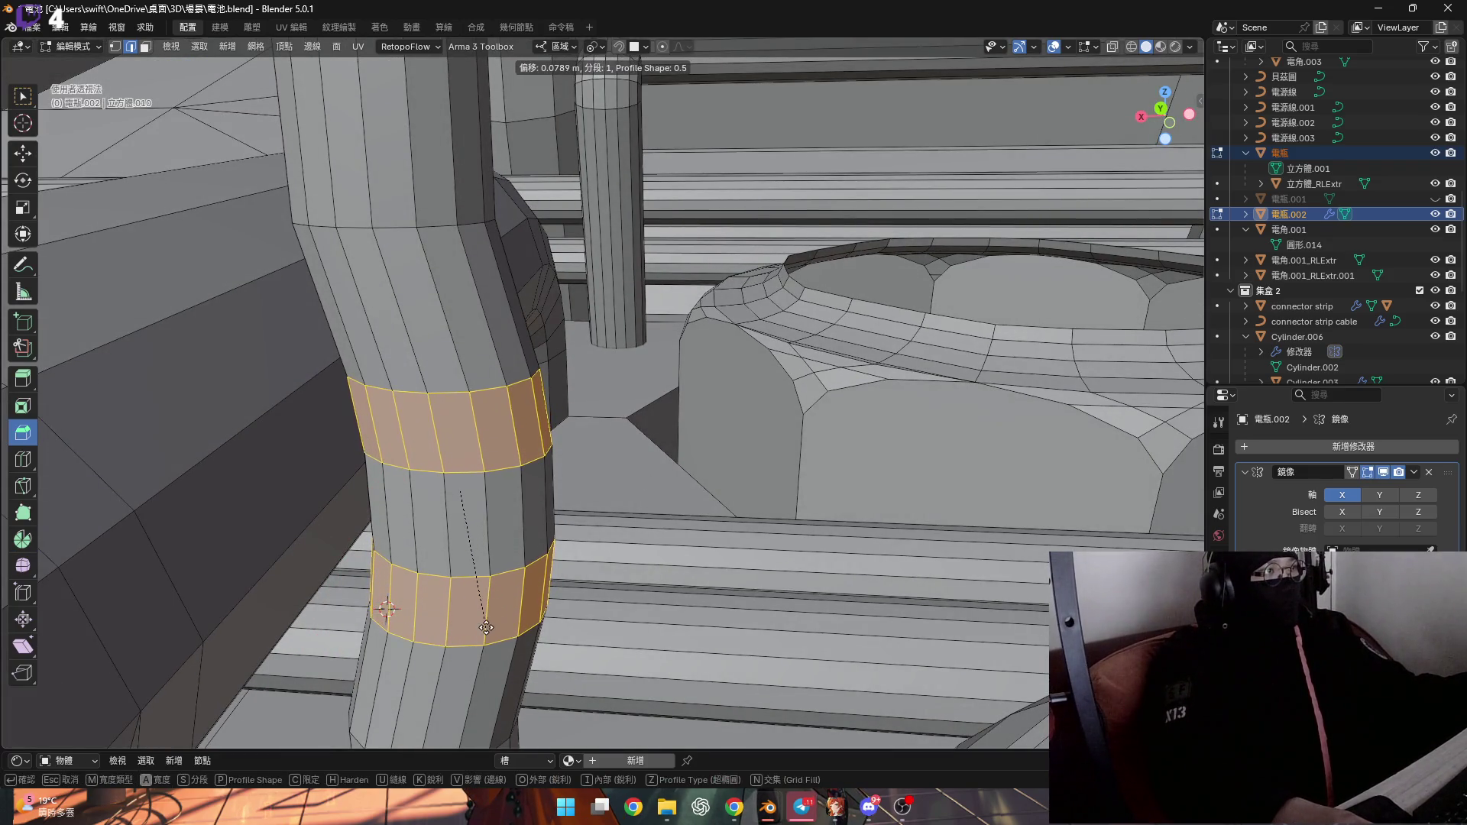
{"action": "left_click_drag", "start_coordinate": [496, 633], "coordinate": [508, 673]}
{"action": "mouse_move", "coordinate": [508, 673]}
{"action": "middle_mouse_down"}
{"action": "mouse_move", "coordinate": [493, 431]}
{"action": "mouse_move", "coordinate": [624, 465]}
{"action": "middle_mouse_up"}
{"action": "left_click", "coordinate": [504, 443]}
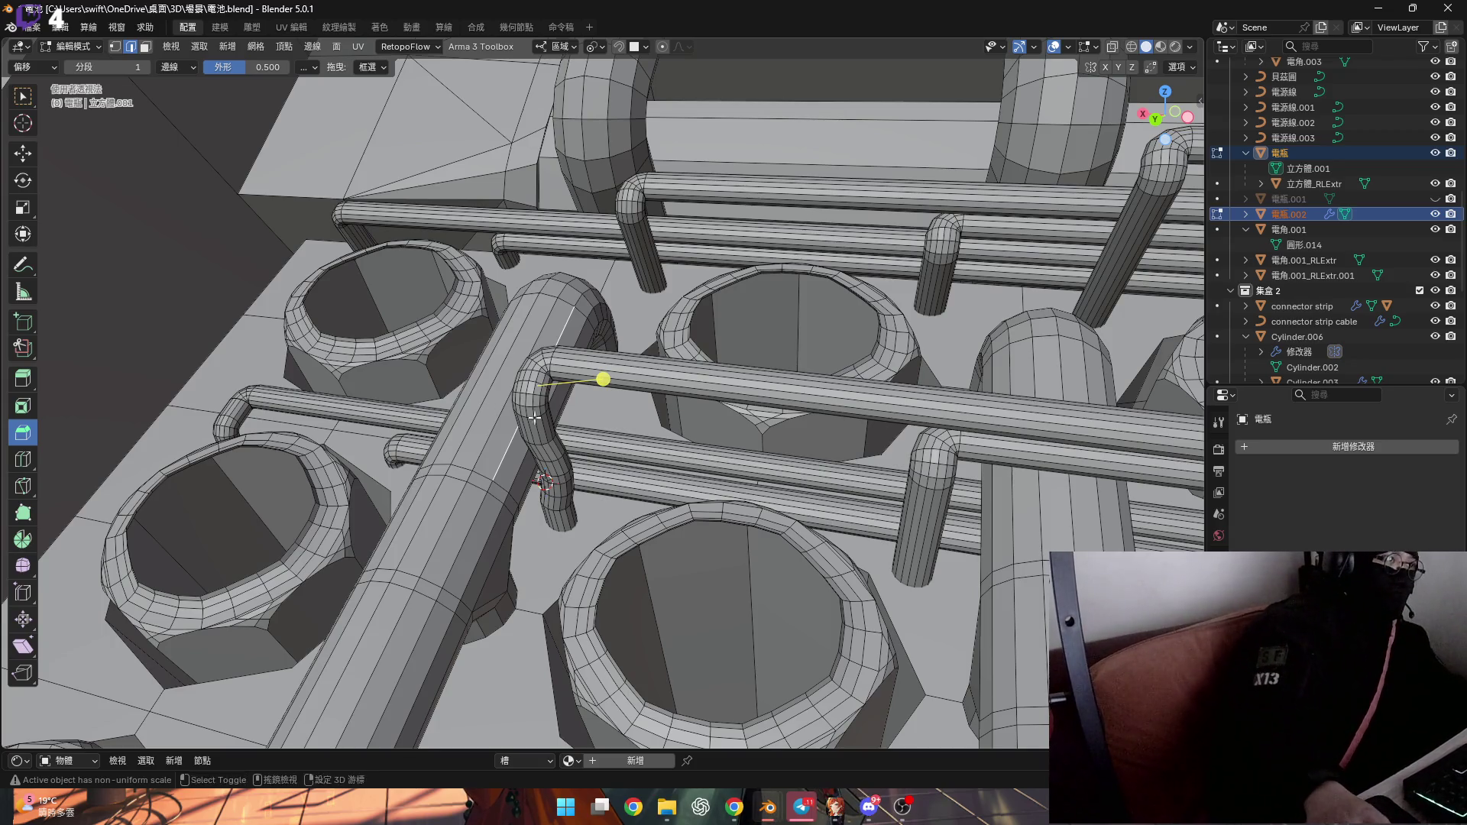
Return to Object Mode and deselect everything
{"action": "scroll", "coordinate": [535, 418], "scroll_direction": "down", "scroll_amount": 5}
{"action": "mouse_move", "coordinate": [890, 349]}
{"action": "middle_mouse_down", "text": "shift"}
{"action": "mouse_move", "coordinate": [630, 394]}
{"action": "mouse_move", "coordinate": [415, 405]}
{"action": "mouse_move", "coordinate": [541, 479]}
{"action": "mouse_move", "coordinate": [463, 378]}
{"action": "middle_mouse_up", "text": "shift"}
{"action": "scroll", "coordinate": [630, 395], "scroll_direction": "up", "scroll_amount": 3}
{"action": "scroll", "coordinate": [535, 397], "scroll_direction": "up", "scroll_amount": 3}
{"action": "scroll", "coordinate": [415, 405], "scroll_direction": "up", "scroll_amount": 3}
{"action": "scroll", "coordinate": [415, 405], "scroll_direction": "down", "scroll_amount": 3}
{"action": "scroll", "coordinate": [520, 451], "scroll_direction": "down", "scroll_amount": 3}
{"action": "scroll", "coordinate": [463, 378], "scroll_direction": "up", "scroll_amount": 3}
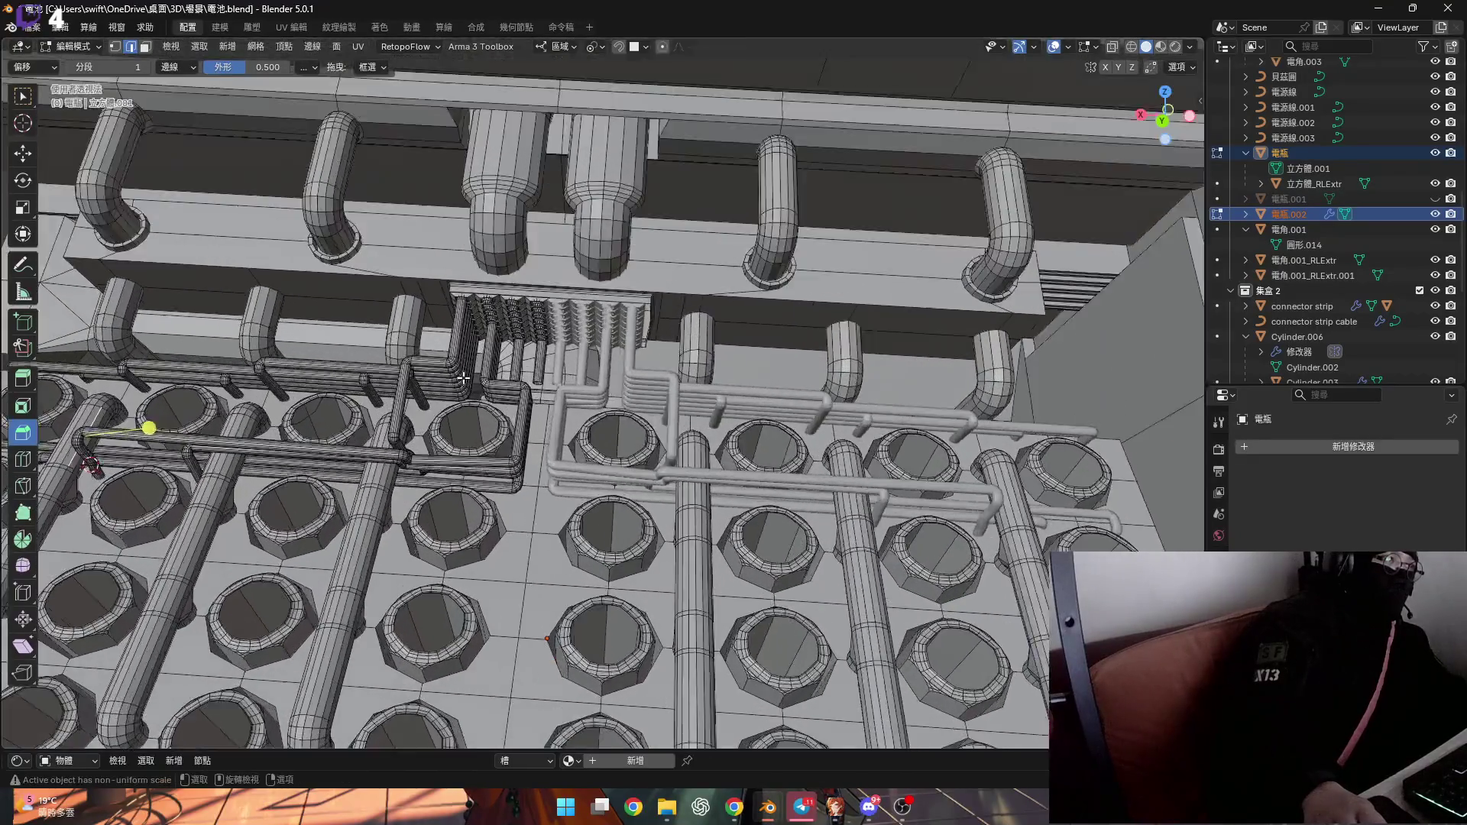
{"action": "scroll", "coordinate": [464, 378], "scroll_direction": "up", "scroll_amount": 8}
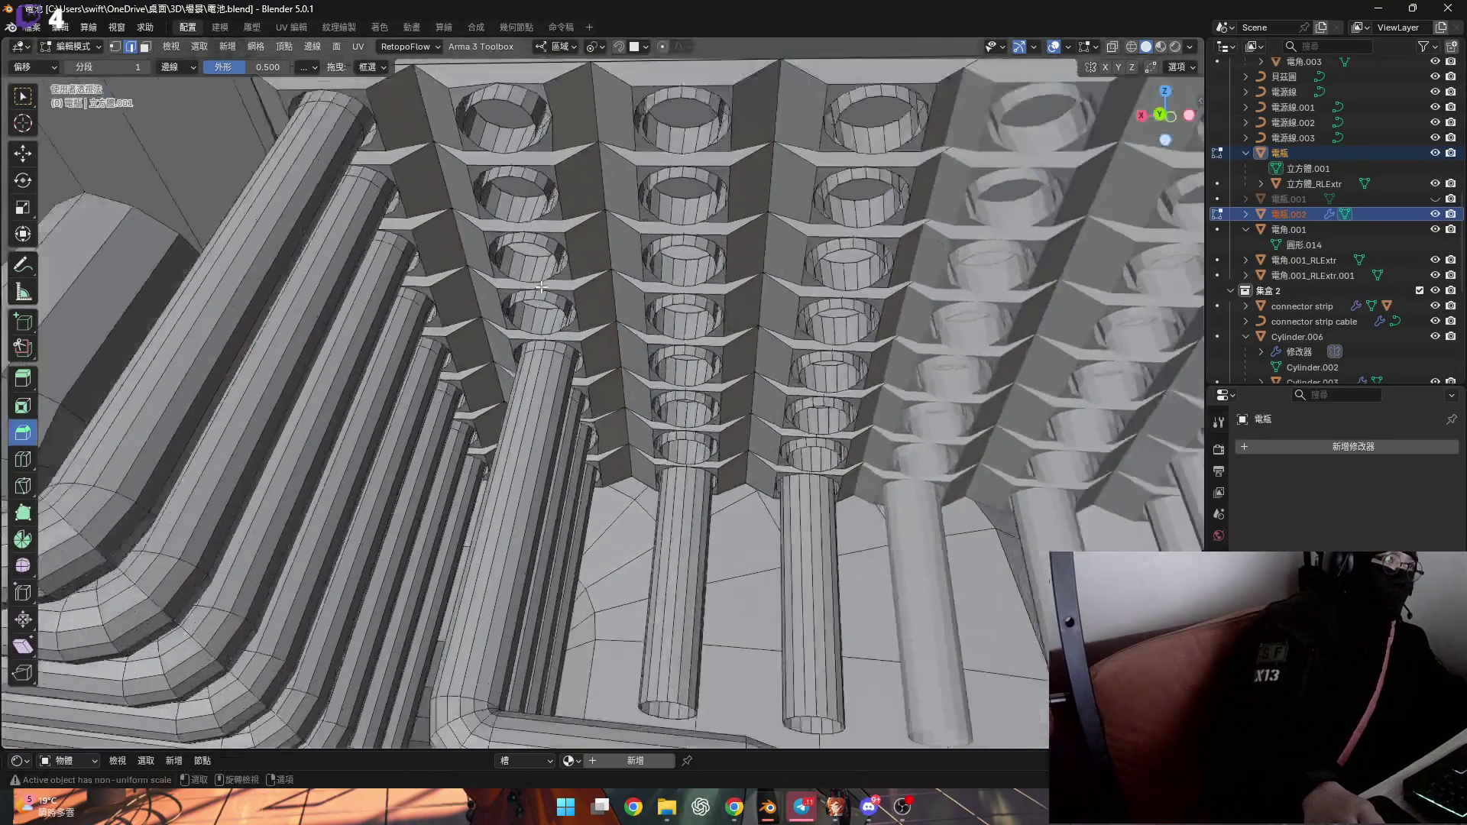
{"action": "scroll", "coordinate": [541, 286], "scroll_direction": "down", "scroll_amount": 2}
{"action": "scroll", "coordinate": [554, 298], "scroll_direction": "down", "scroll_amount": 2}
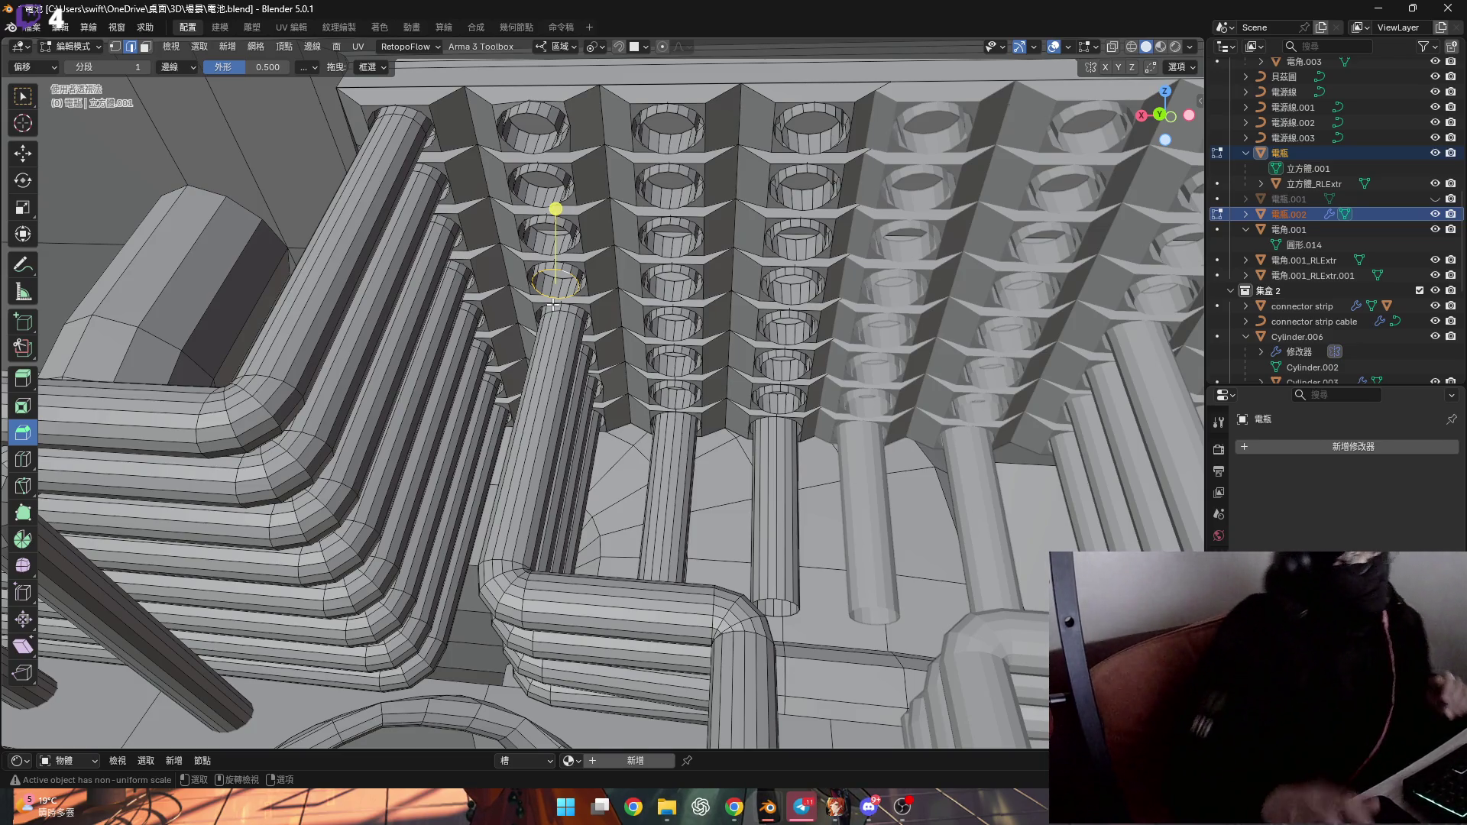
{"action": "middle_click_drag", "start_coordinate": [737, 491], "coordinate": [624, 353]}
{"action": "scroll", "coordinate": [625, 352], "scroll_direction": "down", "scroll_amount": 4}
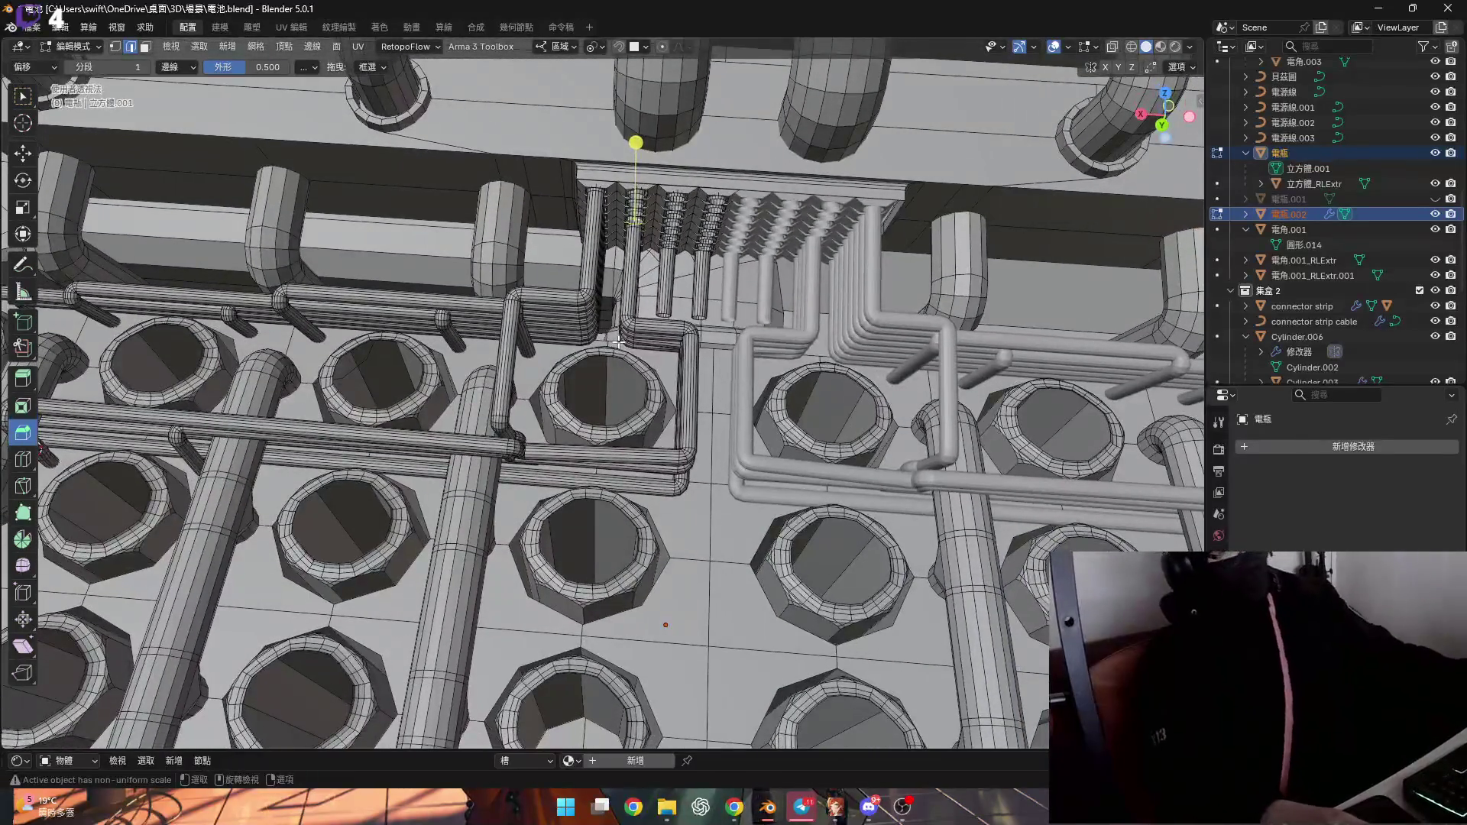
{"action": "scroll", "coordinate": [629, 361], "scroll_direction": "up", "scroll_amount": 2}
{"action": "key", "text": "Tab"}
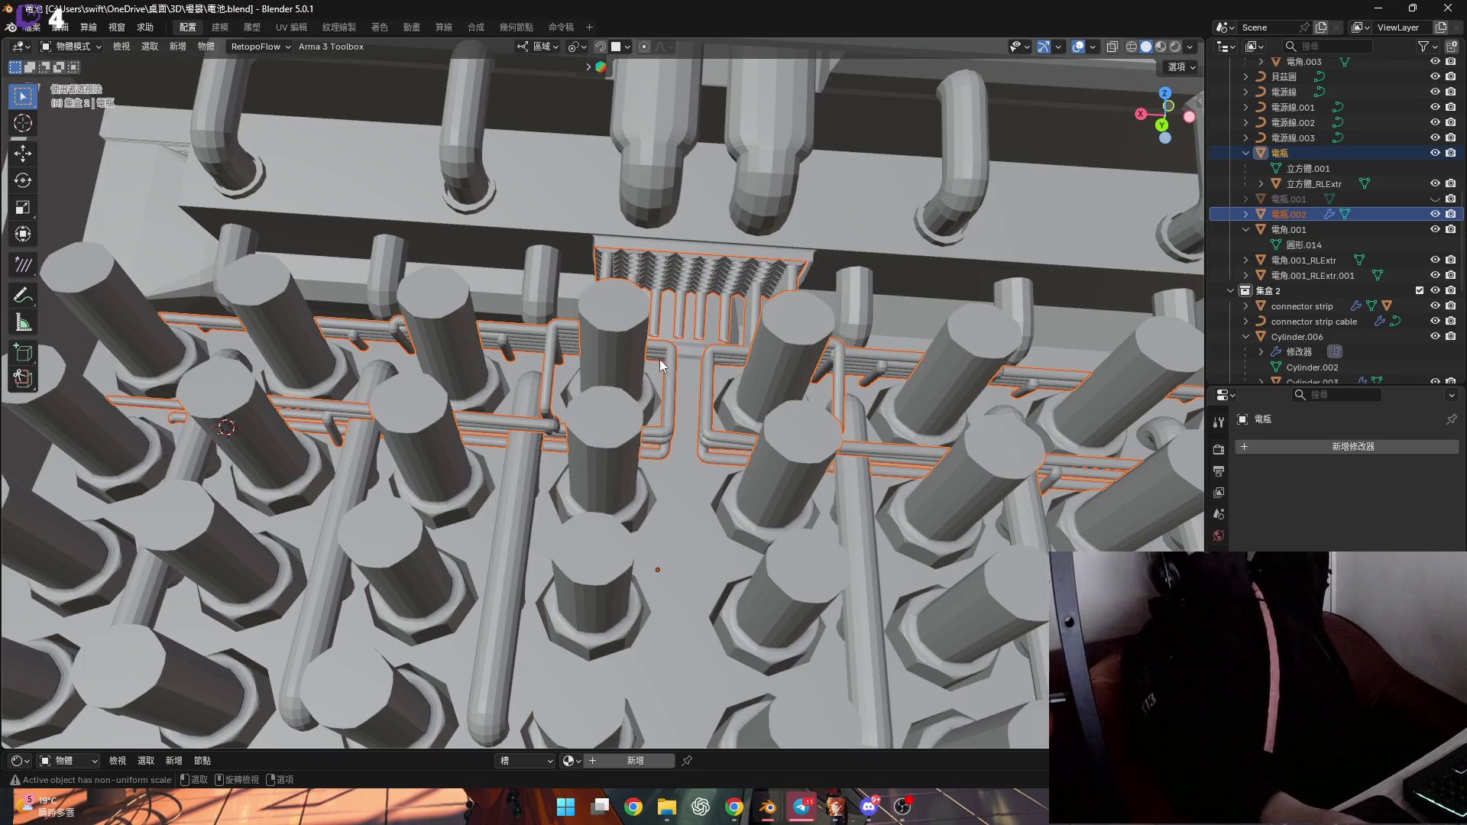
{"action": "scroll", "coordinate": [649, 374], "scroll_direction": "down", "scroll_amount": 8}
{"action": "scroll", "coordinate": [671, 386], "scroll_direction": "up", "scroll_amount": 5}
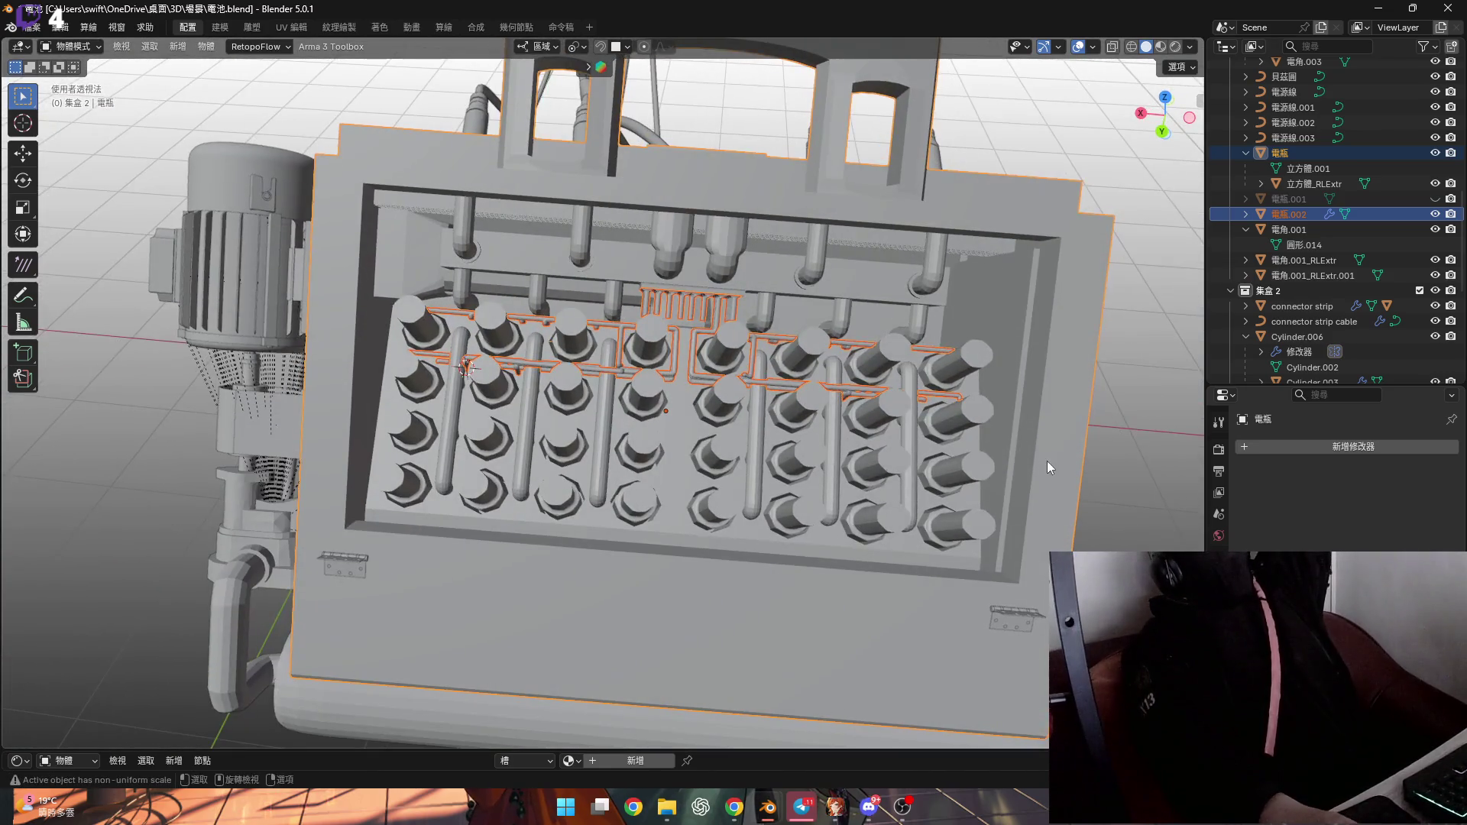
{"action": "key", "text": "alt+a"}
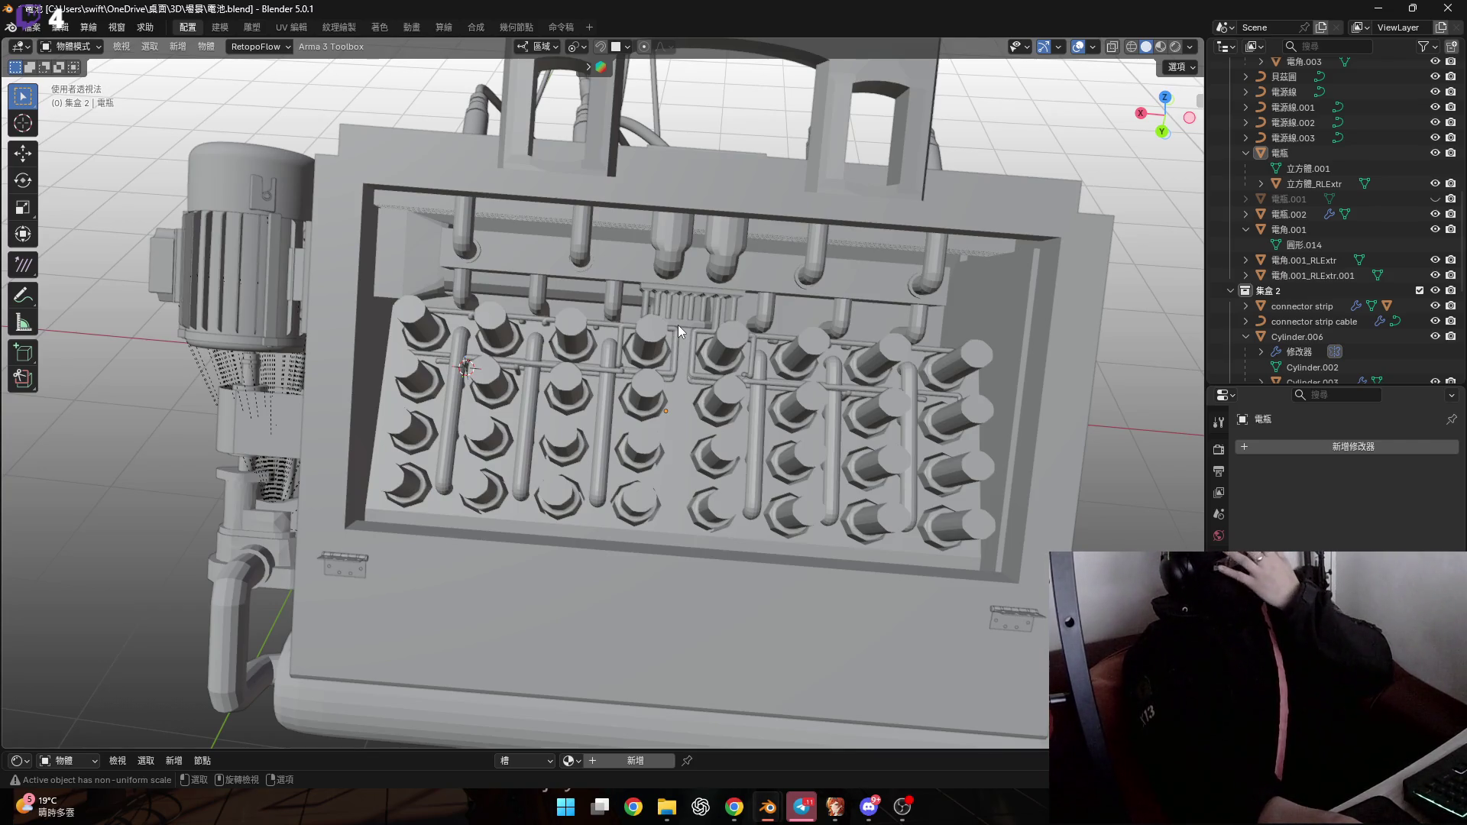
Select the 電瓶 object, reveal its hidden battery cylinders with Alt+H, and exit Edit Mode
{"action": "mouse_move", "coordinate": [686, 196]}
{"action": "middle_mouse_down"}
{"action": "mouse_move", "coordinate": [695, 217]}
{"action": "mouse_move", "coordinate": [659, 303]}
{"action": "middle_mouse_up"}
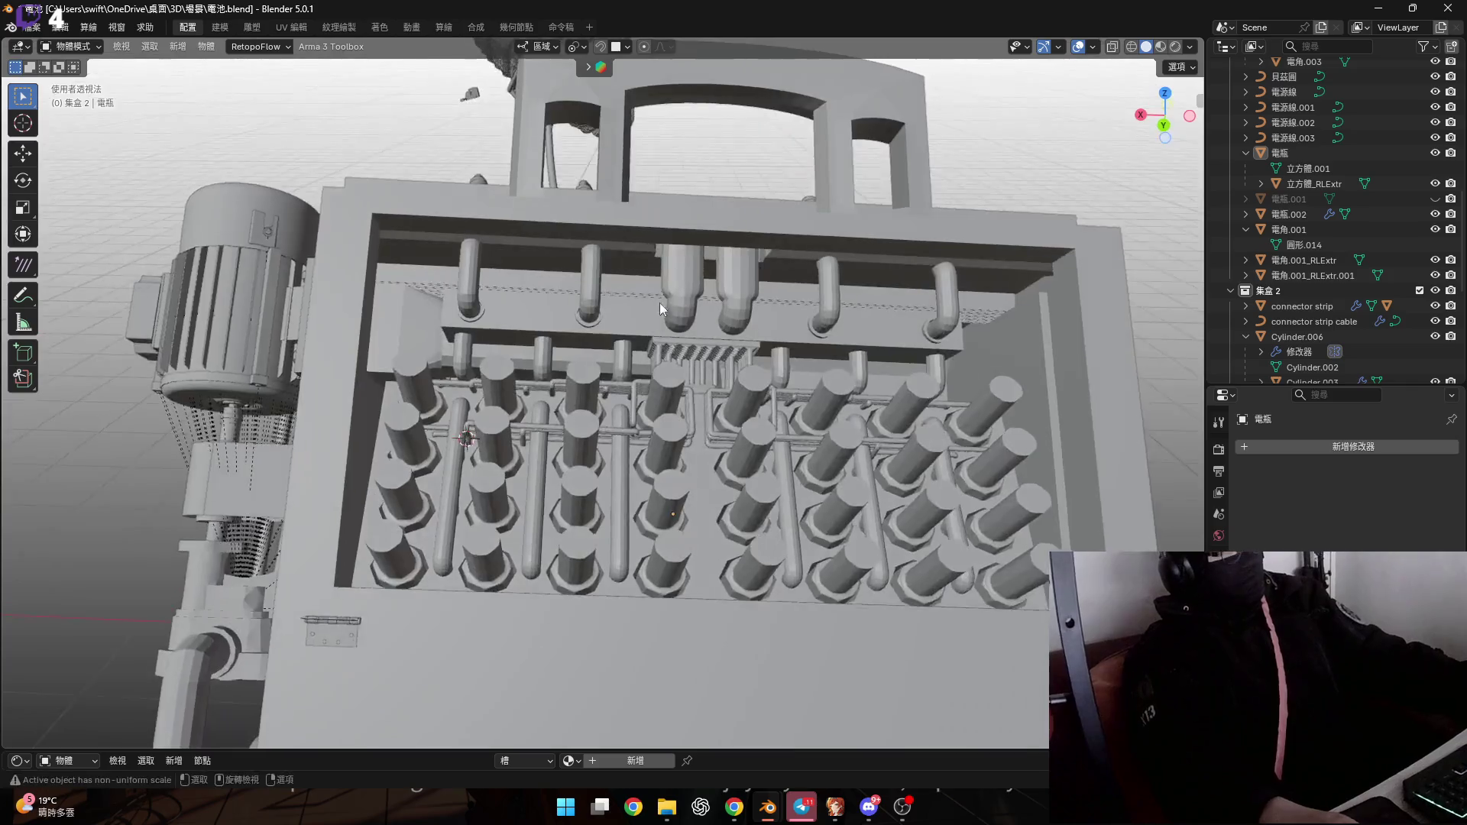
{"action": "scroll", "coordinate": [674, 364], "scroll_direction": "up", "scroll_amount": 5}
{"action": "middle_click_drag", "start_coordinate": [674, 363], "coordinate": [635, 209]}
{"action": "left_click", "coordinate": [635, 208]}
{"action": "mouse_move", "coordinate": [645, 260]}
{"action": "middle_mouse_down"}
{"action": "mouse_move", "coordinate": [768, 208]}
{"action": "mouse_move", "coordinate": [764, 229]}
{"action": "mouse_move", "coordinate": [590, 290]}
{"action": "mouse_move", "coordinate": [583, 326]}
{"action": "mouse_move", "coordinate": [804, 431]}
{"action": "middle_mouse_up"}
{"action": "key", "text": "Tab"}
{"action": "scroll", "coordinate": [764, 229], "scroll_direction": "up", "scroll_amount": 5}
{"action": "key", "text": "alt+h"}
{"action": "key", "text": "Tab"}
Loop-cut the 電瓶.002 pipe and slide the new ring 0.008401 m along X
{"action": "left_click", "coordinate": [761, 478]}
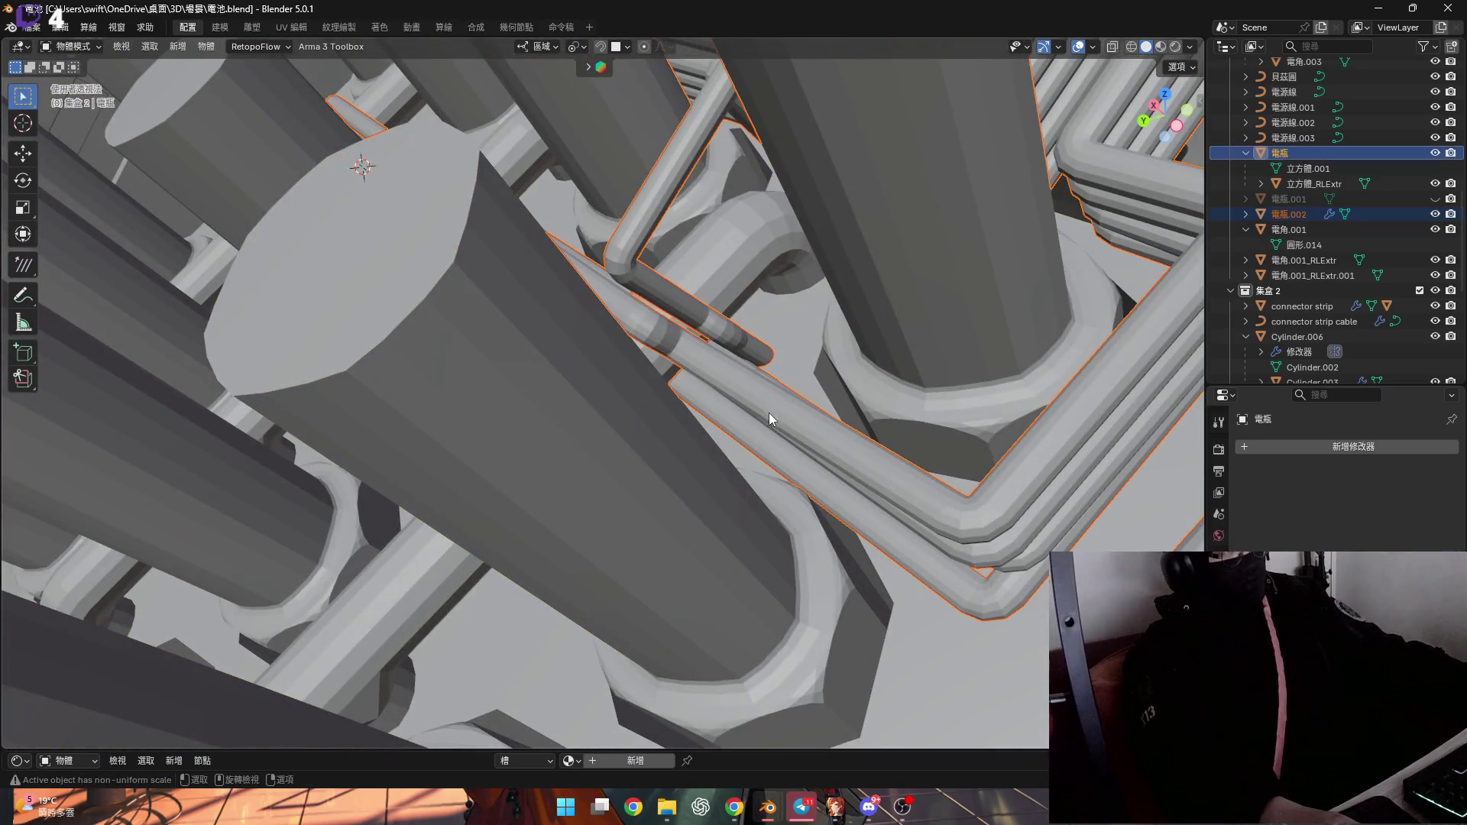
{"action": "key", "text": "Tab"}
{"action": "mouse_move", "coordinate": [740, 371]}
{"action": "middle_mouse_down"}
{"action": "mouse_move", "coordinate": [614, 431]}
{"action": "mouse_move", "coordinate": [816, 430]}
{"action": "mouse_move", "coordinate": [522, 434]}
{"action": "mouse_move", "coordinate": [651, 388]}
{"action": "mouse_move", "coordinate": [644, 337]}
{"action": "middle_mouse_up"}
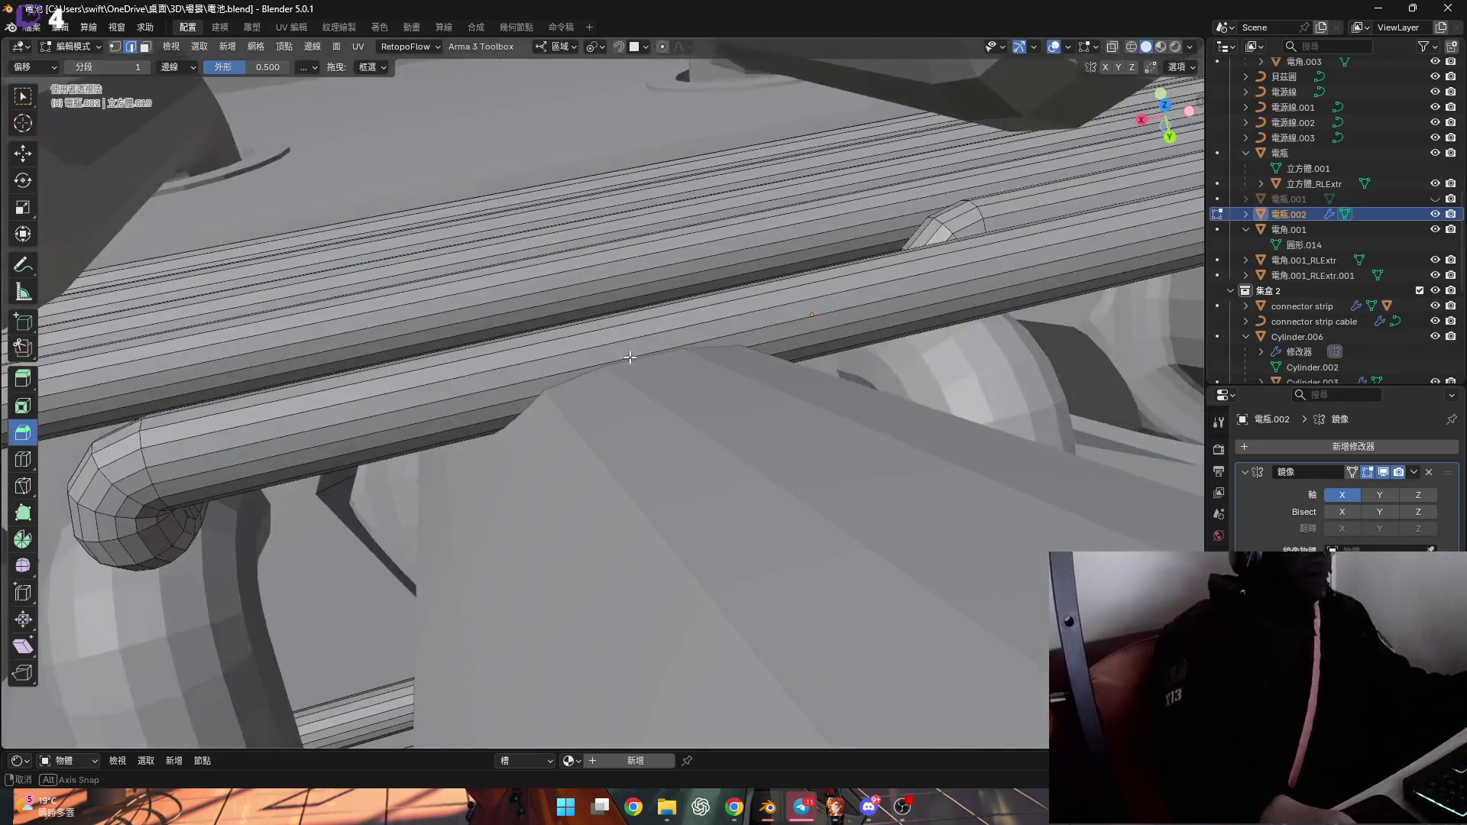
{"action": "key", "text": "ctrl+r"}
{"action": "scroll", "coordinate": [644, 337], "scroll_direction": "up", "scroll_amount": 1}
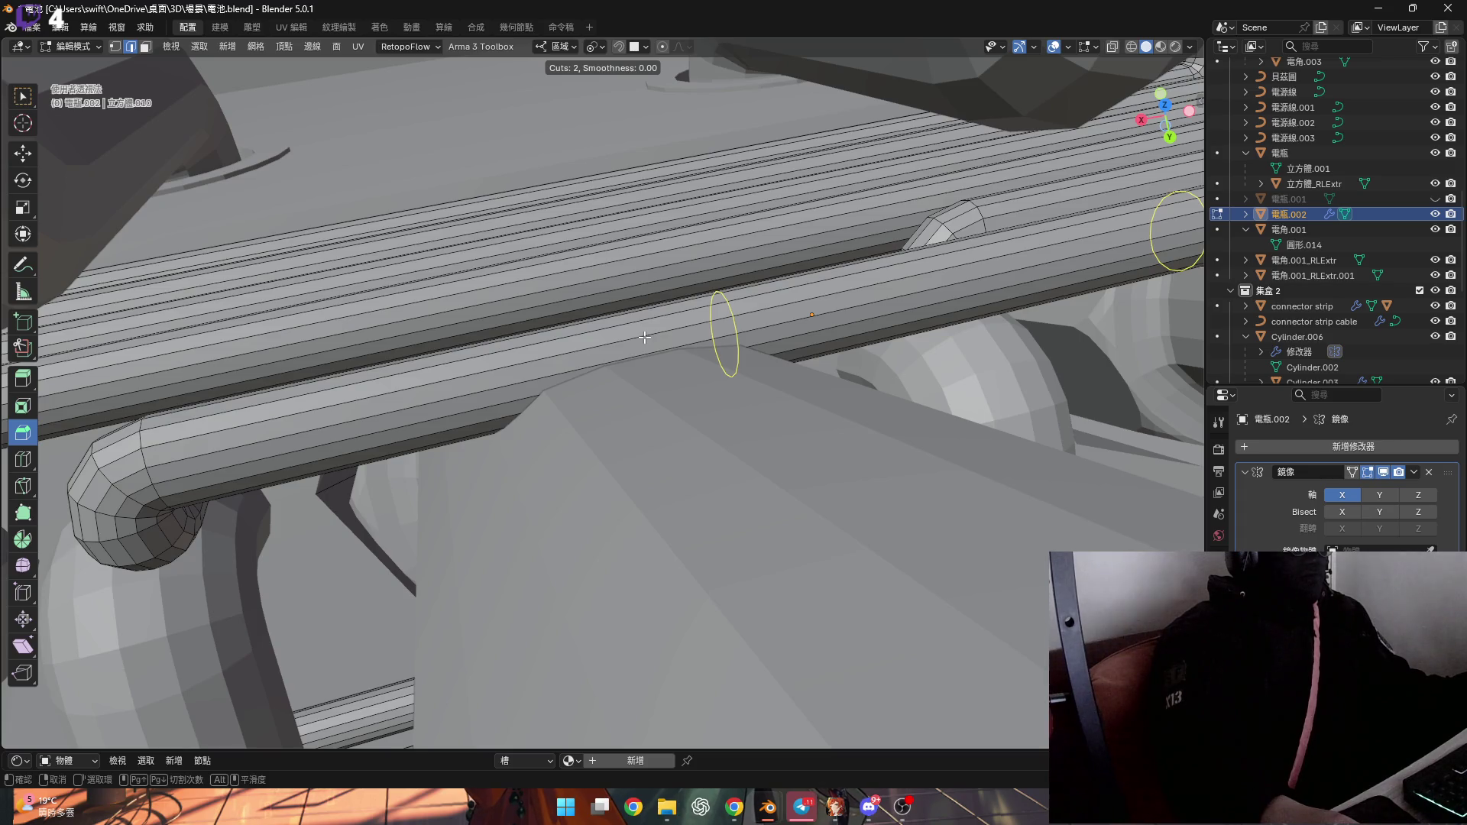
{"action": "middle_click_drag", "start_coordinate": [644, 337], "coordinate": [718, 365]}
{"action": "scroll", "coordinate": [718, 366], "scroll_direction": "down", "scroll_amount": 1}
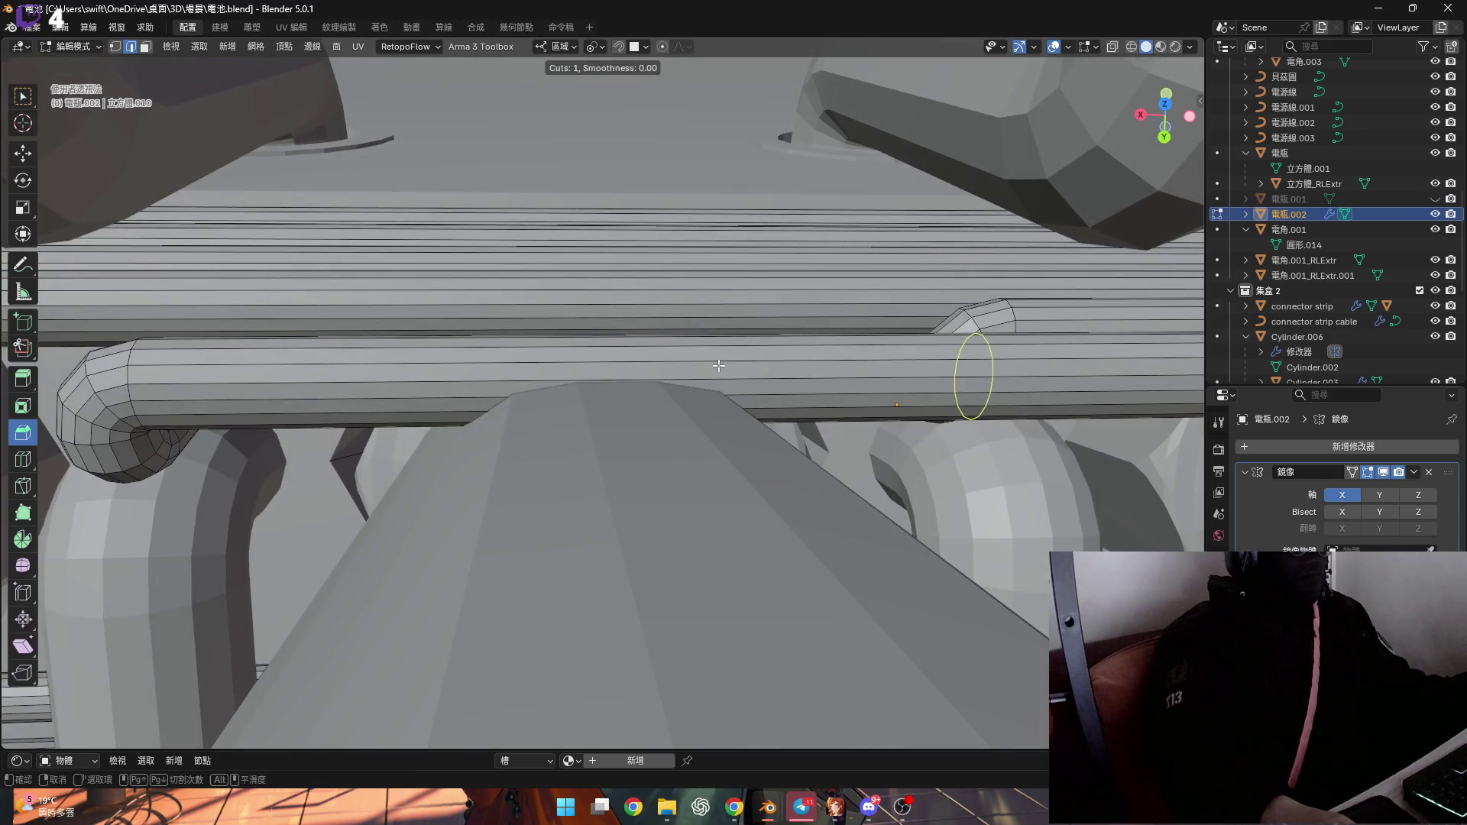
{"action": "left_click", "coordinate": [718, 365]}
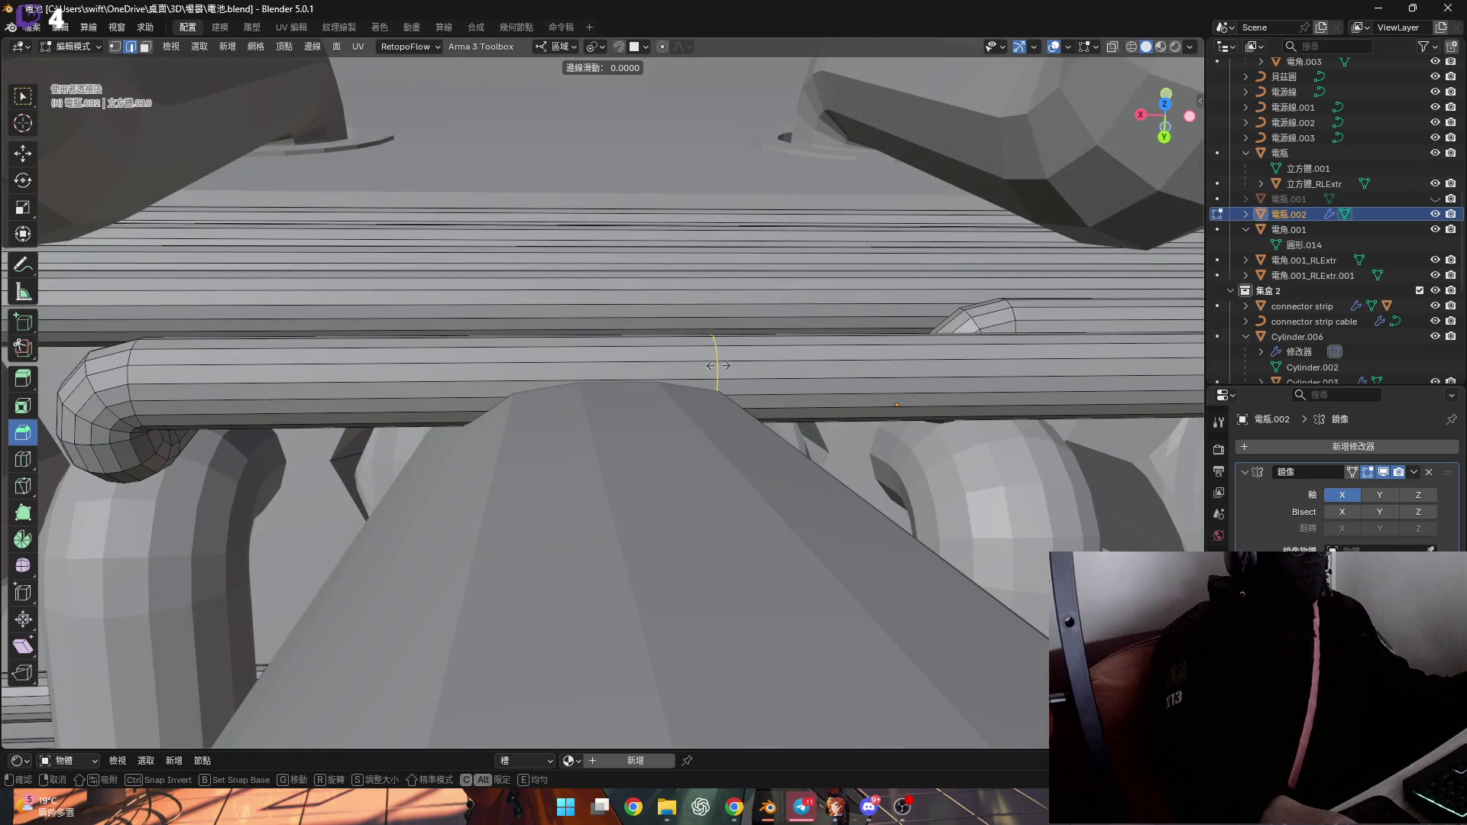
{"action": "key", "text": "g"}
{"action": "key", "text": "x"}
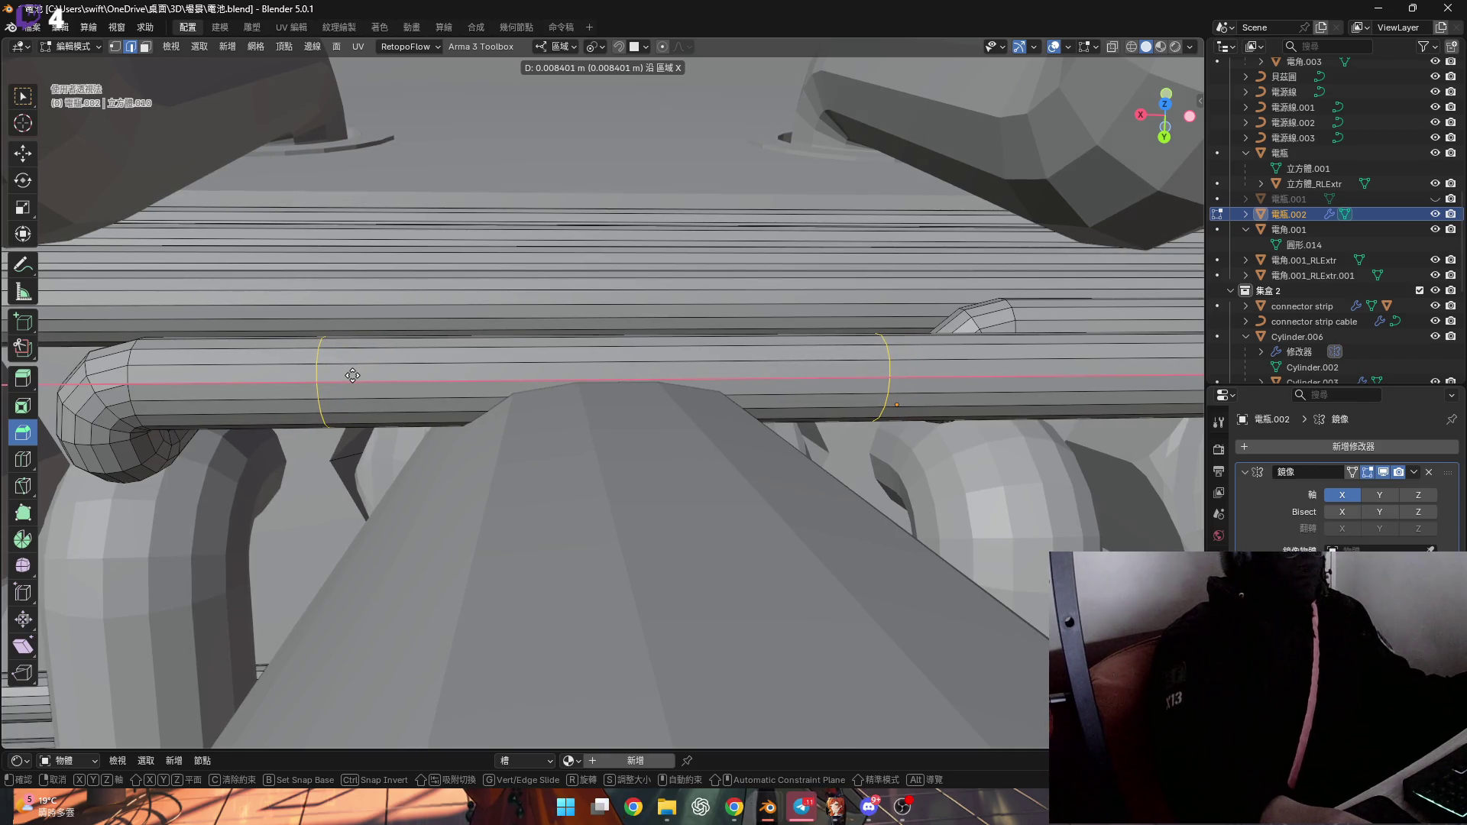
{"action": "left_click", "coordinate": [352, 375]}
Switch editing between the 電瓶 body and the 電瓶.002 pipe
{"action": "middle_click_drag", "start_coordinate": [352, 375], "coordinate": [660, 314]}
{"action": "key", "text": "Tab"}
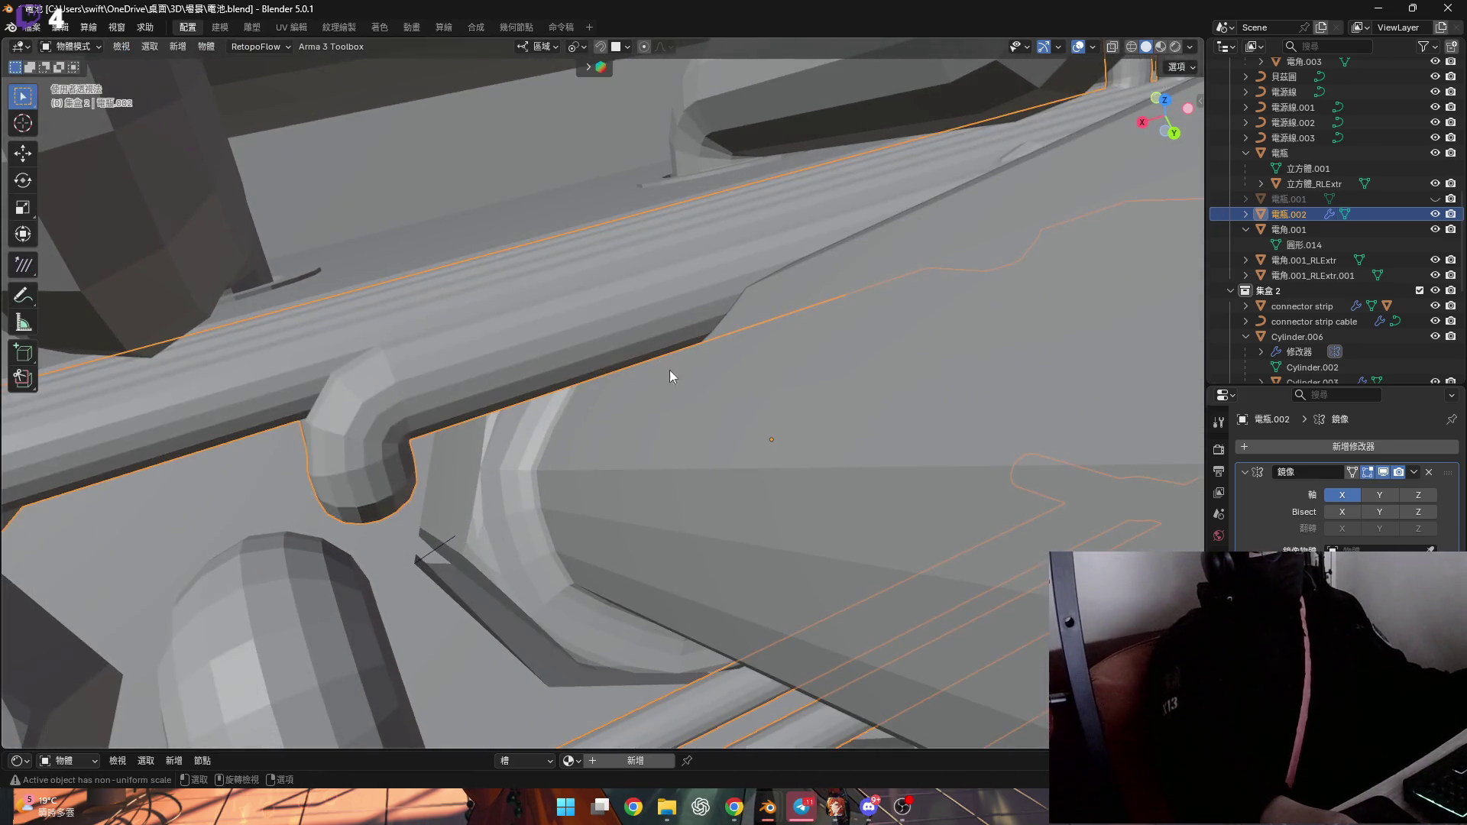
{"action": "left_click", "coordinate": [713, 413]}
{"action": "key", "text": "Tab"}
{"action": "mouse_move", "coordinate": [712, 413]}
{"action": "middle_mouse_down"}
{"action": "mouse_move", "coordinate": [541, 405]}
{"action": "mouse_move", "coordinate": [500, 375]}
{"action": "mouse_move", "coordinate": [573, 392]}
{"action": "middle_mouse_up"}
{"action": "left_click", "coordinate": [500, 374]}
{"action": "mouse_move", "coordinate": [533, 454]}
{"action": "middle_mouse_down"}
{"action": "mouse_move", "coordinate": [562, 425]}
{"action": "mouse_move", "coordinate": [569, 359]}
{"action": "middle_mouse_up"}
{"action": "left_click", "coordinate": [562, 424]}
Flatten the selected pipe geometry to zero scale along X
{"action": "key", "text": "s"}
{"action": "key", "text": "x"}
{"action": "key", "text": "x"}
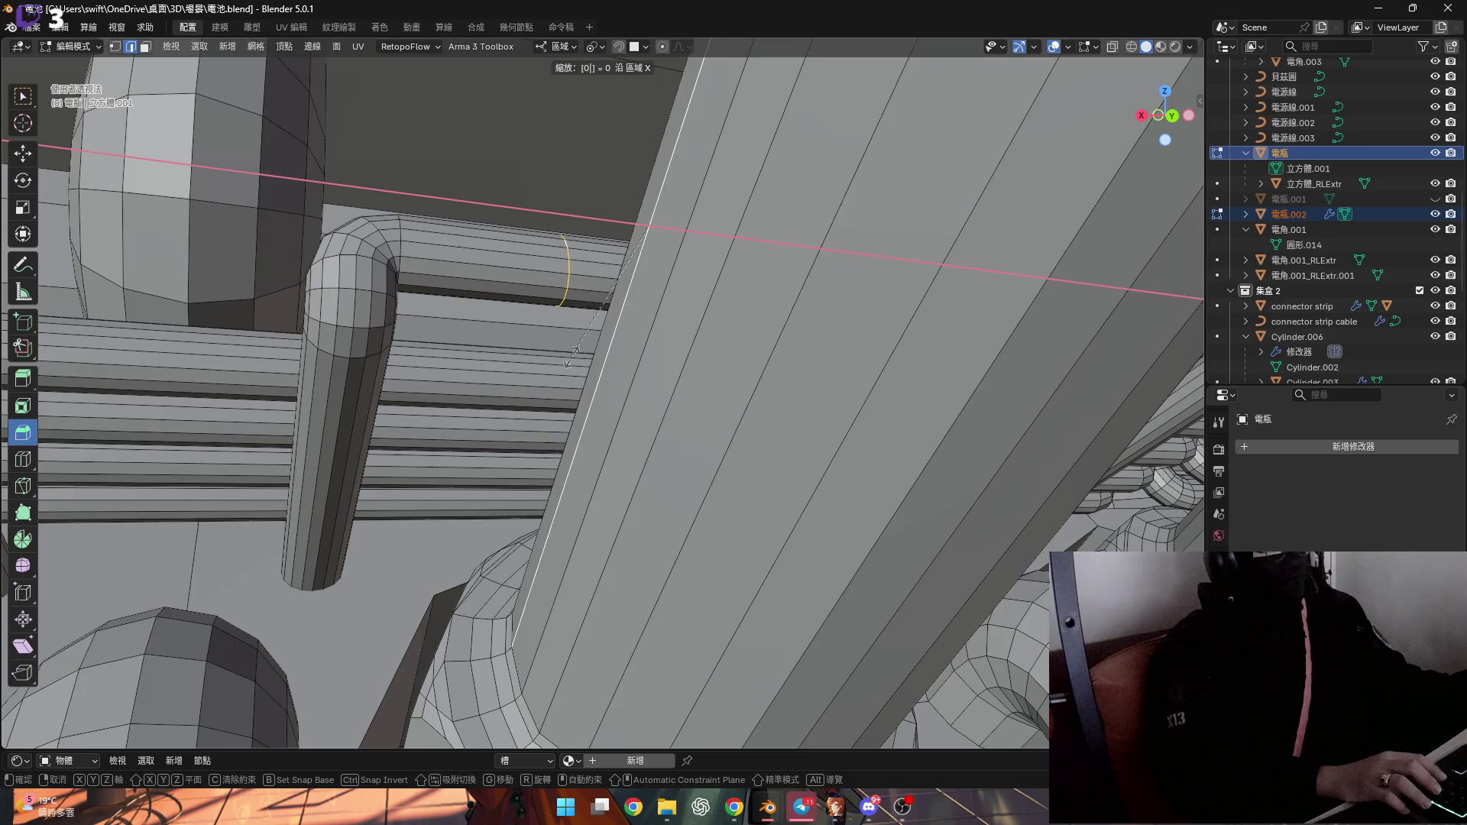
{"action": "key", "text": "Return"}
{"action": "mouse_move", "coordinate": [569, 359]}
{"action": "middle_mouse_down"}
{"action": "mouse_move", "coordinate": [616, 266]}
{"action": "mouse_move", "coordinate": [654, 301]}
{"action": "mouse_move", "coordinate": [504, 294]}
{"action": "mouse_move", "coordinate": [665, 288]}
{"action": "mouse_move", "coordinate": [695, 338]}
{"action": "mouse_move", "coordinate": [648, 377]}
{"action": "mouse_move", "coordinate": [621, 370]}
{"action": "mouse_move", "coordinate": [668, 373]}
{"action": "middle_mouse_up"}
{"action": "key", "text": "s"}
{"action": "key", "text": "x"}
{"action": "key", "text": "0"}
{"action": "key", "text": "Return"}
{"action": "mouse_move", "coordinate": [527, 359]}
{"action": "middle_mouse_down"}
{"action": "mouse_move", "coordinate": [517, 352]}
{"action": "mouse_move", "coordinate": [893, 207]}
{"action": "mouse_move", "coordinate": [494, 275]}
{"action": "mouse_move", "coordinate": [581, 281]}
{"action": "middle_mouse_up"}
Add a pair of edge rings on the pipe and spread them apart along X by 2.514
{"action": "key", "text": "ctrl+r"}
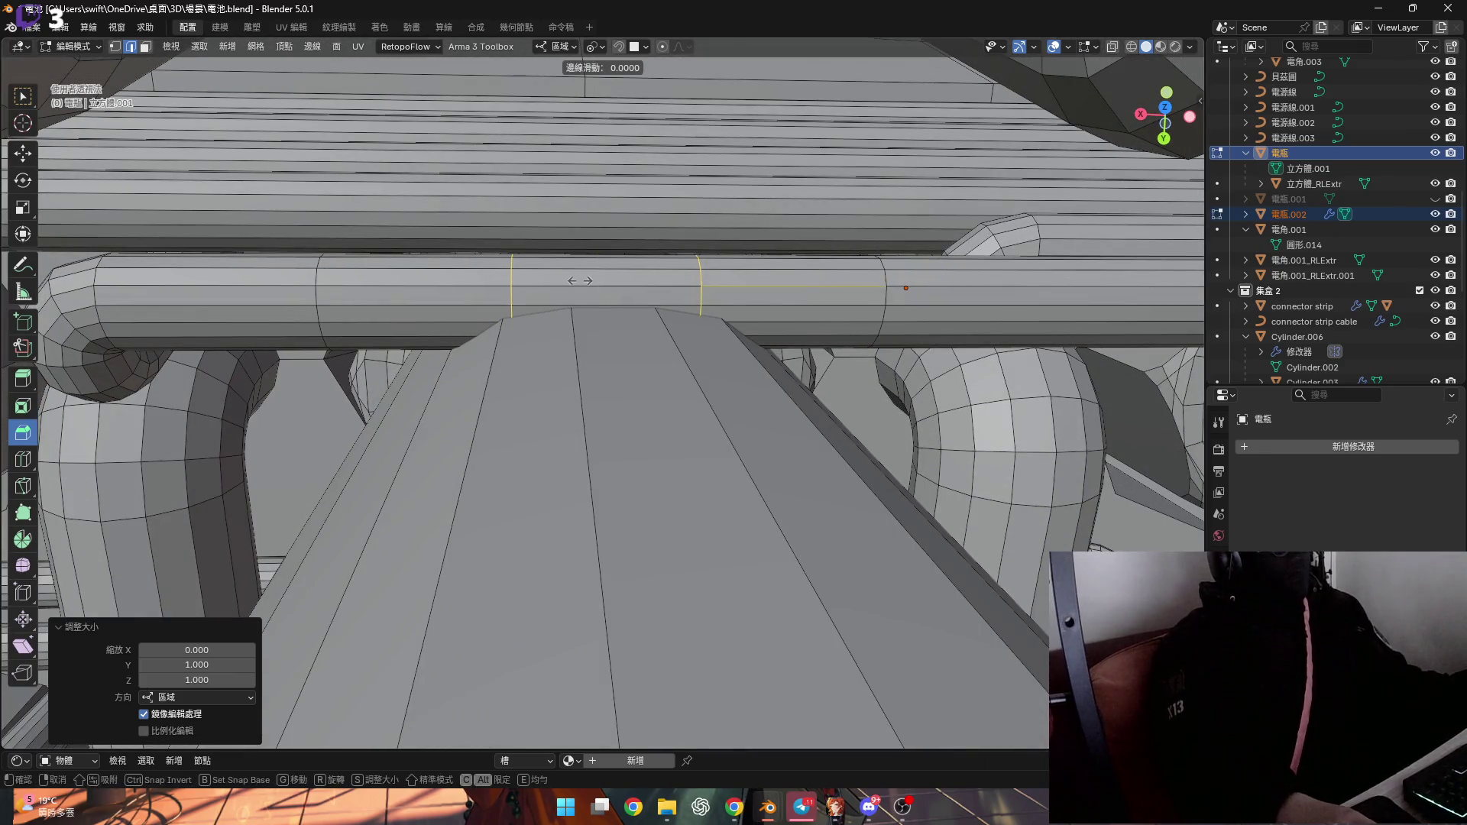
{"action": "left_click", "coordinate": [581, 281]}
{"action": "key", "text": "s"}
{"action": "key", "text": "x"}
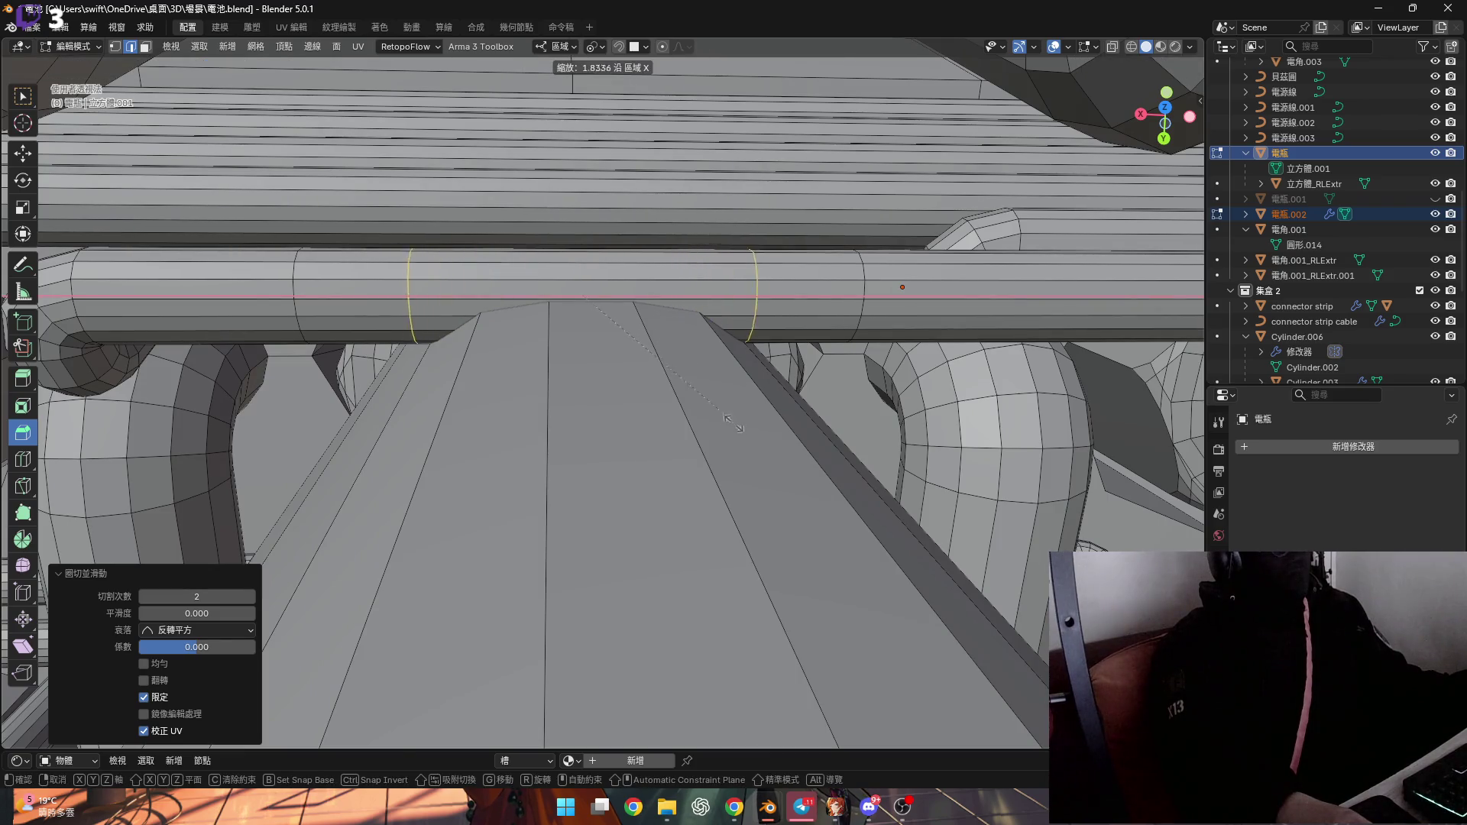
{"action": "left_click", "coordinate": [762, 495]}
{"action": "mouse_move", "coordinate": [562, 291]}
{"action": "middle_mouse_down"}
{"action": "mouse_move", "coordinate": [535, 340]}
{"action": "mouse_move", "coordinate": [546, 350]}
{"action": "middle_mouse_up"}
Add a second pair of edge rings and spread them apart along X by 2.257
{"action": "key", "text": "ctrl+r"}
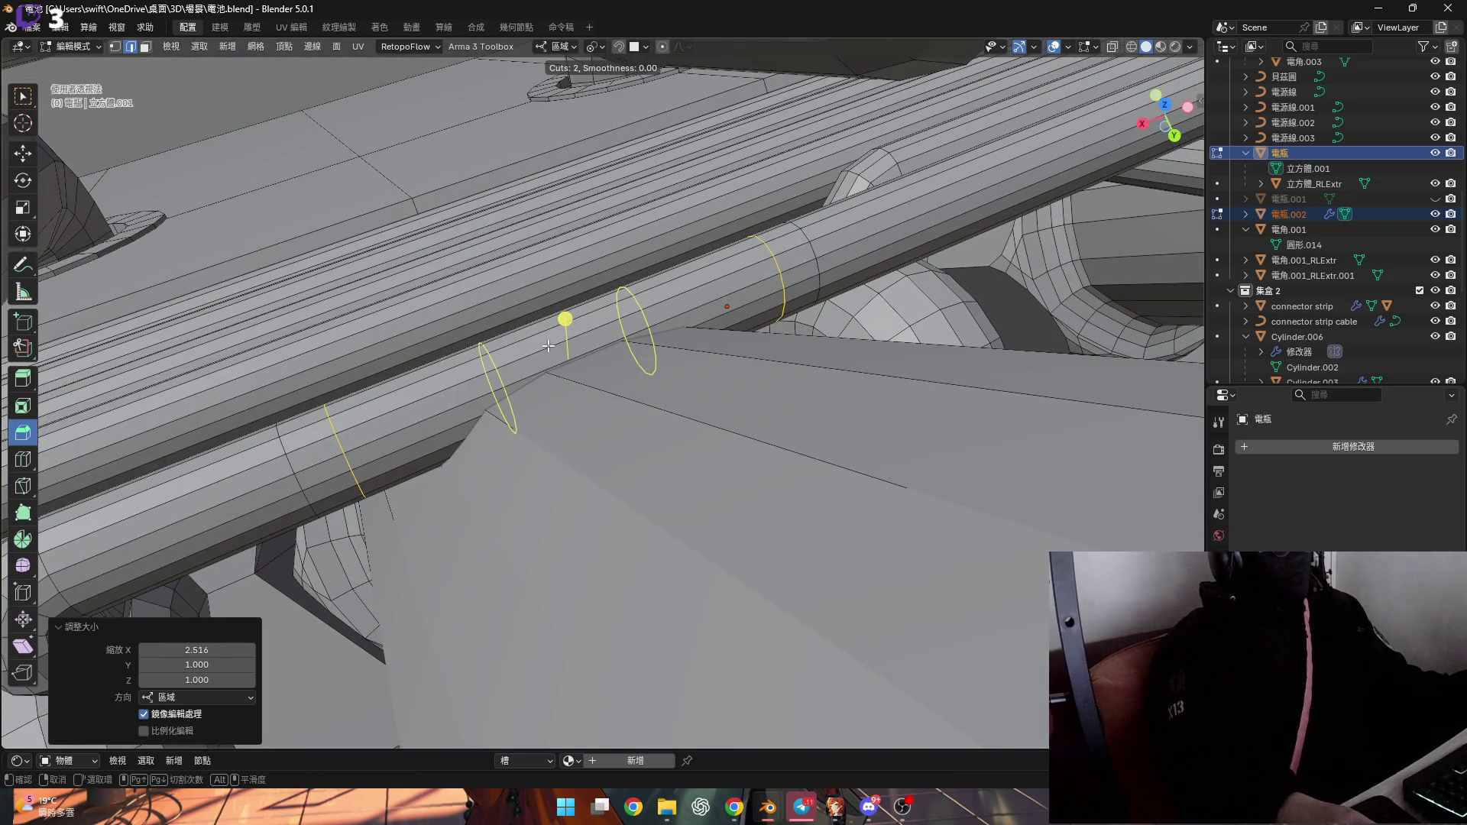
{"action": "left_click", "coordinate": [548, 346]}
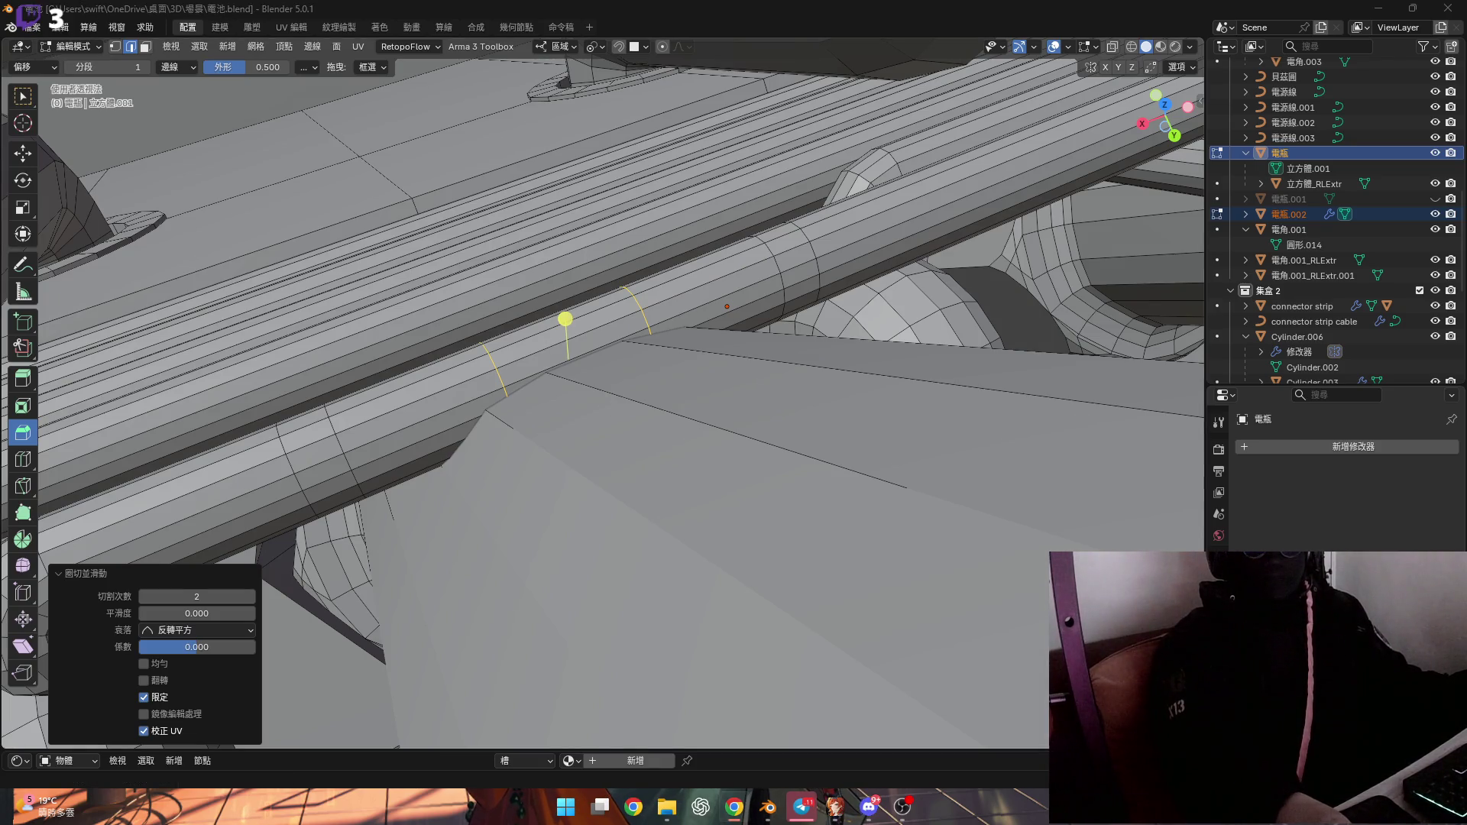
{"action": "key", "text": "s"}
{"action": "key", "text": "x"}
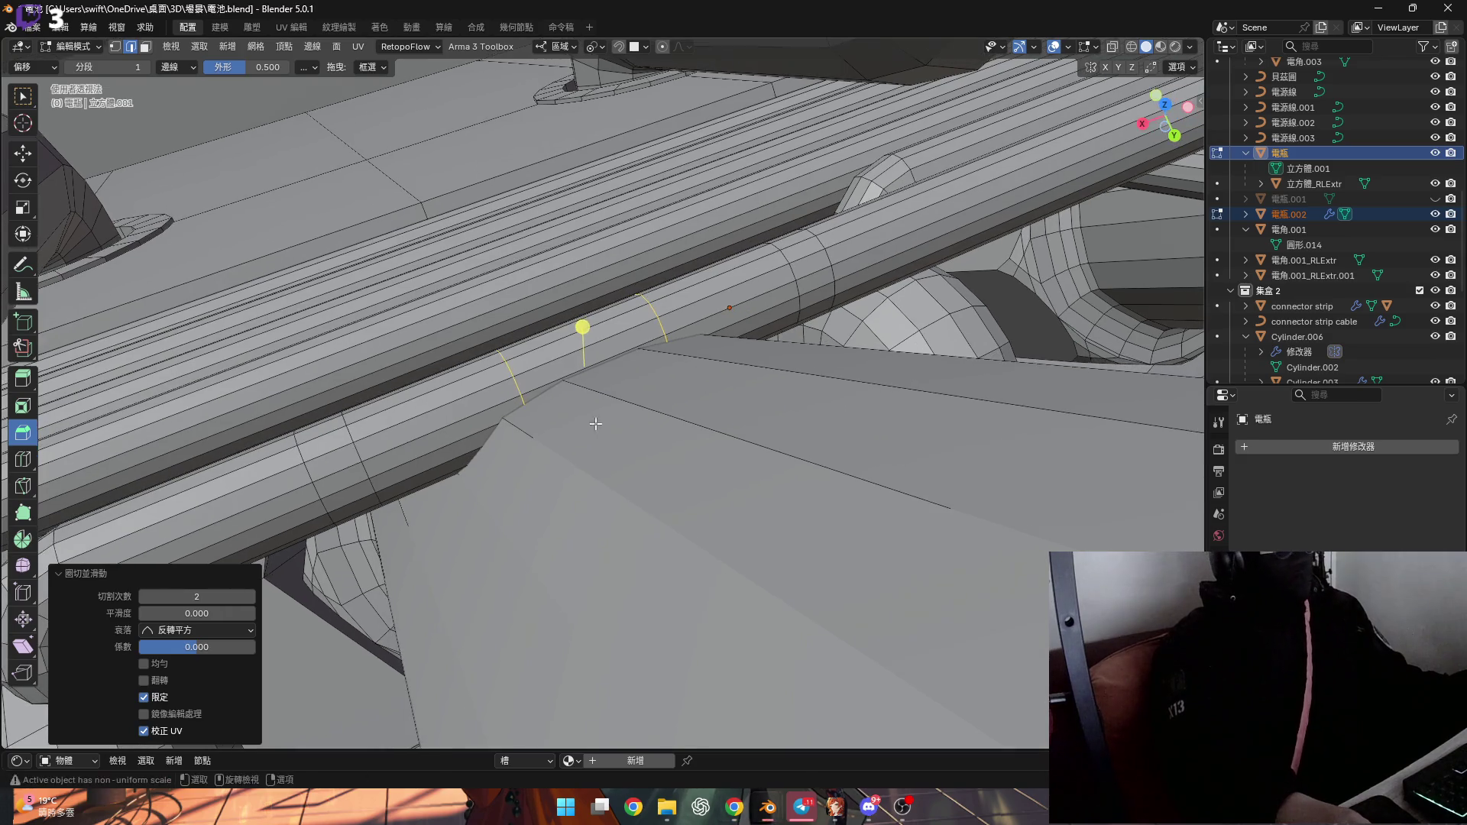
{"action": "left_click", "coordinate": [641, 483]}
{"action": "mouse_move", "coordinate": [641, 483]}
{"action": "middle_mouse_down"}
{"action": "mouse_move", "coordinate": [504, 392]}
{"action": "mouse_move", "coordinate": [513, 482]}
{"action": "middle_mouse_up"}
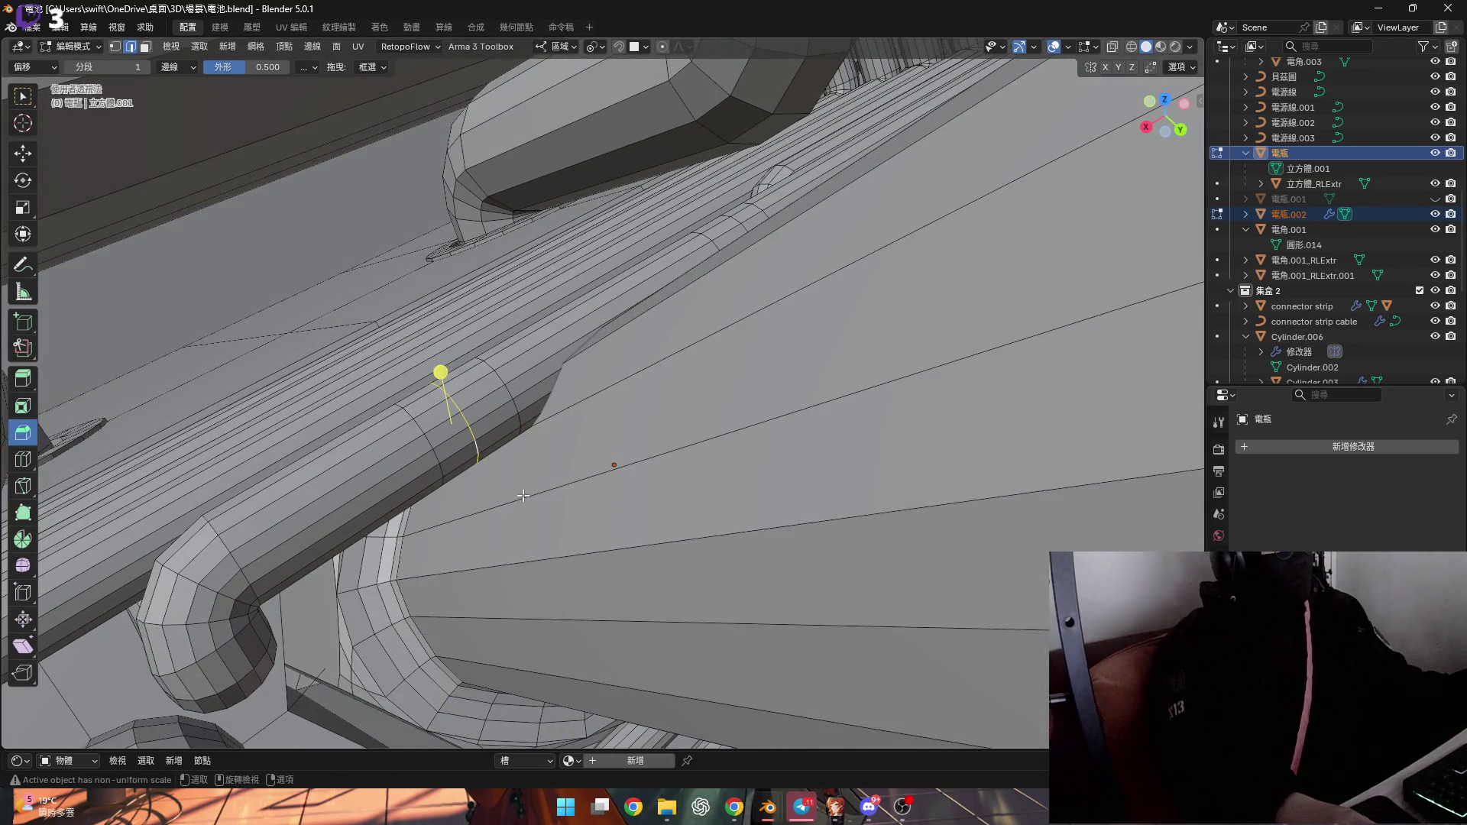
Flatten the selected edge and the edge beside the cylinder to zero X scale
{"action": "scroll", "coordinate": [528, 489], "scroll_direction": "down", "scroll_amount": 4}
{"action": "key", "text": "s"}
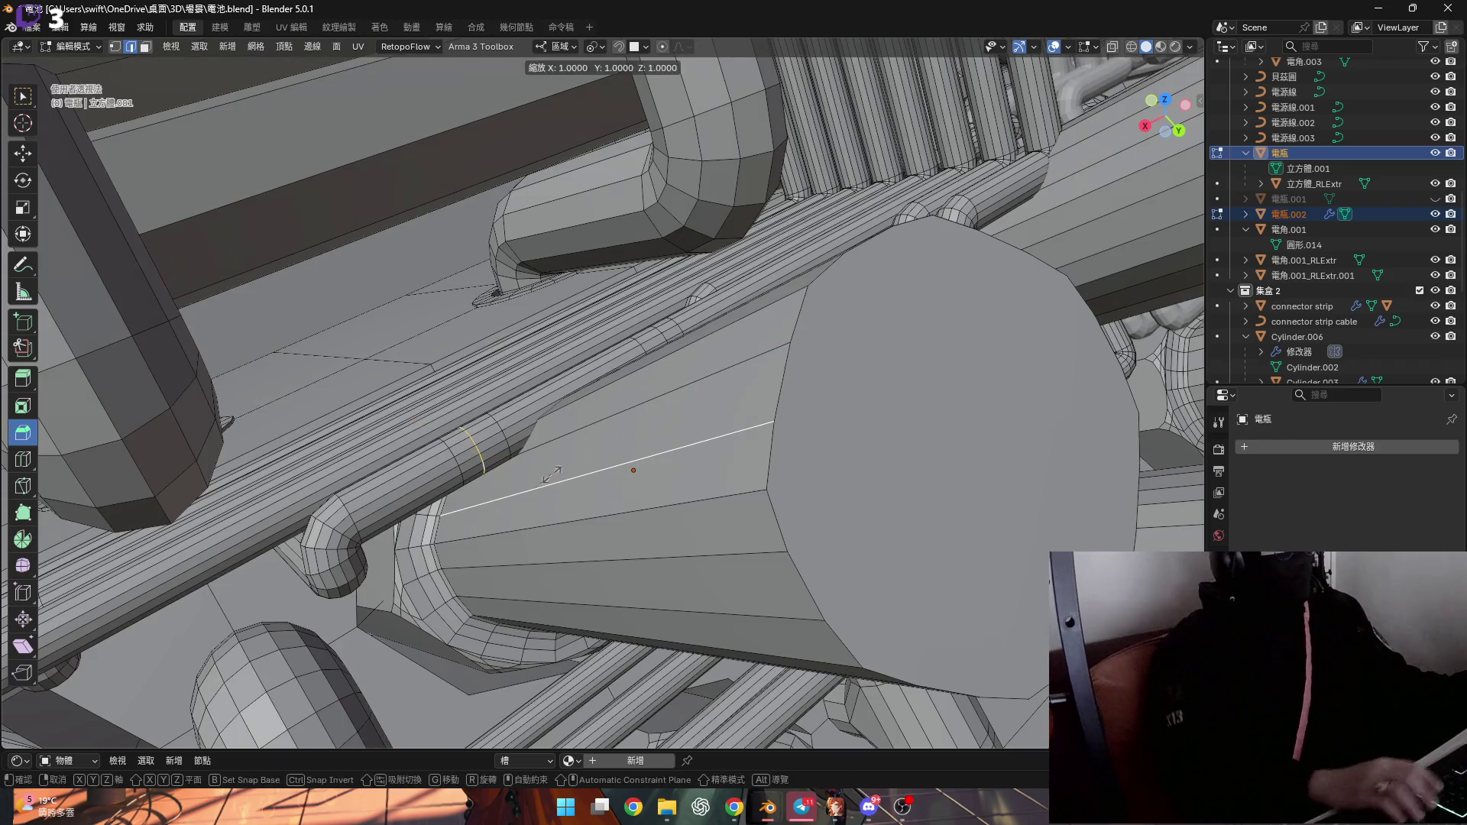
{"action": "key", "text": "x"}
{"action": "key", "text": "0"}
{"action": "key", "text": "Return"}
{"action": "middle_click_drag", "start_coordinate": [570, 457], "coordinate": [619, 385]}
{"action": "left_click", "coordinate": [619, 384]}
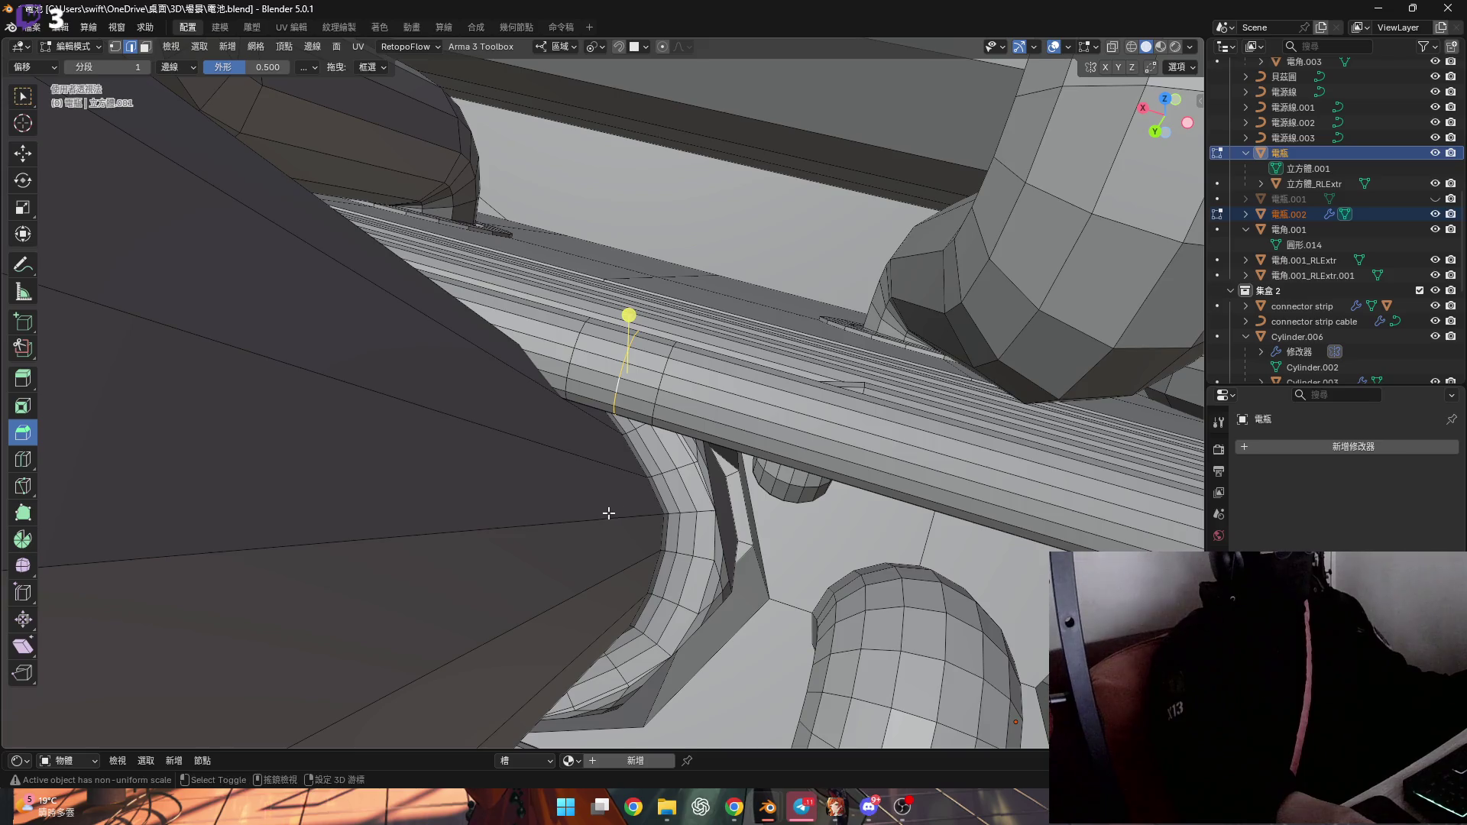
{"action": "scroll", "coordinate": [608, 505], "scroll_direction": "down", "scroll_amount": 5}
{"action": "key", "text": "s"}
{"action": "key", "text": "x"}
{"action": "key", "text": "0"}
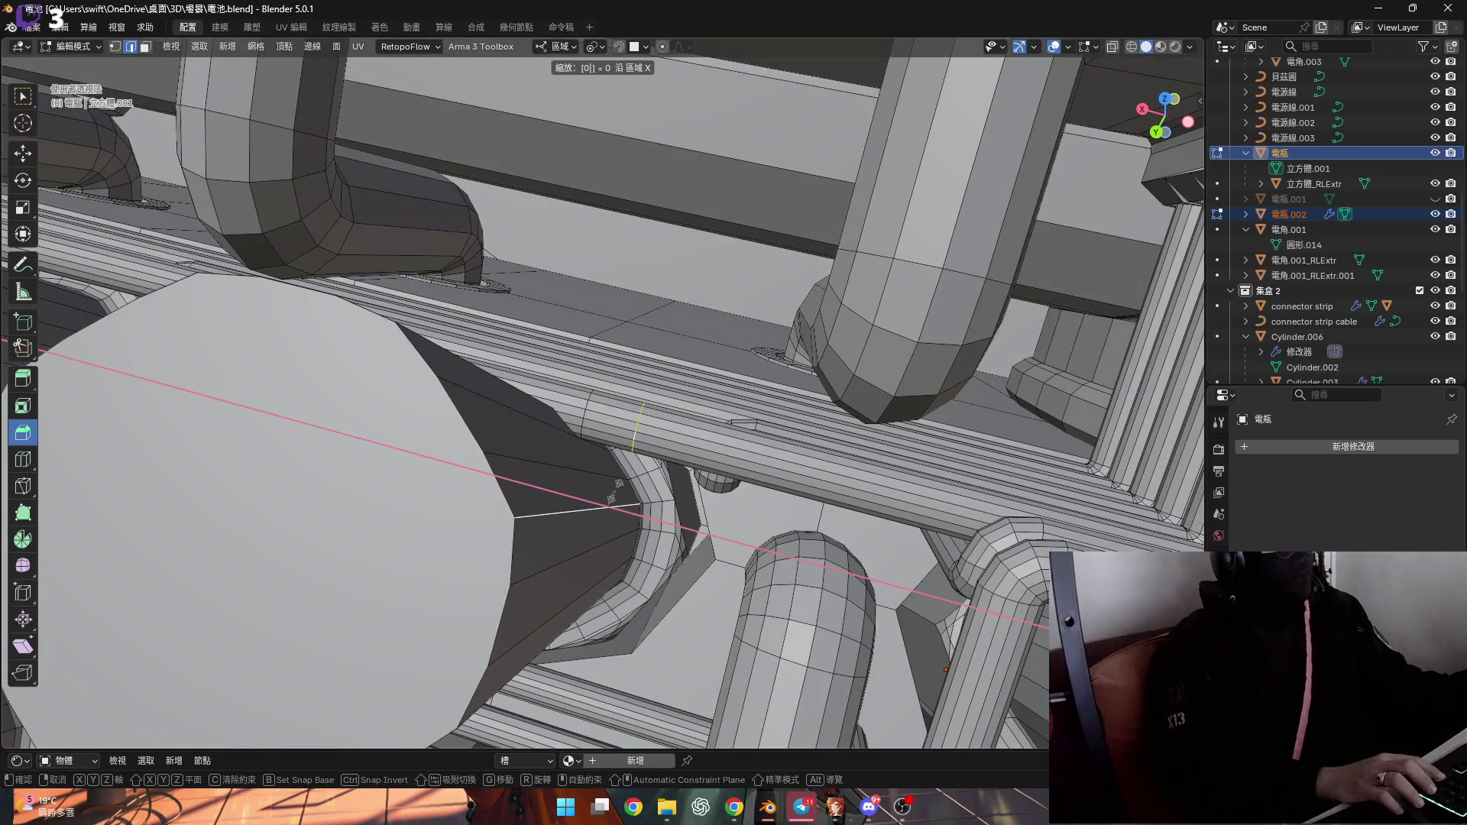
{"action": "key", "text": "Return"}
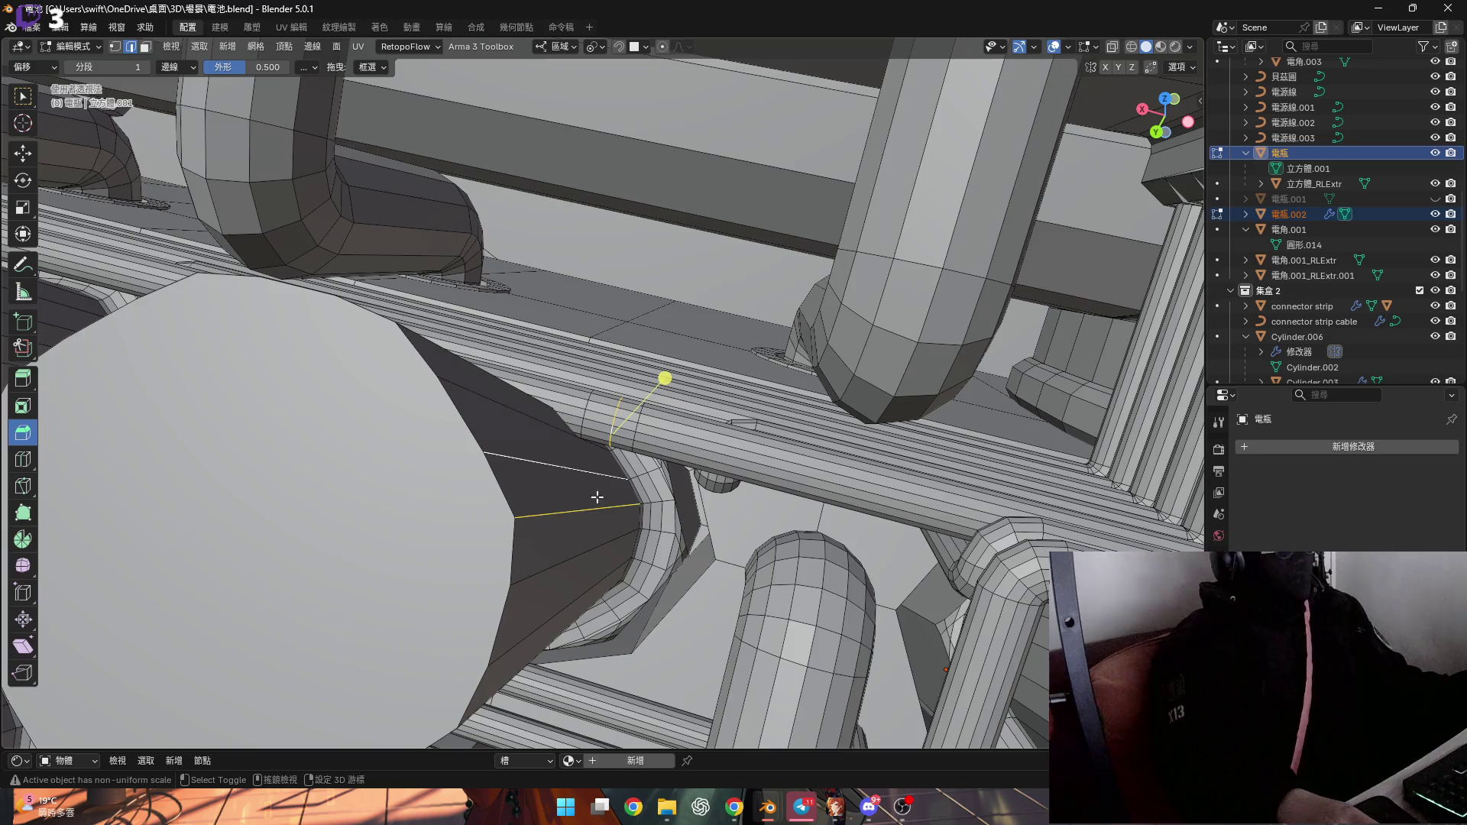
Flatten the current selection and the pipe's edge ring to zero X scale
{"action": "key", "text": "s"}
{"action": "key", "text": "x"}
{"action": "key", "text": "0"}
{"action": "key", "text": "Return"}
{"action": "scroll", "coordinate": [597, 441], "scroll_direction": "up", "scroll_amount": 4}
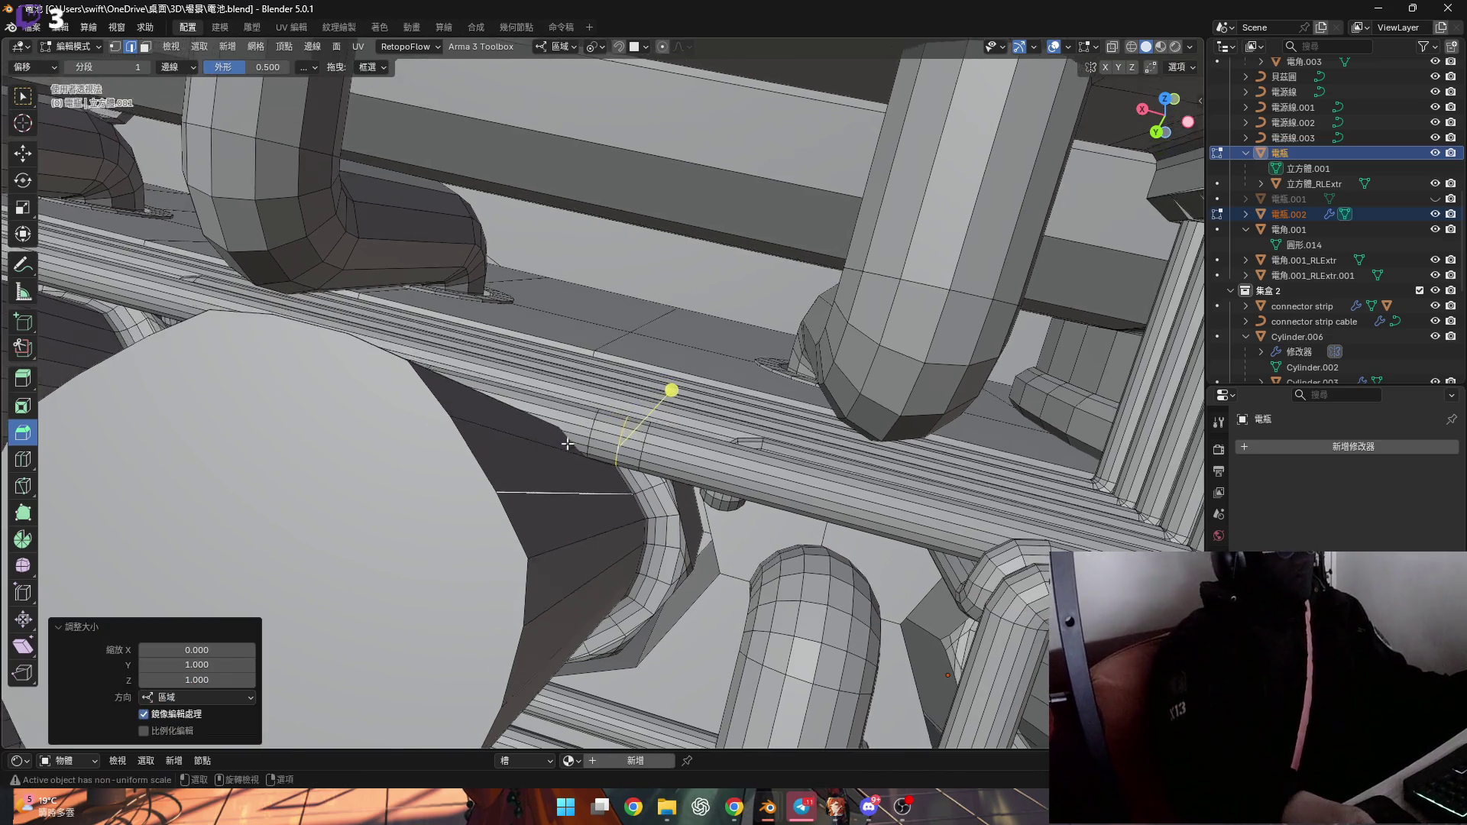
{"action": "left_click", "coordinate": [587, 451], "text": "alt"}
{"action": "middle_click_drag", "start_coordinate": [506, 482], "coordinate": [589, 492]}
{"action": "key", "text": "s"}
{"action": "key", "text": "x"}
{"action": "key", "text": "0"}
{"action": "key", "text": "Return"}
In face select mode, select the strip of pipe faces over the cylinder
{"action": "mouse_move", "coordinate": [546, 423]}
{"action": "middle_mouse_down"}
{"action": "mouse_move", "coordinate": [480, 511]}
{"action": "mouse_move", "coordinate": [591, 451]}
{"action": "mouse_move", "coordinate": [596, 462]}
{"action": "middle_mouse_up"}
{"action": "key", "text": "3"}
{"action": "left_click", "coordinate": [591, 451], "text": "alt"}
Move the pipe face strip along Y twice, ending −0.001196 m off the cylinder
{"action": "key", "text": "g"}
{"action": "key", "text": "y"}
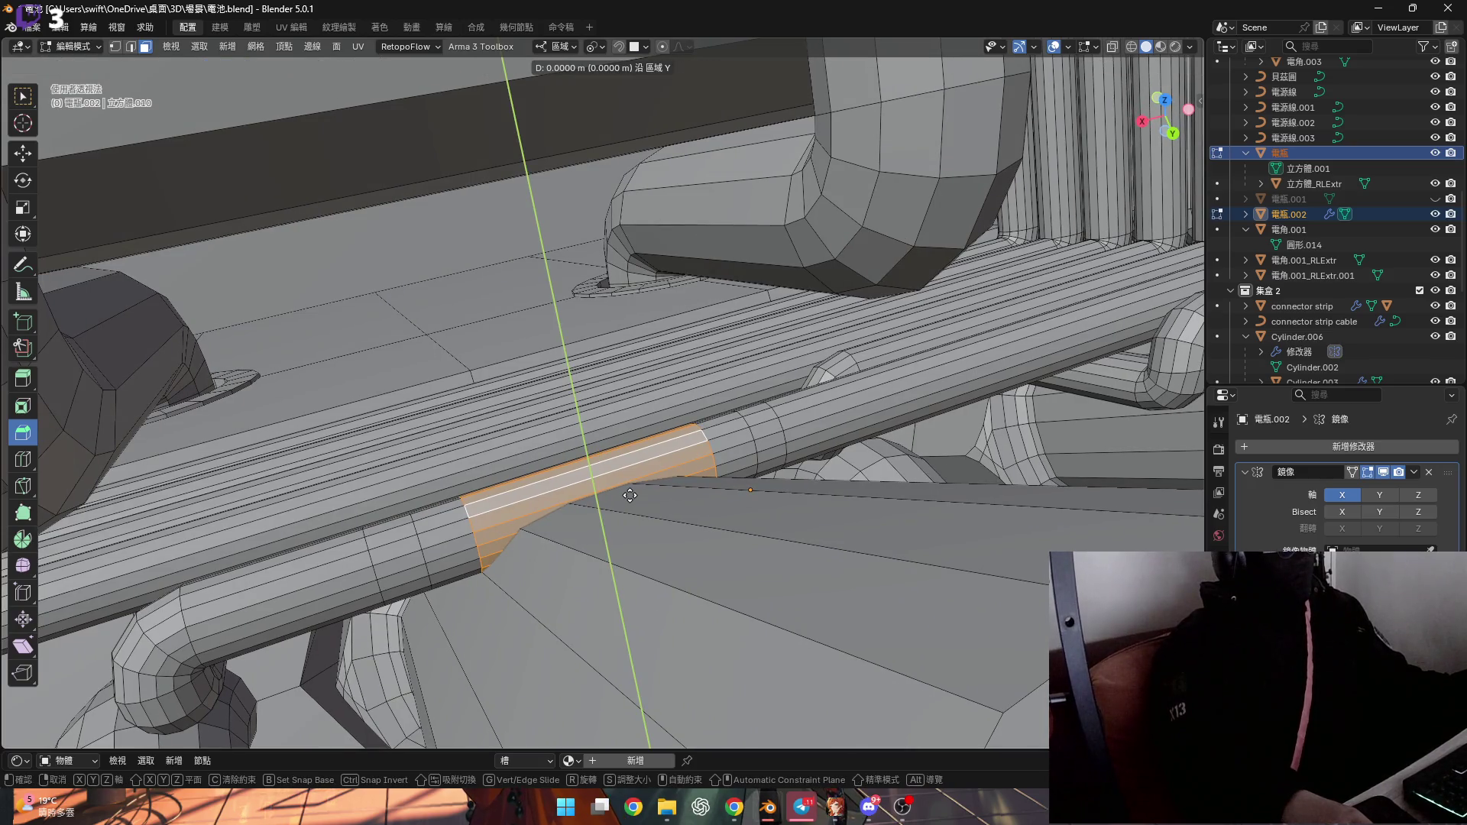
{"action": "left_click", "coordinate": [628, 454]}
{"action": "mouse_move", "coordinate": [628, 453]}
{"action": "middle_mouse_down"}
{"action": "mouse_move", "coordinate": [589, 459]}
{"action": "mouse_move", "coordinate": [586, 479]}
{"action": "mouse_move", "coordinate": [622, 490]}
{"action": "middle_mouse_up"}
{"action": "scroll", "coordinate": [589, 458], "scroll_direction": "up", "scroll_amount": 3}
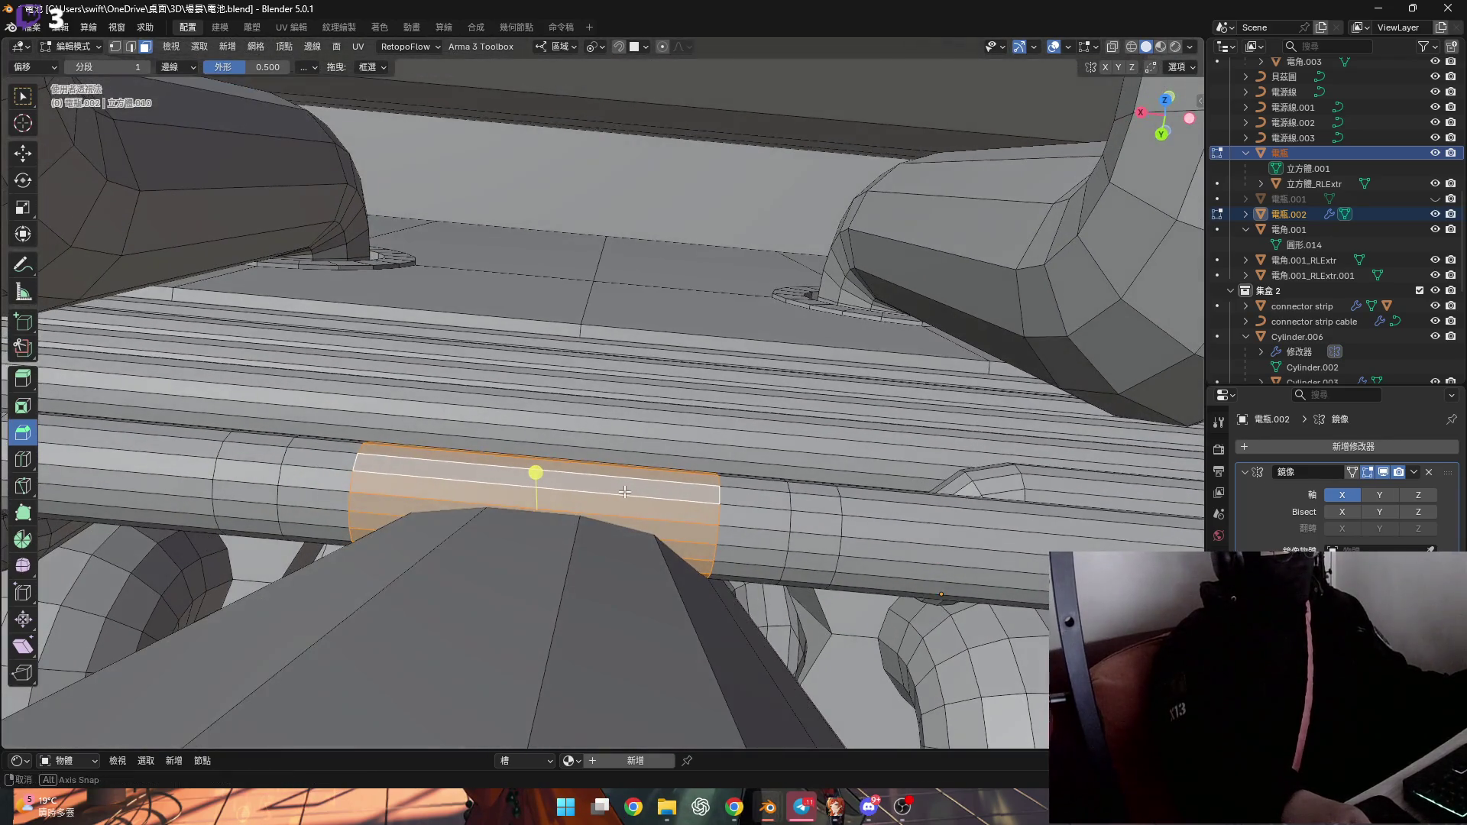
{"action": "key", "text": "g"}
{"action": "key", "text": "y"}
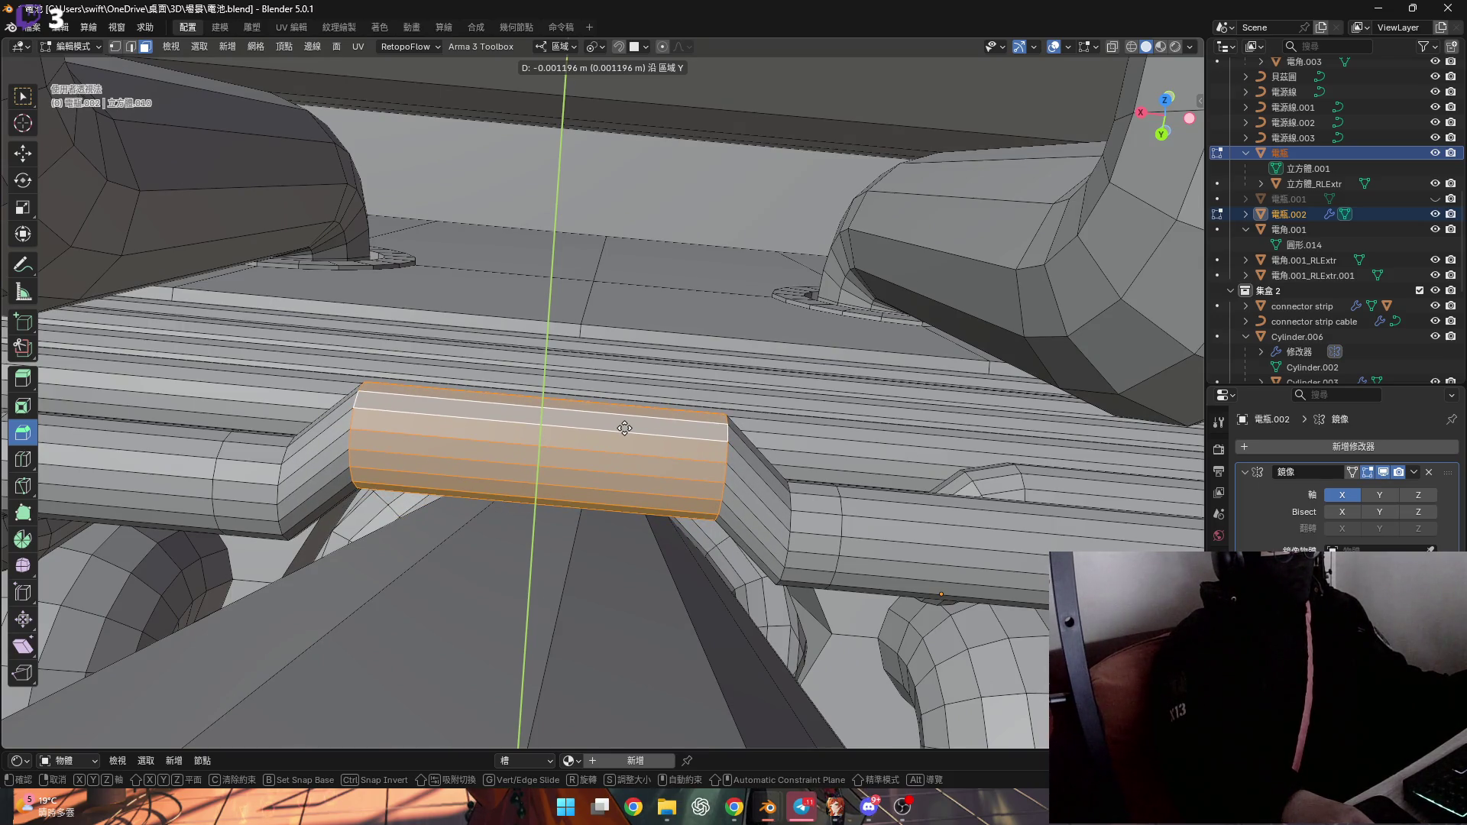
{"action": "left_click", "coordinate": [625, 428]}
{"action": "mouse_move", "coordinate": [624, 428]}
{"action": "middle_mouse_down"}
{"action": "mouse_move", "coordinate": [639, 503]}
{"action": "mouse_move", "coordinate": [612, 497]}
{"action": "mouse_move", "coordinate": [730, 590]}
{"action": "mouse_move", "coordinate": [399, 383]}
{"action": "middle_mouse_up"}
Delete the ring of faces and bridge the two open pipe edge loops
{"action": "key", "text": "x"}
{"action": "left_click", "coordinate": [727, 473]}
{"action": "scroll", "coordinate": [674, 568], "scroll_direction": "up", "scroll_amount": 5}
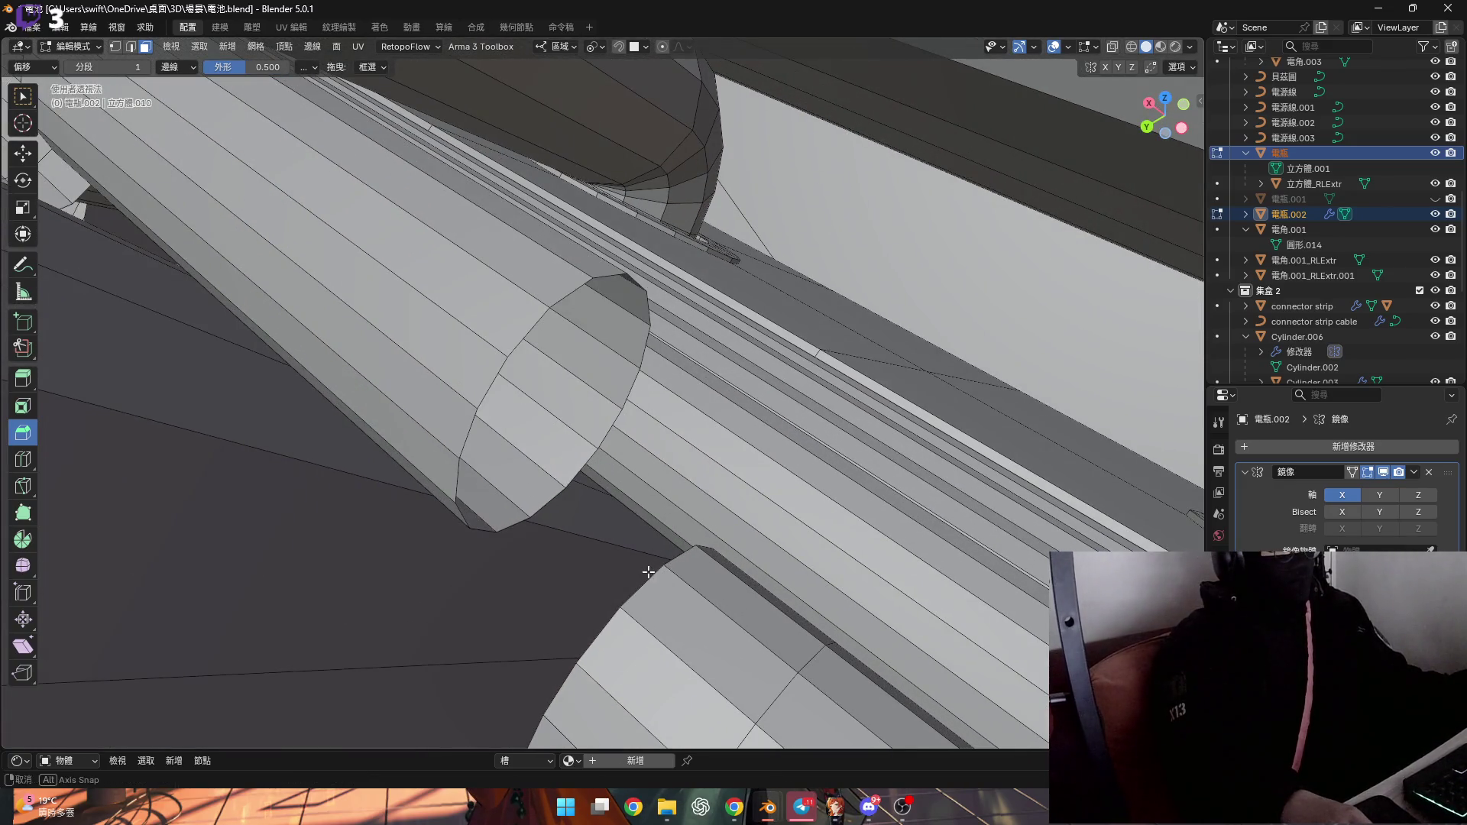
{"action": "middle_click_drag", "start_coordinate": [648, 572], "coordinate": [659, 590]}
{"action": "left_click", "coordinate": [517, 381], "text": "alt+shift"}
{"action": "right_click", "coordinate": [571, 438]}
{"action": "left_click", "coordinate": [570, 427]}
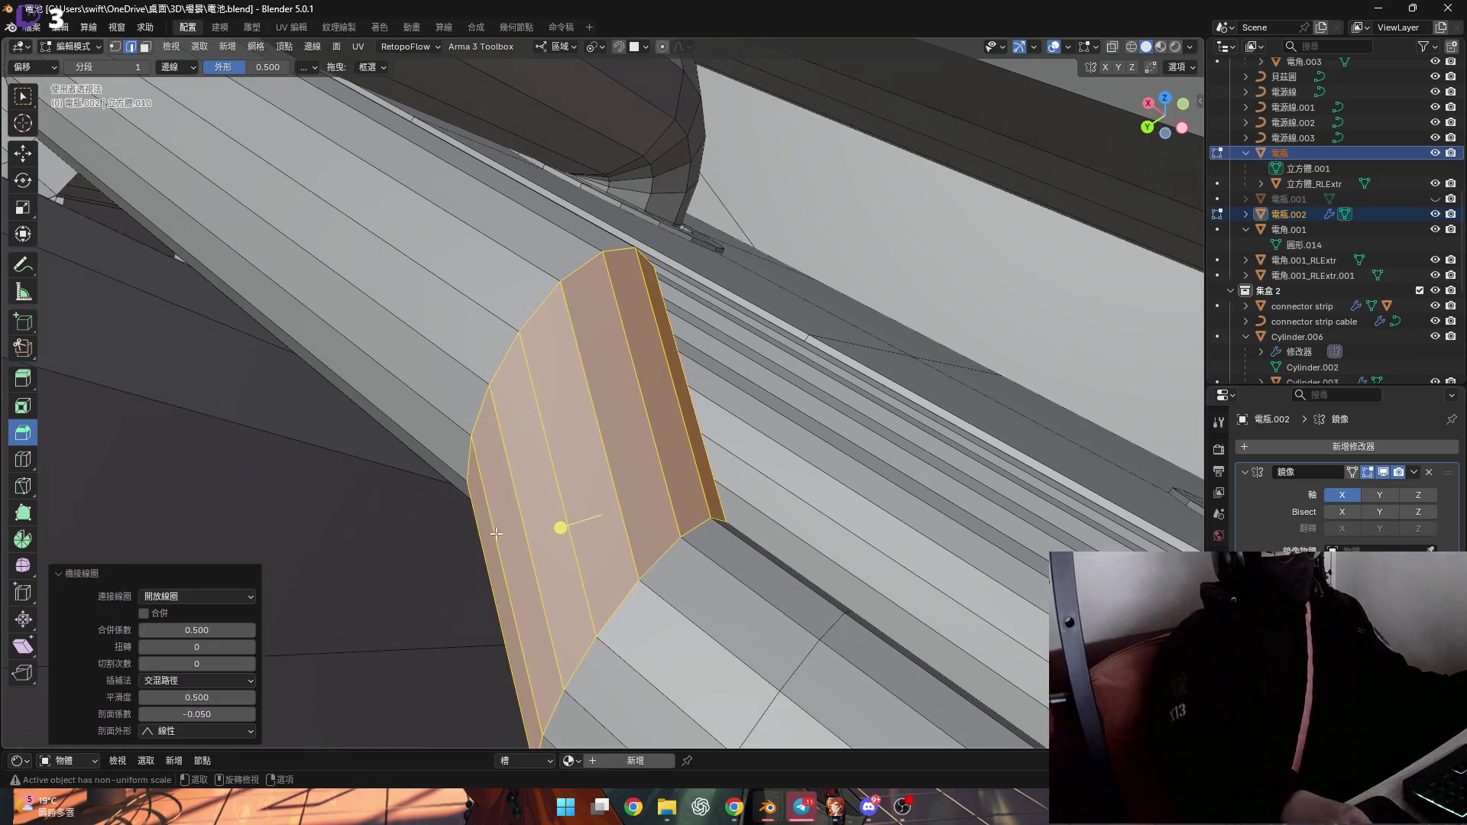
Give the bridge 1 cut, trying 球形 and 平滑 profiles before settling on 線性
{"action": "scroll", "coordinate": [303, 613], "scroll_direction": "down", "scroll_amount": 3}
{"action": "scroll", "coordinate": [557, 538], "scroll_direction": "up", "scroll_amount": 3}
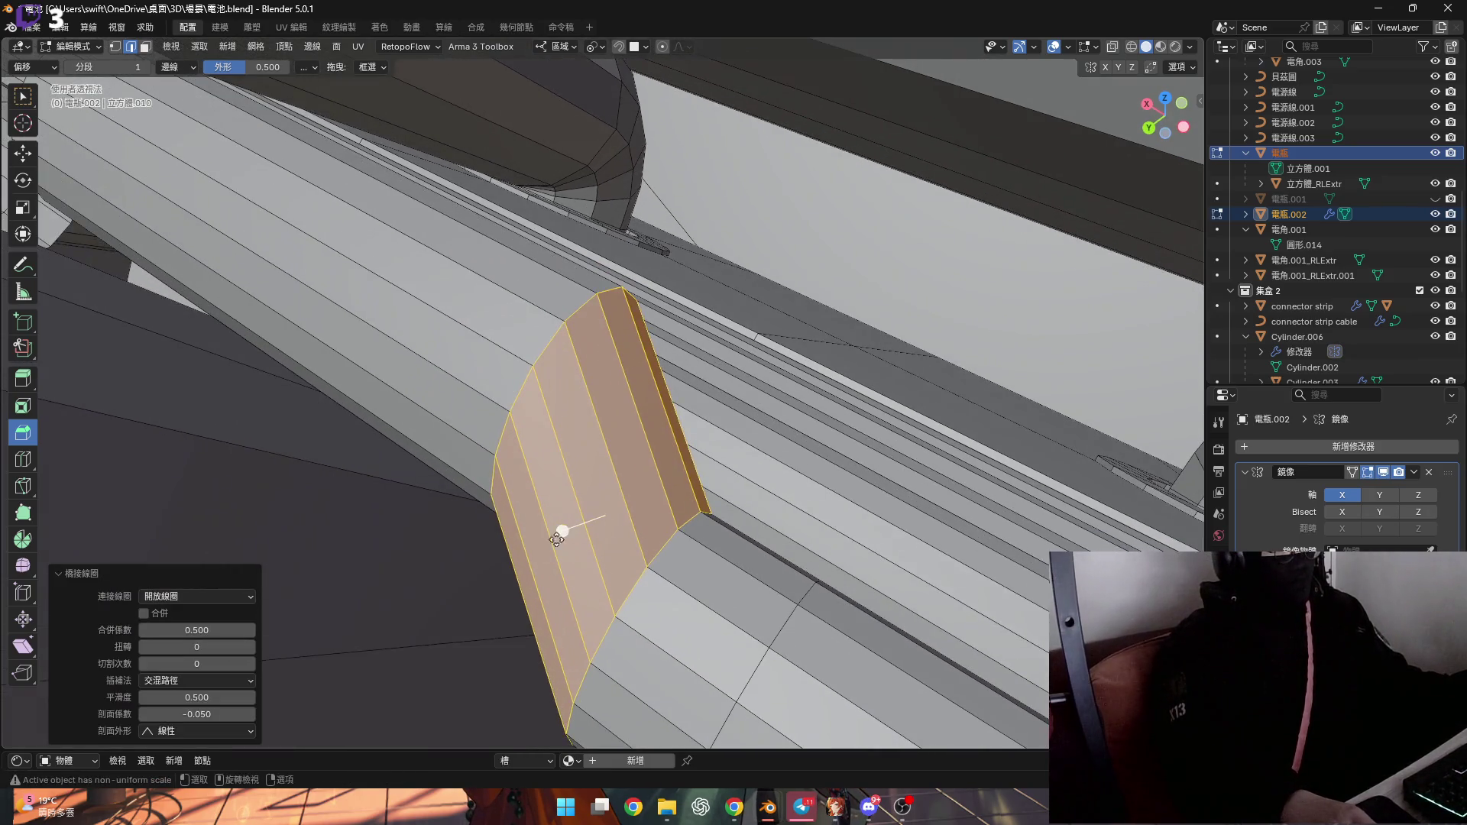
{"action": "left_click", "coordinate": [249, 663]}
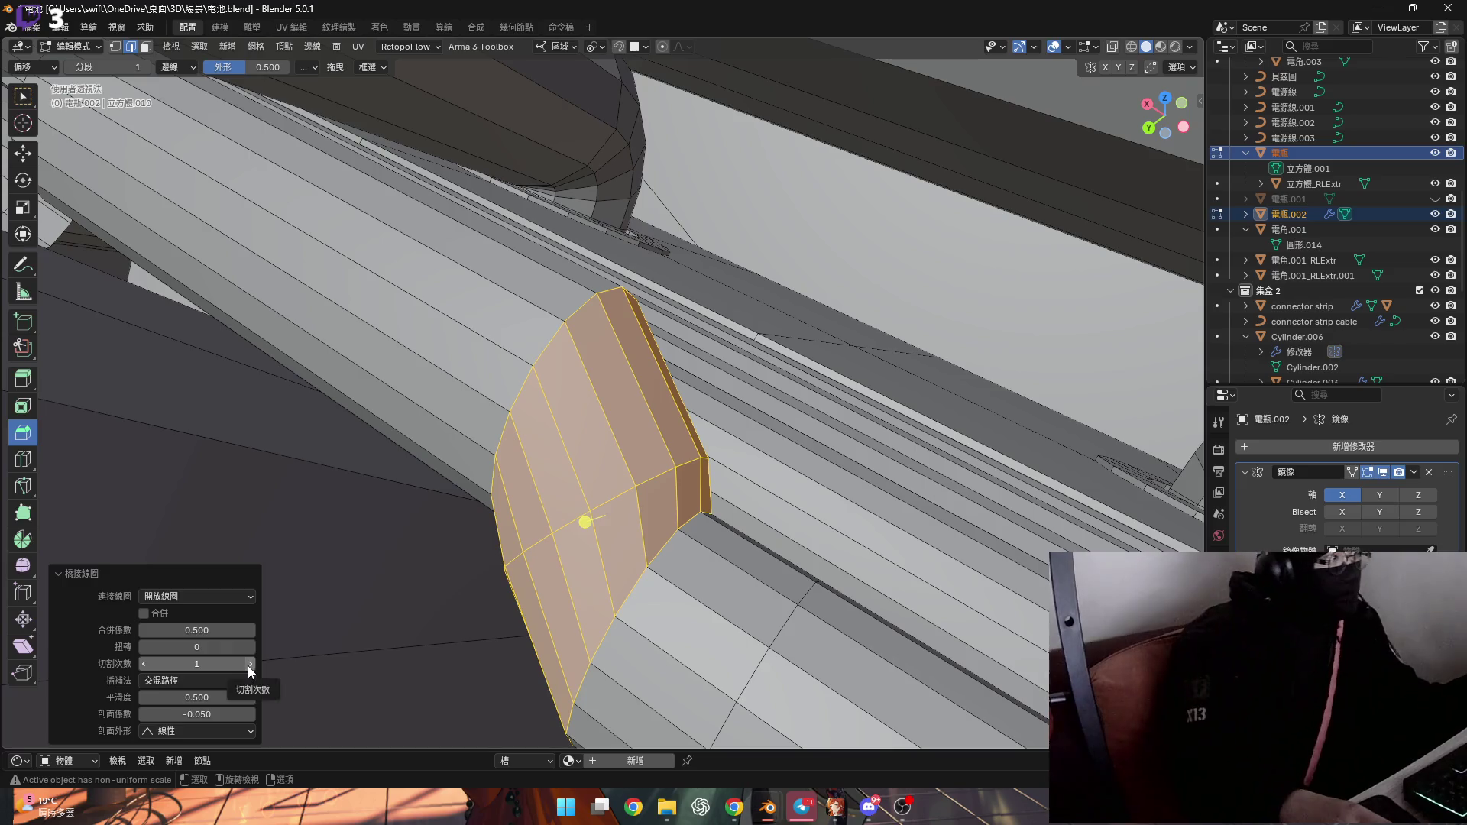
{"action": "left_click", "coordinate": [218, 732]}
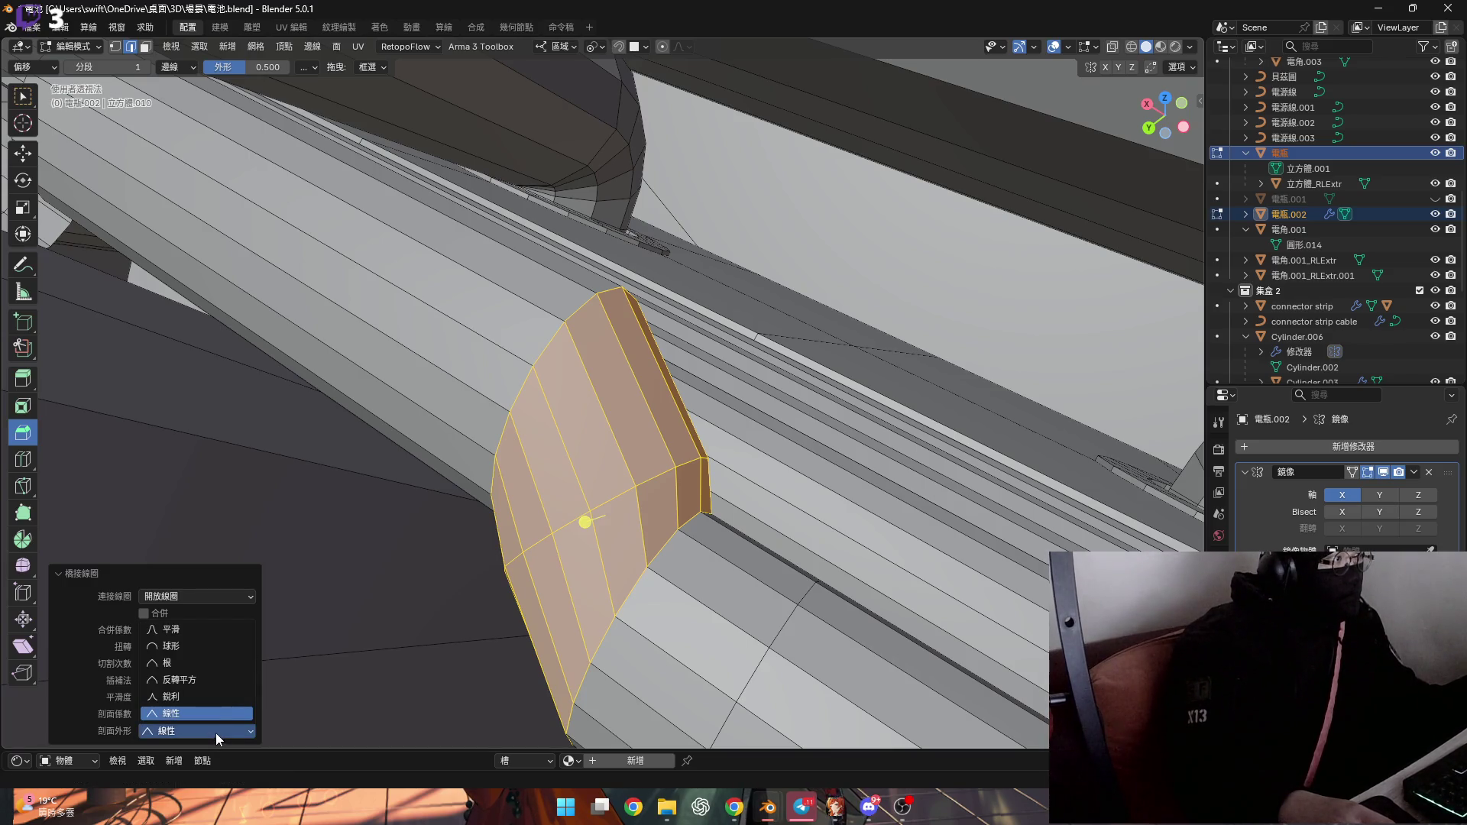
{"action": "left_click", "coordinate": [209, 646]}
{"action": "left_click", "coordinate": [206, 730]}
{"action": "left_click", "coordinate": [197, 629]}
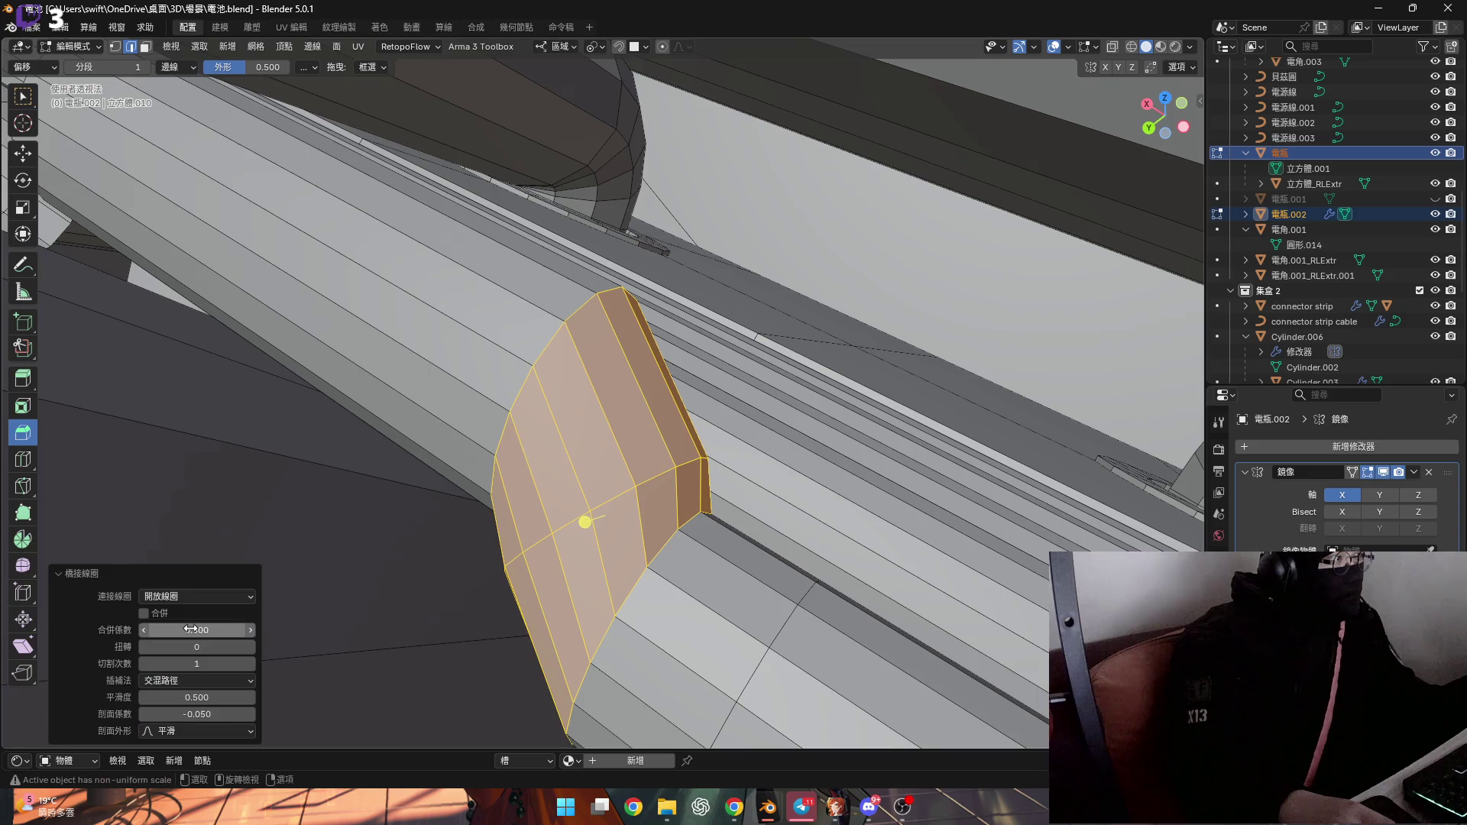
{"action": "left_click", "coordinate": [211, 727]}
{"action": "left_click", "coordinate": [170, 713]}
Turn the bridge's Merge off, add an extra cut, undo and redo, then start a loop cut
{"action": "mouse_move", "coordinate": [581, 490]}
{"action": "middle_mouse_down"}
{"action": "mouse_move", "coordinate": [605, 457]}
{"action": "mouse_move", "coordinate": [596, 466]}
{"action": "middle_mouse_up"}
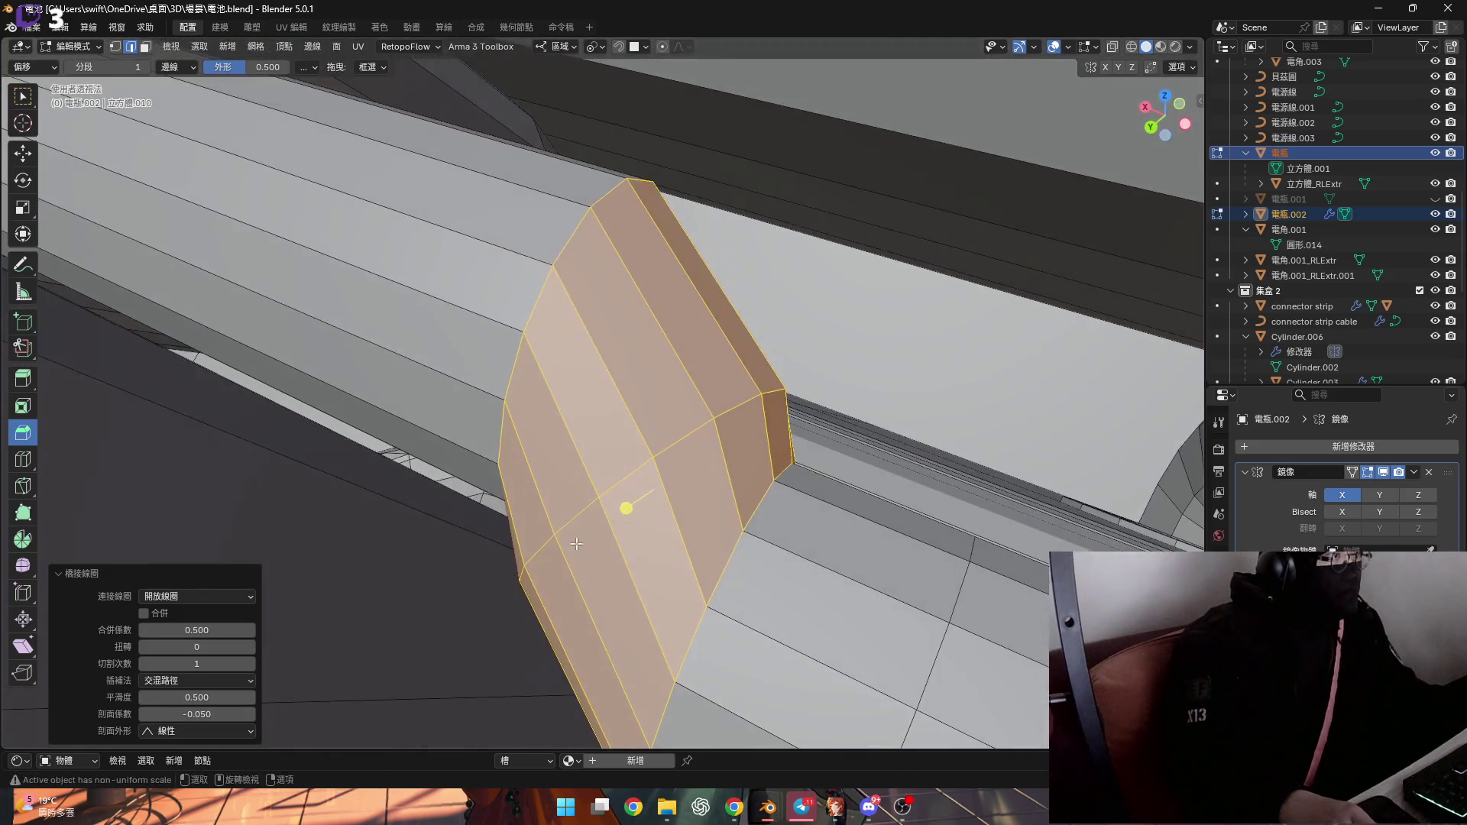
{"action": "left_click", "coordinate": [165, 614]}
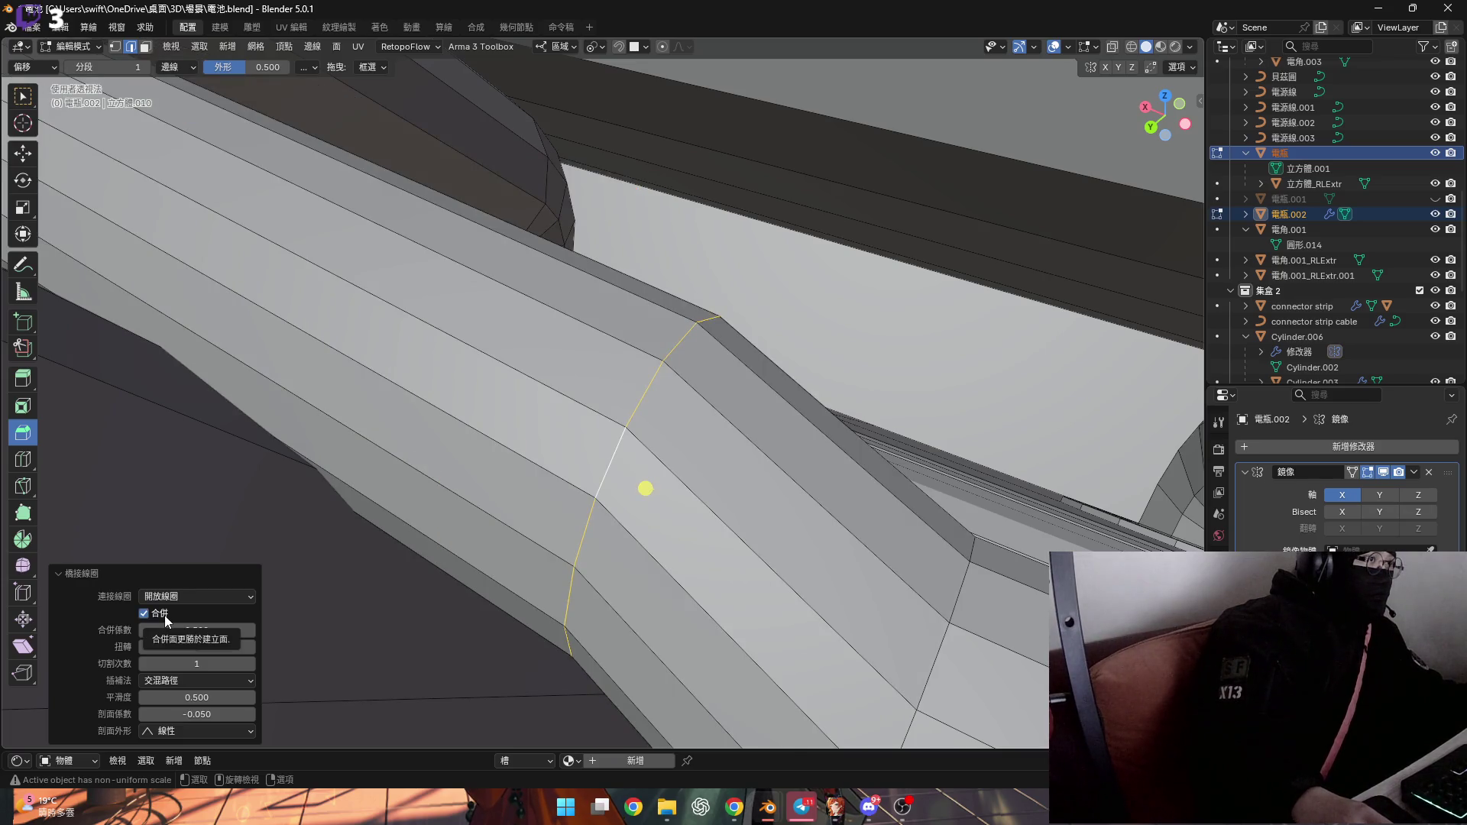
{"action": "left_click", "coordinate": [165, 615]}
{"action": "left_click", "coordinate": [165, 616]}
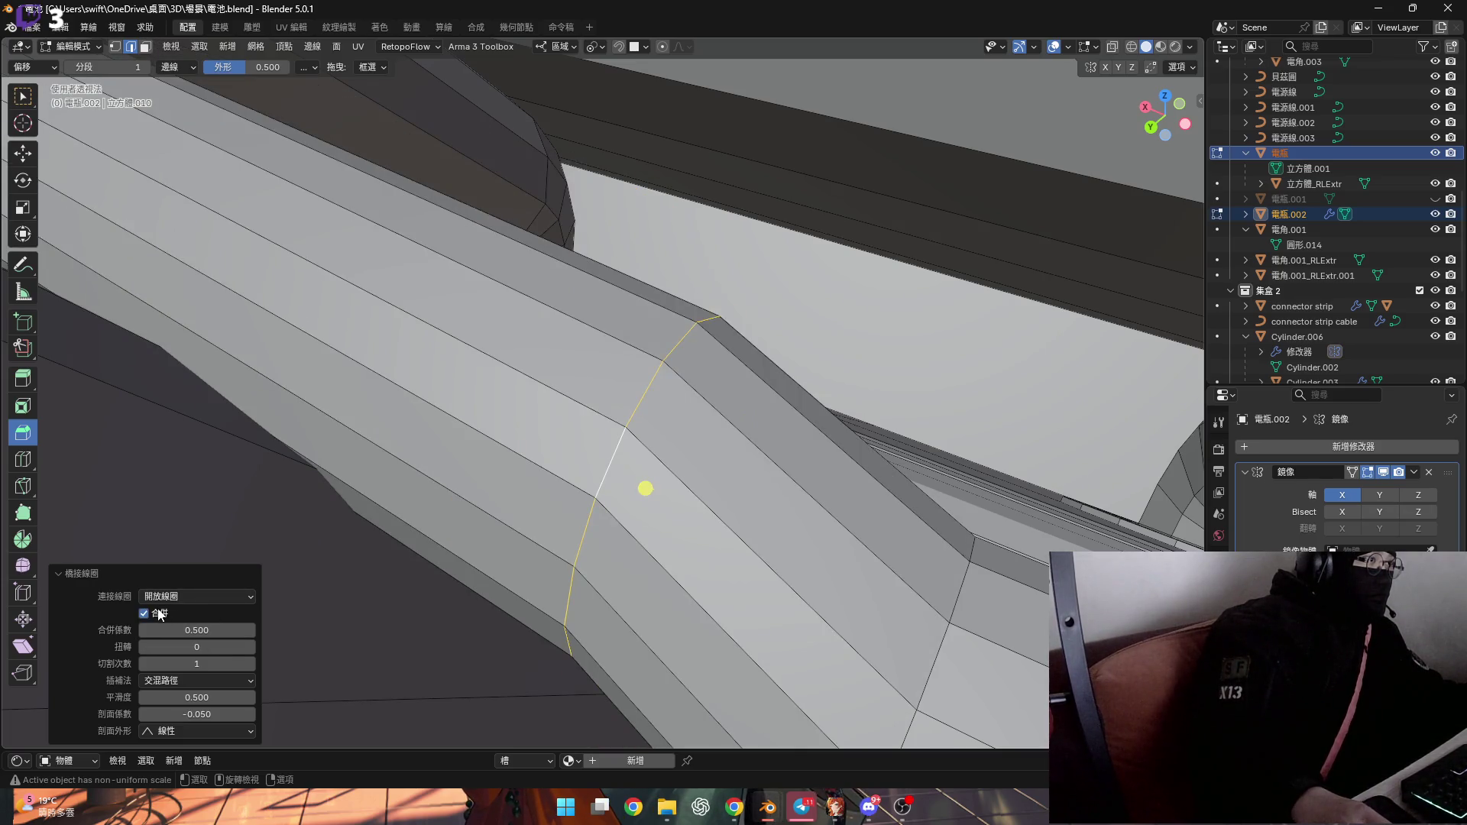
{"action": "left_click", "coordinate": [161, 615]}
{"action": "middle_click_drag", "start_coordinate": [497, 513], "coordinate": [520, 508]}
{"action": "left_click_drag", "start_coordinate": [218, 663], "coordinate": [222, 663]}
{"action": "mouse_move", "coordinate": [596, 528]}
{"action": "middle_mouse_down"}
{"action": "mouse_move", "coordinate": [623, 469]}
{"action": "mouse_move", "coordinate": [581, 437]}
{"action": "mouse_move", "coordinate": [632, 456]}
{"action": "mouse_move", "coordinate": [666, 501]}
{"action": "middle_mouse_up"}
{"action": "key", "text": "ctrl+z"}
{"action": "key", "text": "ctrl+shift+z"}
{"action": "key", "text": "ctrl+r"}
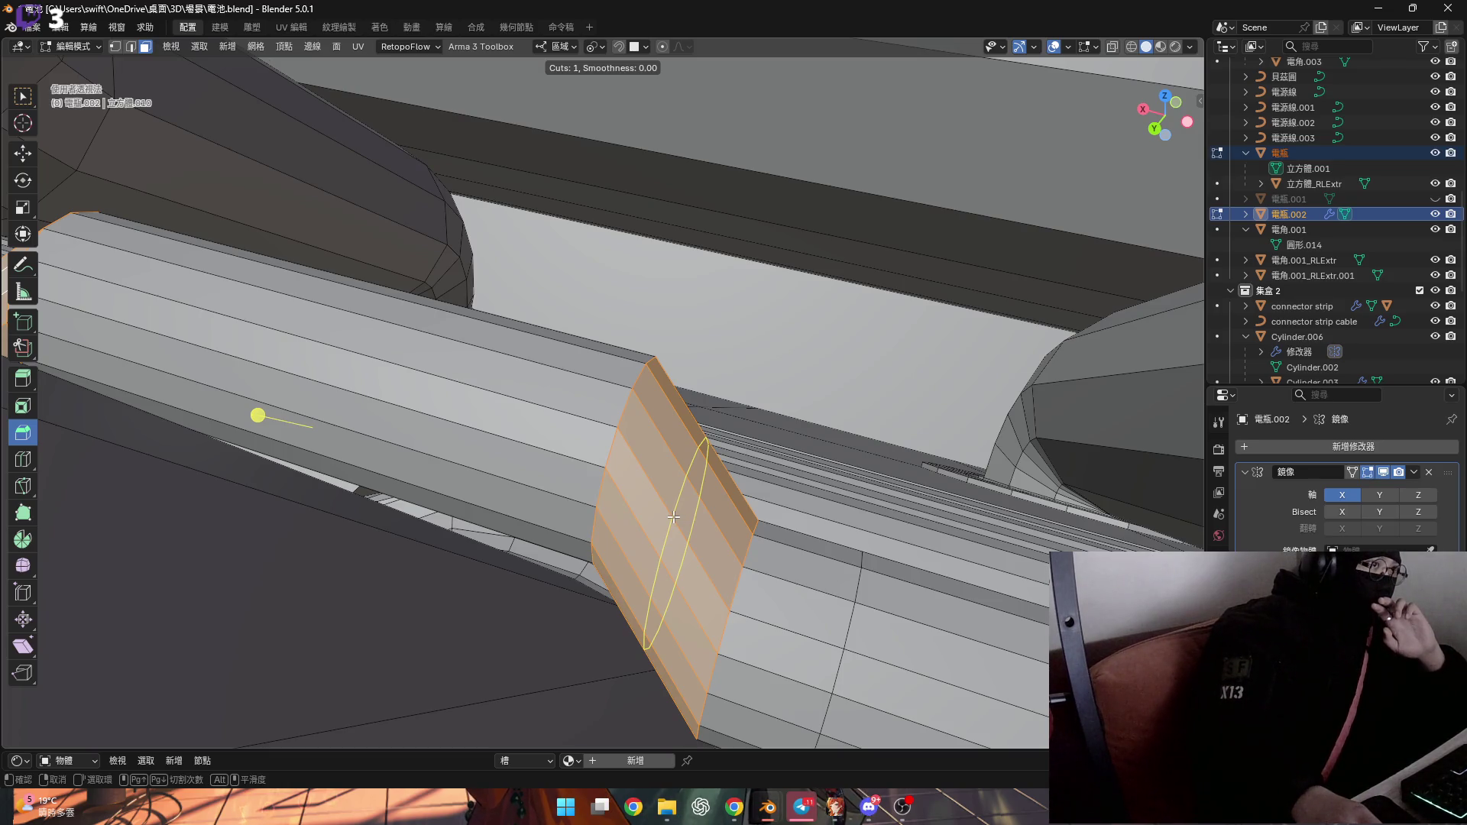
Cancel the loop cut and delete the bridged faces so the pipe ends are open
{"action": "key", "text": "Escape"}
{"action": "middle_click_drag", "start_coordinate": [725, 544], "coordinate": [713, 540]}
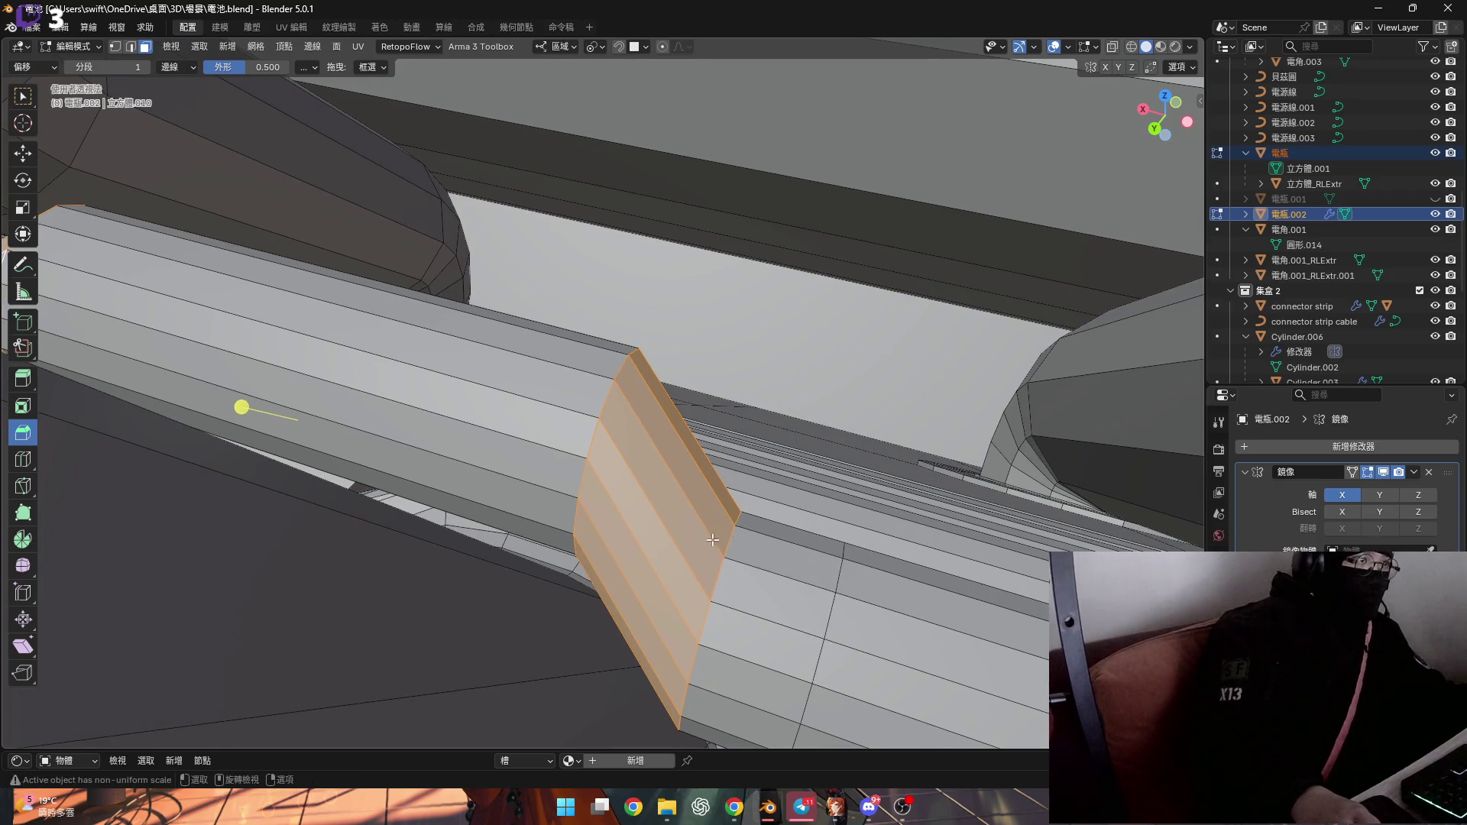
{"action": "key", "text": "x"}
{"action": "left_click", "coordinate": [699, 538]}
{"action": "mouse_move", "coordinate": [700, 538]}
{"action": "middle_mouse_down"}
{"action": "mouse_move", "coordinate": [715, 555]}
{"action": "mouse_move", "coordinate": [726, 534]}
{"action": "mouse_move", "coordinate": [617, 441]}
{"action": "mouse_move", "coordinate": [465, 415]}
{"action": "mouse_move", "coordinate": [789, 501]}
{"action": "middle_mouse_up"}
Select the open end's boundary loop and snap the 3D cursor to it
{"action": "left_click", "coordinate": [733, 537], "text": "alt"}
{"action": "key", "text": "1"}
{"action": "key", "text": "shift+s"}
{"action": "left_click", "coordinate": [753, 564]}
{"action": "mouse_move", "coordinate": [754, 564]}
{"action": "middle_mouse_down"}
{"action": "mouse_move", "coordinate": [659, 451]}
{"action": "mouse_move", "coordinate": [745, 470]}
{"action": "middle_mouse_up"}
{"action": "key", "text": "1"}
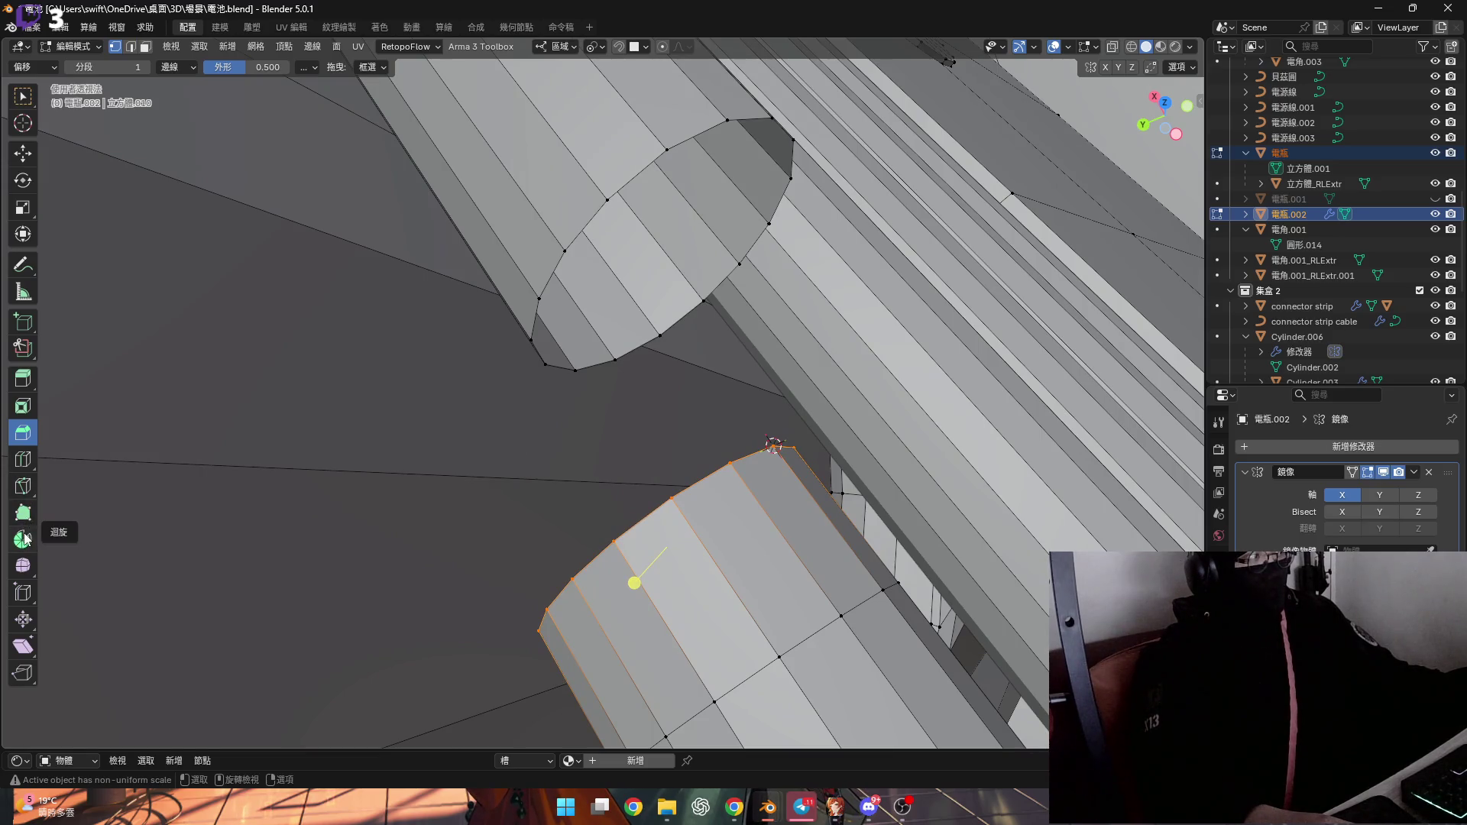
Spin the pipe end loop into a -45° bend with 2 steps
{"action": "left_click", "coordinate": [26, 533]}
{"action": "middle_click_drag", "start_coordinate": [734, 527], "coordinate": [753, 533]}
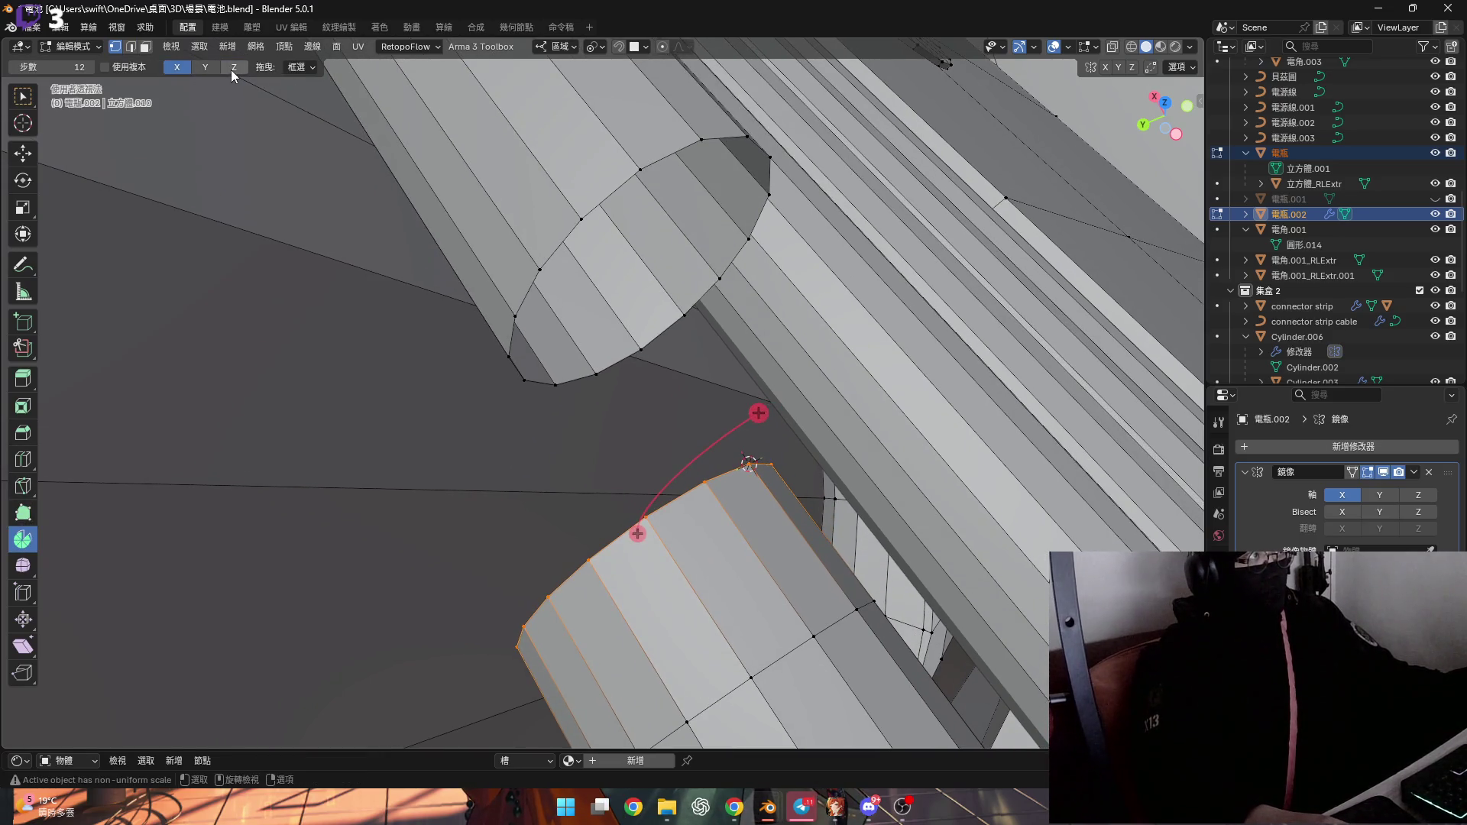
{"action": "middle_click_drag", "start_coordinate": [722, 462], "coordinate": [786, 485]}
{"action": "mouse_move", "coordinate": [786, 484]}
{"action": "left_mouse_down"}
{"action": "mouse_move", "coordinate": [705, 500]}
{"action": "mouse_move", "coordinate": [643, 490]}
{"action": "mouse_move", "coordinate": [684, 493]}
{"action": "left_mouse_up"}
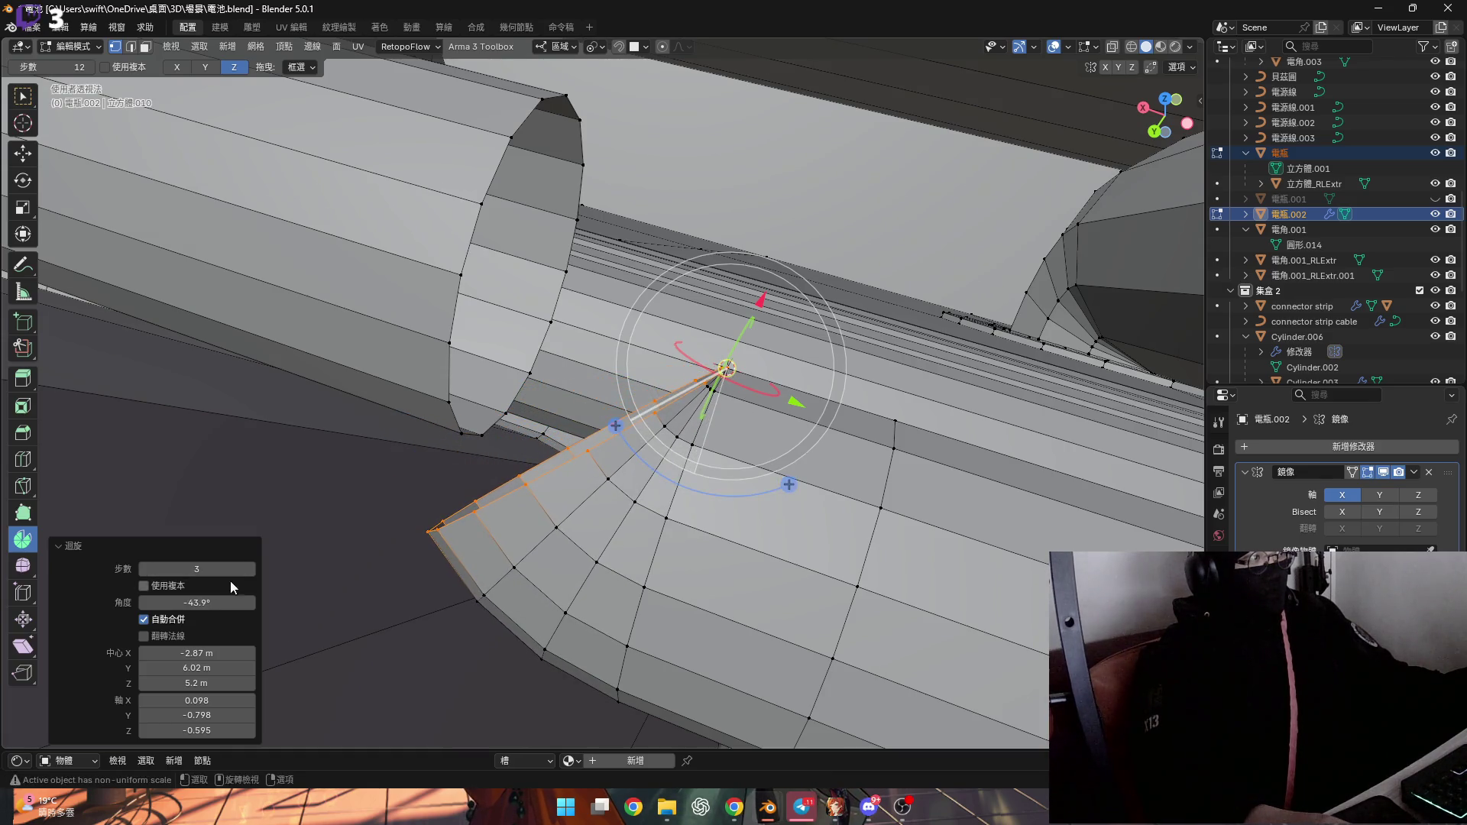
{"action": "left_click", "coordinate": [187, 603]}
{"action": "type", "text": "-45"}
{"action": "key", "text": "Return"}
{"action": "mouse_move", "coordinate": [520, 565]}
{"action": "middle_mouse_down"}
{"action": "mouse_move", "coordinate": [616, 496]}
{"action": "mouse_move", "coordinate": [554, 513]}
{"action": "mouse_move", "coordinate": [627, 480]}
{"action": "mouse_move", "coordinate": [550, 482]}
{"action": "middle_mouse_up"}
{"action": "left_click", "coordinate": [144, 574]}
Select the other pipe end loop and spin it into a 45° bend
{"action": "key", "text": "grave"}
{"action": "left_click", "coordinate": [625, 521]}
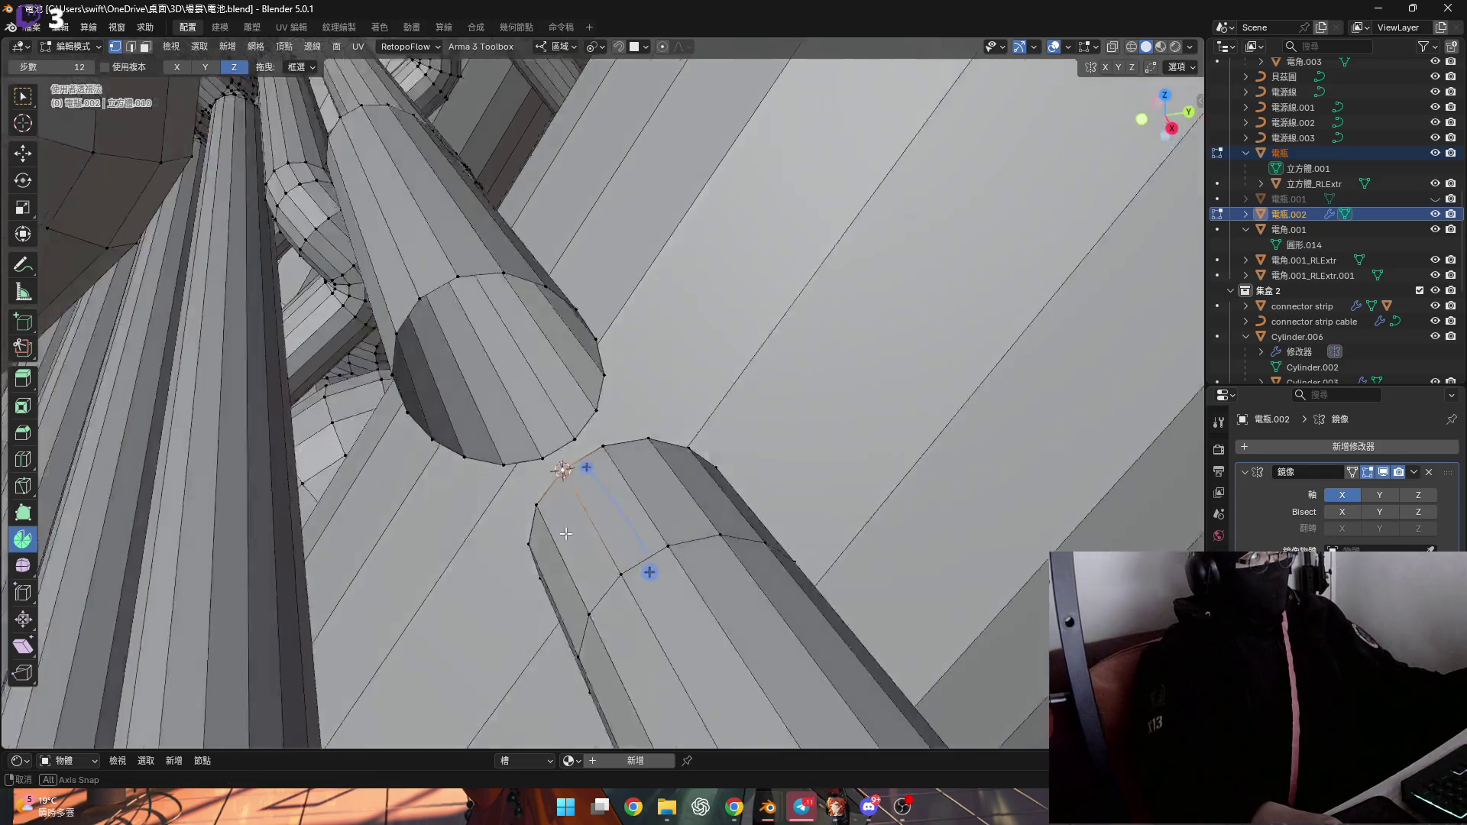
{"action": "left_click", "coordinate": [626, 521], "text": "alt"}
{"action": "middle_click_drag", "start_coordinate": [626, 521], "coordinate": [577, 534]}
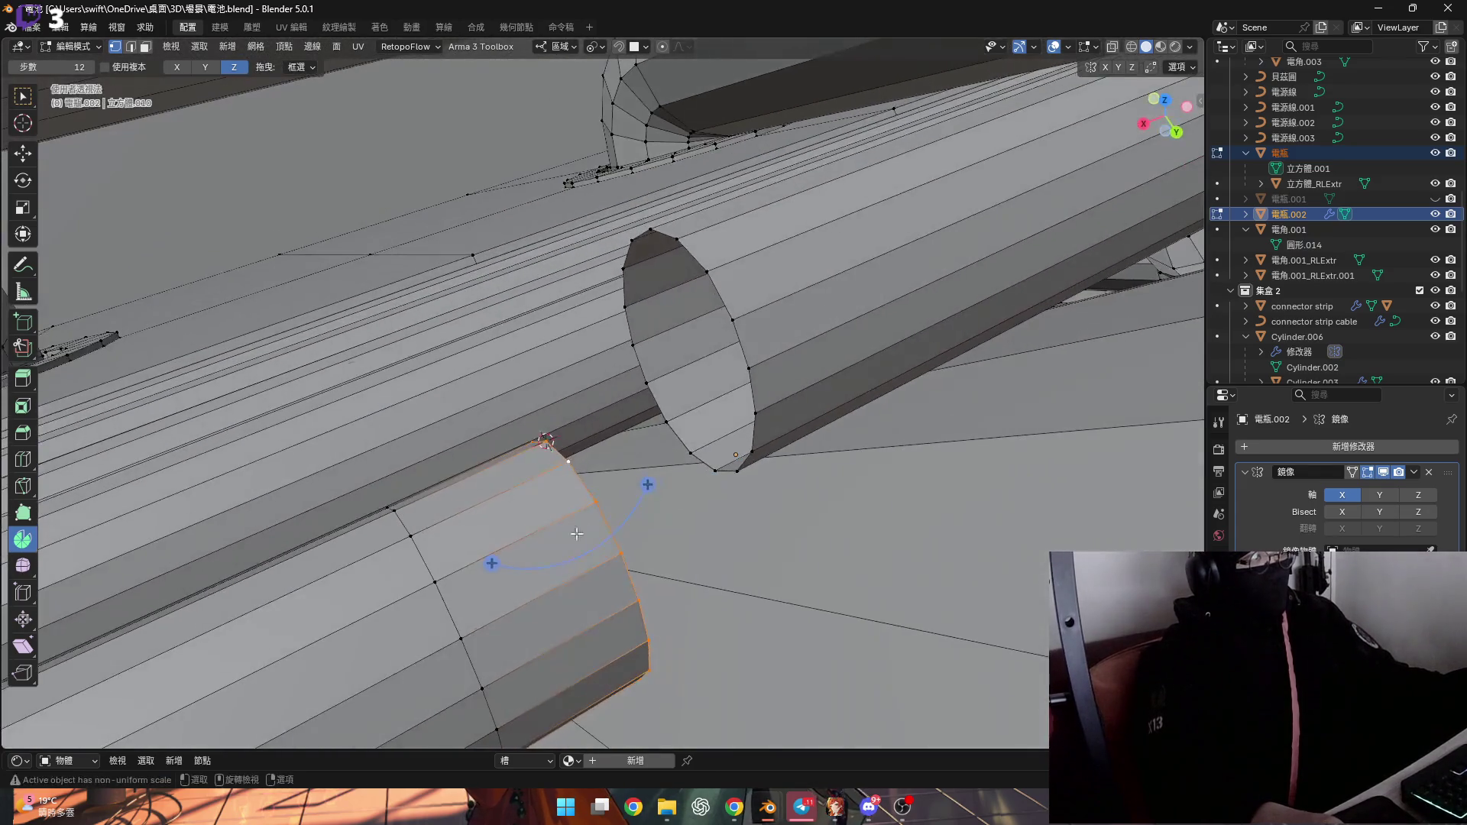
{"action": "left_click_drag", "start_coordinate": [648, 485], "coordinate": [589, 534]}
{"action": "type", "text": "+45"}
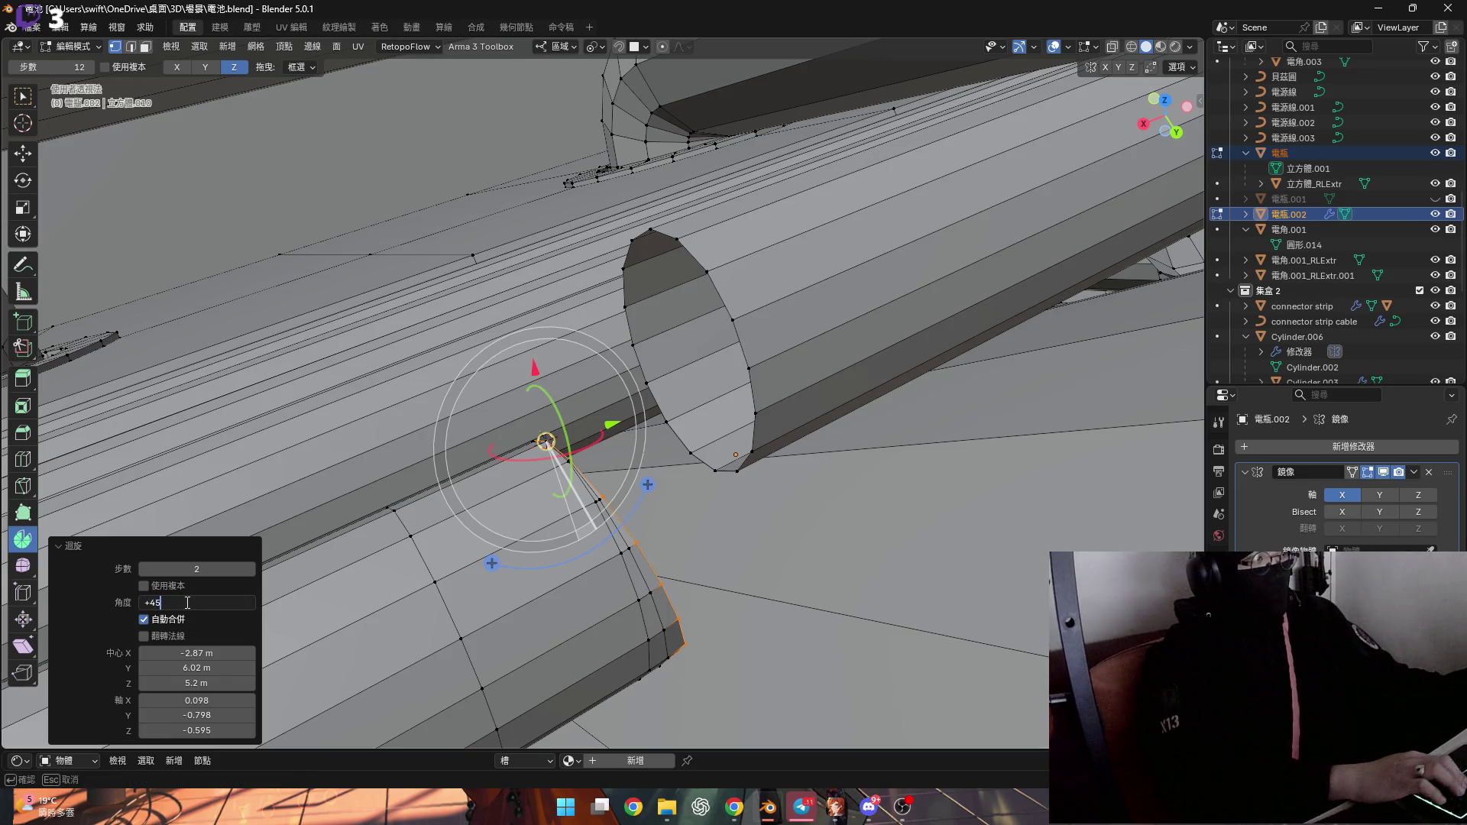
{"action": "key", "text": "Return"}
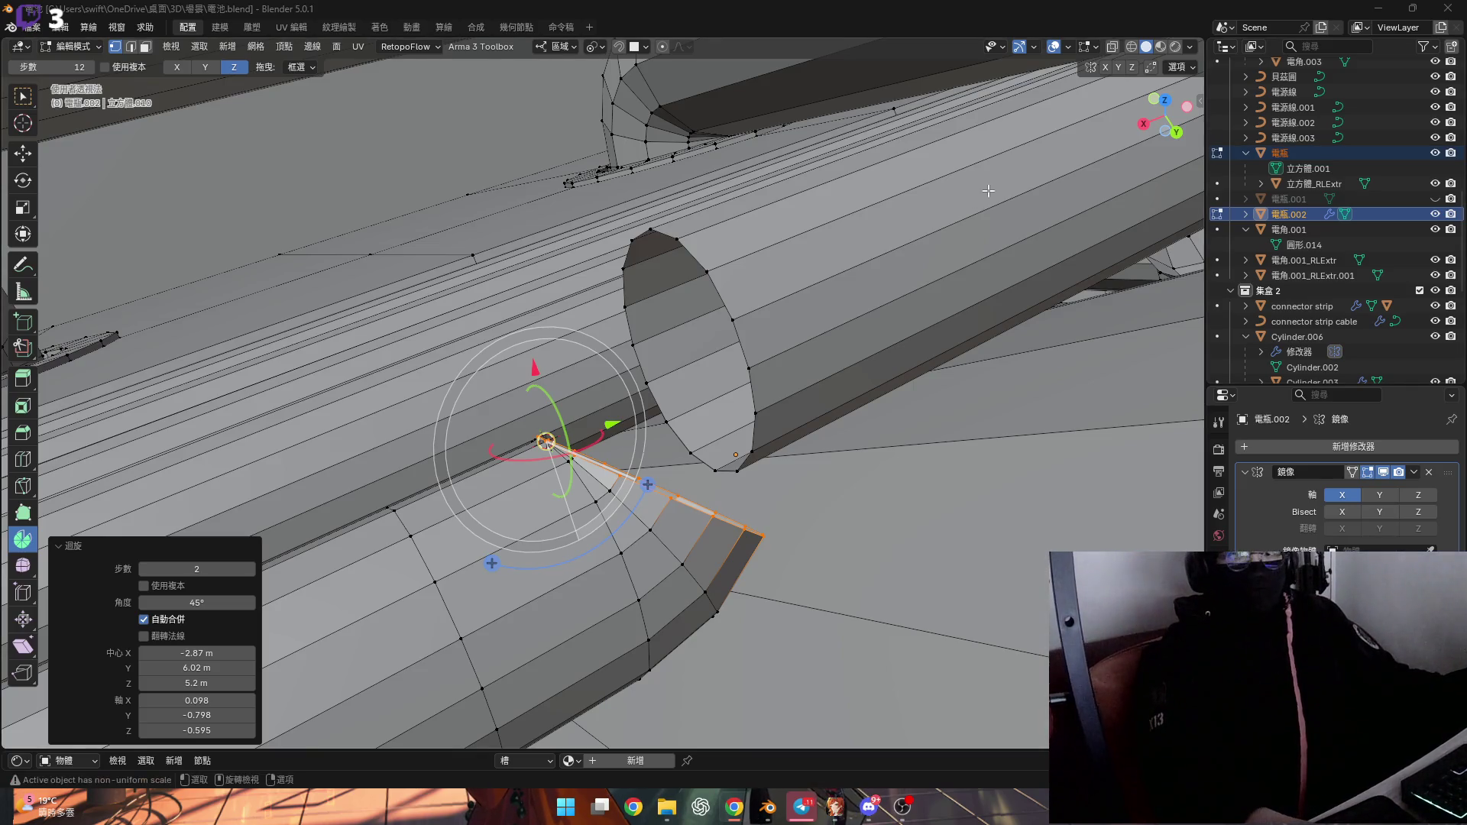
{"action": "middle_click_drag", "start_coordinate": [658, 410], "coordinate": [588, 314]}
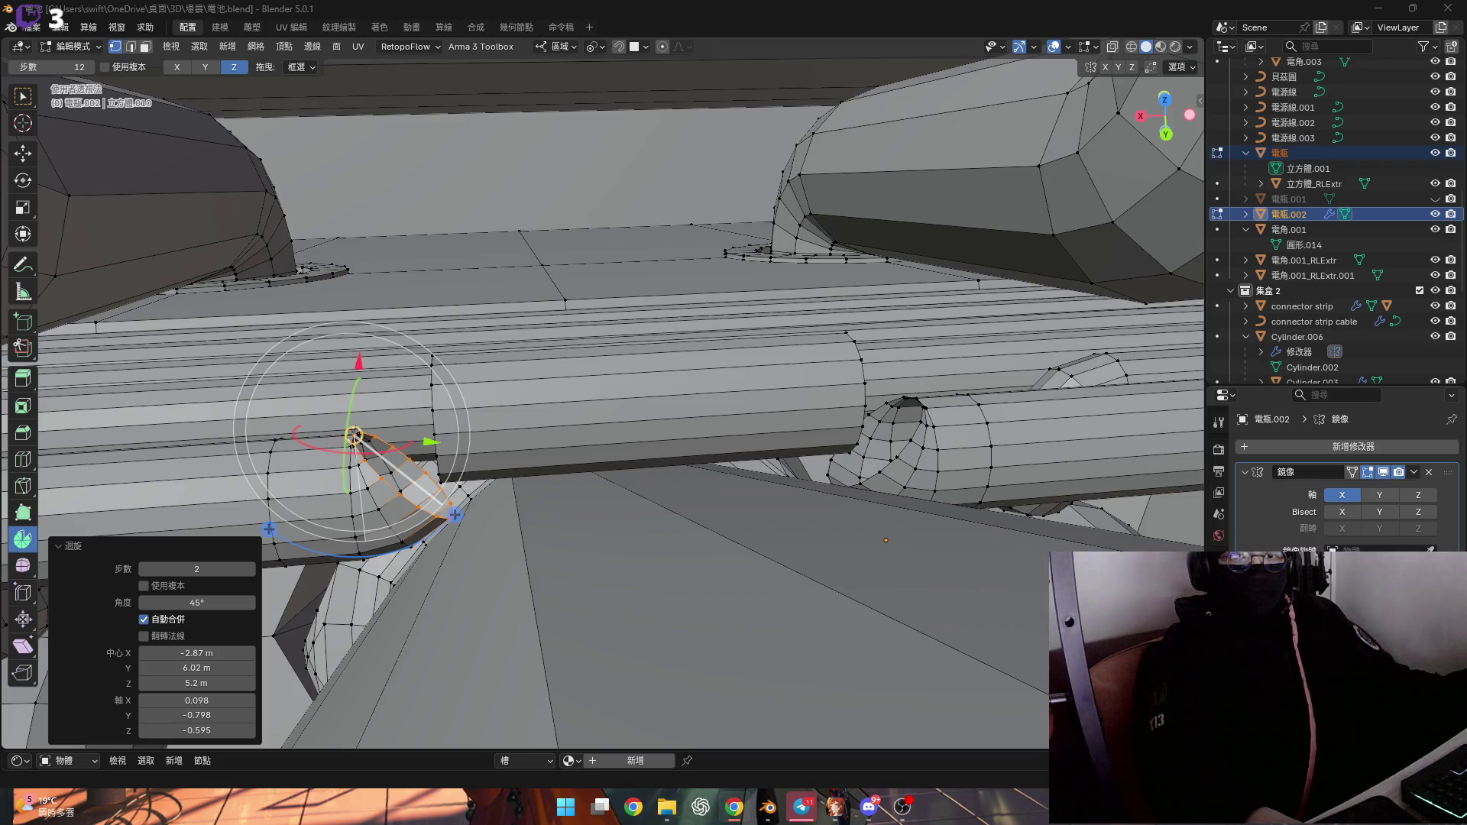
{"action": "mouse_move", "coordinate": [611, 489]}
{"action": "middle_mouse_down"}
{"action": "mouse_move", "coordinate": [692, 487]}
{"action": "mouse_move", "coordinate": [810, 556]}
{"action": "middle_mouse_up"}
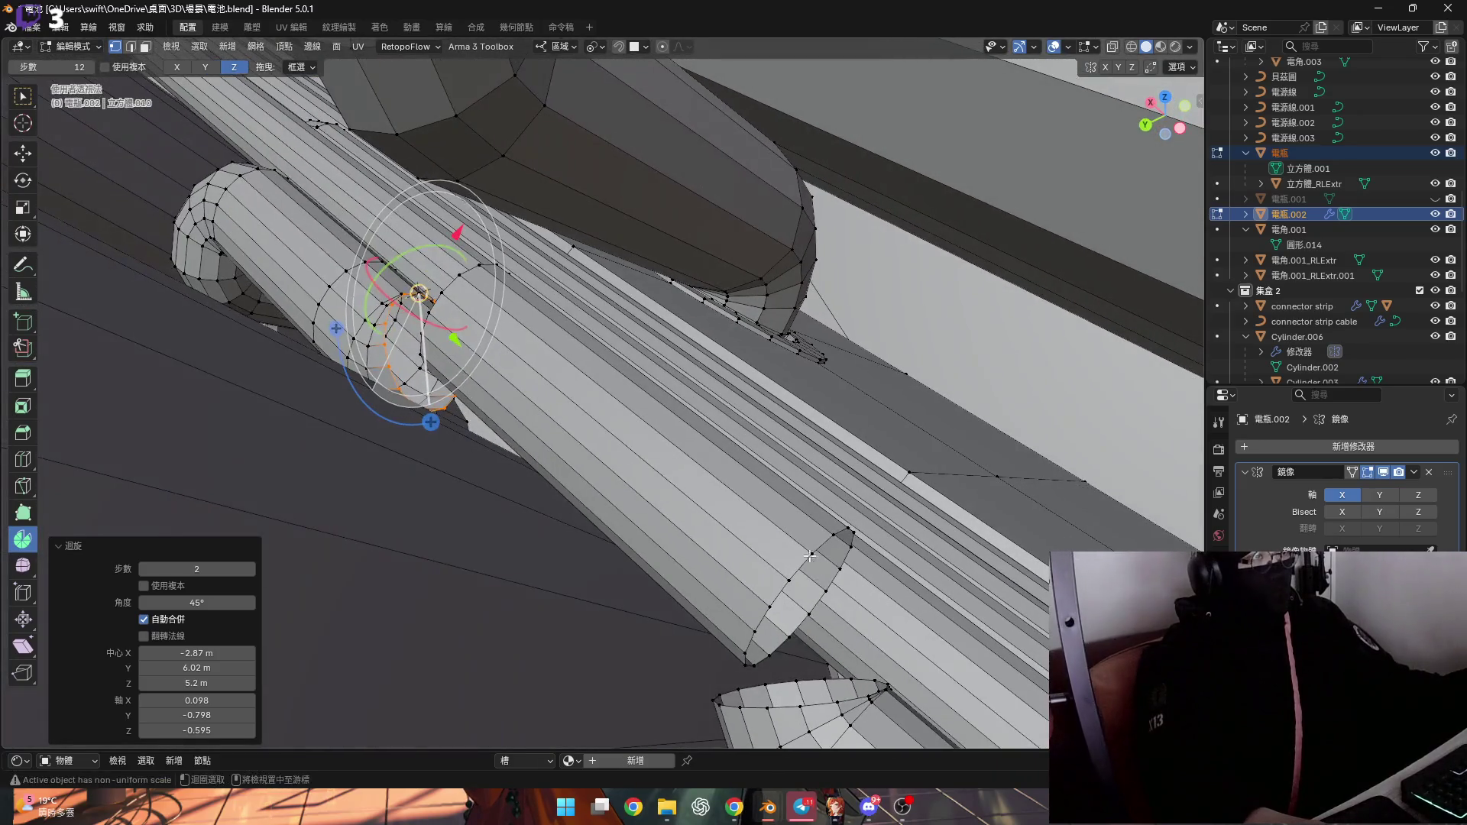
Select the whole leftover cylinder as linked faces and delete it
{"action": "left_click", "coordinate": [806, 550]}
{"action": "scroll", "coordinate": [780, 508], "scroll_direction": "up", "scroll_amount": 3}
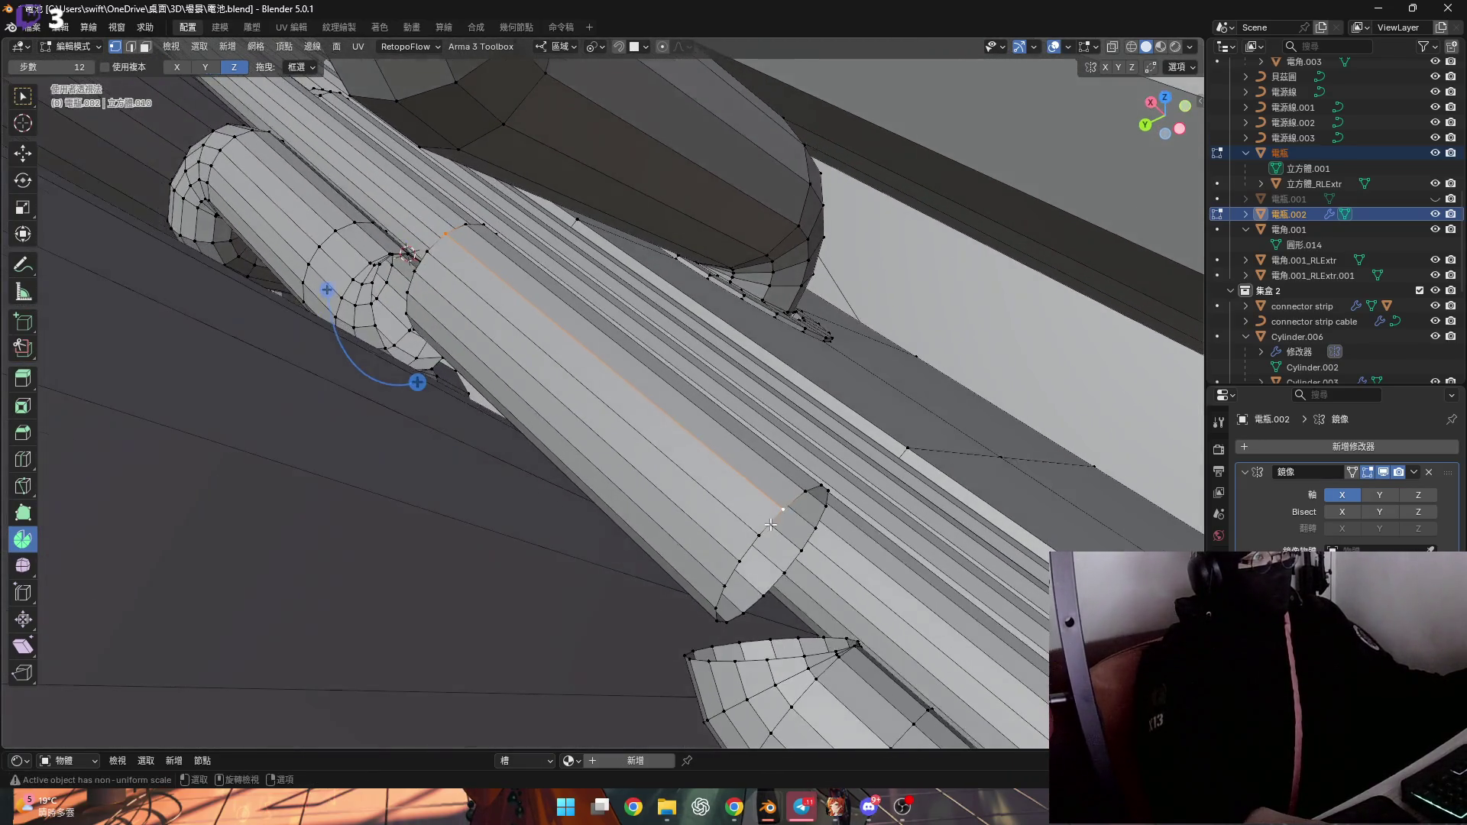
{"action": "middle_click_drag", "start_coordinate": [751, 468], "coordinate": [718, 451]}
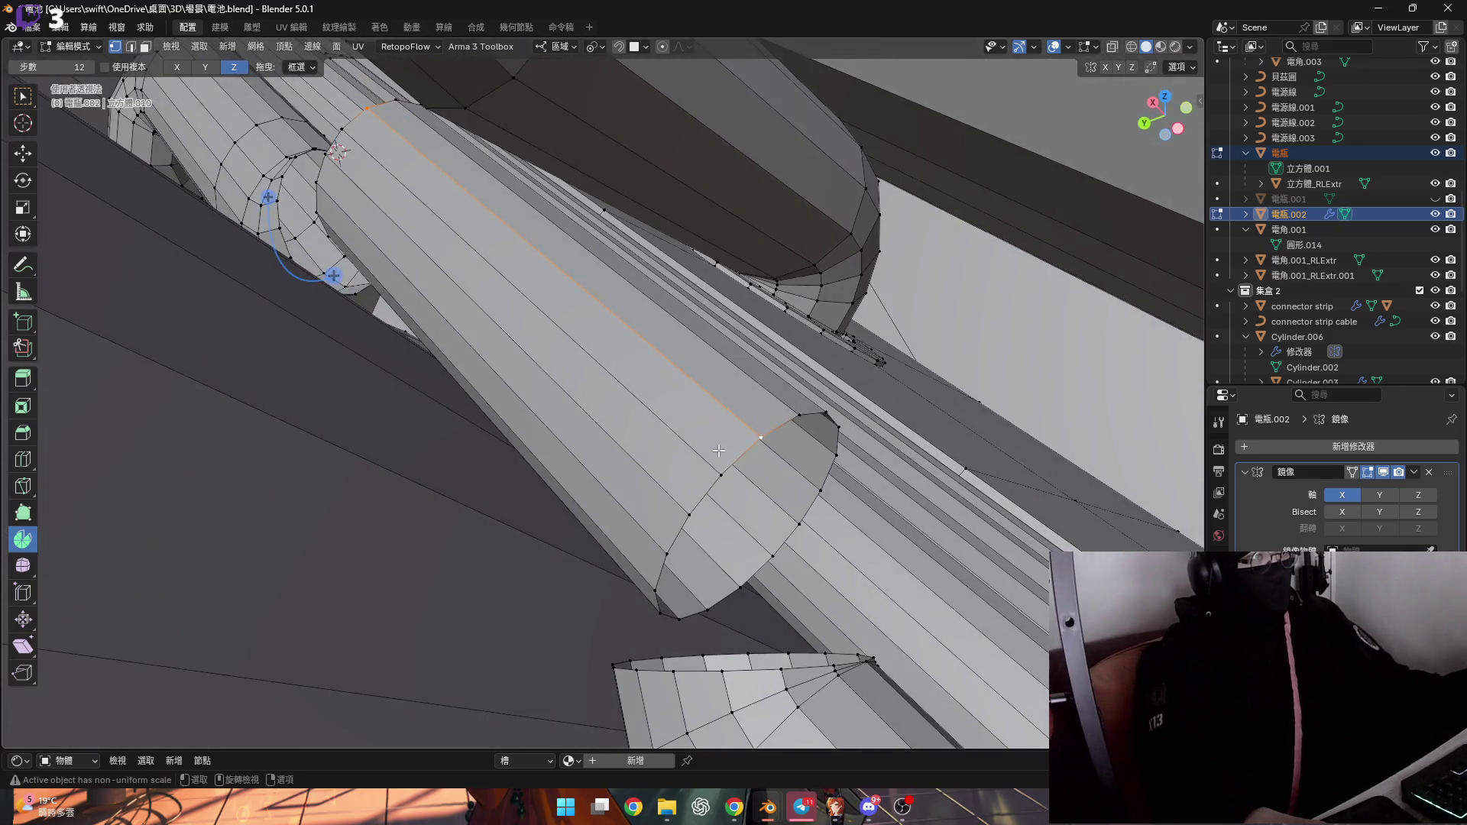
{"action": "key", "text": "3"}
{"action": "left_click", "coordinate": [696, 402]}
{"action": "key", "text": "ctrl+l"}
{"action": "key", "text": "x"}
{"action": "left_click", "coordinate": [694, 371]}
In vertex mode, select the pipe's end loop
{"action": "middle_click_drag", "start_coordinate": [694, 372], "coordinate": [694, 515]}
{"action": "key", "text": "1"}
{"action": "left_click", "coordinate": [695, 514], "text": "alt"}
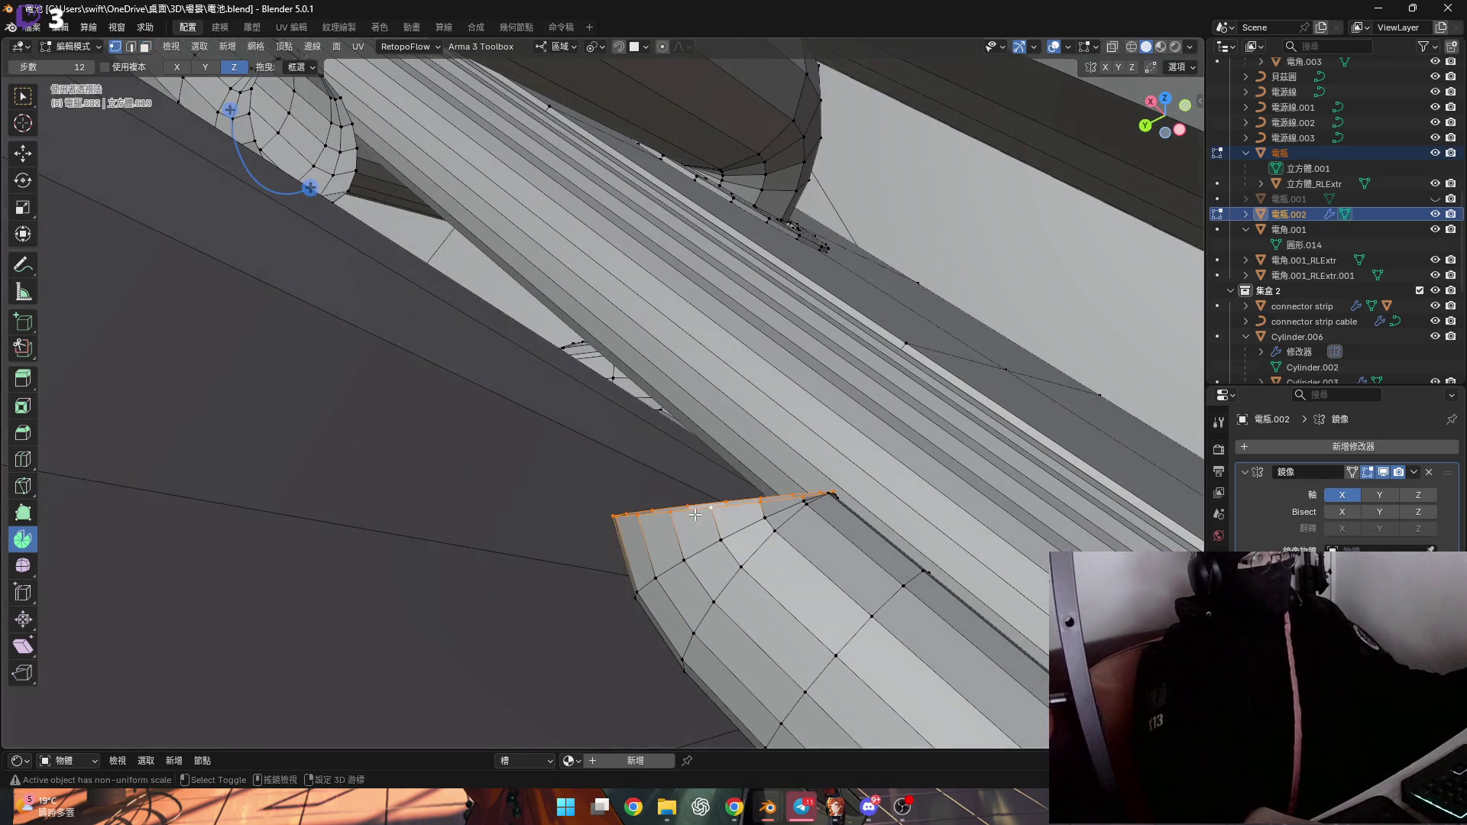
{"action": "middle_click_drag", "start_coordinate": [672, 458], "coordinate": [521, 432]}
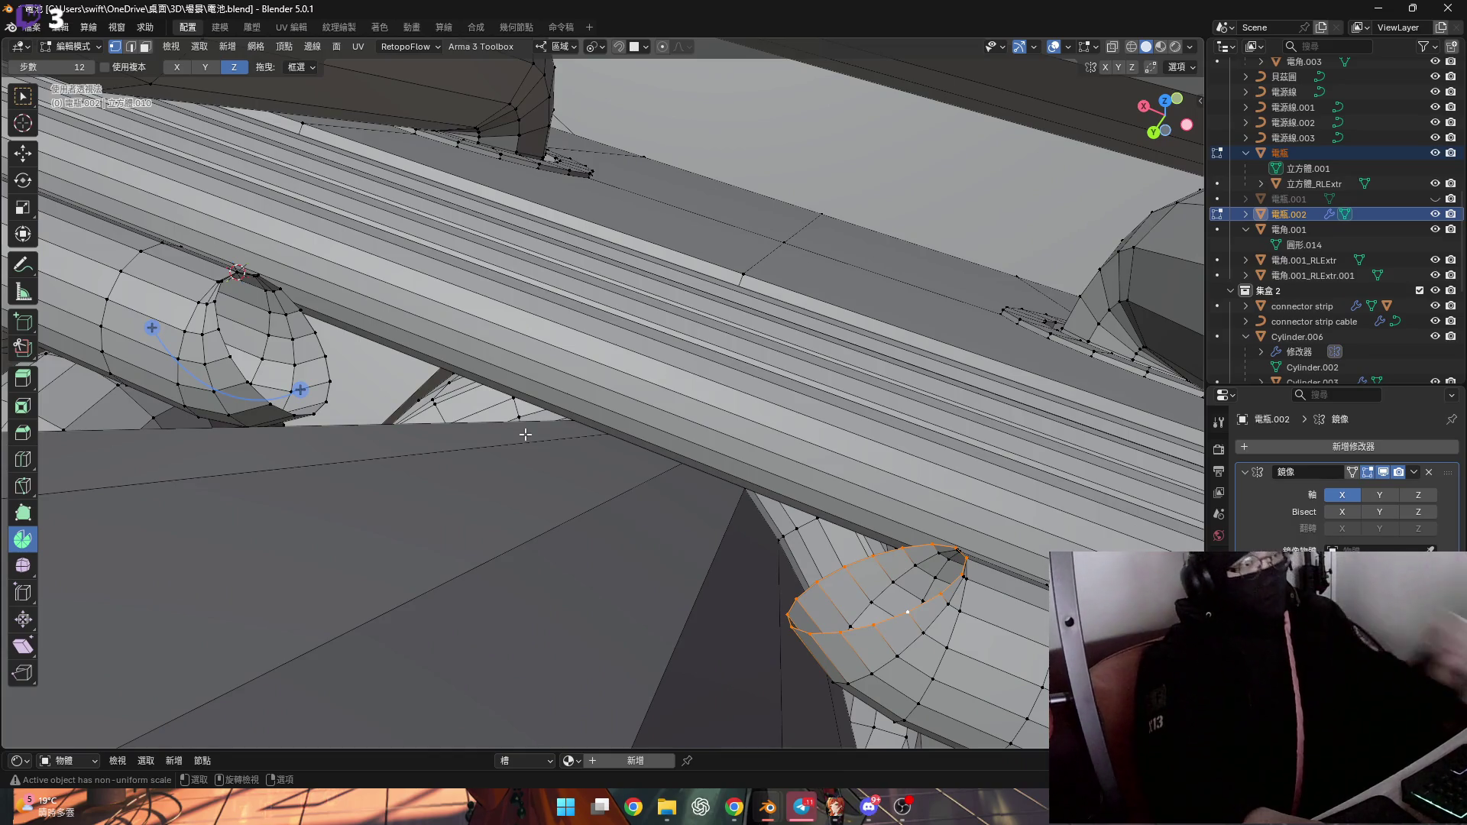
{"action": "mouse_move", "coordinate": [801, 500]}
{"action": "middle_mouse_down"}
{"action": "mouse_move", "coordinate": [678, 471]}
{"action": "mouse_move", "coordinate": [646, 446]}
{"action": "mouse_move", "coordinate": [686, 513]}
{"action": "middle_mouse_up"}
{"action": "mouse_move", "coordinate": [670, 509]}
{"action": "middle_mouse_down"}
{"action": "mouse_move", "coordinate": [651, 504]}
{"action": "mouse_move", "coordinate": [695, 542]}
{"action": "middle_mouse_up"}
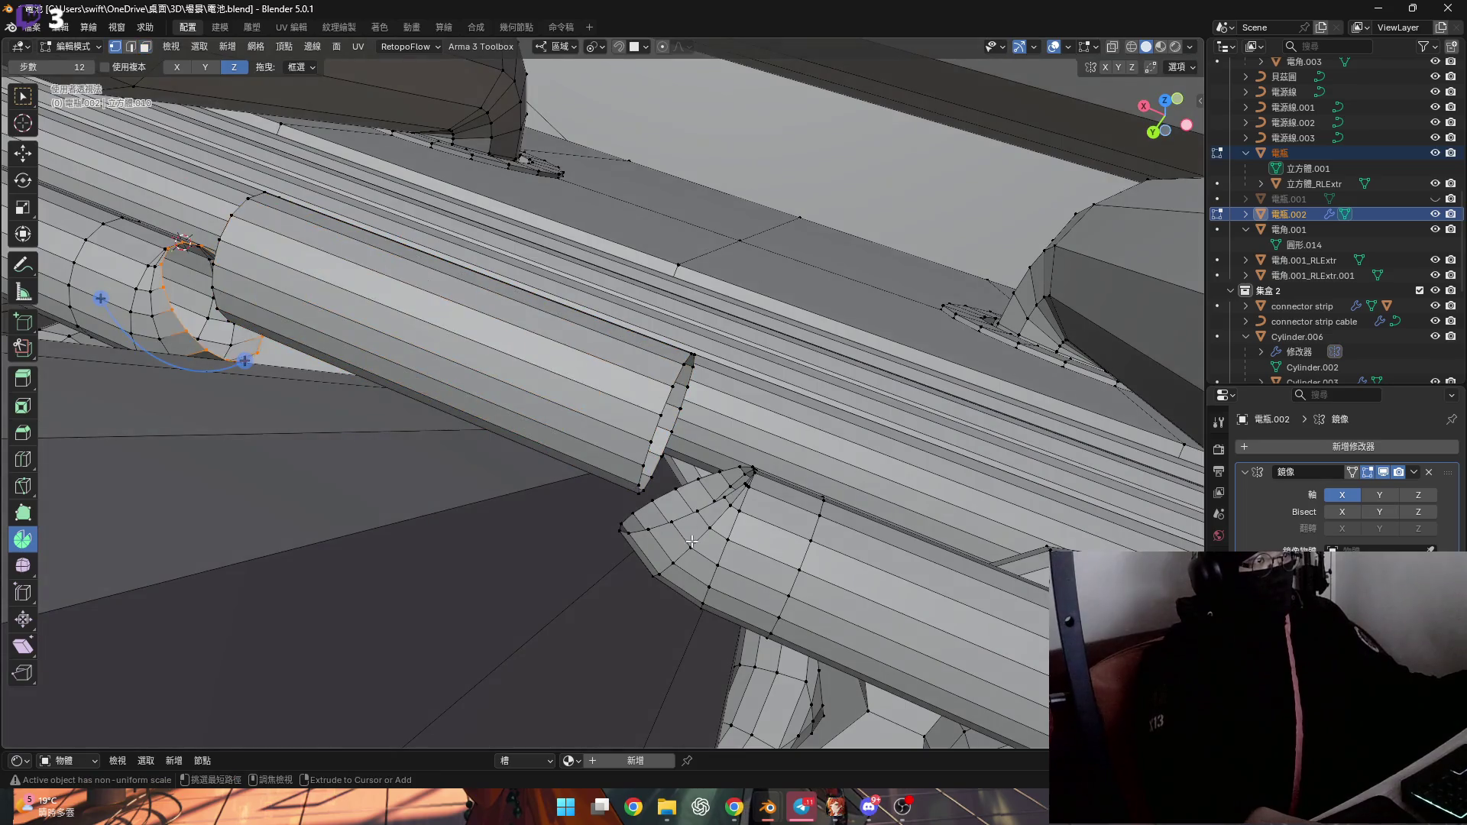
Remove the pointed cap and delete a ring of faces around the pipe
{"action": "key", "text": "ctrl+z"}
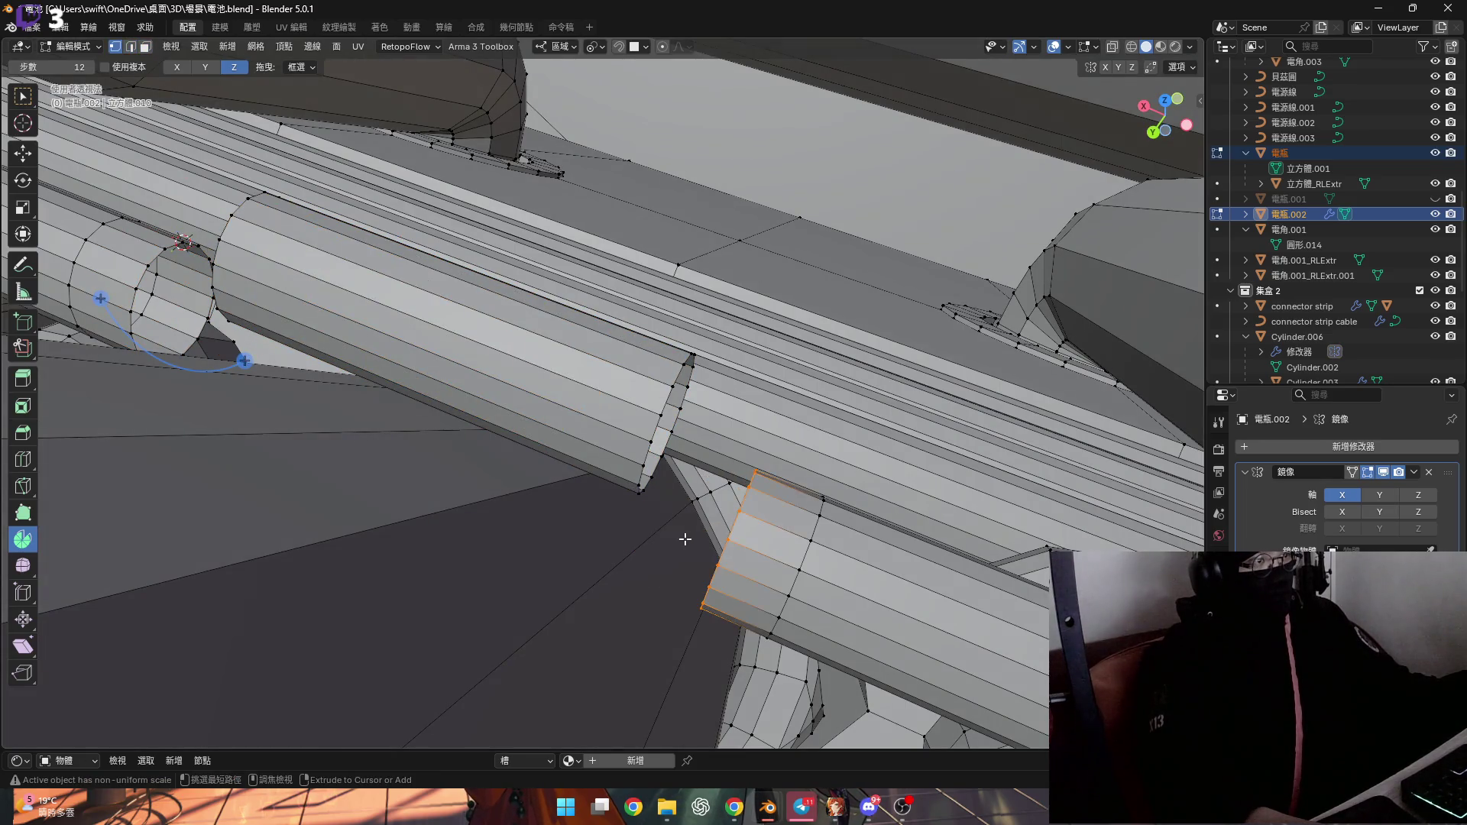
{"action": "left_click", "coordinate": [684, 539], "text": "alt"}
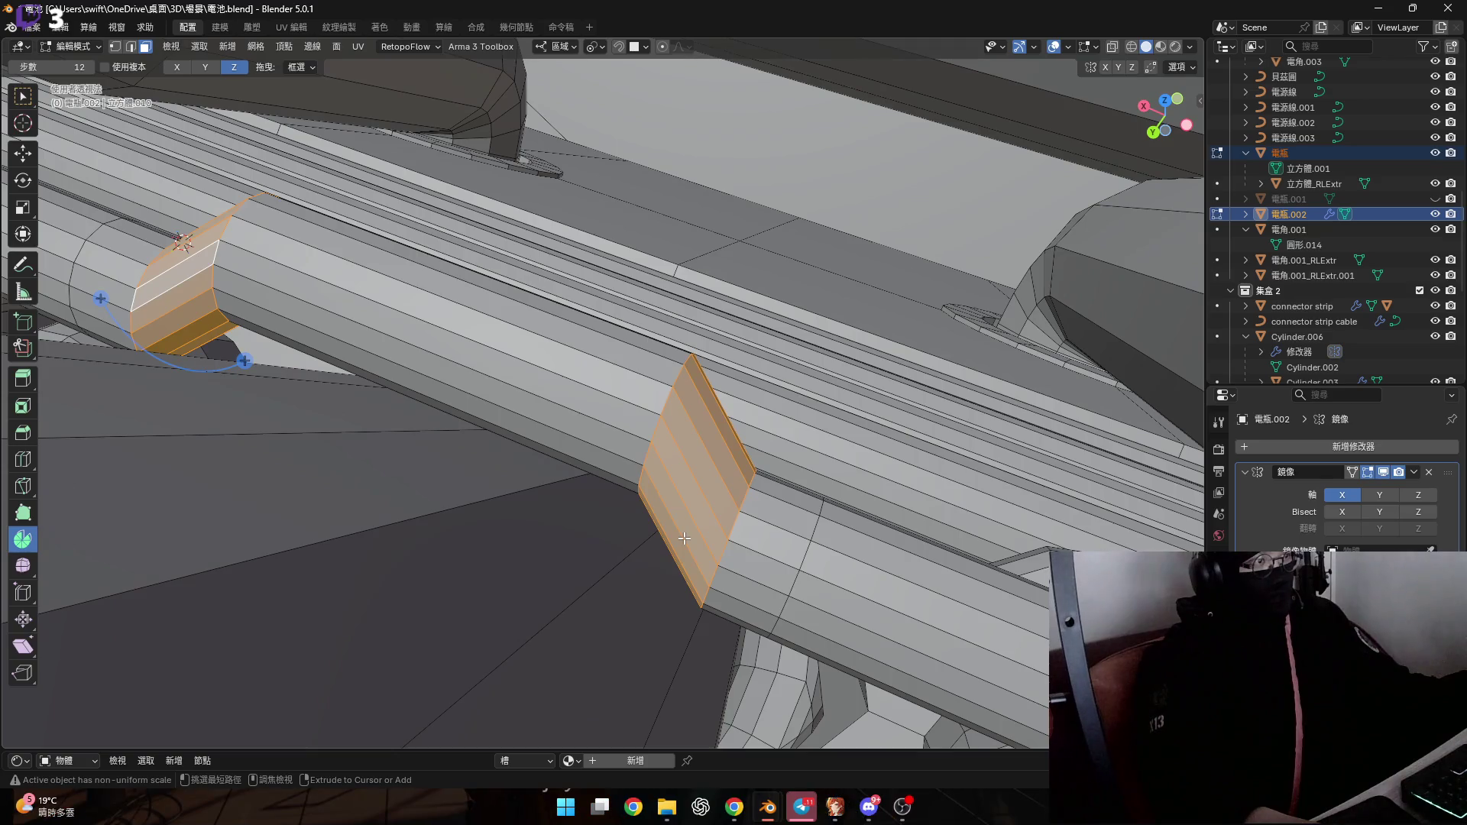
{"action": "key", "text": "x"}
{"action": "left_click", "coordinate": [683, 538]}
{"action": "key", "text": "ctrl+z"}
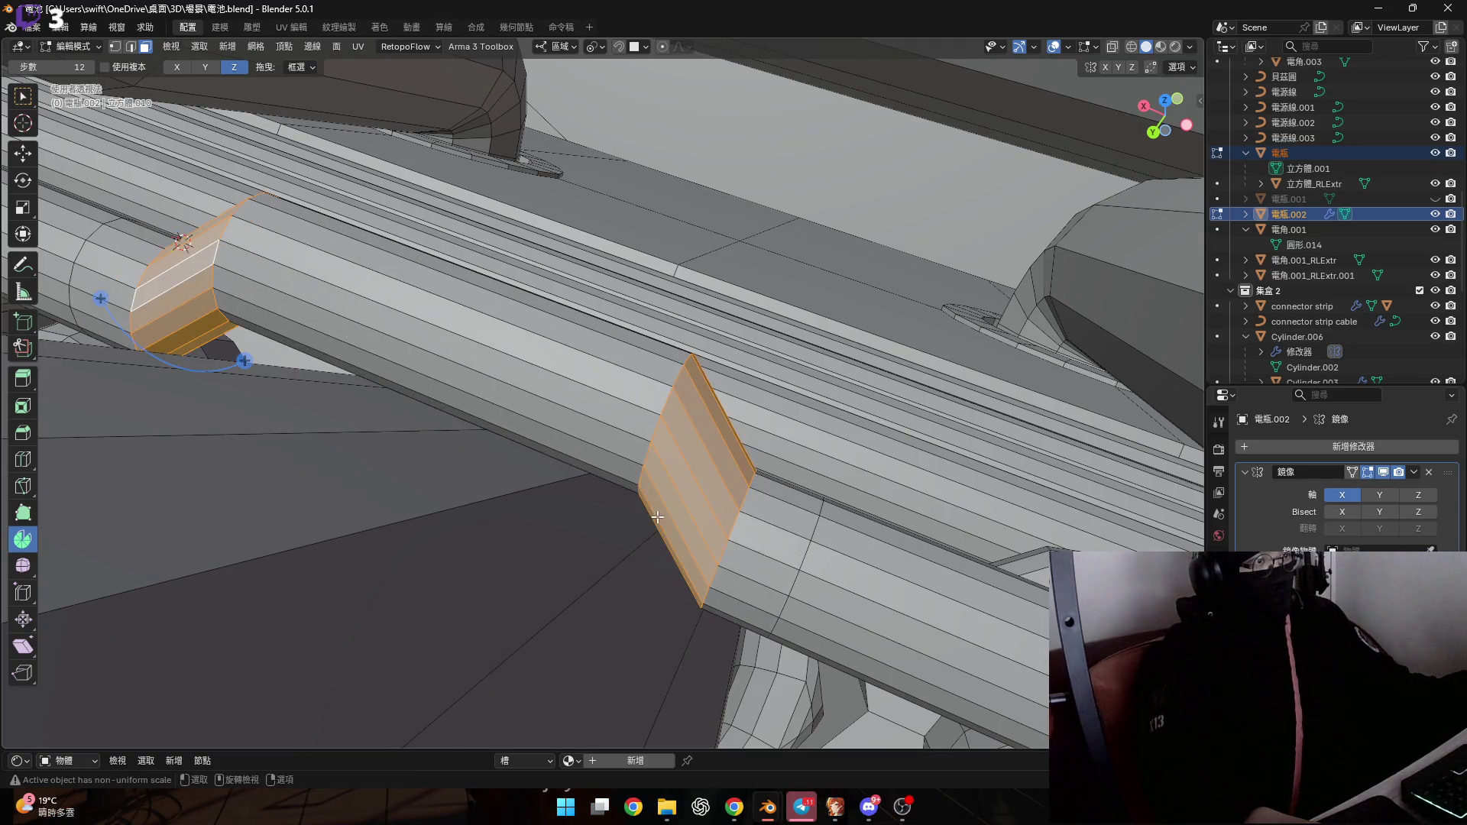
{"action": "key", "text": "x"}
{"action": "left_click", "coordinate": [639, 548]}
Delete the linked cylinder segment and snap the 3D cursor to the open pipe end
{"action": "key", "text": "l"}
{"action": "key", "text": "x"}
{"action": "left_click", "coordinate": [612, 397]}
{"action": "mouse_move", "coordinate": [611, 398]}
{"action": "middle_mouse_down"}
{"action": "mouse_move", "coordinate": [874, 563]}
{"action": "mouse_move", "coordinate": [640, 522]}
{"action": "mouse_move", "coordinate": [806, 510]}
{"action": "mouse_move", "coordinate": [855, 525]}
{"action": "middle_mouse_up"}
{"action": "key", "text": "shift+s"}
{"action": "left_click", "coordinate": [874, 604]}
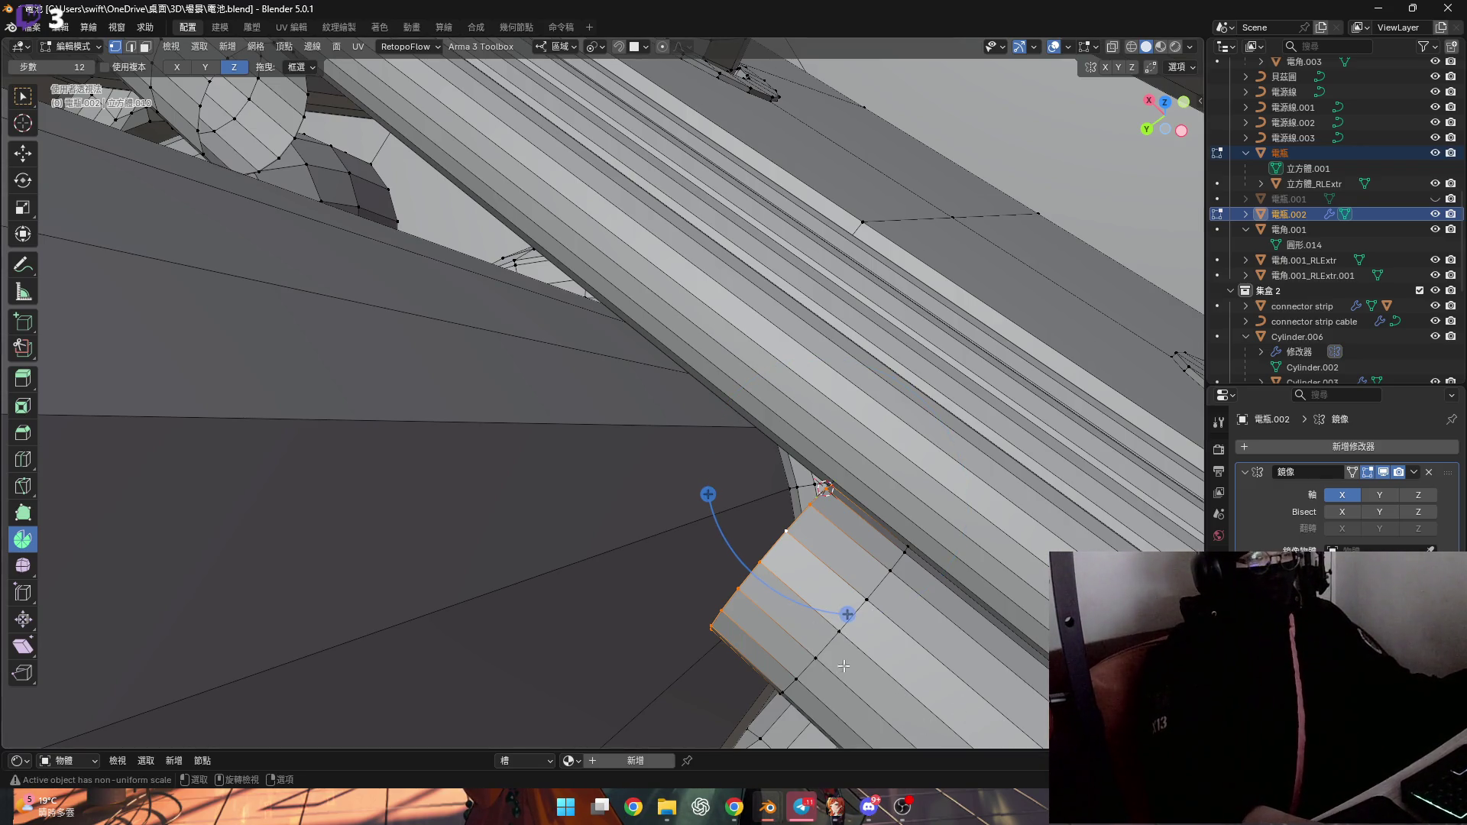
Spin the selected pipe-end faces into a -75° bend with 3 steps
{"action": "mouse_move", "coordinate": [846, 615]}
{"action": "left_mouse_down"}
{"action": "mouse_move", "coordinate": [764, 551]}
{"action": "mouse_move", "coordinate": [711, 535]}
{"action": "left_mouse_up"}
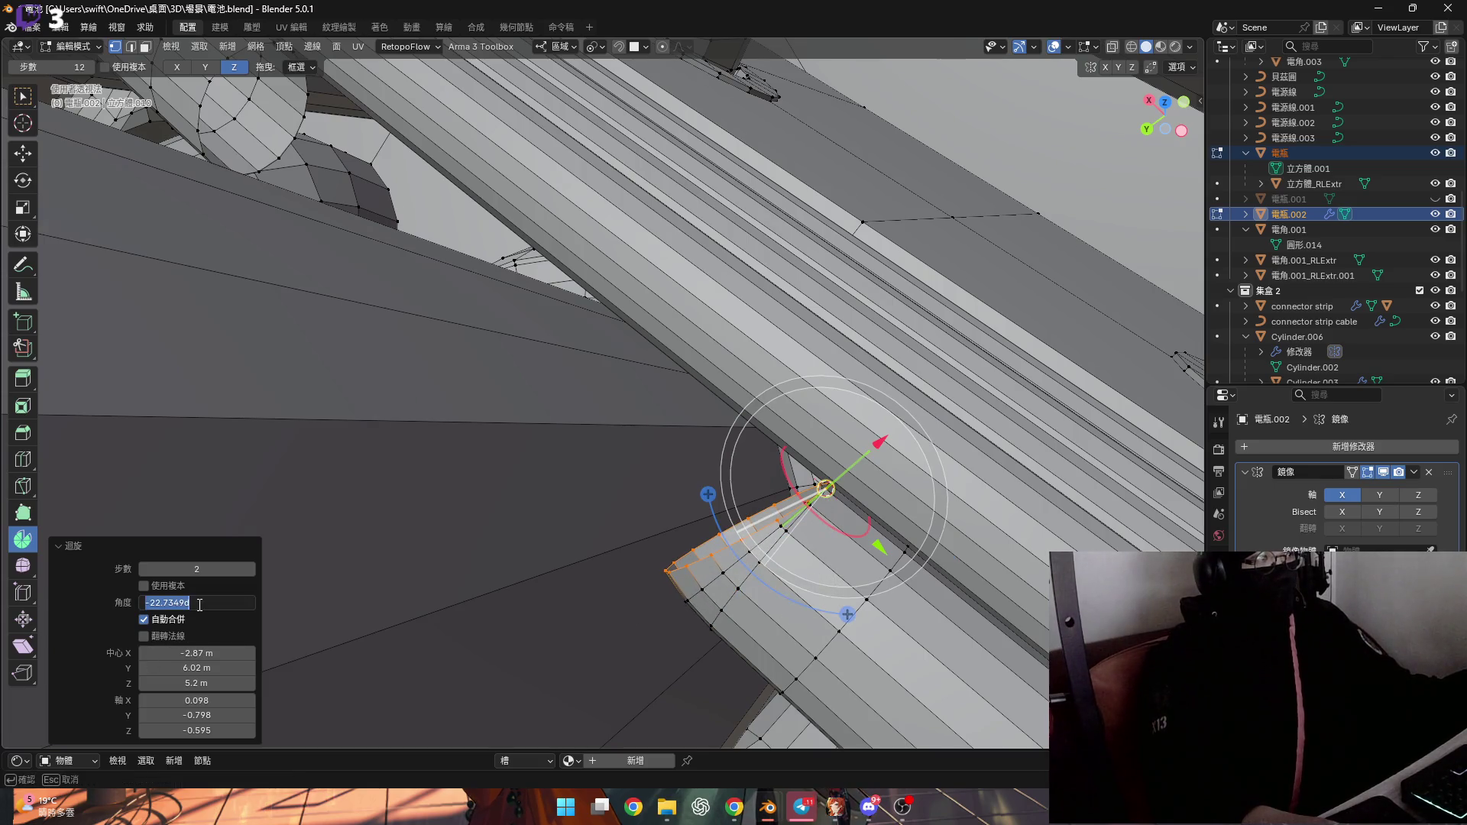
{"action": "type", "text": "-90"}
{"action": "key", "text": "Return"}
{"action": "middle_click_drag", "start_coordinate": [268, 600], "coordinate": [367, 583]}
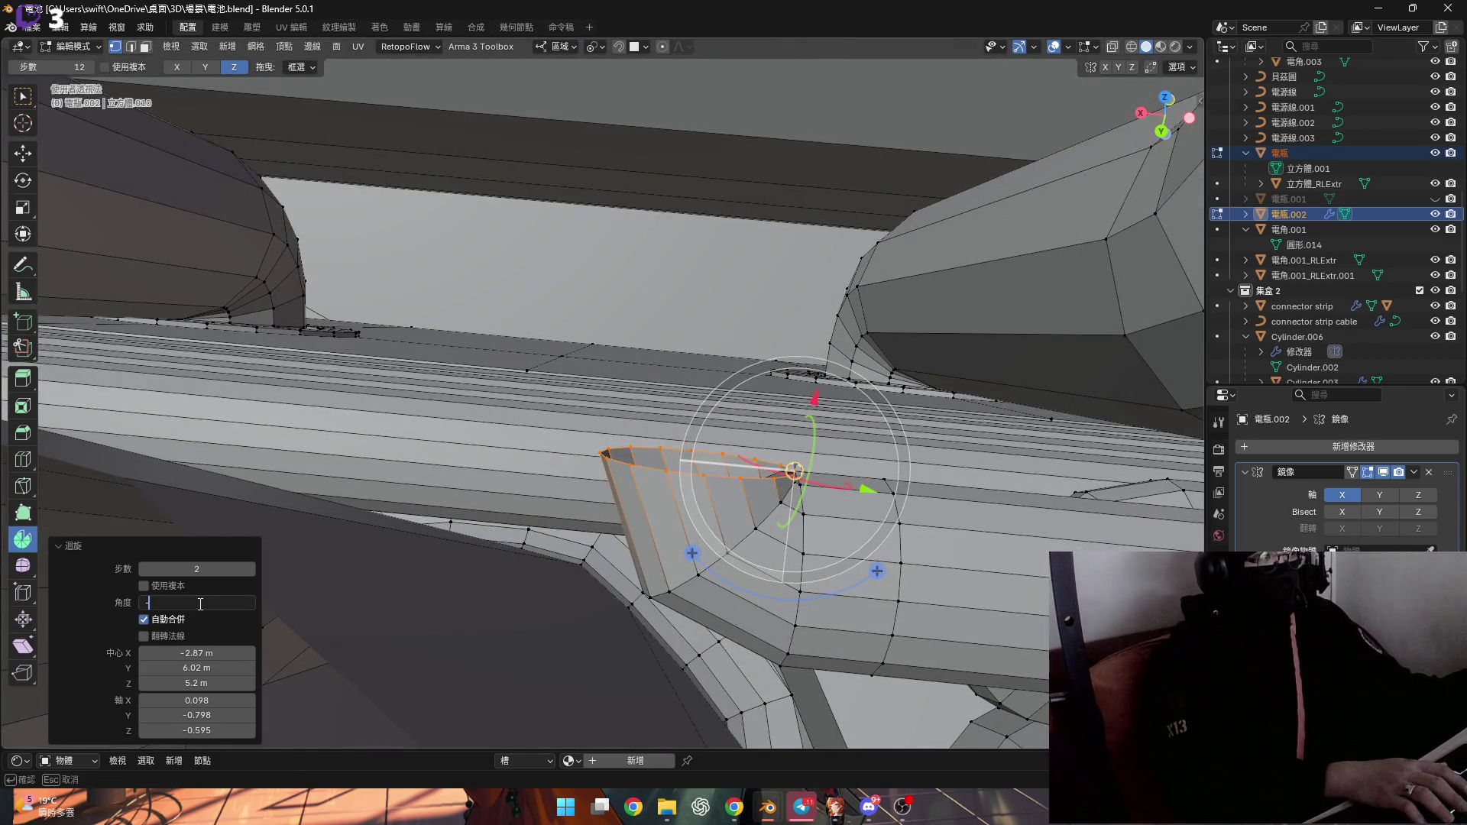
{"action": "key", "text": "Return"}
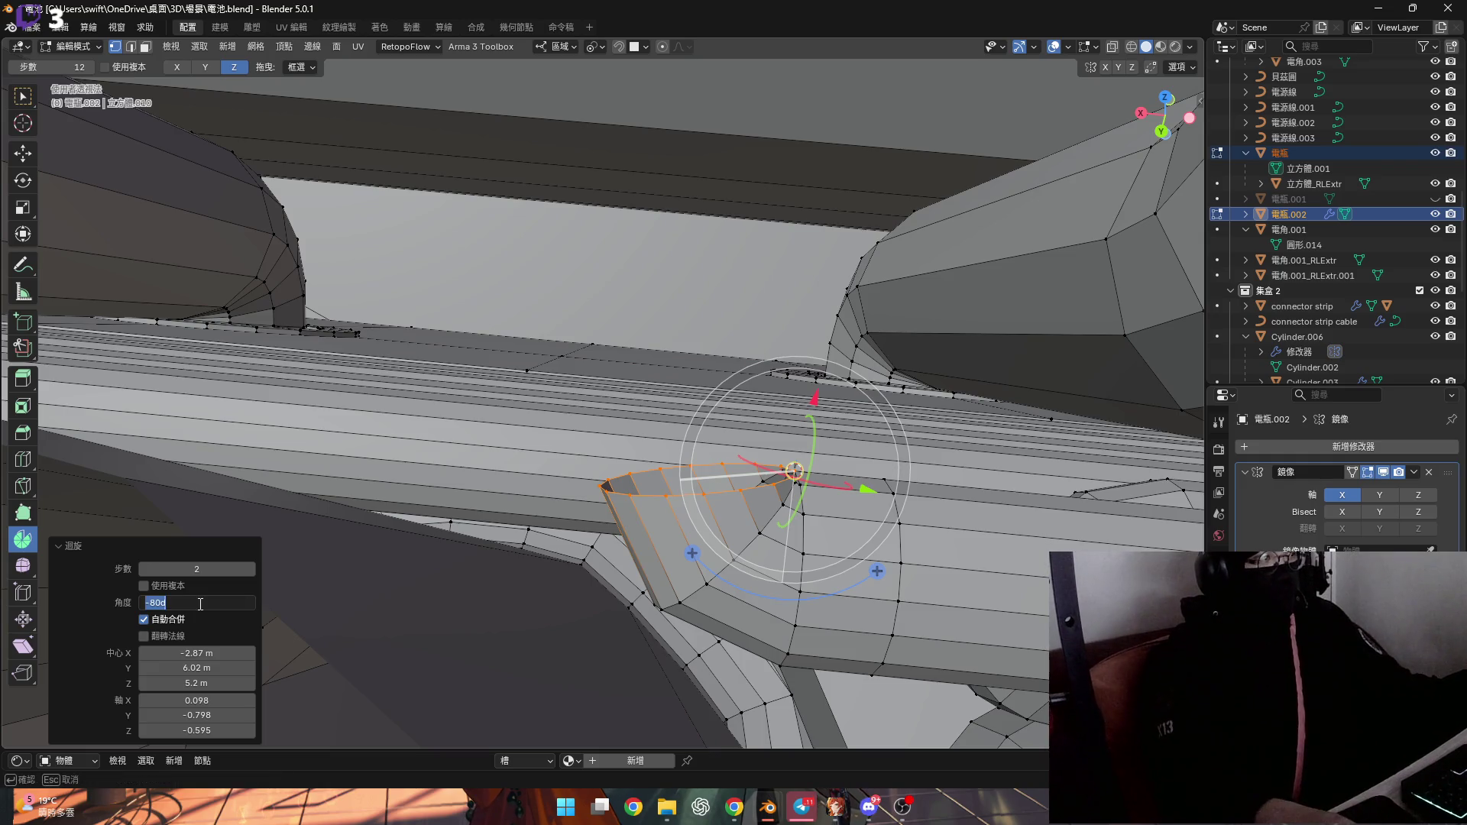
{"action": "type", "text": "-75"}
{"action": "key", "text": "Return"}
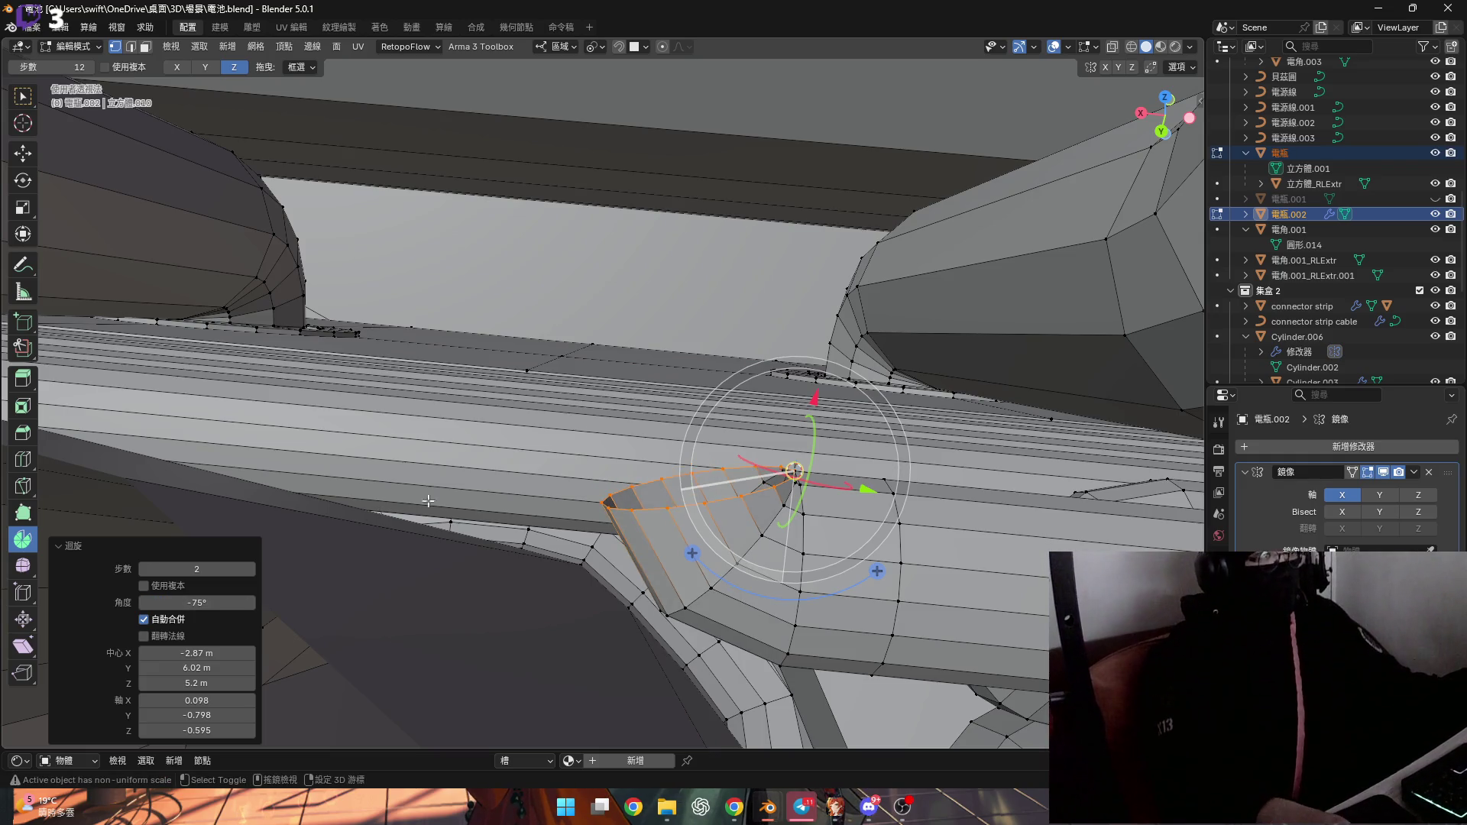
{"action": "middle_click_drag", "start_coordinate": [591, 498], "coordinate": [535, 524]}
{"action": "left_click", "coordinate": [250, 569]}
Snap the 3D cursor to another pipe end's vertex and spin that end into an 80° bend
{"action": "mouse_move", "coordinate": [321, 550]}
{"action": "middle_mouse_down"}
{"action": "mouse_move", "coordinate": [466, 493]}
{"action": "mouse_move", "coordinate": [443, 617]}
{"action": "mouse_move", "coordinate": [528, 512]}
{"action": "mouse_move", "coordinate": [508, 503]}
{"action": "mouse_move", "coordinate": [361, 586]}
{"action": "middle_mouse_up"}
{"action": "left_click", "coordinate": [443, 597]}
{"action": "key", "text": "shift+s"}
{"action": "left_click", "coordinate": [511, 559]}
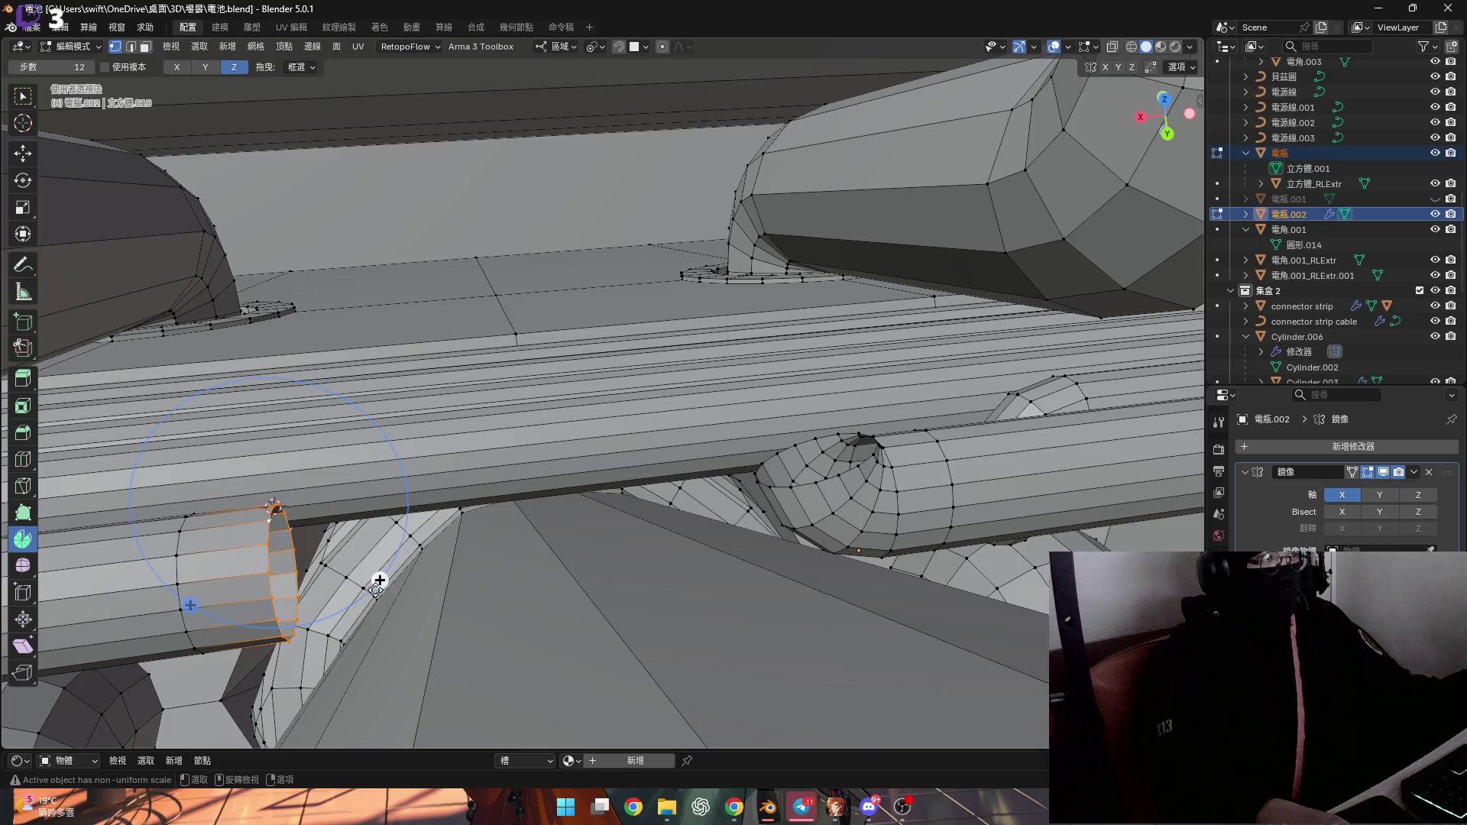
{"action": "left_click_drag", "start_coordinate": [380, 580], "coordinate": [359, 615]}
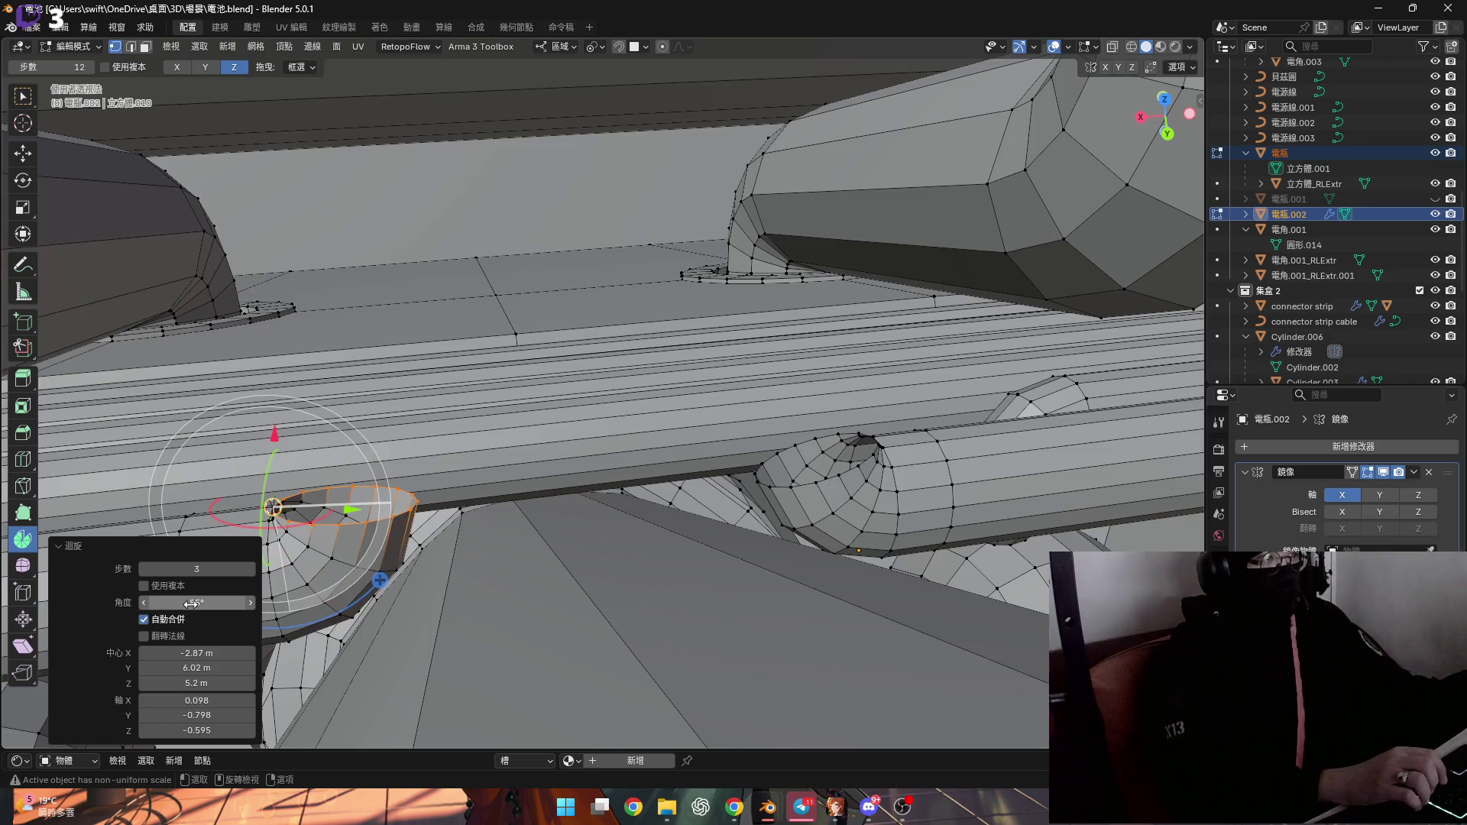
{"action": "left_click", "coordinate": [191, 604]}
{"action": "type", "text": "80"}
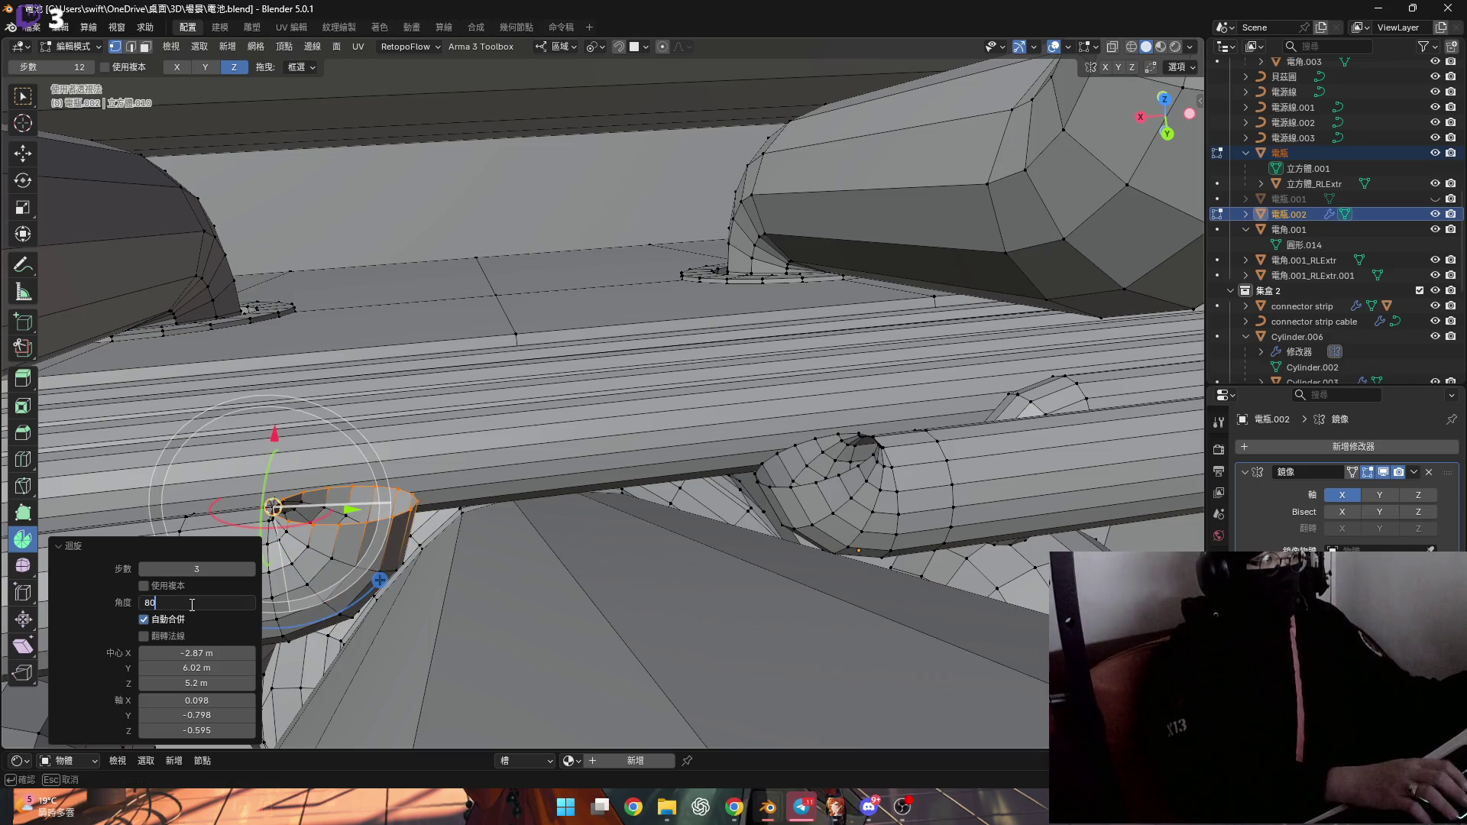
{"action": "mouse_move", "coordinate": [230, 592]}
{"action": "middle_mouse_down"}
{"action": "mouse_move", "coordinate": [550, 490]}
{"action": "mouse_move", "coordinate": [426, 396]}
{"action": "mouse_move", "coordinate": [688, 435]}
{"action": "mouse_move", "coordinate": [677, 484]}
{"action": "mouse_move", "coordinate": [592, 486]}
{"action": "mouse_move", "coordinate": [754, 497]}
{"action": "mouse_move", "coordinate": [795, 458]}
{"action": "middle_mouse_up"}
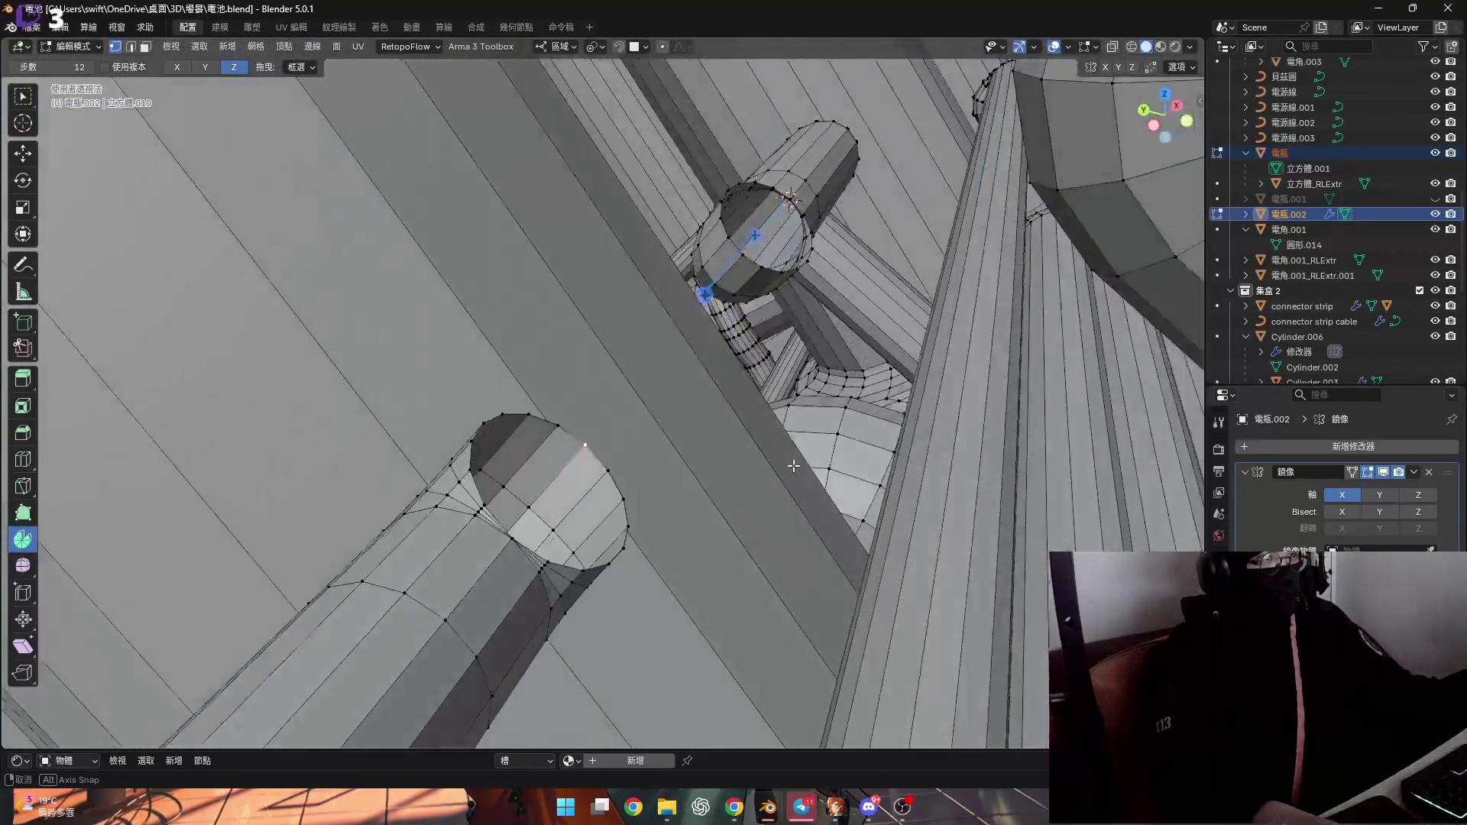
Snap the 3D cursor to the first pipe end and spin its edge ring into a 75° bend
{"action": "key", "text": "shift+s"}
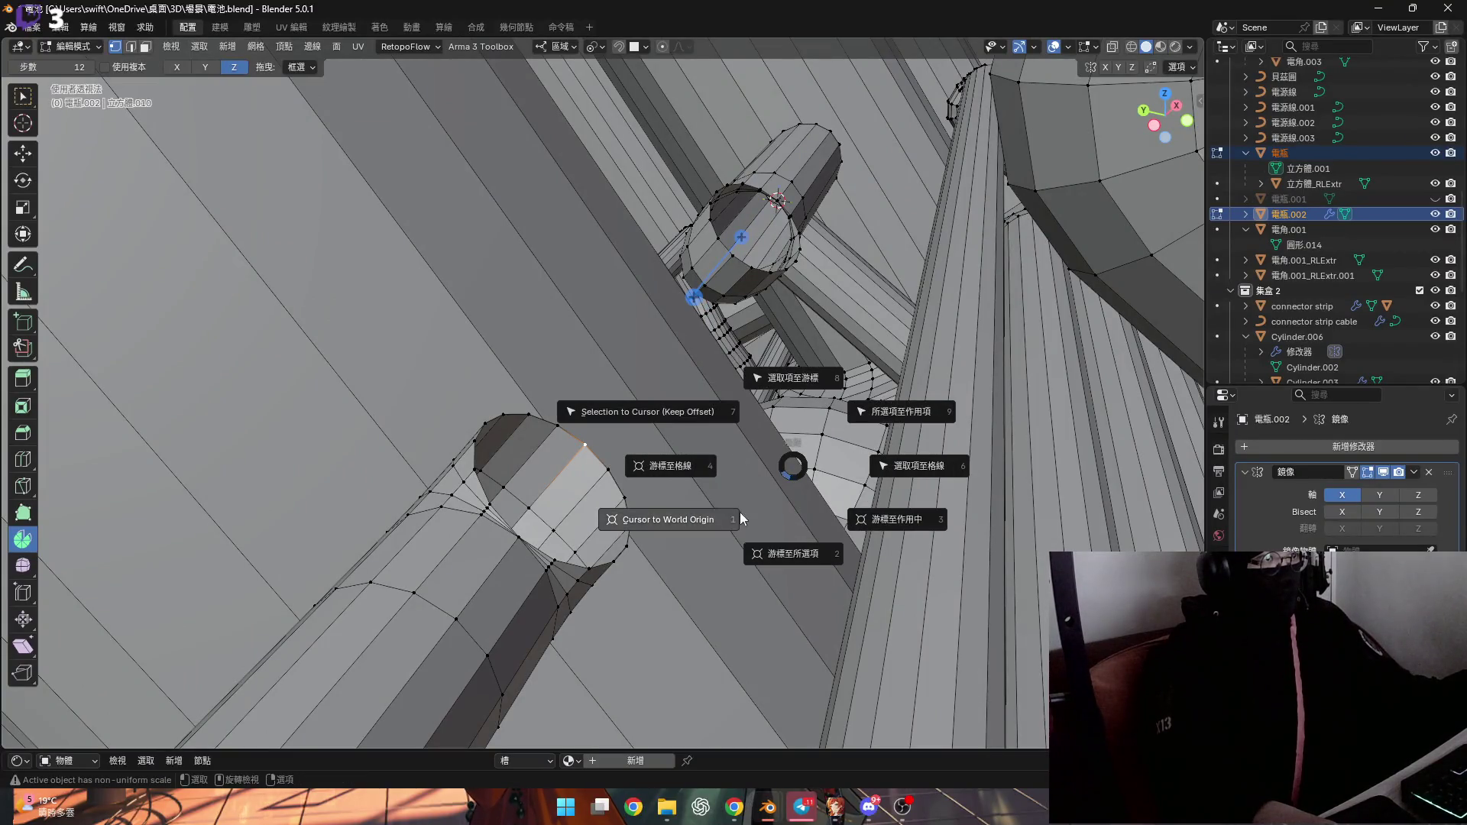
{"action": "left_click", "coordinate": [787, 544]}
{"action": "mouse_move", "coordinate": [787, 544]}
{"action": "middle_mouse_down"}
{"action": "mouse_move", "coordinate": [554, 518]}
{"action": "mouse_move", "coordinate": [681, 548]}
{"action": "mouse_move", "coordinate": [701, 599]}
{"action": "middle_mouse_up"}
{"action": "left_click_drag", "start_coordinate": [701, 599], "coordinate": [667, 486]}
{"action": "mouse_move", "coordinate": [666, 486]}
{"action": "middle_mouse_down"}
{"action": "mouse_move", "coordinate": [813, 575]}
{"action": "mouse_move", "coordinate": [565, 580]}
{"action": "middle_mouse_up"}
{"action": "left_click", "coordinate": [208, 603]}
{"action": "type", "text": "75"}
{"action": "key", "text": "Return"}
{"action": "mouse_move", "coordinate": [321, 558]}
{"action": "middle_mouse_down"}
{"action": "mouse_move", "coordinate": [456, 481]}
{"action": "mouse_move", "coordinate": [454, 455]}
{"action": "middle_mouse_up"}
Snap the cursor to the second pipe end and spin its rim loop into a -75° bend
{"action": "key", "text": "shift+s"}
{"action": "left_click", "coordinate": [455, 508]}
{"action": "mouse_move", "coordinate": [456, 508]}
{"action": "middle_mouse_down"}
{"action": "mouse_move", "coordinate": [523, 416]}
{"action": "mouse_move", "coordinate": [593, 550]}
{"action": "middle_mouse_up"}
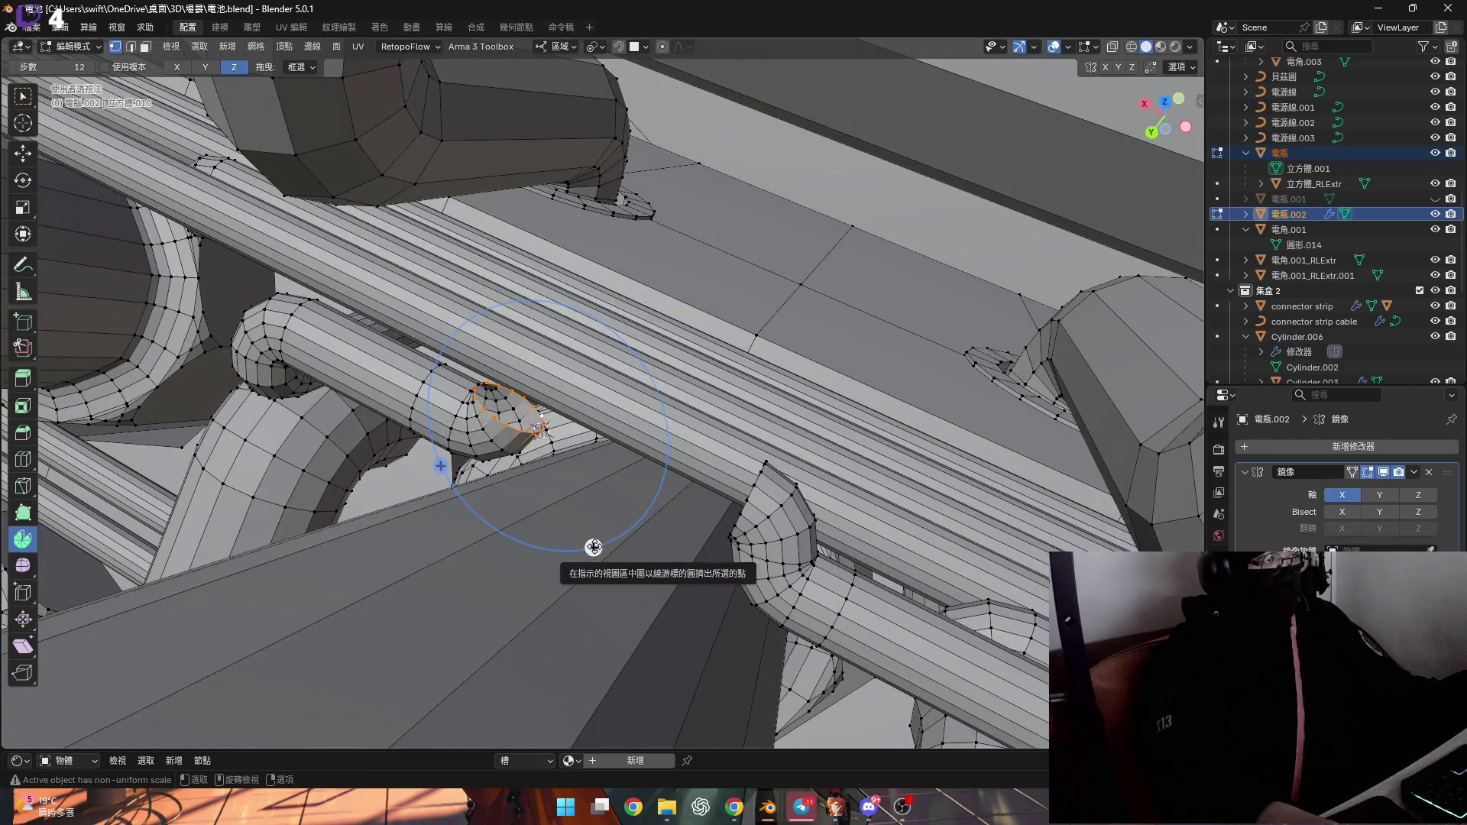
{"action": "left_click_drag", "start_coordinate": [594, 554], "coordinate": [573, 562]}
{"action": "left_click_drag", "start_coordinate": [198, 602], "coordinate": [191, 602]}
{"action": "type", "text": "75"}
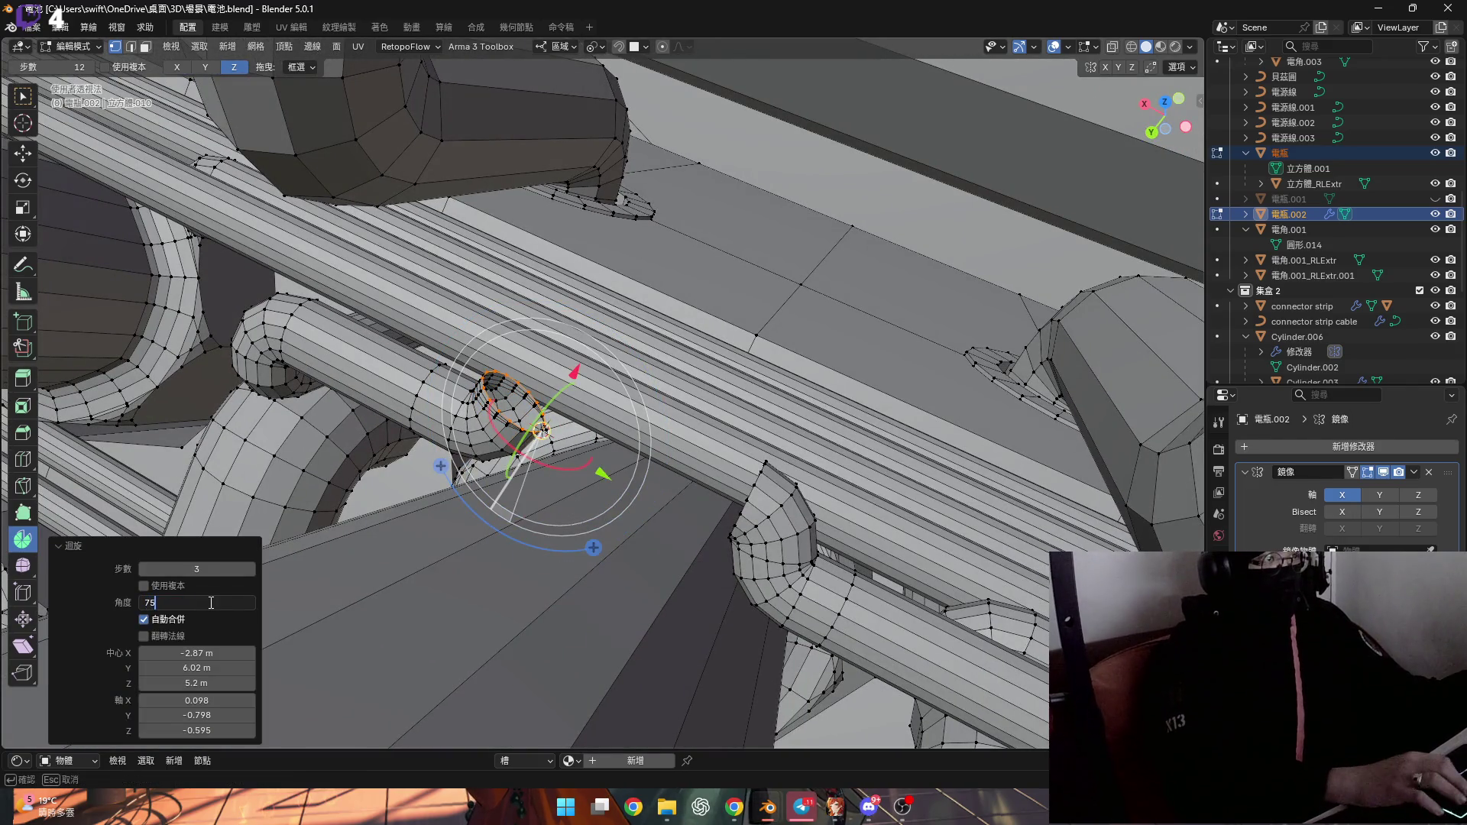
{"action": "key", "text": "Return"}
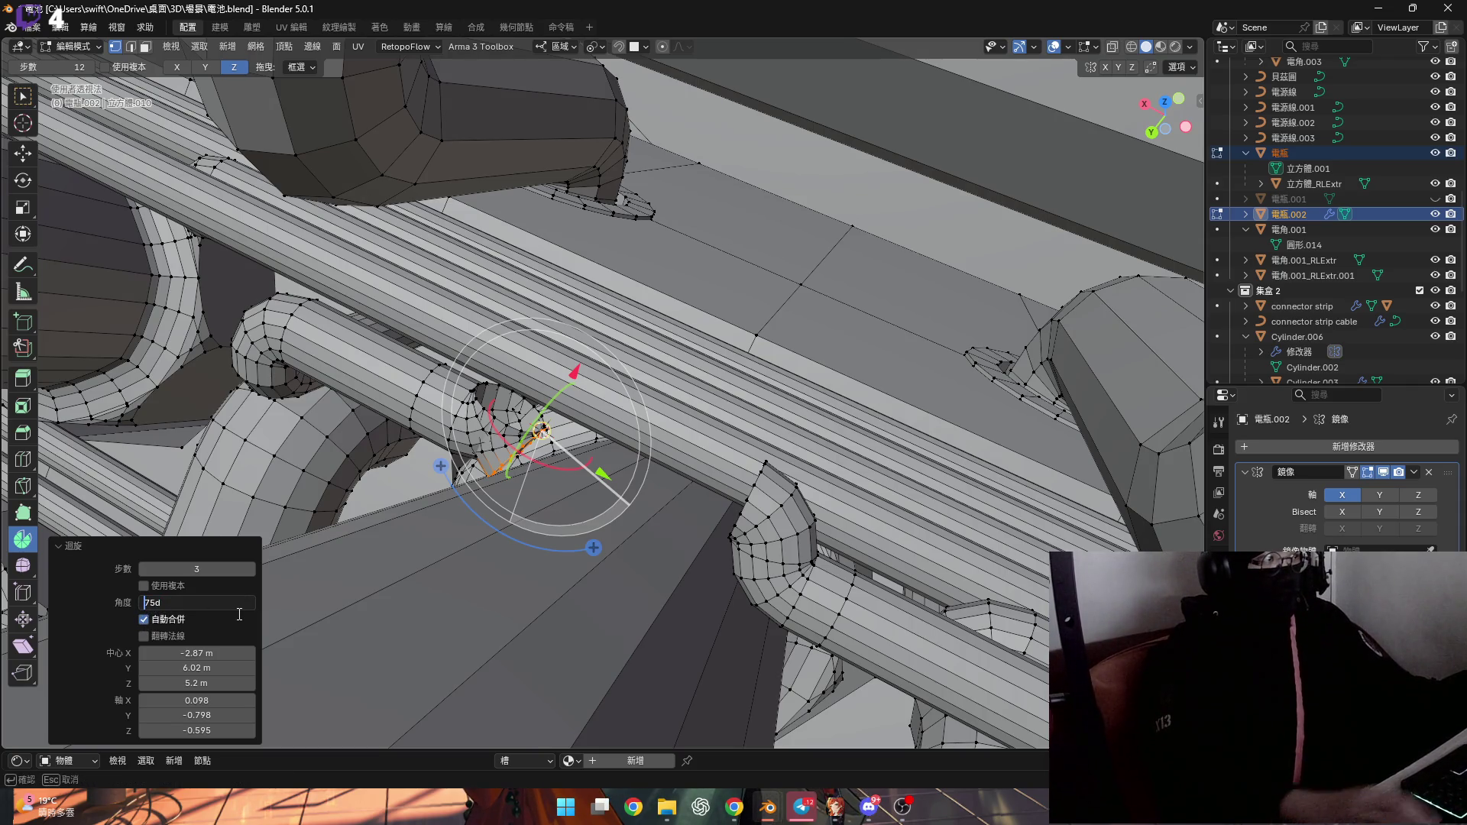
{"action": "key", "text": "Return"}
{"action": "scroll", "coordinate": [691, 478], "scroll_direction": "up", "scroll_amount": 5}
{"action": "mouse_move", "coordinate": [691, 479]}
{"action": "middle_mouse_down"}
{"action": "mouse_move", "coordinate": [776, 437]}
{"action": "mouse_move", "coordinate": [710, 331]}
{"action": "mouse_move", "coordinate": [768, 272]}
{"action": "middle_mouse_up"}
Select both rims and bridge them with Bridge Edge Loops into a connecting pipe
{"action": "key", "text": "ctrl+z"}
{"action": "key", "text": "ctrl+e"}
{"action": "left_click", "coordinate": [782, 254]}
{"action": "mouse_move", "coordinate": [782, 254]}
{"action": "middle_mouse_down"}
{"action": "mouse_move", "coordinate": [725, 290]}
{"action": "mouse_move", "coordinate": [678, 280]}
{"action": "mouse_move", "coordinate": [759, 202]}
{"action": "mouse_move", "coordinate": [1067, 359]}
{"action": "mouse_move", "coordinate": [1095, 336]}
{"action": "middle_mouse_up"}
{"action": "scroll", "coordinate": [586, 379], "scroll_direction": "down", "scroll_amount": 2, "text": "shift"}
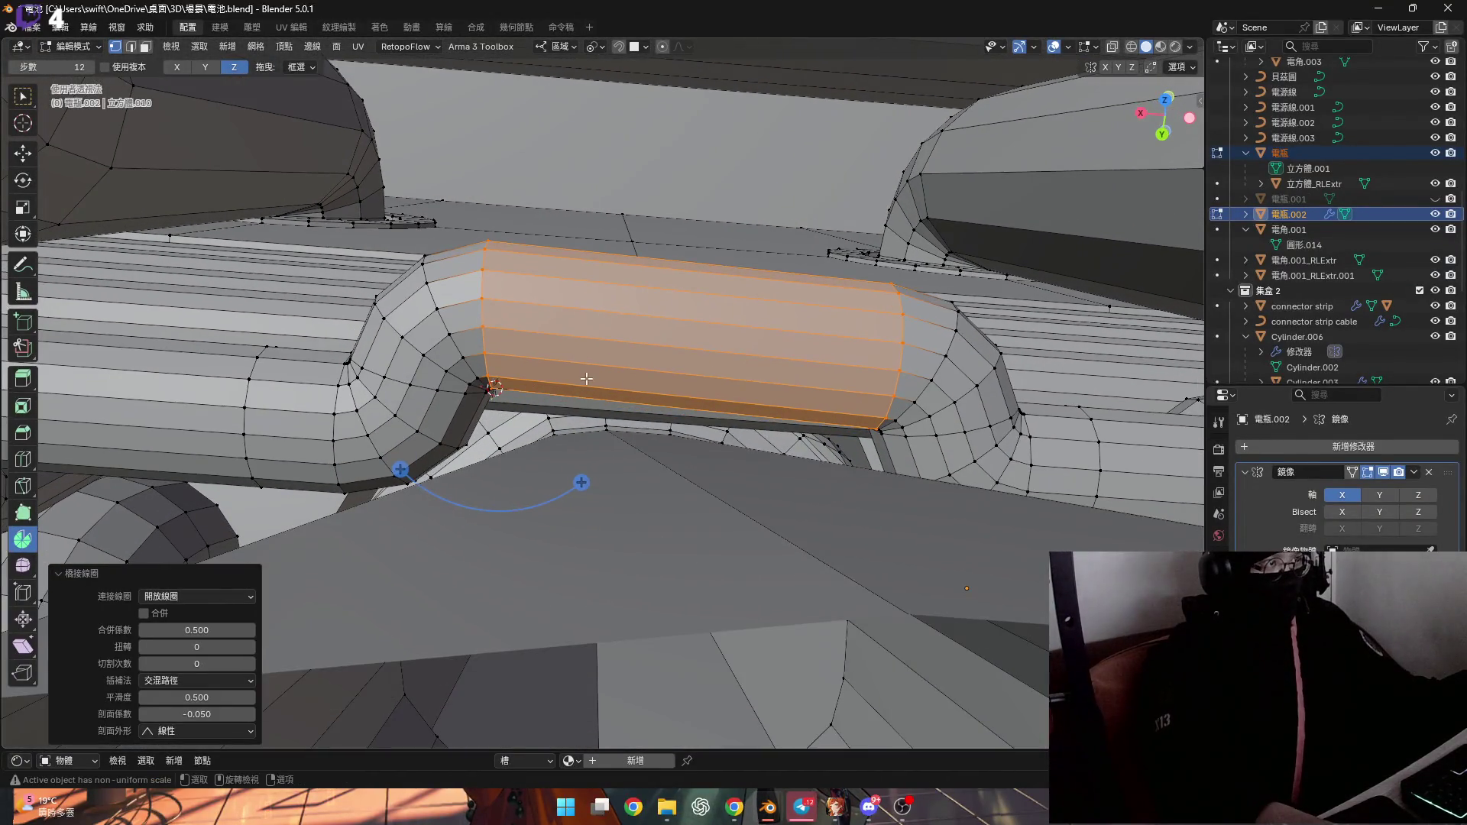
Undo the connecting pipe and both pipe-end bends
{"action": "key", "text": "ctrl+z"}
{"action": "key", "text": "ctrl+z"}
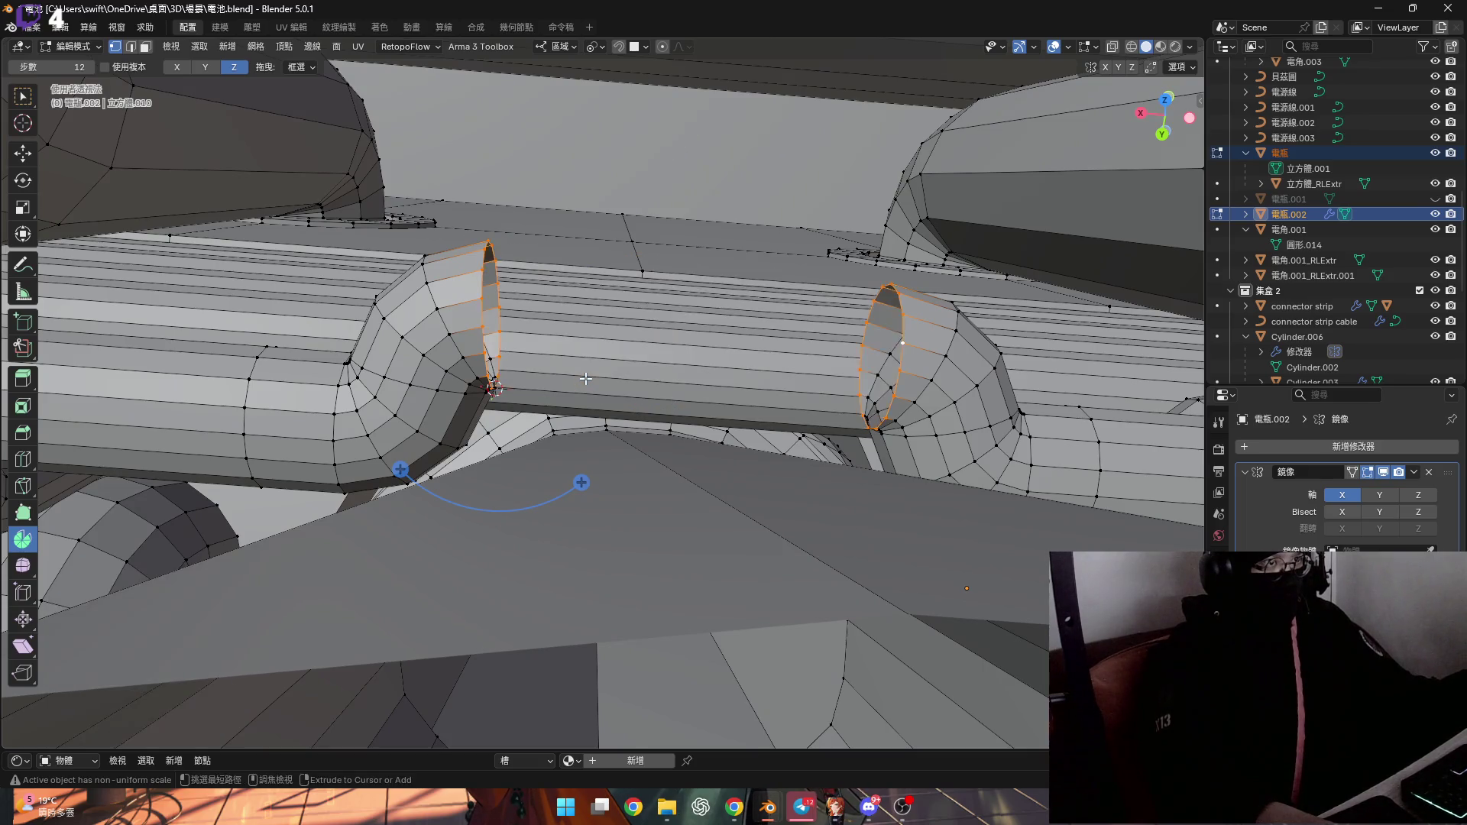
{"action": "key", "text": "ctrl+z"}
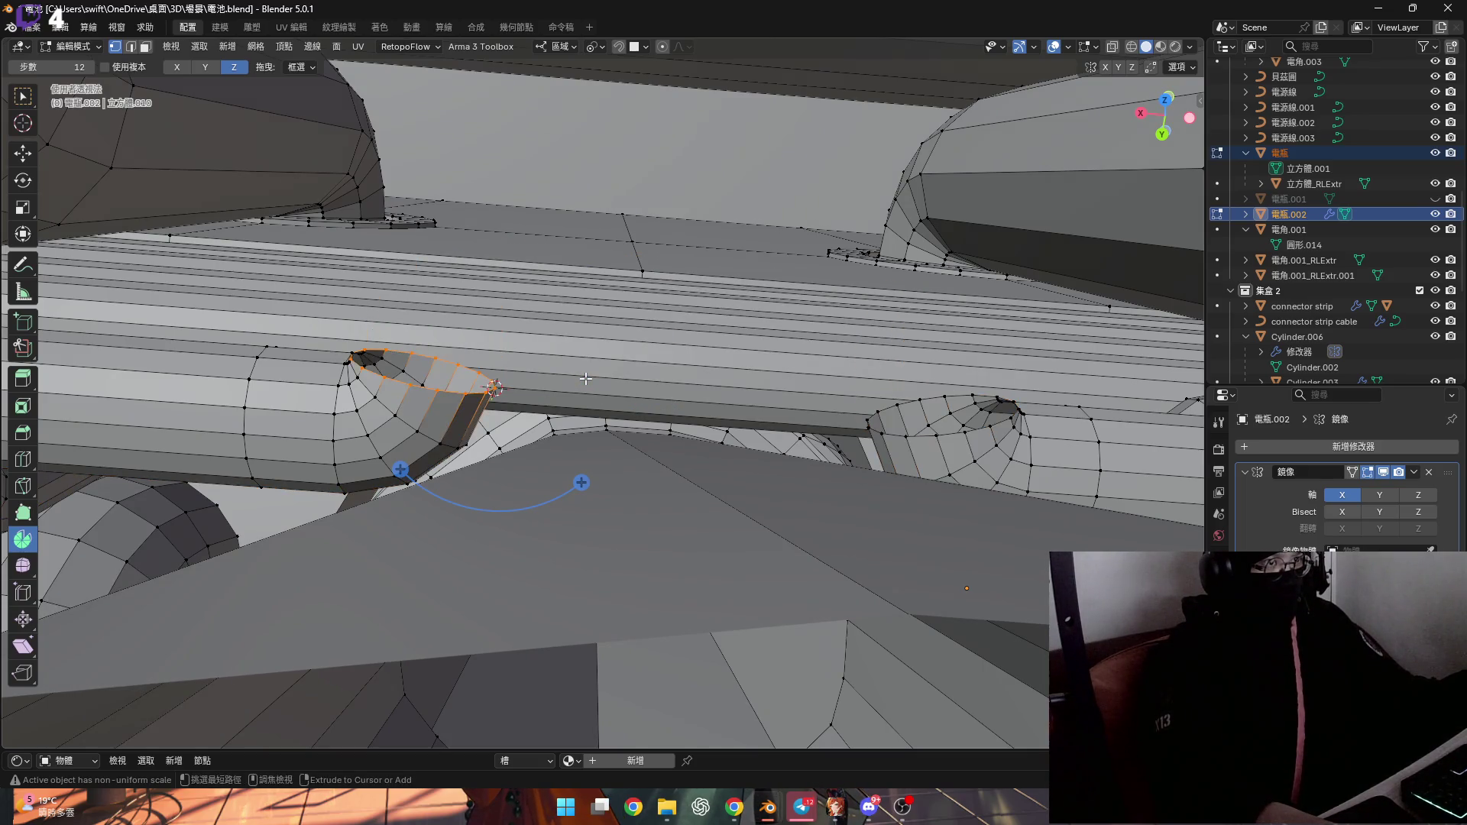
{"action": "key", "text": "ctrl+z"}
{"action": "middle_click_drag", "start_coordinate": [396, 396], "coordinate": [410, 399], "text": "shift"}
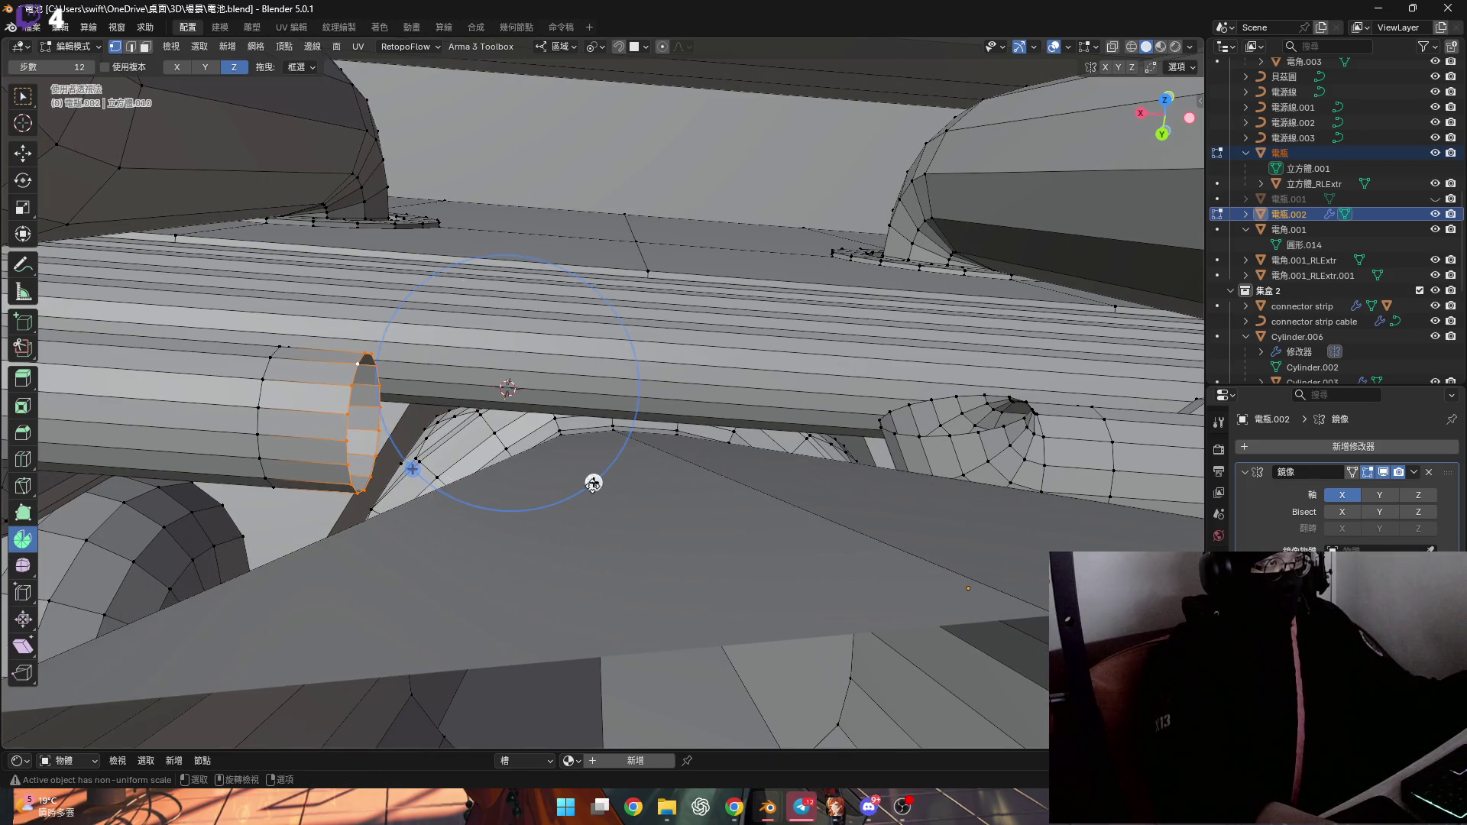
Try a spin on the ring, undo it, and select a single vertex on the pipe rim
{"action": "left_click_drag", "start_coordinate": [594, 483], "coordinate": [498, 436]}
{"action": "key", "text": "ctrl+z"}
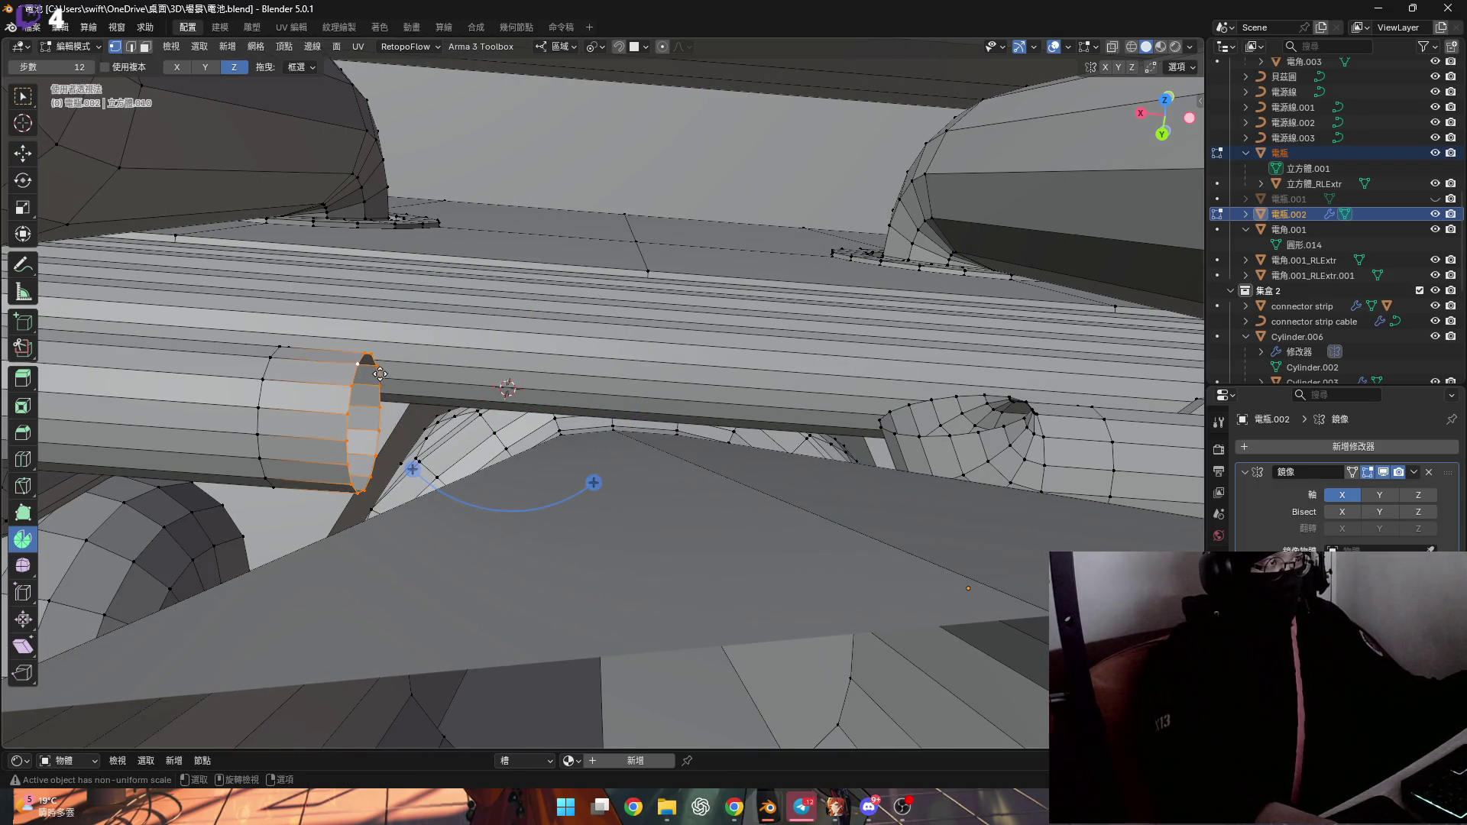
{"action": "scroll", "coordinate": [374, 372], "scroll_direction": "up", "scroll_amount": 2}
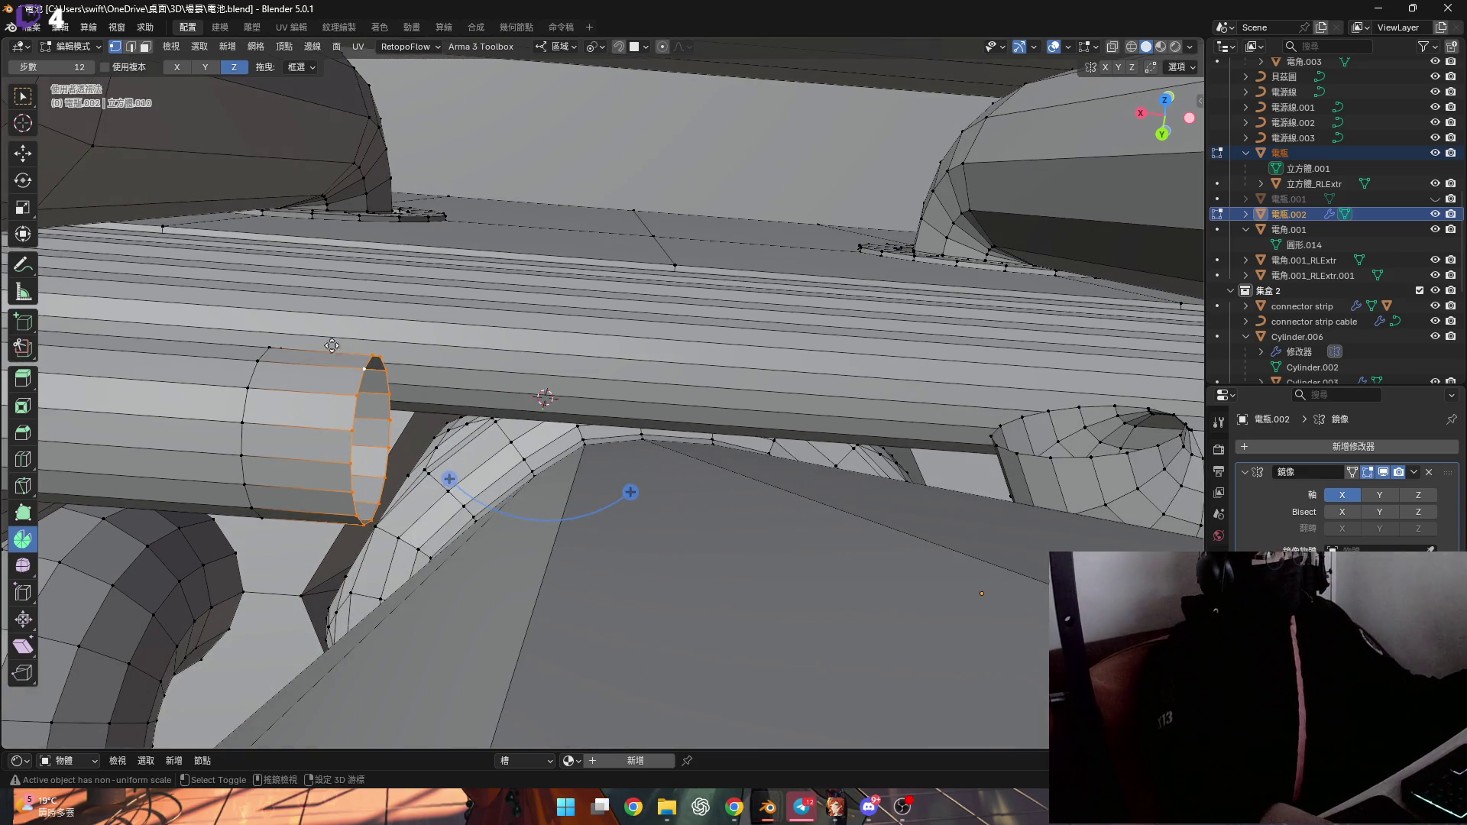
{"action": "mouse_move", "coordinate": [389, 373]}
{"action": "middle_mouse_down", "text": "shift"}
{"action": "mouse_move", "coordinate": [343, 386]}
{"action": "mouse_move", "coordinate": [641, 448]}
{"action": "mouse_move", "coordinate": [698, 401]}
{"action": "mouse_move", "coordinate": [665, 416]}
{"action": "mouse_move", "coordinate": [804, 465]}
{"action": "middle_mouse_up", "text": "shift"}
{"action": "left_click", "coordinate": [640, 449]}
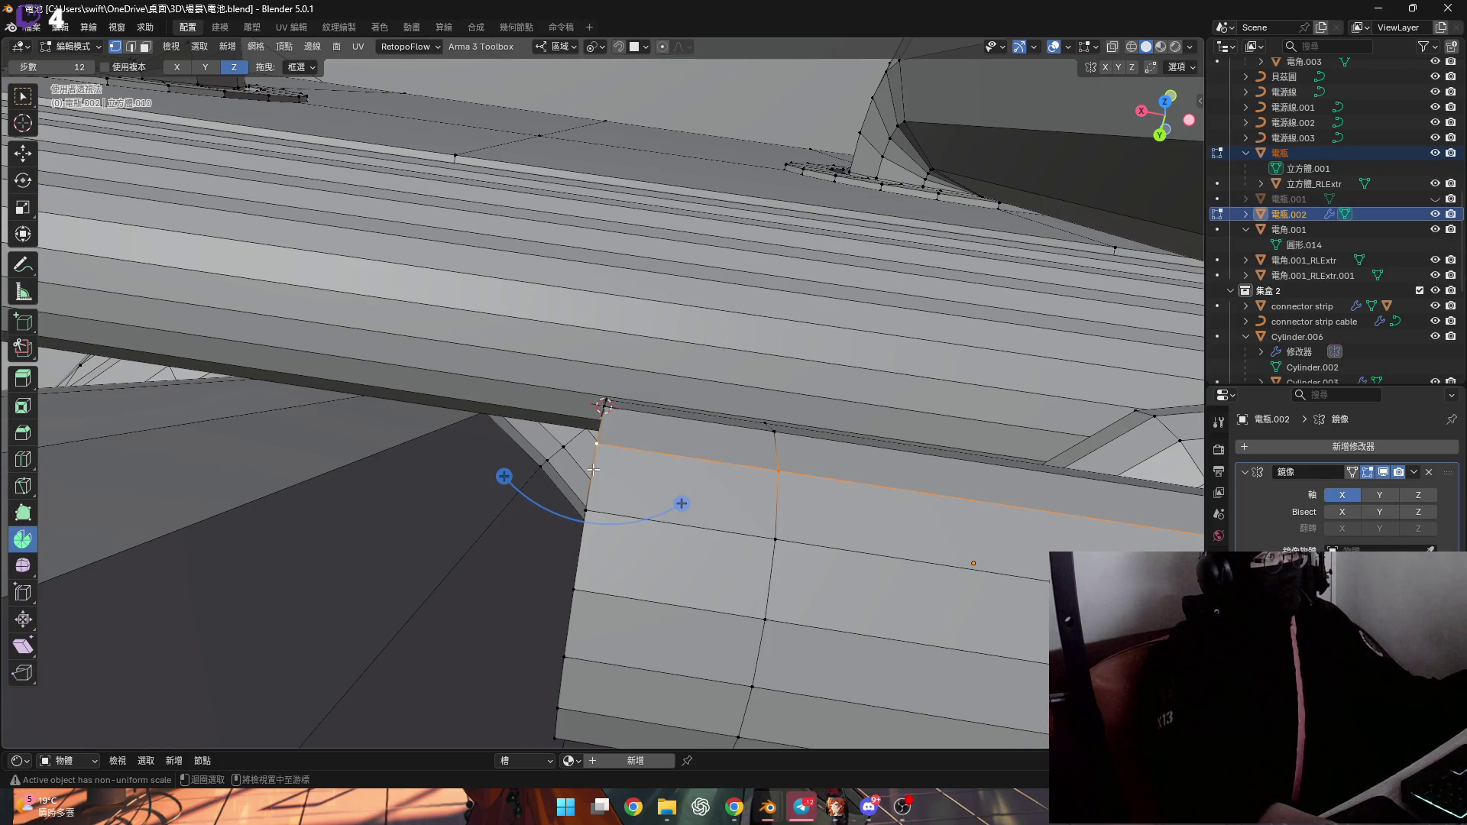
Spin the selected edges into a new -75° bend
{"action": "left_click_drag", "start_coordinate": [682, 503], "coordinate": [616, 533]}
{"action": "type", "text": "-7"}
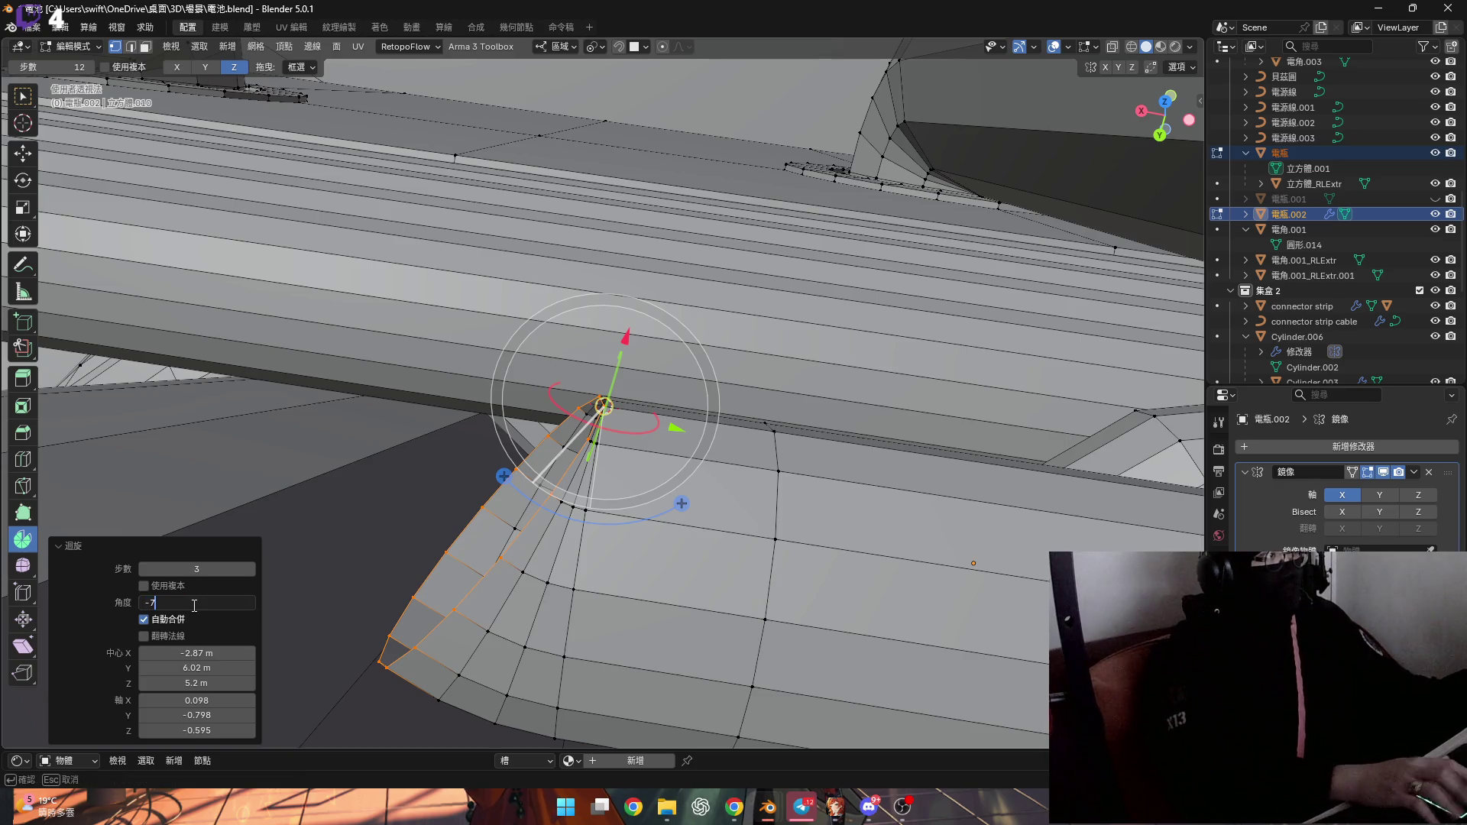
{"action": "type", "text": "5"}
{"action": "key", "text": "Return"}
{"action": "mouse_move", "coordinate": [324, 483]}
{"action": "middle_mouse_down"}
{"action": "mouse_move", "coordinate": [348, 399]}
{"action": "mouse_move", "coordinate": [565, 477]}
{"action": "mouse_move", "coordinate": [630, 454]}
{"action": "middle_mouse_up"}
Snap the 3D cursor to a rim vertex and spin that pipe end's rim loop into a 75° bend
{"action": "key", "text": "shift+s"}
{"action": "left_click", "coordinate": [402, 453]}
{"action": "left_click", "coordinate": [375, 419], "text": "alt"}
{"action": "left_click_drag", "start_coordinate": [631, 454], "coordinate": [649, 411]}
{"action": "left_click_drag", "start_coordinate": [201, 603], "coordinate": [213, 603]}
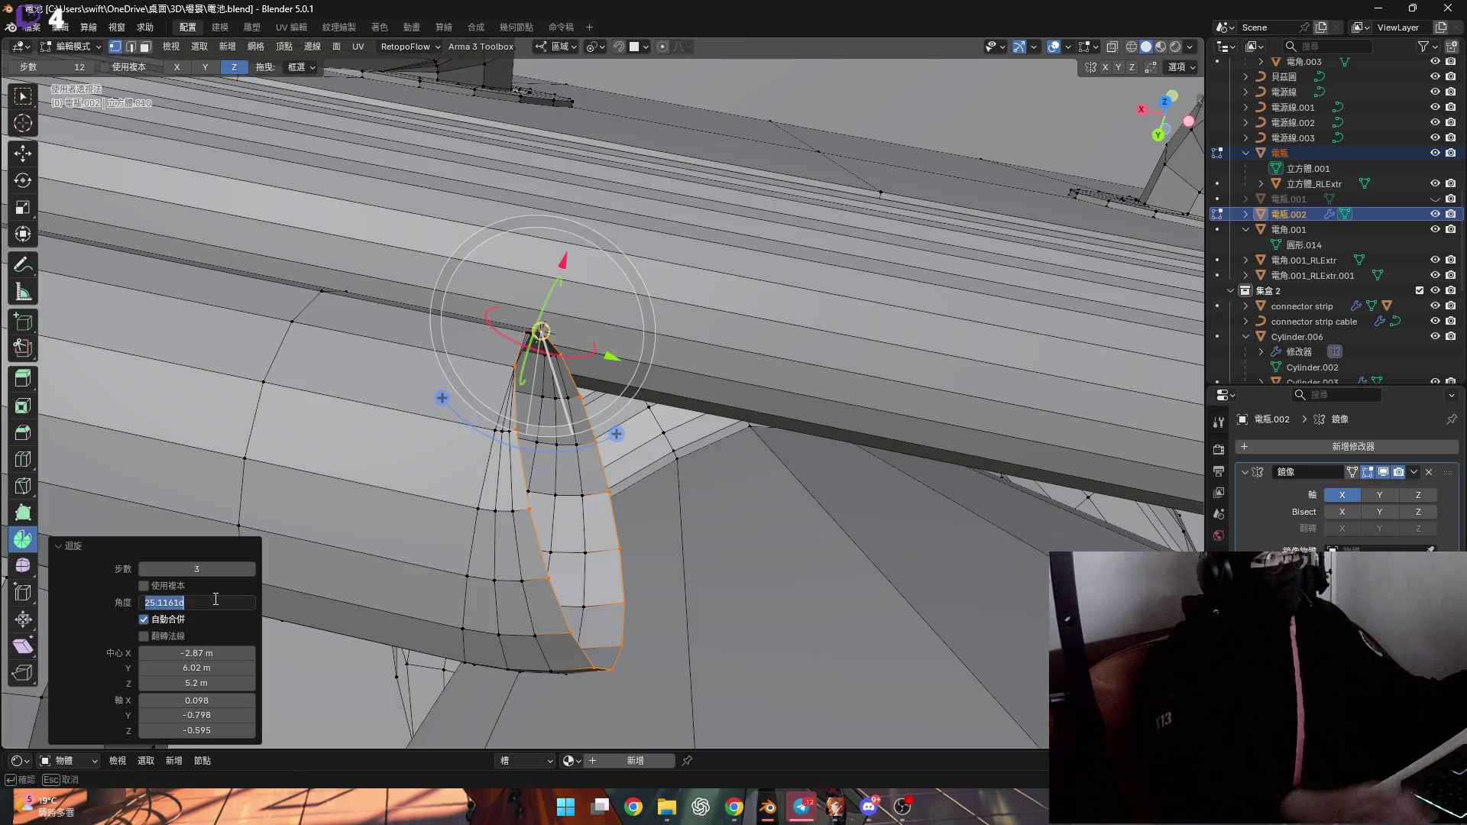
{"action": "type", "text": "5"}
{"action": "key", "text": "Return"}
{"action": "mouse_move", "coordinate": [428, 428]}
{"action": "middle_mouse_down"}
{"action": "mouse_move", "coordinate": [481, 403]}
{"action": "mouse_move", "coordinate": [191, 413]}
{"action": "mouse_move", "coordinate": [172, 433]}
{"action": "mouse_move", "coordinate": [147, 419]}
{"action": "mouse_move", "coordinate": [397, 423]}
{"action": "mouse_move", "coordinate": [367, 408]}
{"action": "middle_mouse_up"}
Spin the left cylinder's rim loop upward into a -75° bend
{"action": "key", "text": "z"}
{"action": "left_click", "coordinate": [365, 408], "text": "alt"}
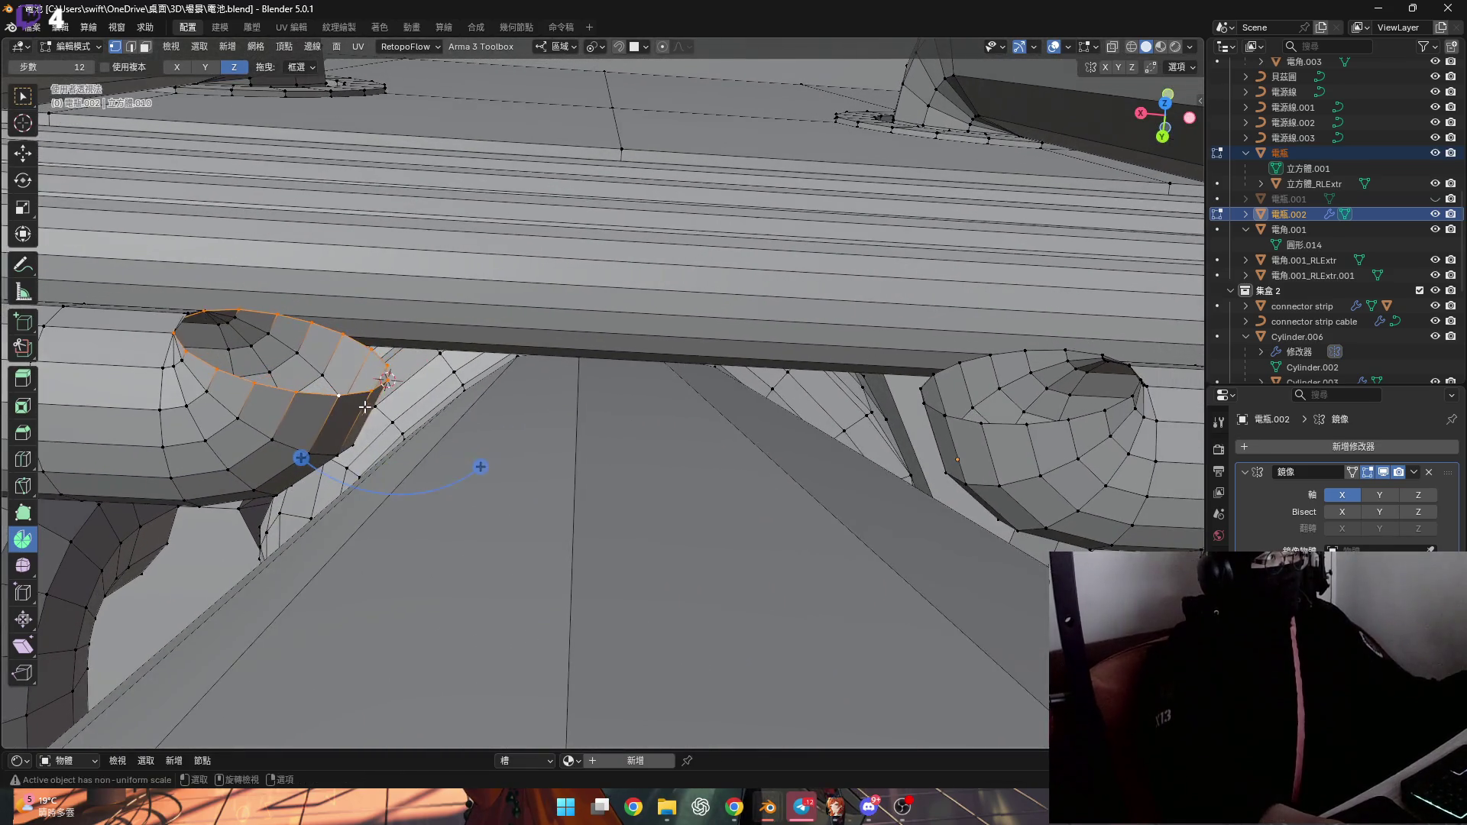
{"action": "left_click_drag", "start_coordinate": [481, 467], "coordinate": [508, 401]}
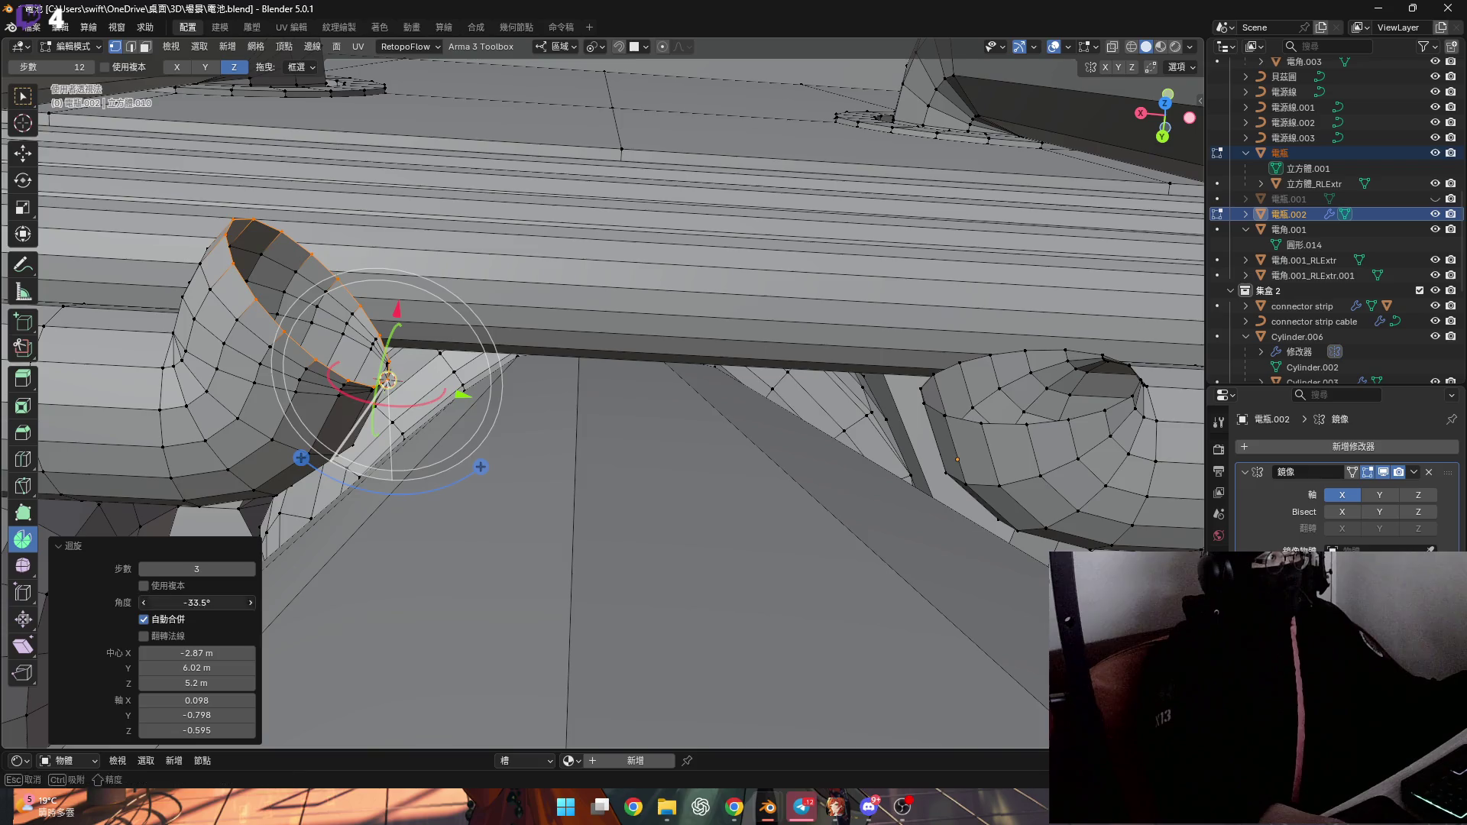
{"action": "type", "text": "-75"}
{"action": "key", "text": "Return"}
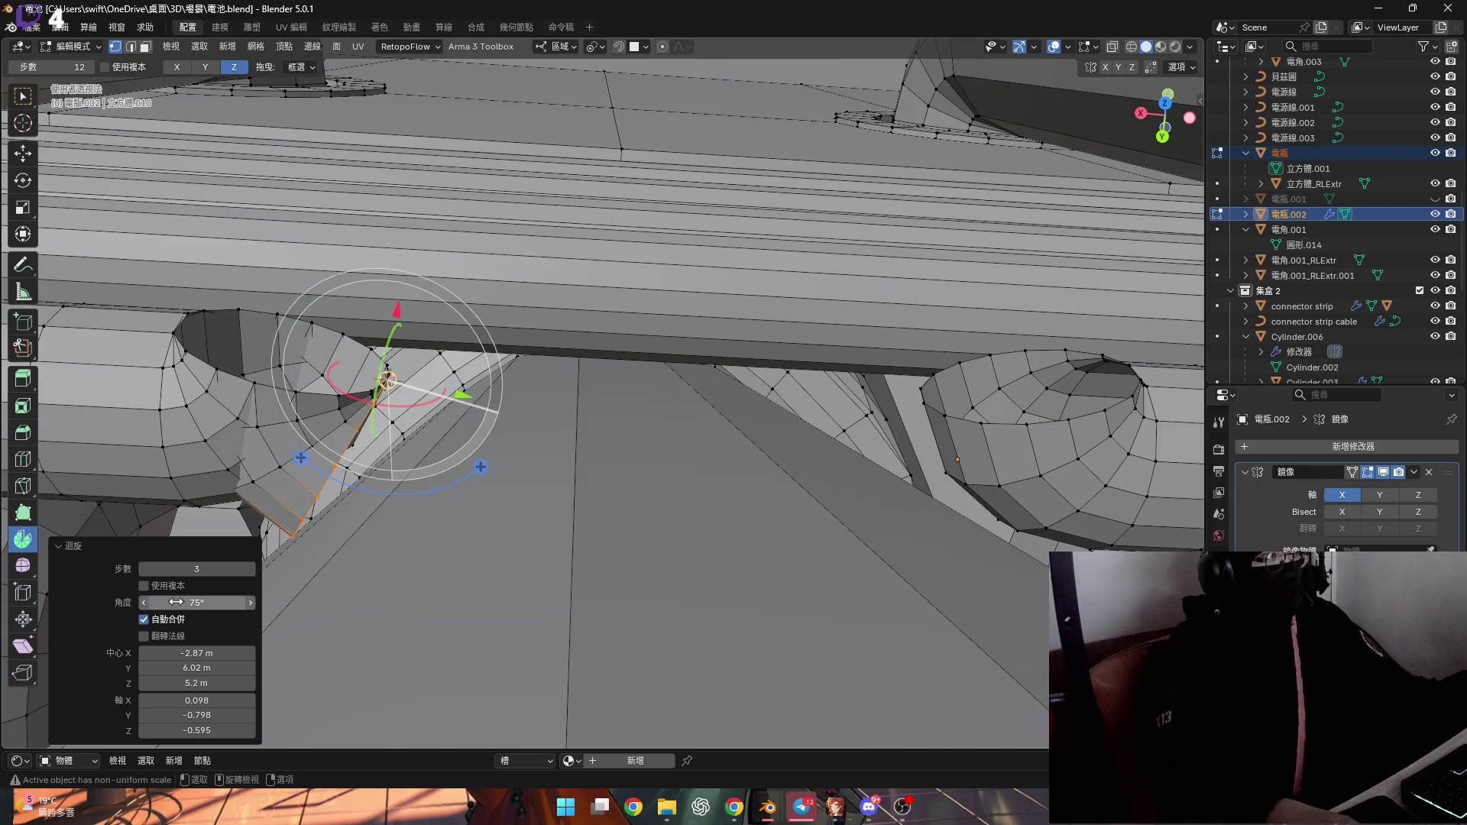
{"action": "key", "text": "Return"}
{"action": "mouse_move", "coordinate": [489, 474]}
{"action": "middle_mouse_down"}
{"action": "mouse_move", "coordinate": [935, 428]}
{"action": "mouse_move", "coordinate": [960, 413]}
{"action": "mouse_move", "coordinate": [714, 366]}
{"action": "middle_mouse_up"}
Snap the cursor to the cylinder rim, spin that loop 75°, and add the right rim to the selection
{"action": "key", "text": "shift+s"}
{"action": "left_click", "coordinate": [599, 337]}
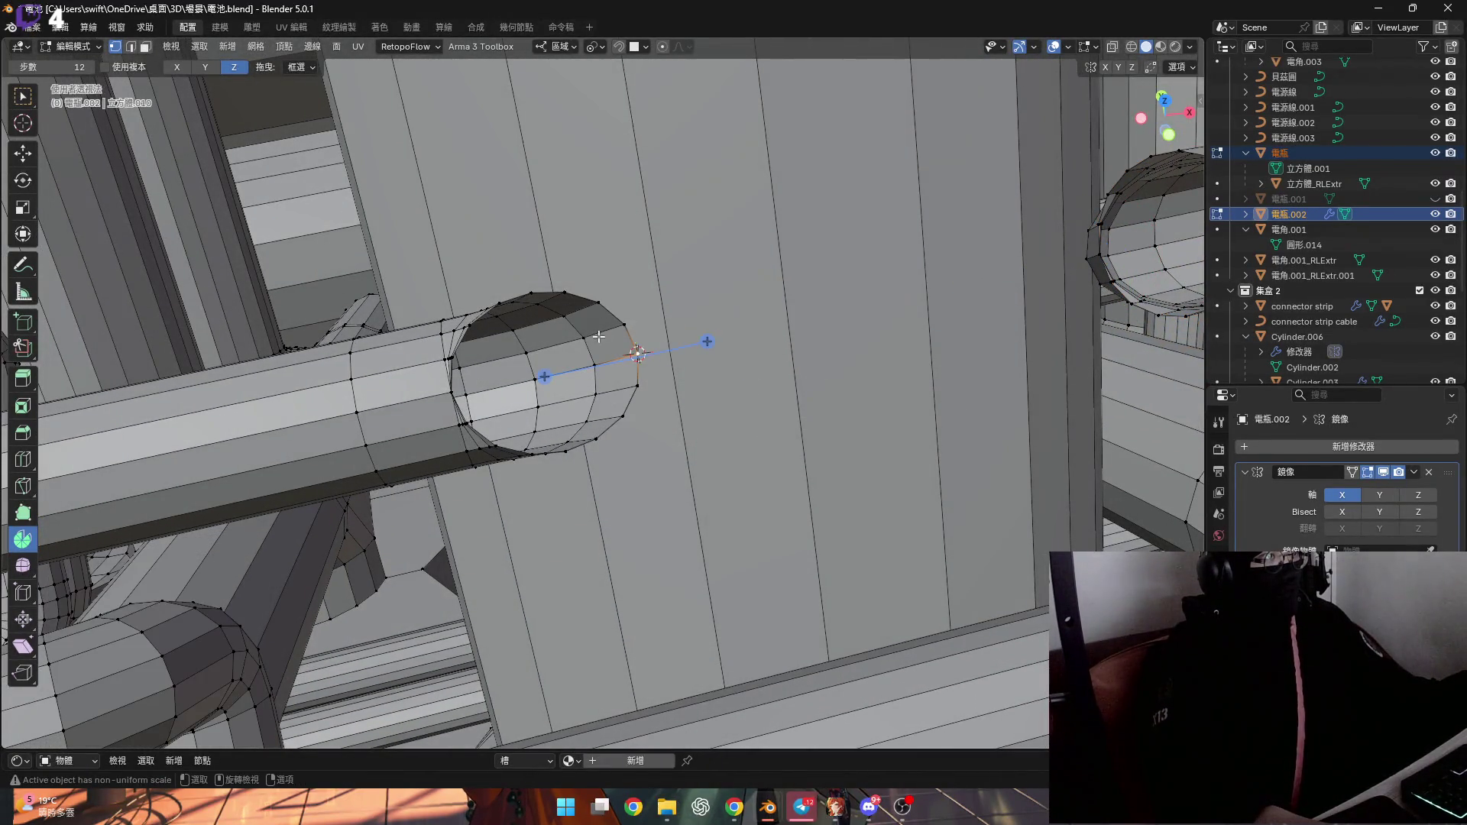
{"action": "mouse_move", "coordinate": [637, 361]}
{"action": "middle_mouse_down"}
{"action": "mouse_move", "coordinate": [763, 435]}
{"action": "mouse_move", "coordinate": [655, 557]}
{"action": "middle_mouse_up"}
{"action": "mouse_move", "coordinate": [655, 558]}
{"action": "left_mouse_down"}
{"action": "mouse_move", "coordinate": [702, 554]}
{"action": "mouse_move", "coordinate": [684, 562]}
{"action": "left_mouse_up"}
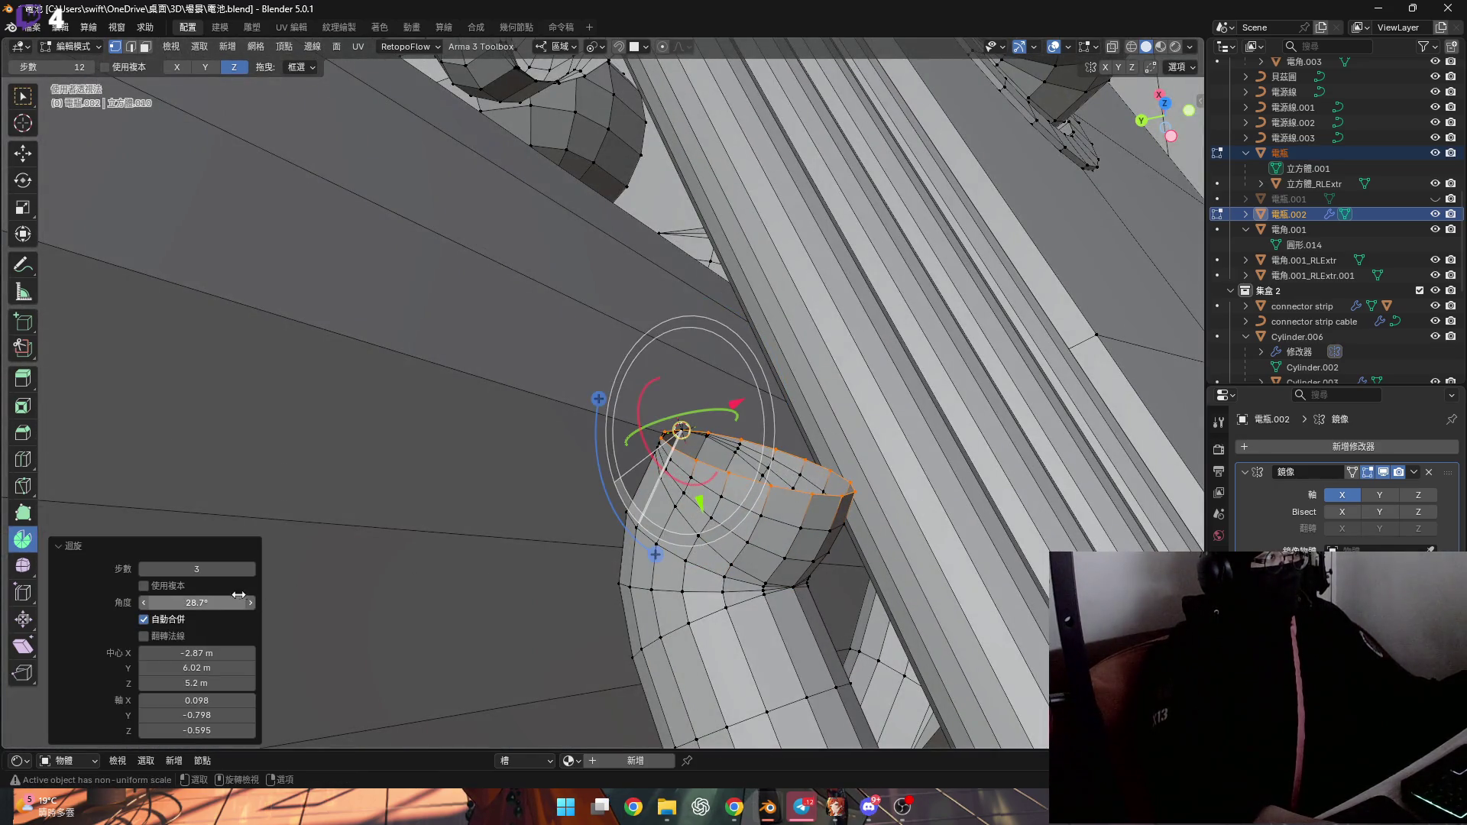
{"action": "type", "text": "75"}
{"action": "key", "text": "Return"}
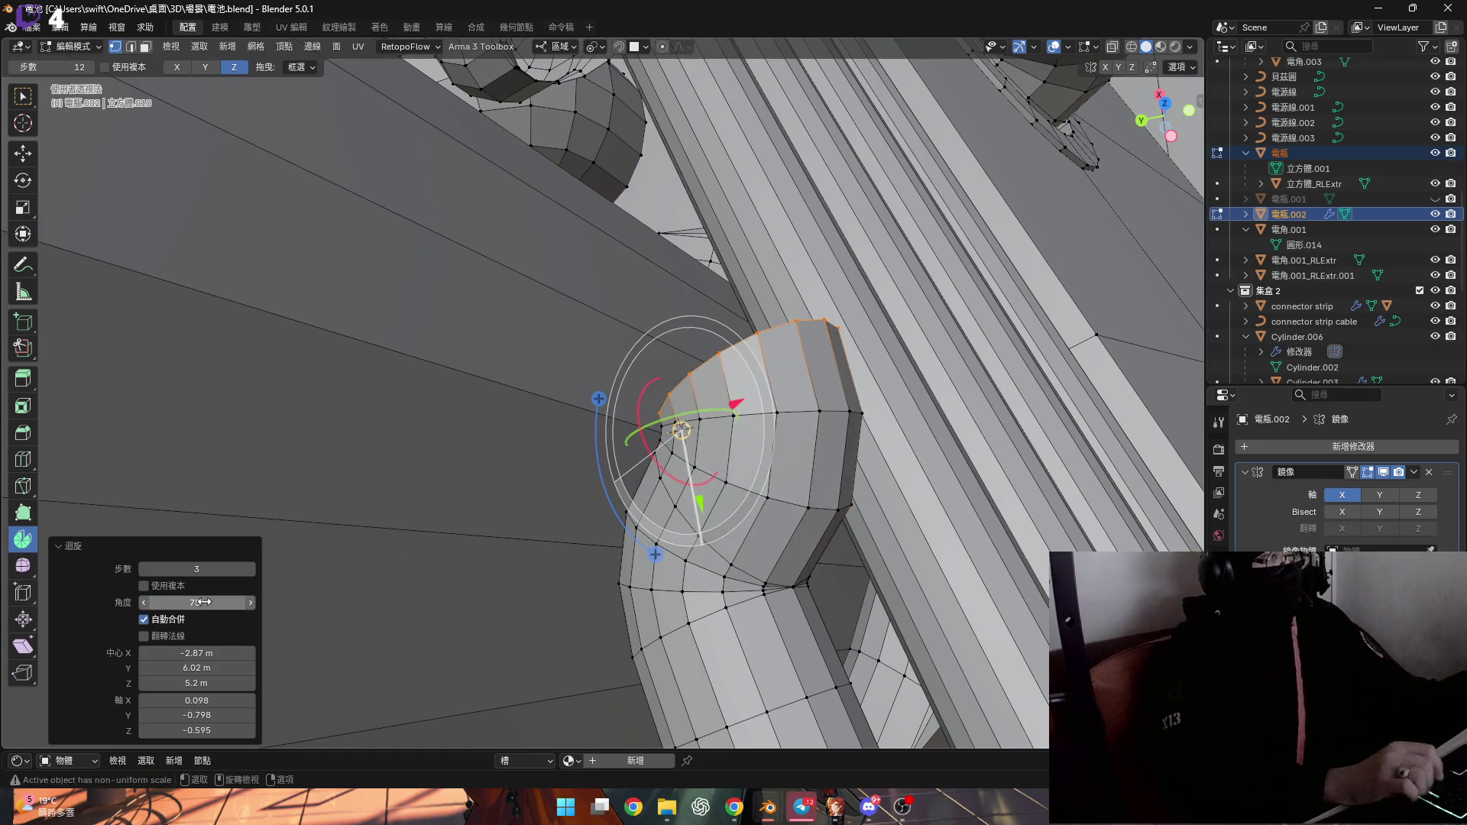
{"action": "mouse_move", "coordinate": [711, 466]}
{"action": "middle_mouse_down"}
{"action": "mouse_move", "coordinate": [760, 438]}
{"action": "mouse_move", "coordinate": [481, 360]}
{"action": "mouse_move", "coordinate": [653, 379]}
{"action": "middle_mouse_up"}
{"action": "left_click", "coordinate": [989, 388], "text": "alt+shift"}
Bridge the two selected rim loops with Bridge Edge Loops into one continuous pipe section
{"action": "right_click", "coordinate": [989, 388]}
{"action": "left_click", "coordinate": [988, 394]}
{"action": "scroll", "coordinate": [843, 414], "scroll_direction": "down", "scroll_amount": 4}
{"action": "mouse_move", "coordinate": [843, 414]}
{"action": "middle_mouse_down"}
{"action": "mouse_move", "coordinate": [666, 388]}
{"action": "mouse_move", "coordinate": [573, 412]}
{"action": "middle_mouse_up"}
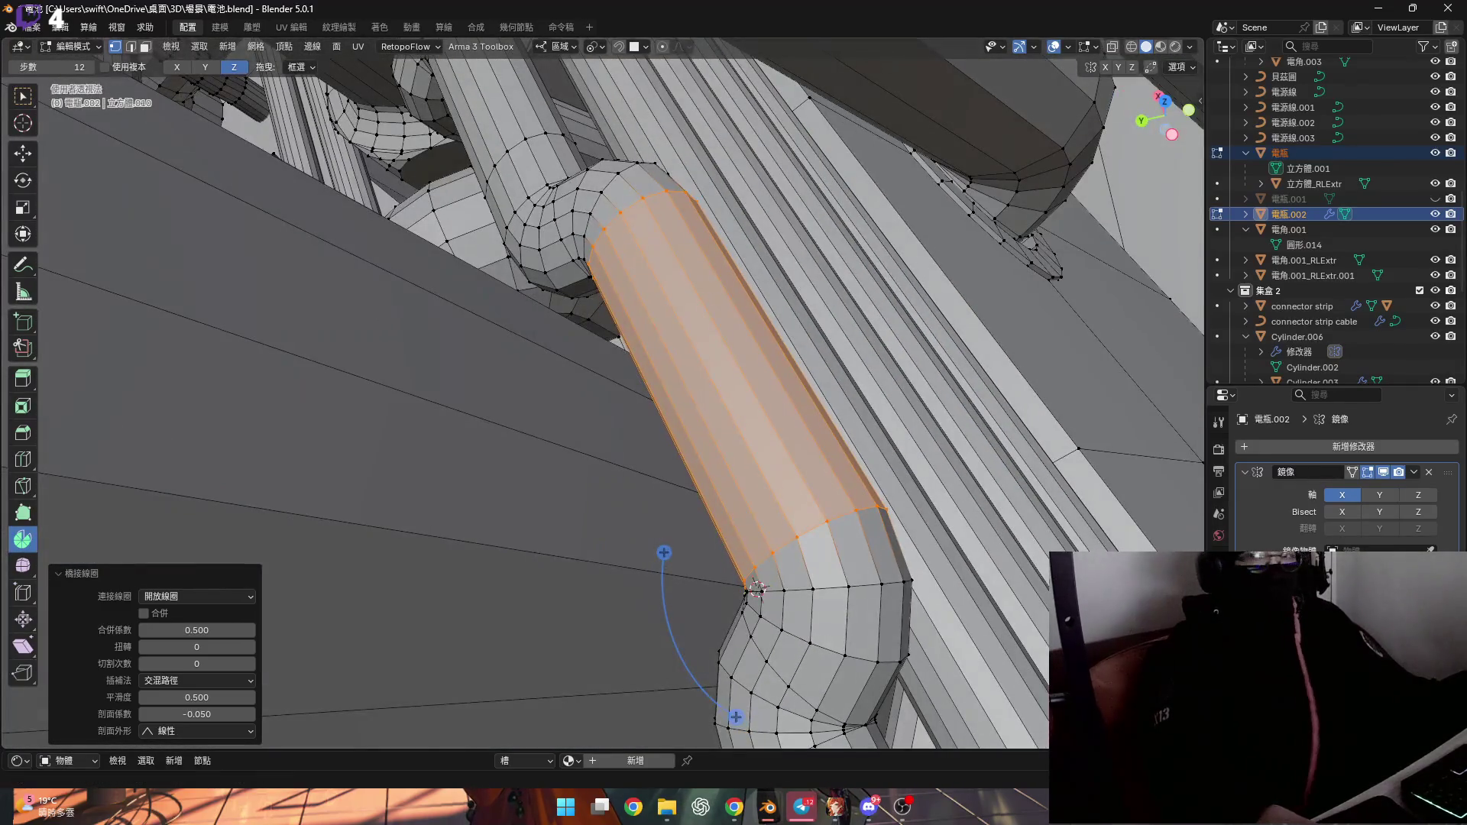
{"action": "scroll", "coordinate": [941, 416], "scroll_direction": "down", "scroll_amount": 5}
{"action": "mouse_move", "coordinate": [941, 416]}
{"action": "middle_mouse_down"}
{"action": "mouse_move", "coordinate": [1026, 389]}
{"action": "mouse_move", "coordinate": [693, 352]}
{"action": "middle_mouse_up"}
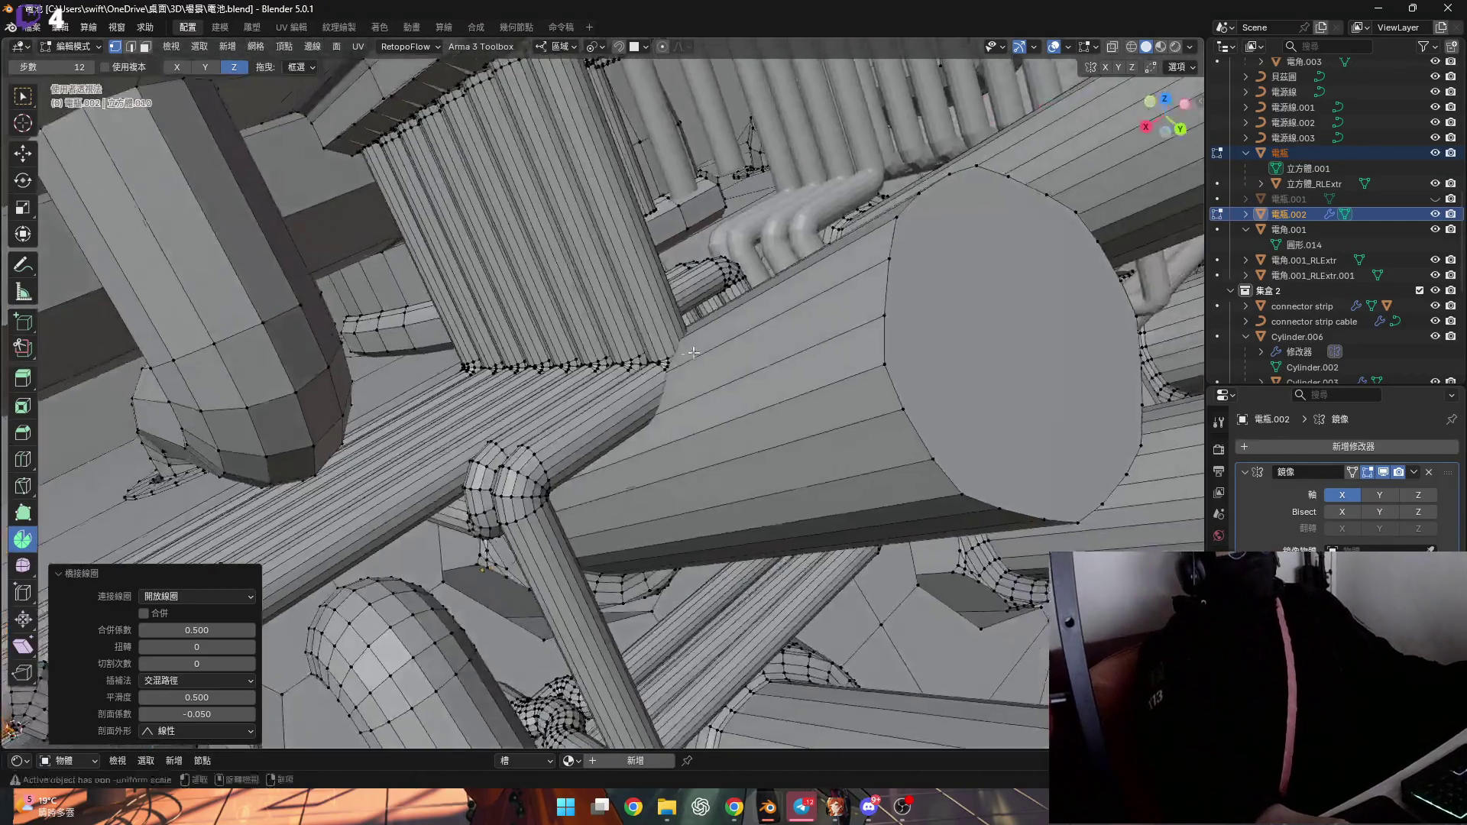
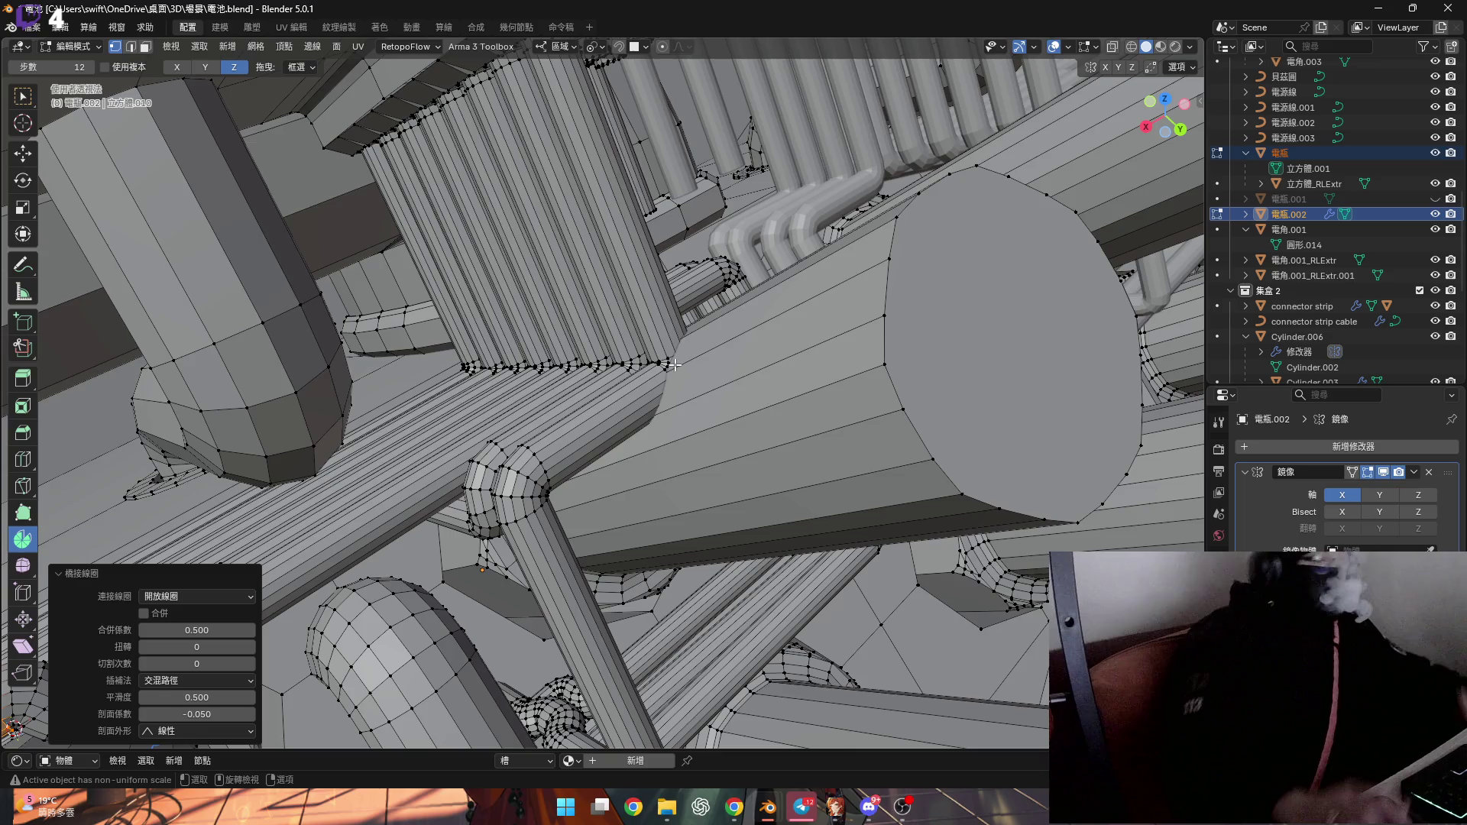
Select the linked tubes at the junction, then clear the selection
{"action": "scroll", "coordinate": [674, 365], "scroll_direction": "up", "scroll_amount": 5}
{"action": "mouse_move", "coordinate": [641, 372]}
{"action": "middle_mouse_down"}
{"action": "mouse_move", "coordinate": [517, 355]}
{"action": "mouse_move", "coordinate": [561, 325]}
{"action": "mouse_move", "coordinate": [658, 421]}
{"action": "mouse_move", "coordinate": [626, 402]}
{"action": "mouse_move", "coordinate": [624, 414]}
{"action": "middle_mouse_up"}
{"action": "key", "text": "l"}
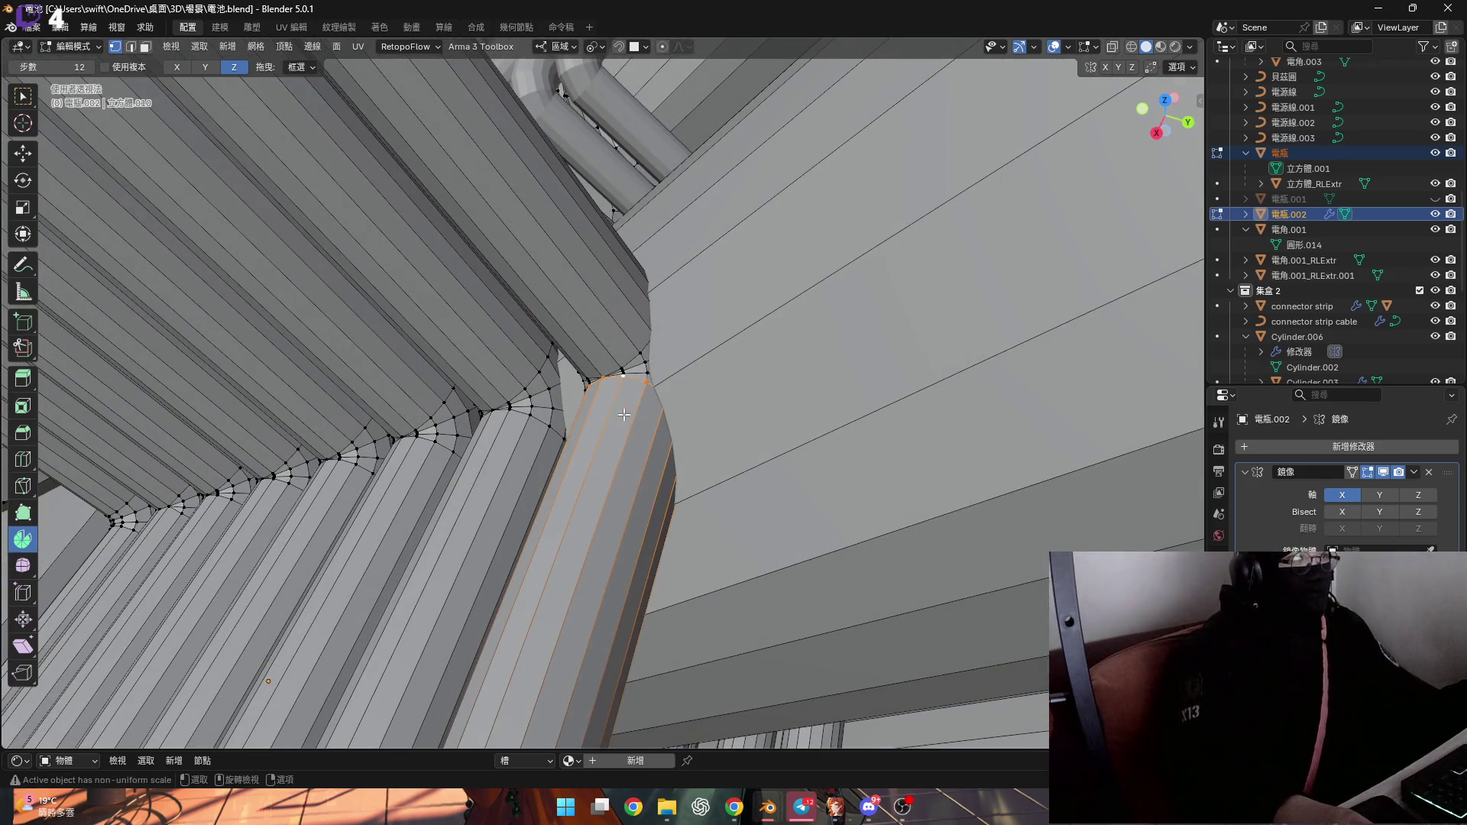
{"action": "scroll", "coordinate": [634, 391], "scroll_direction": "up", "scroll_amount": 3}
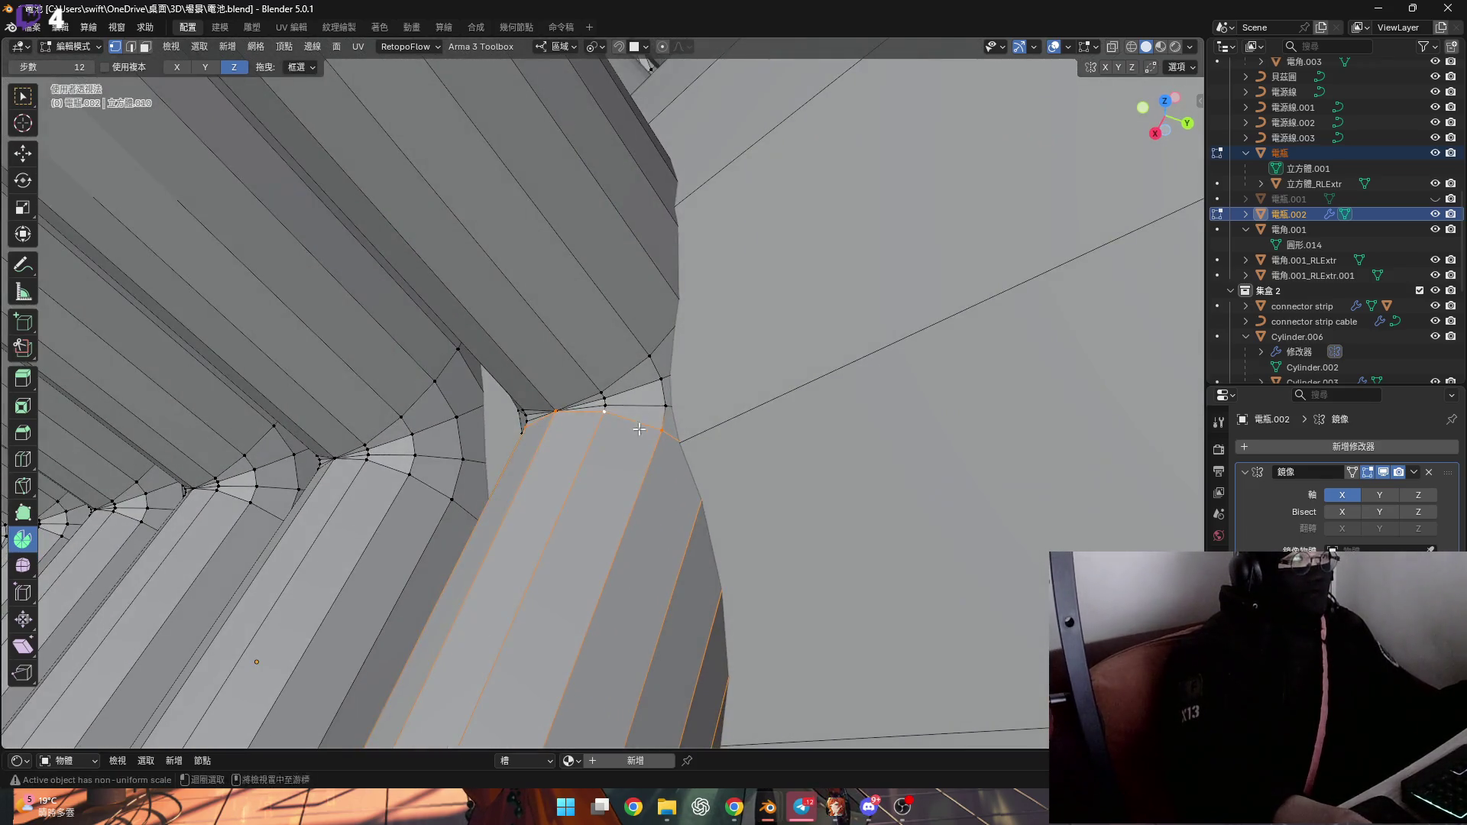
{"action": "scroll", "coordinate": [635, 384], "scroll_direction": "up", "scroll_amount": 3}
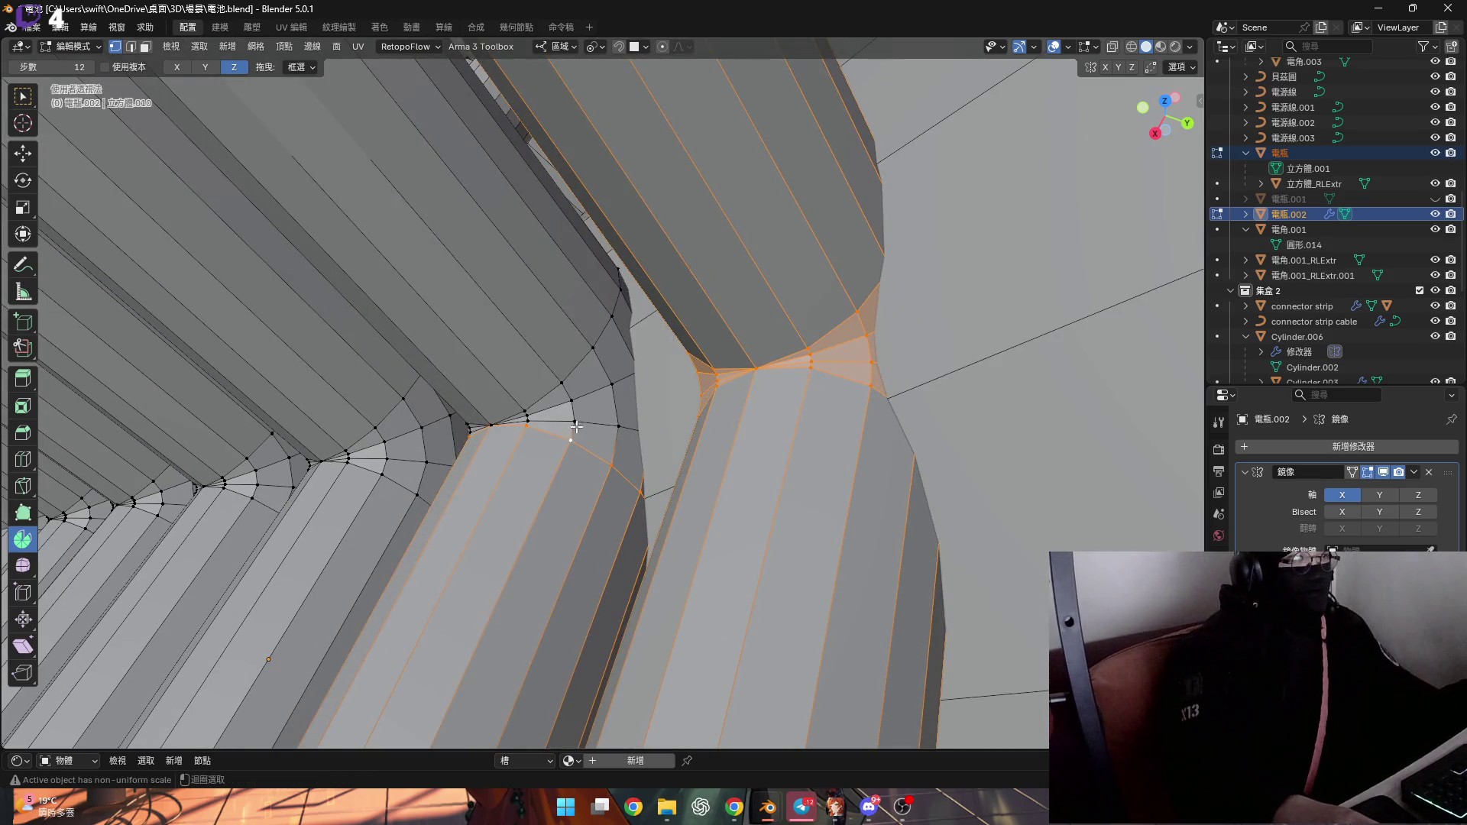
{"action": "key", "text": "l"}
{"action": "key", "text": "shift+l"}
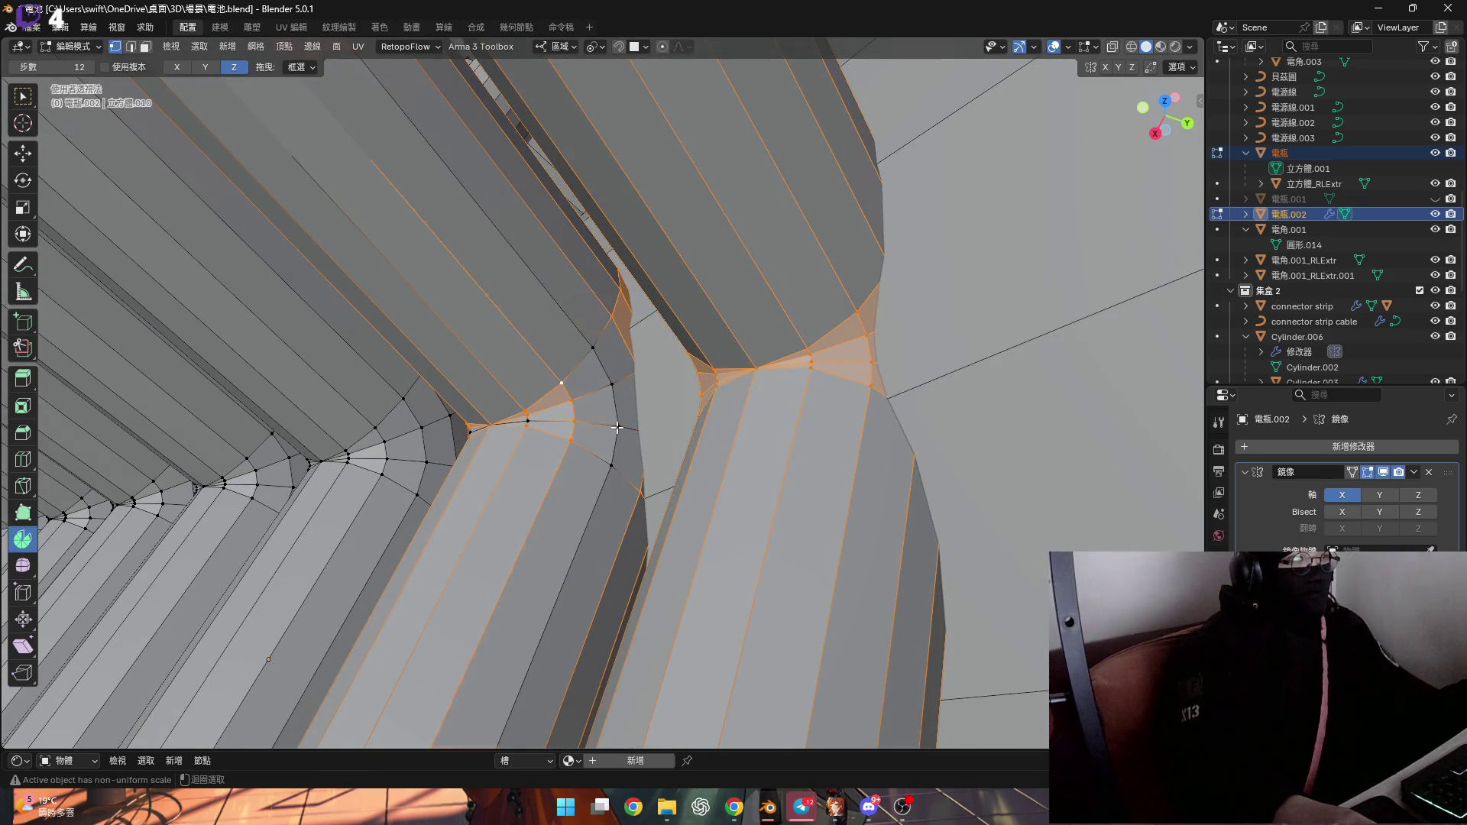
{"action": "scroll", "coordinate": [579, 424], "scroll_direction": "down", "scroll_amount": 5}
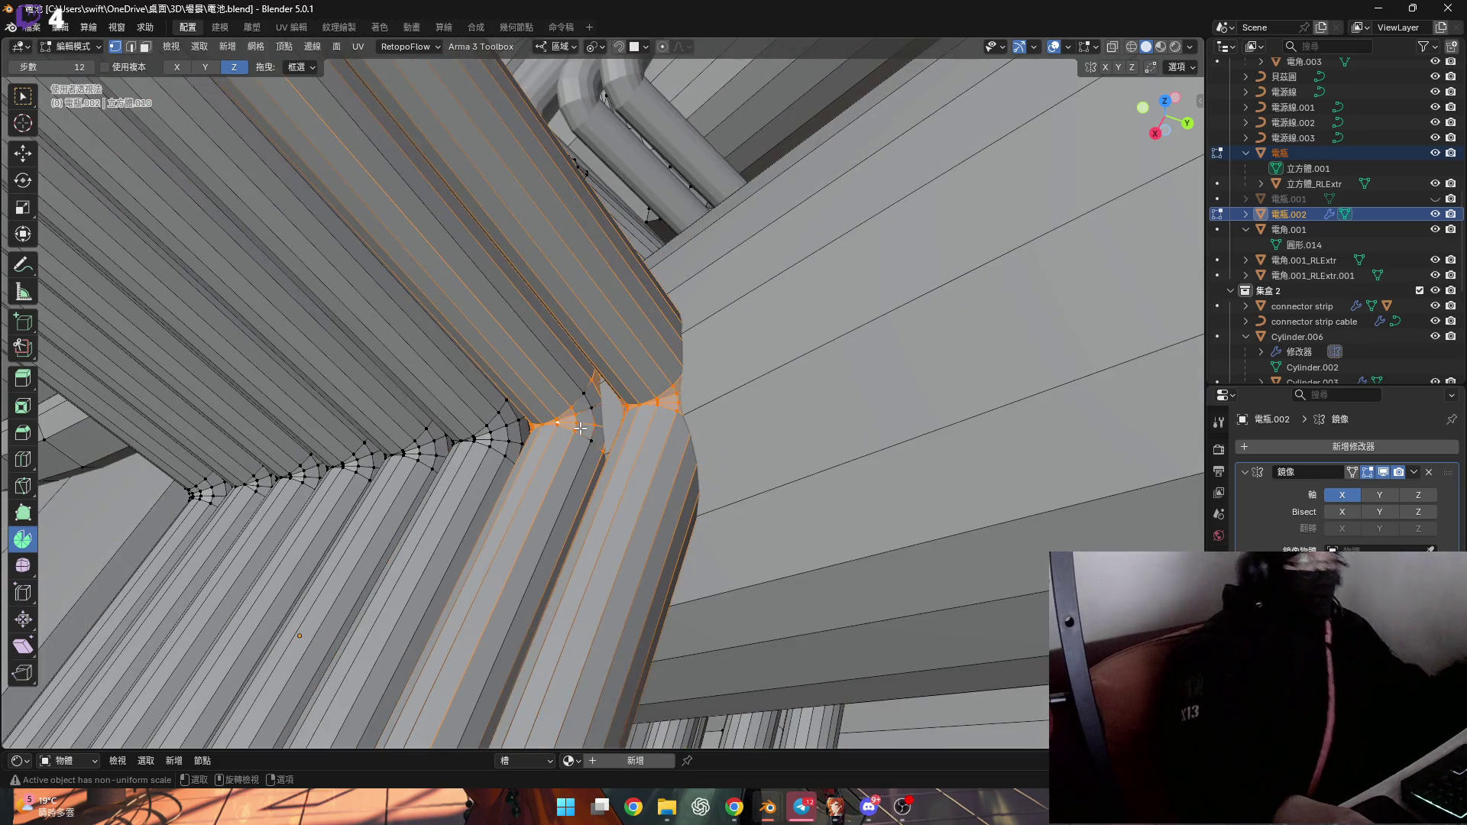
{"action": "key", "text": "alt+a"}
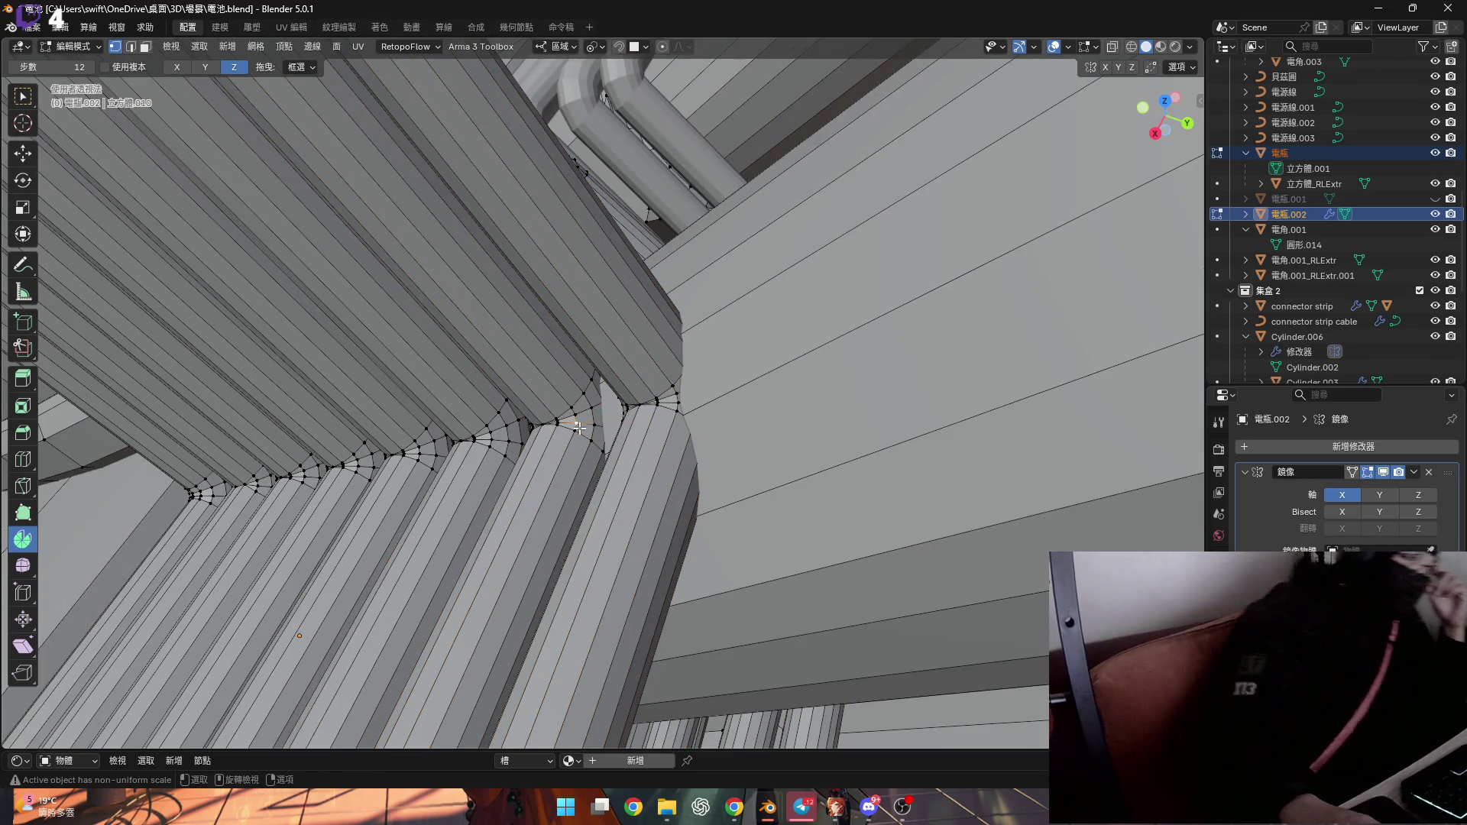
Select a junction vertex, its edge loop, then a single edge in edge mode
{"action": "left_click", "coordinate": [577, 425]}
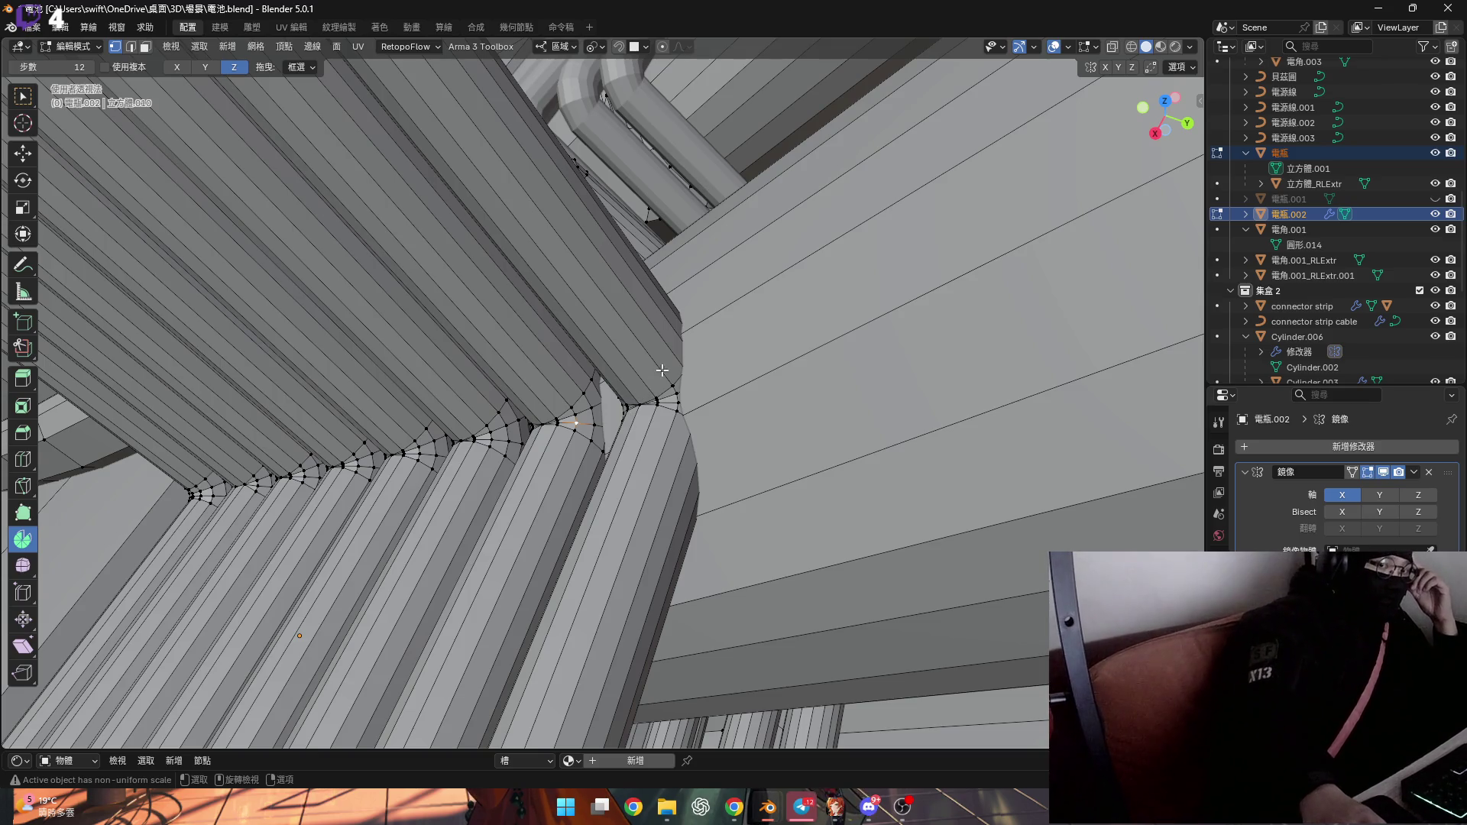
{"action": "middle_click_drag", "start_coordinate": [673, 409], "coordinate": [775, 422]}
{"action": "left_click", "coordinate": [774, 422], "text": "alt+shift"}
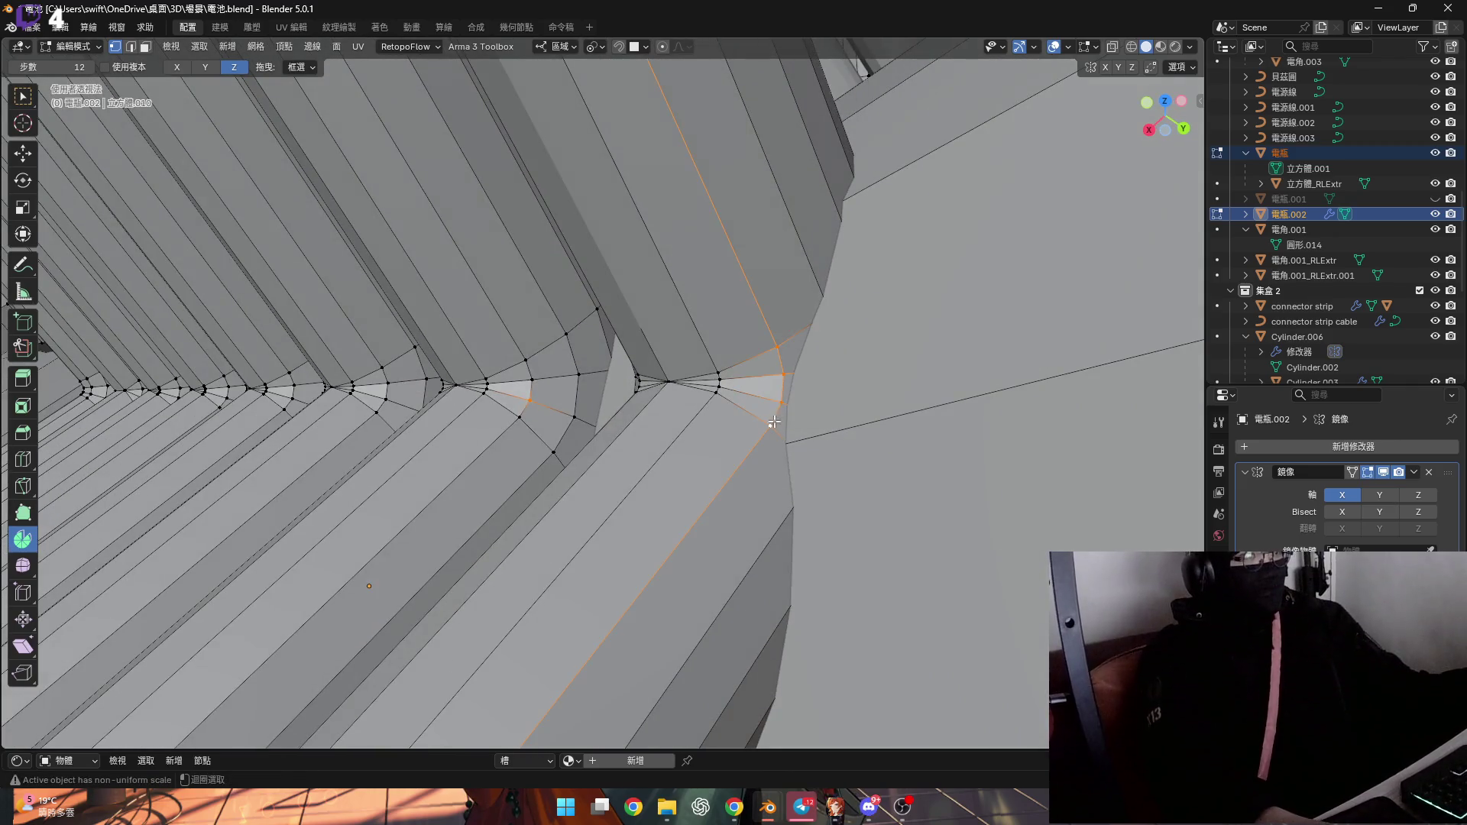
{"action": "key", "text": "2"}
{"action": "left_click", "coordinate": [745, 415]}
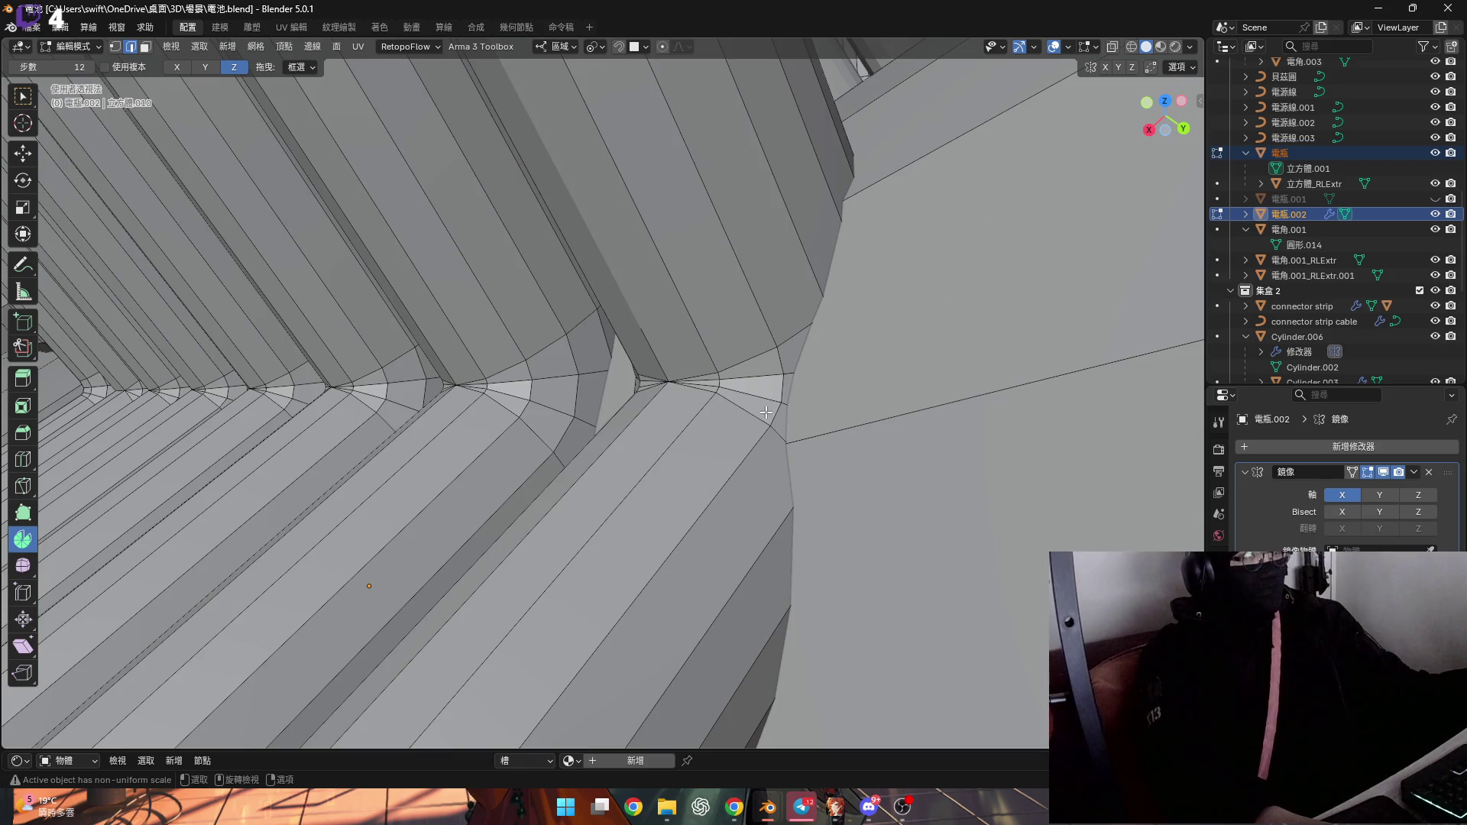
{"action": "scroll", "coordinate": [772, 397], "scroll_direction": "down", "scroll_amount": 10}
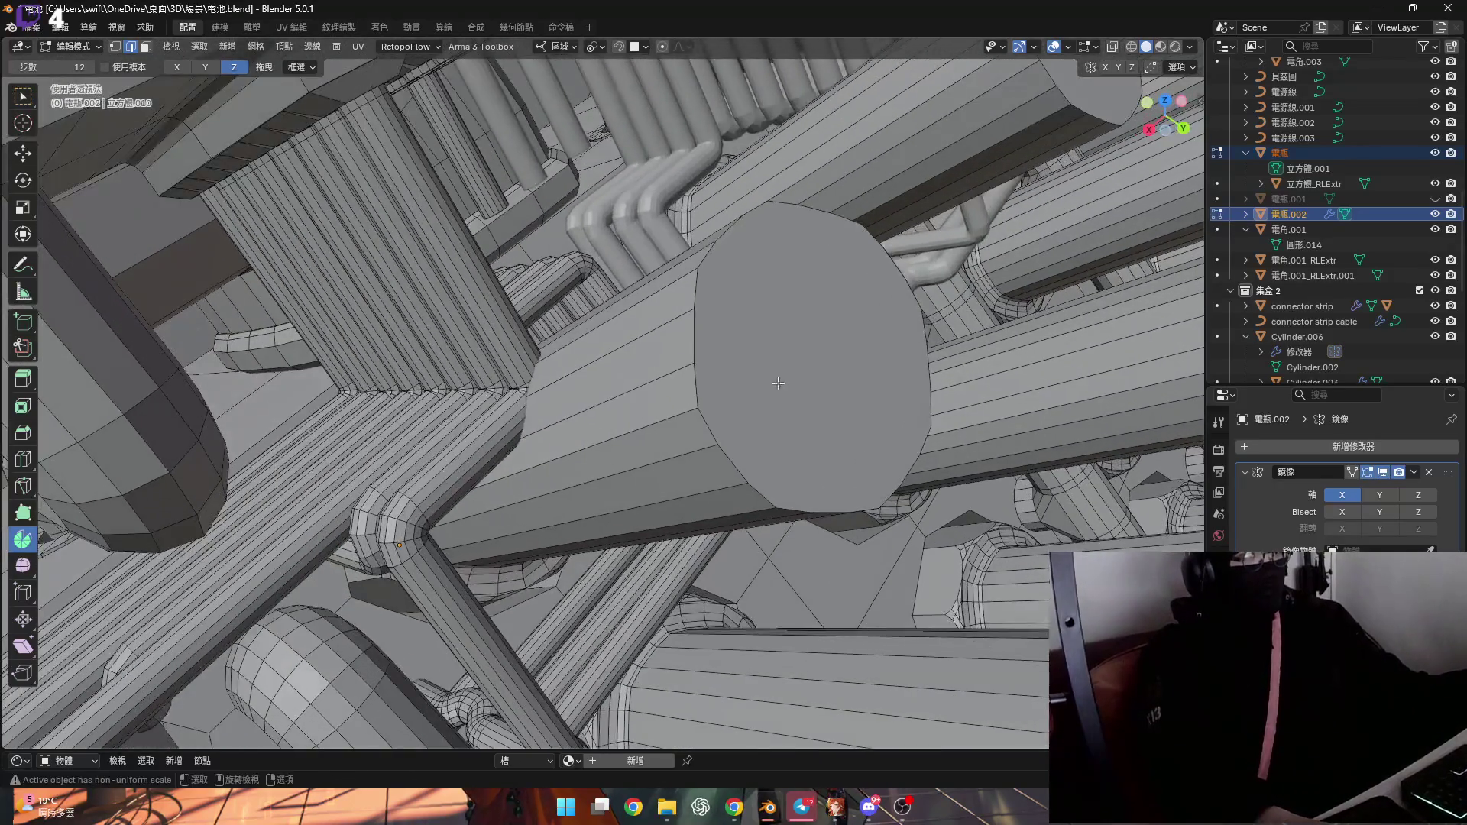
{"action": "middle_click_drag", "start_coordinate": [777, 383], "coordinate": [734, 375], "text": "shift"}
{"action": "scroll", "coordinate": [734, 375], "scroll_direction": "down", "scroll_amount": 5}
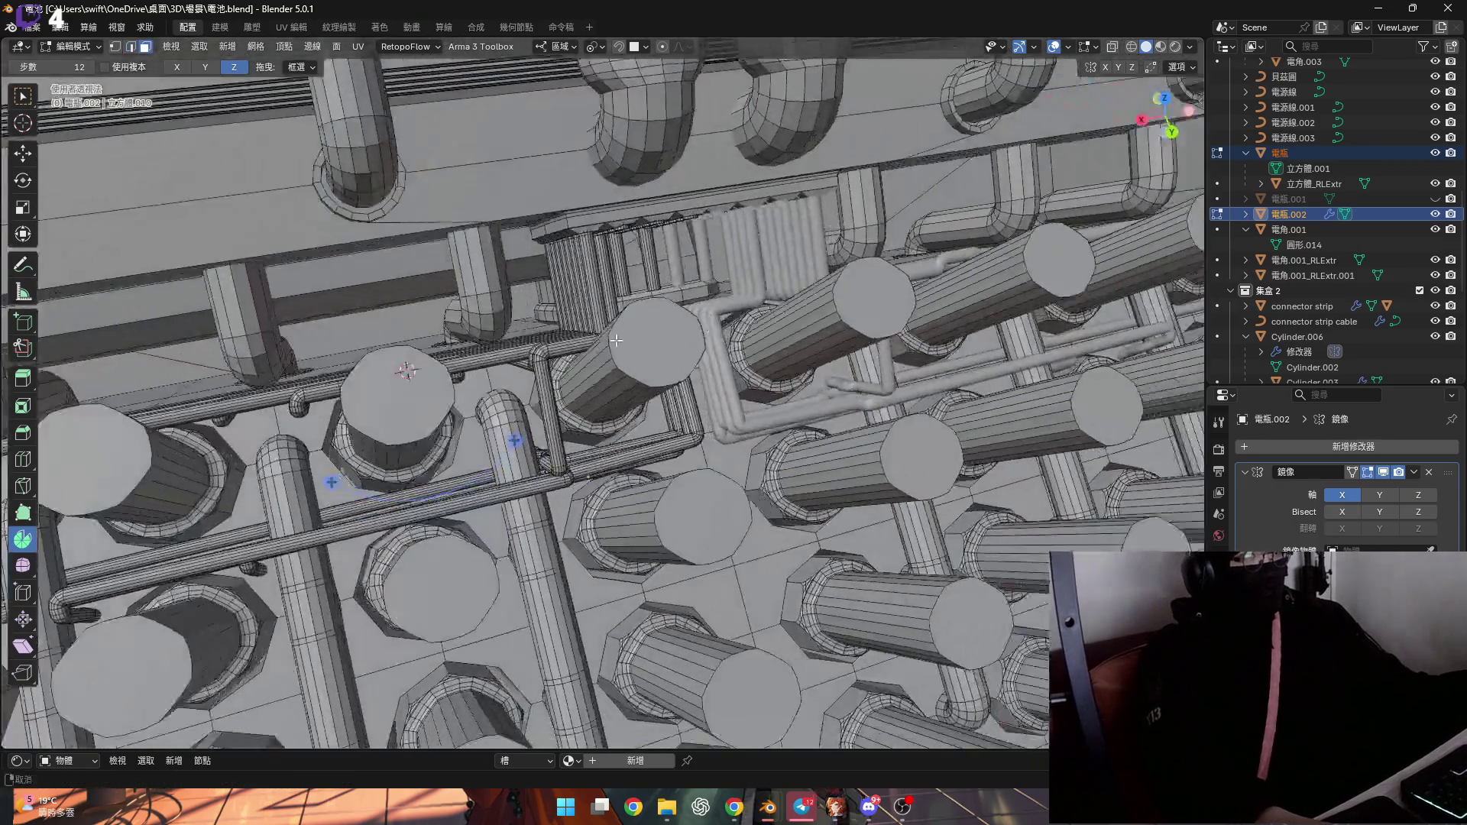
Hide the large cylinder by selecting its end cap and growing the selection
{"action": "key", "text": "3"}
{"action": "left_click", "coordinate": [647, 360]}
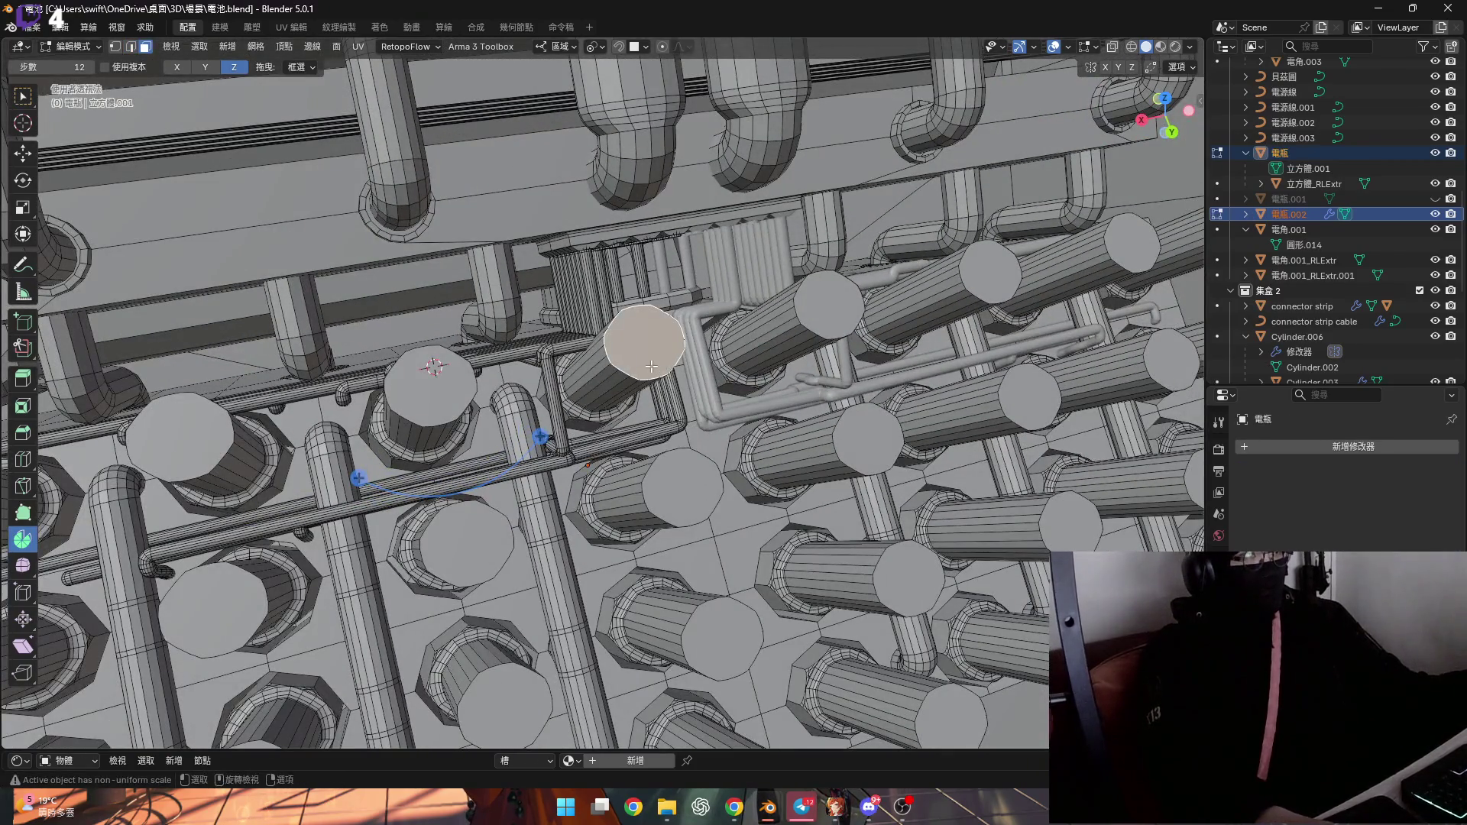
{"action": "key", "text": "ctrl+KP_Add"}
{"action": "key", "text": "h"}
Select the face loop at the pipe corner and flatten its spiked corner
{"action": "scroll", "coordinate": [651, 366], "scroll_direction": "up", "scroll_amount": 5}
{"action": "mouse_move", "coordinate": [651, 367]}
{"action": "middle_mouse_down"}
{"action": "mouse_move", "coordinate": [582, 381]}
{"action": "mouse_move", "coordinate": [510, 280]}
{"action": "middle_mouse_up"}
{"action": "left_click", "coordinate": [582, 380], "text": "alt"}
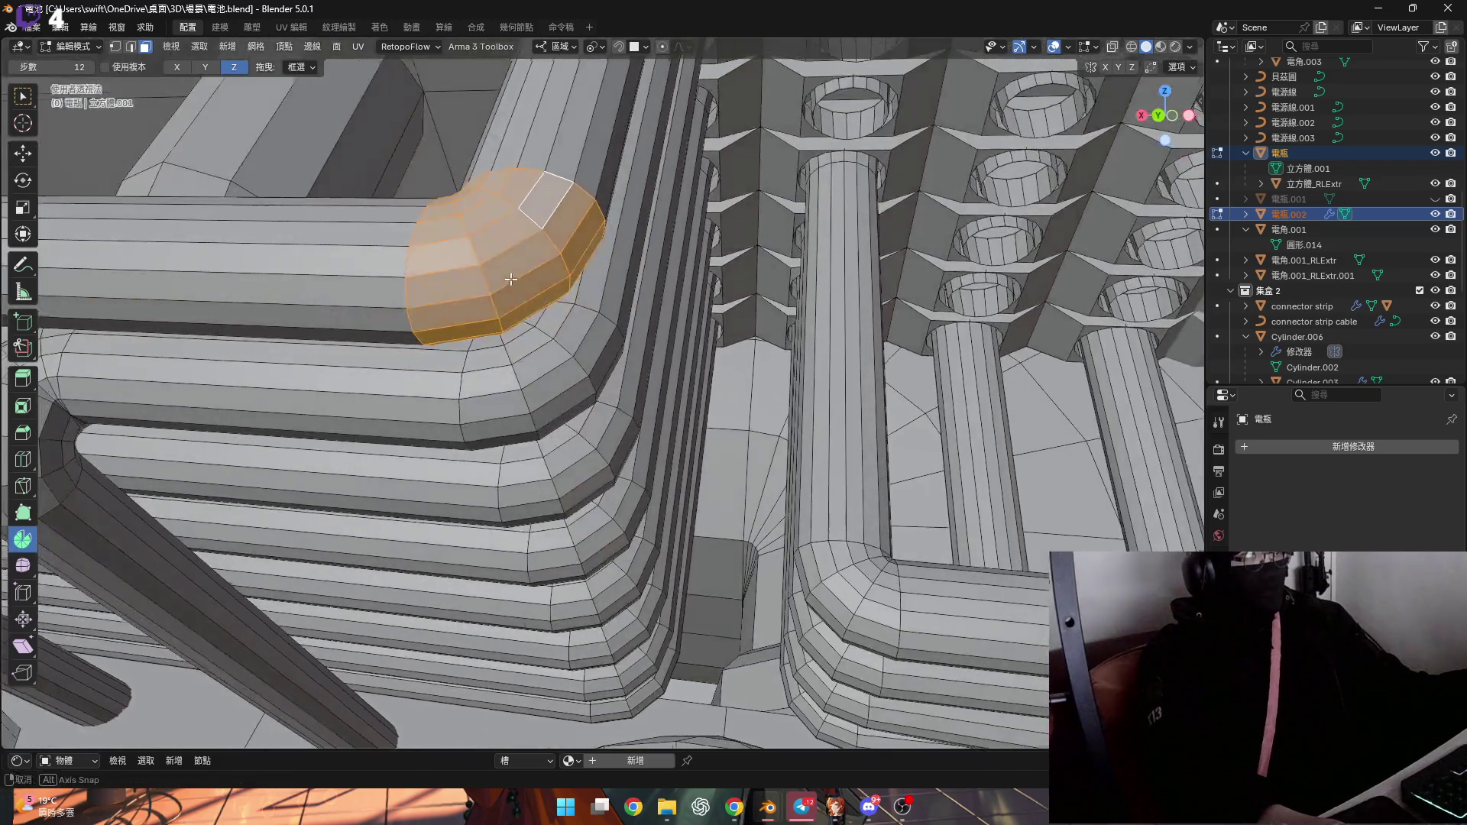
{"action": "middle_click_drag", "start_coordinate": [587, 465], "coordinate": [523, 384]}
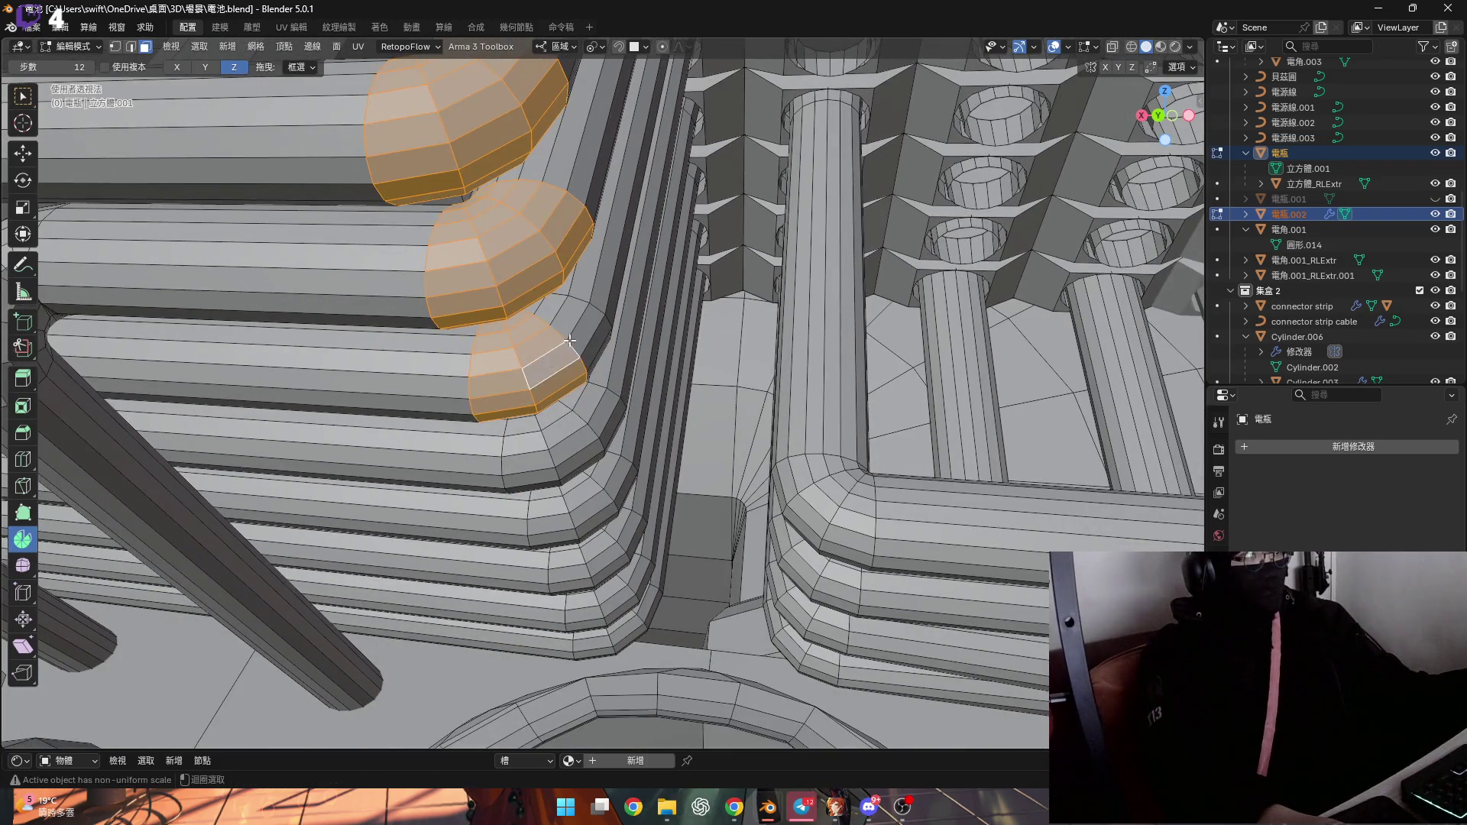
{"action": "middle_click_drag", "start_coordinate": [526, 473], "coordinate": [532, 356], "text": "shift"}
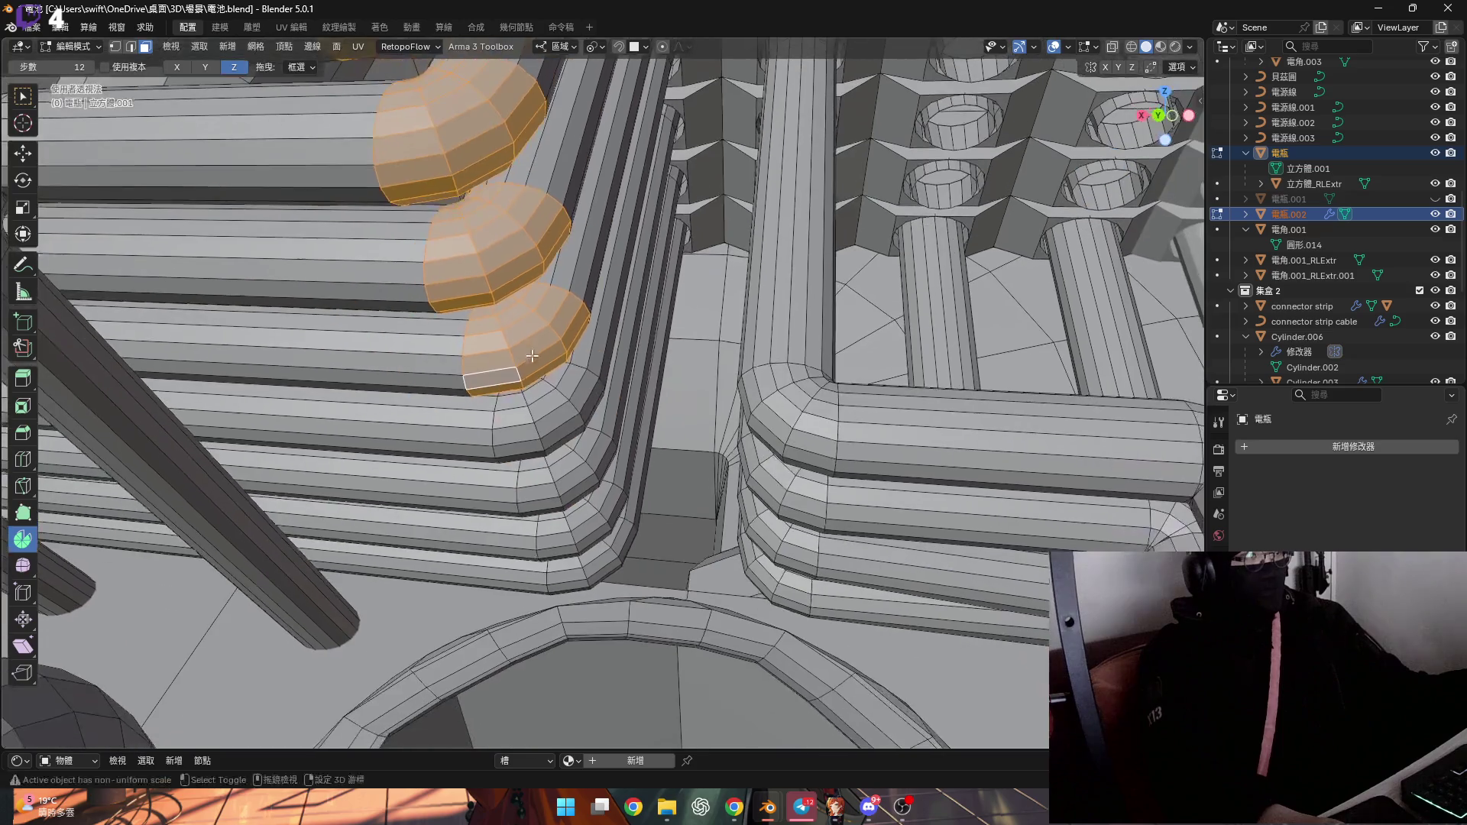
{"action": "middle_click_drag", "start_coordinate": [575, 464], "coordinate": [534, 472], "text": "shift"}
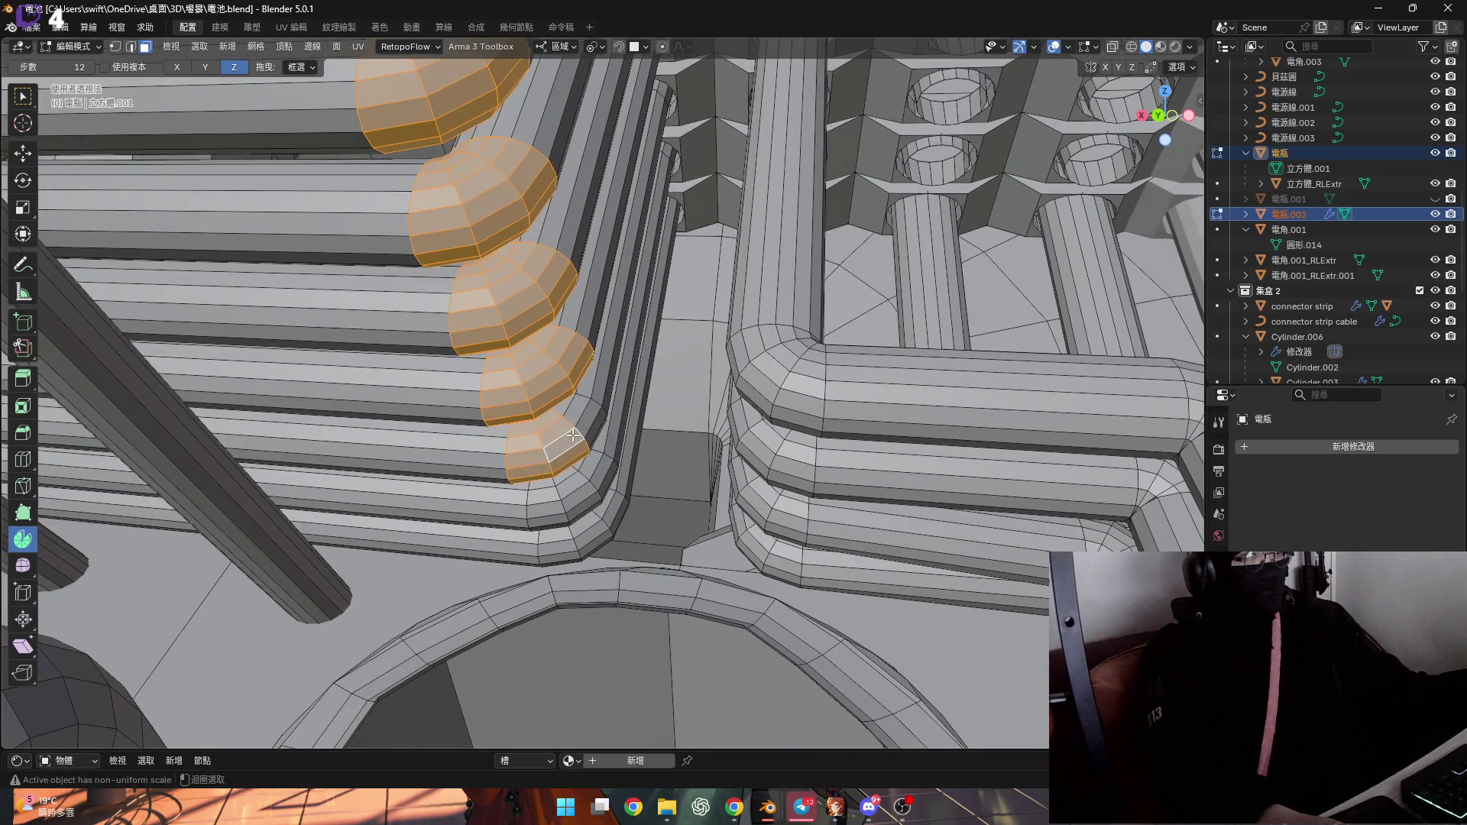
{"action": "mouse_move", "coordinate": [609, 510]}
{"action": "middle_mouse_down"}
{"action": "mouse_move", "coordinate": [554, 450]}
{"action": "mouse_move", "coordinate": [625, 445]}
{"action": "mouse_move", "coordinate": [415, 479]}
{"action": "mouse_move", "coordinate": [442, 488]}
{"action": "middle_mouse_up"}
{"action": "scroll", "coordinate": [415, 479], "scroll_direction": "up", "scroll_amount": 5}
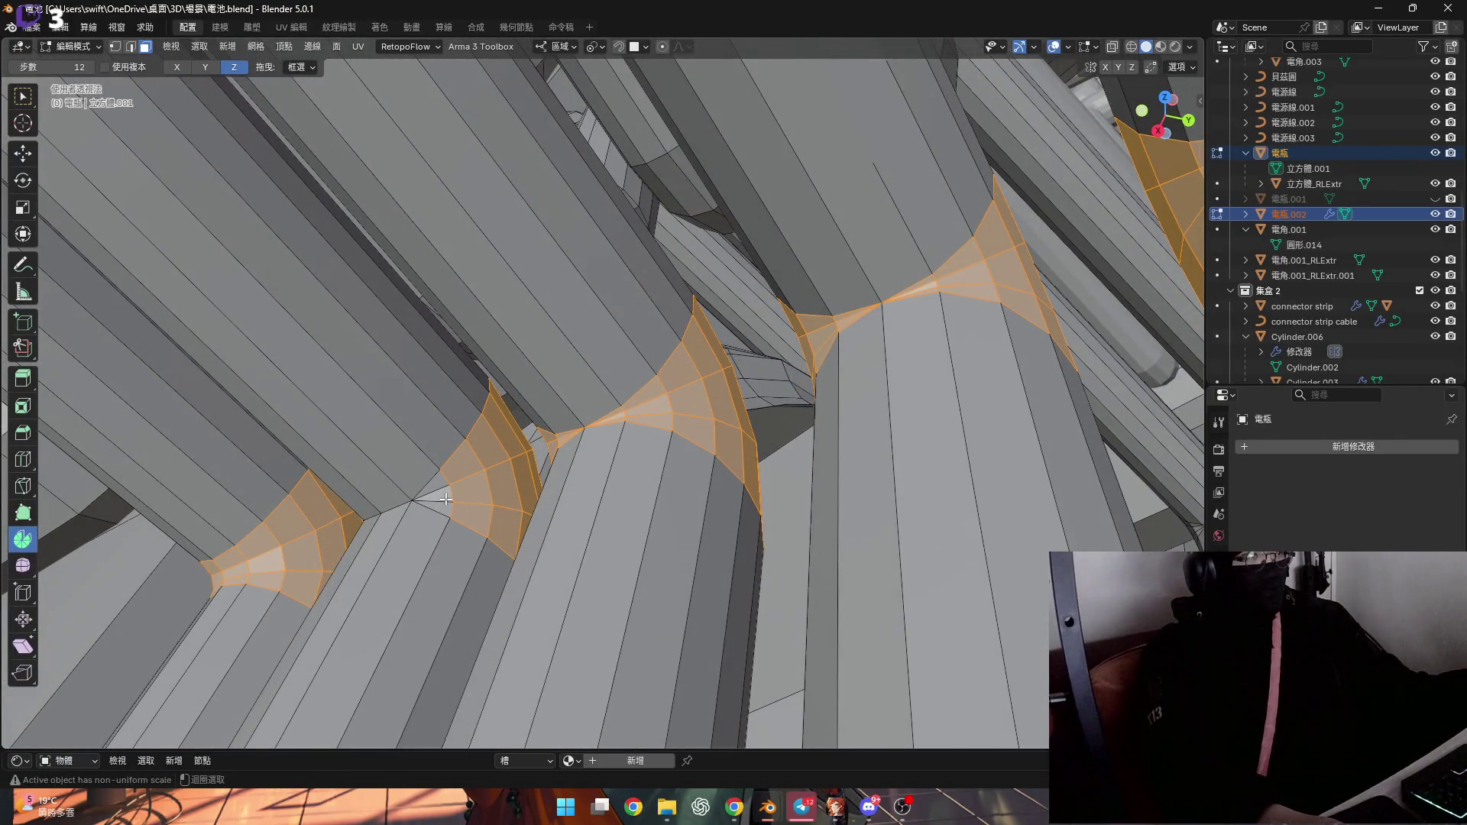
{"action": "left_click_drag", "start_coordinate": [447, 499], "coordinate": [439, 493]}
Brush-select the end-cap faces and delete them
{"action": "scroll", "coordinate": [459, 490], "scroll_direction": "up", "scroll_amount": 4}
{"action": "key", "text": "c"}
{"action": "key", "text": "Escape"}
{"action": "mouse_move", "coordinate": [470, 496]}
{"action": "middle_mouse_down"}
{"action": "mouse_move", "coordinate": [400, 622]}
{"action": "mouse_move", "coordinate": [354, 524]}
{"action": "mouse_move", "coordinate": [443, 526]}
{"action": "middle_mouse_up"}
{"action": "key", "text": "x"}
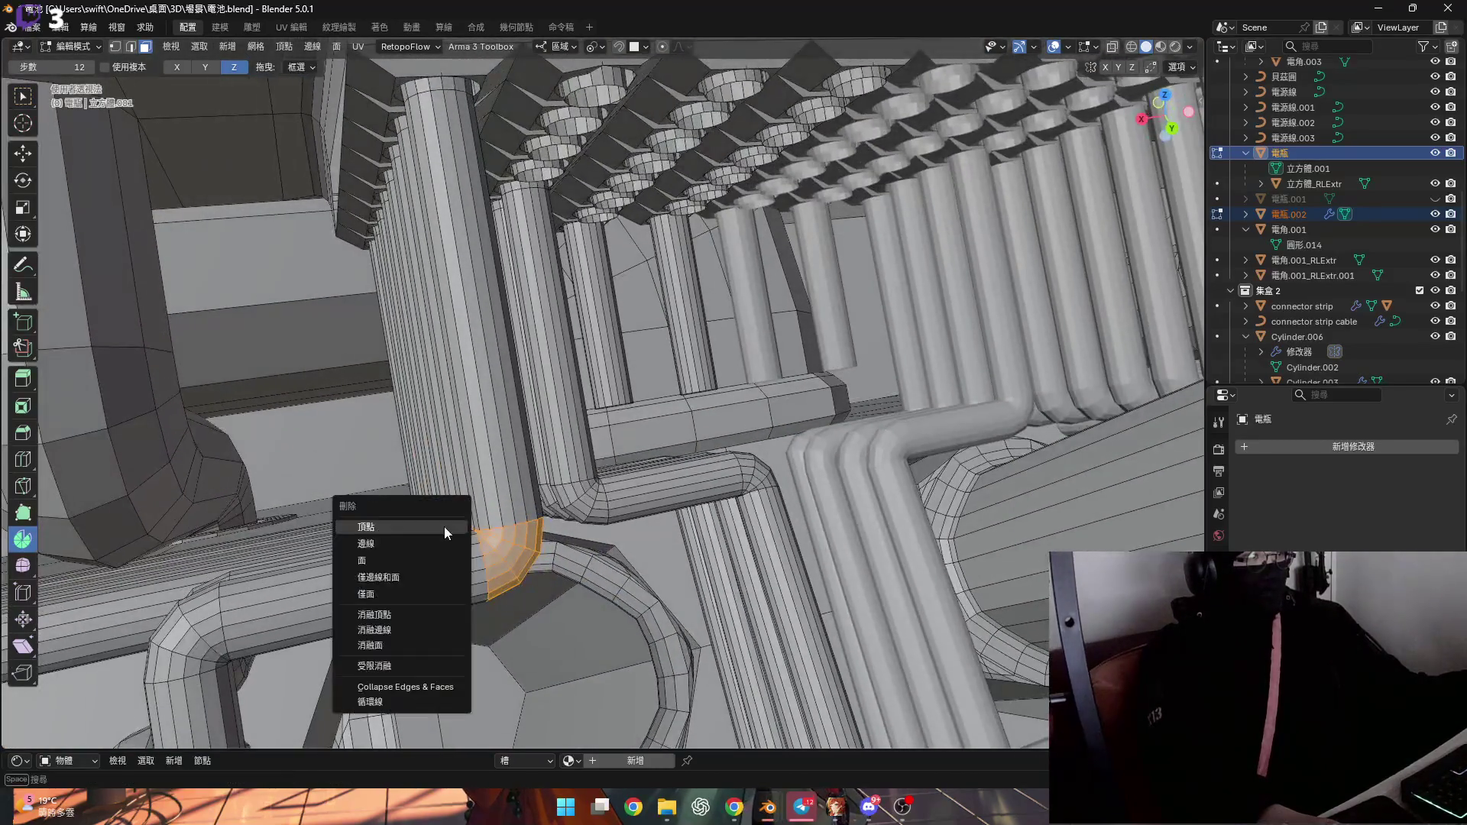
{"action": "left_click", "coordinate": [438, 557]}
Nudge the horizontal cylinder's end edge loop along X
{"action": "scroll", "coordinate": [380, 481], "scroll_direction": "up", "scroll_amount": 10}
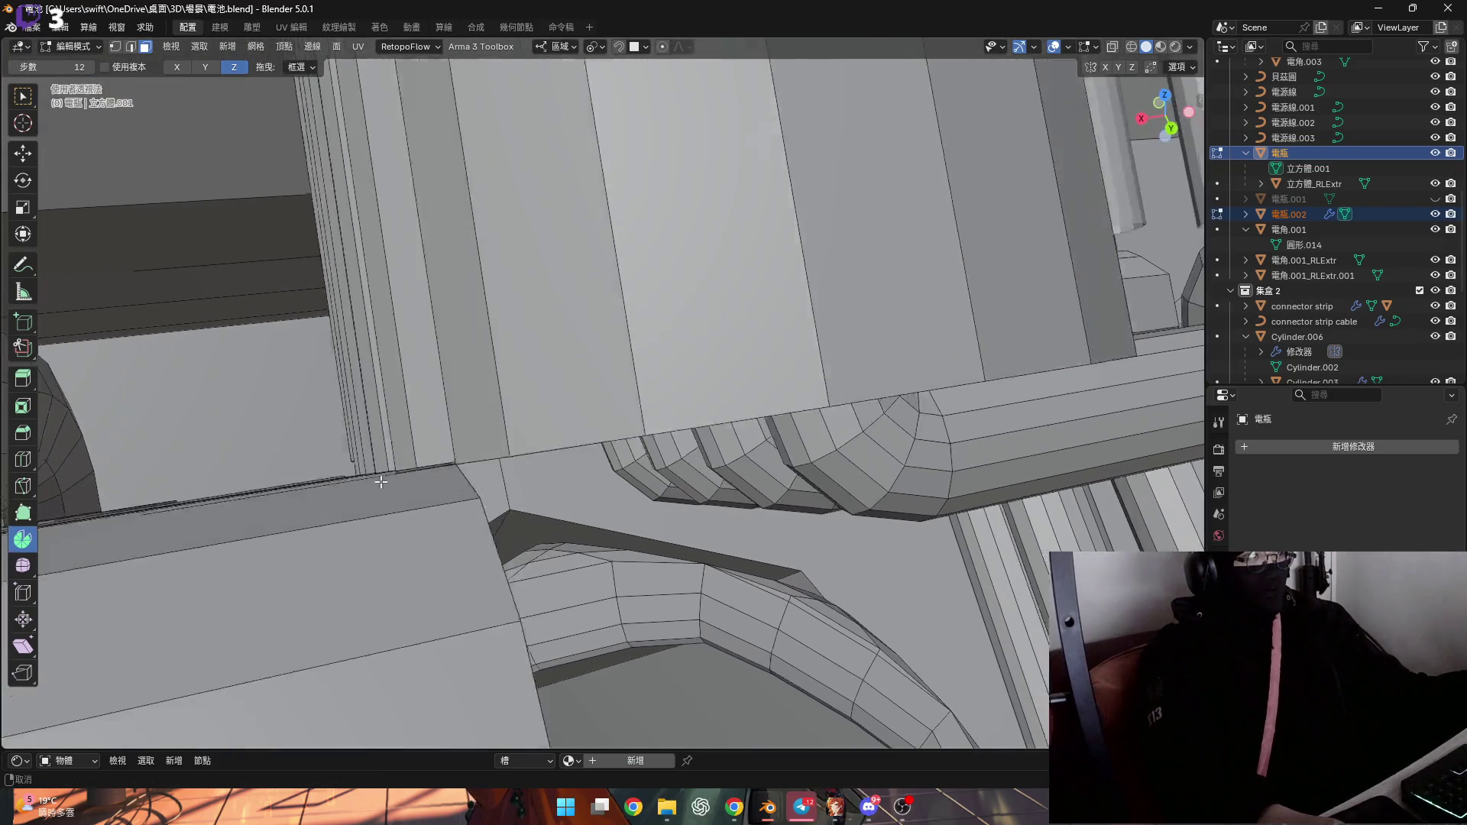
{"action": "scroll", "coordinate": [381, 482], "scroll_direction": "down", "scroll_amount": 10}
{"action": "middle_click_drag", "start_coordinate": [380, 482], "coordinate": [456, 449]}
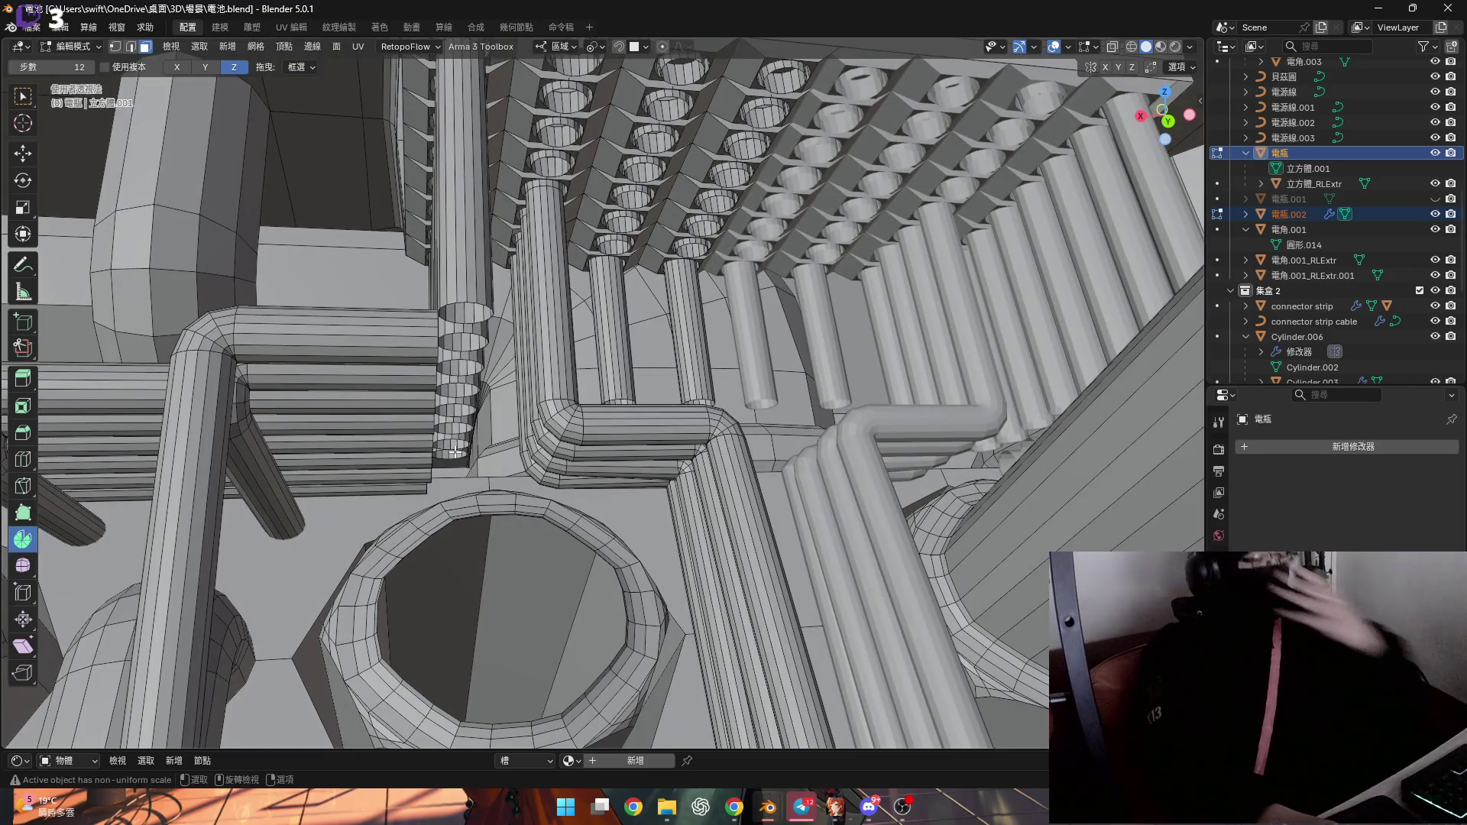
{"action": "scroll", "coordinate": [456, 450], "scroll_direction": "up", "scroll_amount": 6}
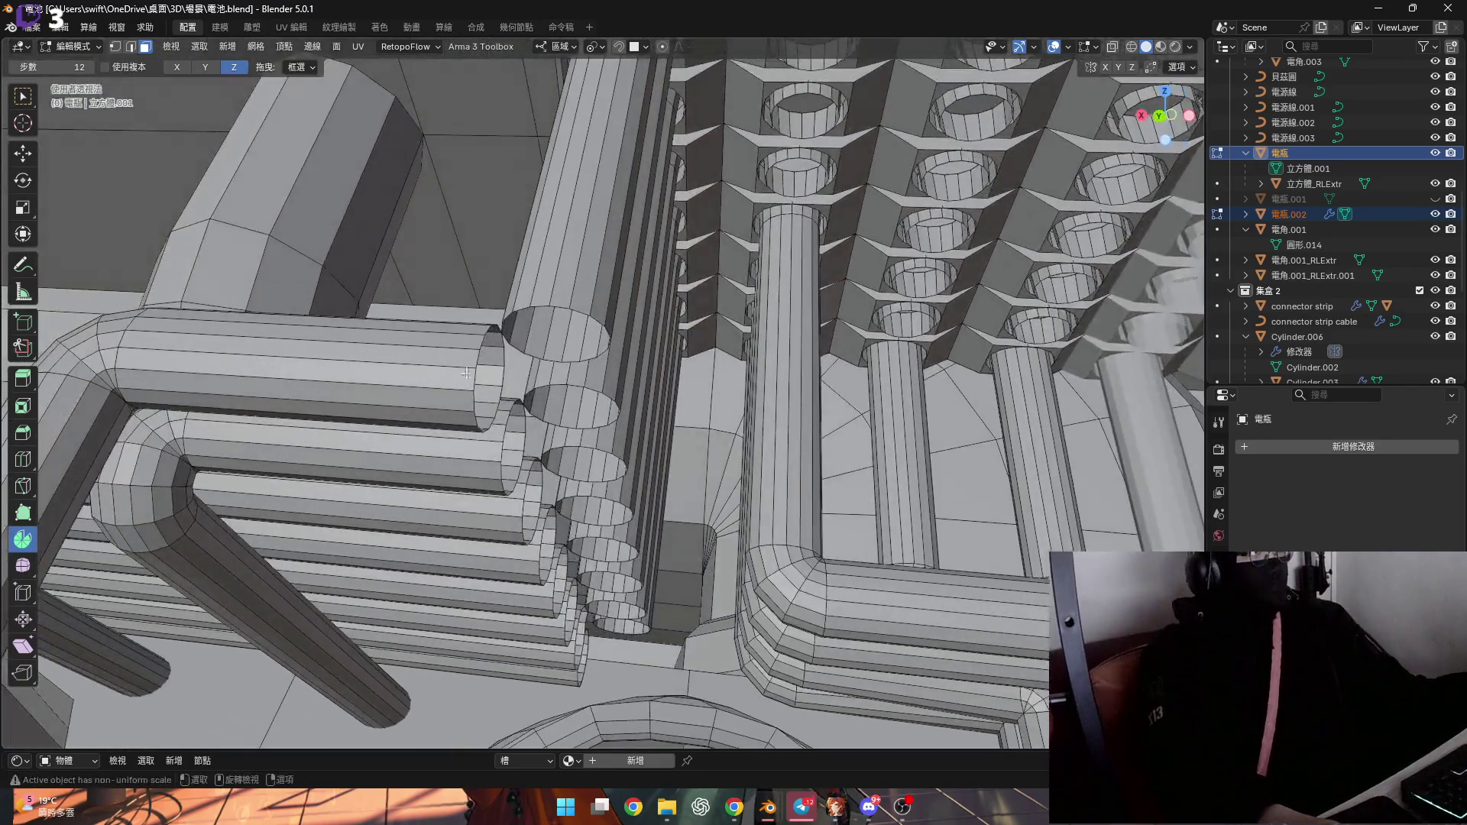
{"action": "mouse_move", "coordinate": [473, 381]}
{"action": "middle_mouse_down"}
{"action": "mouse_move", "coordinate": [467, 398]}
{"action": "mouse_move", "coordinate": [550, 420]}
{"action": "middle_mouse_up"}
{"action": "left_click", "coordinate": [466, 401], "text": "alt"}
{"action": "scroll", "coordinate": [591, 430], "scroll_direction": "up", "scroll_amount": 3}
{"action": "key", "text": "g"}
{"action": "key", "text": "x"}
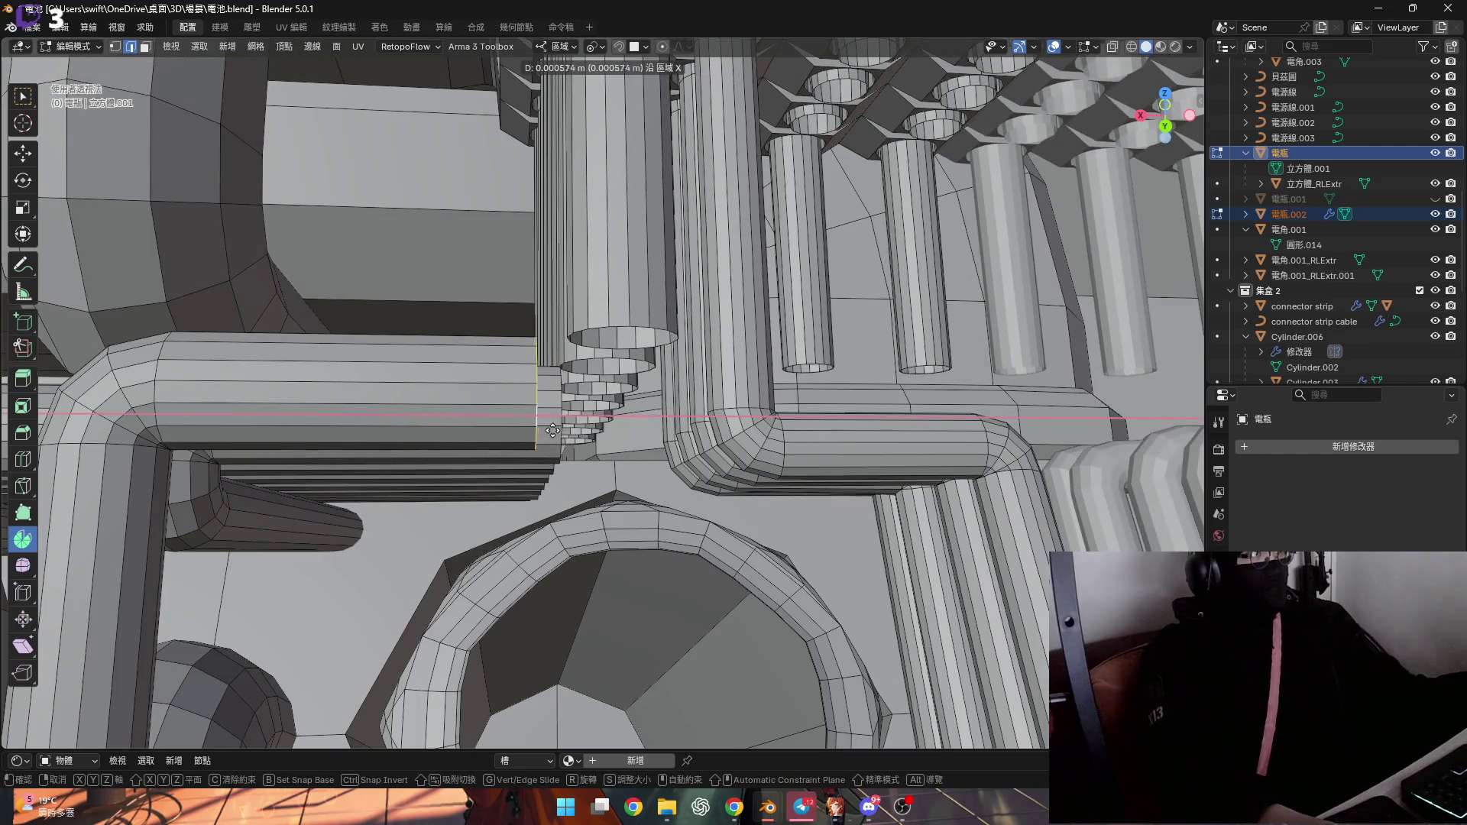
{"action": "left_click", "coordinate": [481, 432]}
Convert the selection's triangles to quads and unhide the hidden cylinder
{"action": "mouse_move", "coordinate": [481, 432]}
{"action": "middle_mouse_down"}
{"action": "mouse_move", "coordinate": [513, 383]}
{"action": "mouse_move", "coordinate": [495, 417]}
{"action": "mouse_move", "coordinate": [502, 405]}
{"action": "middle_mouse_up"}
{"action": "key", "text": "alt+j"}
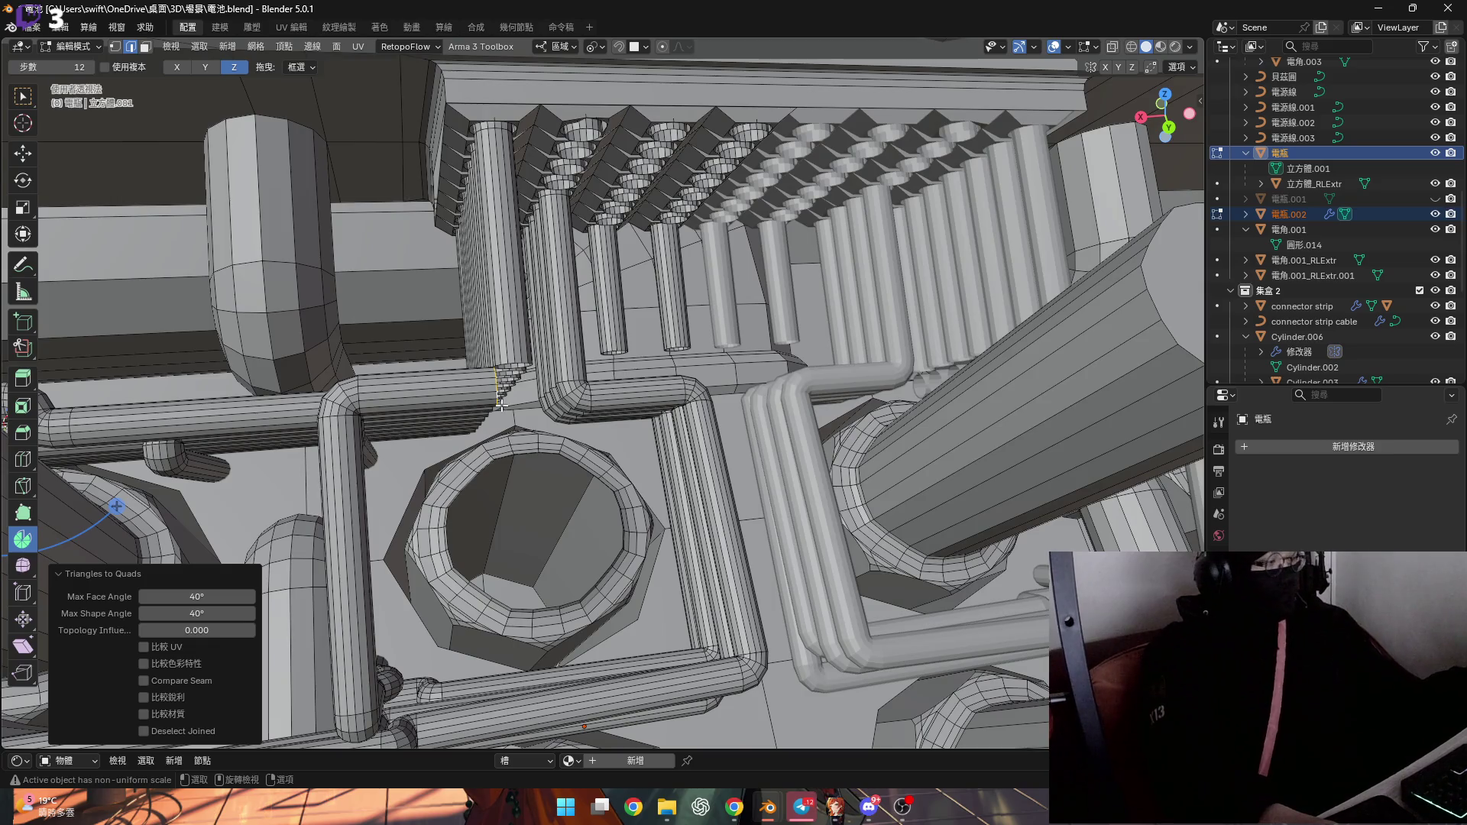
{"action": "key", "text": "alt+h"}
{"action": "middle_click_drag", "start_coordinate": [502, 405], "coordinate": [493, 356]}
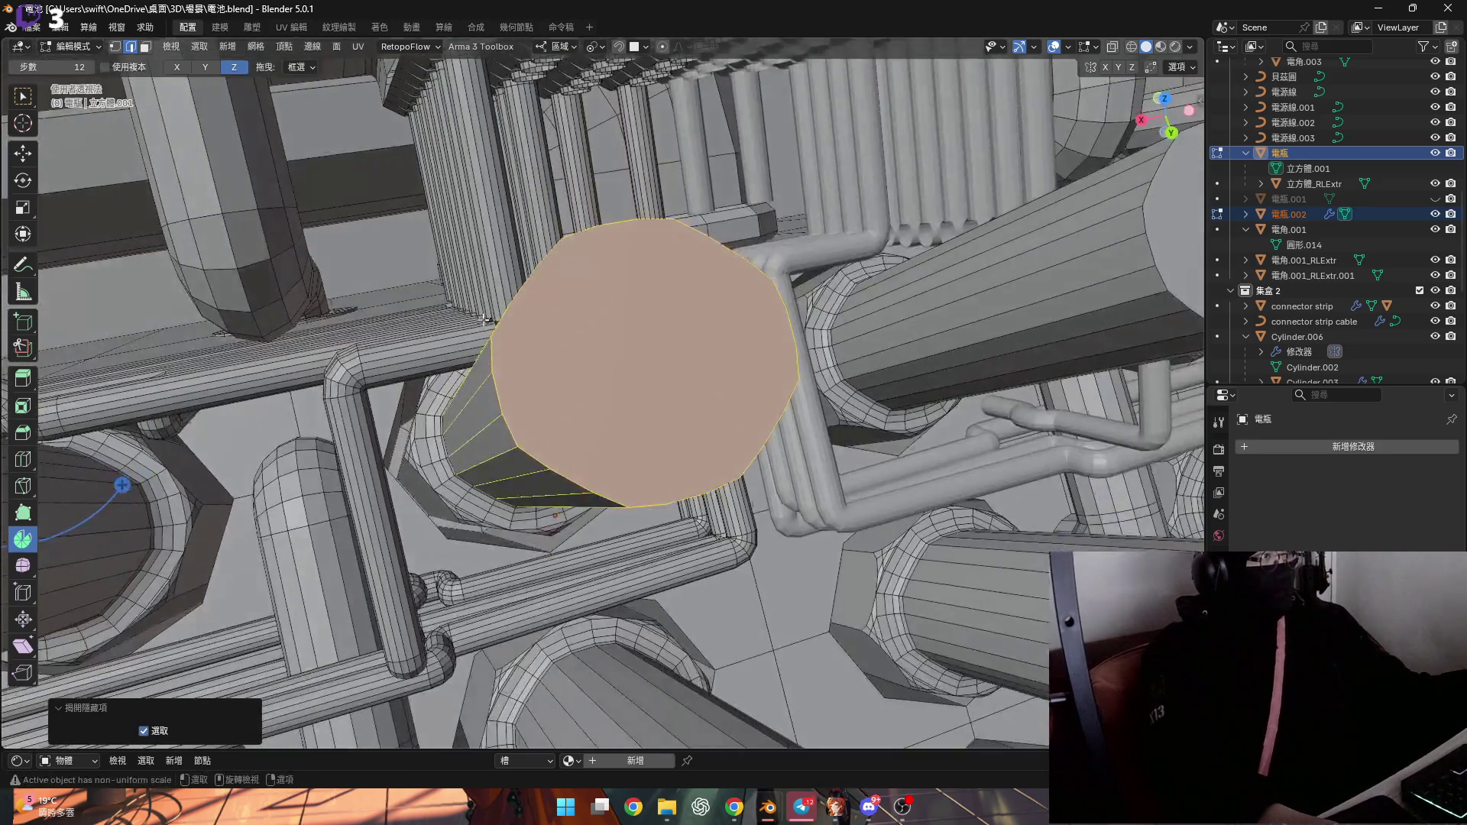
Shift the edge at the small tube's end along X
{"action": "scroll", "coordinate": [489, 330], "scroll_direction": "up", "scroll_amount": 4}
{"action": "scroll", "coordinate": [489, 330], "scroll_direction": "down", "scroll_amount": 2}
{"action": "scroll", "coordinate": [535, 398], "scroll_direction": "up", "scroll_amount": 3}
{"action": "scroll", "coordinate": [549, 426], "scroll_direction": "down", "scroll_amount": 3}
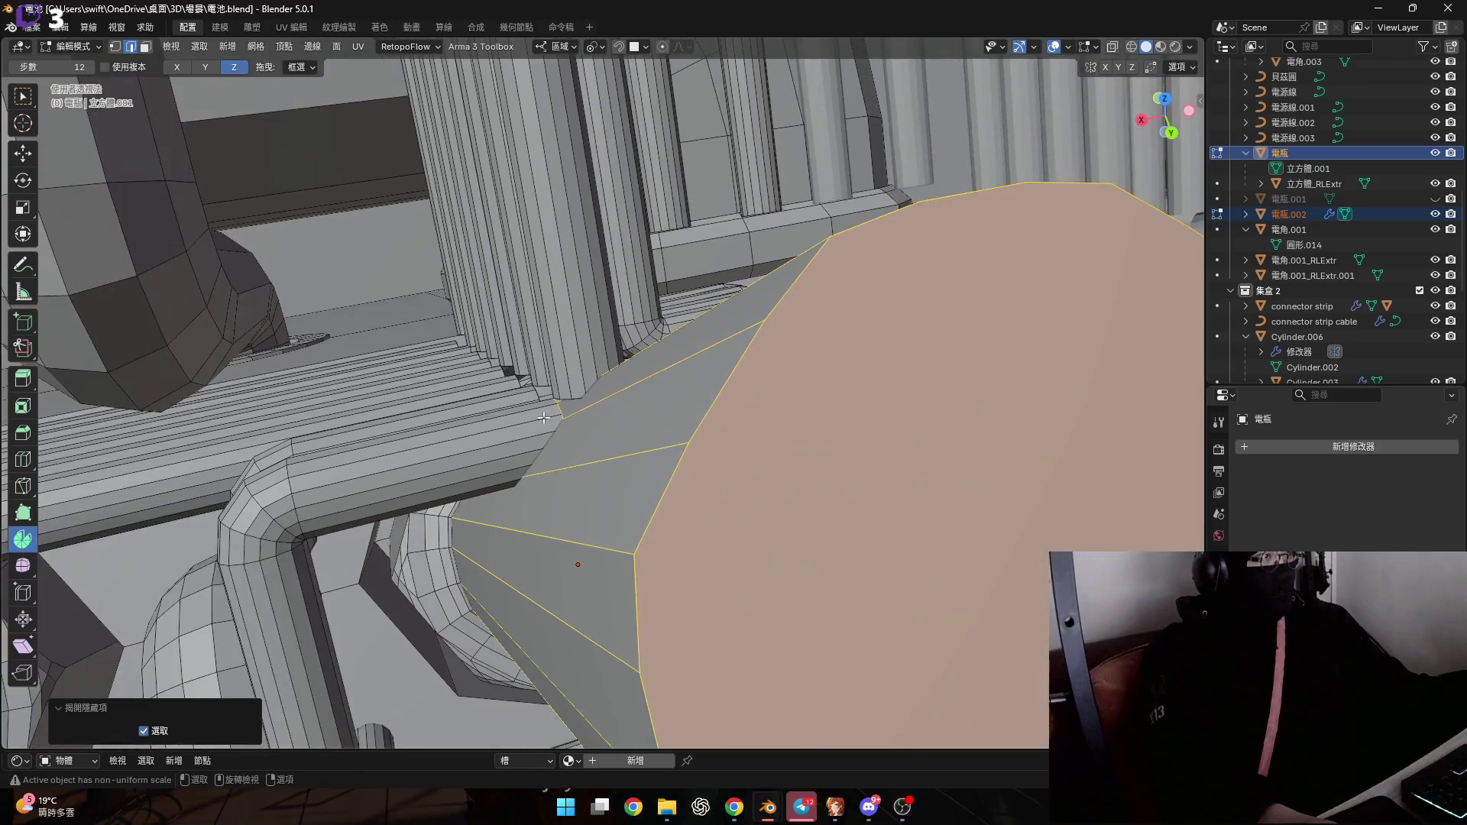
{"action": "scroll", "coordinate": [549, 425], "scroll_direction": "up", "scroll_amount": 2}
{"action": "left_click", "coordinate": [564, 420]}
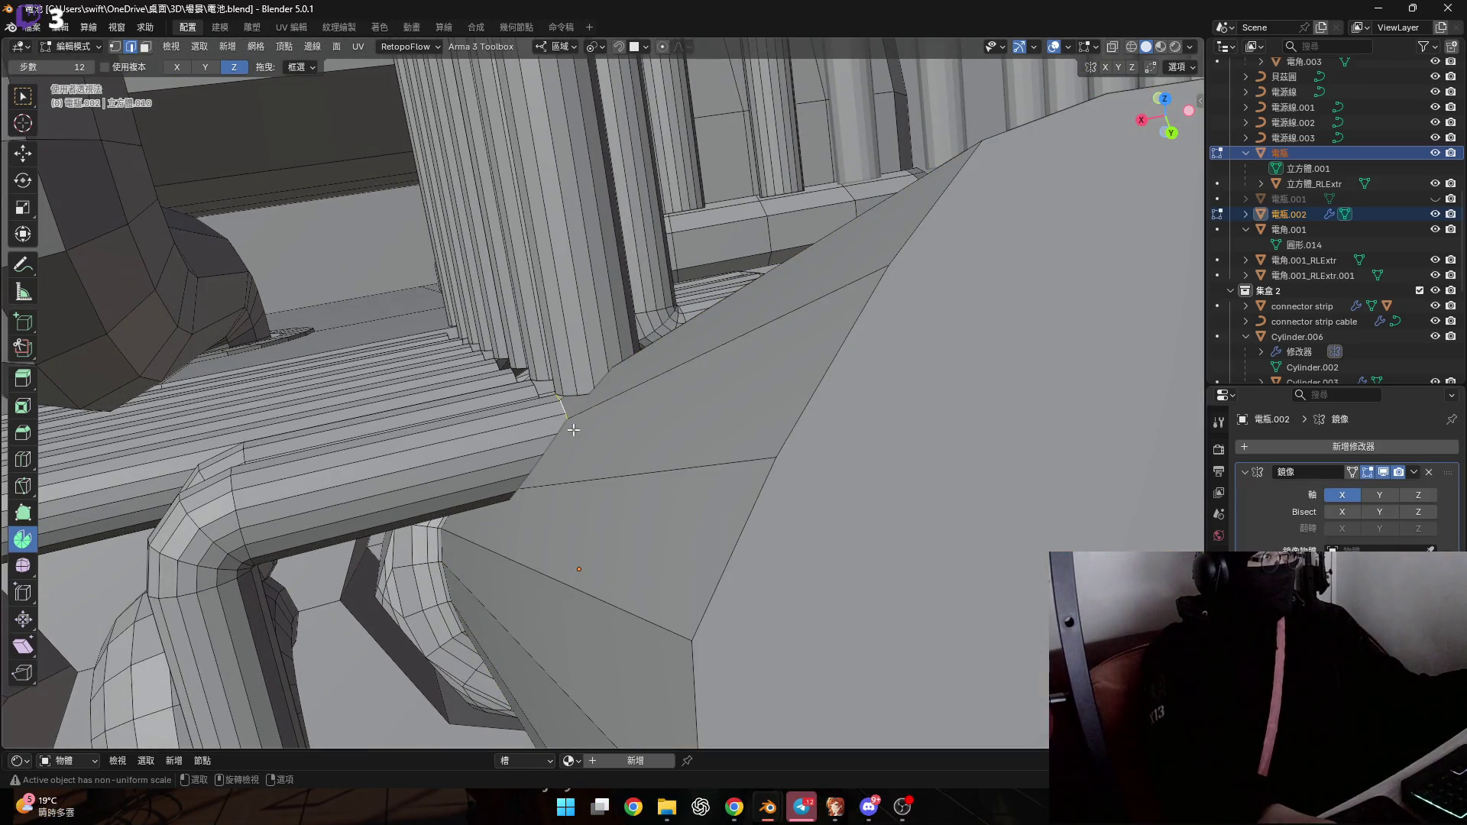
{"action": "key", "text": "g"}
{"action": "key", "text": "x"}
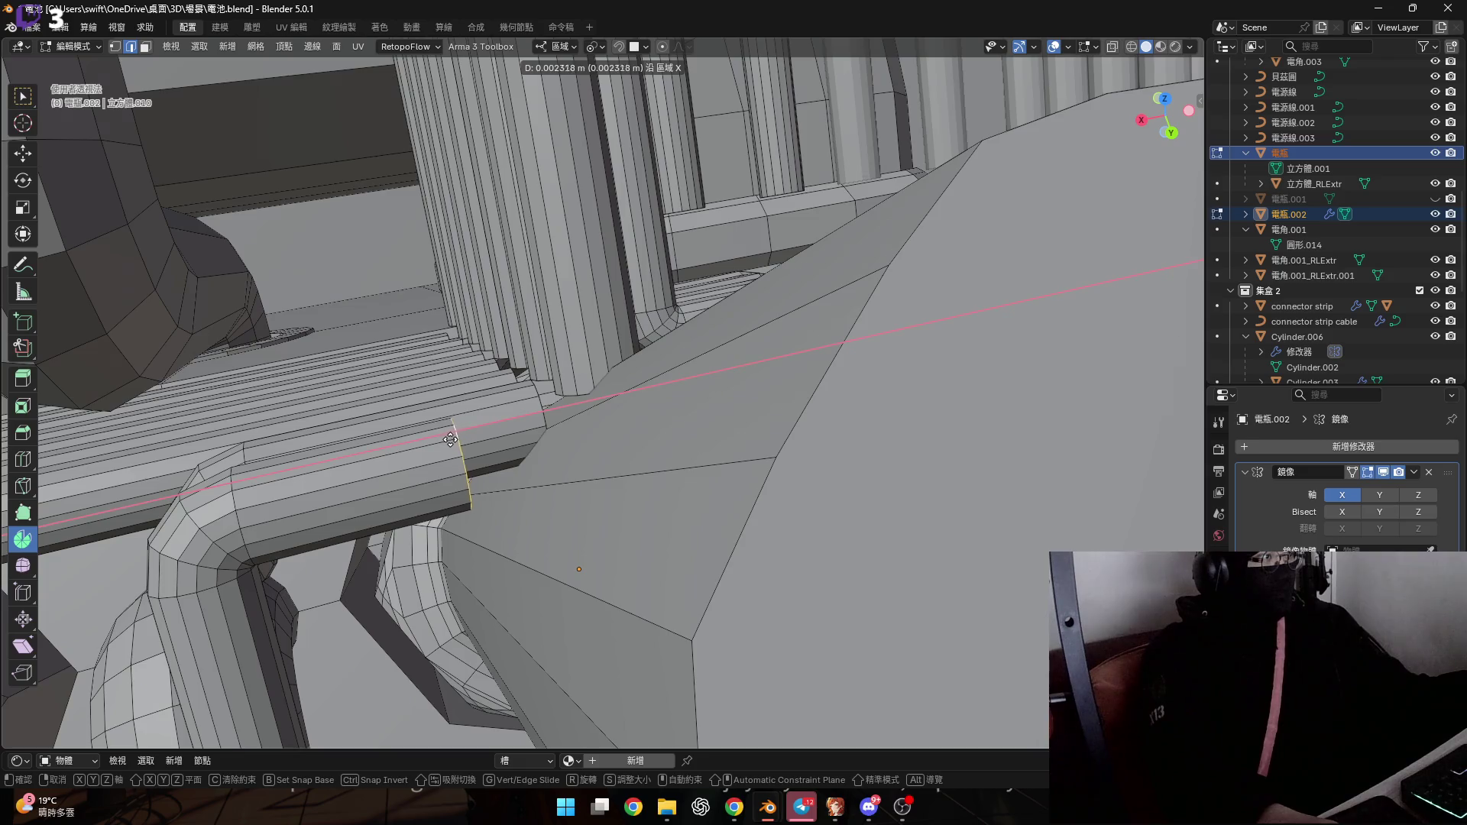
{"action": "left_click", "coordinate": [435, 441]}
{"action": "middle_click_drag", "start_coordinate": [435, 441], "coordinate": [521, 403]}
Flatten the cylinder's end edge loop by scaling it to 0 along X
{"action": "scroll", "coordinate": [523, 403], "scroll_direction": "up", "scroll_amount": 1}
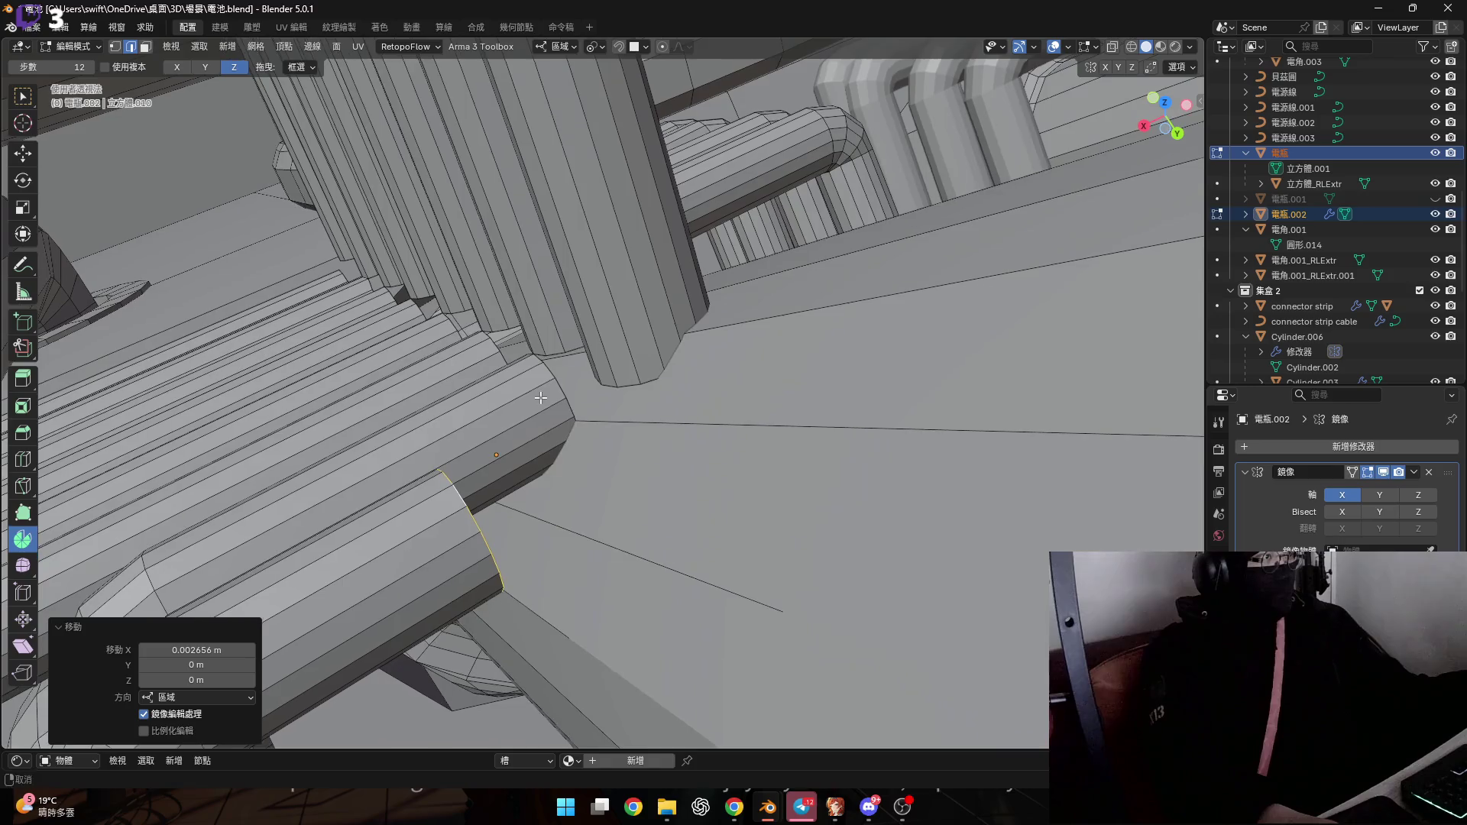
{"action": "scroll", "coordinate": [565, 400], "scroll_direction": "up", "scroll_amount": 2}
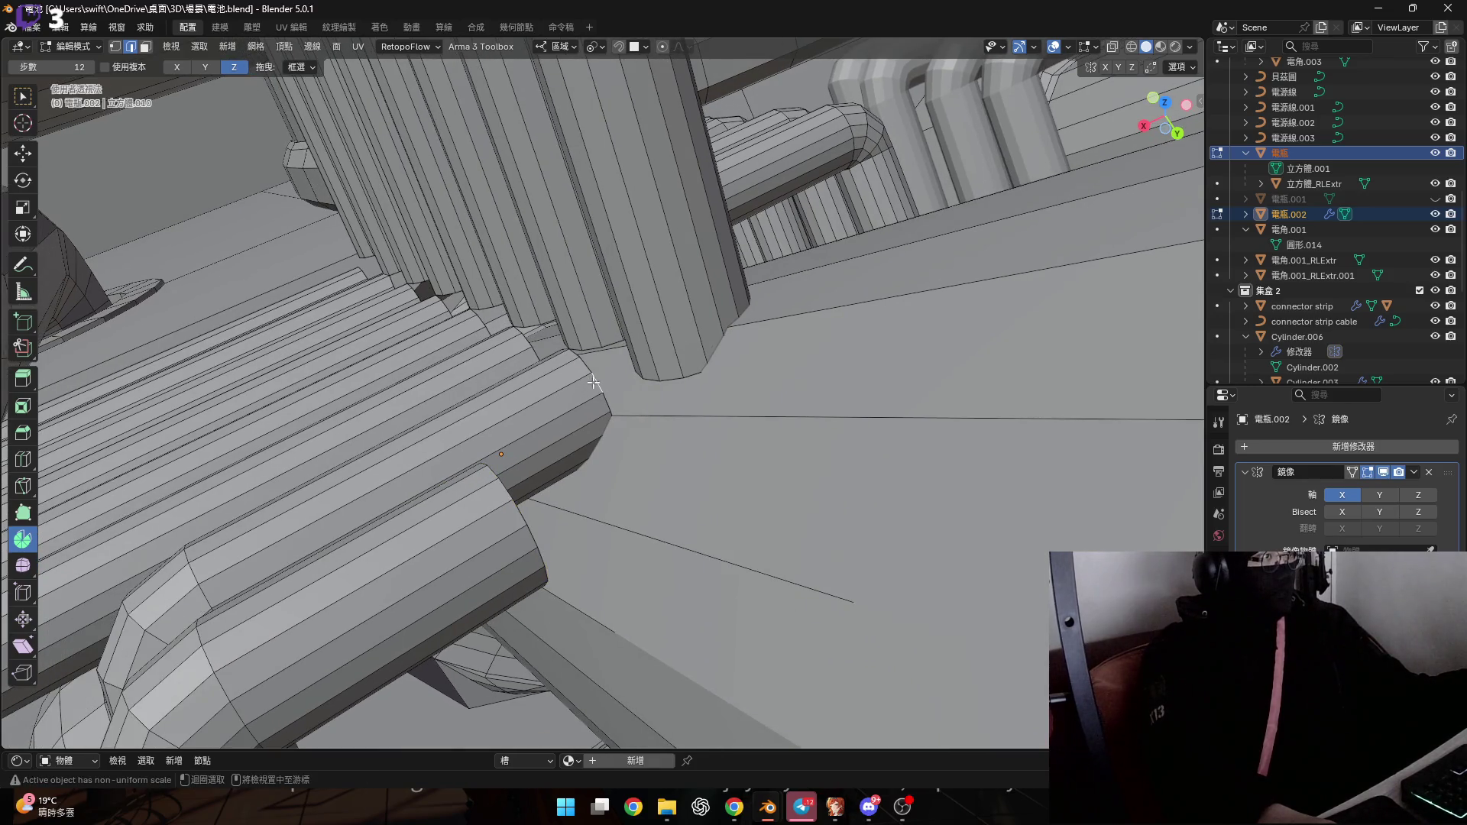
{"action": "left_click", "coordinate": [593, 382], "text": "alt"}
{"action": "left_click", "coordinate": [499, 483], "text": "alt"}
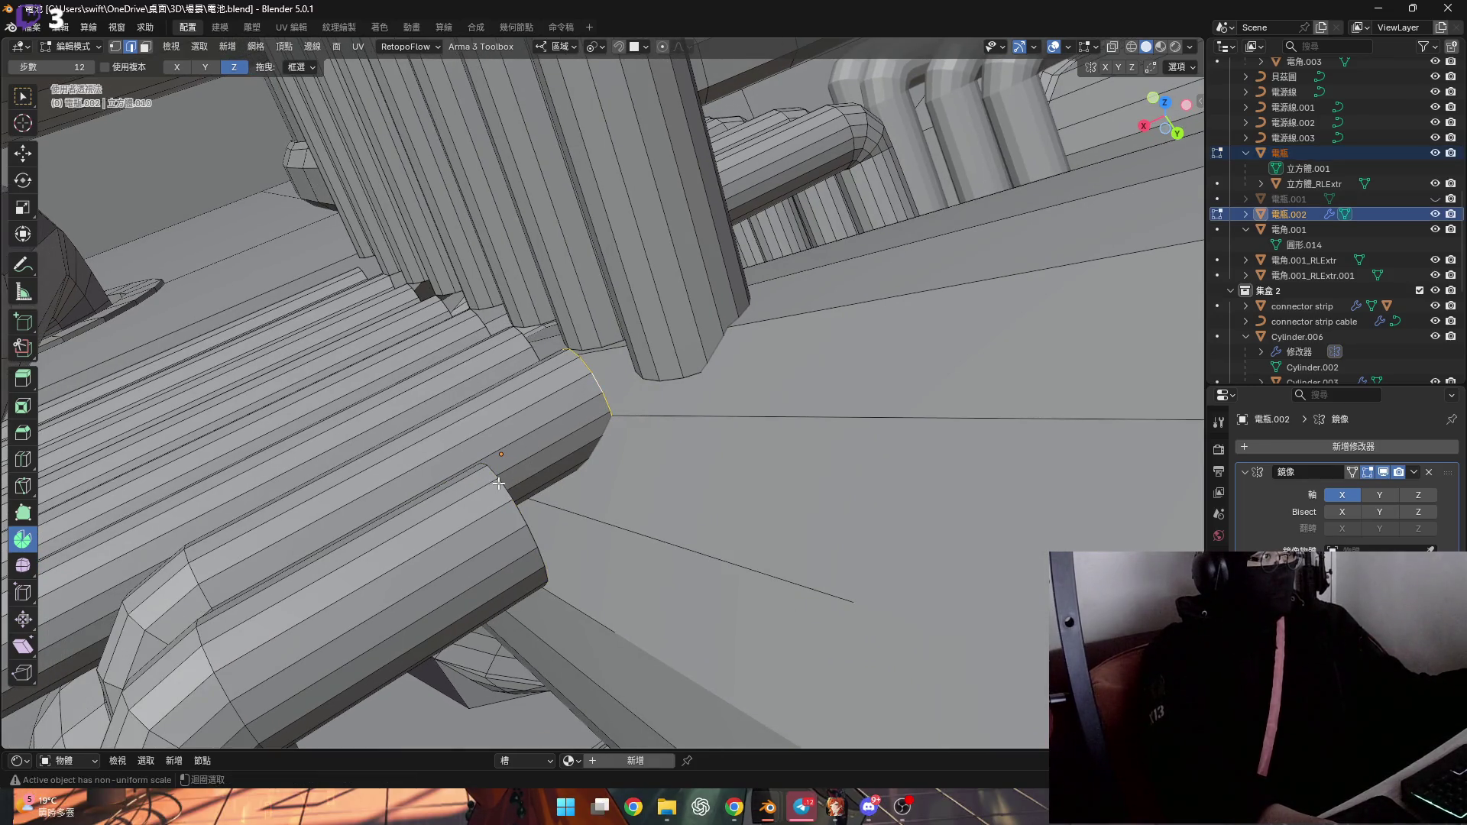
{"action": "key", "text": "s"}
{"action": "key", "text": "x"}
{"action": "key", "text": "0"}
{"action": "key", "text": "Return"}
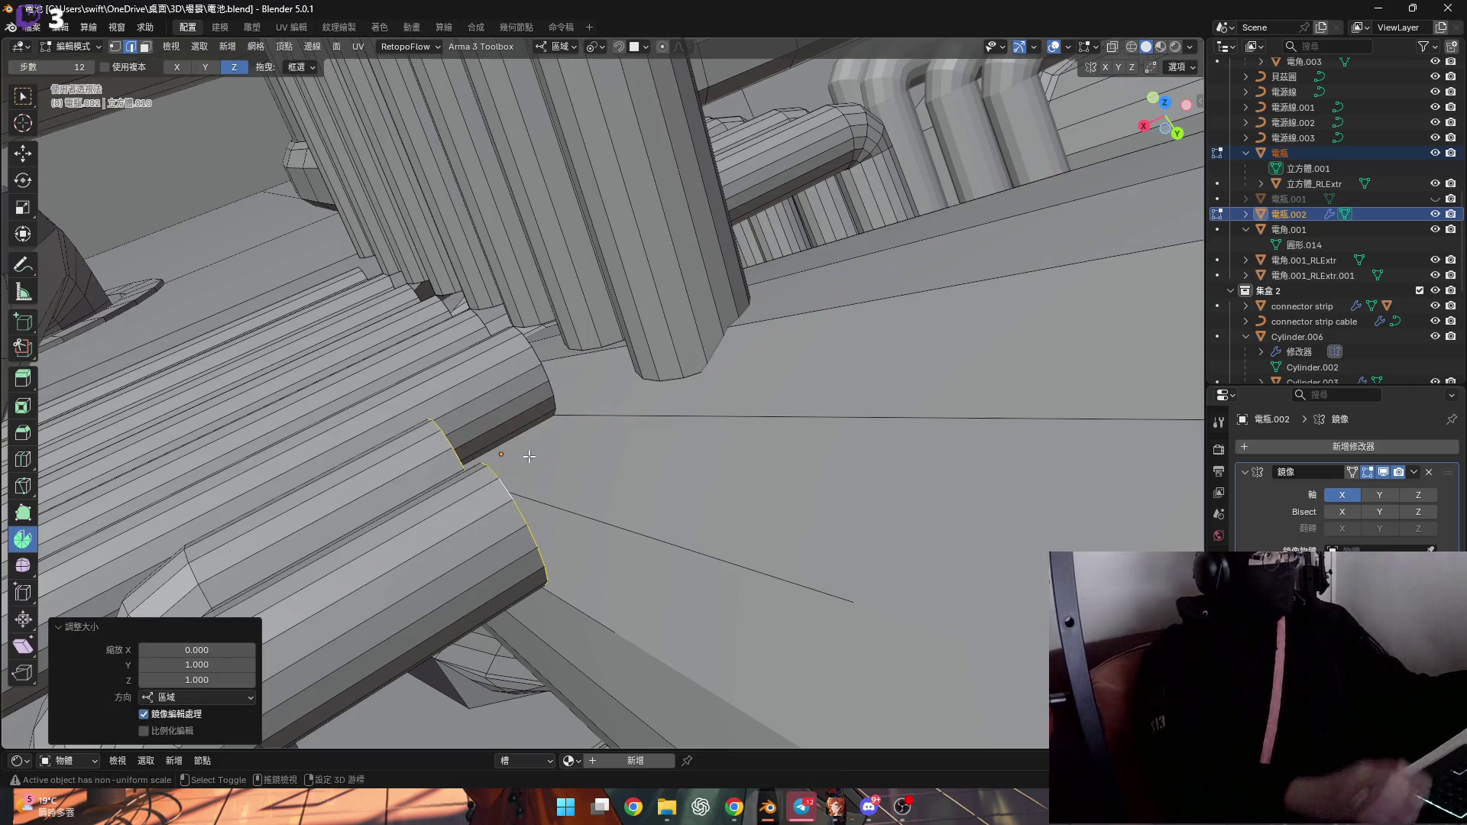
{"action": "scroll", "coordinate": [567, 414], "scroll_direction": "up", "scroll_amount": 1}
{"action": "middle_click_drag", "start_coordinate": [567, 413], "coordinate": [563, 327]}
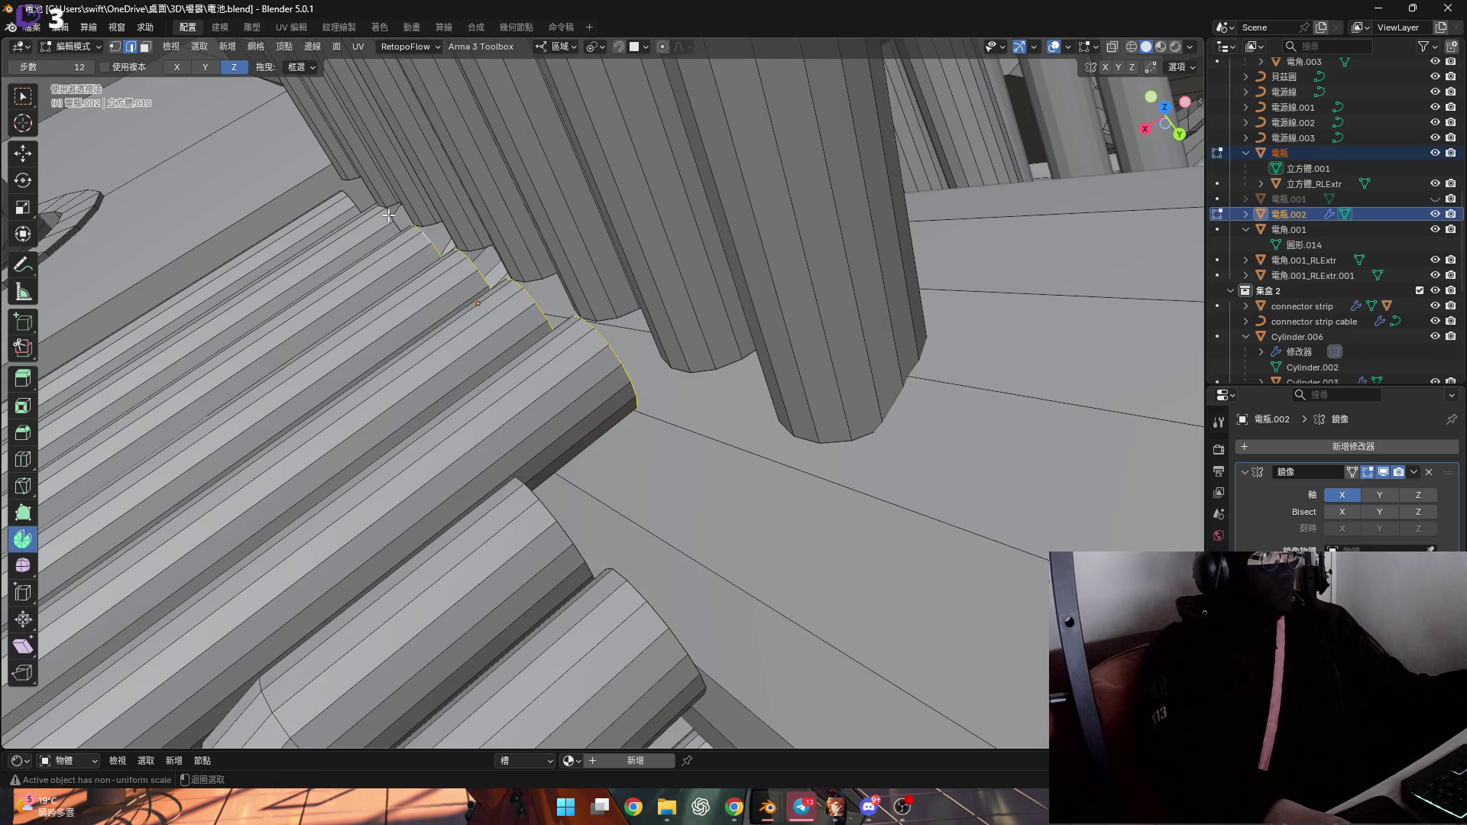
Try ripping the edge near the cylinder join, then cancel the rip move
{"action": "mouse_move", "coordinate": [369, 201]}
{"action": "middle_mouse_down"}
{"action": "mouse_move", "coordinate": [552, 193]}
{"action": "mouse_move", "coordinate": [508, 206]}
{"action": "middle_mouse_up"}
{"action": "left_click", "coordinate": [367, 268]}
{"action": "mouse_move", "coordinate": [354, 312]}
{"action": "middle_mouse_down"}
{"action": "mouse_move", "coordinate": [425, 318]}
{"action": "mouse_move", "coordinate": [358, 417]}
{"action": "mouse_move", "coordinate": [306, 426]}
{"action": "mouse_move", "coordinate": [387, 420]}
{"action": "mouse_move", "coordinate": [350, 405]}
{"action": "middle_mouse_up"}
{"action": "key", "text": "v"}
{"action": "right_click", "coordinate": [445, 322]}
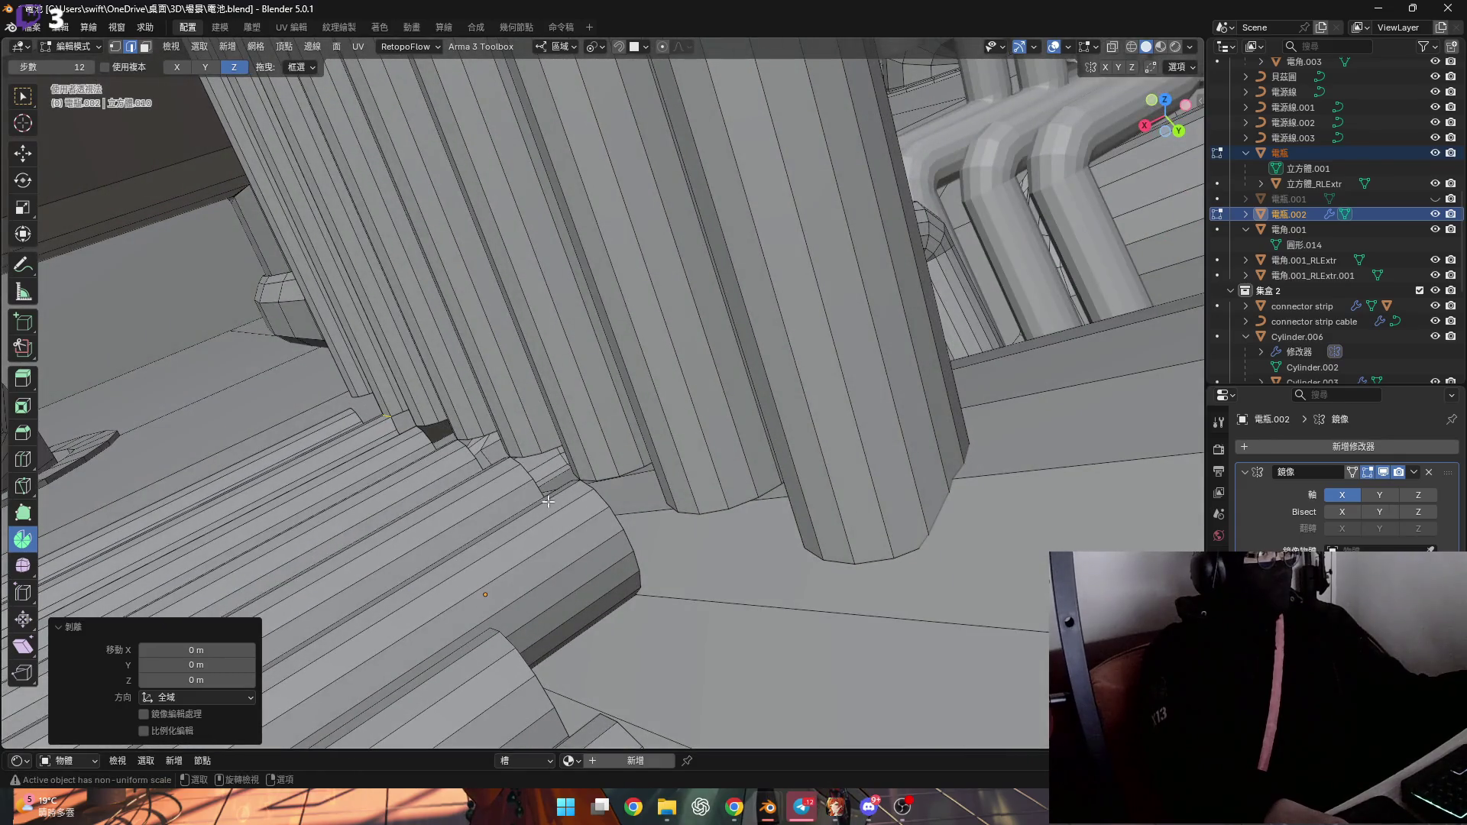
Reselect the cylinder's end edge loop, leaving its position unchanged
{"action": "left_click", "coordinate": [599, 498]}
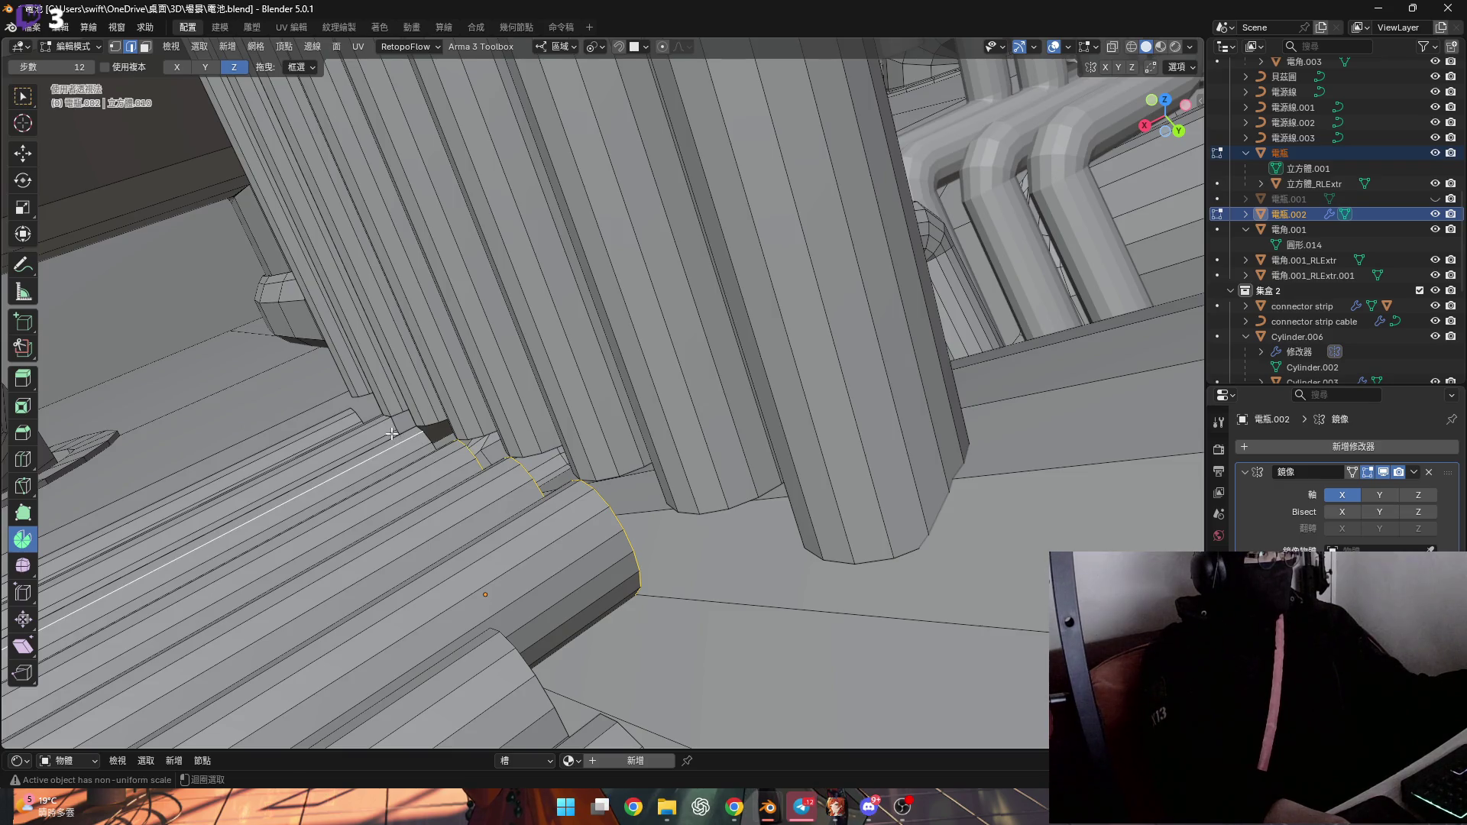
{"action": "middle_click_drag", "start_coordinate": [411, 444], "coordinate": [428, 329], "text": "ctrl"}
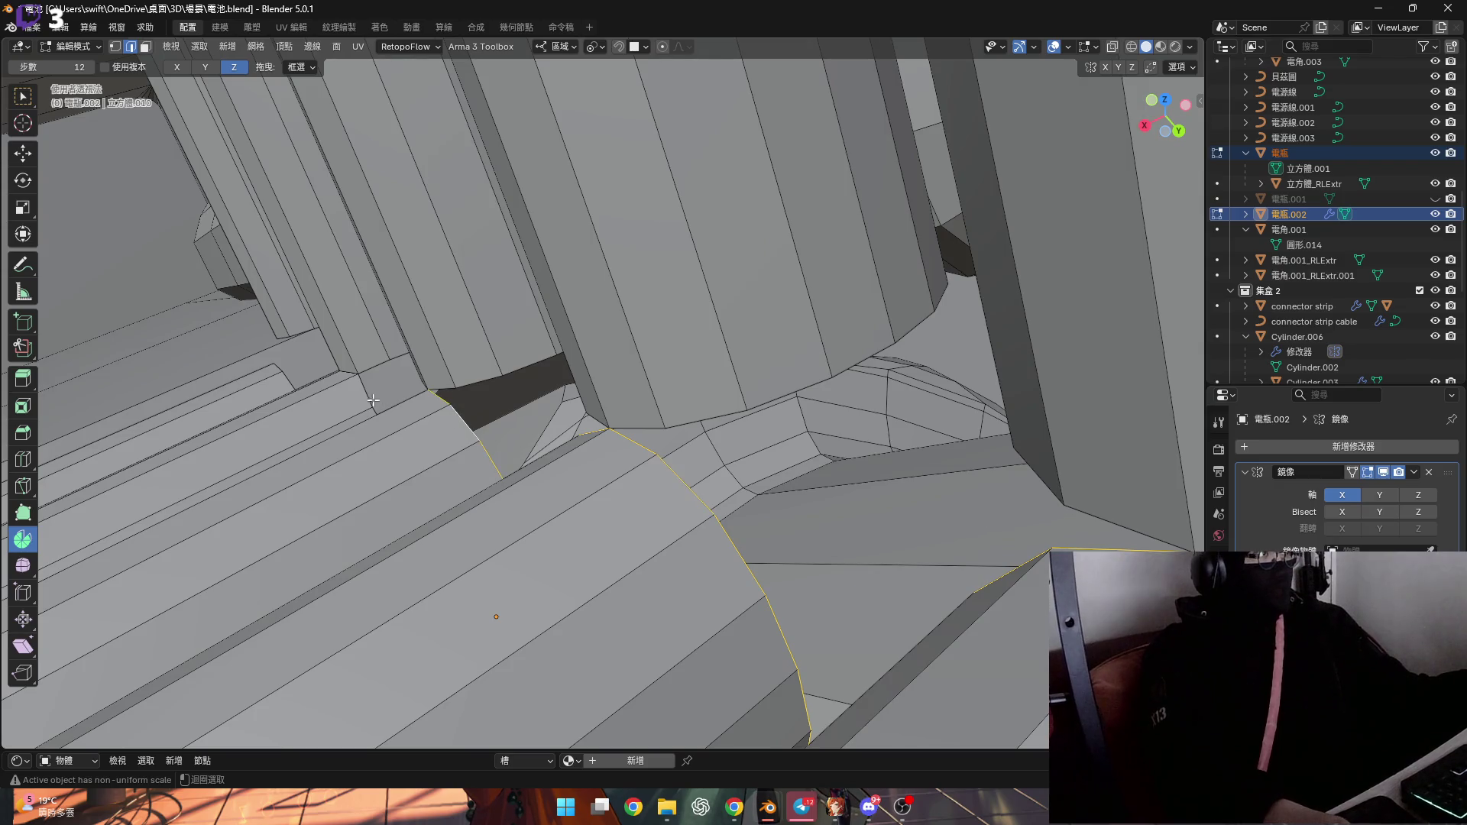
{"action": "mouse_move", "coordinate": [283, 387]}
{"action": "middle_mouse_down", "text": "ctrl"}
{"action": "mouse_move", "coordinate": [524, 645]}
{"action": "mouse_move", "coordinate": [416, 573]}
{"action": "mouse_move", "coordinate": [310, 419]}
{"action": "mouse_move", "coordinate": [333, 490]}
{"action": "middle_mouse_up", "text": "ctrl"}
{"action": "scroll", "coordinate": [310, 419], "scroll_direction": "up", "scroll_amount": 5}
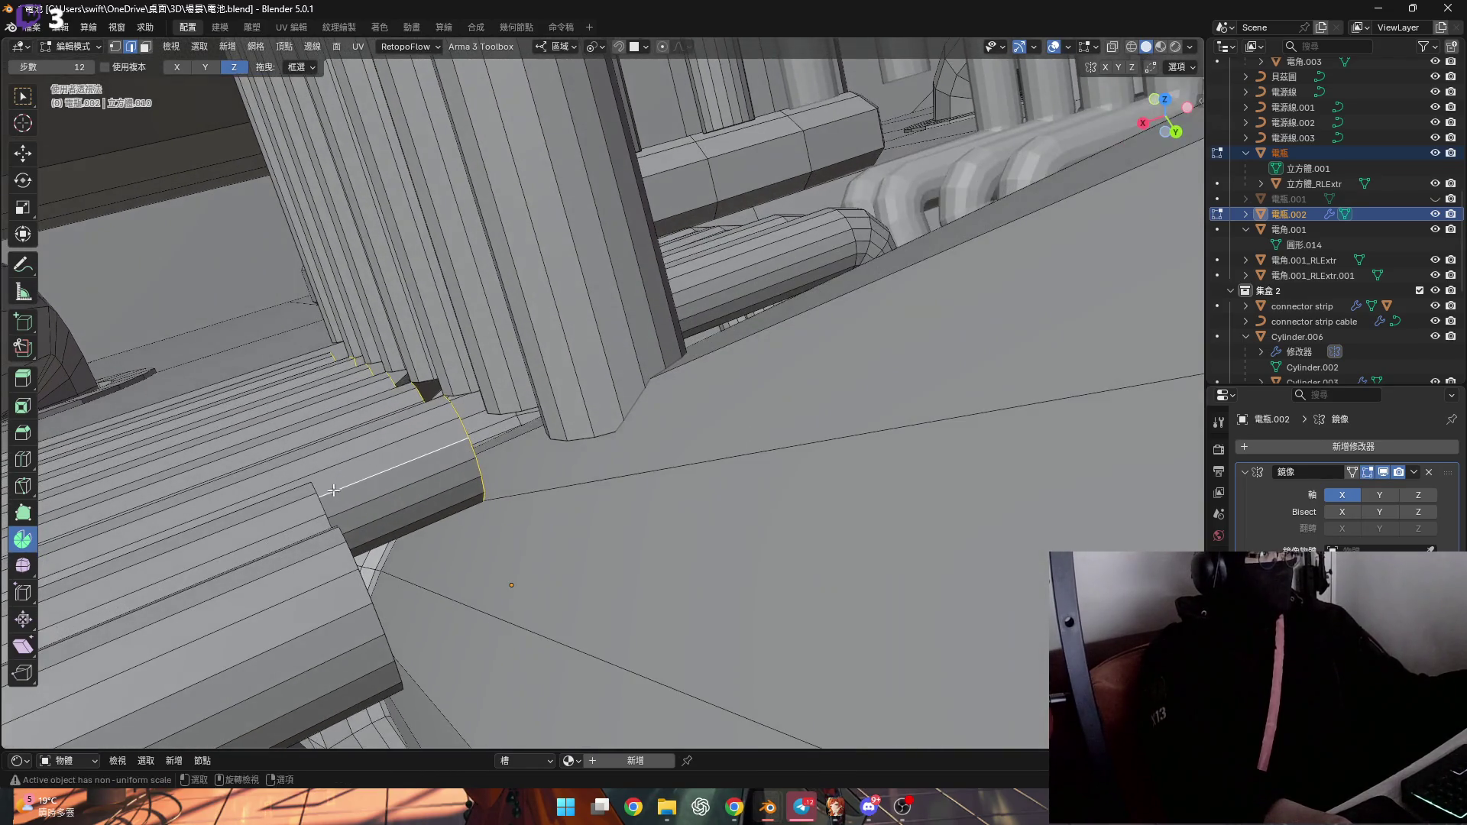
{"action": "key", "text": "g"}
{"action": "left_click", "coordinate": [357, 471]}
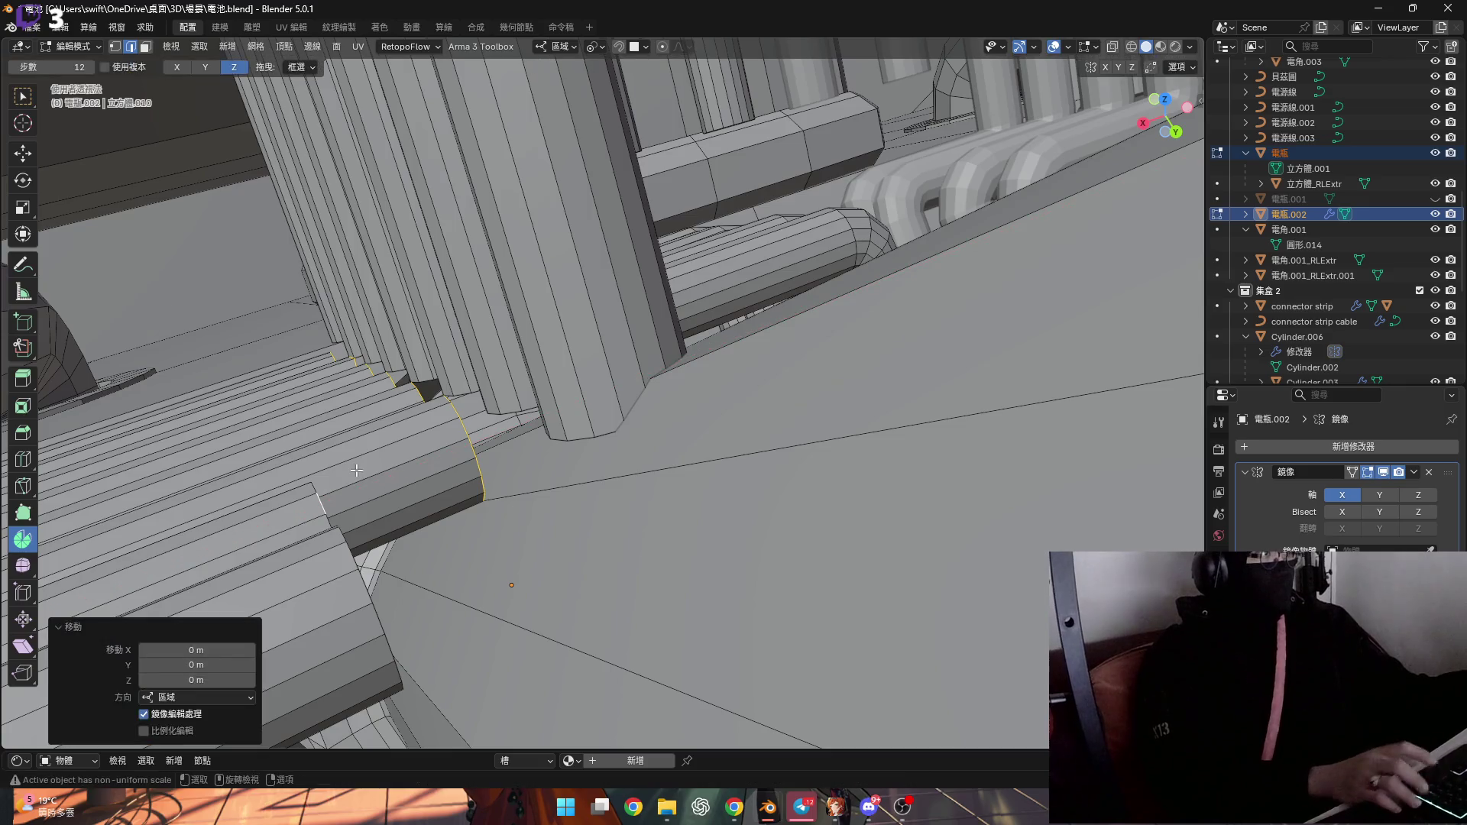
{"action": "middle_click_drag", "start_coordinate": [357, 471], "coordinate": [437, 460]}
Flatten the selected end loop to zero scale along local X
{"action": "key", "text": "s"}
{"action": "key", "text": "x"}
{"action": "key", "text": "0"}
{"action": "key", "text": "Return"}
{"action": "mouse_move", "coordinate": [441, 467]}
{"action": "middle_mouse_down"}
{"action": "mouse_move", "coordinate": [506, 411]}
{"action": "mouse_move", "coordinate": [548, 455]}
{"action": "mouse_move", "coordinate": [554, 439]}
{"action": "middle_mouse_up"}
{"action": "scroll", "coordinate": [548, 456], "scroll_direction": "up", "scroll_amount": 2}
{"action": "scroll", "coordinate": [548, 456], "scroll_direction": "down", "scroll_amount": 5}
Nudge the selected edge slightly along local Y
{"action": "key", "text": "g"}
{"action": "key", "text": "y"}
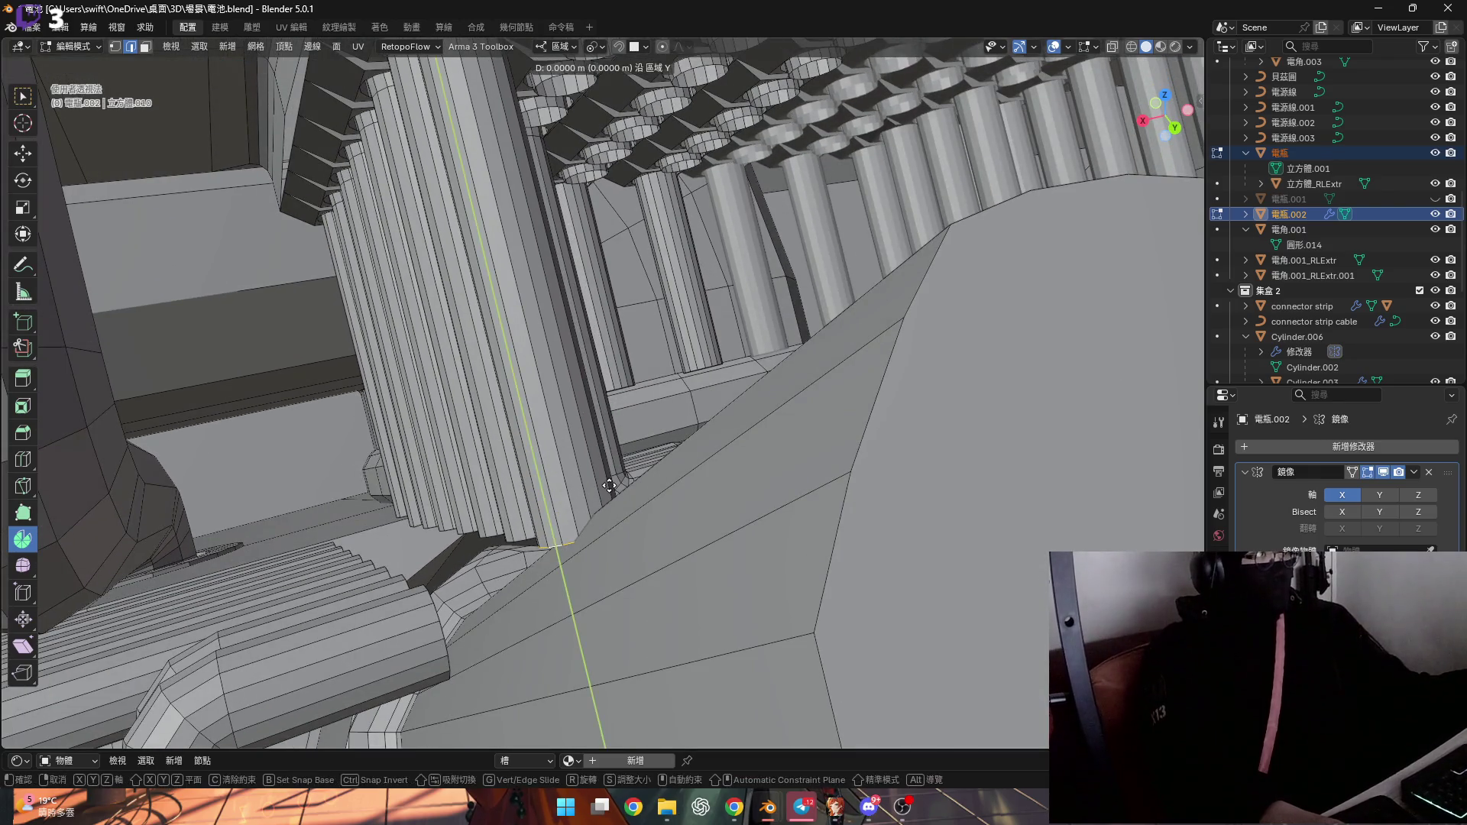
{"action": "left_click", "coordinate": [572, 366]}
{"action": "mouse_move", "coordinate": [572, 366]}
{"action": "middle_mouse_down"}
{"action": "mouse_move", "coordinate": [605, 394]}
{"action": "mouse_move", "coordinate": [569, 459]}
{"action": "middle_mouse_up"}
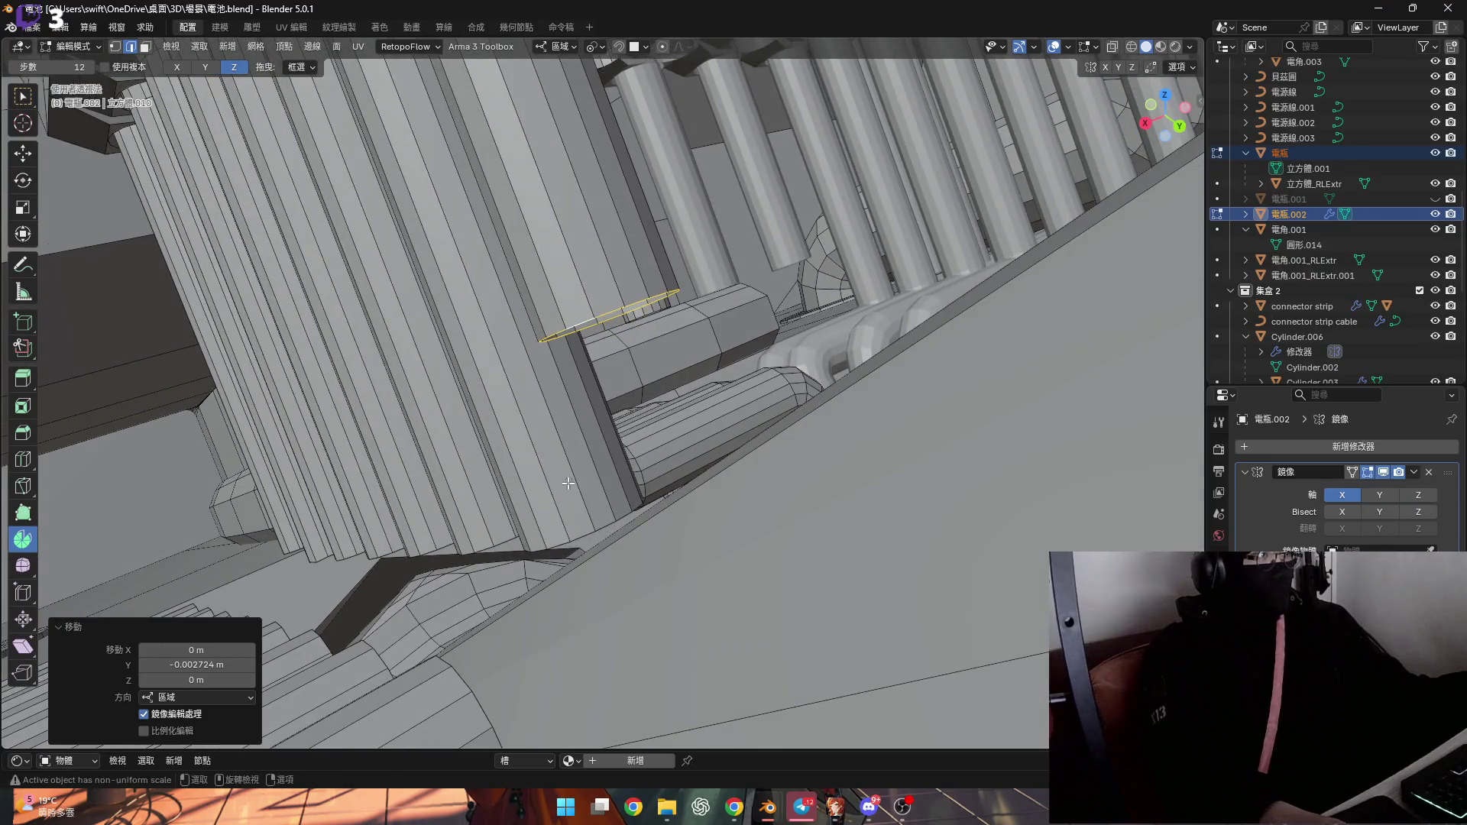
Flatten the column's bottom loop by scaling it to 0 along Y
{"action": "left_click", "coordinate": [572, 539], "text": "alt"}
{"action": "middle_click_drag", "start_coordinate": [572, 539], "coordinate": [529, 519]}
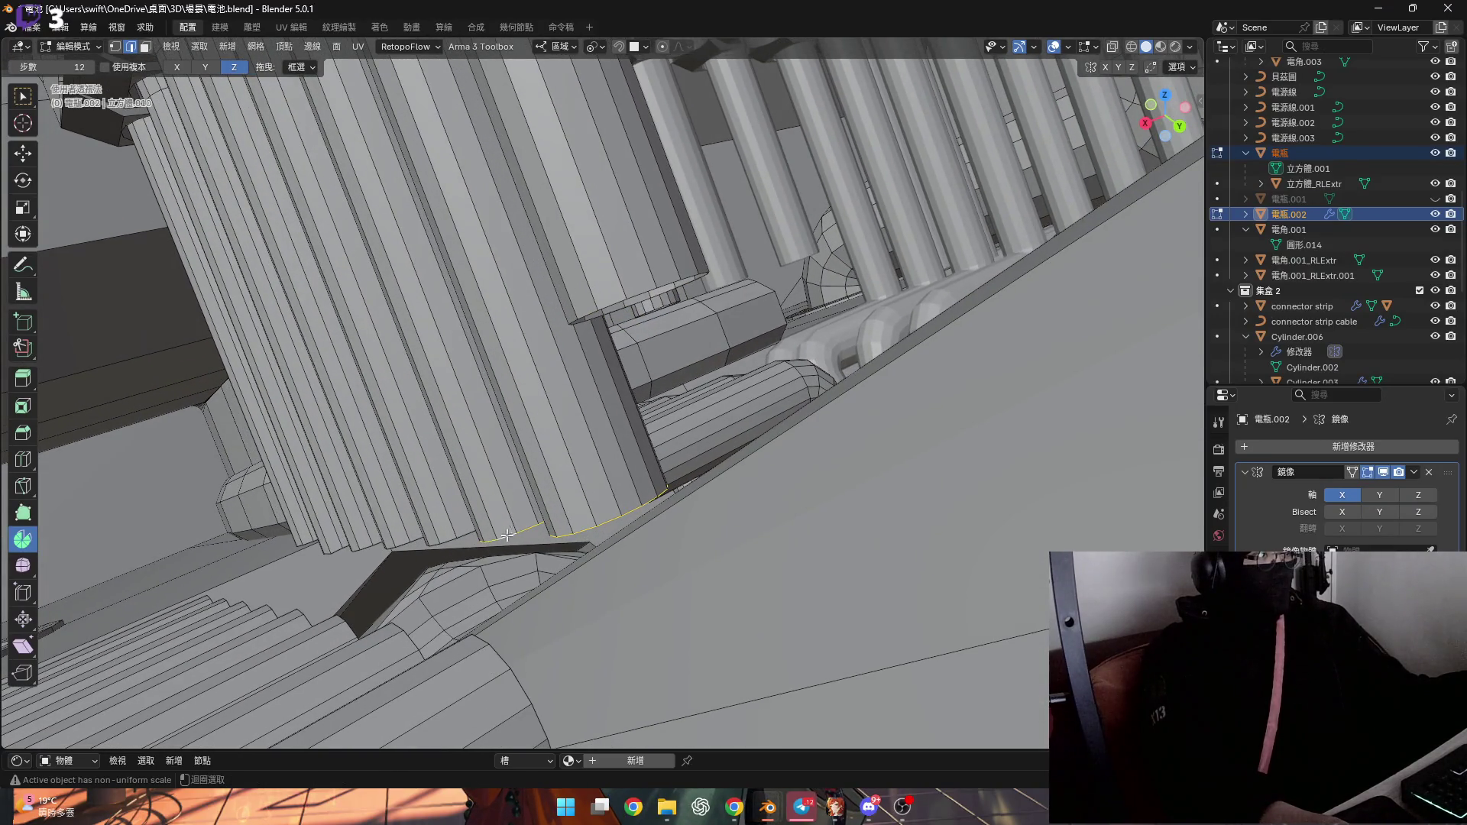
{"action": "middle_click_drag", "start_coordinate": [372, 548], "coordinate": [421, 451], "text": "ctrl"}
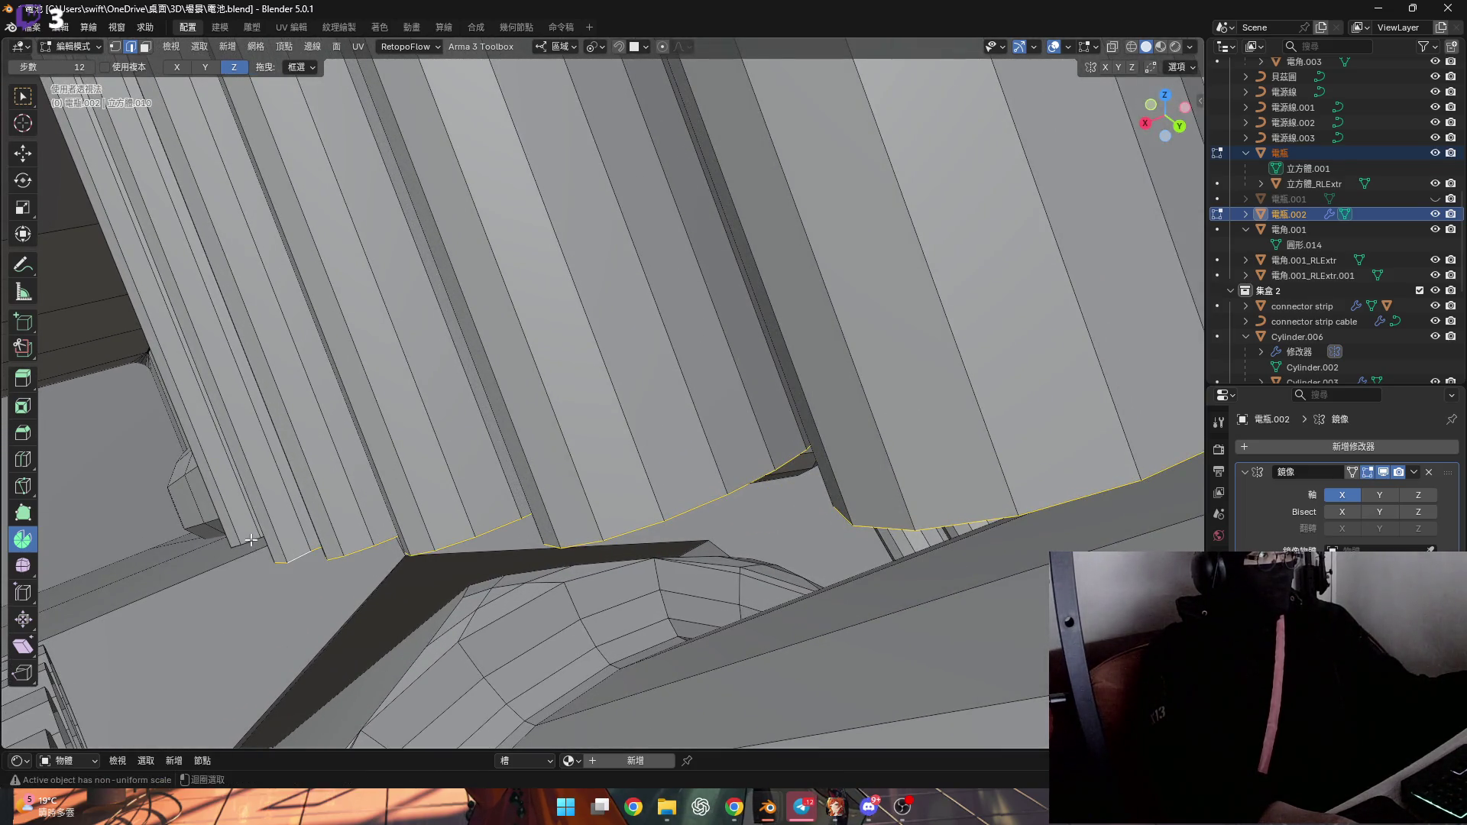
{"action": "scroll", "coordinate": [252, 540], "scroll_direction": "down", "scroll_amount": 4}
{"action": "middle_click_drag", "start_coordinate": [251, 539], "coordinate": [419, 487], "text": "shift"}
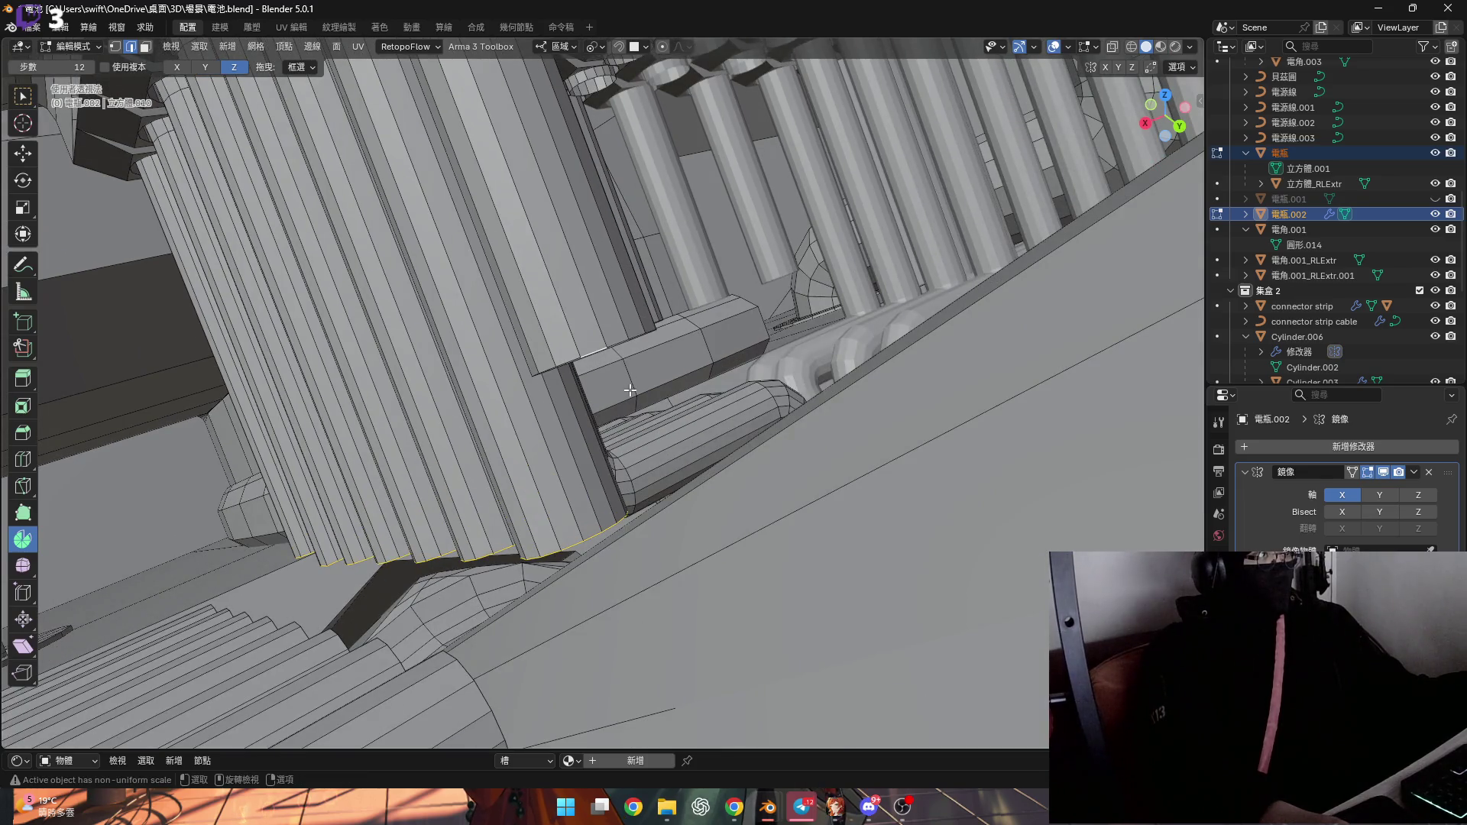
{"action": "key", "text": "s"}
{"action": "key", "text": "y"}
{"action": "key", "text": "0"}
{"action": "key", "text": "Return"}
Add the cylinder's end loop to the selection
{"action": "mouse_move", "coordinate": [630, 390]}
{"action": "middle_mouse_down"}
{"action": "mouse_move", "coordinate": [445, 475]}
{"action": "mouse_move", "coordinate": [525, 366]}
{"action": "mouse_move", "coordinate": [384, 417]}
{"action": "mouse_move", "coordinate": [556, 370]}
{"action": "middle_mouse_up"}
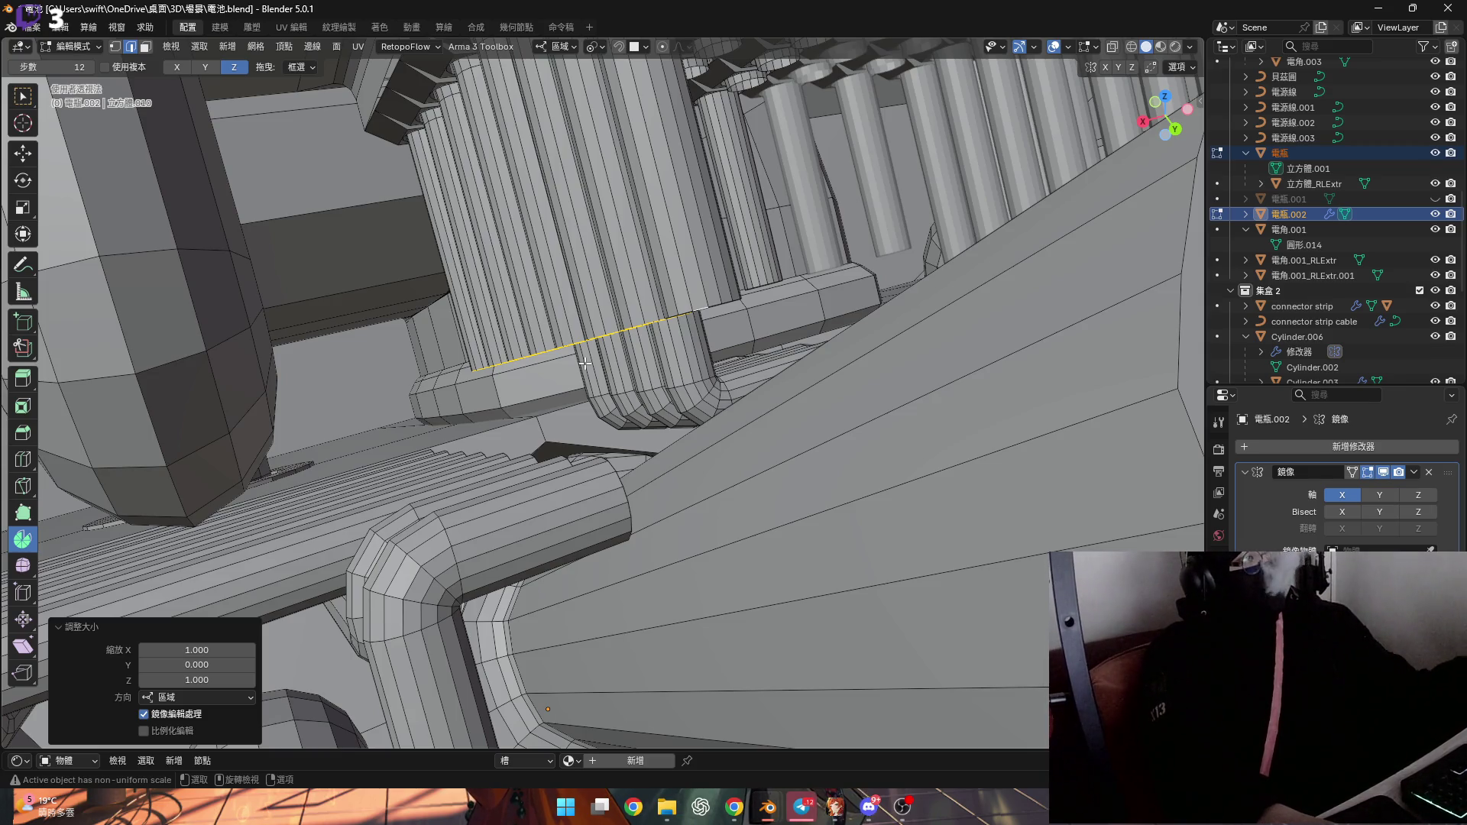
{"action": "middle_click_drag", "start_coordinate": [645, 299], "coordinate": [661, 301]}
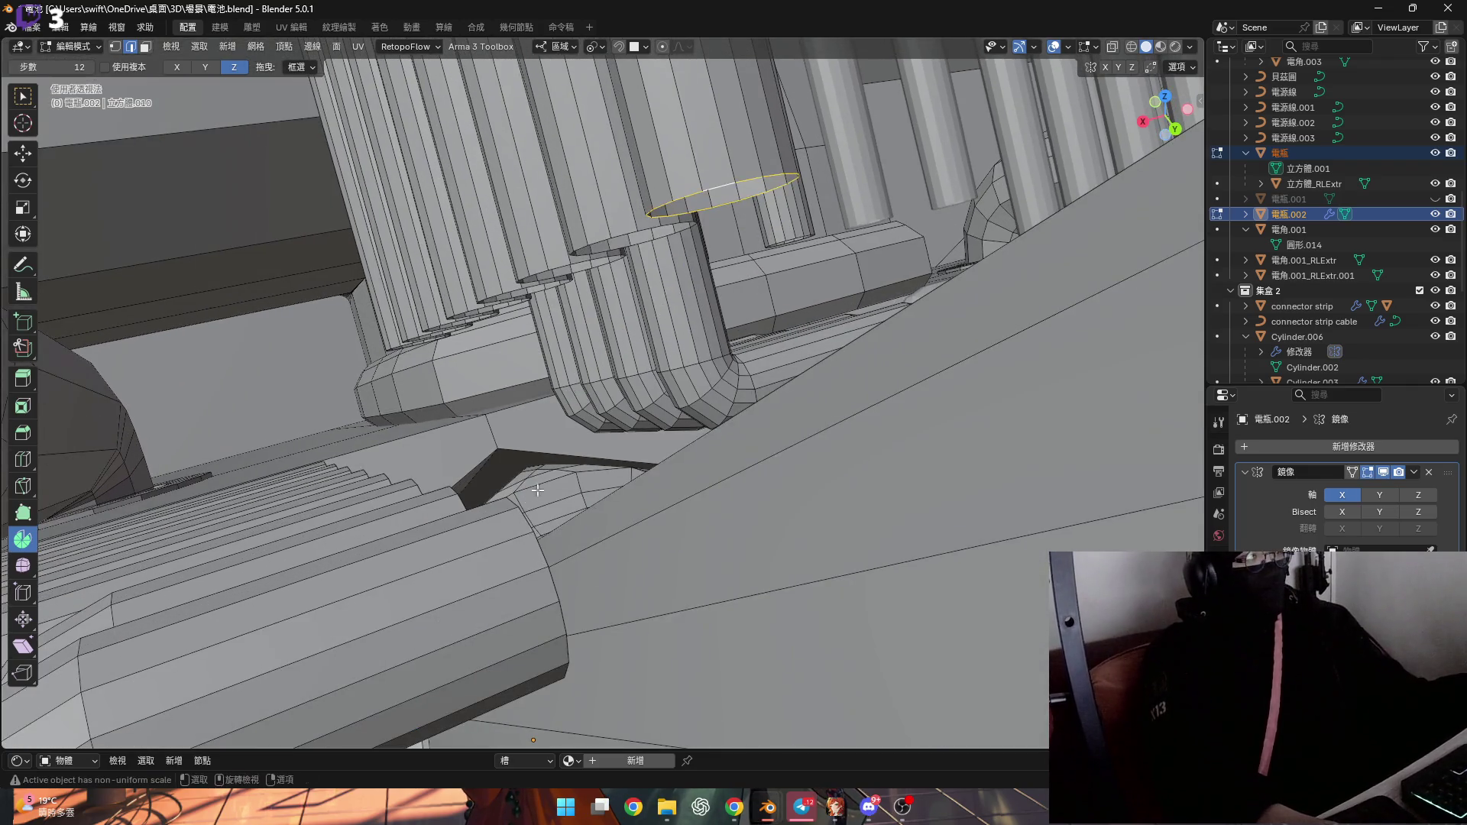
{"action": "left_click", "coordinate": [537, 517], "text": "alt"}
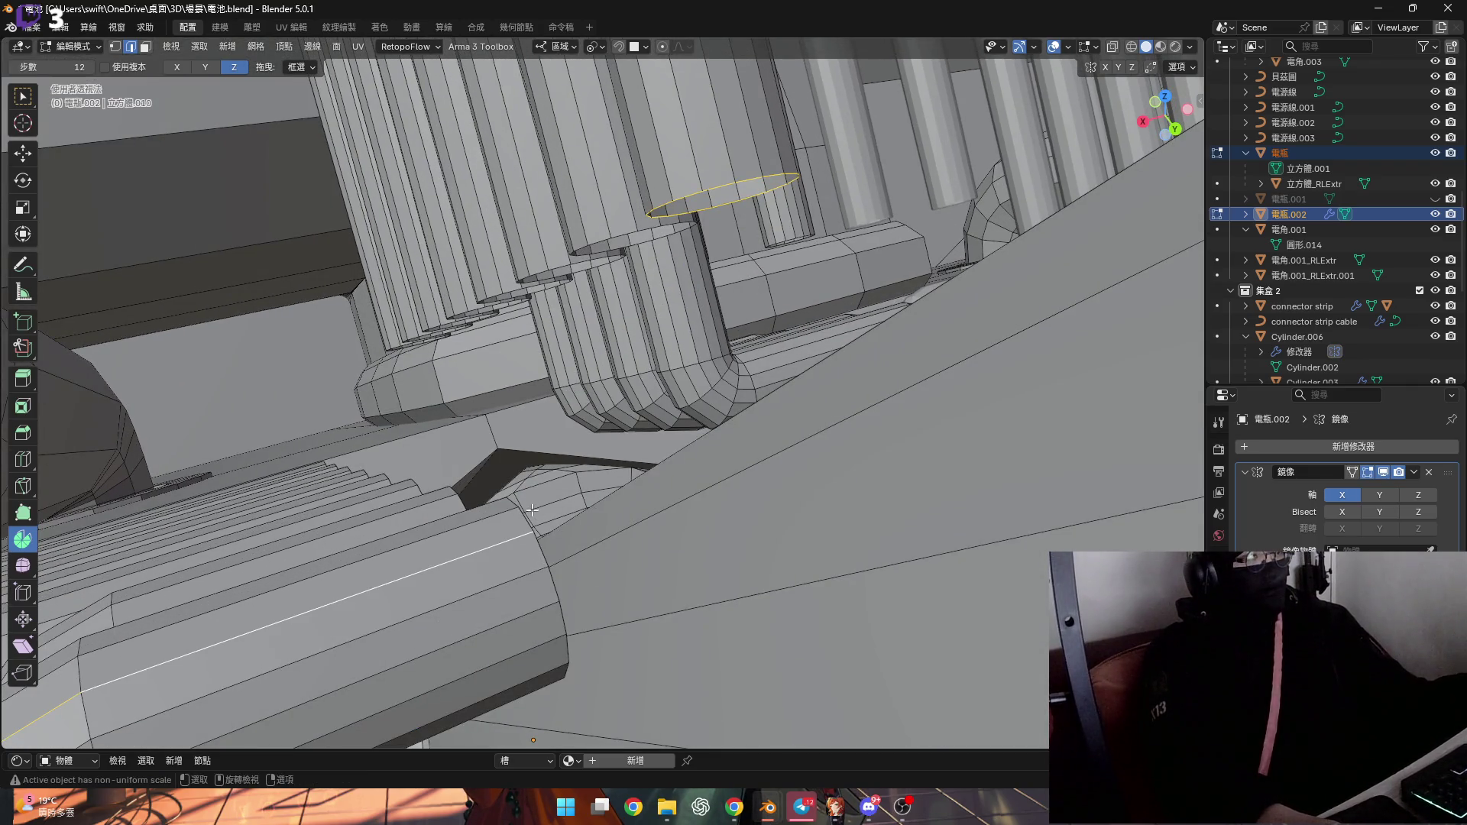
Bridge the two selected end loops using 3 cuts and 0.300 smoothness
{"action": "right_click", "coordinate": [696, 382]}
{"action": "left_click", "coordinate": [695, 382]}
{"action": "middle_click_drag", "start_coordinate": [672, 365], "coordinate": [205, 639]}
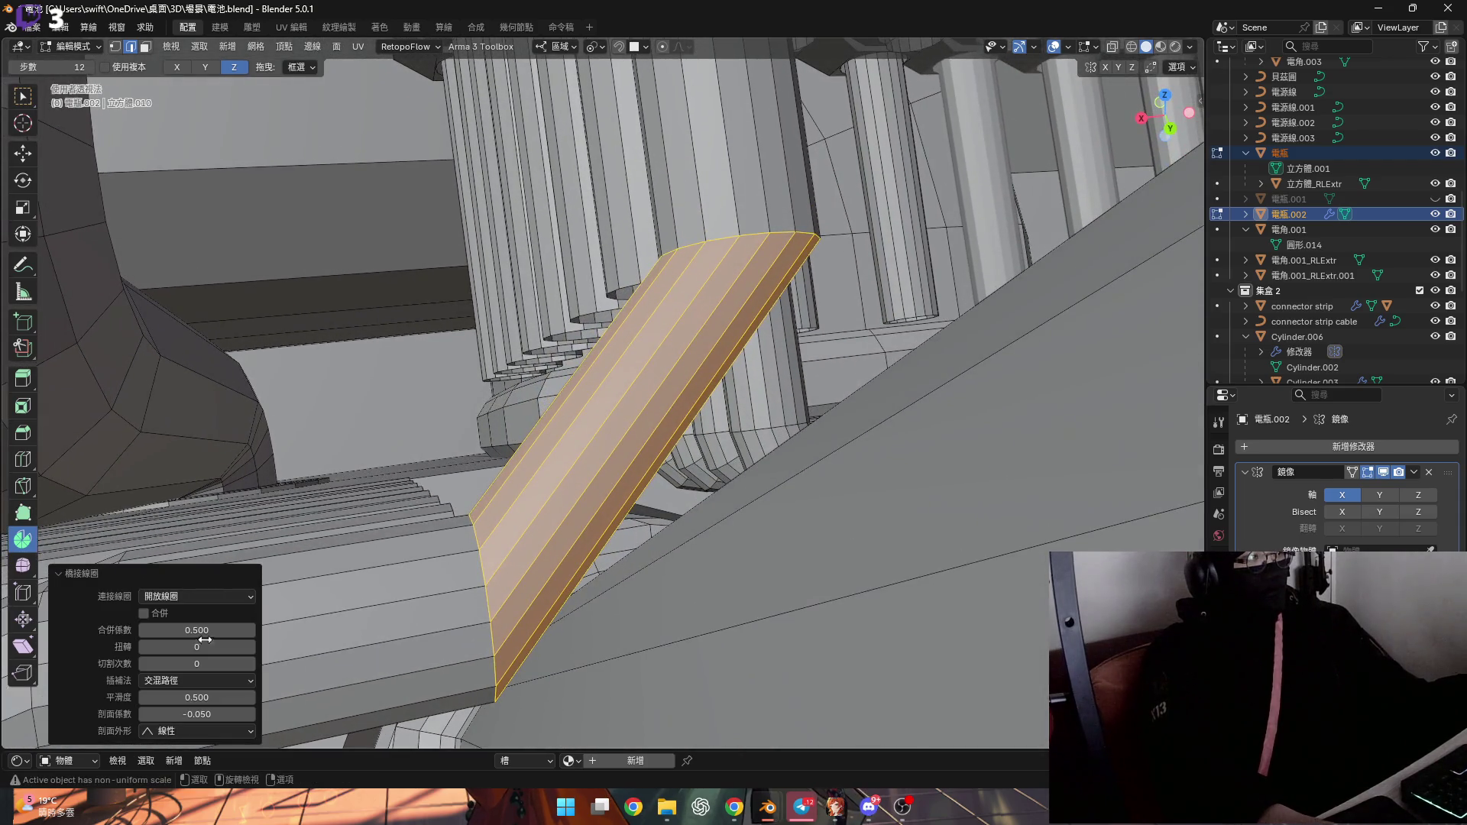
{"action": "left_click", "coordinate": [250, 664]}
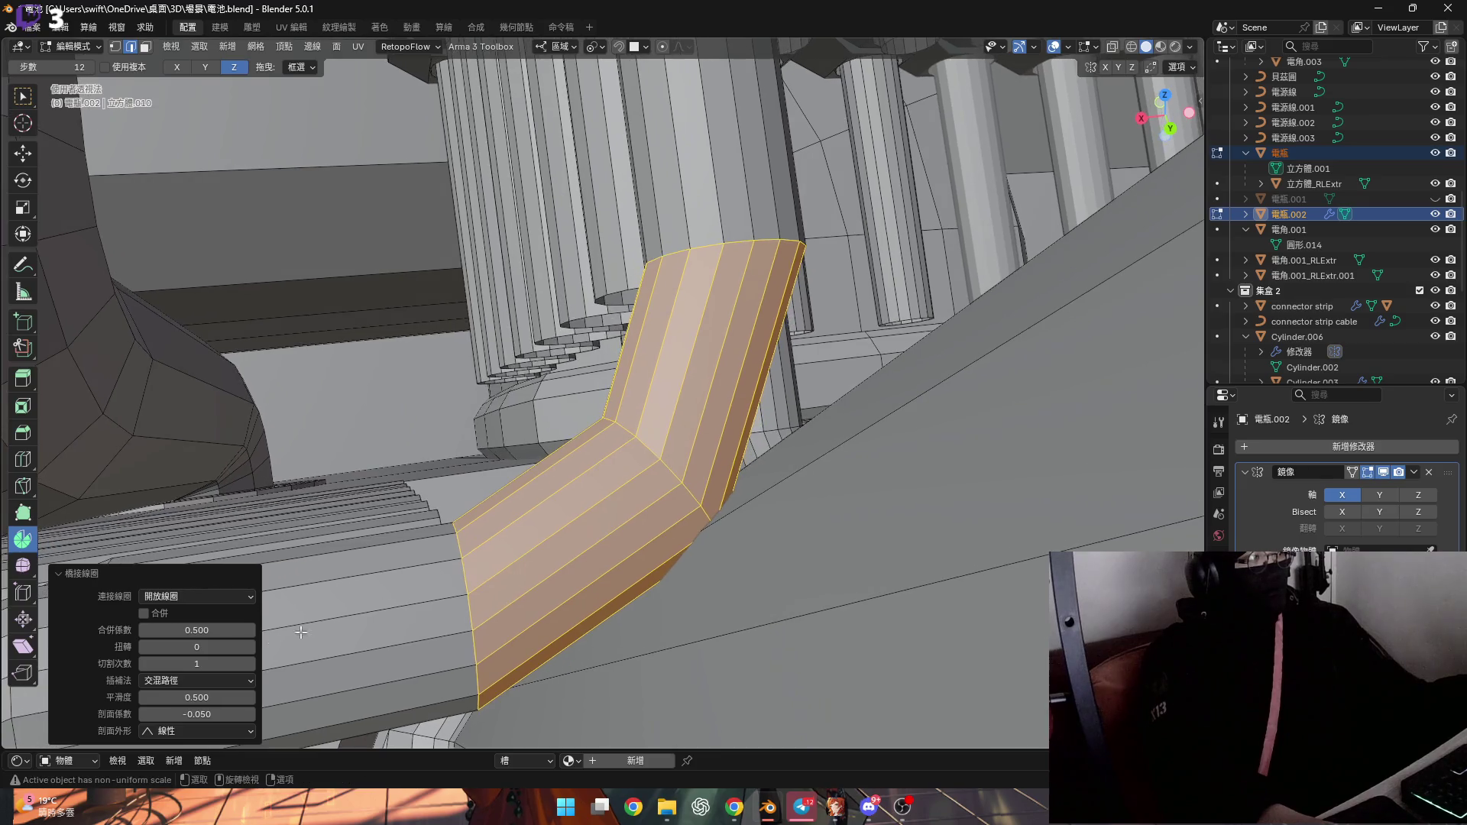
{"action": "left_click_drag", "start_coordinate": [196, 697], "coordinate": [165, 697]}
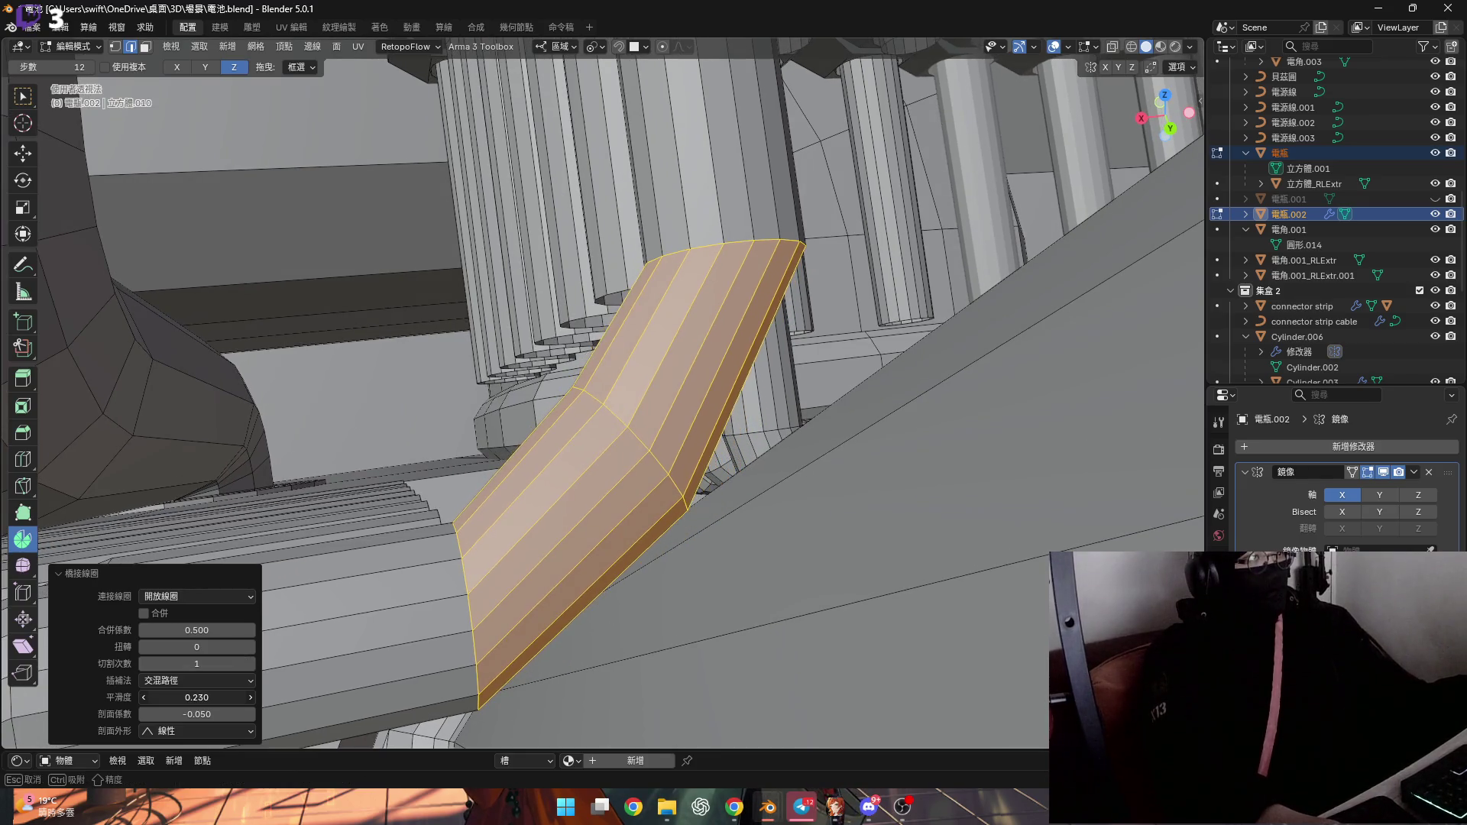
{"action": "key", "text": "BackSpace"}
{"action": "left_click", "coordinate": [250, 663]}
{"action": "left_click", "coordinate": [250, 663]}
{"action": "left_click_drag", "start_coordinate": [240, 700], "coordinate": [220, 700]}
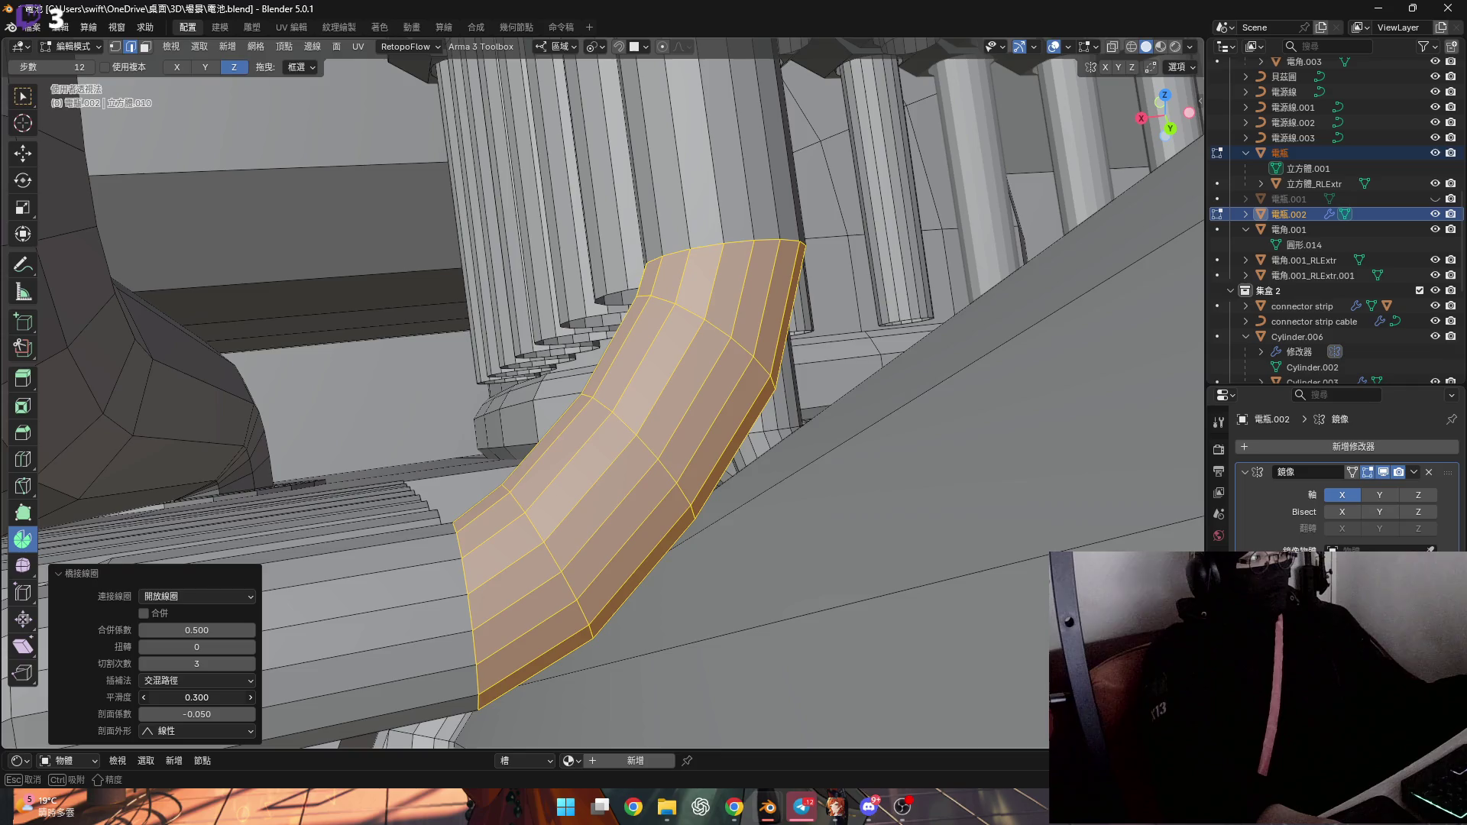
{"action": "left_click", "coordinate": [223, 701]}
{"action": "key", "text": "Return"}
Select the next edge loop to bridge
{"action": "middle_click_drag", "start_coordinate": [581, 451], "coordinate": [609, 421]}
{"action": "left_click", "coordinate": [522, 286], "text": "alt"}
{"action": "middle_click_drag", "start_coordinate": [522, 287], "coordinate": [523, 670]}
{"action": "right_click", "coordinate": [531, 533]}
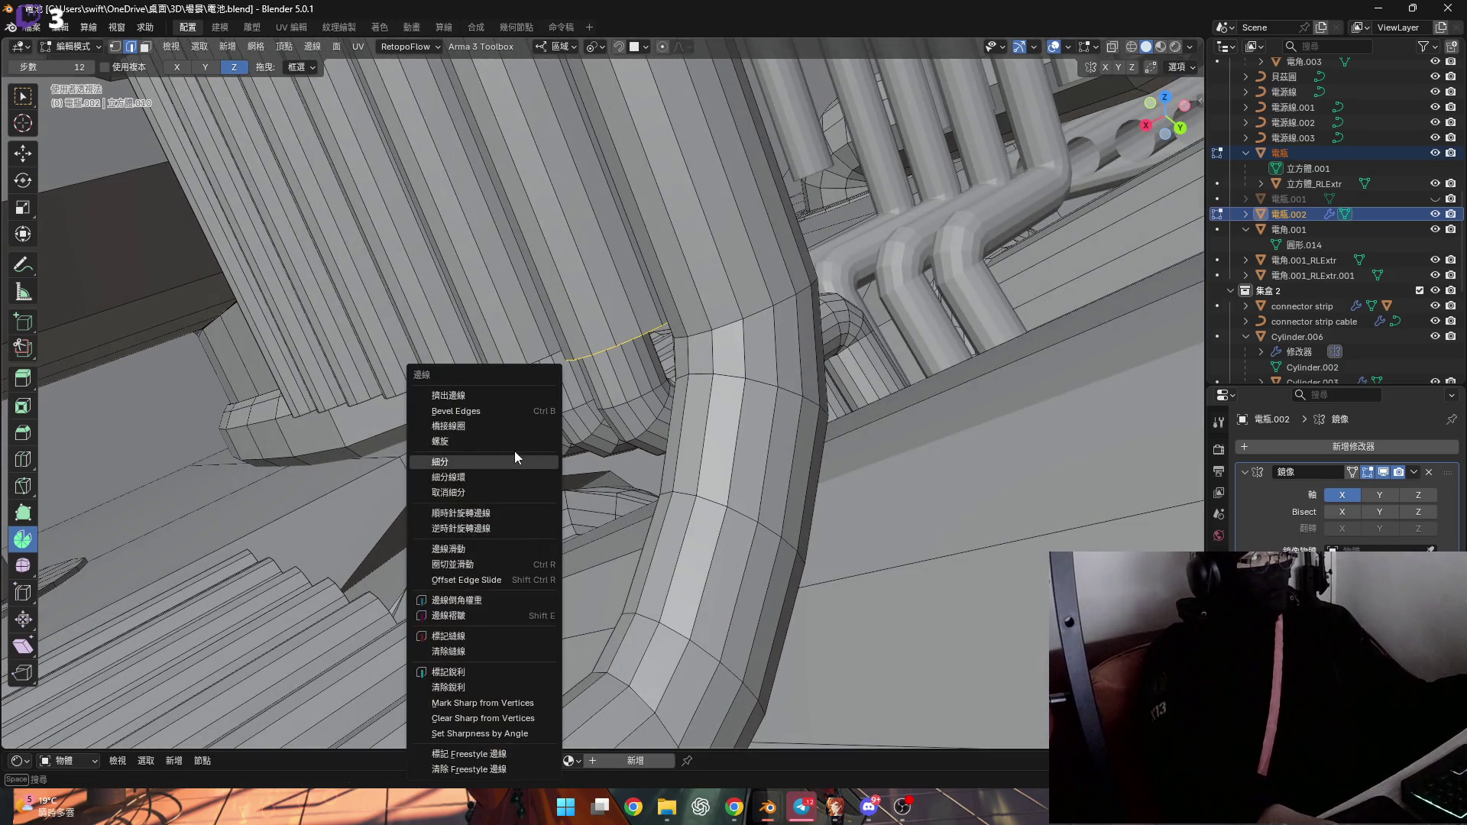
Bridge the selected edge loops and raise the bridge to 2 cuts
{"action": "left_click", "coordinate": [504, 427]}
{"action": "middle_click_drag", "start_coordinate": [504, 427], "coordinate": [428, 474]}
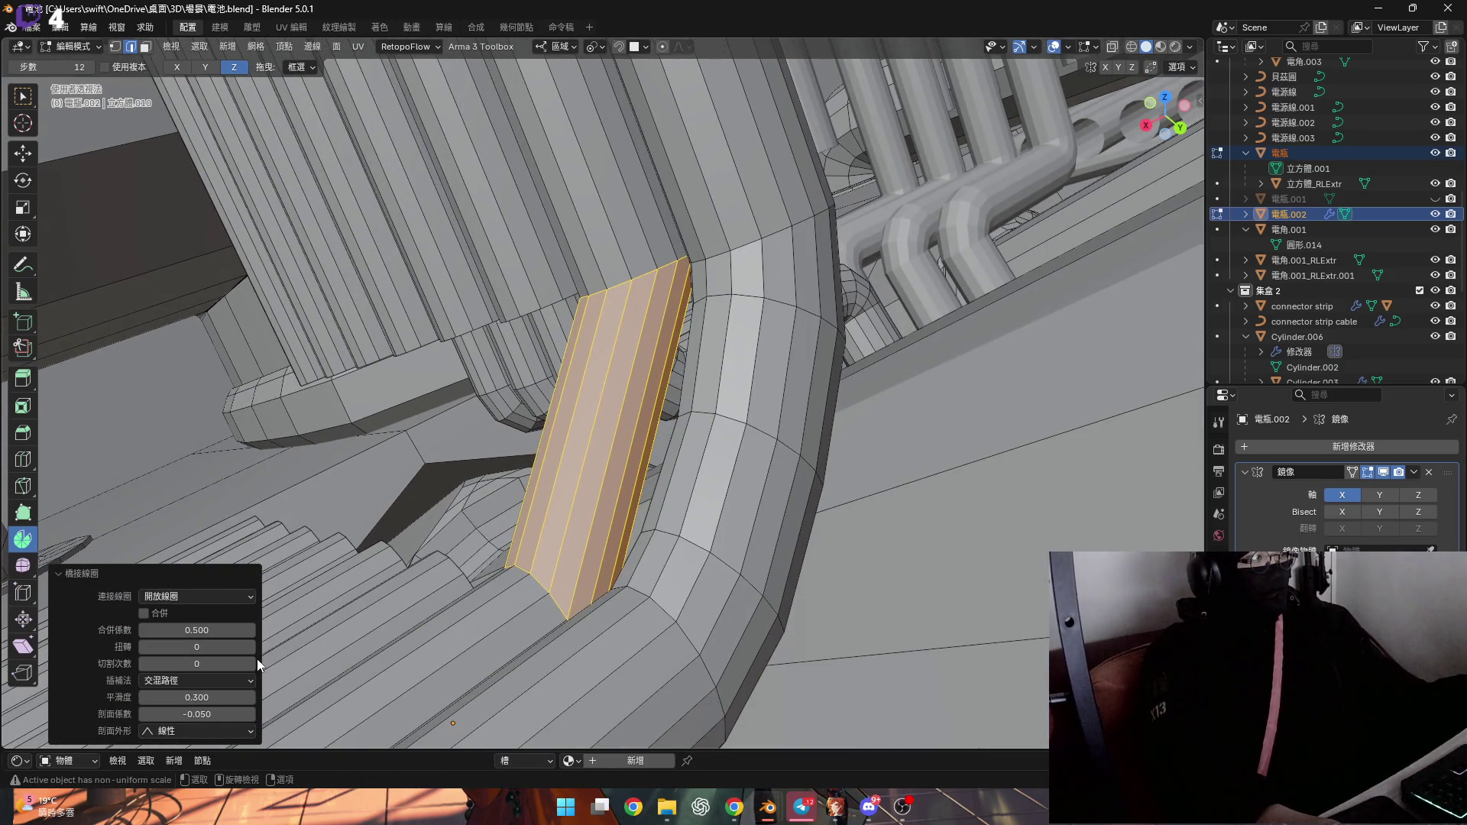
{"action": "left_click_drag", "start_coordinate": [259, 665], "coordinate": [269, 665]}
{"action": "middle_click_drag", "start_coordinate": [489, 458], "coordinate": [526, 438]}
{"action": "mouse_move", "coordinate": [608, 376]}
{"action": "middle_mouse_down"}
{"action": "mouse_move", "coordinate": [566, 350]}
{"action": "mouse_move", "coordinate": [601, 374]}
{"action": "middle_mouse_up"}
{"action": "middle_click_drag", "start_coordinate": [603, 250], "coordinate": [554, 485]}
Select the edge loop at the pipe end, bridge it, then undo the bridge
{"action": "left_click", "coordinate": [554, 484], "text": "alt"}
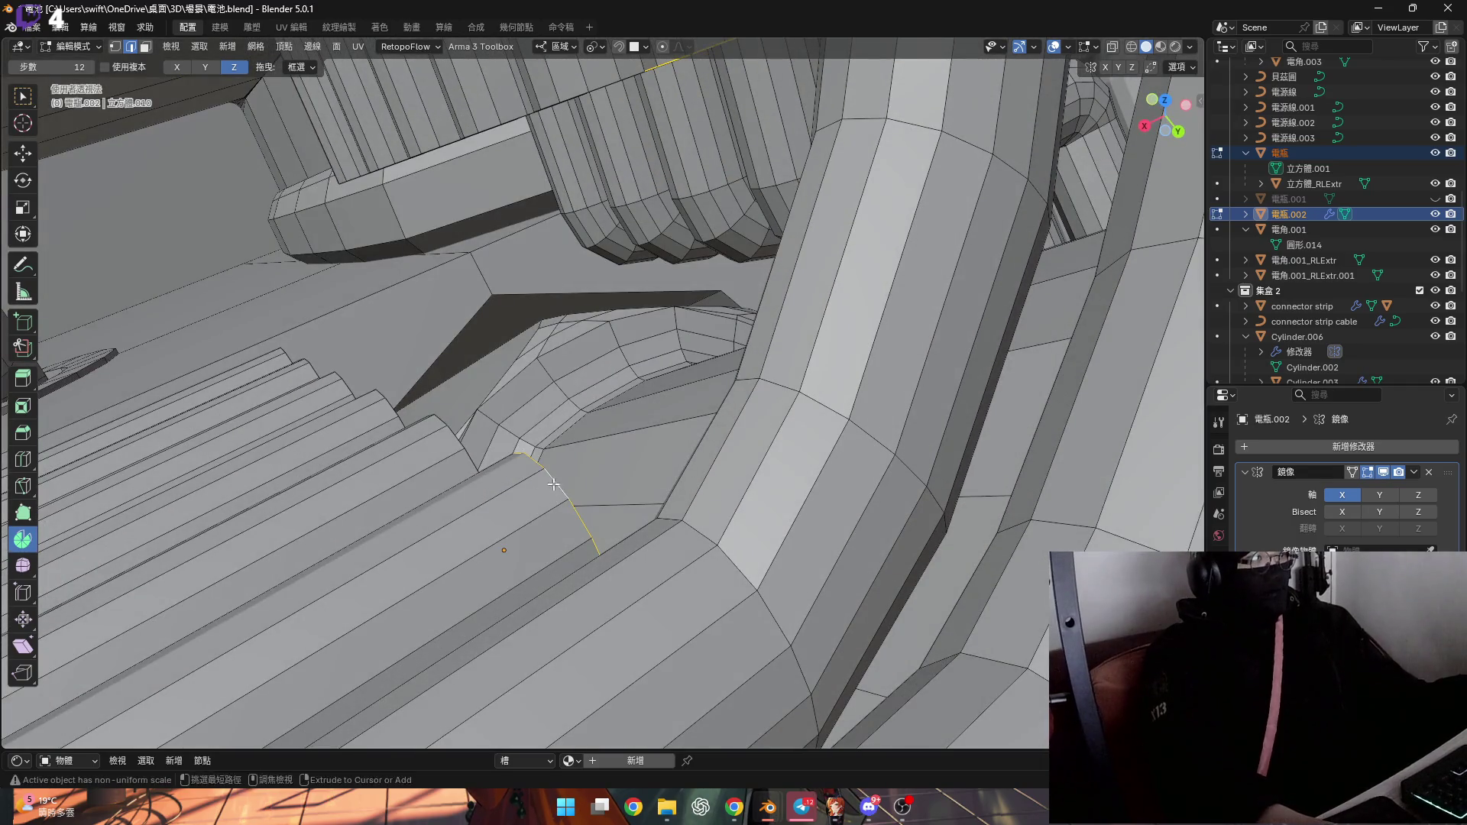
{"action": "right_click", "coordinate": [554, 484]}
{"action": "left_click", "coordinate": [542, 427]}
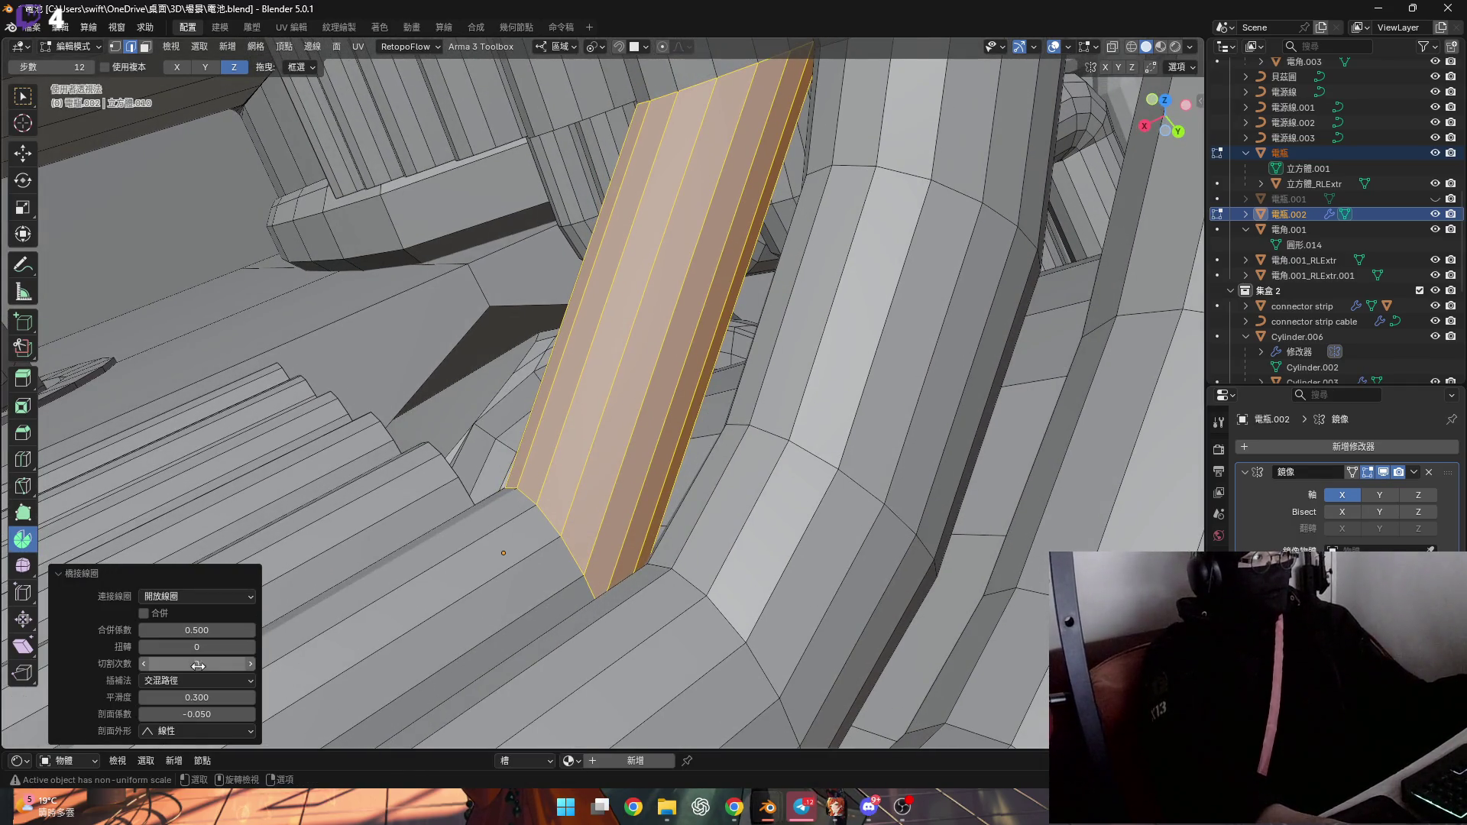
{"action": "mouse_move", "coordinate": [543, 426]}
{"action": "middle_mouse_down"}
{"action": "mouse_move", "coordinate": [599, 331]}
{"action": "mouse_move", "coordinate": [628, 239]}
{"action": "mouse_move", "coordinate": [624, 263]}
{"action": "middle_mouse_up"}
{"action": "key", "text": "ctrl+z"}
Bridge the loops again with more cuts, then undo the attempt
{"action": "right_click", "coordinate": [613, 264]}
{"action": "left_click", "coordinate": [613, 264]}
{"action": "left_click", "coordinate": [253, 663]}
{"action": "key", "text": "ctrl+z"}
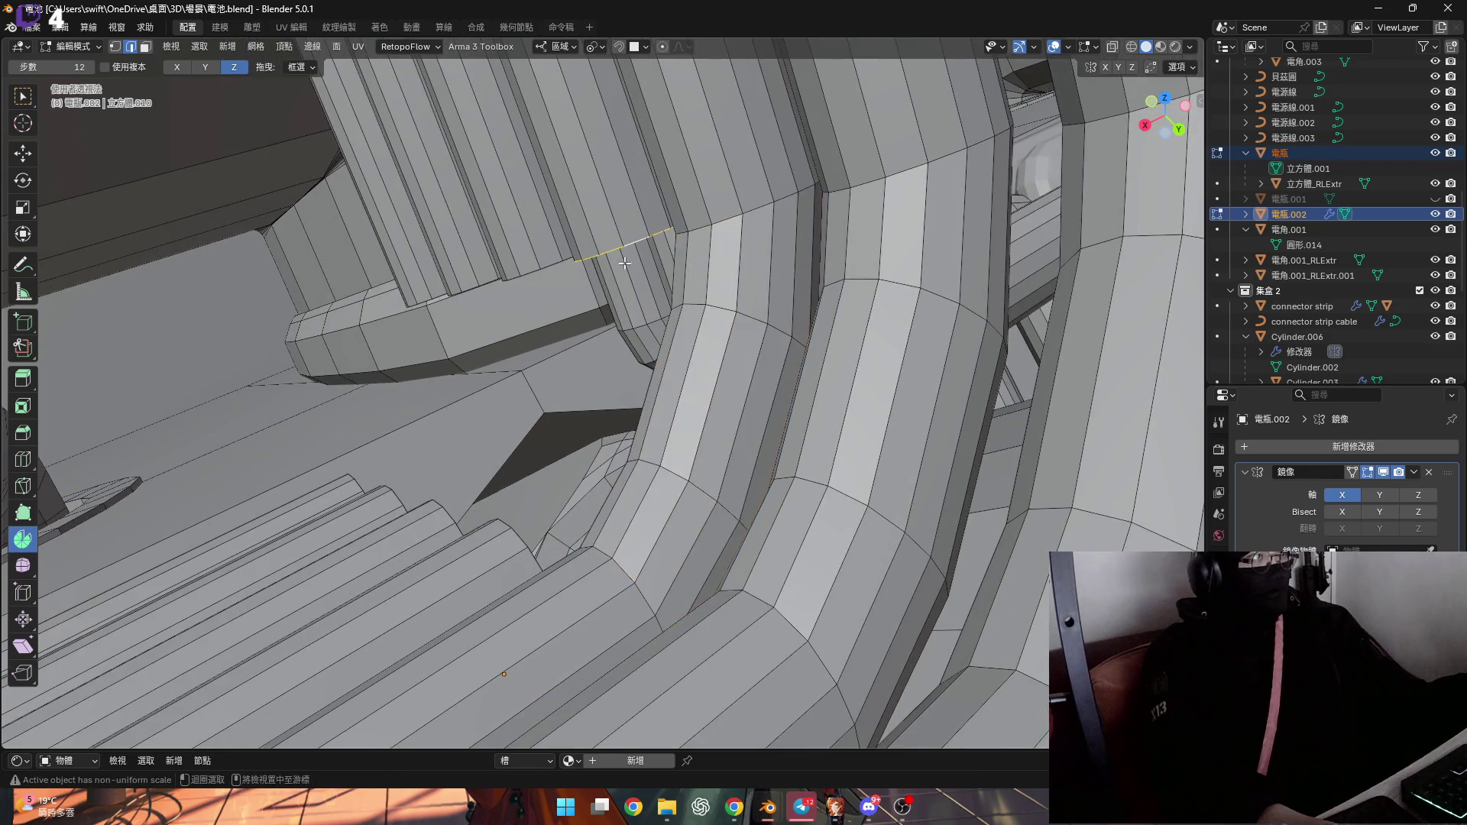
Redo Bridge Edge Loops with 2 cuts via Ctrl+E, inspect it, then undo
{"action": "key", "text": "ctrl+e"}
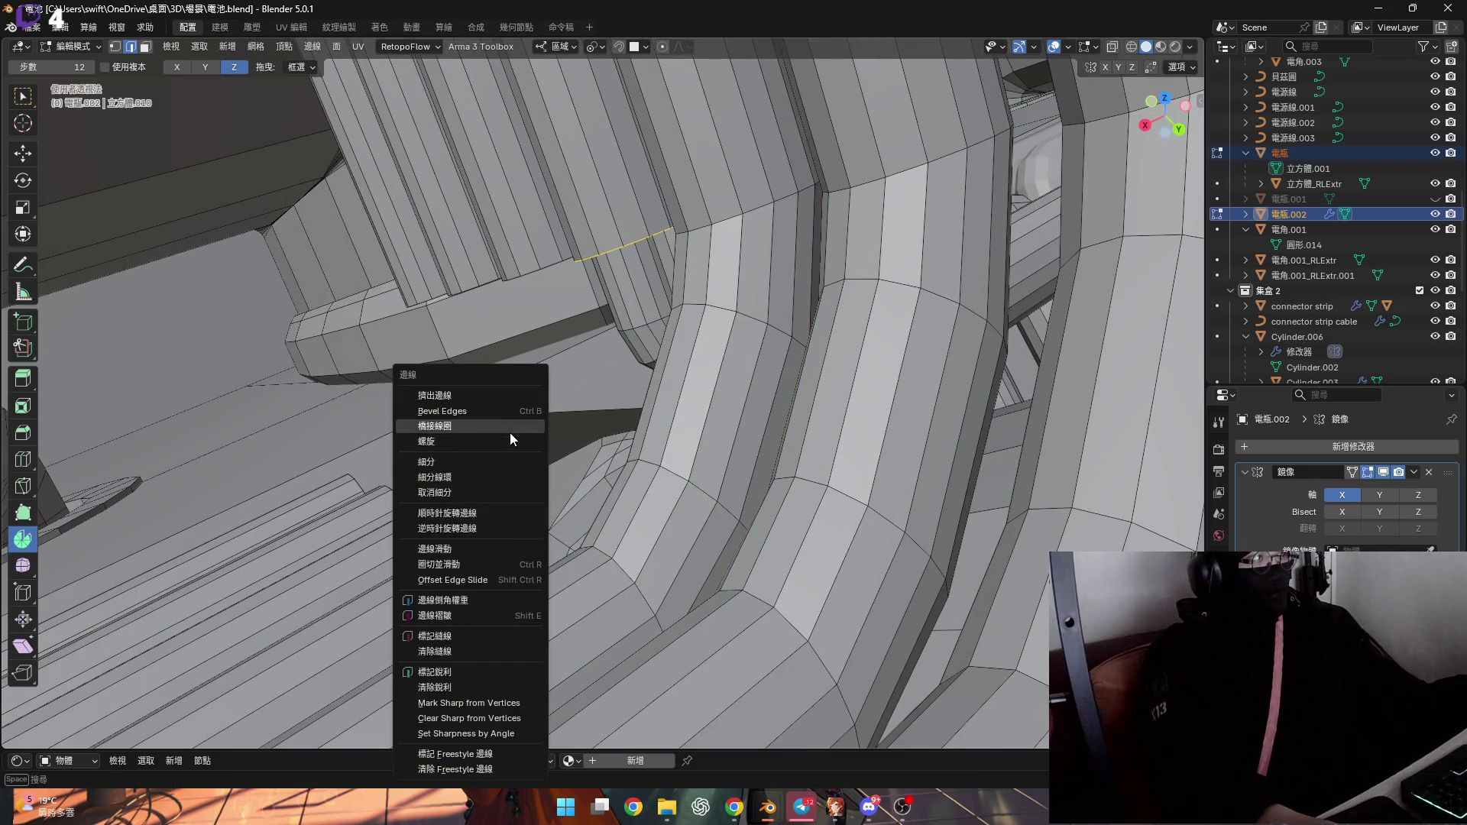
{"action": "left_click", "coordinate": [507, 424]}
{"action": "left_click", "coordinate": [254, 663]}
{"action": "left_click", "coordinate": [254, 664]}
{"action": "mouse_move", "coordinate": [604, 298]}
{"action": "middle_mouse_down"}
{"action": "mouse_move", "coordinate": [590, 283]}
{"action": "mouse_move", "coordinate": [510, 506]}
{"action": "middle_mouse_up"}
{"action": "key", "text": "ctrl+z"}
Try the 2-cut bridge once more, check the strip from another angle, and undo
{"action": "key", "text": "ctrl+e"}
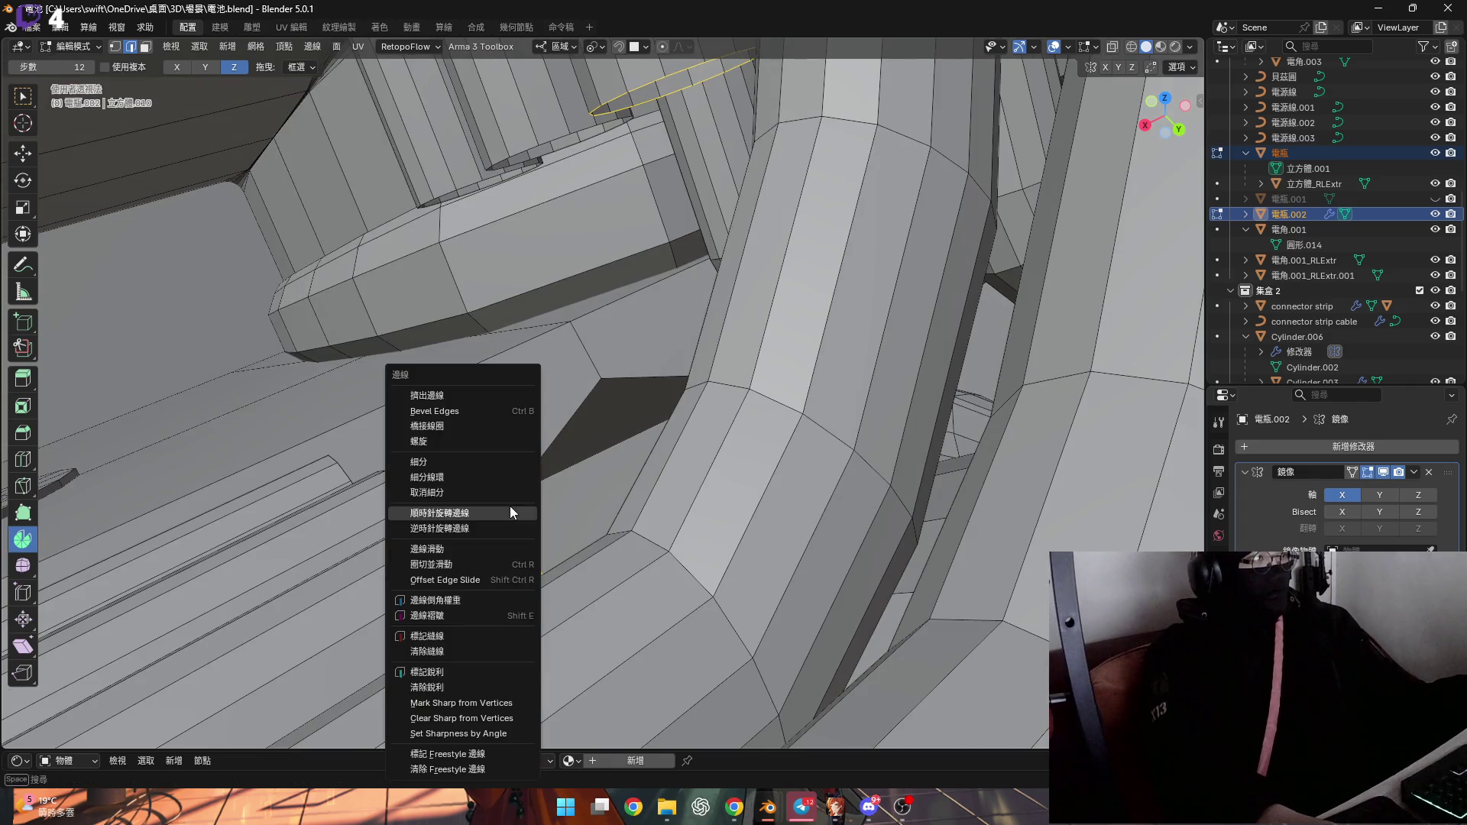
{"action": "left_click", "coordinate": [498, 429]}
{"action": "middle_click_drag", "start_coordinate": [499, 430], "coordinate": [458, 474]}
{"action": "left_click", "coordinate": [254, 664]}
{"action": "left_click", "coordinate": [254, 663]}
{"action": "mouse_move", "coordinate": [581, 428]}
{"action": "middle_mouse_down"}
{"action": "mouse_move", "coordinate": [617, 390]}
{"action": "mouse_move", "coordinate": [567, 384]}
{"action": "middle_mouse_up"}
{"action": "key", "text": "ctrl+z"}
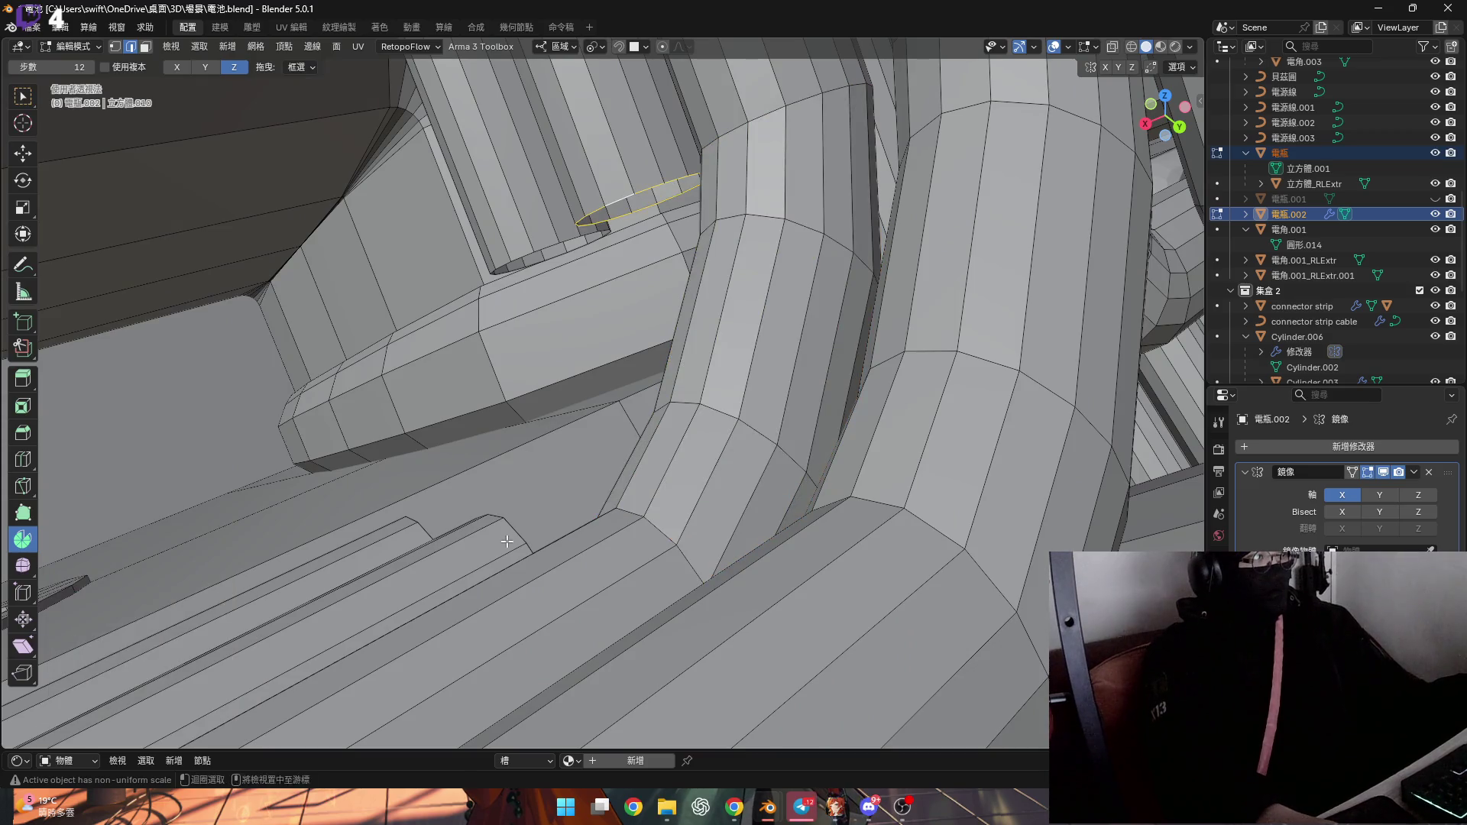
Bridge the loops with 2 cuts and keep the result
{"action": "key", "text": "ctrl+e"}
{"action": "left_click", "coordinate": [500, 428]}
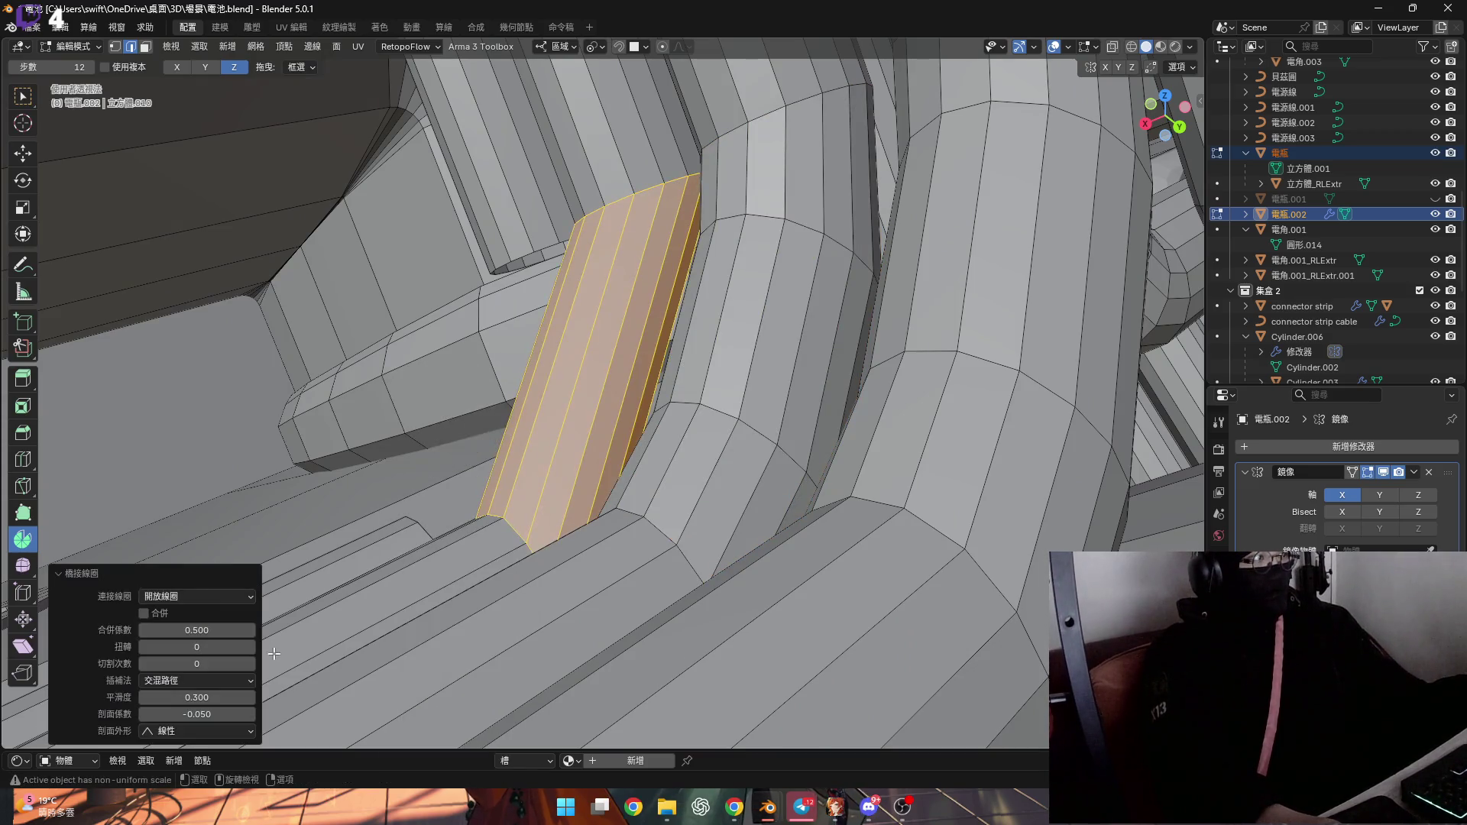
{"action": "left_click", "coordinate": [253, 664]}
{"action": "middle_click_drag", "start_coordinate": [293, 621], "coordinate": [559, 298]}
Select the next pair of edge loops and bridge them into a curved 2-cut strip
{"action": "left_click", "coordinate": [559, 298], "text": "alt"}
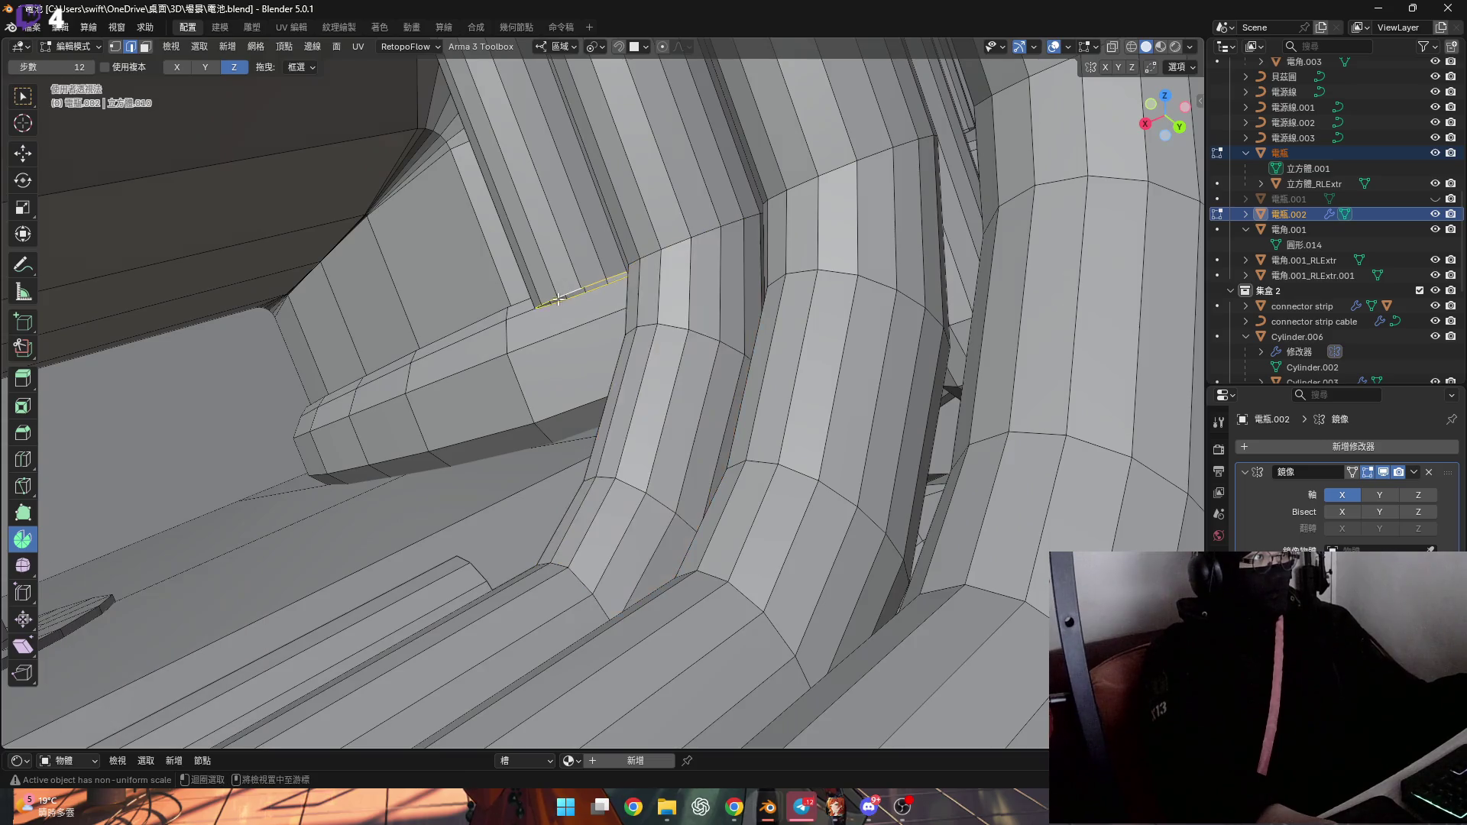
{"action": "left_click", "coordinate": [473, 572], "text": "alt+shift"}
{"action": "key", "text": "ctrl+e"}
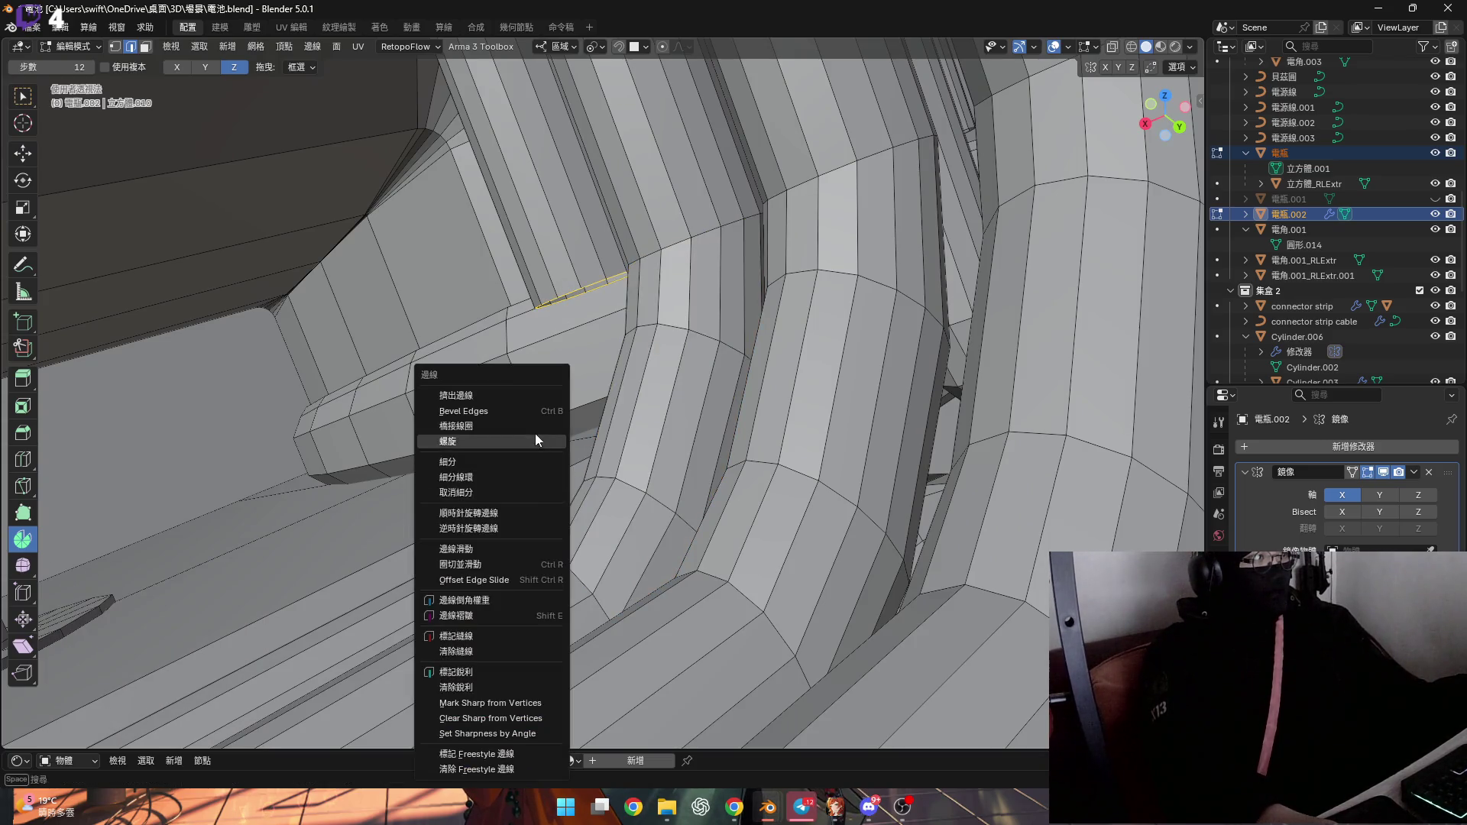
{"action": "left_click", "coordinate": [535, 434]}
{"action": "left_click", "coordinate": [255, 663]}
{"action": "left_click", "coordinate": [254, 663]}
{"action": "mouse_move", "coordinate": [290, 634]}
{"action": "middle_mouse_down"}
{"action": "mouse_move", "coordinate": [529, 421]}
{"action": "mouse_move", "coordinate": [582, 443]}
{"action": "middle_mouse_up"}
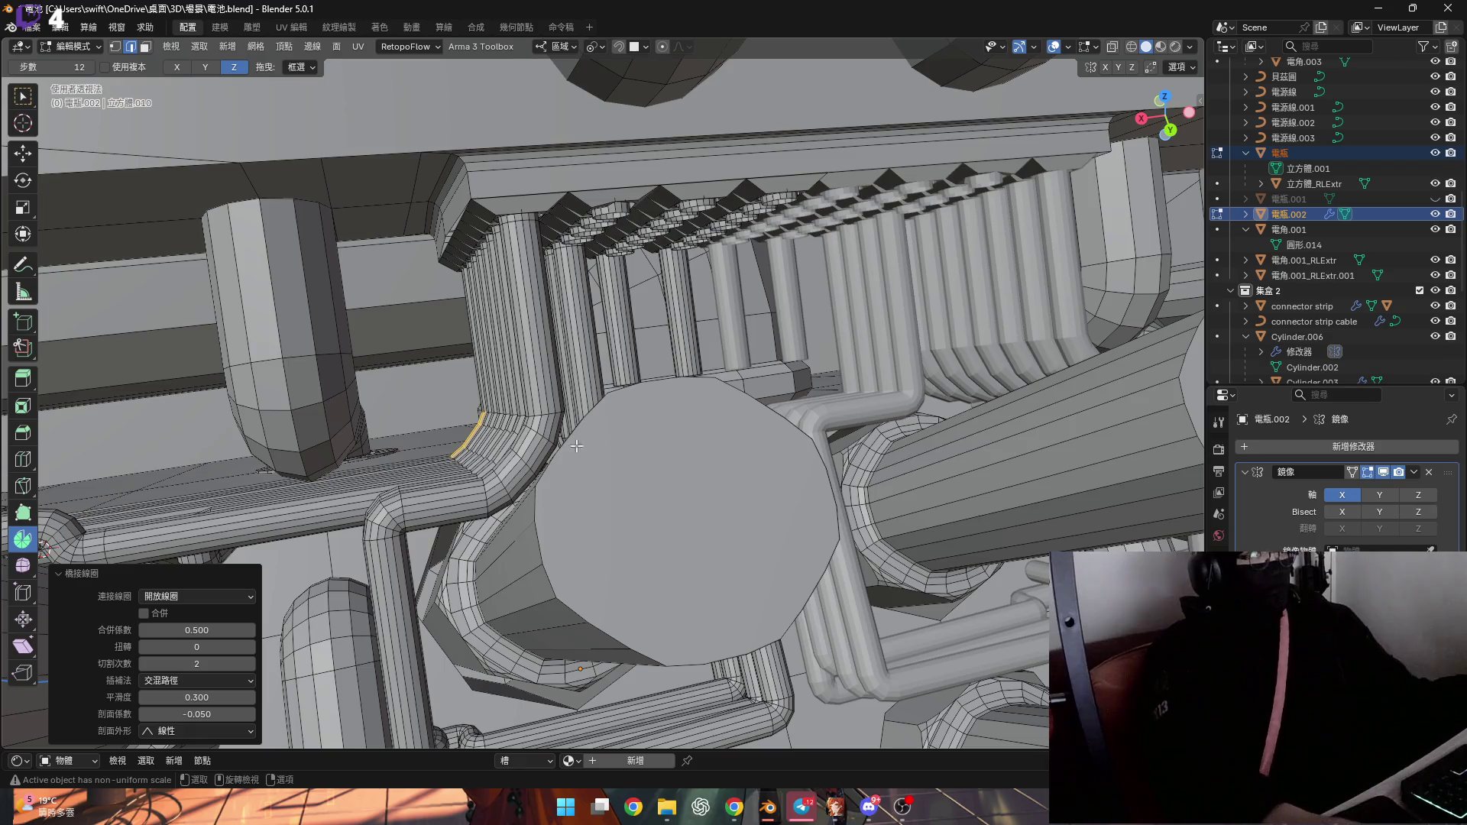
Orbit and zoom to inspect the cylinder and bridged pipes from the side
{"action": "scroll", "coordinate": [577, 446], "scroll_direction": "down", "scroll_amount": 10}
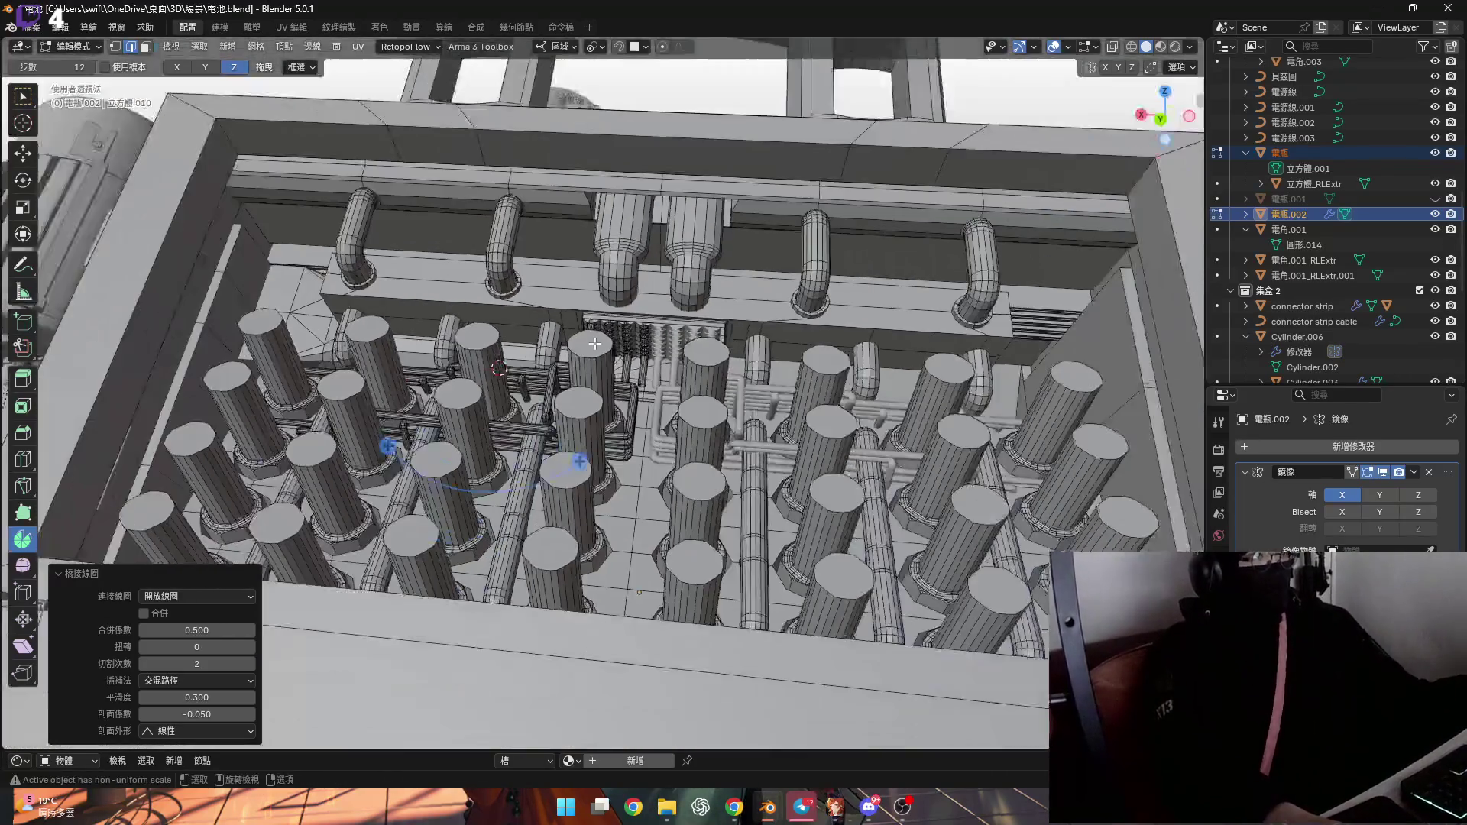
{"action": "scroll", "coordinate": [595, 344], "scroll_direction": "down", "scroll_amount": 5}
{"action": "mouse_move", "coordinate": [596, 348]}
{"action": "middle_mouse_down"}
{"action": "mouse_move", "coordinate": [619, 387]}
{"action": "mouse_move", "coordinate": [618, 290]}
{"action": "mouse_move", "coordinate": [558, 414]}
{"action": "mouse_move", "coordinate": [604, 405]}
{"action": "mouse_move", "coordinate": [589, 386]}
{"action": "mouse_move", "coordinate": [676, 398]}
{"action": "mouse_move", "coordinate": [542, 449]}
{"action": "middle_mouse_up"}
{"action": "scroll", "coordinate": [618, 290], "scroll_direction": "up", "scroll_amount": 8}
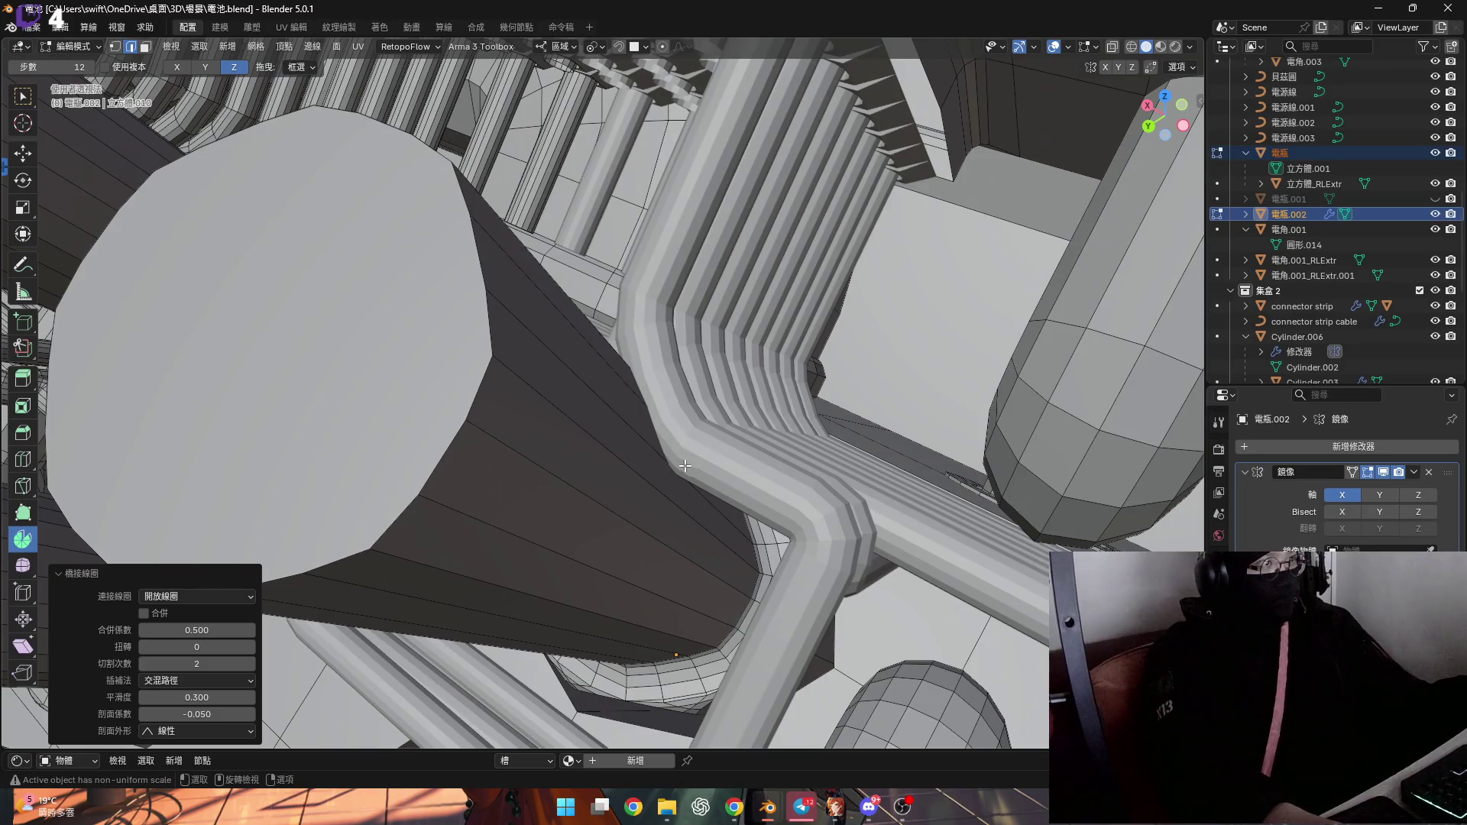
{"action": "middle_click_drag", "start_coordinate": [684, 466], "coordinate": [353, 323]}
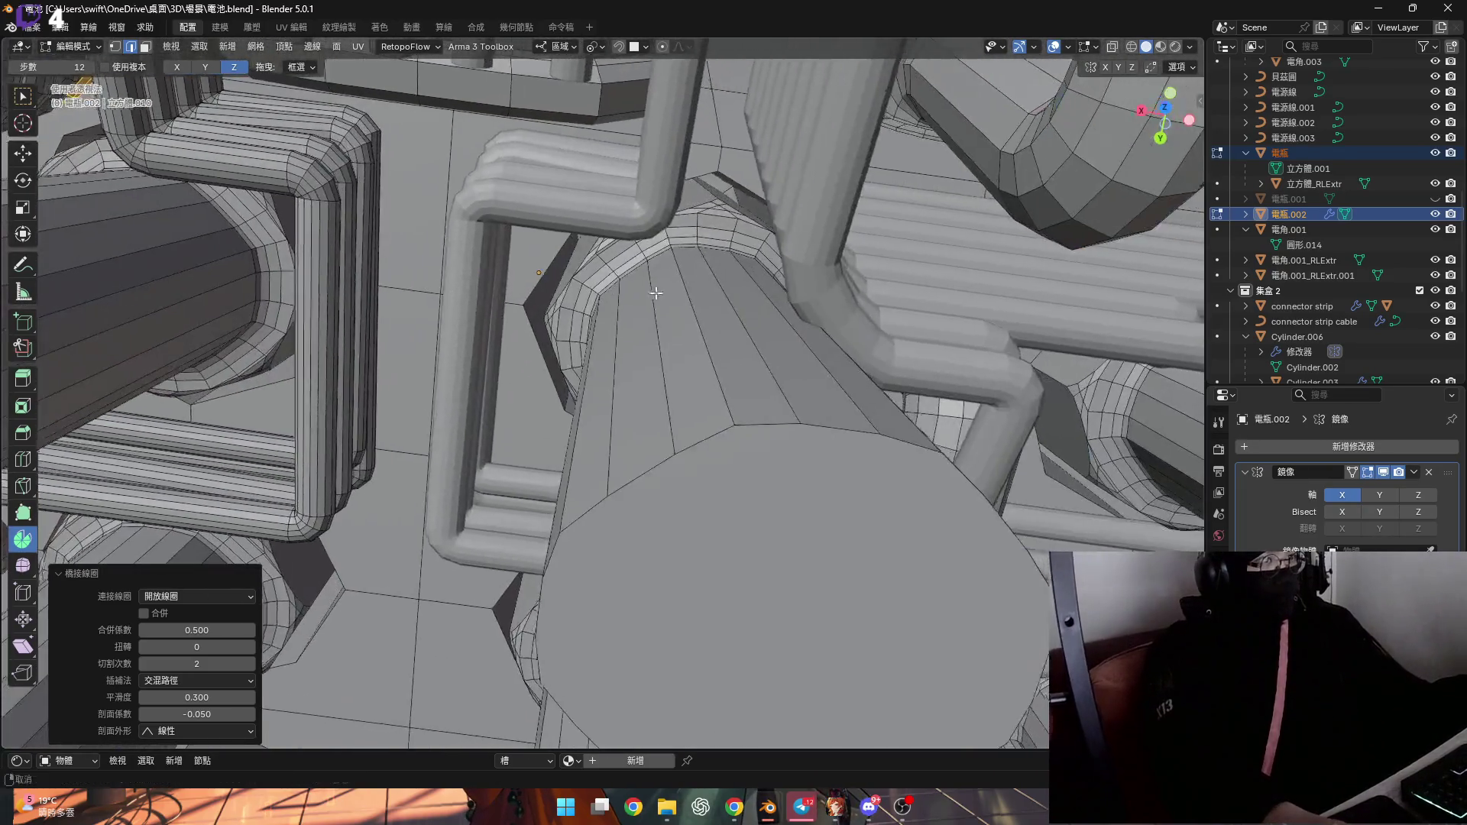
{"action": "middle_click_drag", "start_coordinate": [656, 293], "coordinate": [577, 269]}
{"action": "middle_click_drag", "start_coordinate": [697, 330], "coordinate": [733, 374]}
Look down over the cylinder rows, then switch back to Object Mode
{"action": "scroll", "coordinate": [766, 420], "scroll_direction": "up", "scroll_amount": 5}
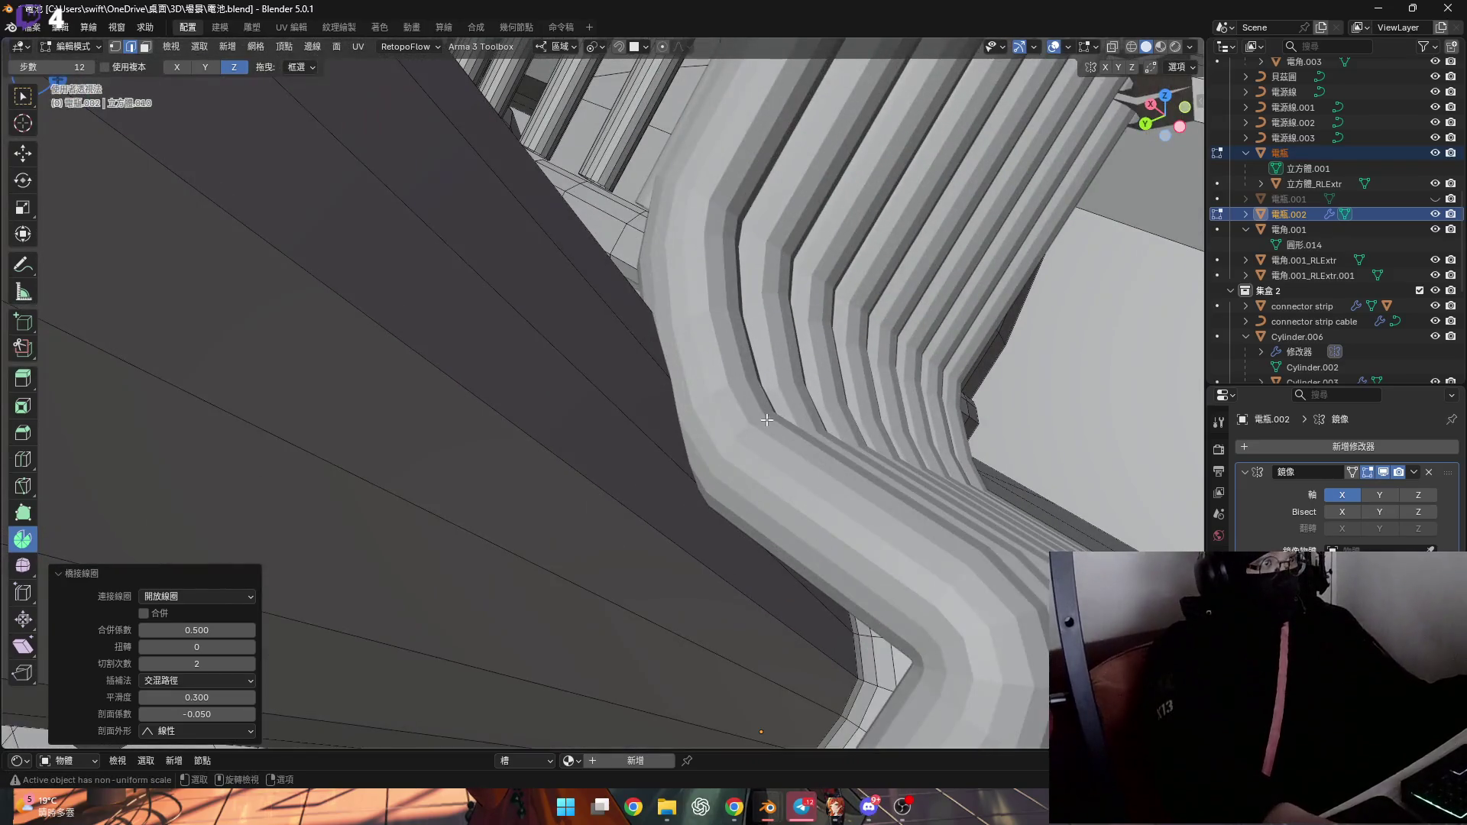
{"action": "scroll", "coordinate": [766, 420], "scroll_direction": "down", "scroll_amount": 5}
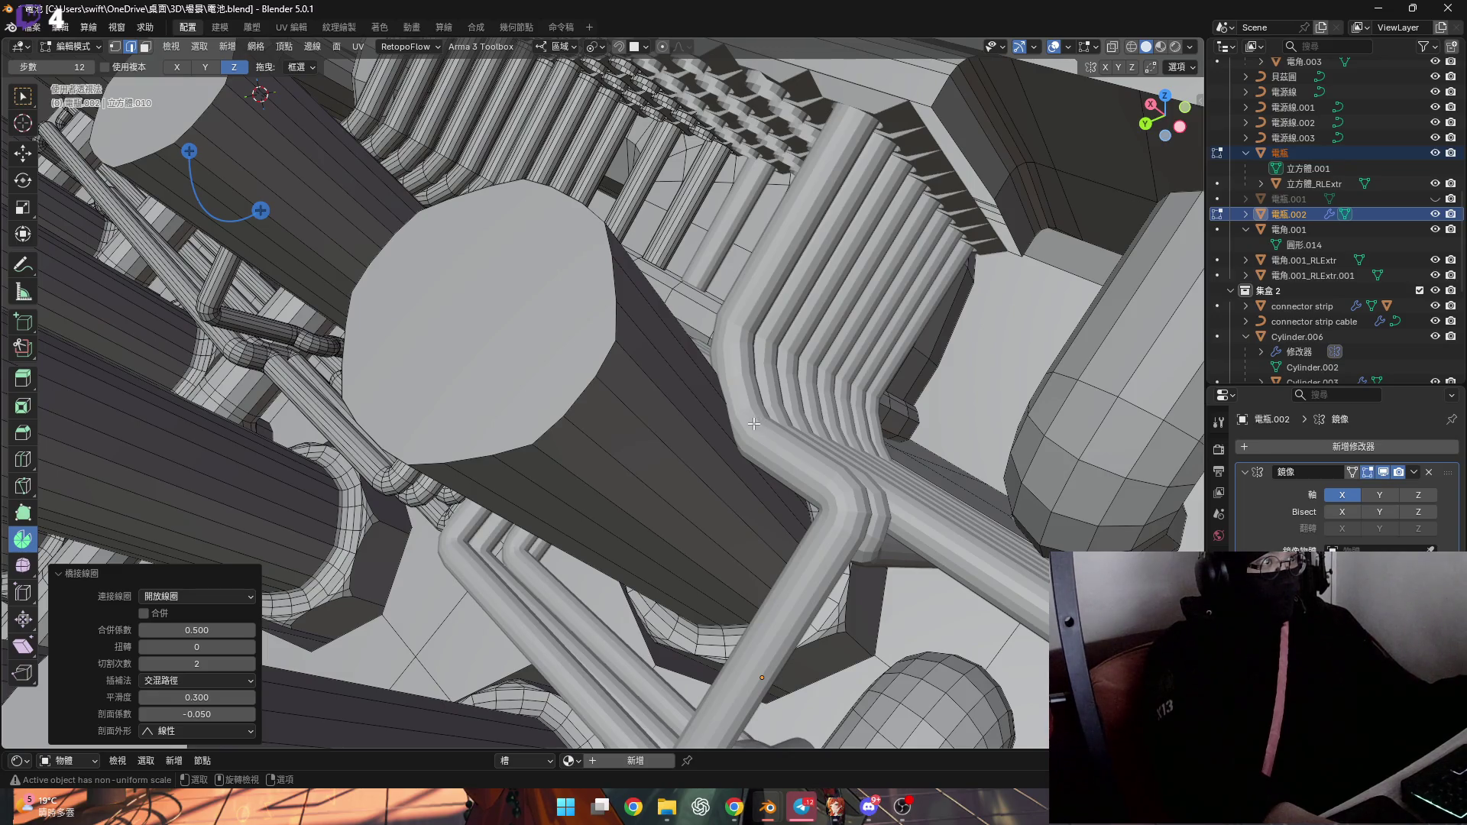
{"action": "scroll", "coordinate": [754, 423], "scroll_direction": "down", "scroll_amount": 5}
{"action": "mouse_move", "coordinate": [754, 424]}
{"action": "middle_mouse_down"}
{"action": "mouse_move", "coordinate": [779, 440]}
{"action": "mouse_move", "coordinate": [771, 461]}
{"action": "middle_mouse_up"}
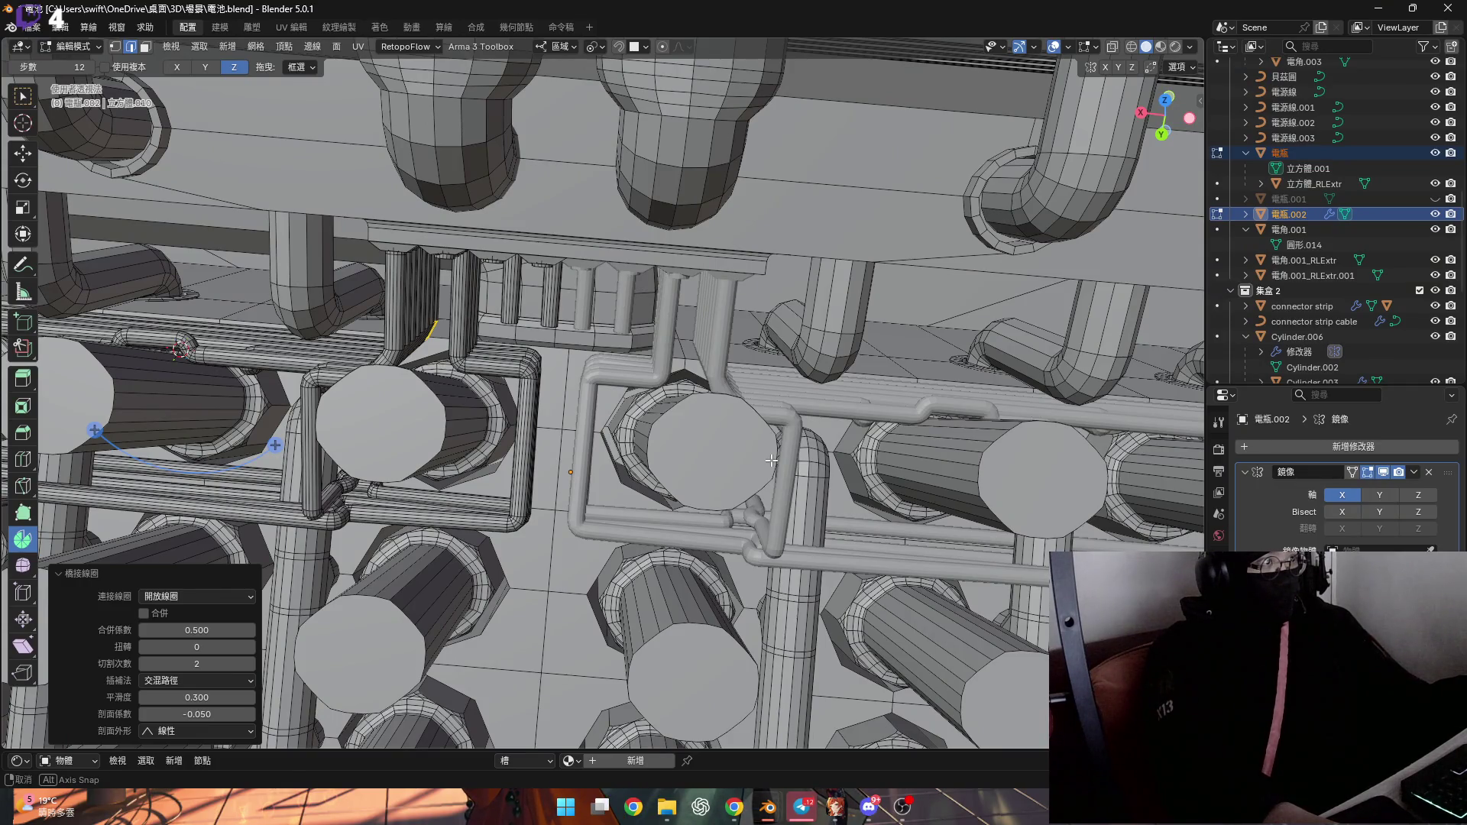
{"action": "middle_click_drag", "start_coordinate": [771, 461], "coordinate": [767, 461]}
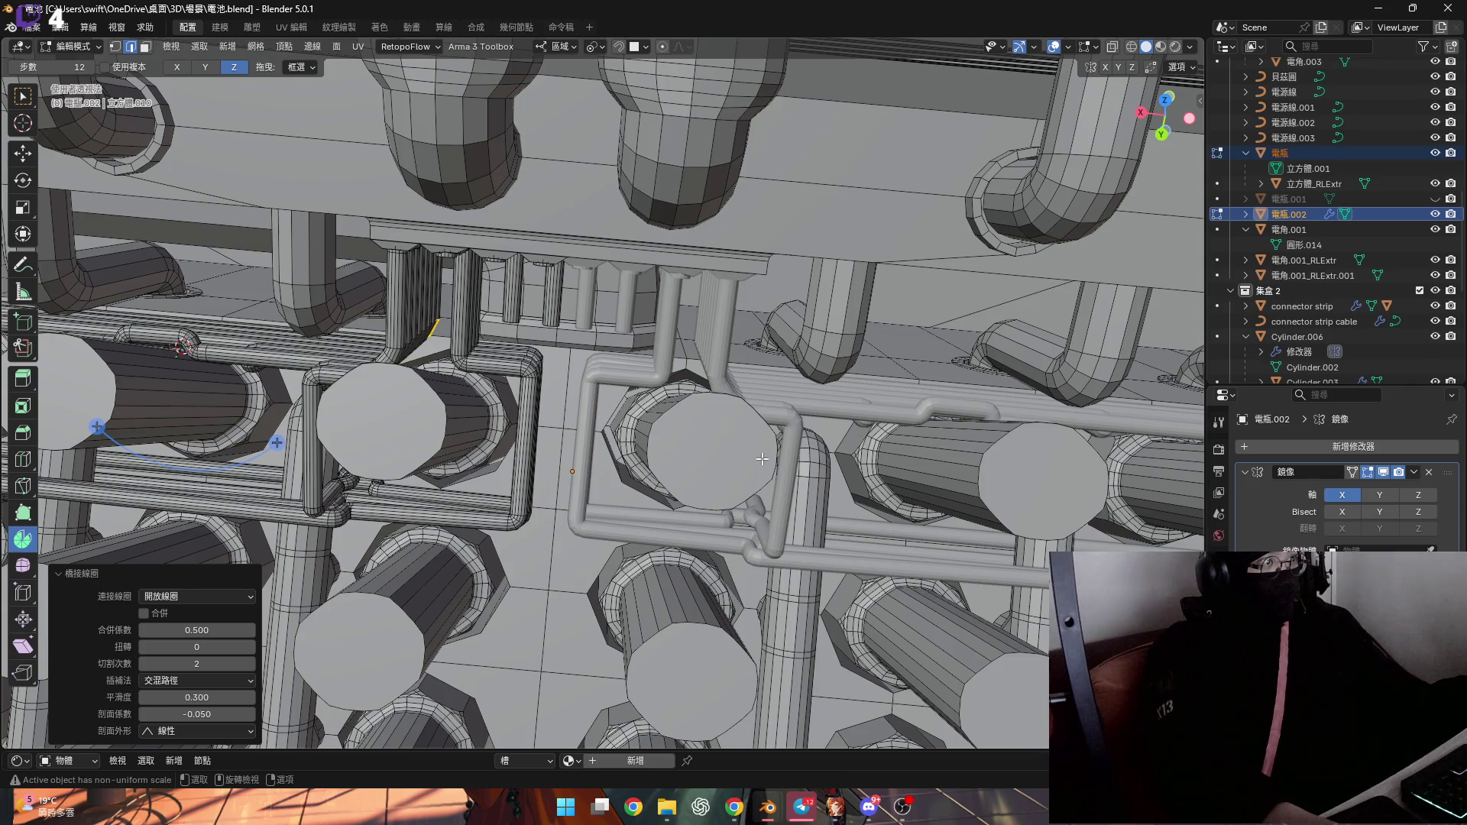
{"action": "key", "text": "Tab"}
{"action": "mouse_move", "coordinate": [763, 464]}
{"action": "middle_mouse_down", "text": "shift"}
{"action": "mouse_move", "coordinate": [616, 402]}
{"action": "mouse_move", "coordinate": [677, 378]}
{"action": "mouse_move", "coordinate": [635, 354]}
{"action": "middle_mouse_up", "text": "shift"}
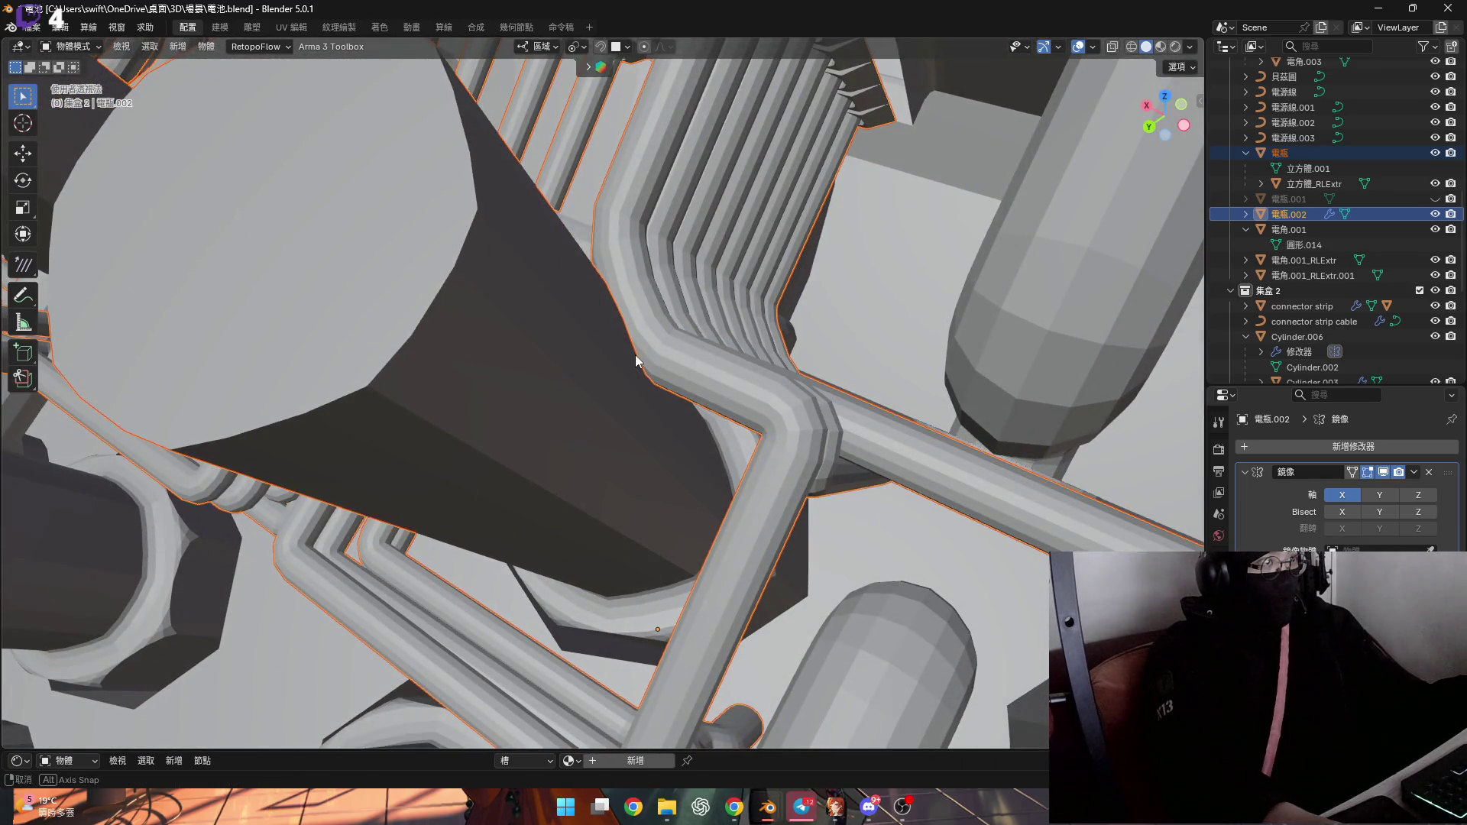
Turn on X-ray to view the connector strip, deselect everything, then turn X-ray off
{"action": "scroll", "coordinate": [635, 354], "scroll_direction": "down", "scroll_amount": 2}
{"action": "mouse_move", "coordinate": [635, 355]}
{"action": "middle_mouse_down"}
{"action": "mouse_move", "coordinate": [672, 386]}
{"action": "mouse_move", "coordinate": [808, 418]}
{"action": "mouse_move", "coordinate": [769, 393]}
{"action": "mouse_move", "coordinate": [780, 417]}
{"action": "middle_mouse_up"}
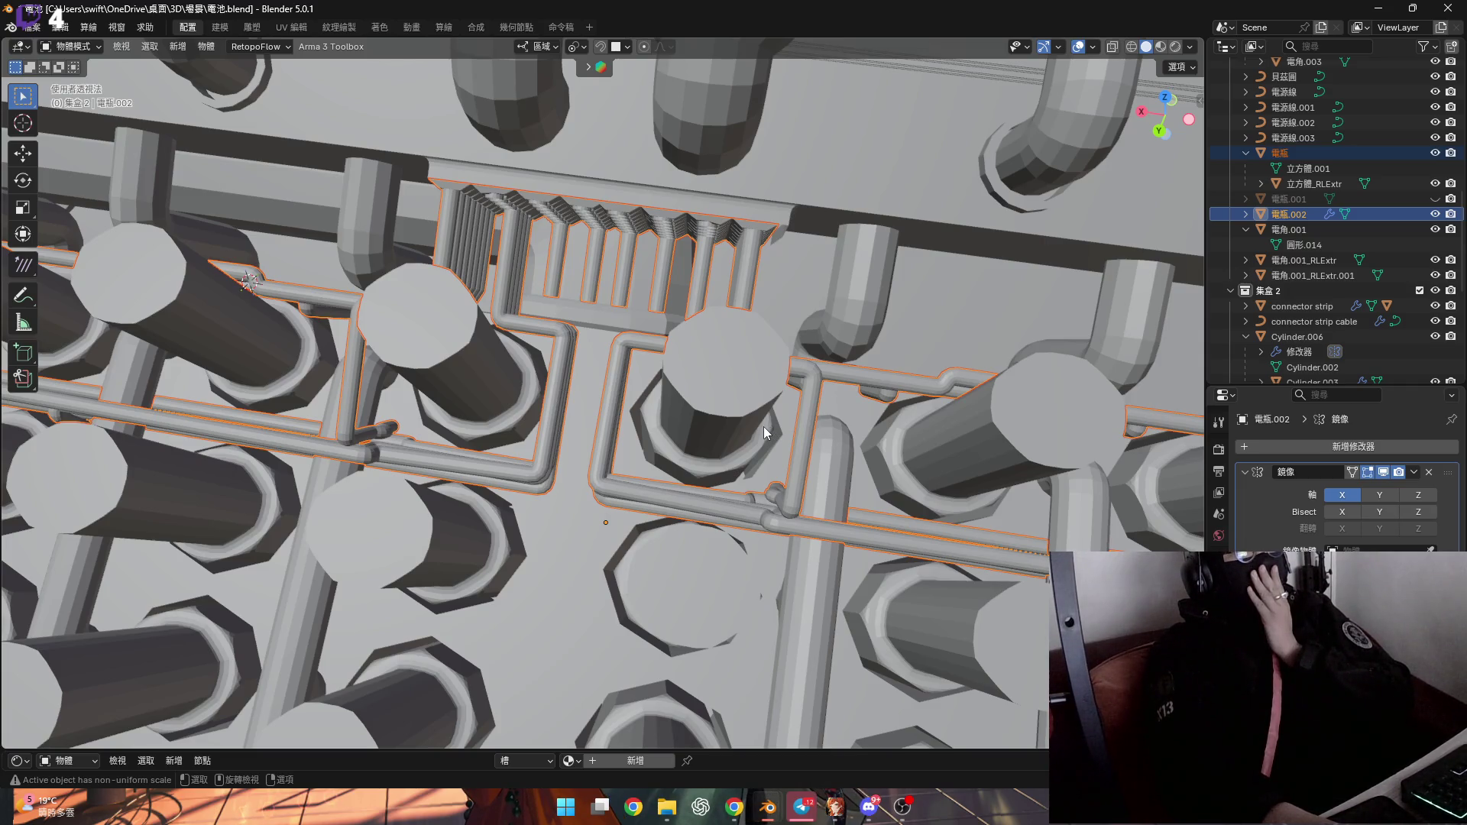
{"action": "mouse_move", "coordinate": [764, 426]}
{"action": "middle_mouse_down"}
{"action": "mouse_move", "coordinate": [765, 464]}
{"action": "mouse_move", "coordinate": [786, 453]}
{"action": "mouse_move", "coordinate": [773, 338]}
{"action": "middle_mouse_up"}
{"action": "scroll", "coordinate": [786, 451], "scroll_direction": "down", "scroll_amount": 3}
{"action": "scroll", "coordinate": [758, 352], "scroll_direction": "down", "scroll_amount": 3}
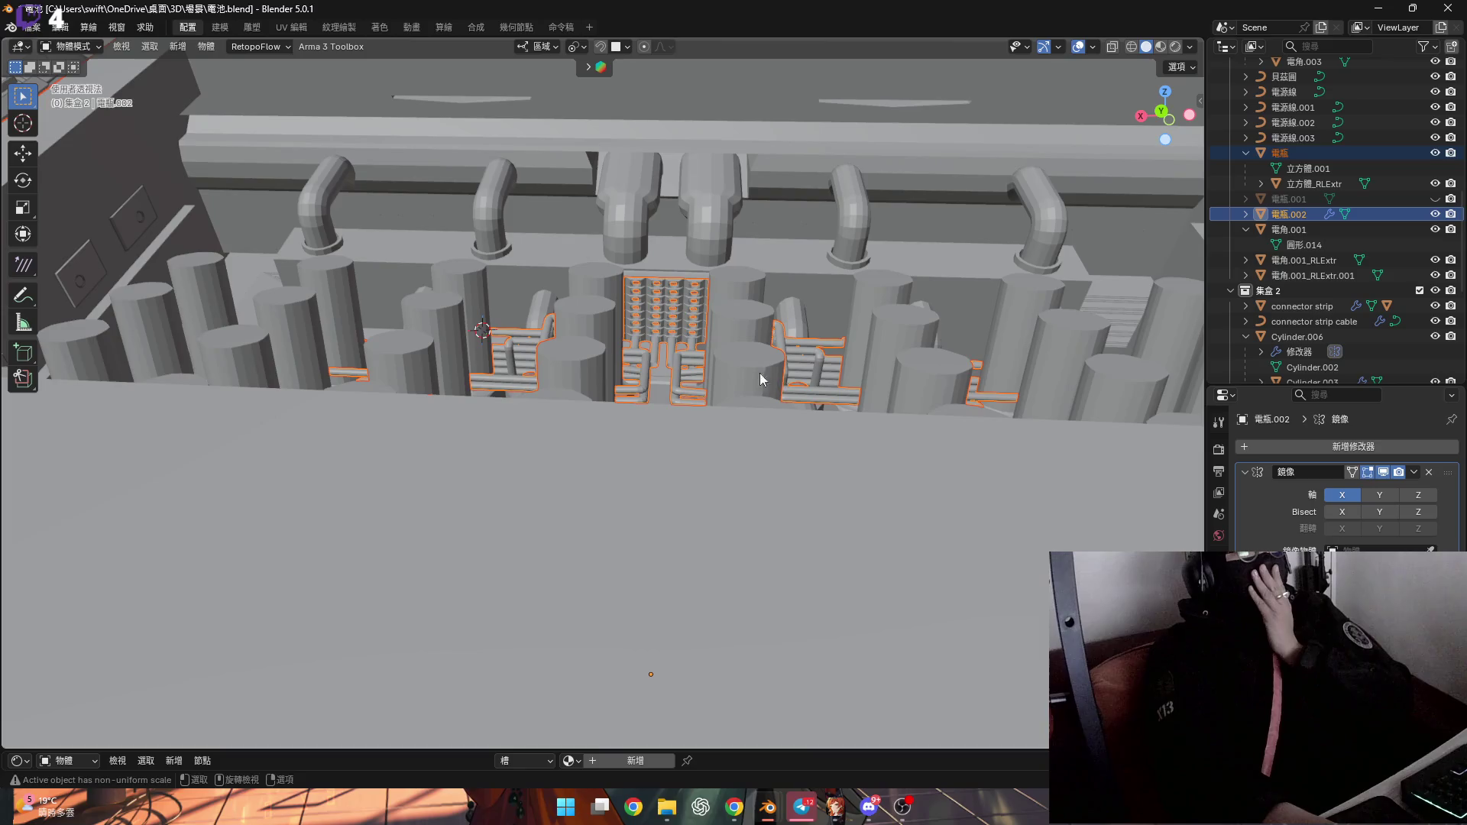
{"action": "left_click", "coordinate": [1111, 47]}
{"action": "mouse_move", "coordinate": [879, 321]}
{"action": "middle_mouse_down"}
{"action": "mouse_move", "coordinate": [829, 374]}
{"action": "mouse_move", "coordinate": [829, 299]}
{"action": "mouse_move", "coordinate": [705, 363]}
{"action": "middle_mouse_up"}
{"action": "key", "text": "alt+a"}
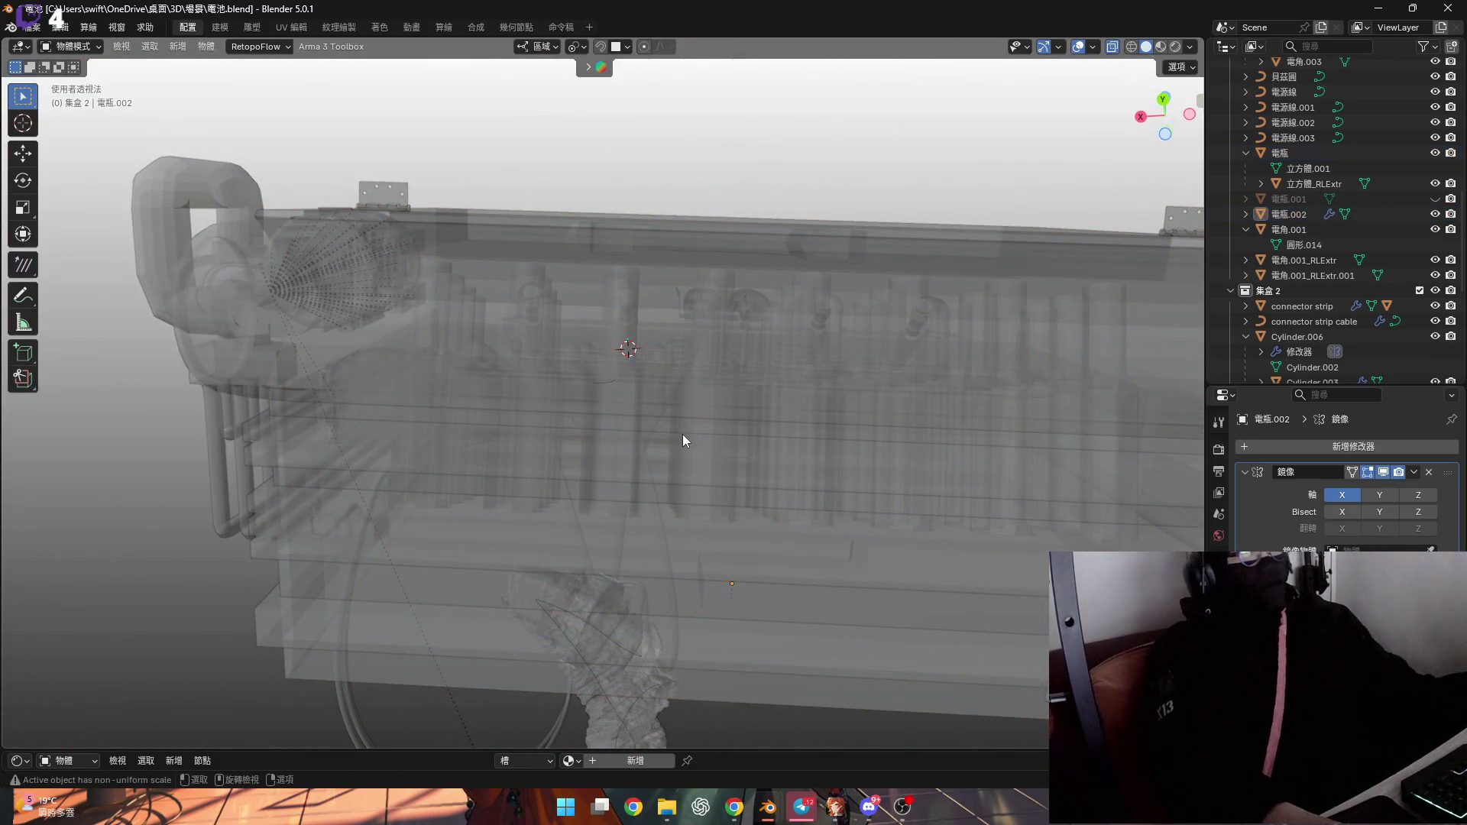
{"action": "mouse_move", "coordinate": [695, 426]}
{"action": "middle_mouse_down"}
{"action": "mouse_move", "coordinate": [829, 313]}
{"action": "mouse_move", "coordinate": [768, 411]}
{"action": "mouse_move", "coordinate": [680, 388]}
{"action": "mouse_move", "coordinate": [685, 405]}
{"action": "mouse_move", "coordinate": [753, 382]}
{"action": "mouse_move", "coordinate": [797, 408]}
{"action": "mouse_move", "coordinate": [764, 454]}
{"action": "middle_mouse_up"}
{"action": "scroll", "coordinate": [729, 395], "scroll_direction": "up", "scroll_amount": 3}
{"action": "left_click", "coordinate": [1112, 47]}
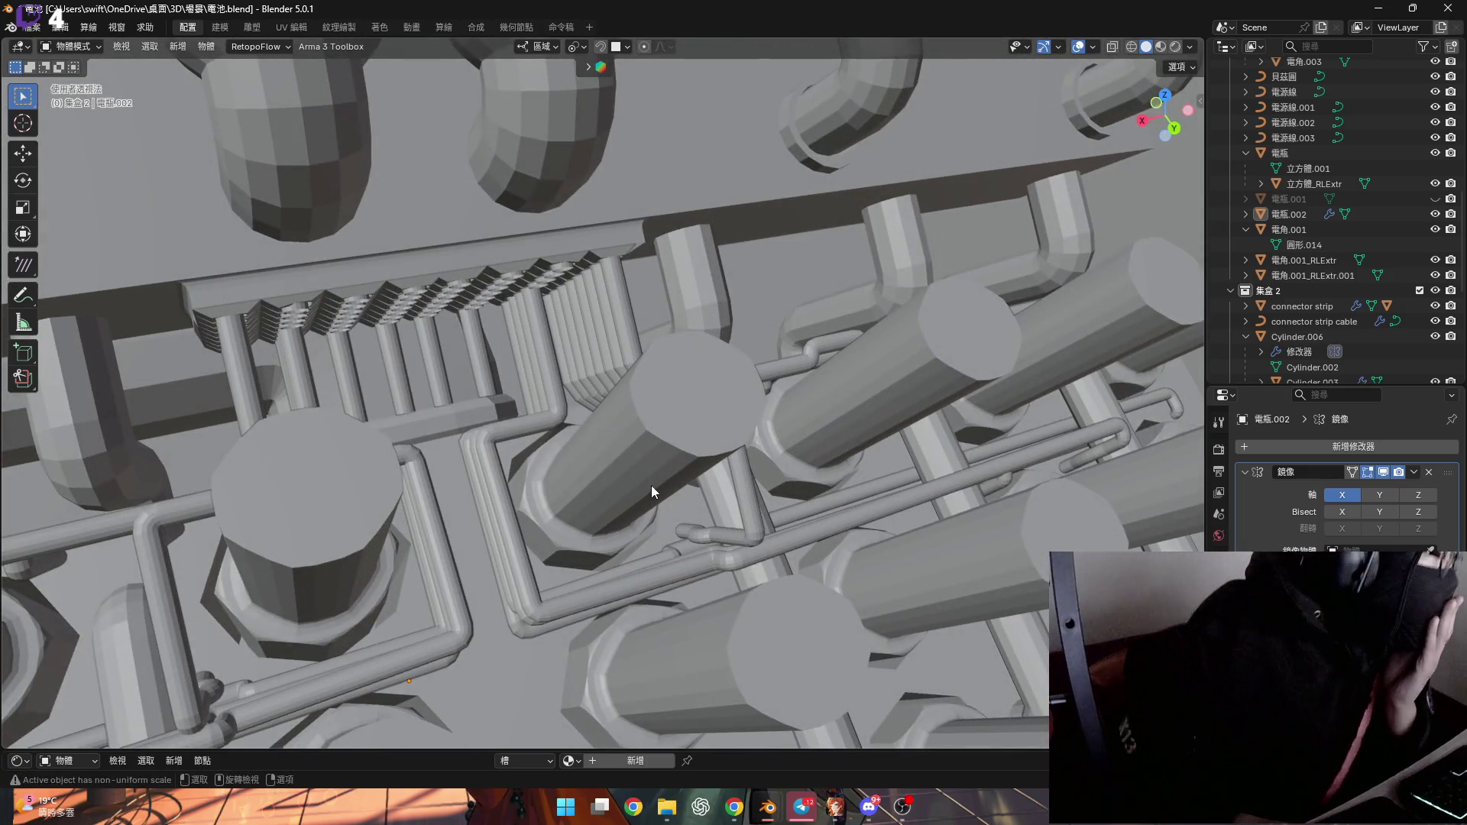
Select the 電瓶.002 pipe object and inspect it from several angles
{"action": "middle_click_drag", "start_coordinate": [675, 393], "coordinate": [640, 444]}
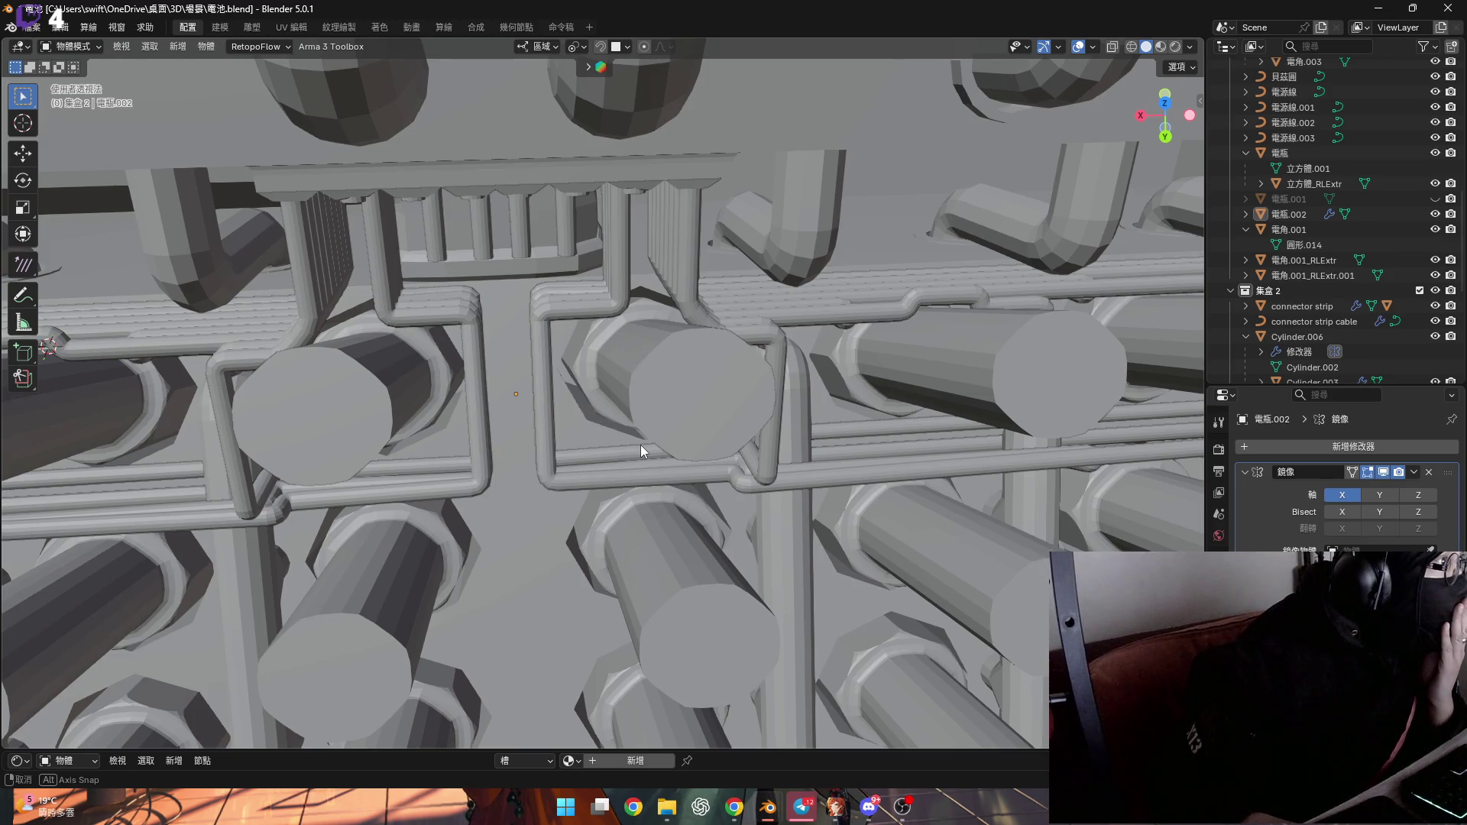
{"action": "mouse_move", "coordinate": [641, 444]}
{"action": "middle_mouse_down"}
{"action": "mouse_move", "coordinate": [675, 415]}
{"action": "mouse_move", "coordinate": [511, 376]}
{"action": "mouse_move", "coordinate": [696, 328]}
{"action": "middle_mouse_up"}
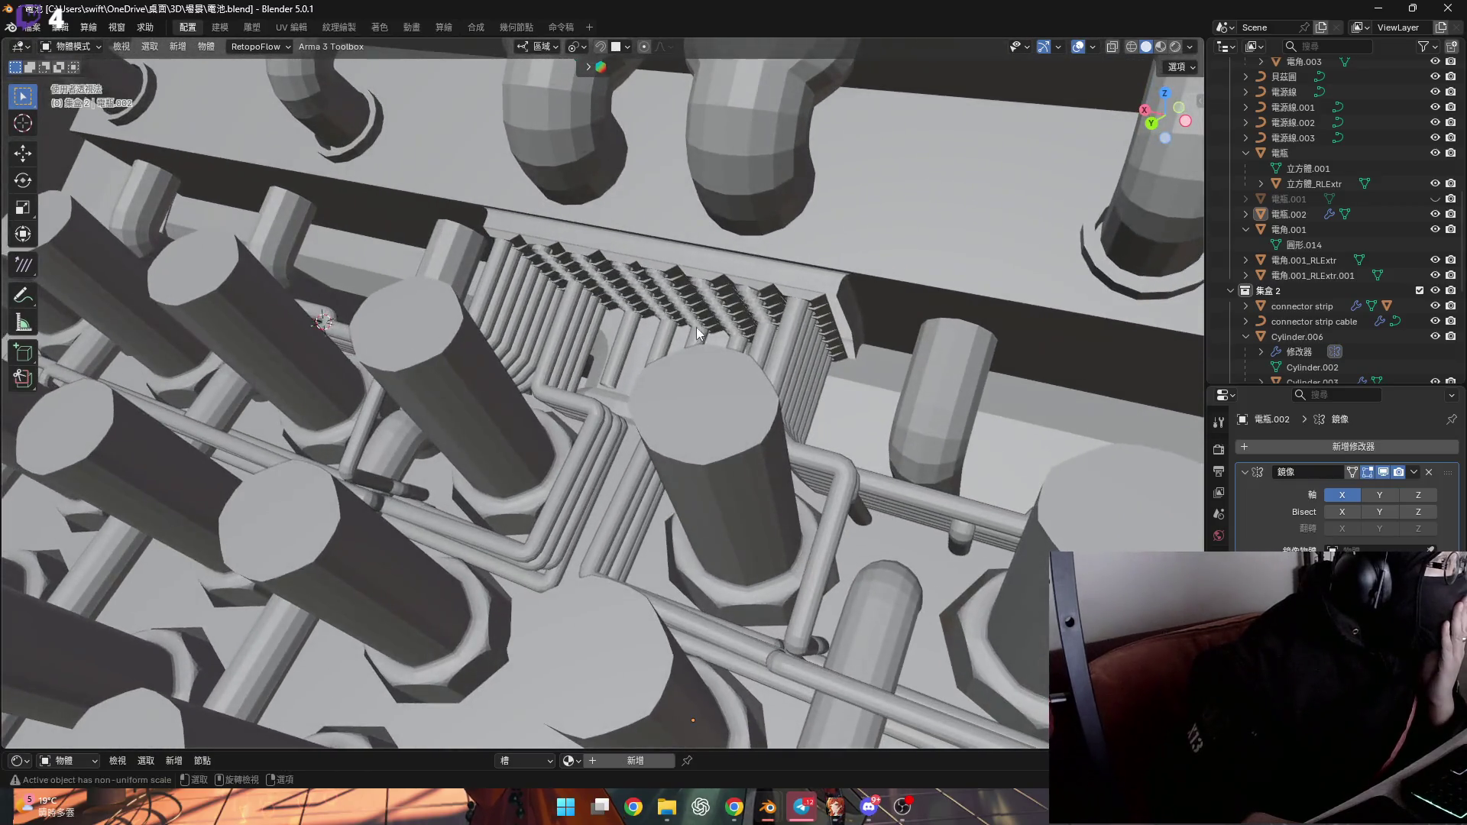
{"action": "left_click", "coordinate": [641, 269]}
{"action": "middle_click_drag", "start_coordinate": [1145, 470], "coordinate": [775, 497]}
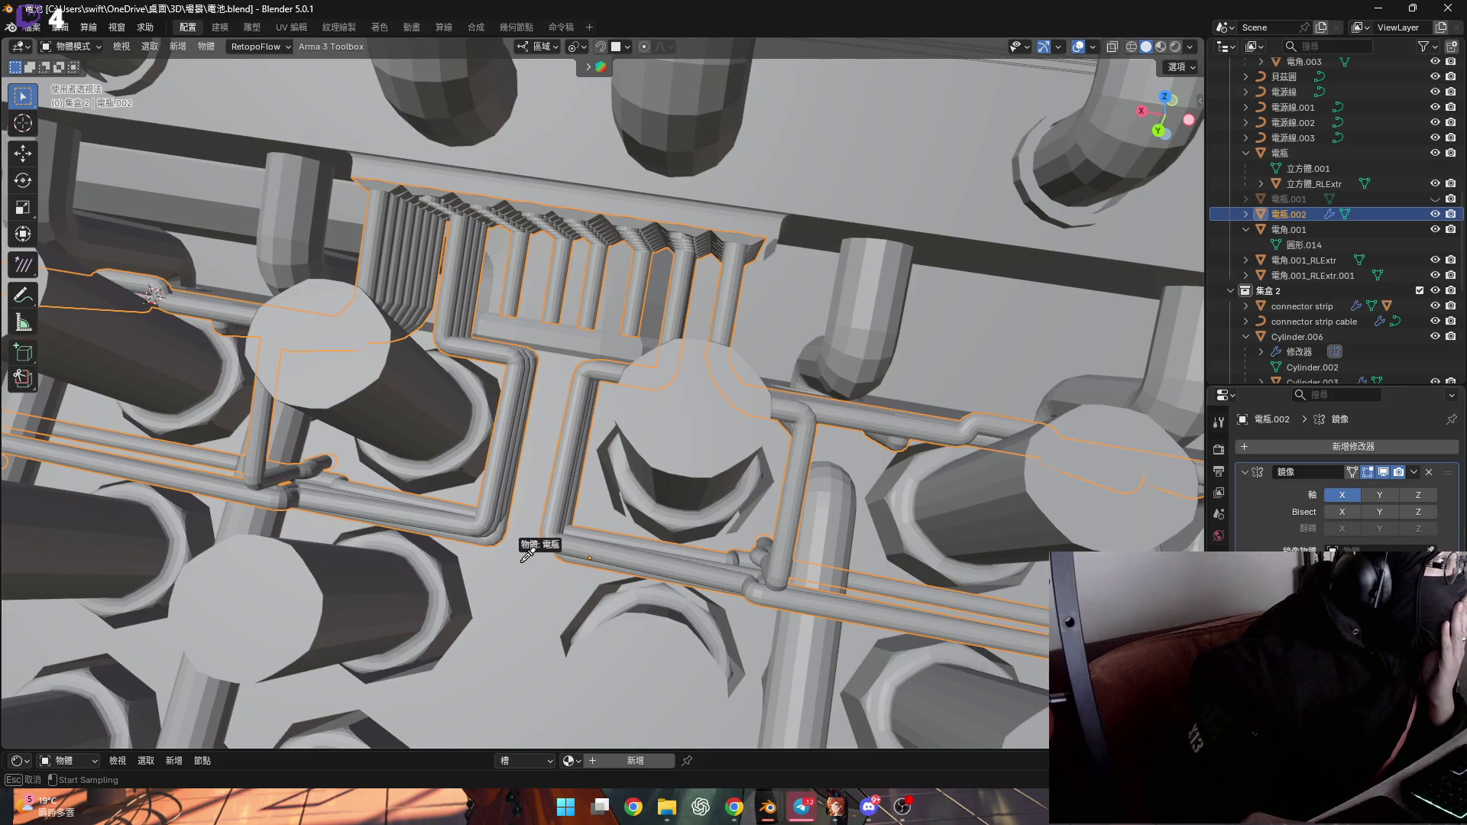
{"action": "middle_click_drag", "start_coordinate": [520, 564], "coordinate": [572, 486]}
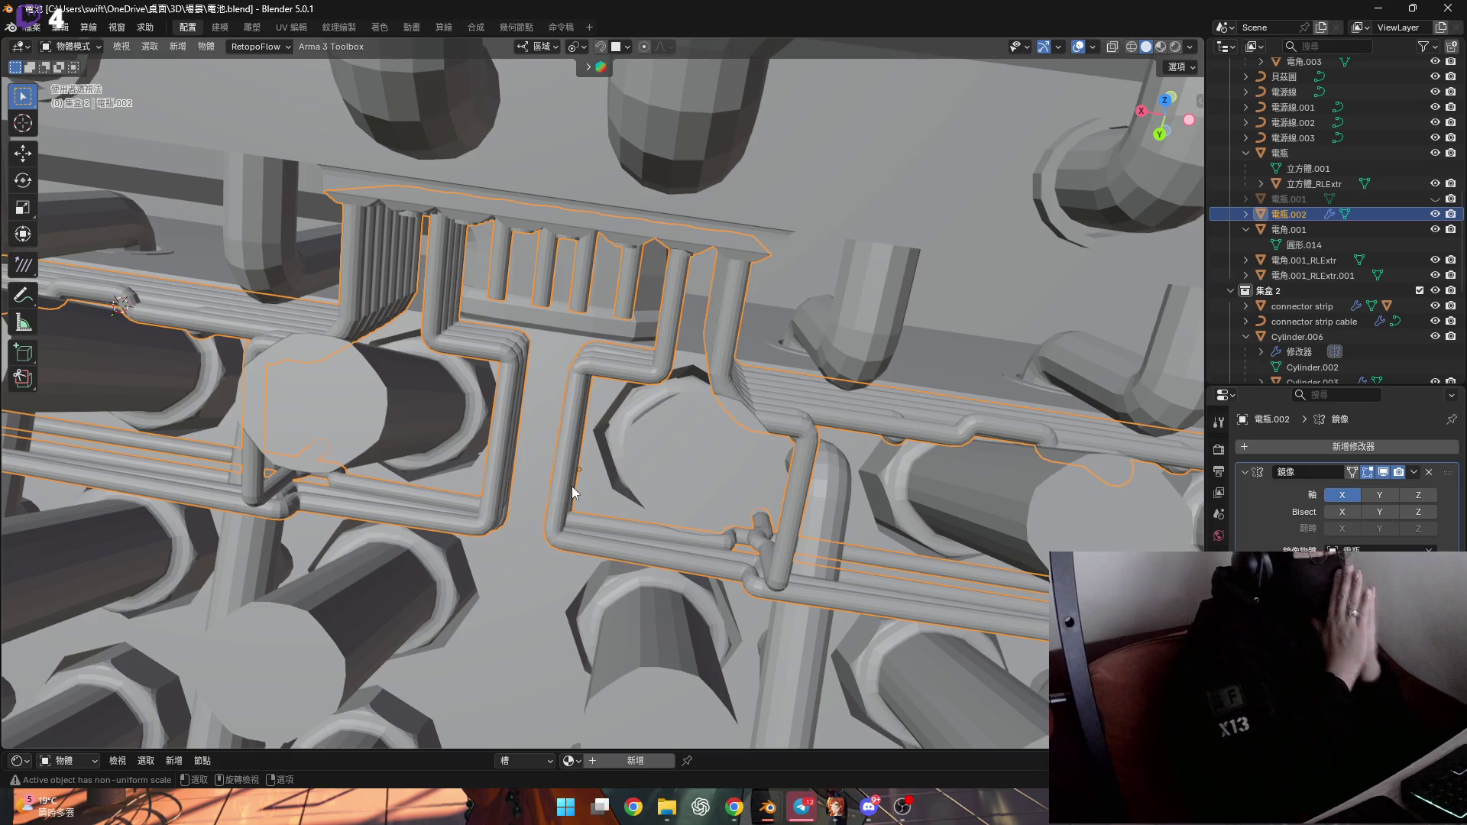
{"action": "mouse_move", "coordinate": [515, 465]}
{"action": "middle_mouse_down", "text": "shift"}
{"action": "mouse_move", "coordinate": [700, 463]}
{"action": "mouse_move", "coordinate": [616, 447]}
{"action": "mouse_move", "coordinate": [616, 402]}
{"action": "mouse_move", "coordinate": [630, 426]}
{"action": "mouse_move", "coordinate": [593, 393]}
{"action": "middle_mouse_up", "text": "shift"}
Select the 電瓶 battery object, frame it with numpad period, and enter Edit Mode
{"action": "left_click", "coordinate": [616, 401]}
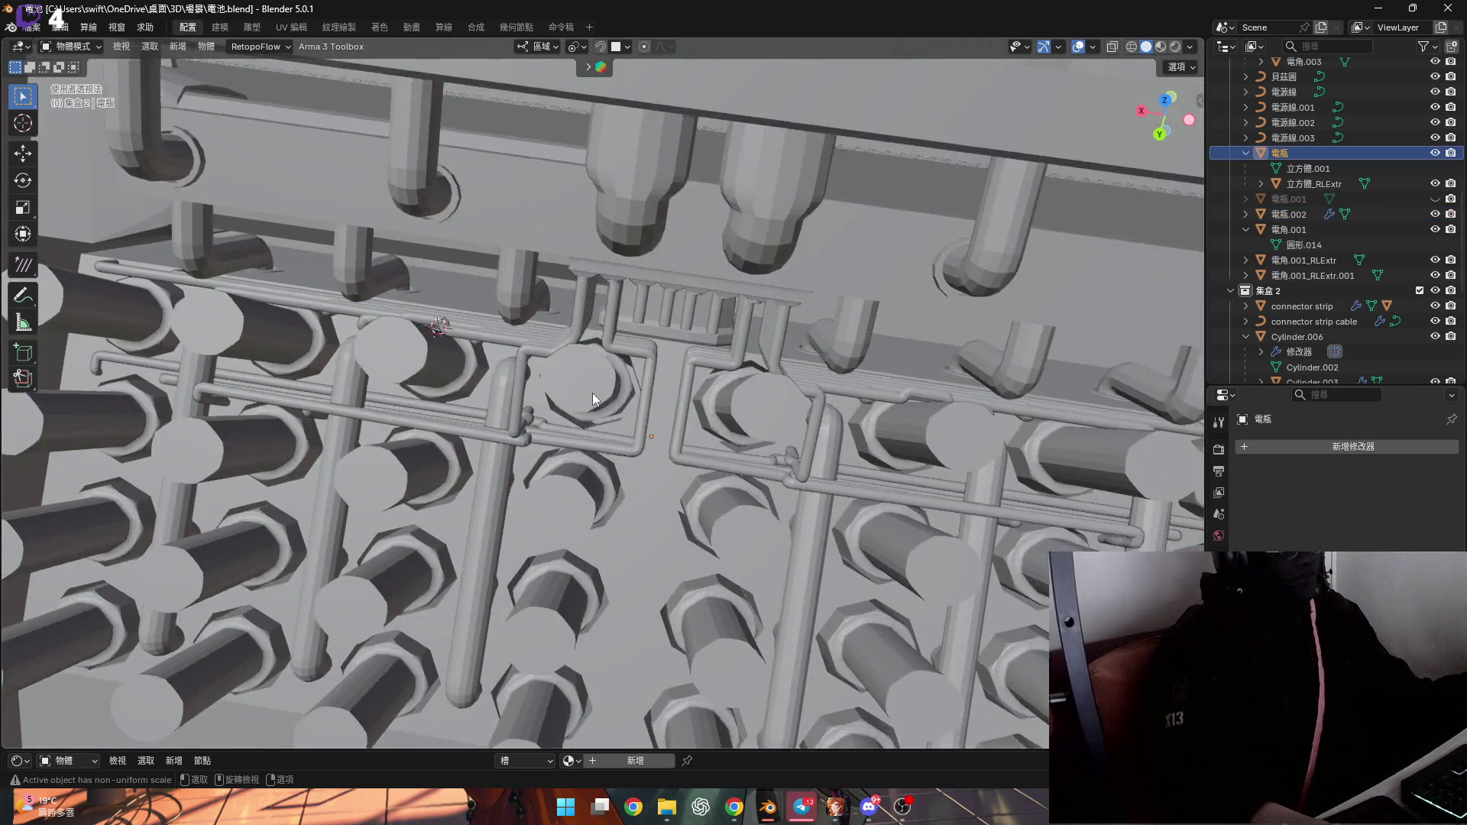
{"action": "key", "text": "KP_Decimal"}
{"action": "mouse_move", "coordinate": [612, 336]}
{"action": "middle_mouse_down"}
{"action": "mouse_move", "coordinate": [604, 326]}
{"action": "mouse_move", "coordinate": [618, 328]}
{"action": "mouse_move", "coordinate": [568, 378]}
{"action": "middle_mouse_up"}
{"action": "key", "text": "Tab"}
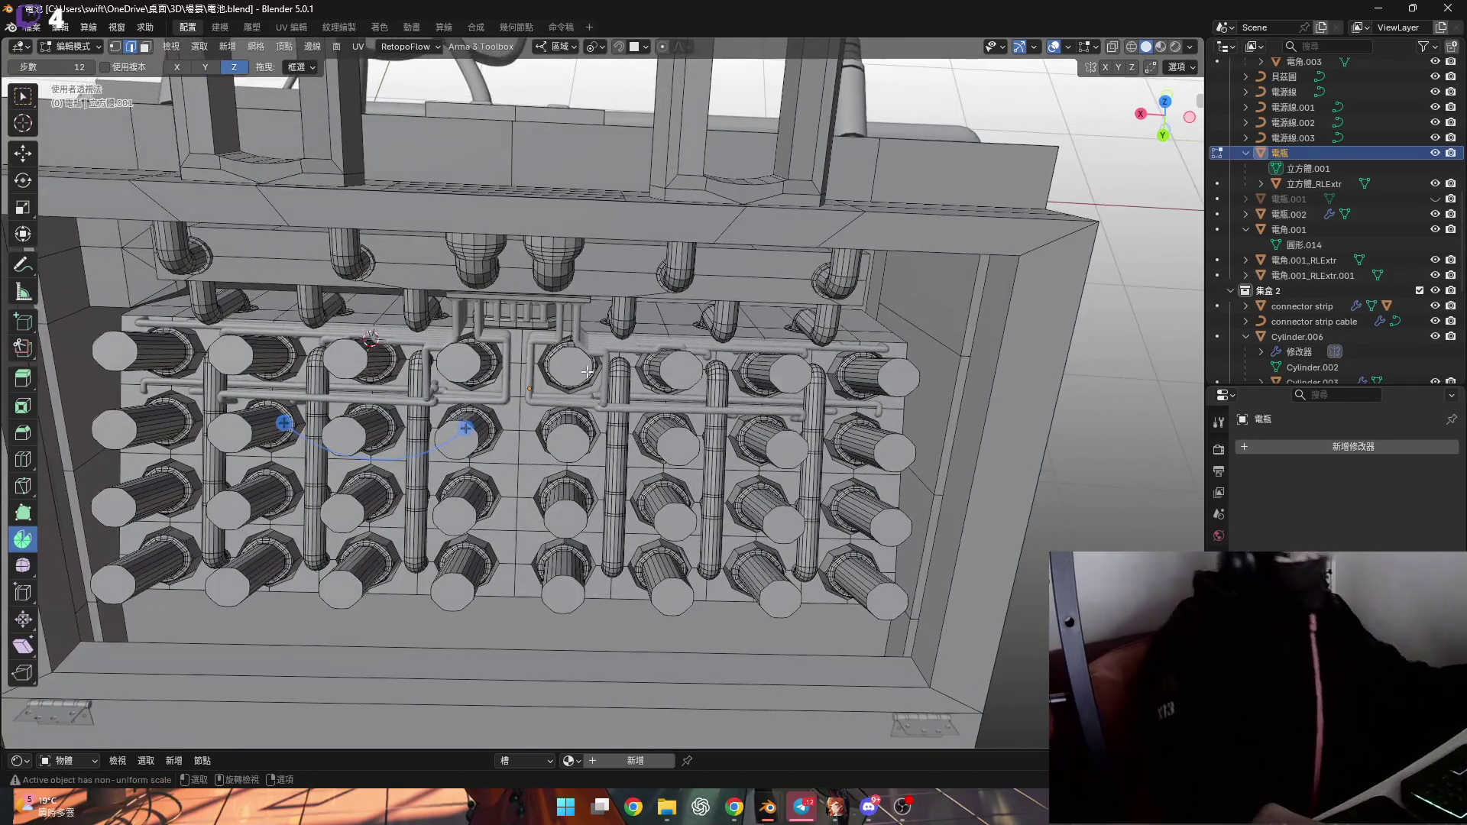
Orbit and zoom around the battery cells and connector pins
{"action": "scroll", "coordinate": [596, 373], "scroll_direction": "up", "scroll_amount": 8}
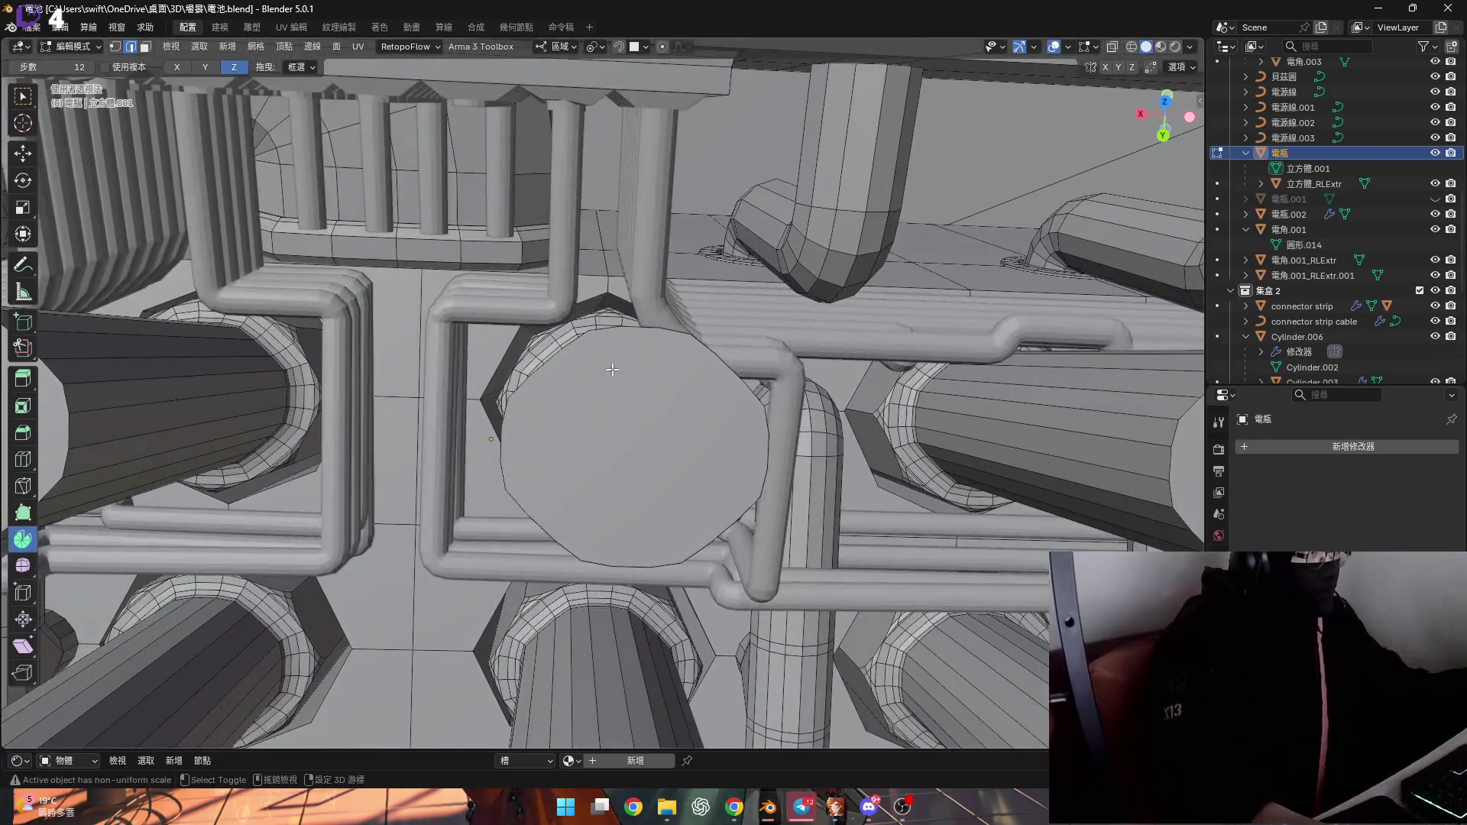
{"action": "scroll", "coordinate": [613, 369], "scroll_direction": "down", "scroll_amount": 4}
{"action": "mouse_move", "coordinate": [613, 370]}
{"action": "middle_mouse_down"}
{"action": "mouse_move", "coordinate": [535, 374]}
{"action": "mouse_move", "coordinate": [1194, 398]}
{"action": "mouse_move", "coordinate": [764, 367]}
{"action": "mouse_move", "coordinate": [726, 360]}
{"action": "mouse_move", "coordinate": [774, 353]}
{"action": "mouse_move", "coordinate": [641, 327]}
{"action": "mouse_move", "coordinate": [469, 334]}
{"action": "mouse_move", "coordinate": [482, 348]}
{"action": "mouse_move", "coordinate": [458, 366]}
{"action": "mouse_move", "coordinate": [521, 440]}
{"action": "mouse_move", "coordinate": [507, 437]}
{"action": "mouse_move", "coordinate": [515, 502]}
{"action": "mouse_move", "coordinate": [435, 415]}
{"action": "mouse_move", "coordinate": [706, 378]}
{"action": "middle_mouse_up"}
{"action": "scroll", "coordinate": [535, 375], "scroll_direction": "up", "scroll_amount": 5}
{"action": "scroll", "coordinate": [642, 327], "scroll_direction": "up", "scroll_amount": 3}
{"action": "scroll", "coordinate": [648, 330], "scroll_direction": "down", "scroll_amount": 3}
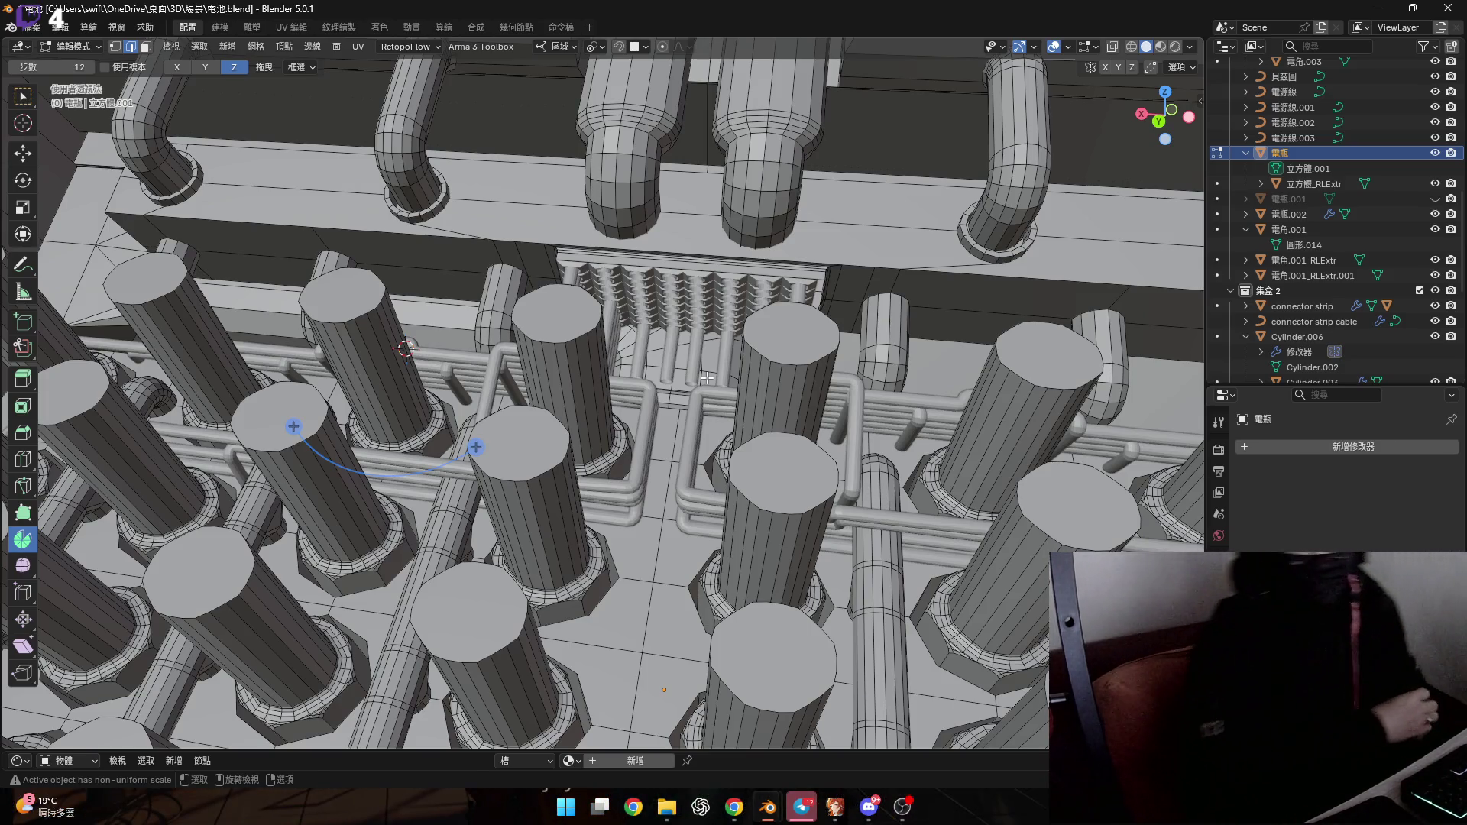
{"action": "mouse_move", "coordinate": [707, 377]}
{"action": "middle_mouse_down"}
{"action": "mouse_move", "coordinate": [753, 405]}
{"action": "mouse_move", "coordinate": [748, 421]}
{"action": "mouse_move", "coordinate": [819, 411]}
{"action": "mouse_move", "coordinate": [770, 365]}
{"action": "middle_mouse_up"}
{"action": "scroll", "coordinate": [747, 428], "scroll_direction": "up", "scroll_amount": 5}
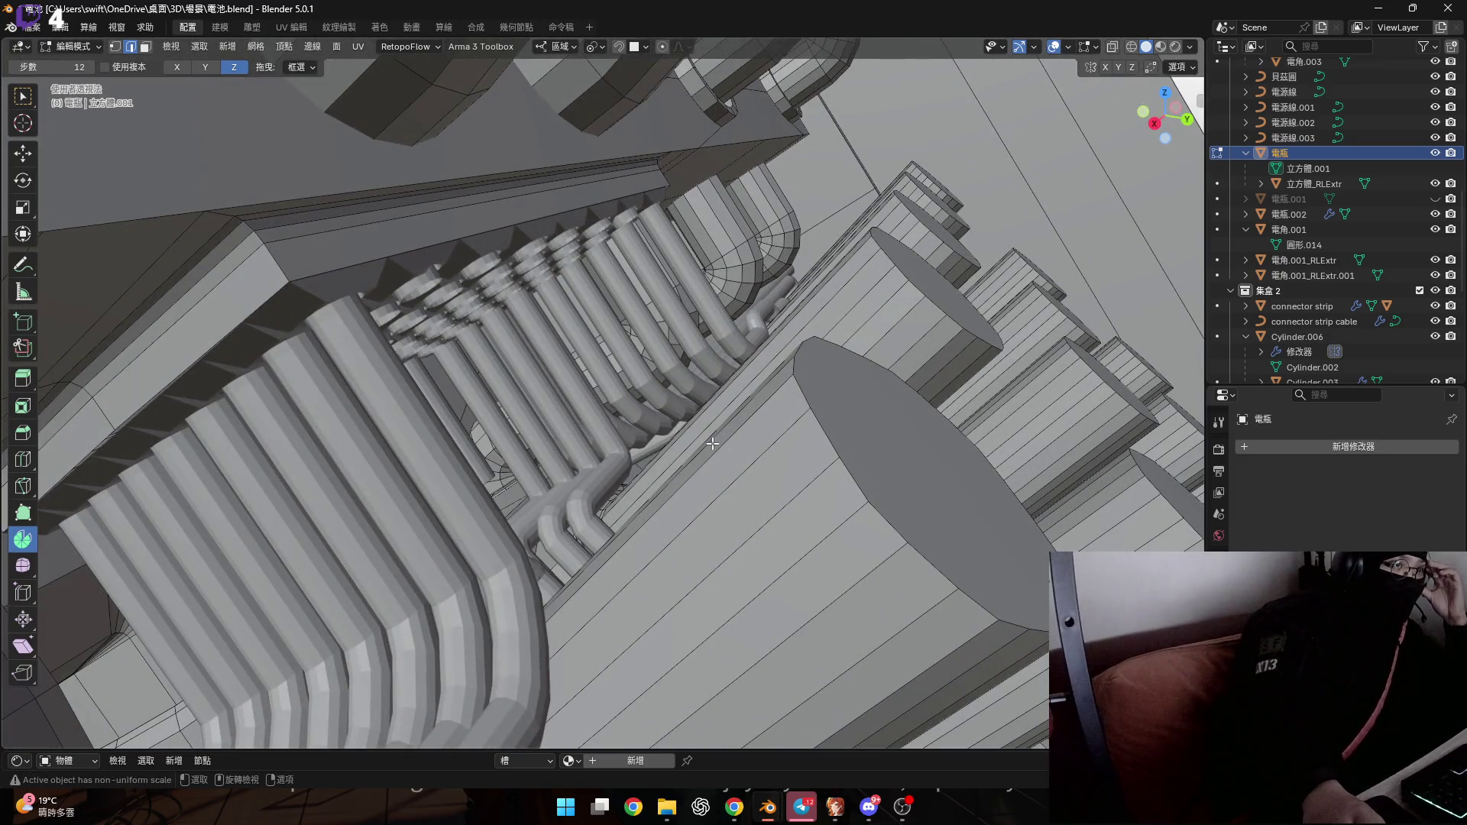
{"action": "middle_click_drag", "start_coordinate": [740, 428], "coordinate": [818, 403]}
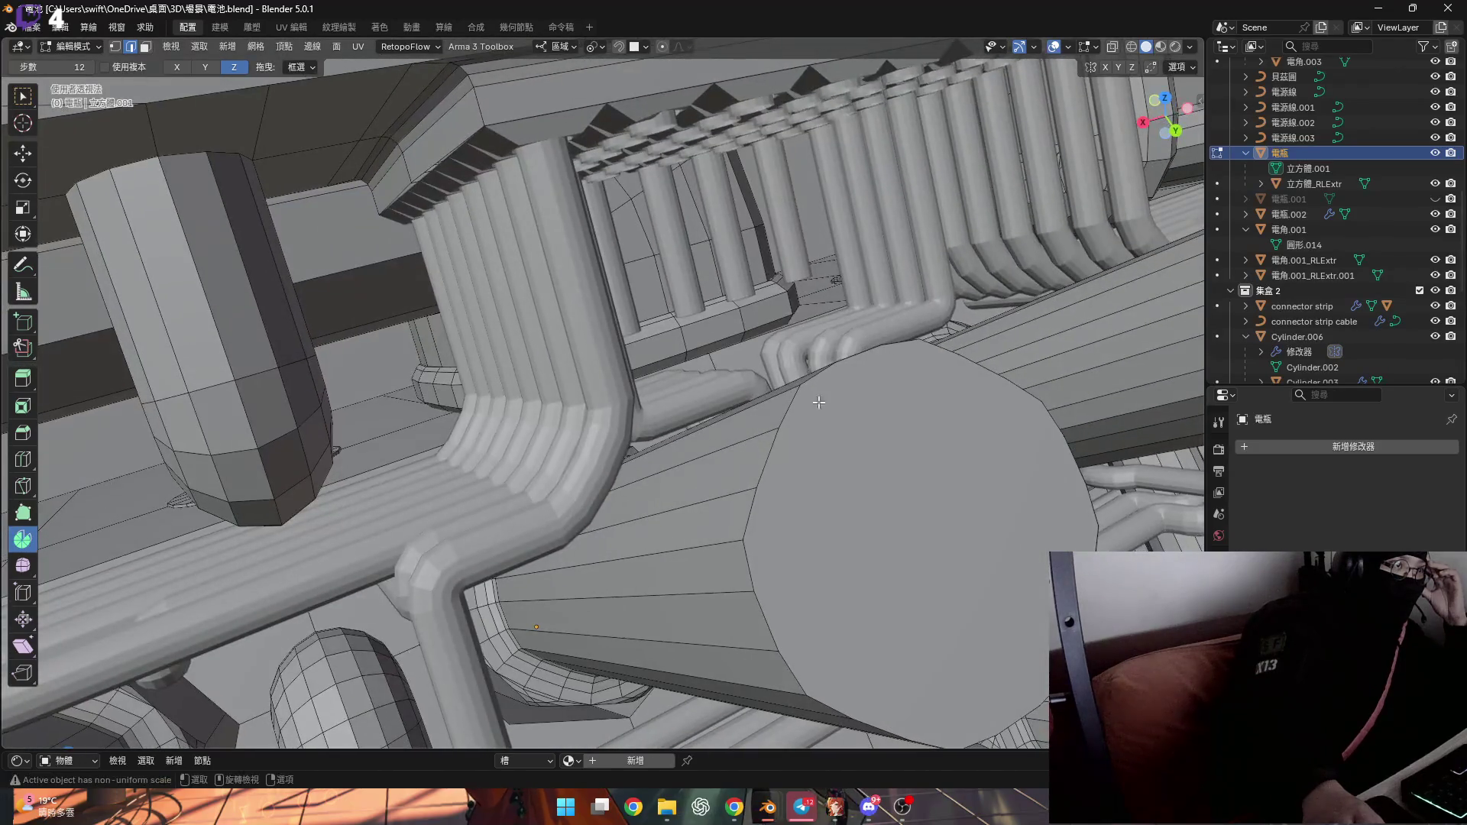
{"action": "mouse_move", "coordinate": [934, 396]}
{"action": "middle_mouse_down"}
{"action": "mouse_move", "coordinate": [709, 422]}
{"action": "mouse_move", "coordinate": [619, 411]}
{"action": "middle_mouse_up"}
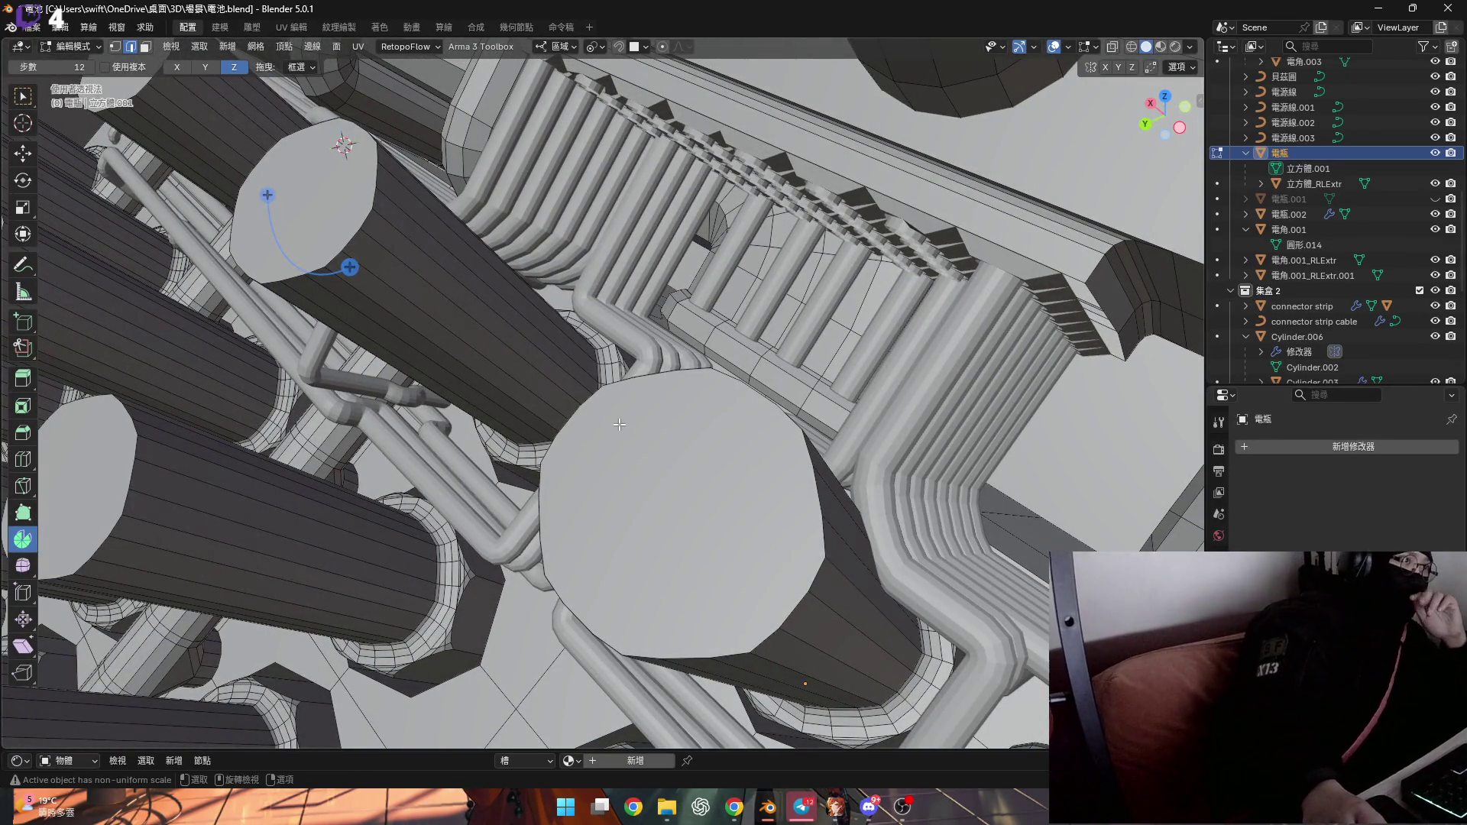
{"action": "mouse_move", "coordinate": [602, 466]}
{"action": "middle_mouse_down"}
{"action": "mouse_move", "coordinate": [773, 465]}
{"action": "mouse_move", "coordinate": [810, 496]}
{"action": "mouse_move", "coordinate": [752, 466]}
{"action": "mouse_move", "coordinate": [935, 435]}
{"action": "mouse_move", "coordinate": [1088, 144]}
{"action": "middle_mouse_up"}
Re-enter Edit Mode, turn on X-ray, and box-select the faces along the box bottom
{"action": "key", "text": "Tab"}
{"action": "scroll", "coordinate": [814, 486], "scroll_direction": "down", "scroll_amount": 3}
{"action": "key", "text": "Tab"}
{"action": "scroll", "coordinate": [935, 441], "scroll_direction": "down", "scroll_amount": 3}
{"action": "left_click", "coordinate": [1114, 46]}
{"action": "scroll", "coordinate": [635, 473], "scroll_direction": "down", "scroll_amount": 3}
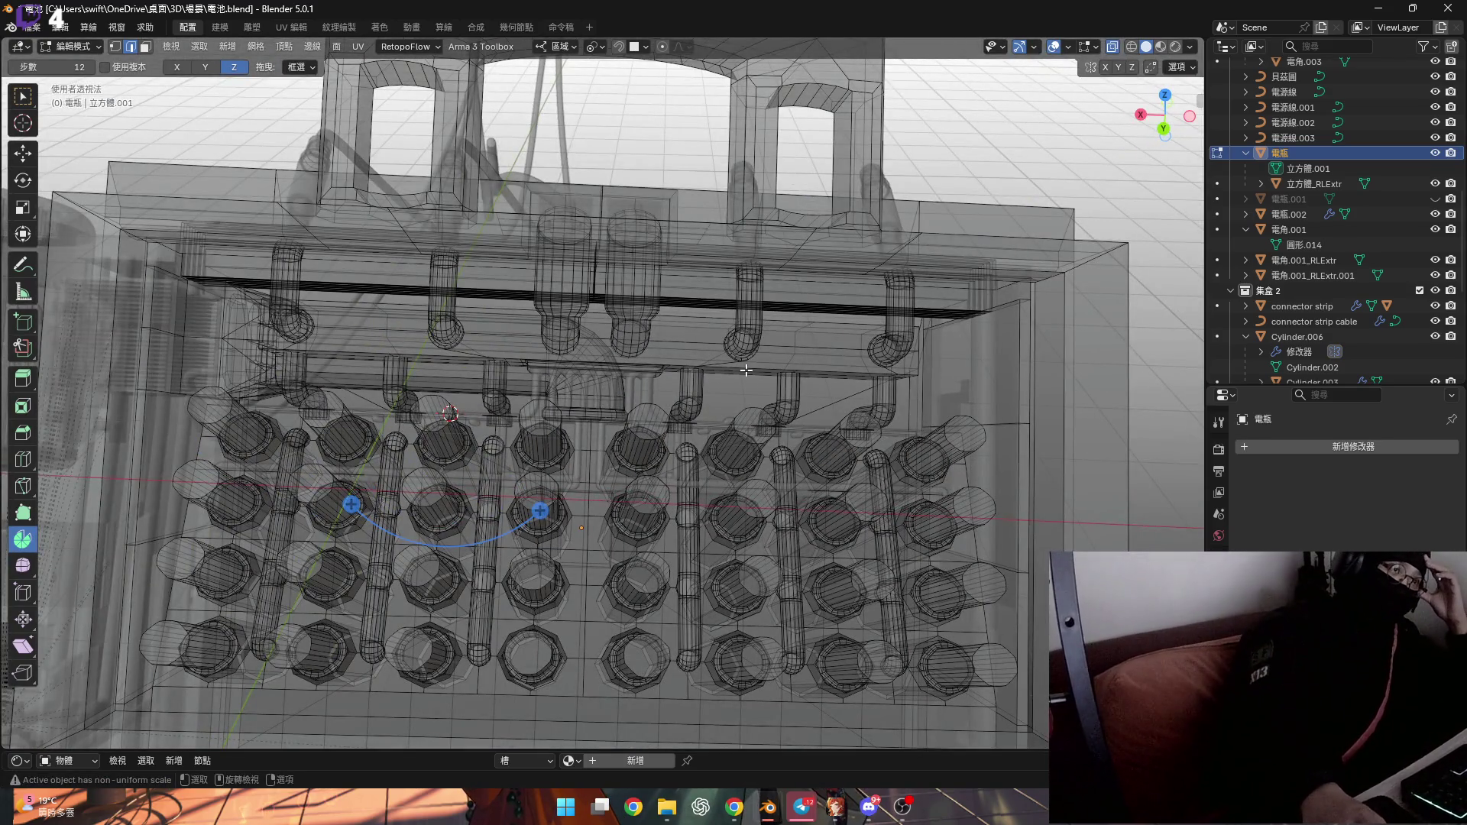
{"action": "scroll", "coordinate": [746, 370], "scroll_direction": "down", "scroll_amount": 4}
{"action": "middle_click_drag", "start_coordinate": [746, 370], "coordinate": [746, 385]}
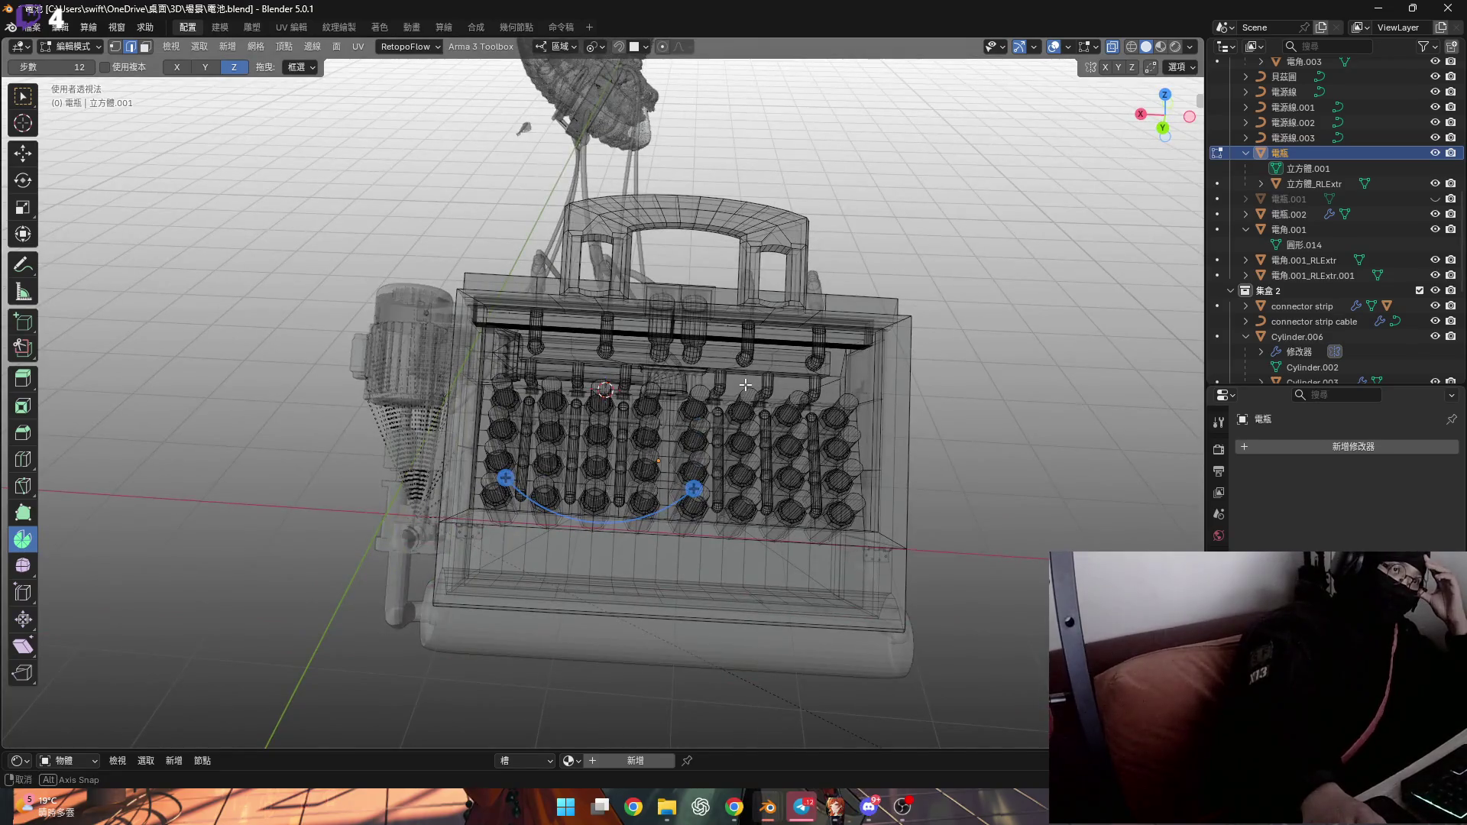
{"action": "left_click_drag", "start_coordinate": [855, 613], "coordinate": [893, 608]}
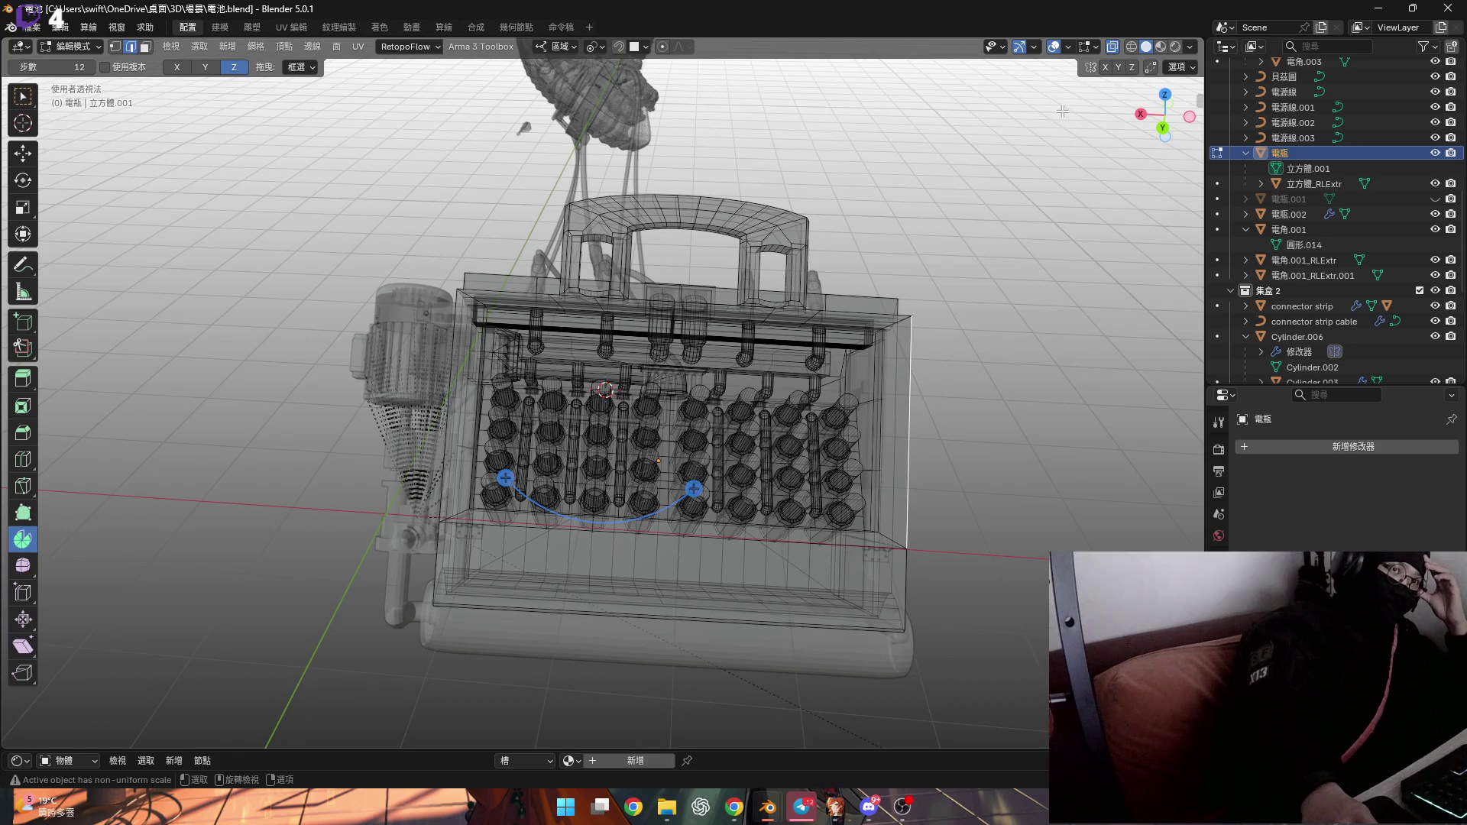
Turn X-ray off and grow the selection with Select More across the whole battery mesh
{"action": "middle_click_drag", "start_coordinate": [717, 405], "coordinate": [717, 416]}
{"action": "scroll", "coordinate": [717, 415], "scroll_direction": "up", "scroll_amount": 4}
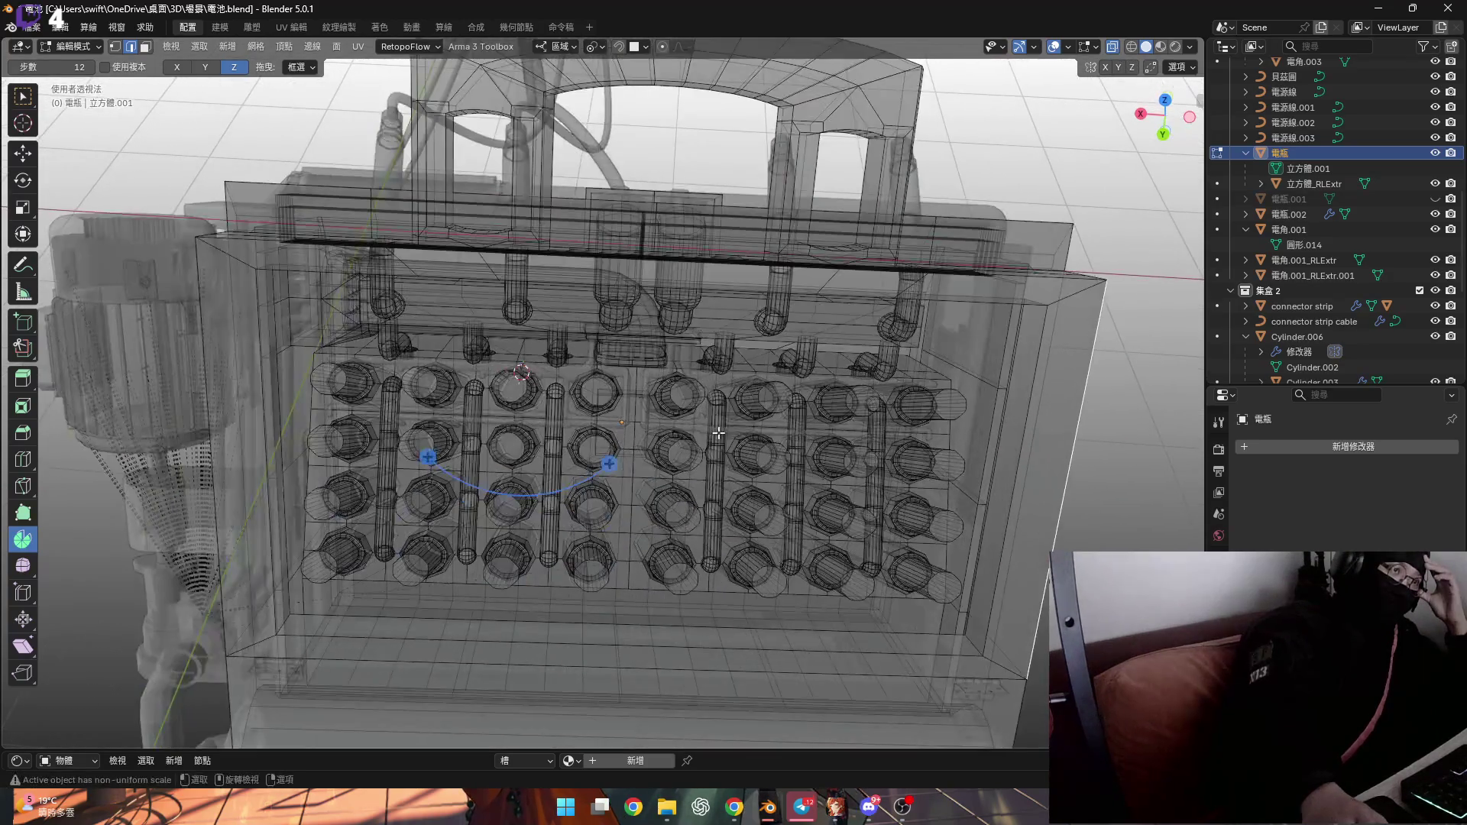
{"action": "scroll", "coordinate": [715, 416], "scroll_direction": "up", "scroll_amount": 5}
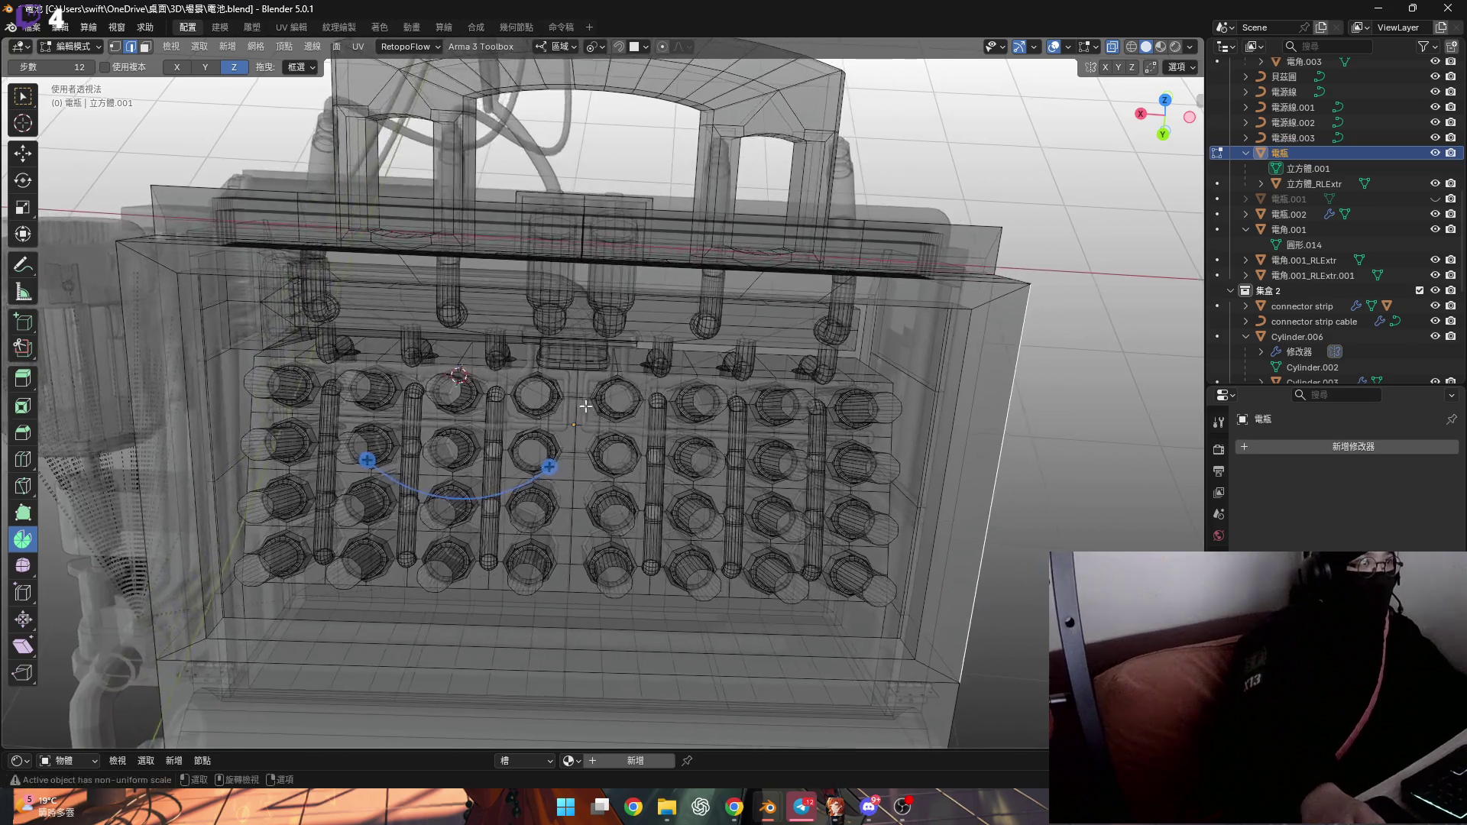
{"action": "middle_click_drag", "start_coordinate": [688, 412], "coordinate": [564, 403]}
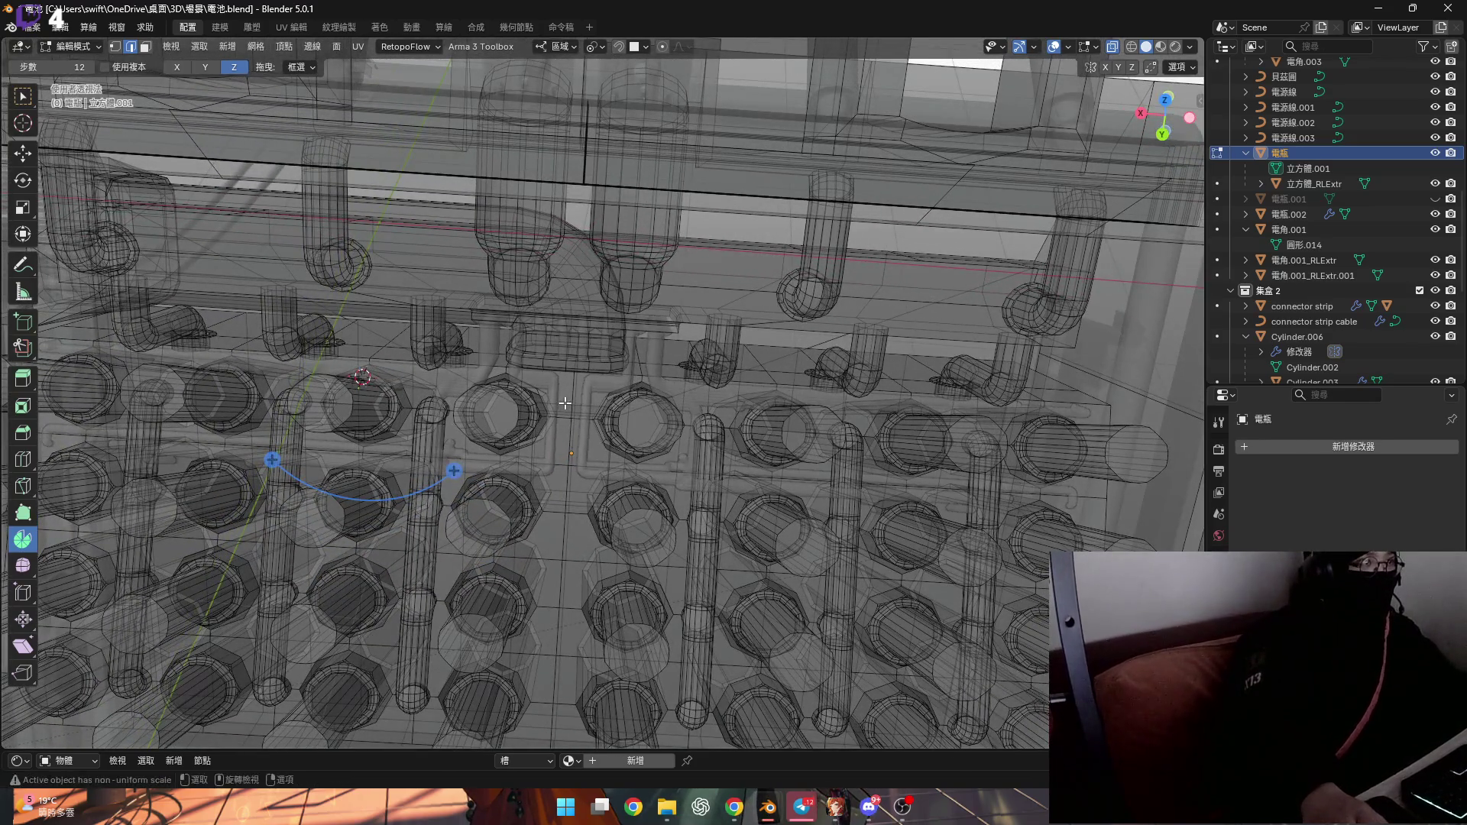
{"action": "left_click", "coordinate": [1116, 53]}
{"action": "scroll", "coordinate": [706, 421], "scroll_direction": "up", "scroll_amount": 5}
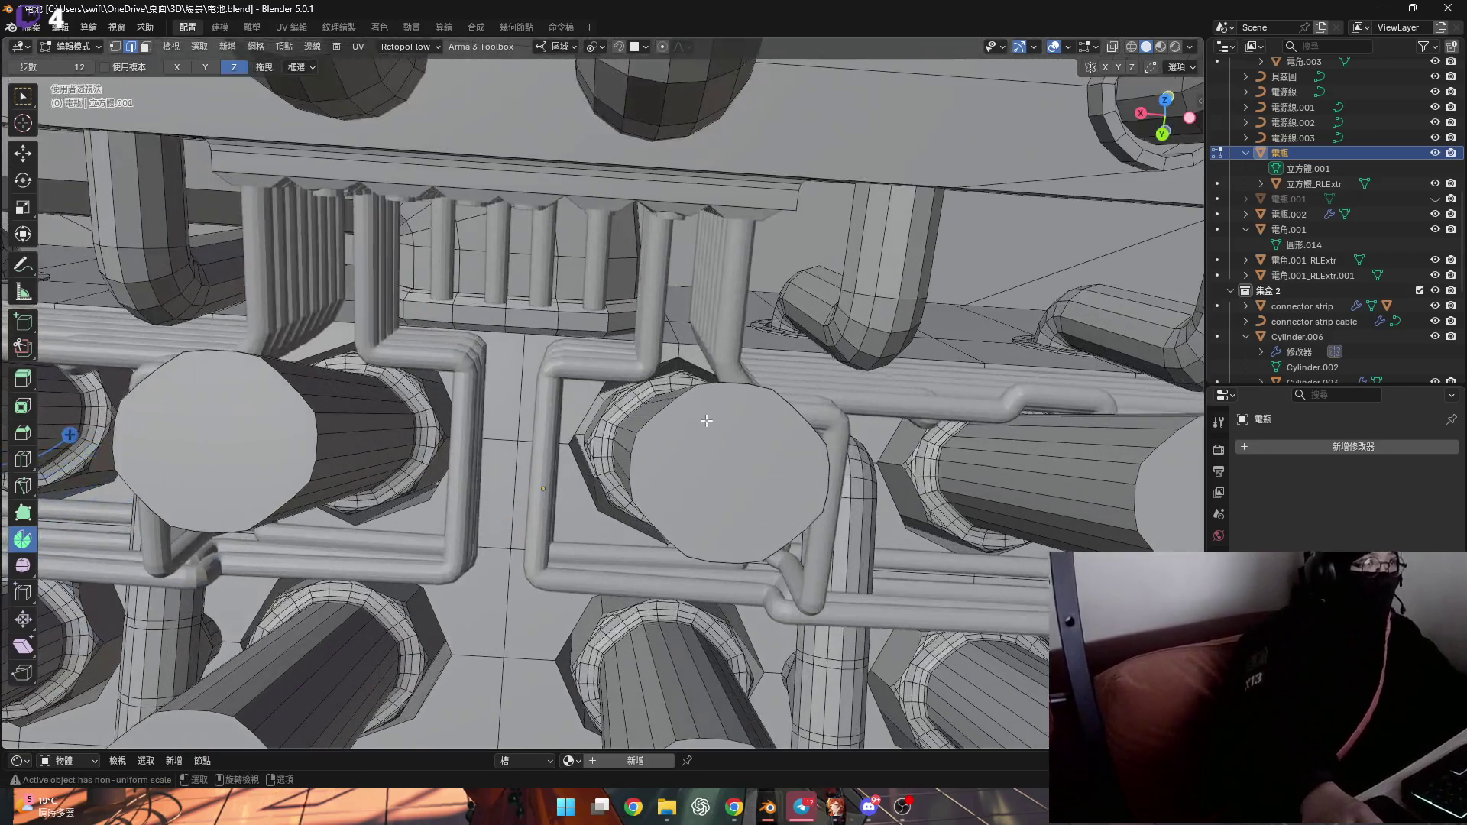
{"action": "mouse_move", "coordinate": [706, 421]}
{"action": "middle_mouse_down"}
{"action": "mouse_move", "coordinate": [634, 425]}
{"action": "mouse_move", "coordinate": [429, 321]}
{"action": "mouse_move", "coordinate": [334, 298]}
{"action": "mouse_move", "coordinate": [461, 353]}
{"action": "mouse_move", "coordinate": [612, 295]}
{"action": "mouse_move", "coordinate": [583, 287]}
{"action": "mouse_move", "coordinate": [318, 481]}
{"action": "mouse_move", "coordinate": [395, 386]}
{"action": "mouse_move", "coordinate": [466, 462]}
{"action": "mouse_move", "coordinate": [669, 359]}
{"action": "middle_mouse_up"}
{"action": "scroll", "coordinate": [631, 426], "scroll_direction": "up", "scroll_amount": 3}
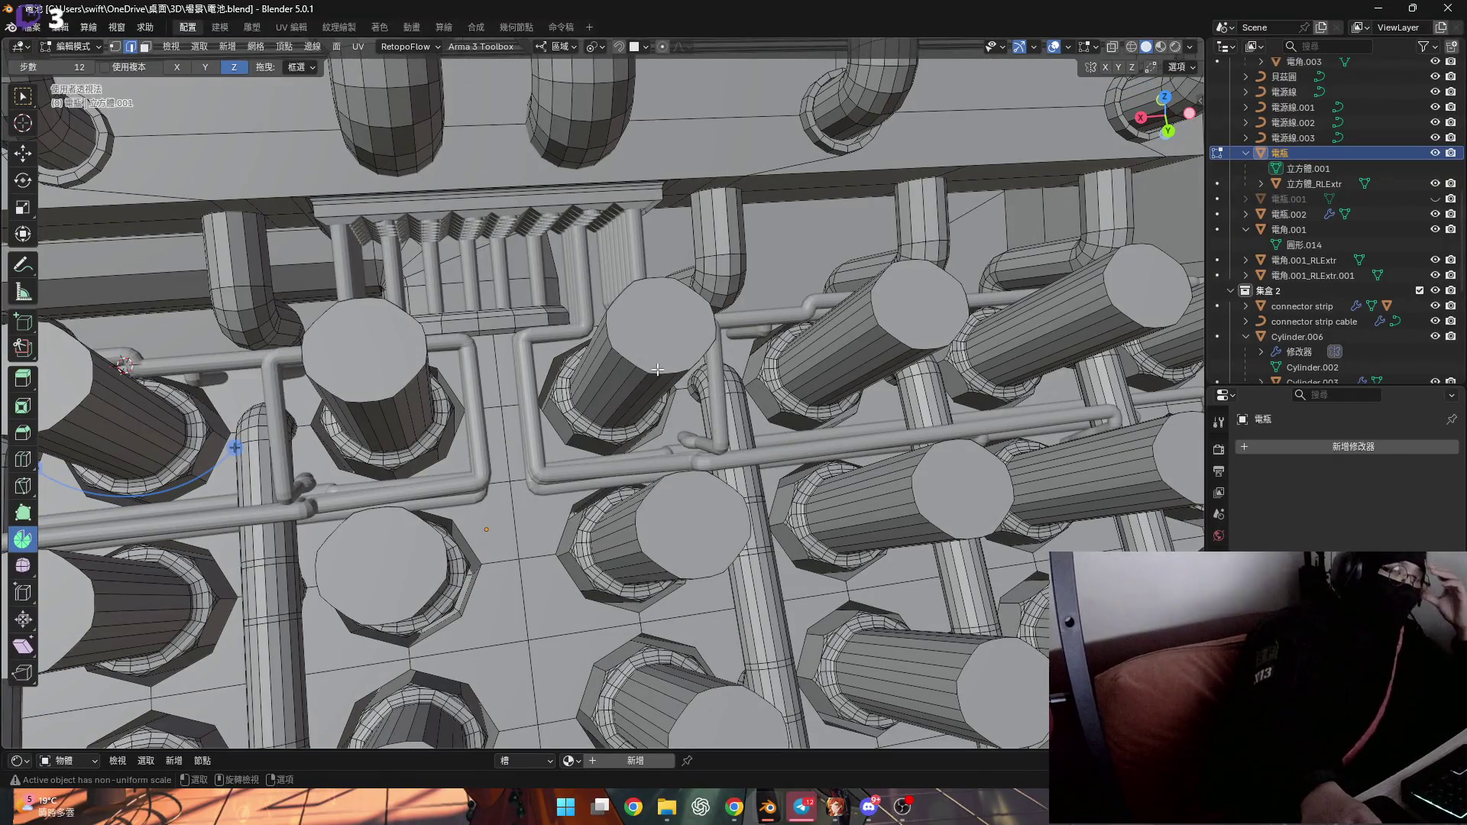
{"action": "scroll", "coordinate": [700, 432], "scroll_direction": "down", "scroll_amount": 5}
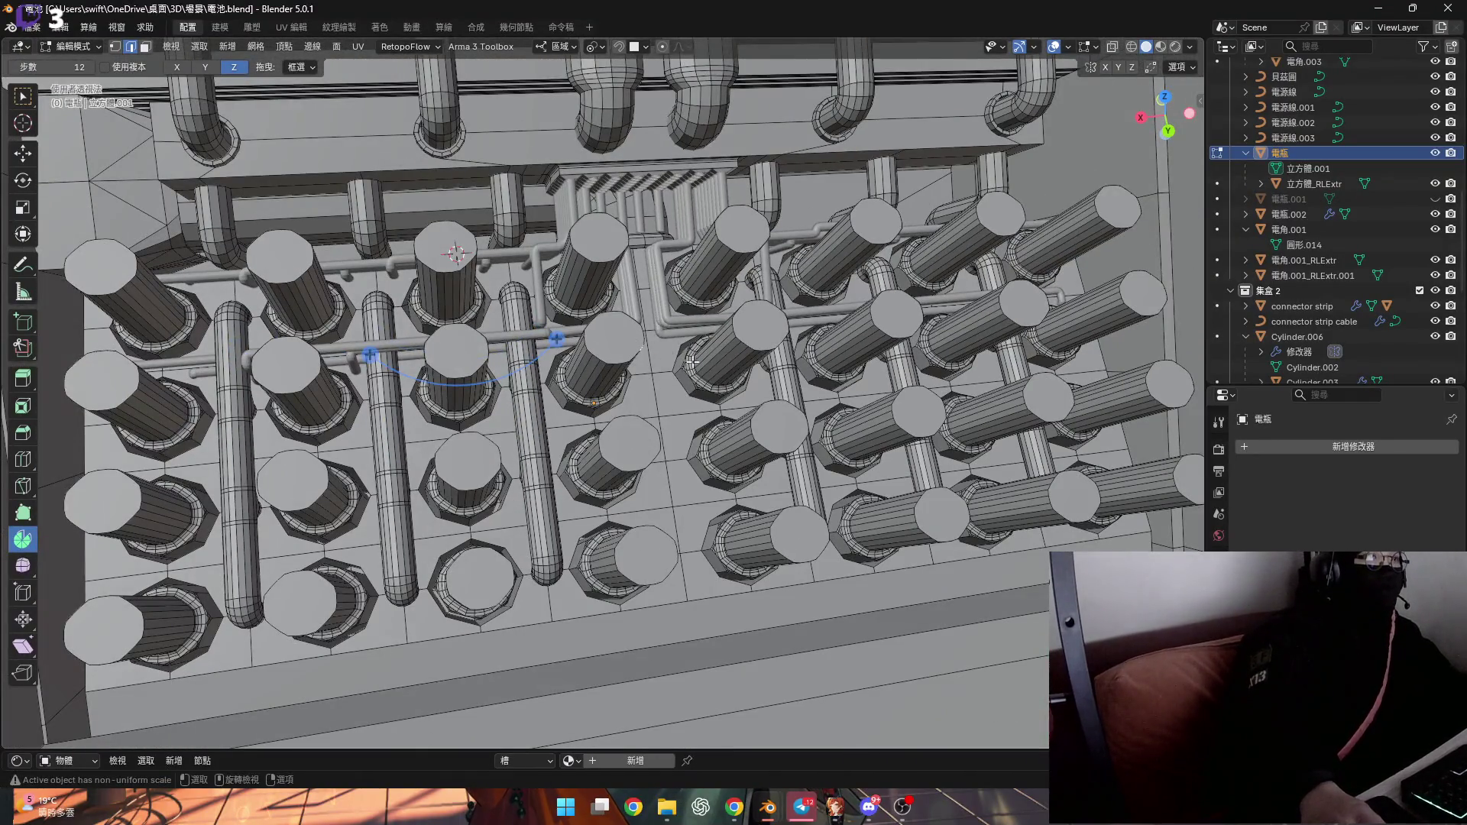
{"action": "scroll", "coordinate": [669, 376], "scroll_direction": "down", "scroll_amount": 2}
{"action": "key", "text": "ctrl+KP_Add"}
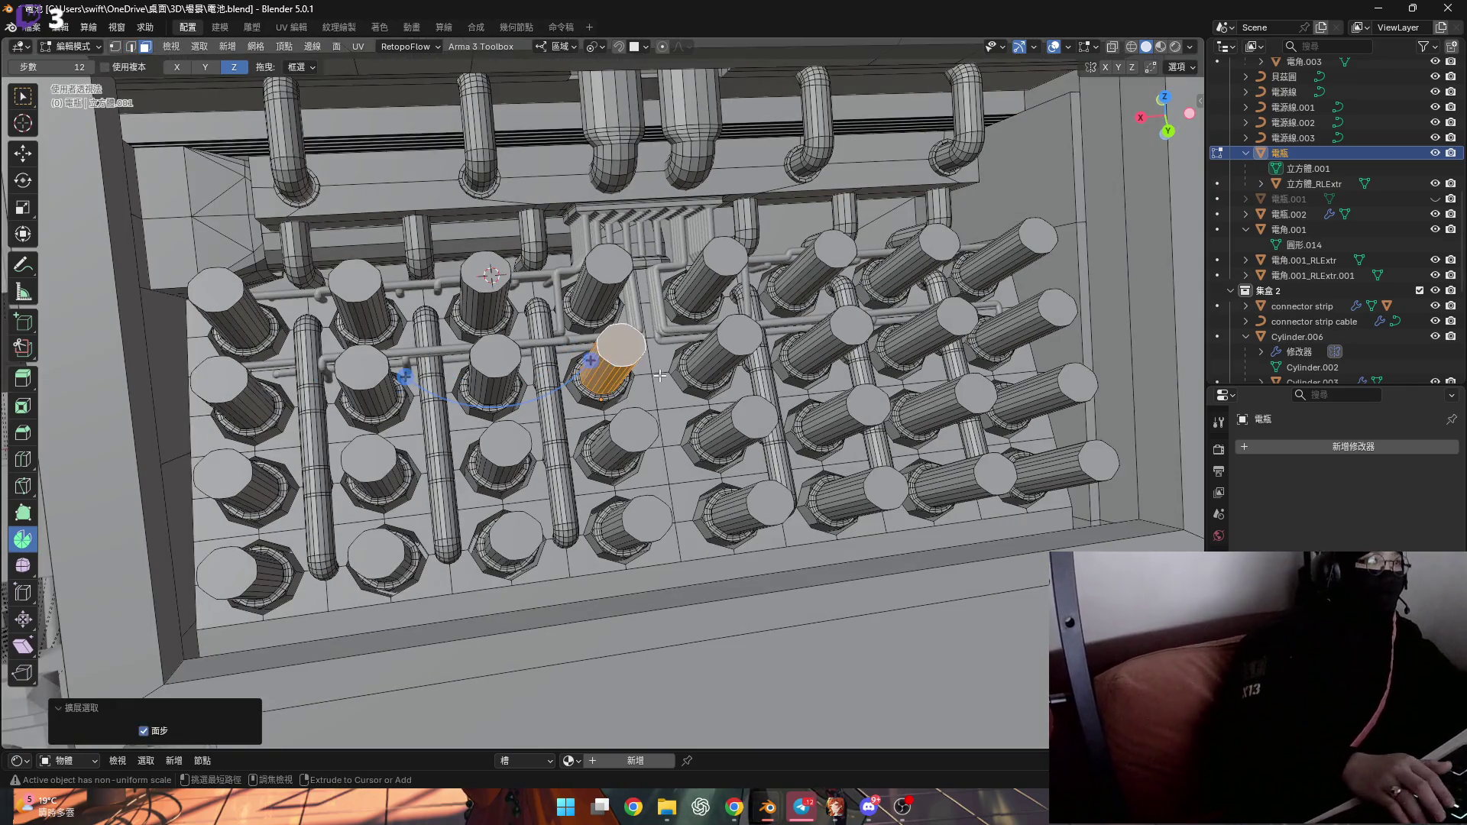
{"action": "key", "text": "ctrl+KP_Add"}
{"action": "key", "text": "ctrl+KP_Add"}
{"action": "key", "text": "ctrl+KP_Add"}
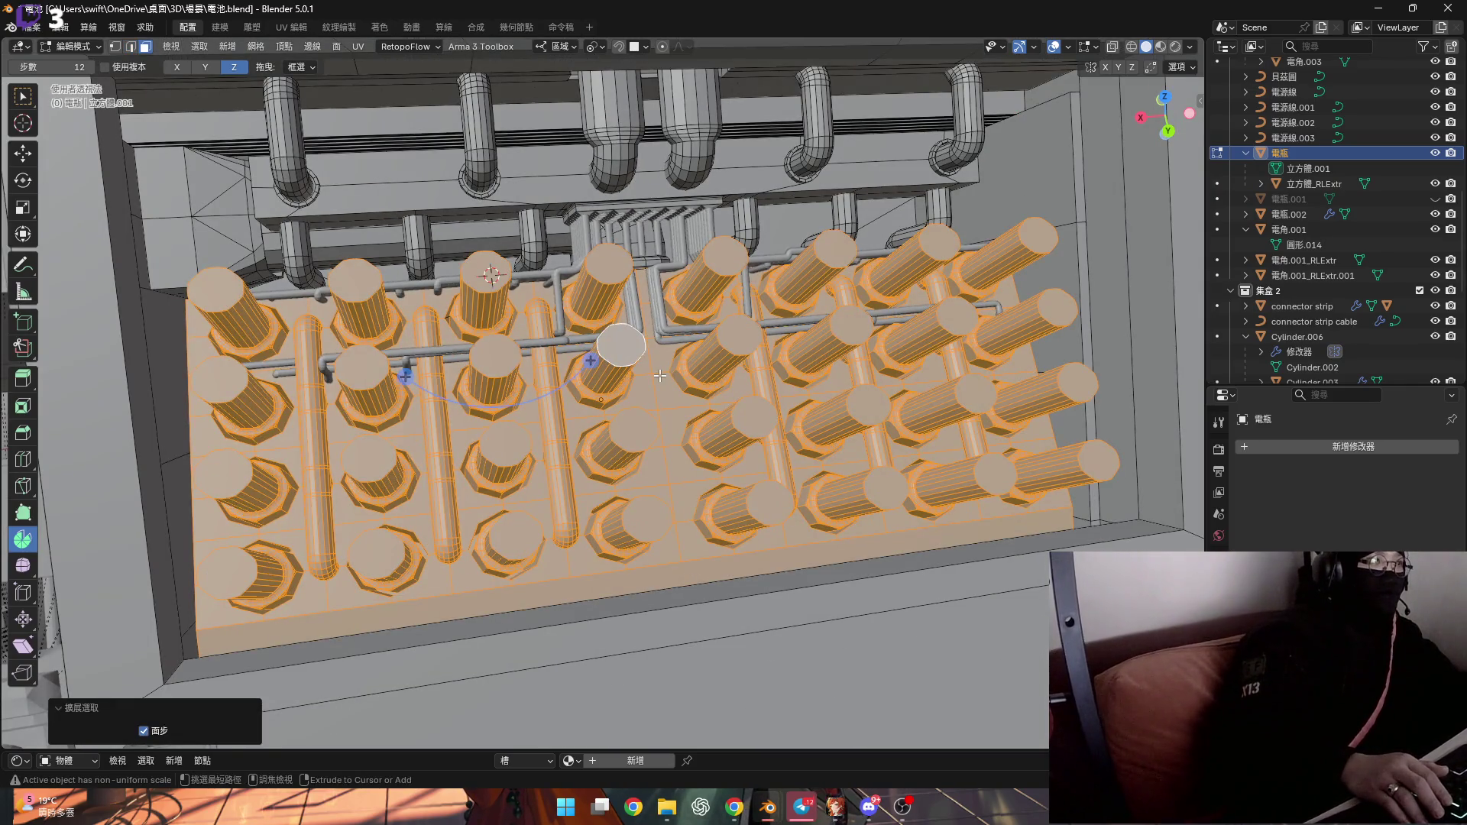
Move the selected battery faces into place inside the box
{"action": "scroll", "coordinate": [605, 418], "scroll_direction": "down", "scroll_amount": 5}
{"action": "middle_click_drag", "start_coordinate": [606, 418], "coordinate": [710, 432]}
{"action": "key", "text": "g"}
{"action": "left_click", "coordinate": [604, 424]}
{"action": "mouse_move", "coordinate": [604, 424]}
{"action": "middle_mouse_down"}
{"action": "mouse_move", "coordinate": [587, 403]}
{"action": "mouse_move", "coordinate": [629, 393]}
{"action": "mouse_move", "coordinate": [569, 403]}
{"action": "middle_mouse_up"}
{"action": "scroll", "coordinate": [596, 413], "scroll_direction": "up", "scroll_amount": 4}
Separate the selection into the new object 電瓶.003 and return to Object Mode
{"action": "key", "text": "p"}
{"action": "left_click", "coordinate": [616, 393]}
{"action": "key", "text": "Tab"}
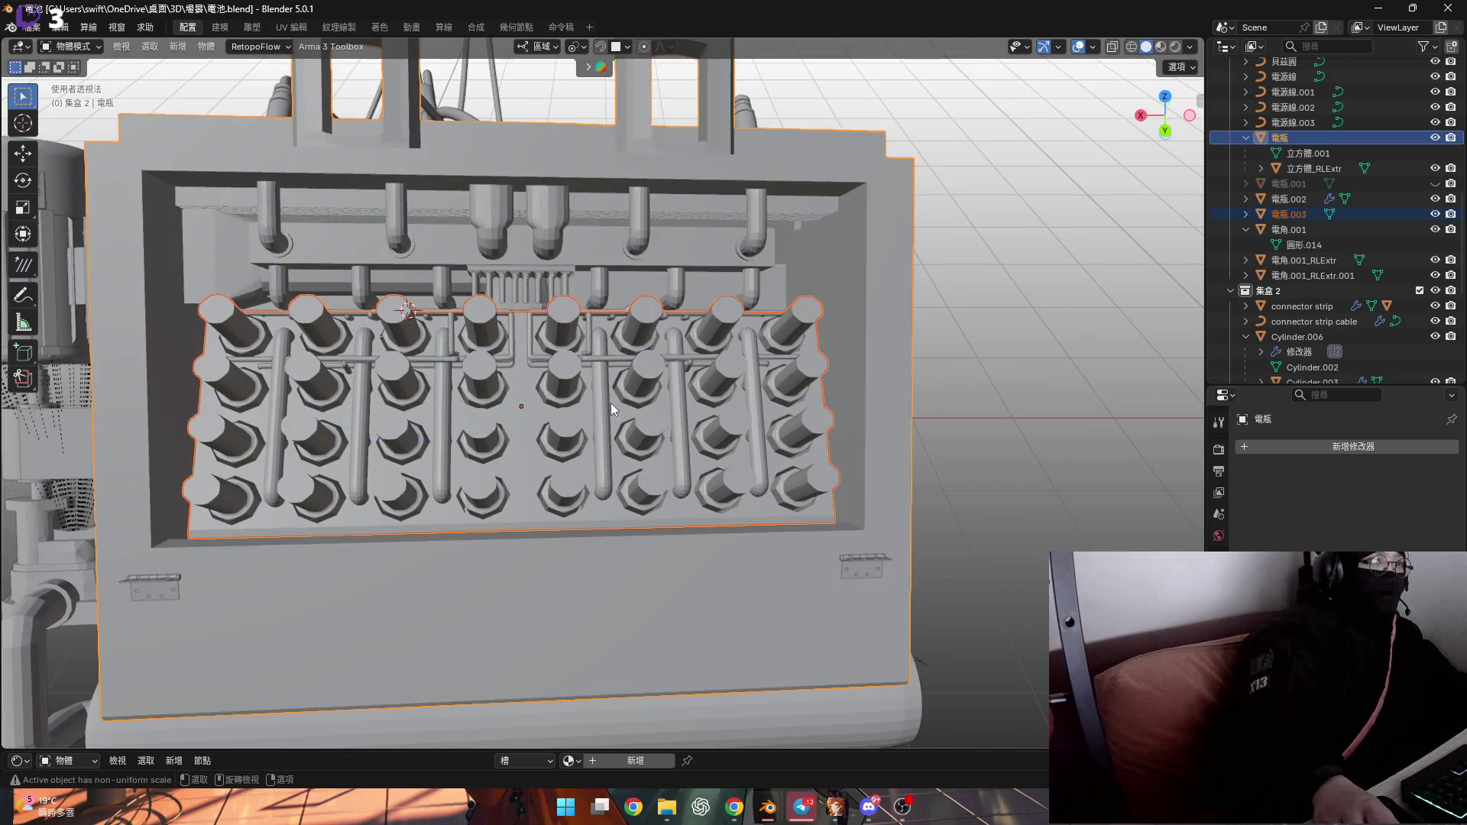
Select the new 電瓶.003 object and confirm its name in the Outliner
{"action": "left_click", "coordinate": [575, 380]}
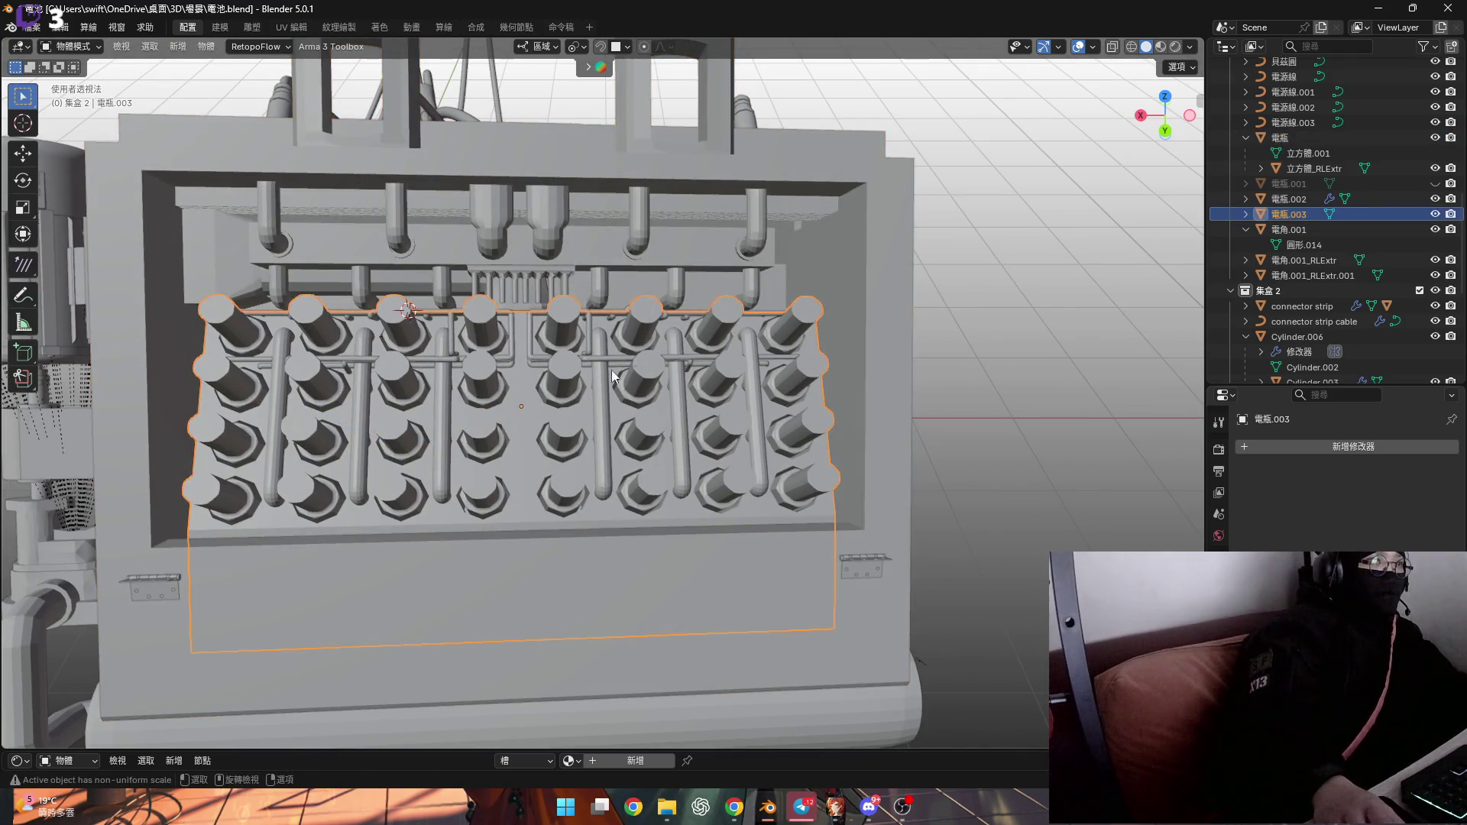
{"action": "double_click", "coordinate": [1304, 214]}
{"action": "key", "text": "Return"}
With X-ray on in Edit Mode, box-select the right half of 電瓶.003's battery cells
{"action": "middle_click_drag", "start_coordinate": [754, 366], "coordinate": [864, 356]}
{"action": "key", "text": "alt+a"}
{"action": "left_click", "coordinate": [514, 388]}
{"action": "key", "text": "Tab"}
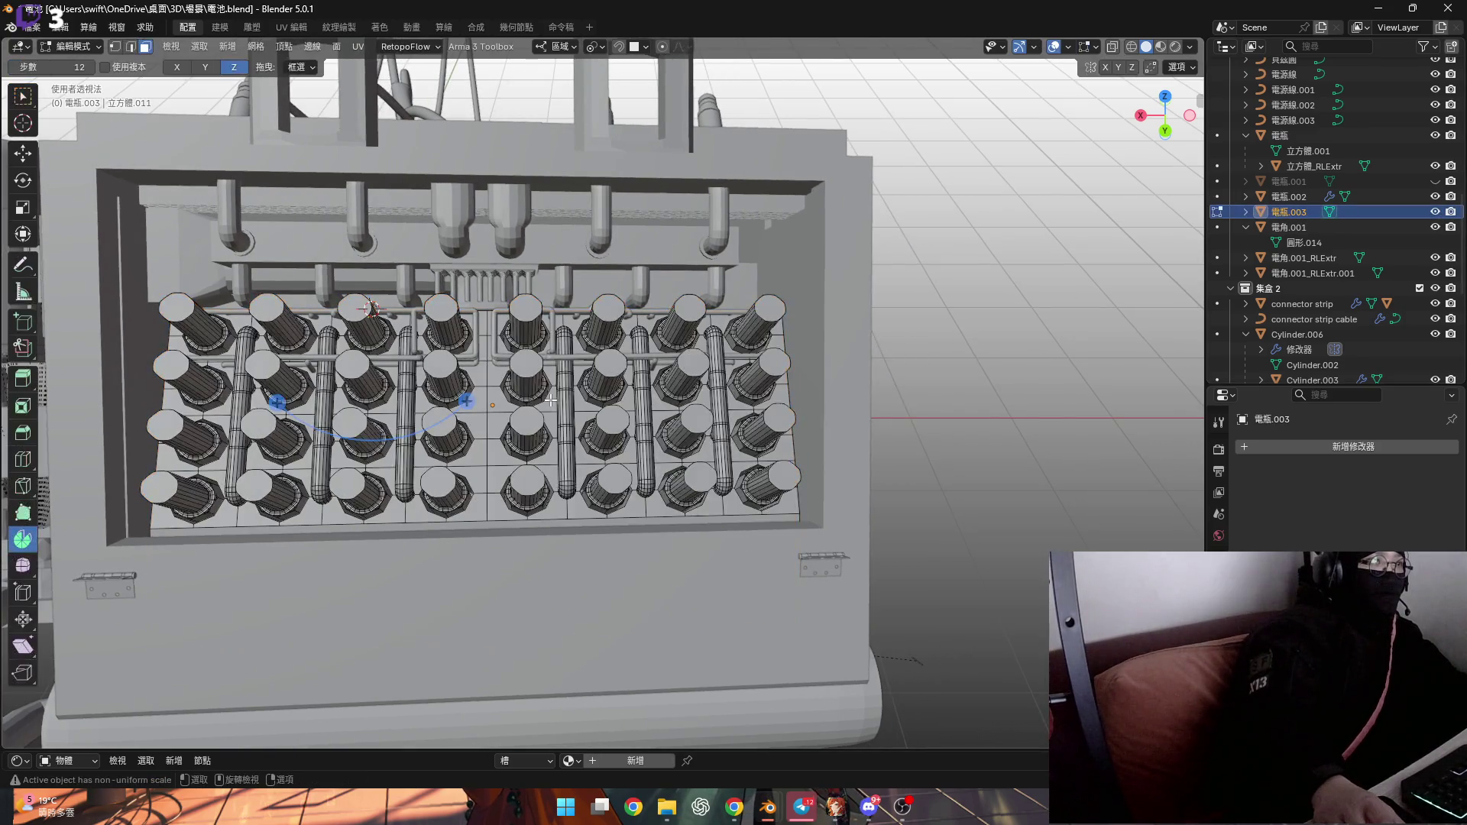
{"action": "left_click", "coordinate": [1110, 48]}
{"action": "middle_click_drag", "start_coordinate": [551, 290], "coordinate": [579, 282]}
{"action": "scroll", "coordinate": [579, 282], "scroll_direction": "down", "scroll_amount": 4}
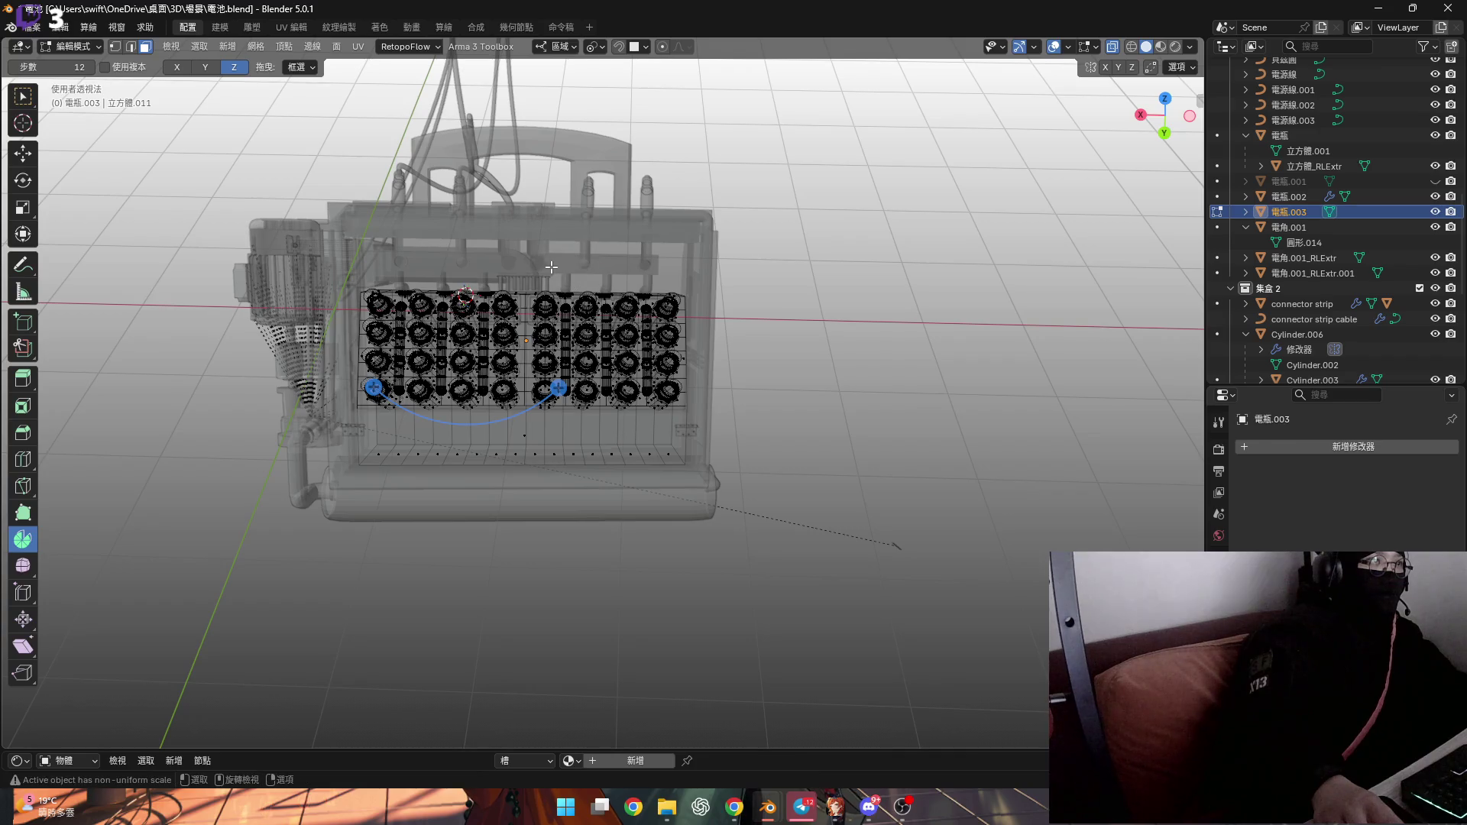
{"action": "mouse_move", "coordinate": [540, 262]}
{"action": "left_mouse_down"}
{"action": "mouse_move", "coordinate": [766, 593]}
{"action": "mouse_move", "coordinate": [963, 709]}
{"action": "left_mouse_up"}
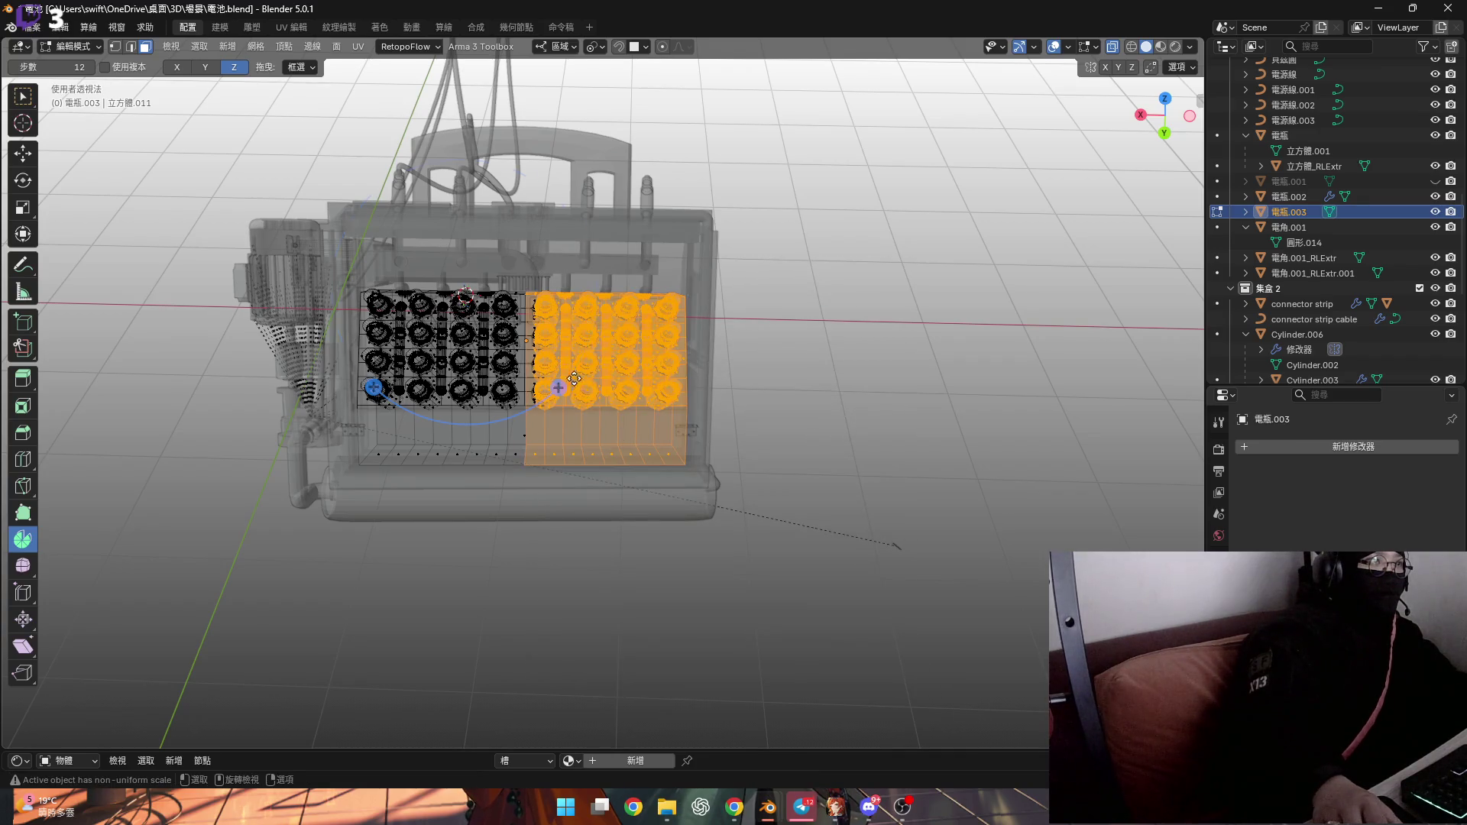
{"action": "scroll", "coordinate": [574, 379], "scroll_direction": "up", "scroll_amount": 4}
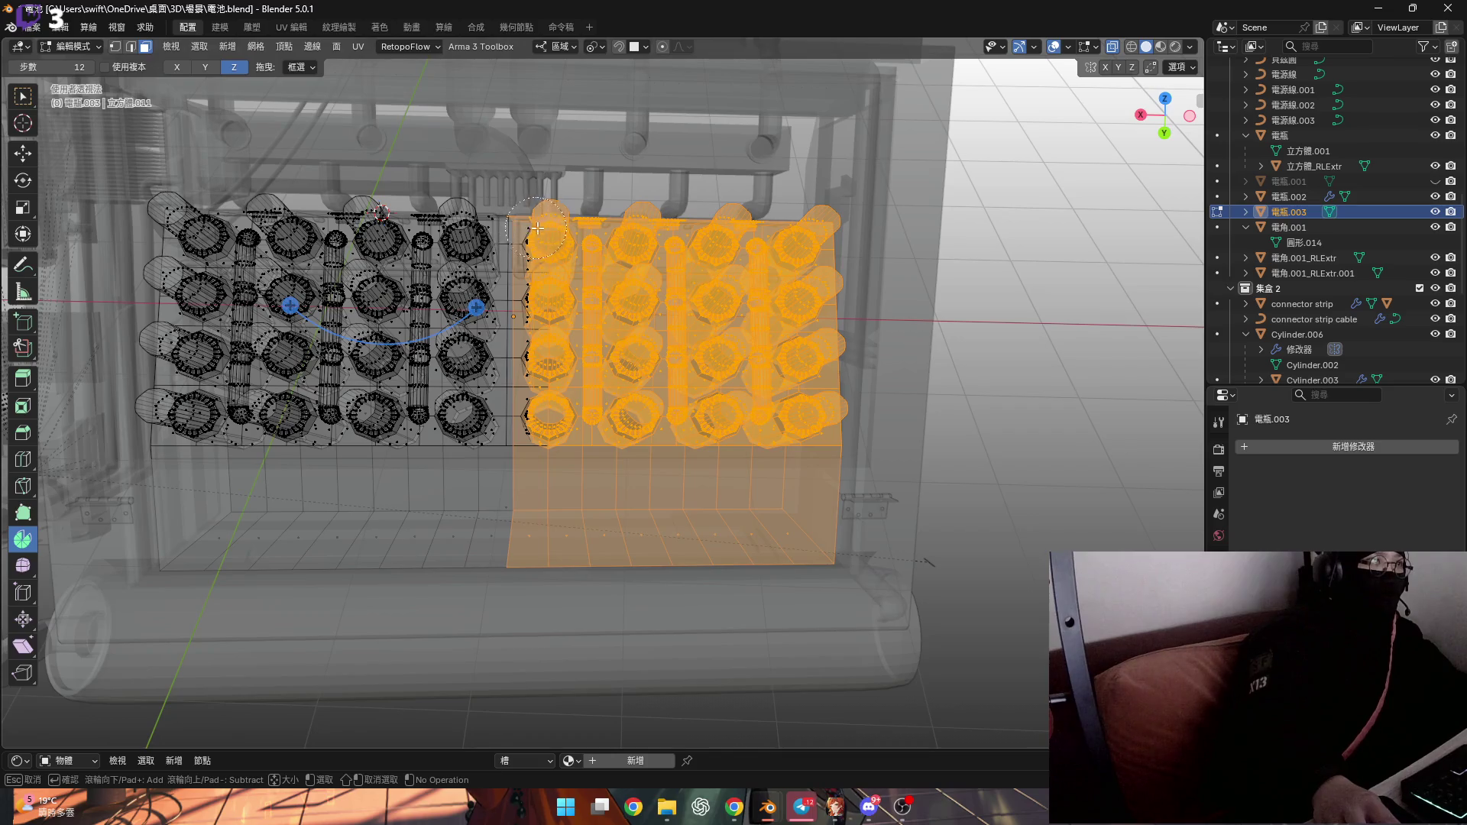
{"action": "key", "text": "Escape"}
{"action": "mouse_move", "coordinate": [549, 540]}
{"action": "middle_mouse_down"}
{"action": "mouse_move", "coordinate": [542, 527]}
{"action": "mouse_move", "coordinate": [566, 512]}
{"action": "mouse_move", "coordinate": [527, 497]}
{"action": "mouse_move", "coordinate": [550, 481]}
{"action": "mouse_move", "coordinate": [535, 505]}
{"action": "mouse_move", "coordinate": [532, 386]}
{"action": "mouse_move", "coordinate": [557, 410]}
{"action": "mouse_move", "coordinate": [498, 406]}
{"action": "middle_mouse_up"}
{"action": "scroll", "coordinate": [520, 491], "scroll_direction": "up", "scroll_amount": 3}
Back in Object Mode with X-ray off, hide the original 電瓶 battery object
{"action": "key", "text": "ctrl+r"}
{"action": "key", "text": "Escape"}
{"action": "scroll", "coordinate": [499, 406], "scroll_direction": "down", "scroll_amount": 5}
{"action": "key", "text": "Tab"}
{"action": "scroll", "coordinate": [531, 459], "scroll_direction": "up", "scroll_amount": 3}
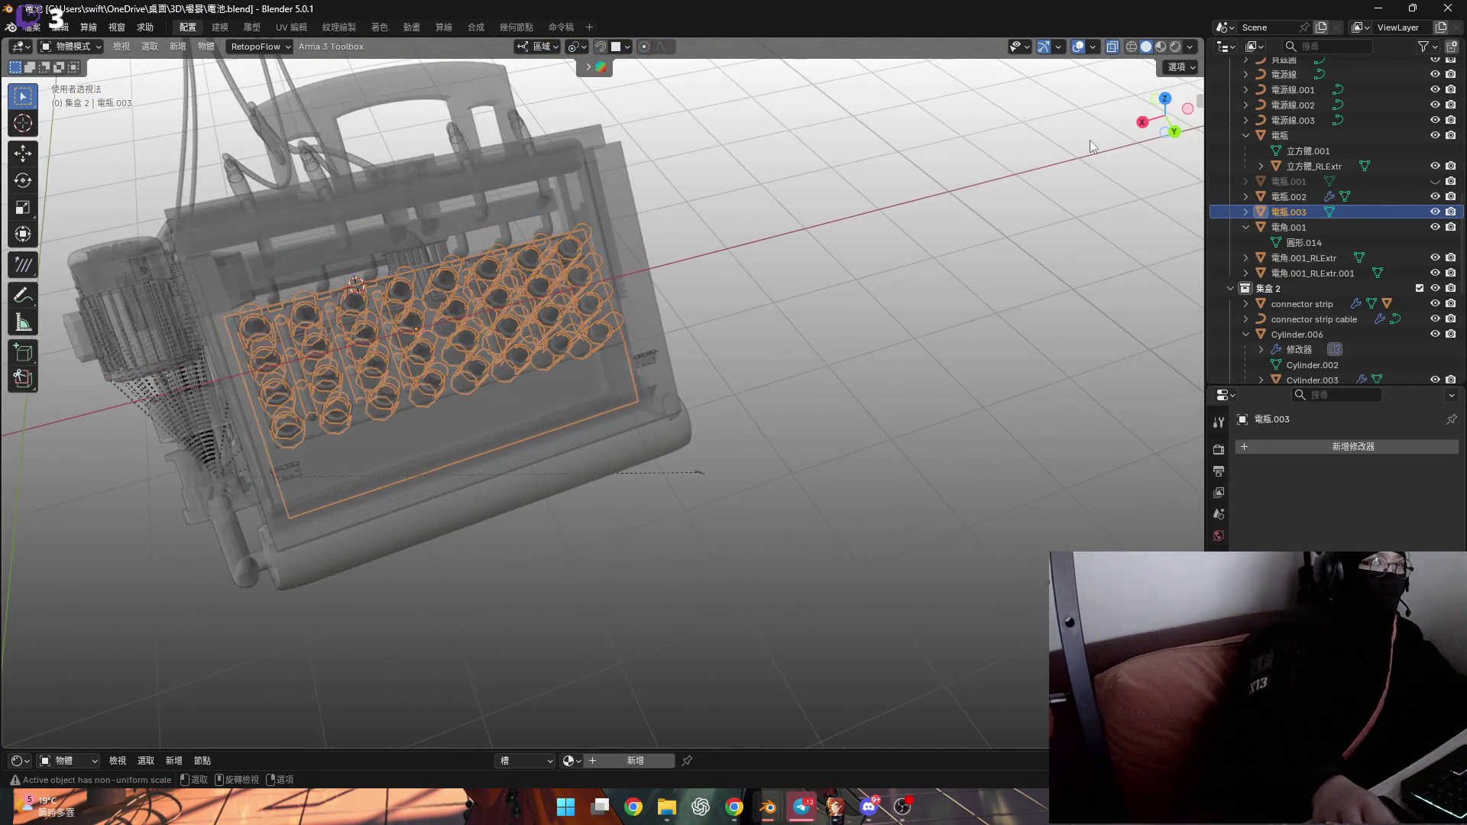
{"action": "left_click", "coordinate": [1112, 46]}
{"action": "left_click", "coordinate": [556, 485]}
{"action": "key", "text": "h"}
Reselect 電瓶.003 and enter Edit Mode on it alone
{"action": "mouse_move", "coordinate": [494, 399]}
{"action": "middle_mouse_down"}
{"action": "mouse_move", "coordinate": [469, 403]}
{"action": "mouse_move", "coordinate": [489, 456]}
{"action": "mouse_move", "coordinate": [504, 444]}
{"action": "mouse_move", "coordinate": [497, 425]}
{"action": "middle_mouse_up"}
{"action": "scroll", "coordinate": [483, 443], "scroll_direction": "up", "scroll_amount": 2}
{"action": "left_click", "coordinate": [542, 544]}
{"action": "scroll", "coordinate": [484, 446], "scroll_direction": "up", "scroll_amount": 2}
{"action": "left_click", "coordinate": [489, 456]}
{"action": "scroll", "coordinate": [497, 425], "scroll_direction": "up", "scroll_amount": 2}
{"action": "key", "text": "Tab"}
{"action": "scroll", "coordinate": [503, 376], "scroll_direction": "up", "scroll_amount": 3}
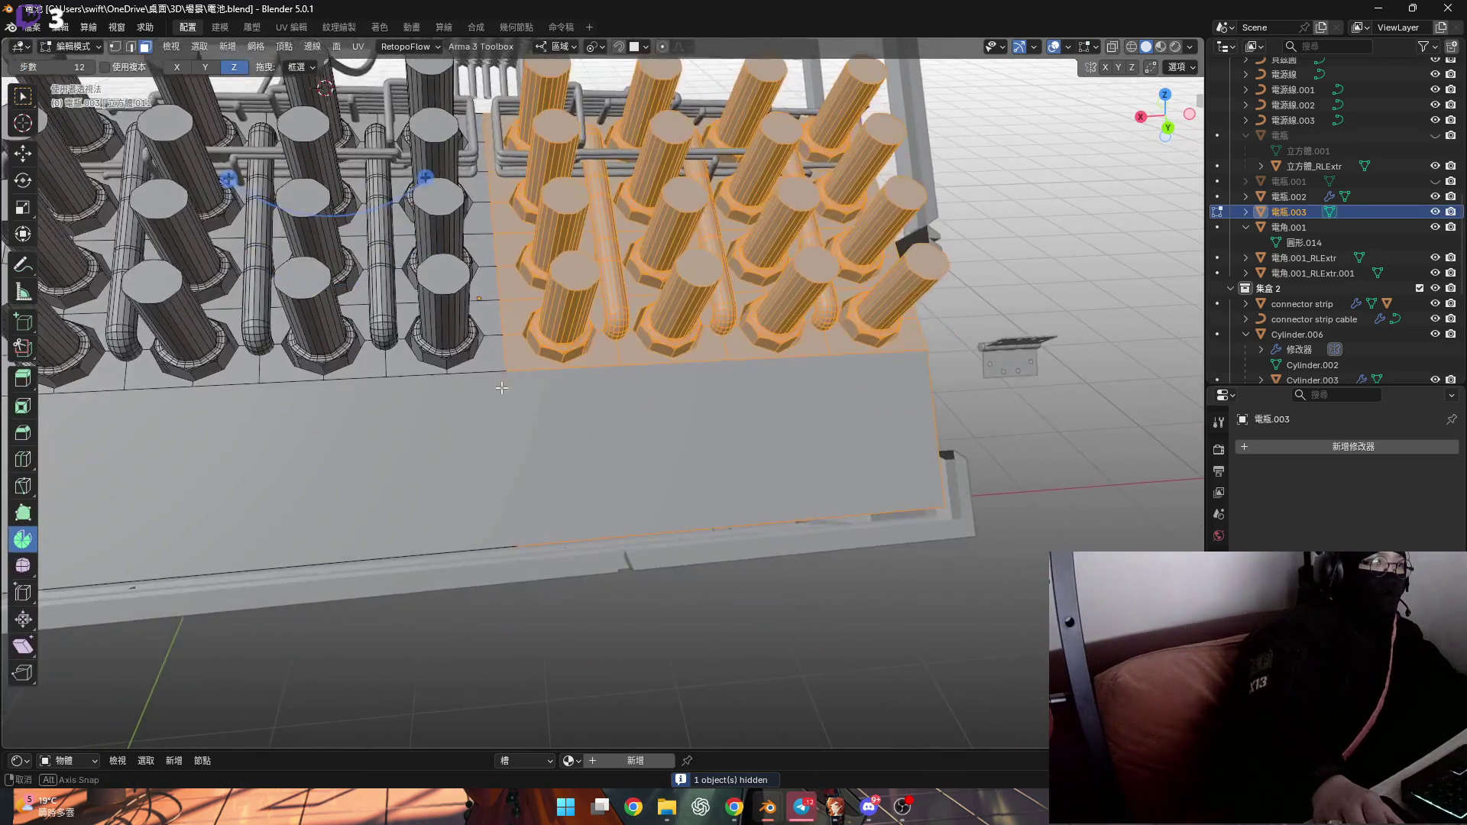
{"action": "left_click", "coordinate": [24, 436]}
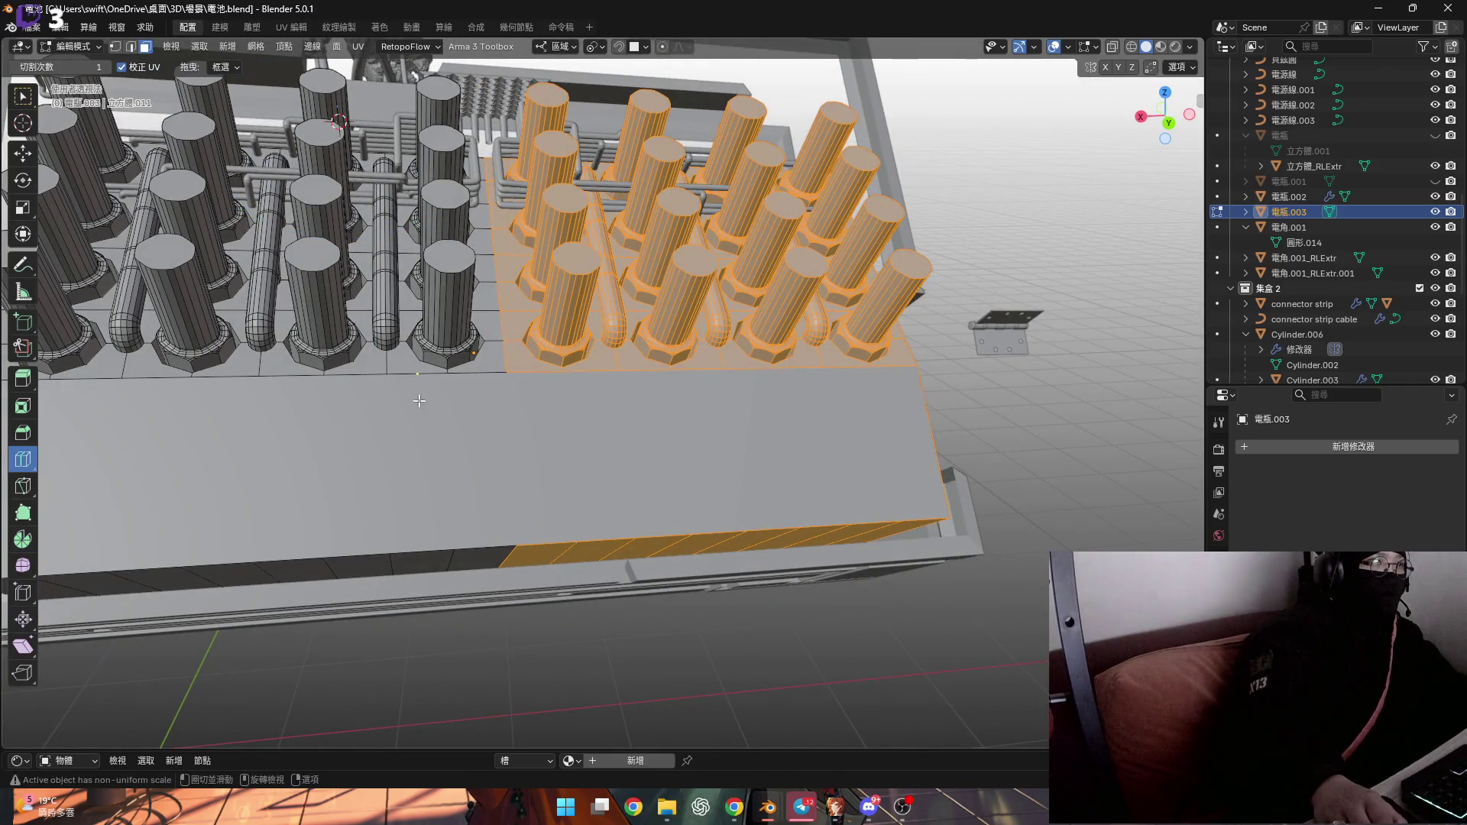
Knife-cut across 電瓶.003's base plate from its back edge to its front edge
{"action": "left_click", "coordinate": [23, 485]}
{"action": "scroll", "coordinate": [526, 376], "scroll_direction": "up", "scroll_amount": 3}
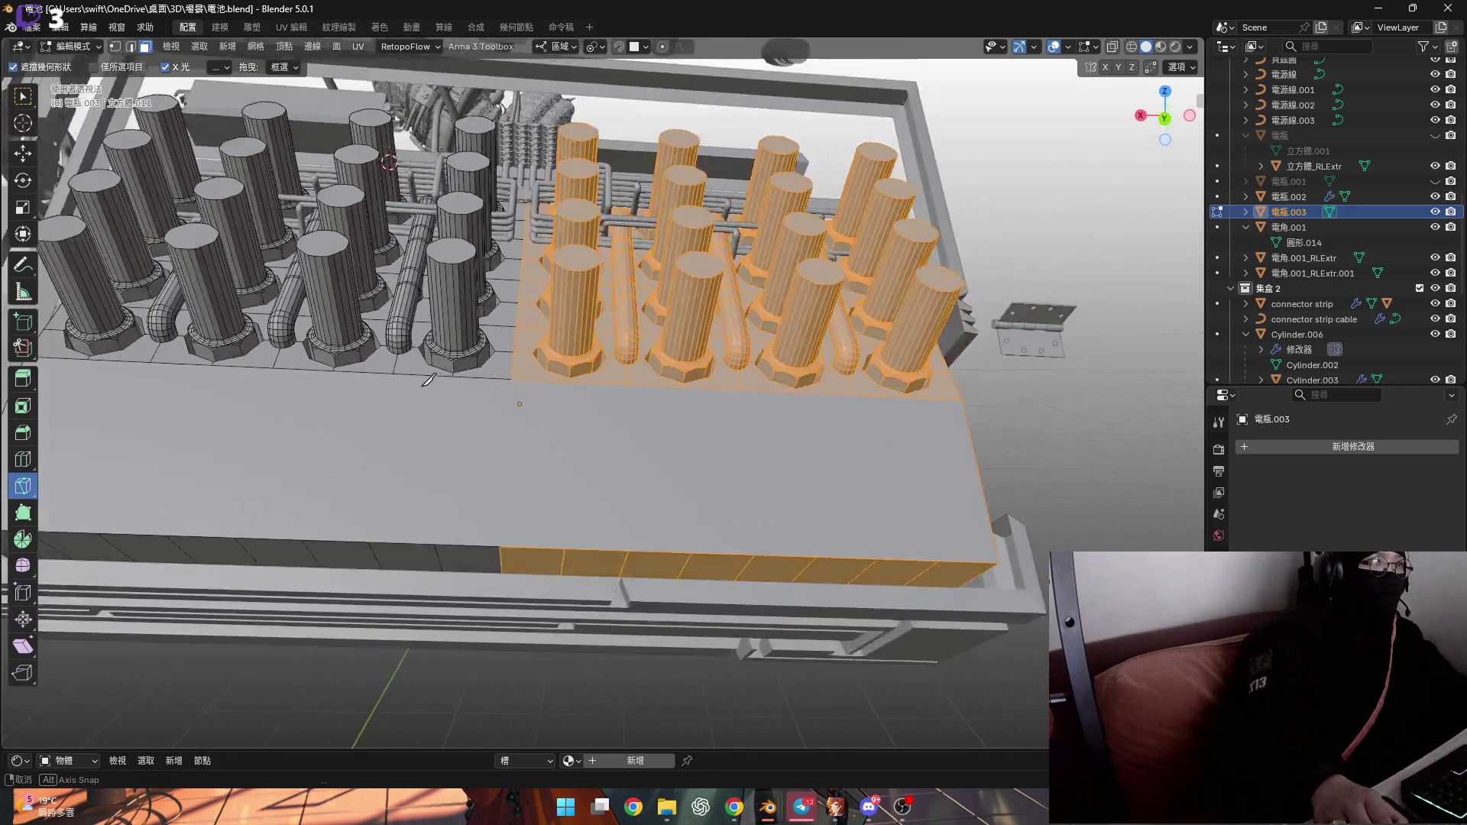
{"action": "left_click", "coordinate": [510, 380]}
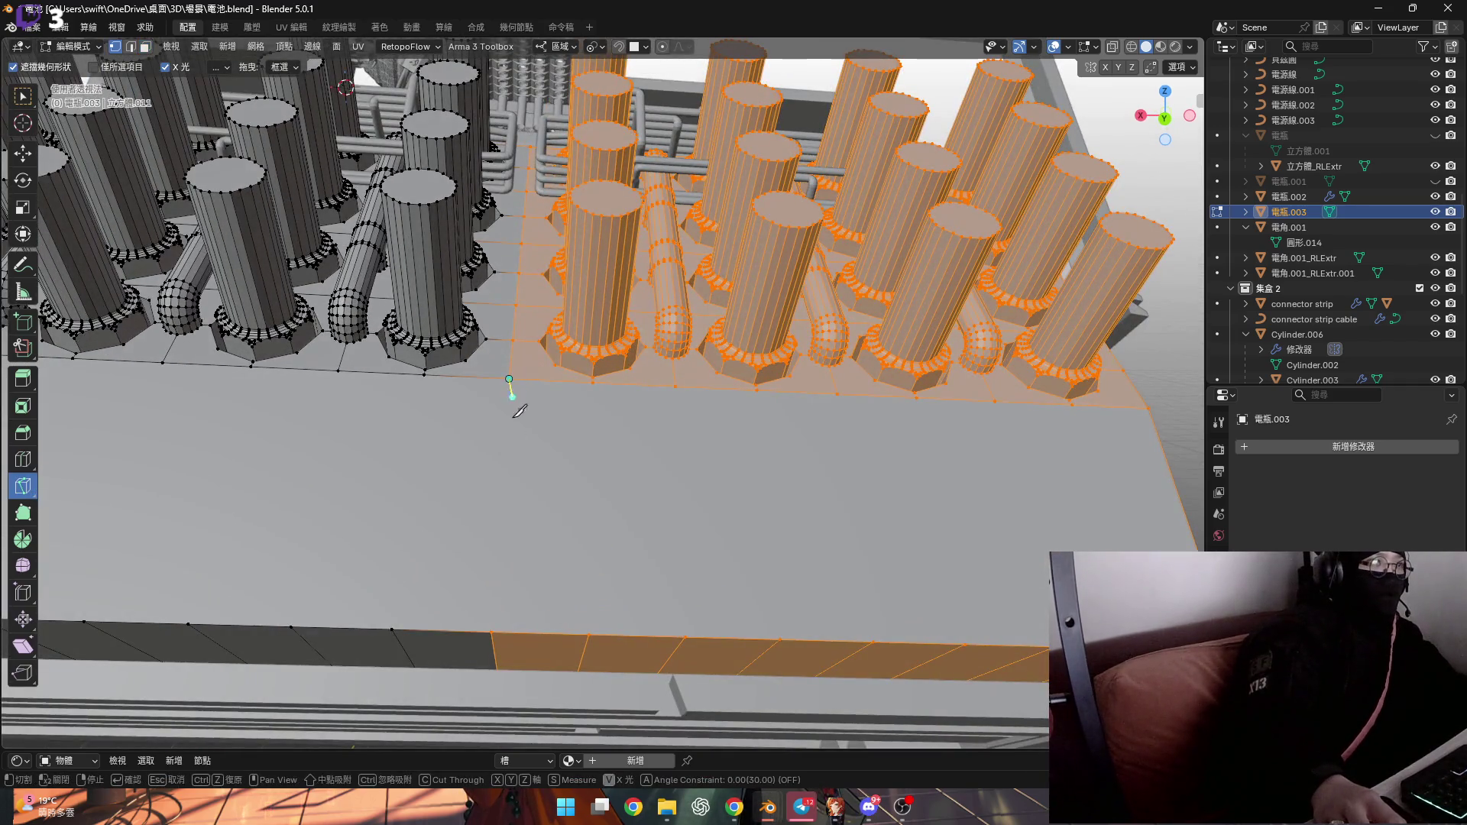
{"action": "left_click", "coordinate": [492, 631]}
{"action": "key", "text": "Return"}
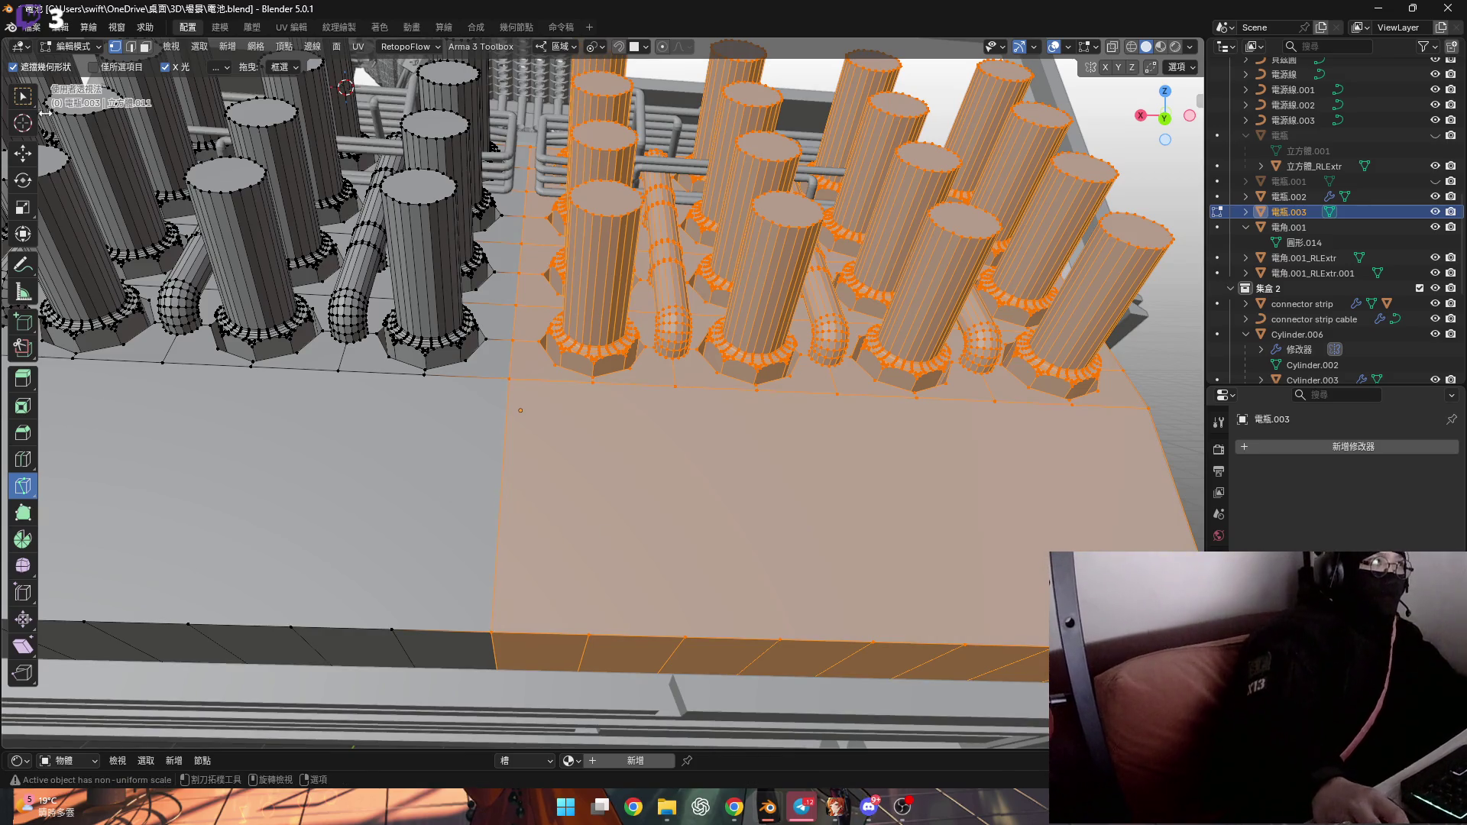
With X-ray on, delete the selected right half of the battery cells as edges
{"action": "left_click", "coordinate": [23, 95]}
{"action": "scroll", "coordinate": [1023, 153], "scroll_direction": "down", "scroll_amount": 5}
{"action": "middle_click_drag", "start_coordinate": [1023, 153], "coordinate": [1023, 84]}
{"action": "scroll", "coordinate": [1023, 78], "scroll_direction": "up", "scroll_amount": 2}
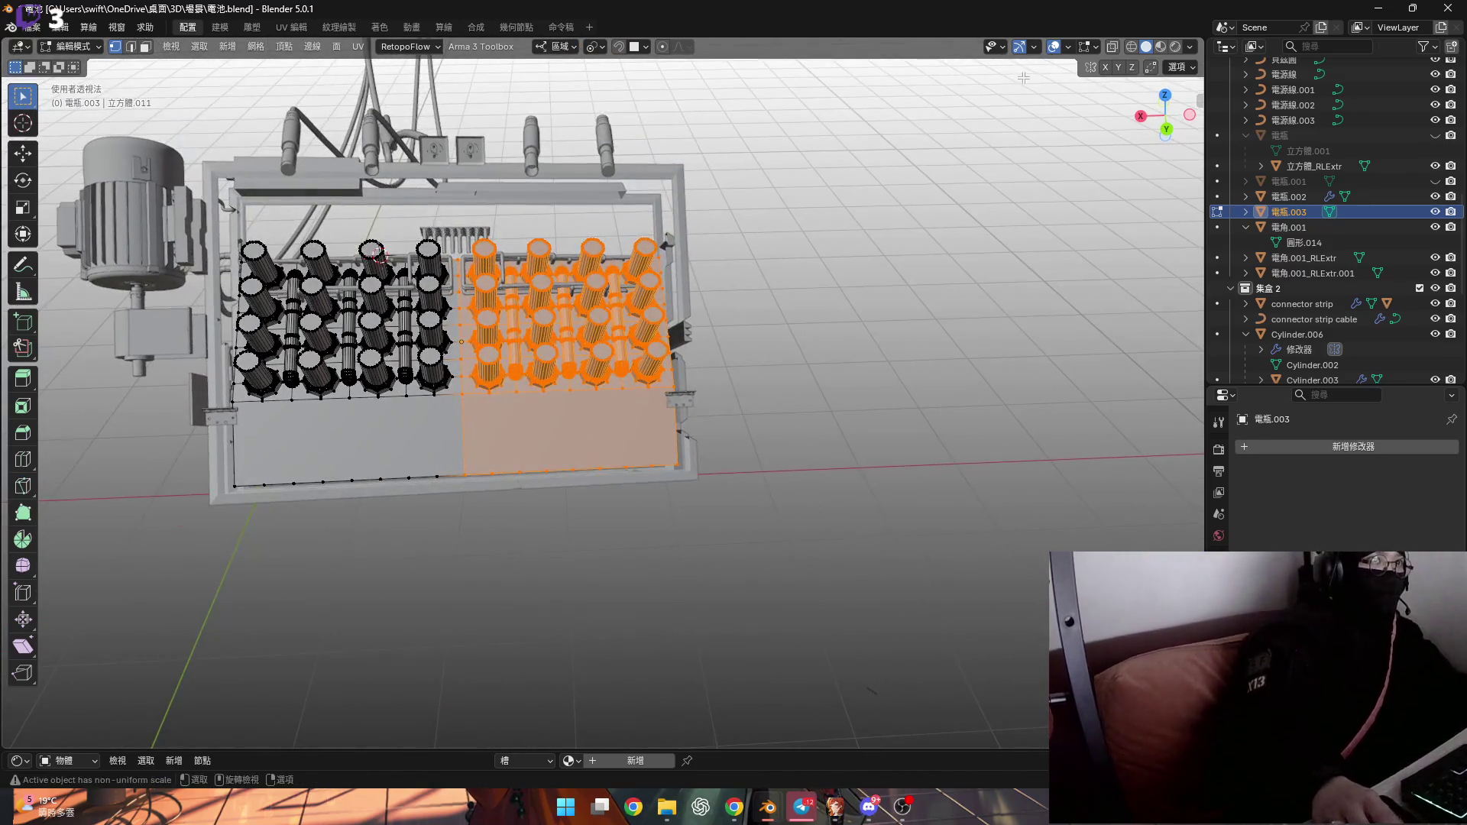
{"action": "left_click", "coordinate": [1113, 48]}
{"action": "mouse_move", "coordinate": [535, 367]}
{"action": "middle_mouse_down"}
{"action": "mouse_move", "coordinate": [596, 321]}
{"action": "mouse_move", "coordinate": [521, 376]}
{"action": "mouse_move", "coordinate": [525, 399]}
{"action": "middle_mouse_up"}
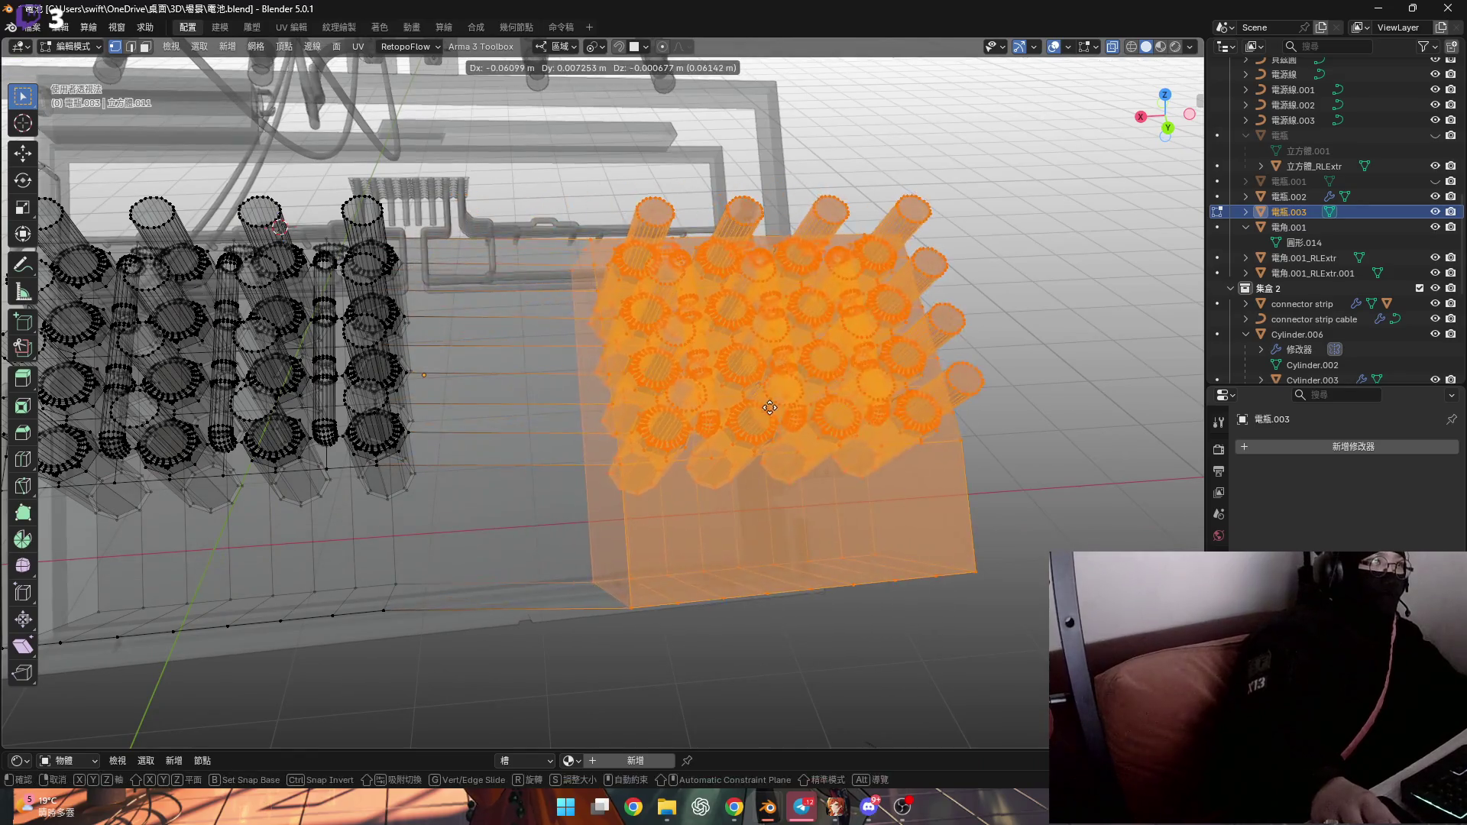
{"action": "key", "text": "x"}
{"action": "left_click", "coordinate": [767, 379]}
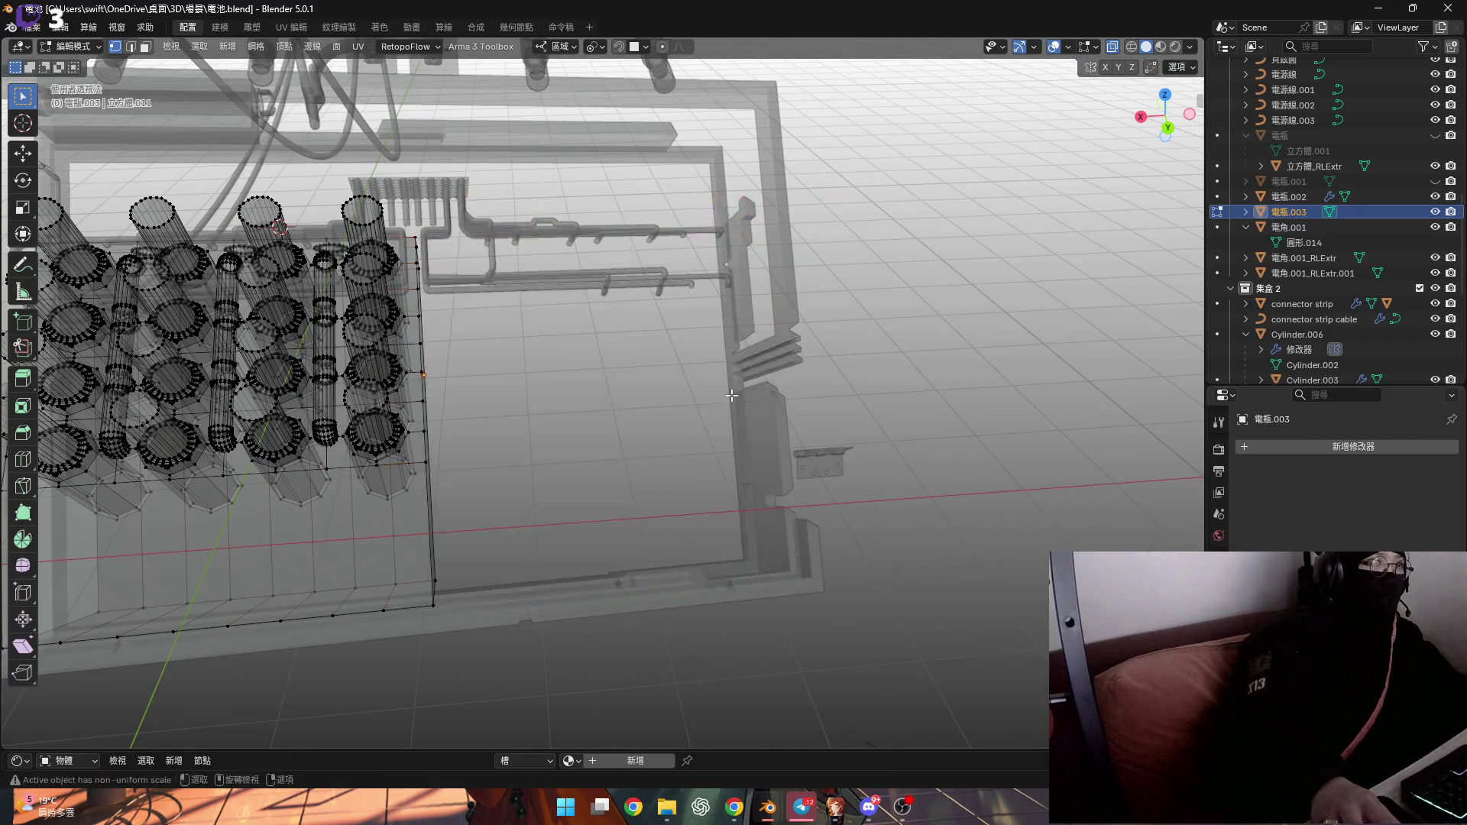
Turn X-ray off, return to Object Mode and bring up the Generate modifiers list
{"action": "left_click", "coordinate": [1111, 49]}
{"action": "middle_click_drag", "start_coordinate": [856, 367], "coordinate": [885, 398]}
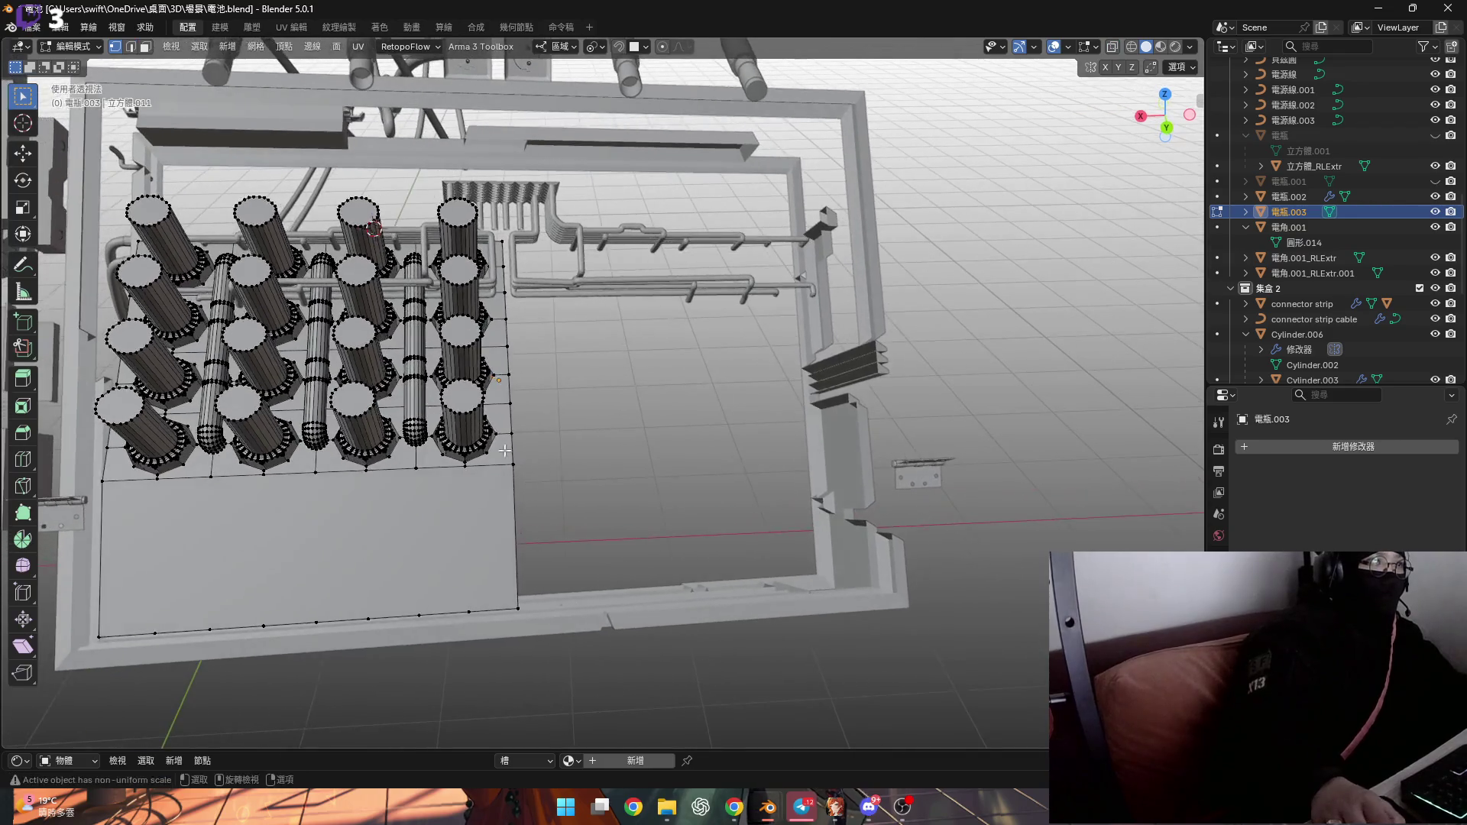
{"action": "key", "text": "Tab"}
{"action": "left_click", "coordinate": [1361, 450]}
{"action": "mouse_move", "coordinate": [1363, 445]}
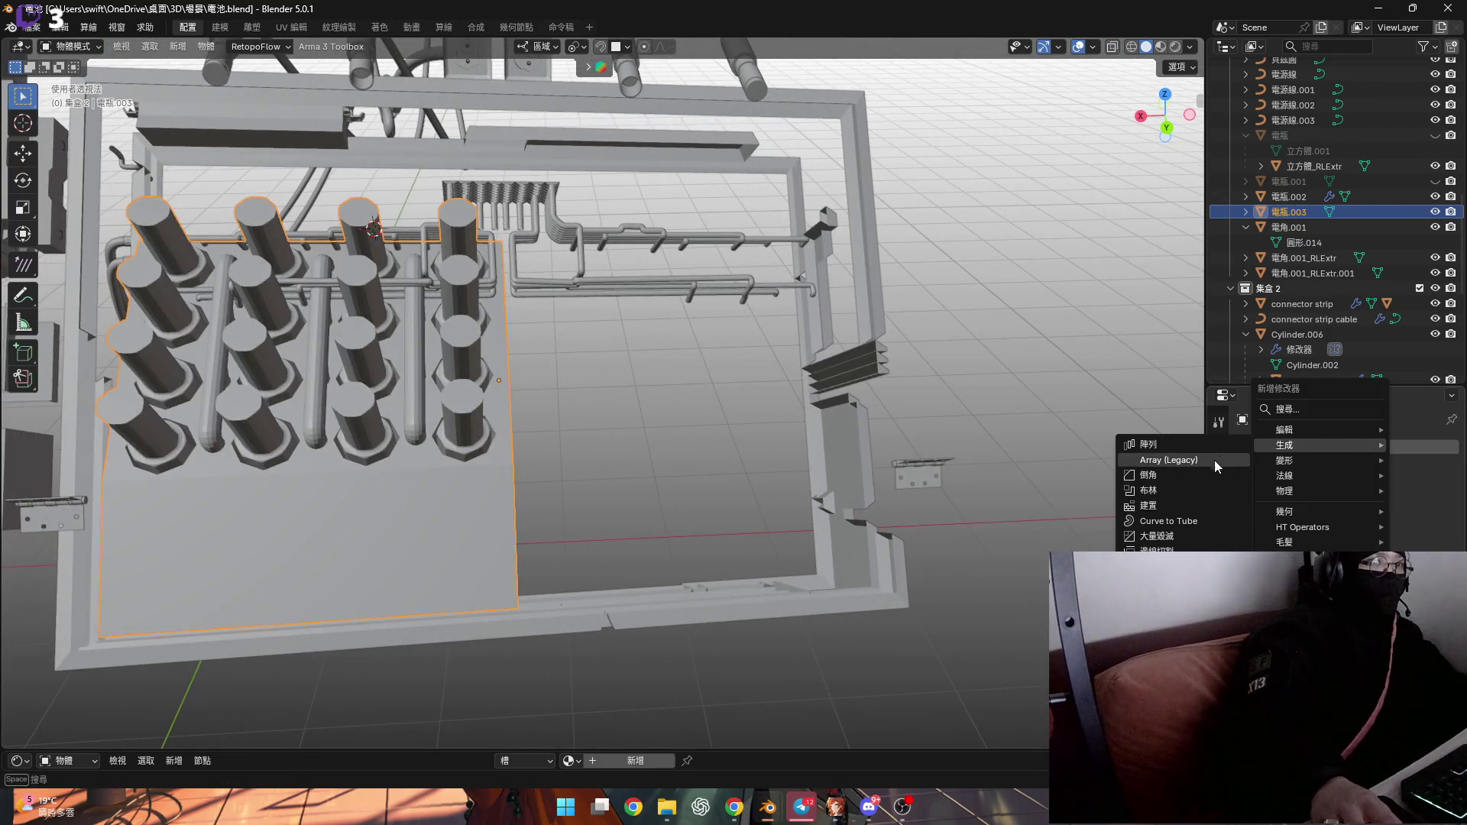
Add an X-axis Mirror modifier to 電瓶.003, inspect the rebuilt cells, and unhide 電瓶.001
{"action": "left_click", "coordinate": [1154, 597]}
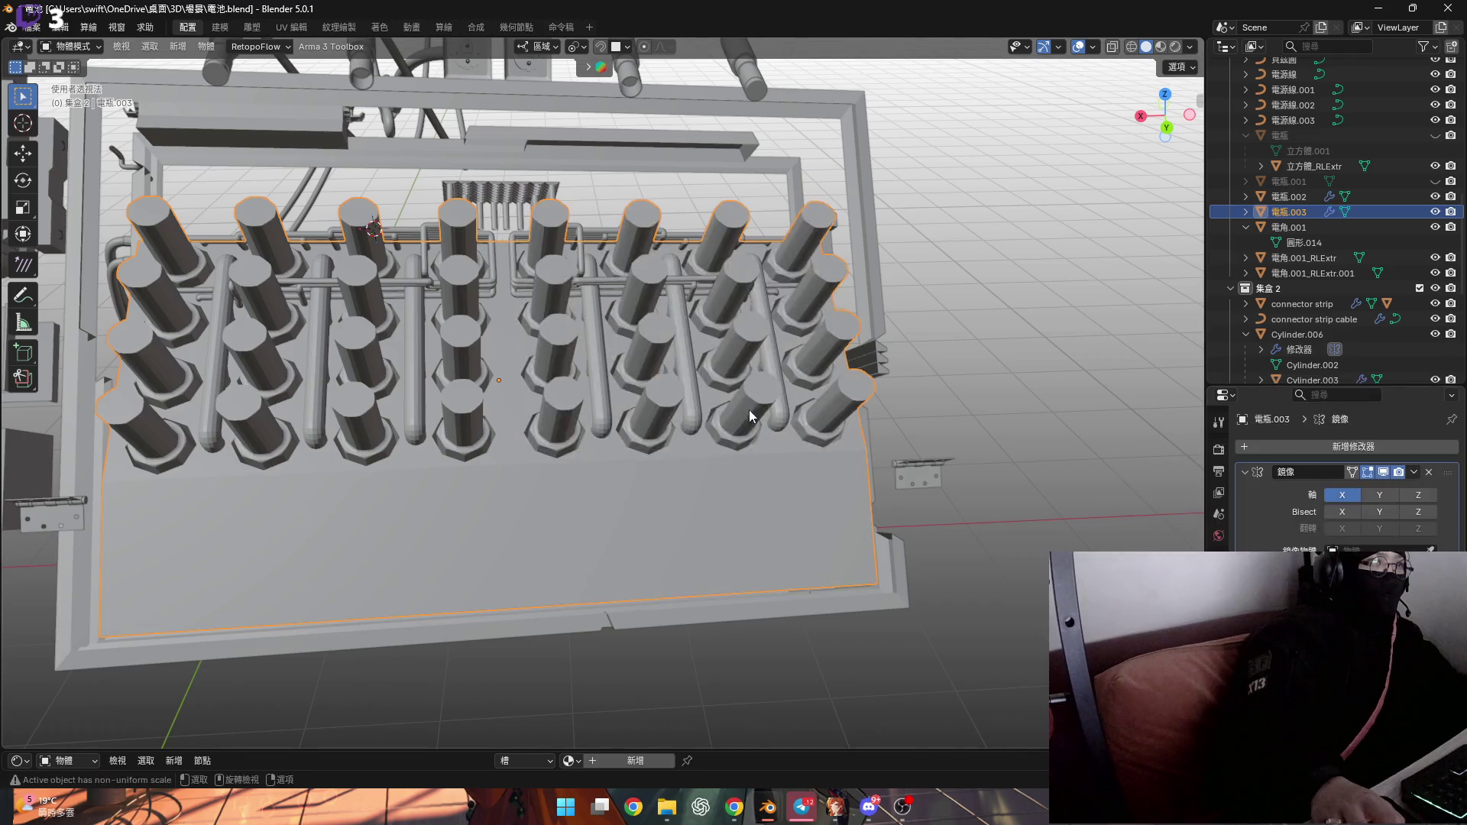
{"action": "middle_click_drag", "start_coordinate": [749, 409], "coordinate": [542, 314]}
{"action": "scroll", "coordinate": [598, 356], "scroll_direction": "up", "scroll_amount": 5}
{"action": "mouse_move", "coordinate": [598, 356]}
{"action": "middle_mouse_down"}
{"action": "mouse_move", "coordinate": [553, 268]}
{"action": "mouse_move", "coordinate": [540, 312]}
{"action": "mouse_move", "coordinate": [558, 321]}
{"action": "mouse_move", "coordinate": [688, 295]}
{"action": "mouse_move", "coordinate": [673, 286]}
{"action": "mouse_move", "coordinate": [694, 355]}
{"action": "mouse_move", "coordinate": [726, 366]}
{"action": "mouse_move", "coordinate": [768, 346]}
{"action": "mouse_move", "coordinate": [731, 333]}
{"action": "mouse_move", "coordinate": [713, 354]}
{"action": "mouse_move", "coordinate": [717, 342]}
{"action": "mouse_move", "coordinate": [743, 360]}
{"action": "middle_mouse_up"}
{"action": "scroll", "coordinate": [741, 343], "scroll_direction": "up", "scroll_amount": 3}
{"action": "scroll", "coordinate": [737, 371], "scroll_direction": "down", "scroll_amount": 5}
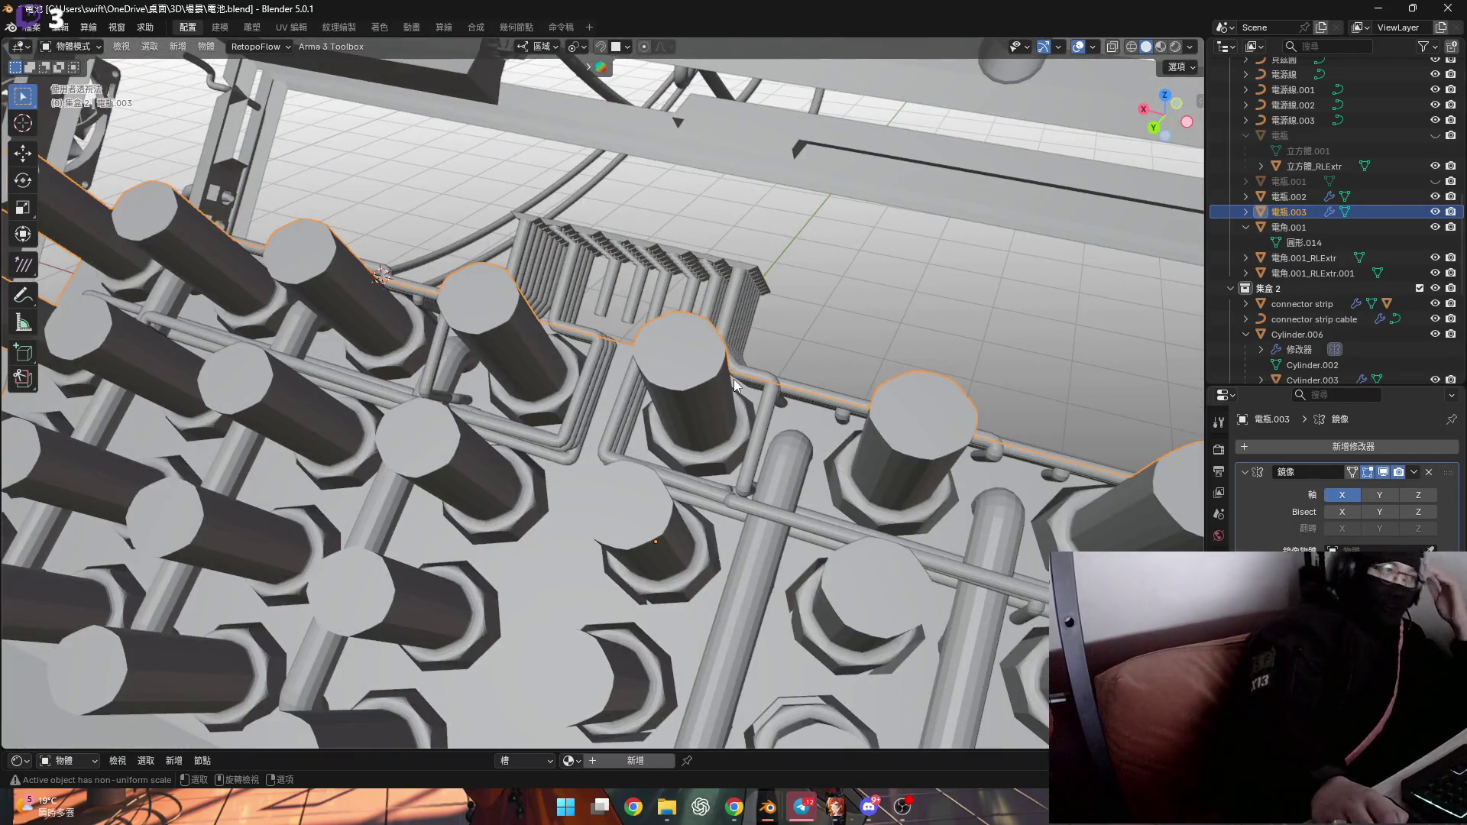
{"action": "mouse_move", "coordinate": [736, 374]}
{"action": "middle_mouse_down"}
{"action": "mouse_move", "coordinate": [790, 382]}
{"action": "mouse_move", "coordinate": [841, 364]}
{"action": "middle_mouse_up"}
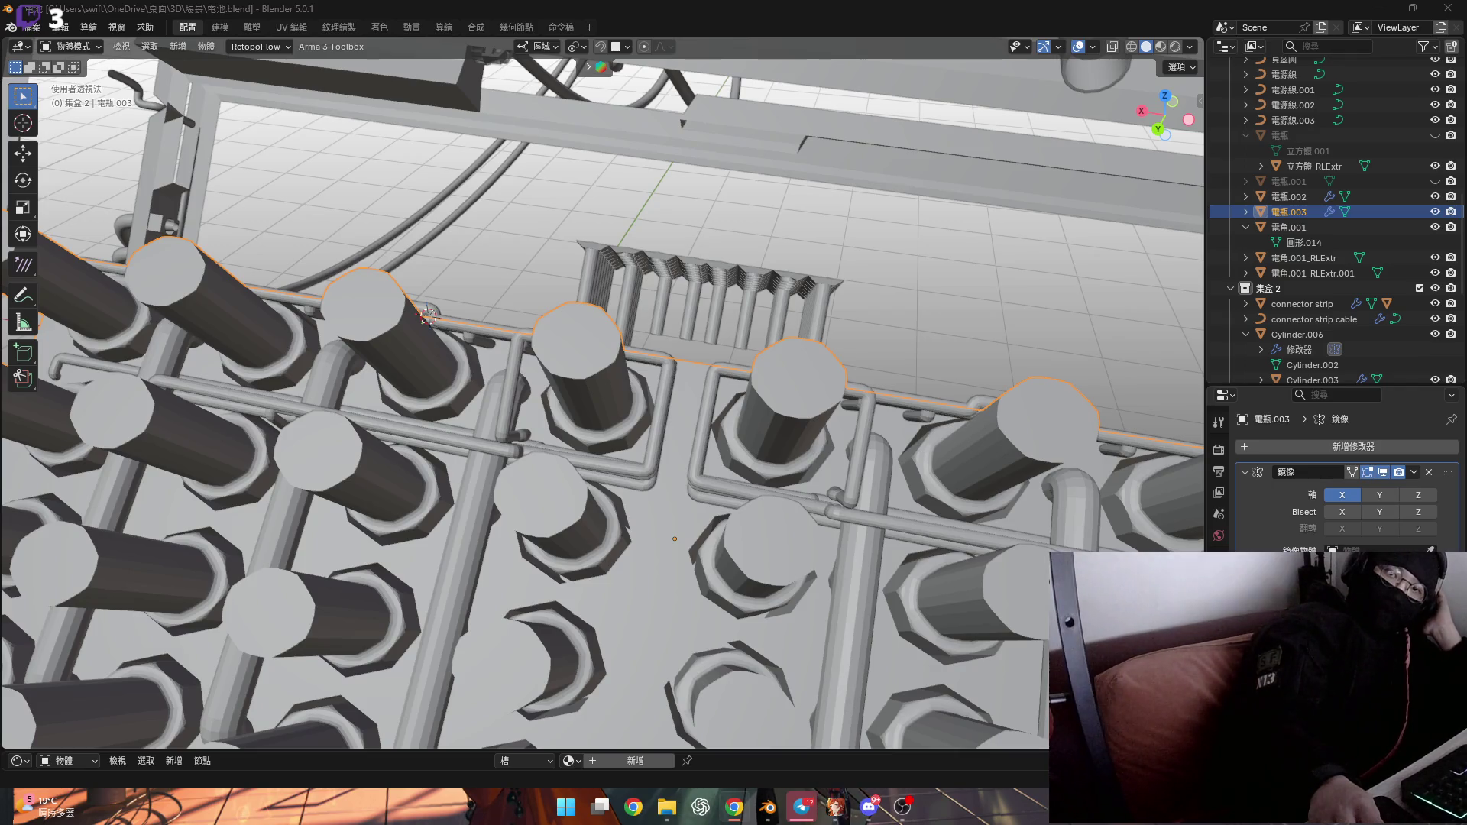
{"action": "middle_click_drag", "start_coordinate": [713, 442], "coordinate": [761, 467]}
{"action": "left_click", "coordinate": [1437, 181]}
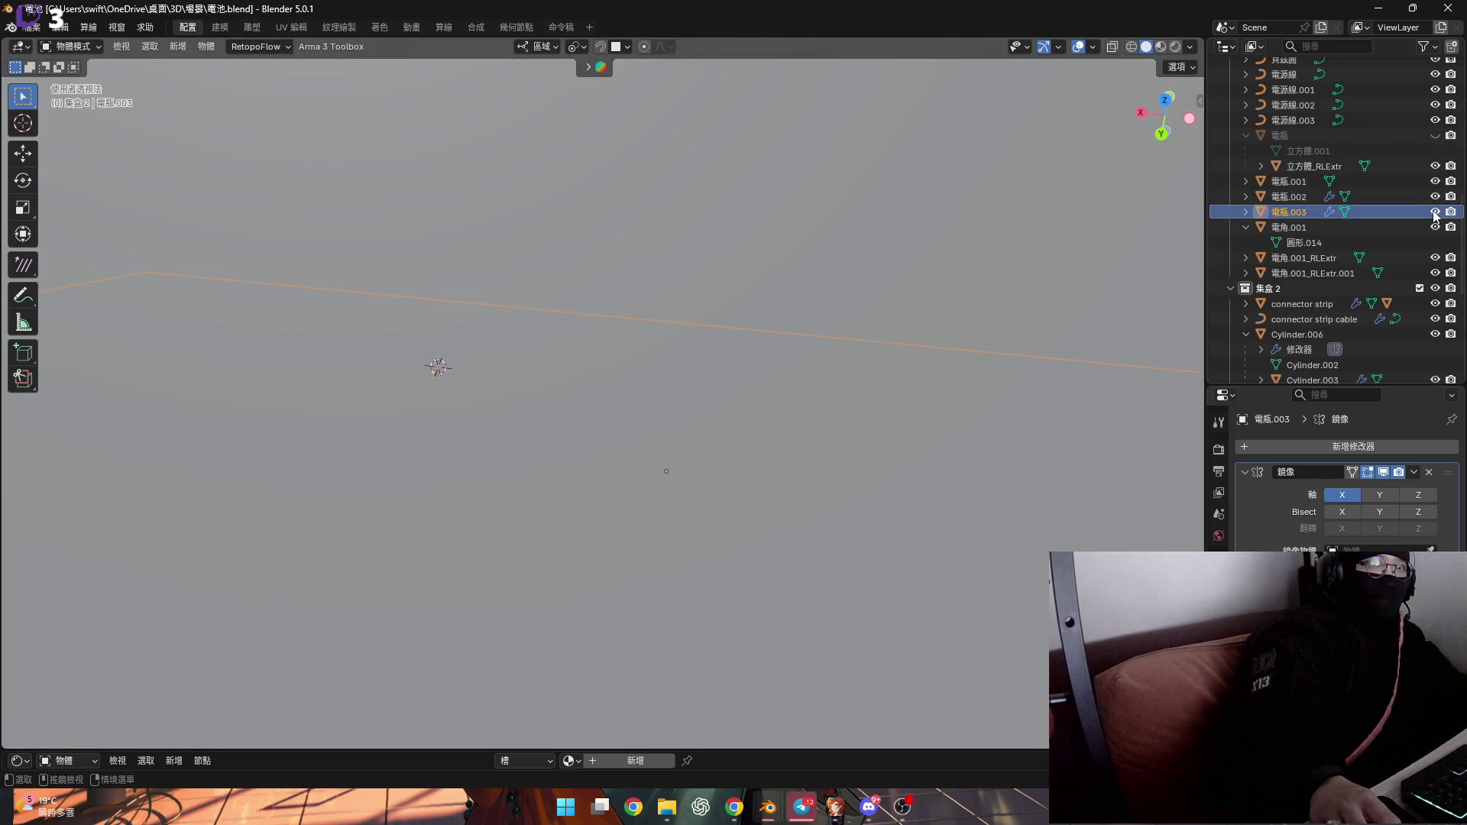
{"action": "left_click", "coordinate": [1436, 181]}
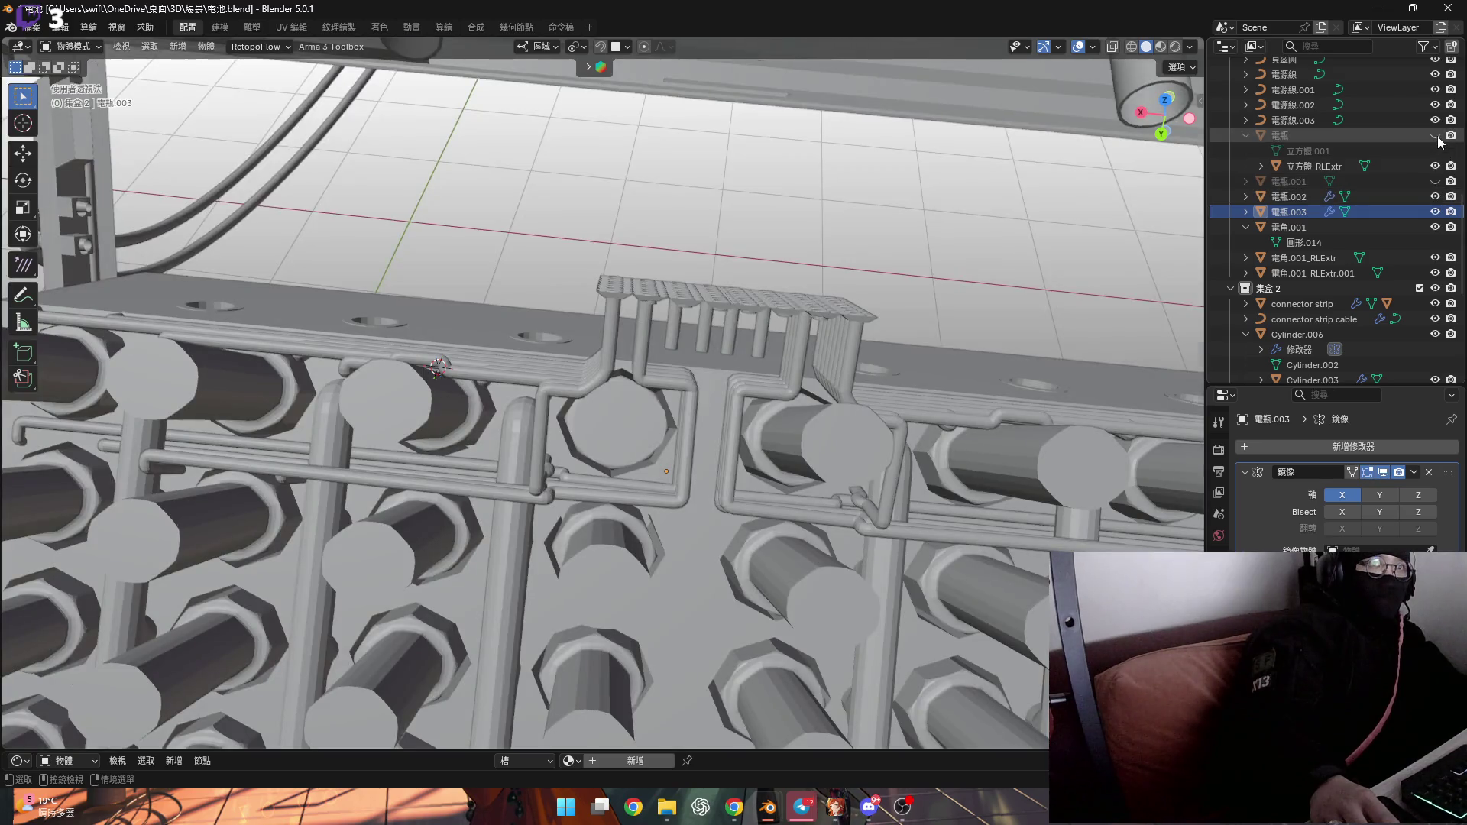
{"action": "left_click", "coordinate": [1436, 135]}
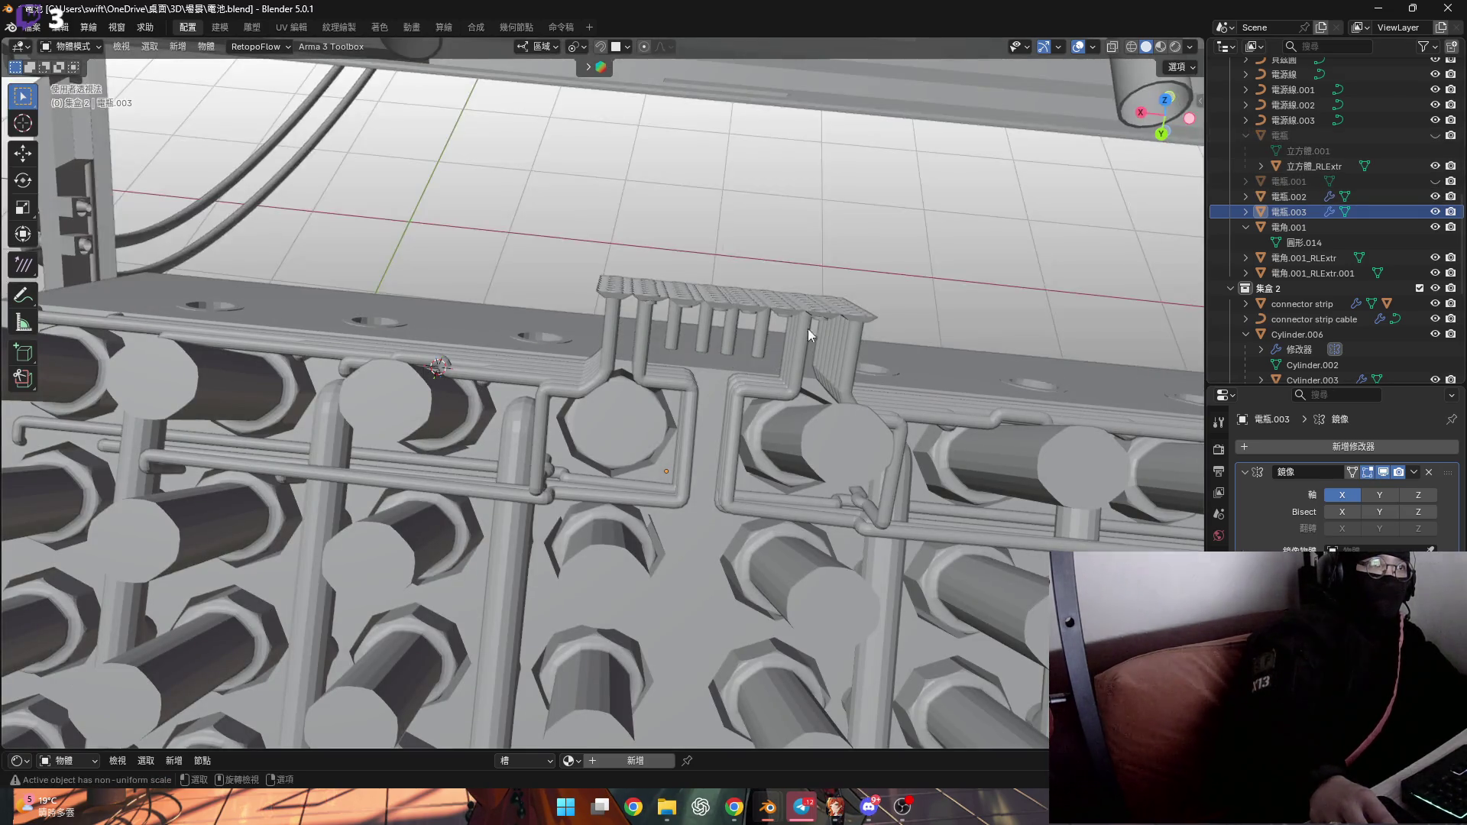
{"action": "scroll", "coordinate": [695, 397], "scroll_direction": "down", "scroll_amount": 5}
{"action": "middle_click_drag", "start_coordinate": [695, 397], "coordinate": [708, 264]}
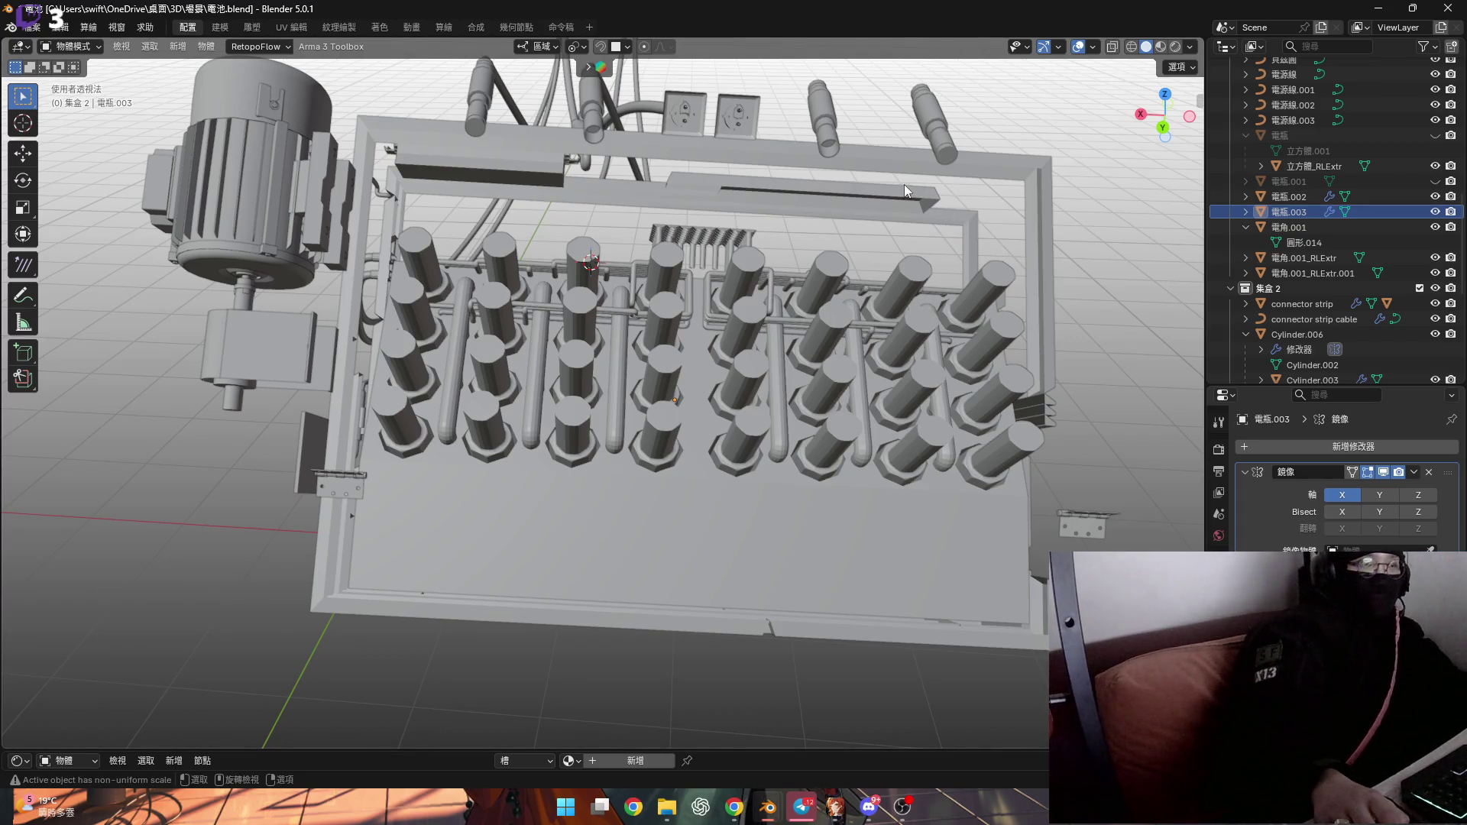
{"action": "scroll", "coordinate": [679, 297], "scroll_direction": "up", "scroll_amount": 4}
{"action": "mouse_move", "coordinate": [679, 296]}
{"action": "middle_mouse_down"}
{"action": "mouse_move", "coordinate": [745, 336]}
{"action": "mouse_move", "coordinate": [723, 329]}
{"action": "mouse_move", "coordinate": [680, 351]}
{"action": "mouse_move", "coordinate": [843, 259]}
{"action": "mouse_move", "coordinate": [593, 313]}
{"action": "mouse_move", "coordinate": [718, 269]}
{"action": "mouse_move", "coordinate": [694, 418]}
{"action": "mouse_move", "coordinate": [624, 438]}
{"action": "middle_mouse_up"}
{"action": "mouse_move", "coordinate": [482, 397]}
{"action": "middle_mouse_down"}
{"action": "mouse_move", "coordinate": [457, 388]}
{"action": "mouse_move", "coordinate": [552, 441]}
{"action": "mouse_move", "coordinate": [604, 342]}
{"action": "mouse_move", "coordinate": [593, 261]}
{"action": "mouse_move", "coordinate": [637, 243]}
{"action": "middle_mouse_up"}
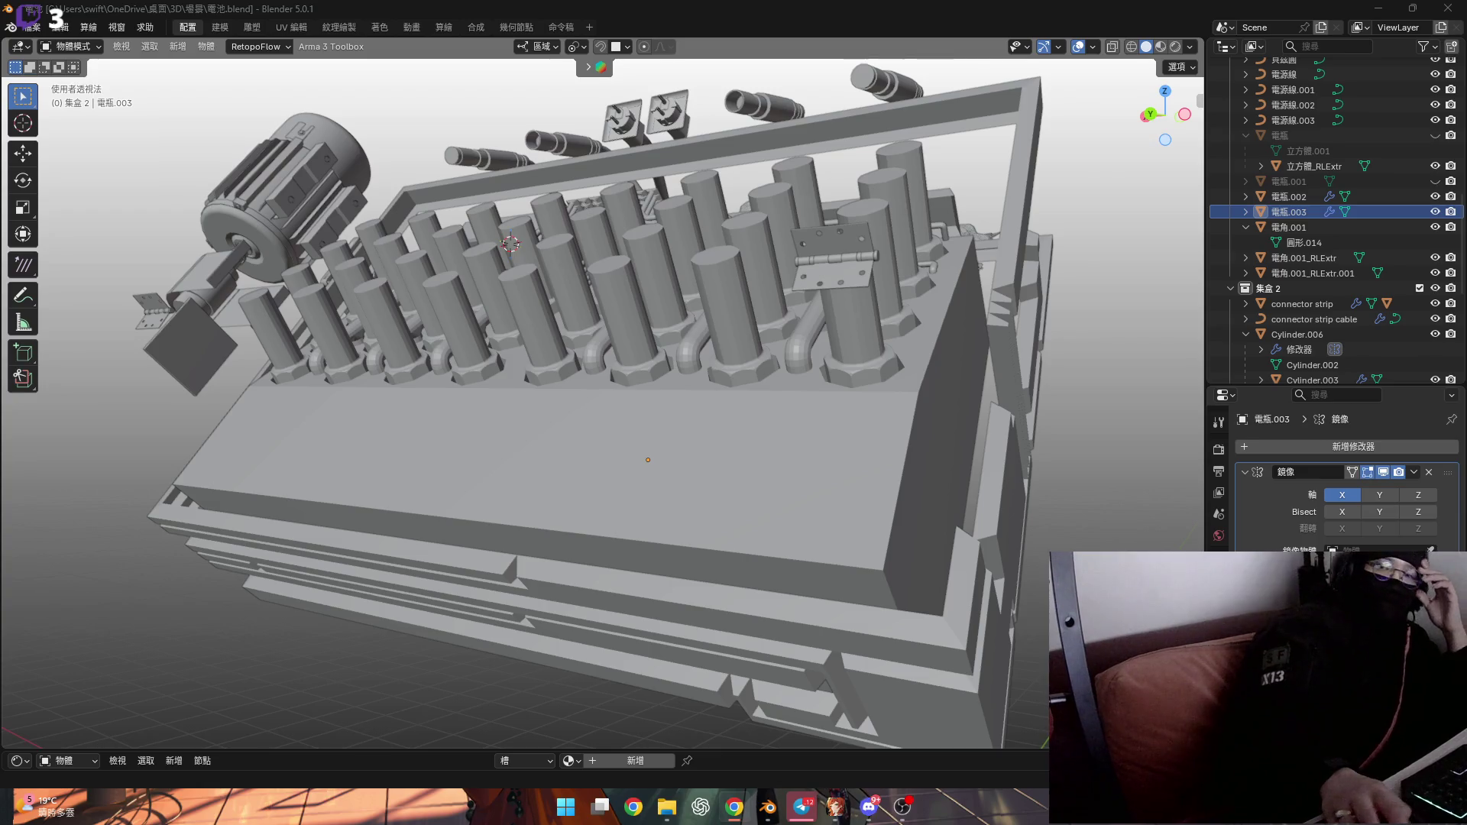
{"action": "mouse_move", "coordinate": [700, 410]}
{"action": "middle_mouse_down"}
{"action": "mouse_move", "coordinate": [598, 418]}
{"action": "mouse_move", "coordinate": [560, 354]}
{"action": "mouse_move", "coordinate": [603, 431]}
{"action": "mouse_move", "coordinate": [660, 456]}
{"action": "mouse_move", "coordinate": [551, 452]}
{"action": "mouse_move", "coordinate": [571, 469]}
{"action": "mouse_move", "coordinate": [557, 436]}
{"action": "middle_mouse_up"}
{"action": "scroll", "coordinate": [644, 461], "scroll_direction": "up", "scroll_amount": 5}
{"action": "scroll", "coordinate": [599, 396], "scroll_direction": "up", "scroll_amount": 3}
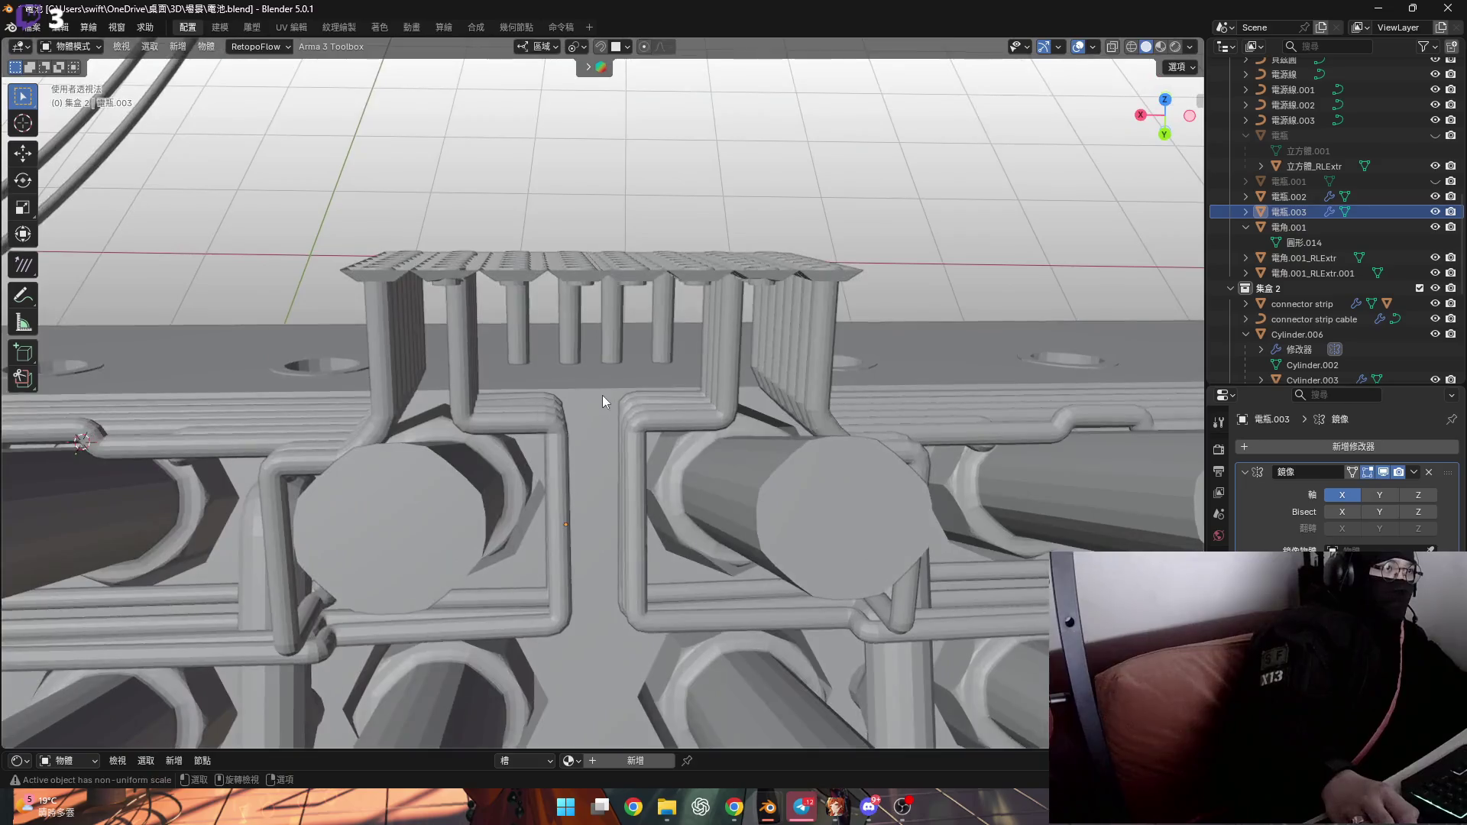
{"action": "scroll", "coordinate": [596, 396], "scroll_direction": "up", "scroll_amount": 2}
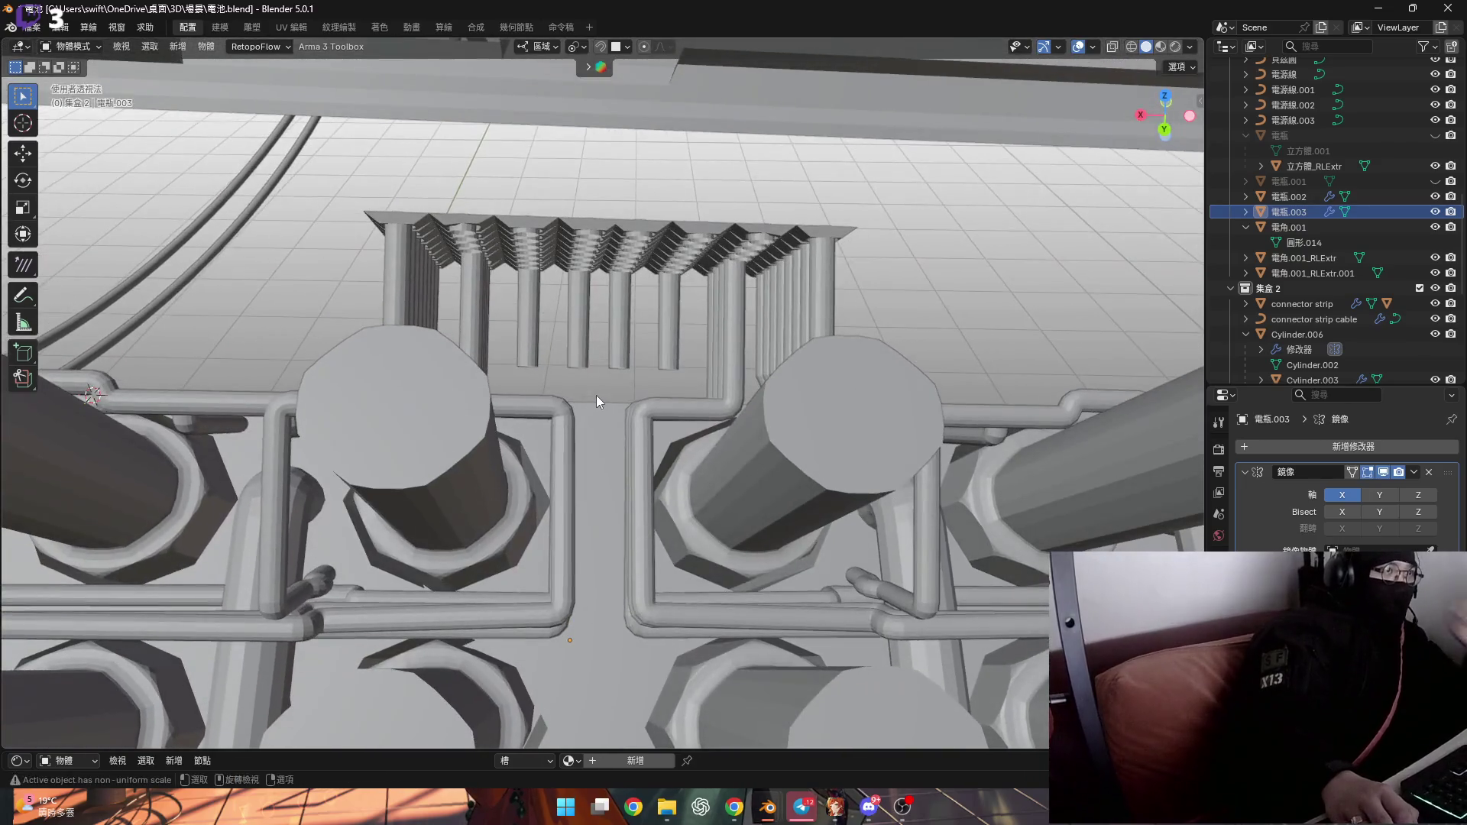
{"action": "left_click", "coordinate": [532, 271]}
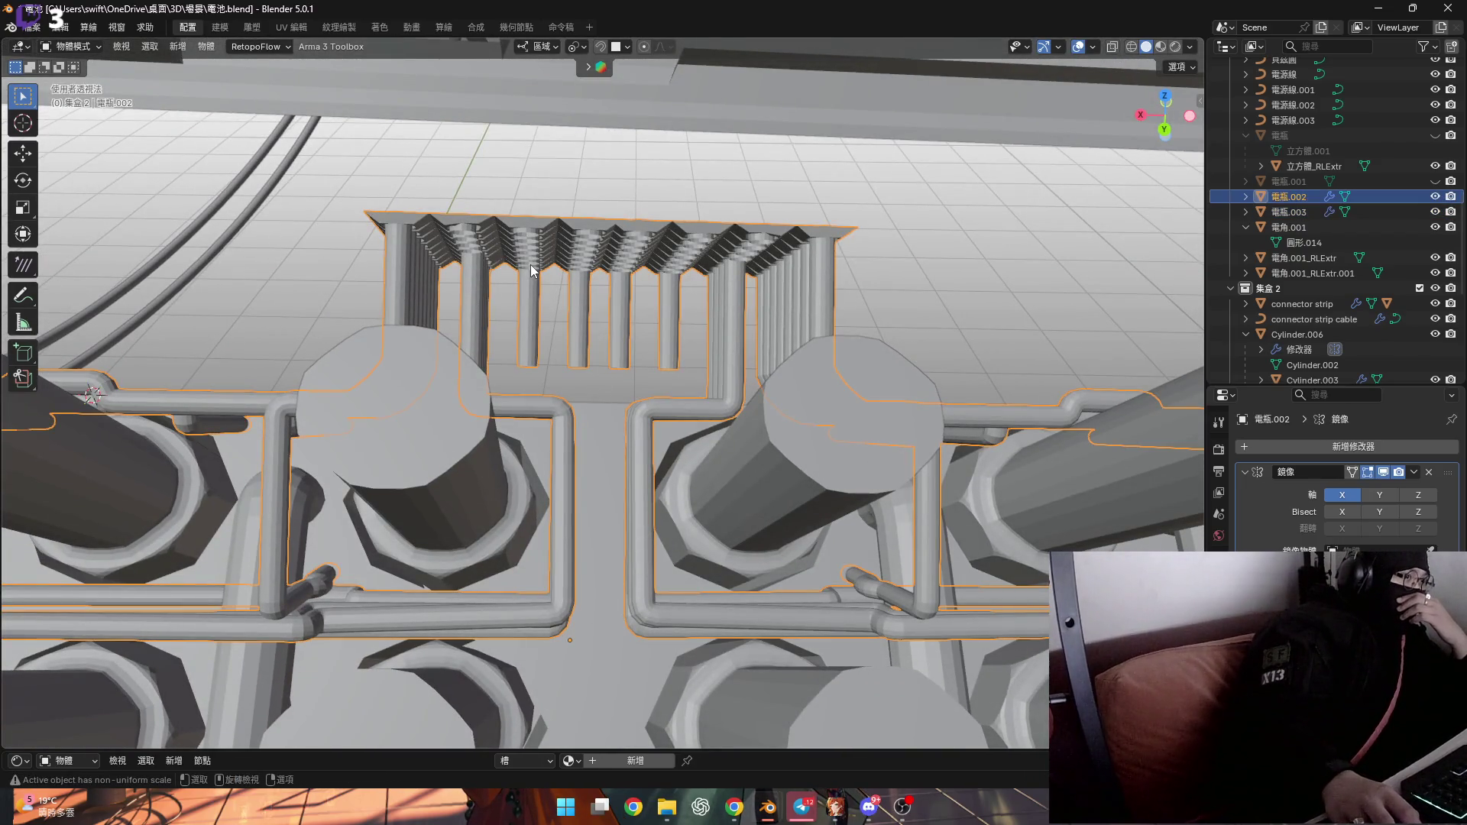
{"action": "key", "text": "Tab"}
{"action": "mouse_move", "coordinate": [509, 313]}
{"action": "middle_mouse_down", "text": "shift"}
{"action": "mouse_move", "coordinate": [552, 335]}
{"action": "mouse_move", "coordinate": [558, 370]}
{"action": "mouse_move", "coordinate": [708, 346]}
{"action": "mouse_move", "coordinate": [570, 433]}
{"action": "middle_mouse_up", "text": "shift"}
{"action": "key", "text": "Tab"}
{"action": "left_click", "coordinate": [575, 435]}
{"action": "scroll", "coordinate": [574, 435], "scroll_direction": "down", "scroll_amount": 3}
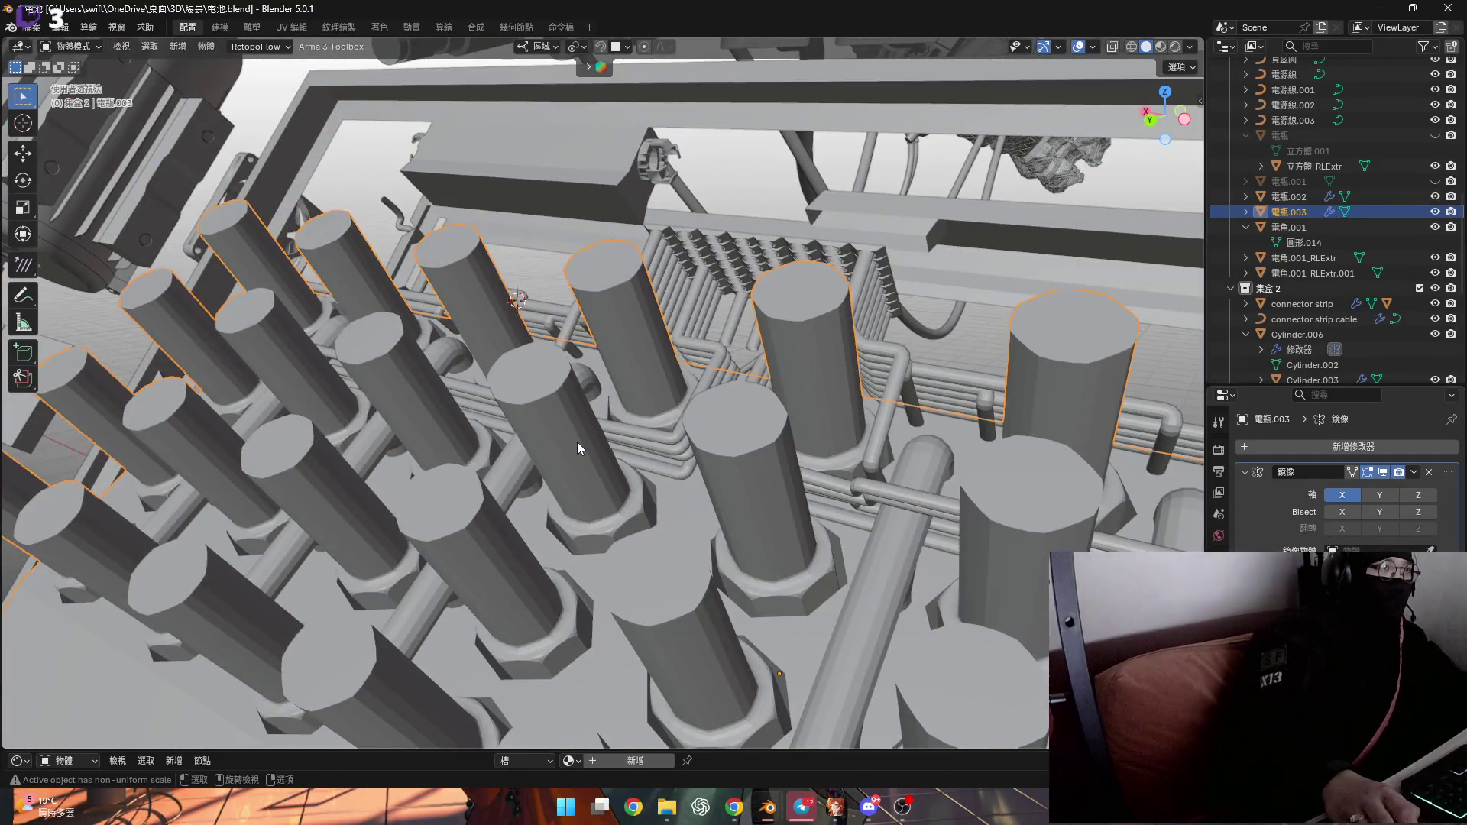
Enter Edit Mode on 電瓶.003 and start picking cylinder tops, switching to face selection
{"action": "key", "text": "Tab"}
{"action": "scroll", "coordinate": [537, 377], "scroll_direction": "down", "scroll_amount": 2}
{"action": "scroll", "coordinate": [557, 392], "scroll_direction": "down", "scroll_amount": 3}
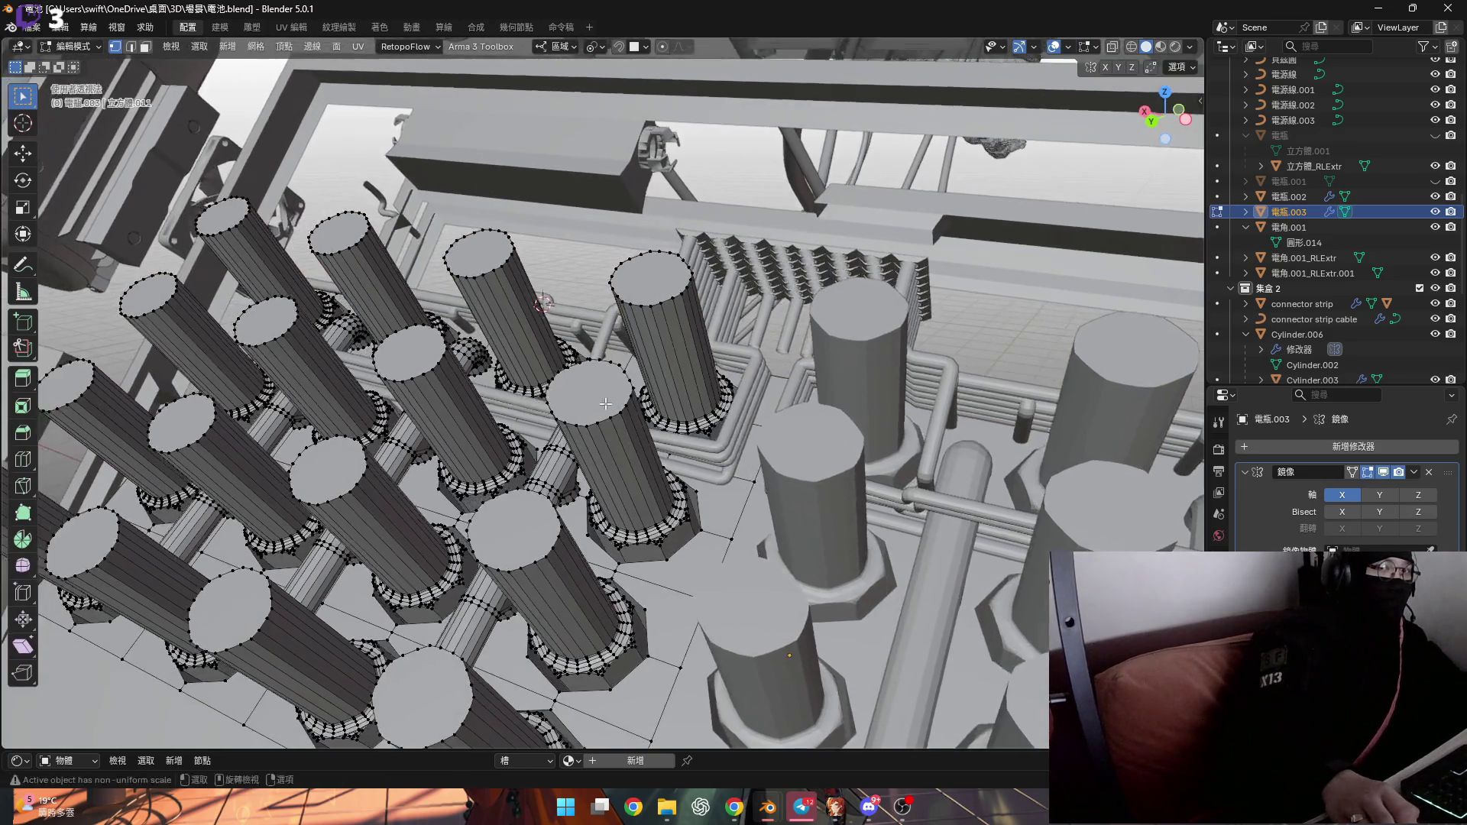
{"action": "scroll", "coordinate": [631, 398], "scroll_direction": "up", "scroll_amount": 2}
{"action": "left_click", "coordinate": [631, 399], "text": "alt"}
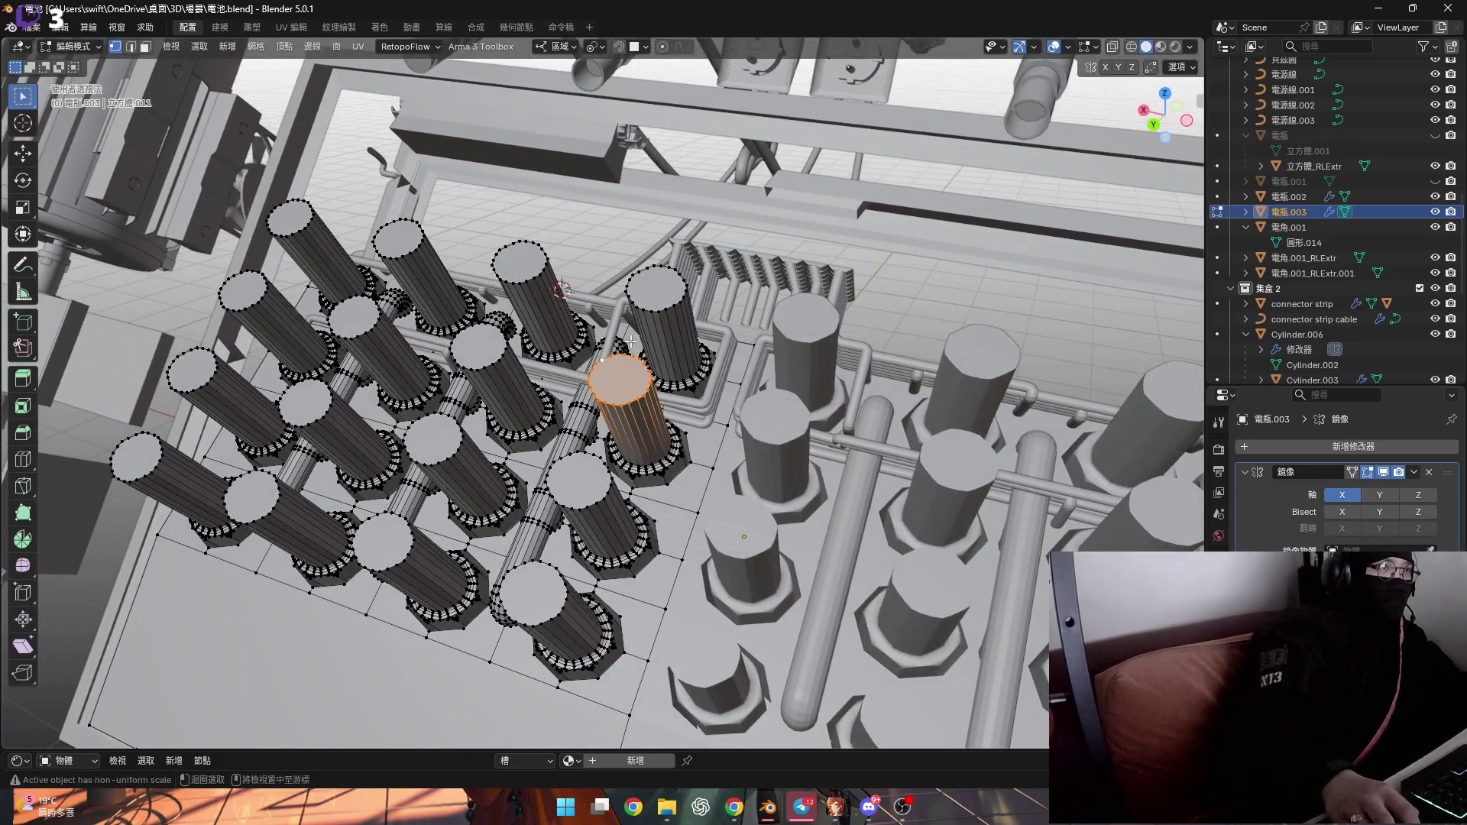
{"action": "left_click", "coordinate": [649, 302], "text": "alt"}
{"action": "left_click", "coordinate": [623, 372], "text": "alt+shift"}
{"action": "left_click", "coordinate": [581, 477], "text": "alt+shift"}
{"action": "key", "text": "3"}
{"action": "left_click", "coordinate": [552, 578]}
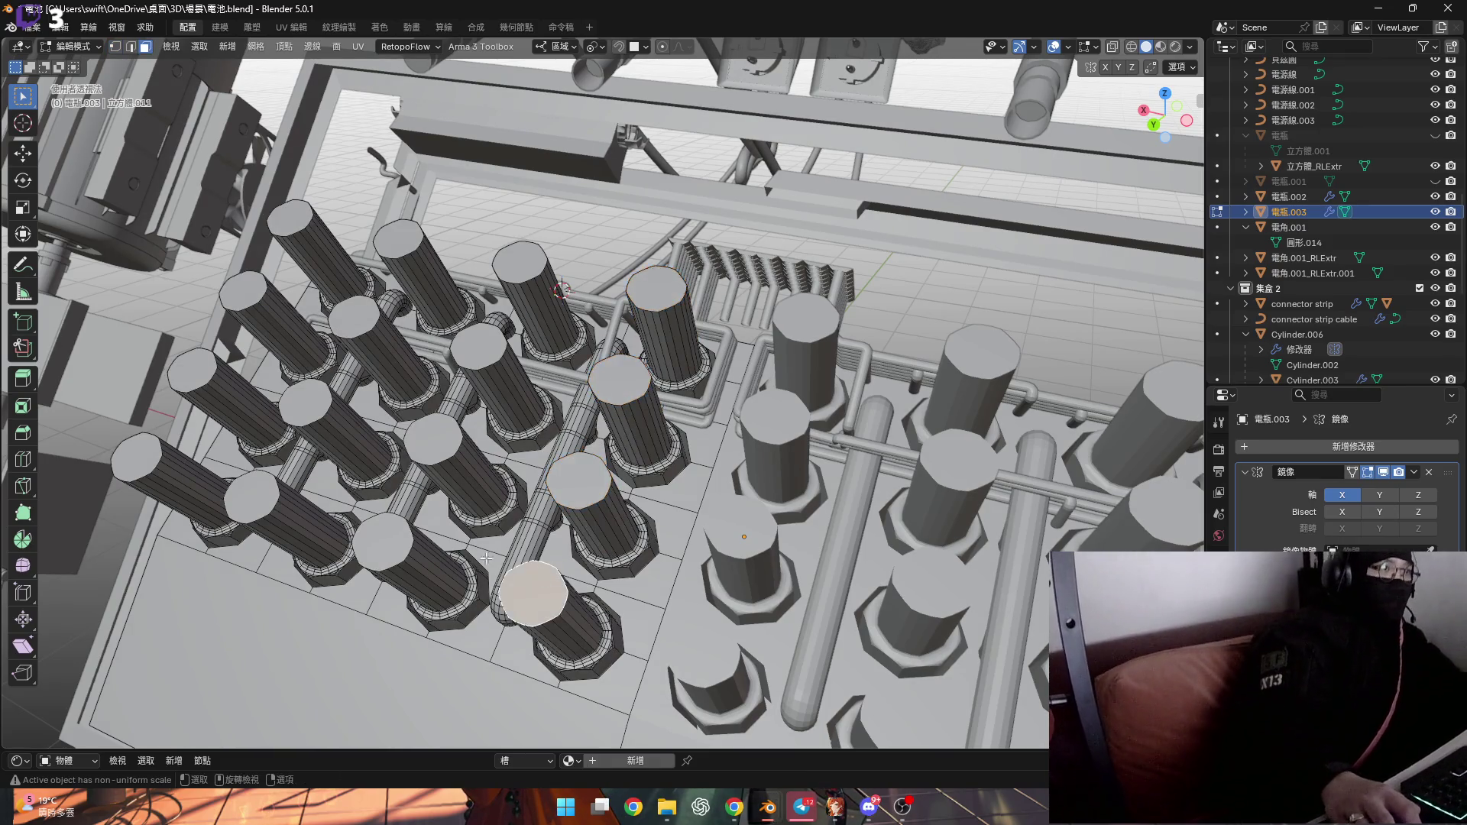
{"action": "key", "text": "ctrl+z"}
Add the top faces of all the remaining cylinders to the selection
{"action": "left_click", "coordinate": [540, 590], "text": "shift"}
{"action": "left_click", "coordinate": [383, 543], "text": "shift"}
{"action": "left_click", "coordinate": [433, 439], "text": "shift"}
{"action": "left_click", "coordinate": [478, 348], "text": "shift"}
{"action": "left_click", "coordinate": [523, 275], "text": "shift"}
{"action": "left_click", "coordinate": [411, 253], "text": "shift"}
{"action": "left_click", "coordinate": [350, 315], "text": "shift"}
{"action": "left_click", "coordinate": [296, 417], "text": "shift"}
{"action": "left_click", "coordinate": [259, 488], "text": "shift"}
{"action": "left_click", "coordinate": [149, 451], "text": "shift"}
{"action": "left_click", "coordinate": [192, 370], "text": "shift"}
{"action": "left_click", "coordinate": [247, 296], "text": "shift"}
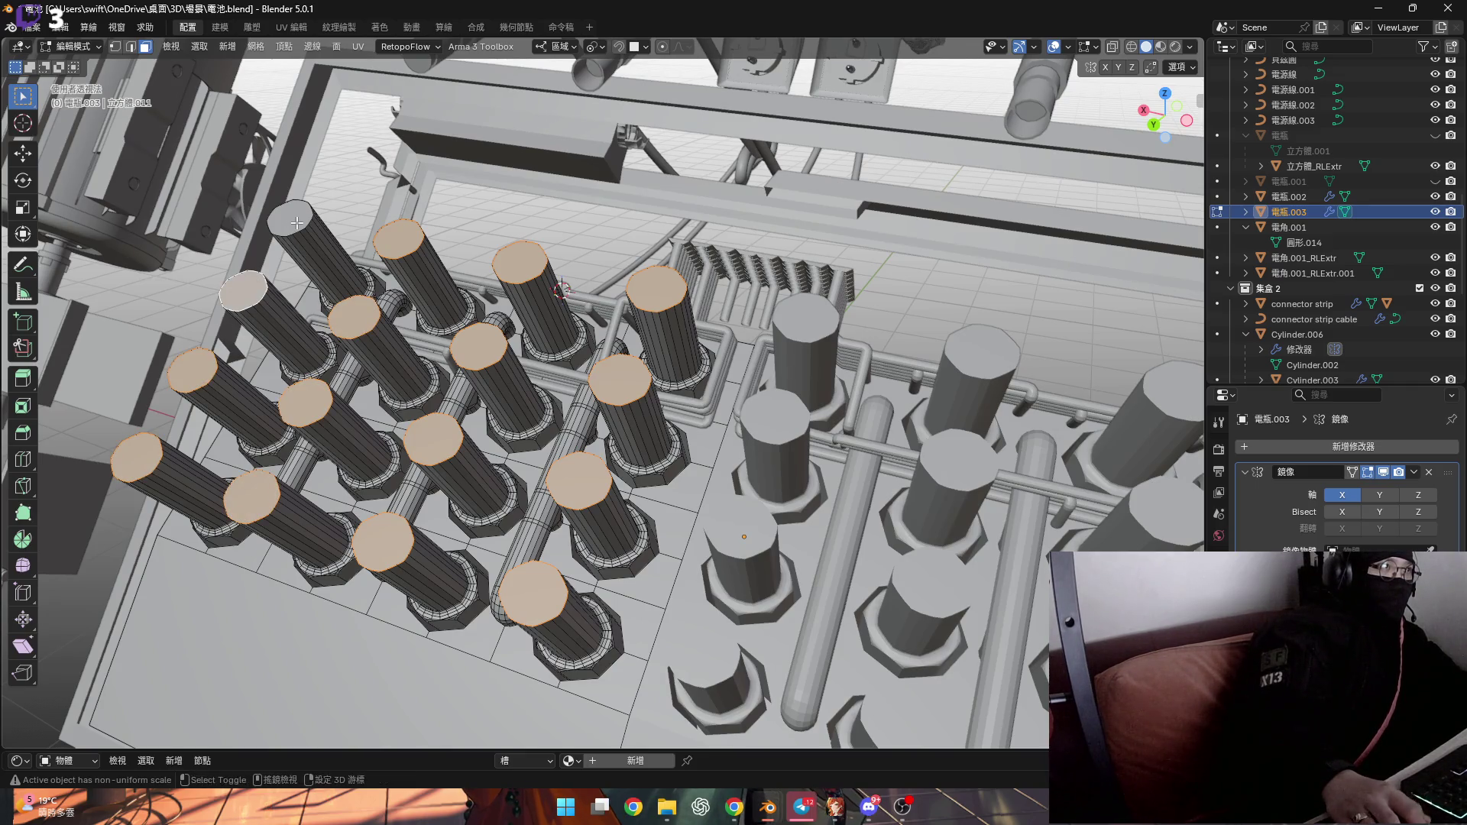
{"action": "left_click", "coordinate": [296, 222], "text": "shift"}
Grow the selection down the cylinder sides and hide the cylinder bodies
{"action": "key", "text": "ctrl+KP_Add"}
{"action": "middle_click_drag", "start_coordinate": [546, 412], "coordinate": [504, 433], "text": "shift"}
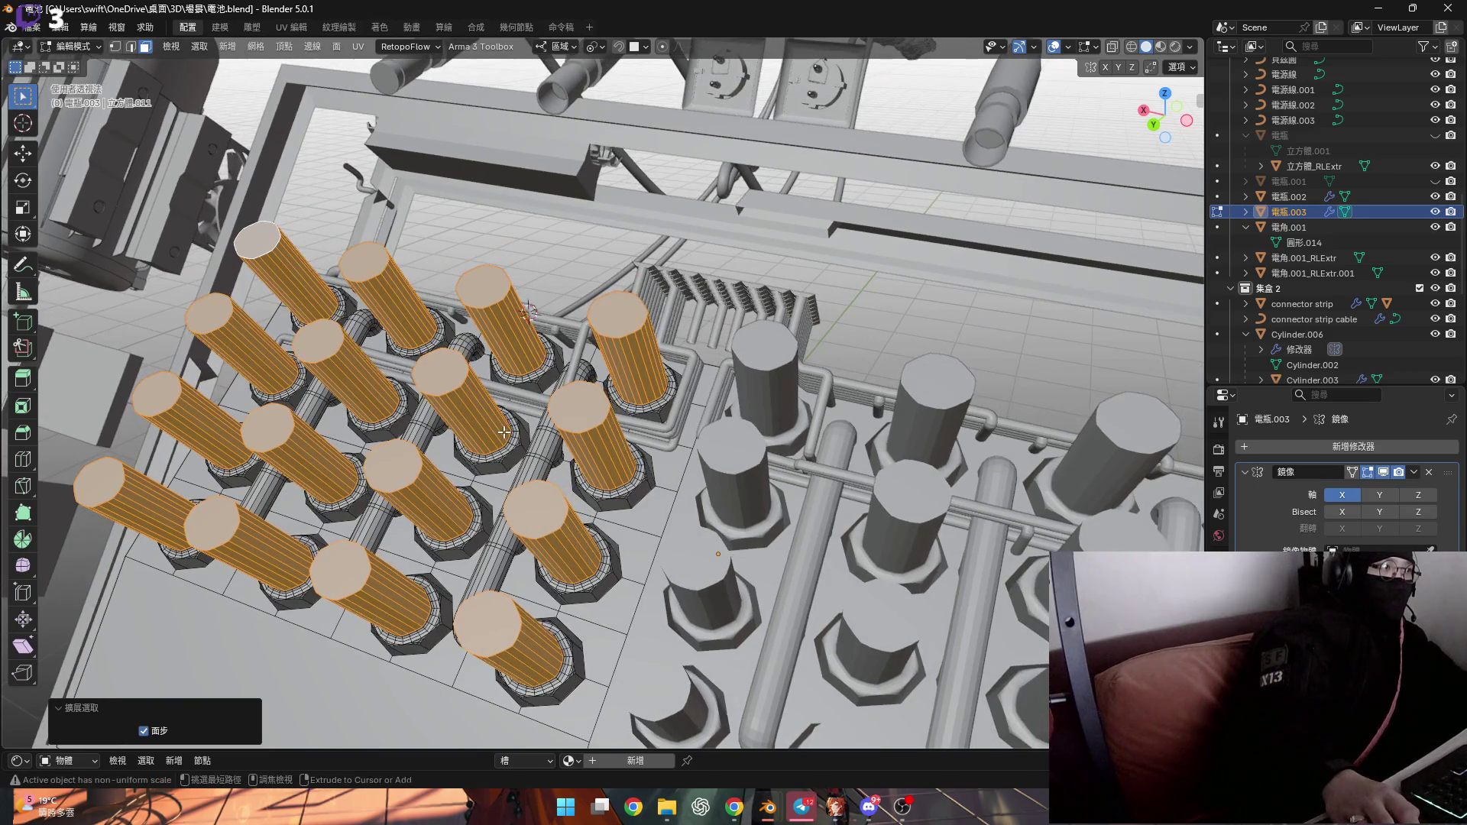
{"action": "key", "text": "ctrl+z"}
{"action": "key", "text": "ctrl+KP_Add"}
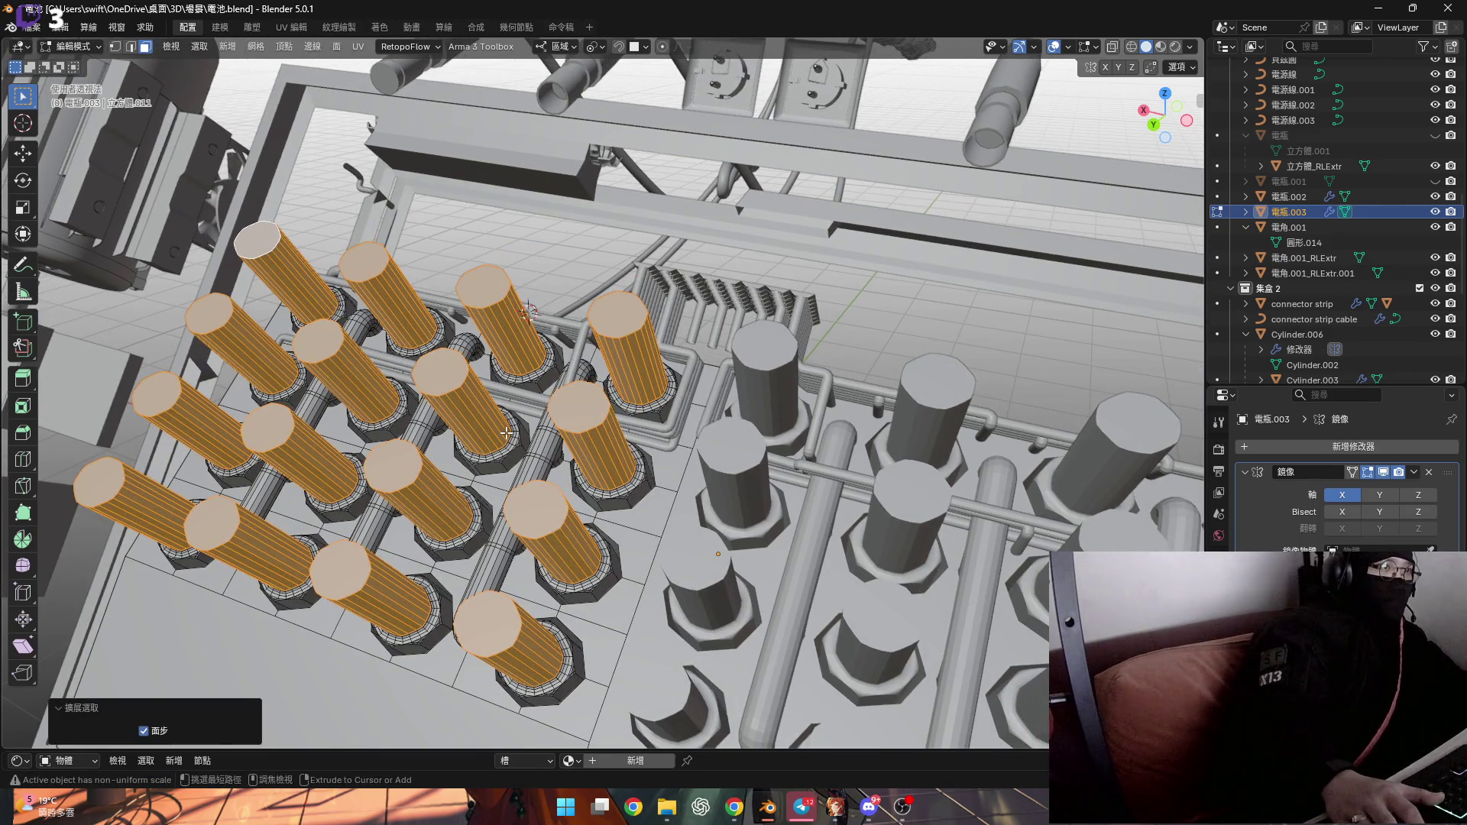
{"action": "key", "text": "h"}
{"action": "middle_click_drag", "start_coordinate": [677, 462], "coordinate": [679, 334], "text": "ctrl"}
{"action": "scroll", "coordinate": [678, 334], "scroll_direction": "down", "scroll_amount": 2}
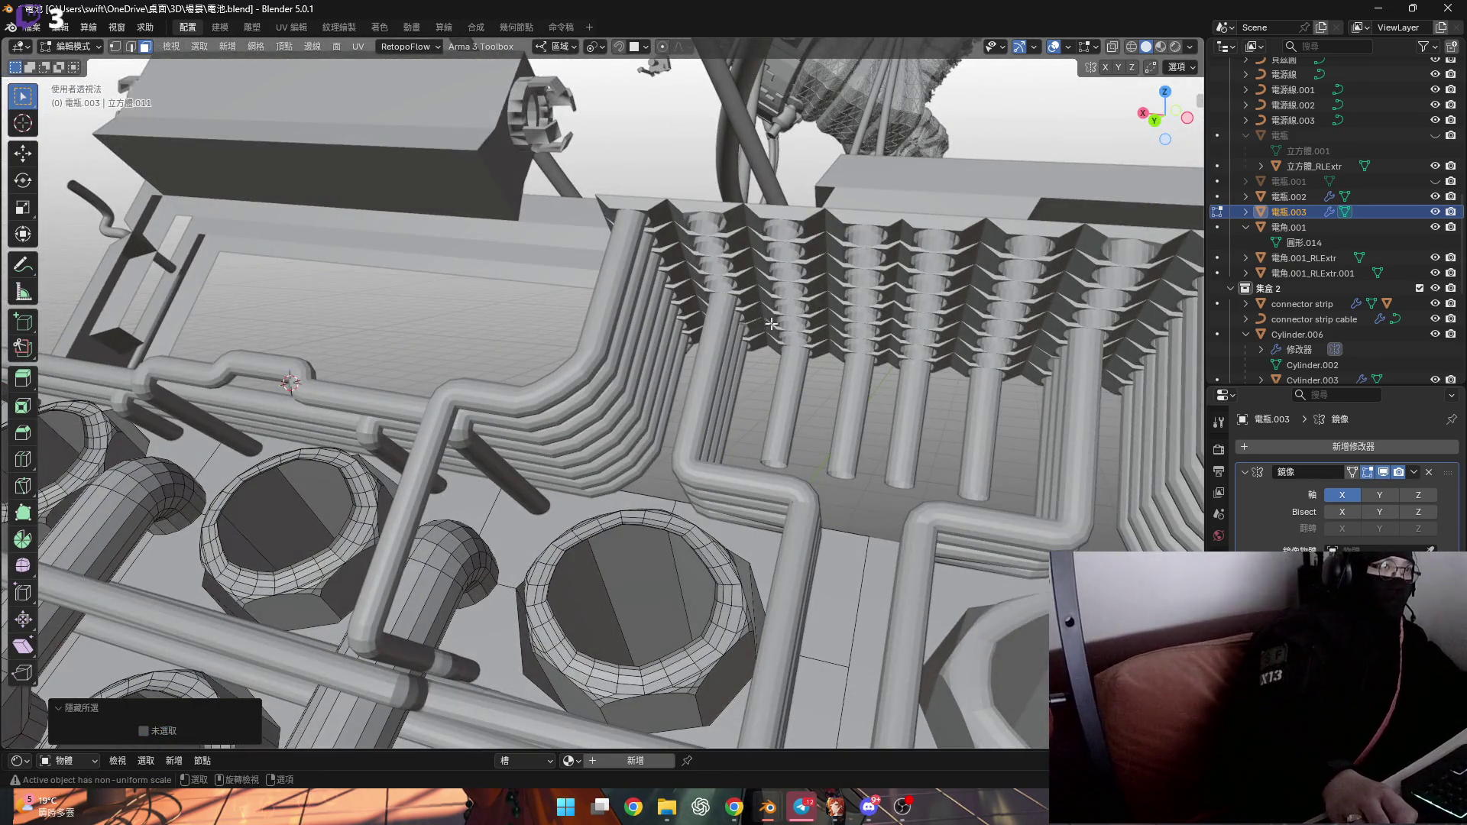
Select 電瓶.002 and 電瓶.003 together and enter Edit Mode on both
{"action": "key", "text": "Tab"}
{"action": "left_click", "coordinate": [635, 428]}
{"action": "left_click", "coordinate": [635, 433], "text": "shift"}
{"action": "key", "text": "Tab"}
Orbit and zoom in on the pipe bends beneath the heatsink fins
{"action": "mouse_move", "coordinate": [635, 434]}
{"action": "middle_mouse_down", "text": "ctrl"}
{"action": "mouse_move", "coordinate": [647, 396]}
{"action": "mouse_move", "coordinate": [581, 520]}
{"action": "mouse_move", "coordinate": [594, 529]}
{"action": "middle_mouse_up", "text": "ctrl"}
{"action": "scroll", "coordinate": [581, 520], "scroll_direction": "up", "scroll_amount": 3}
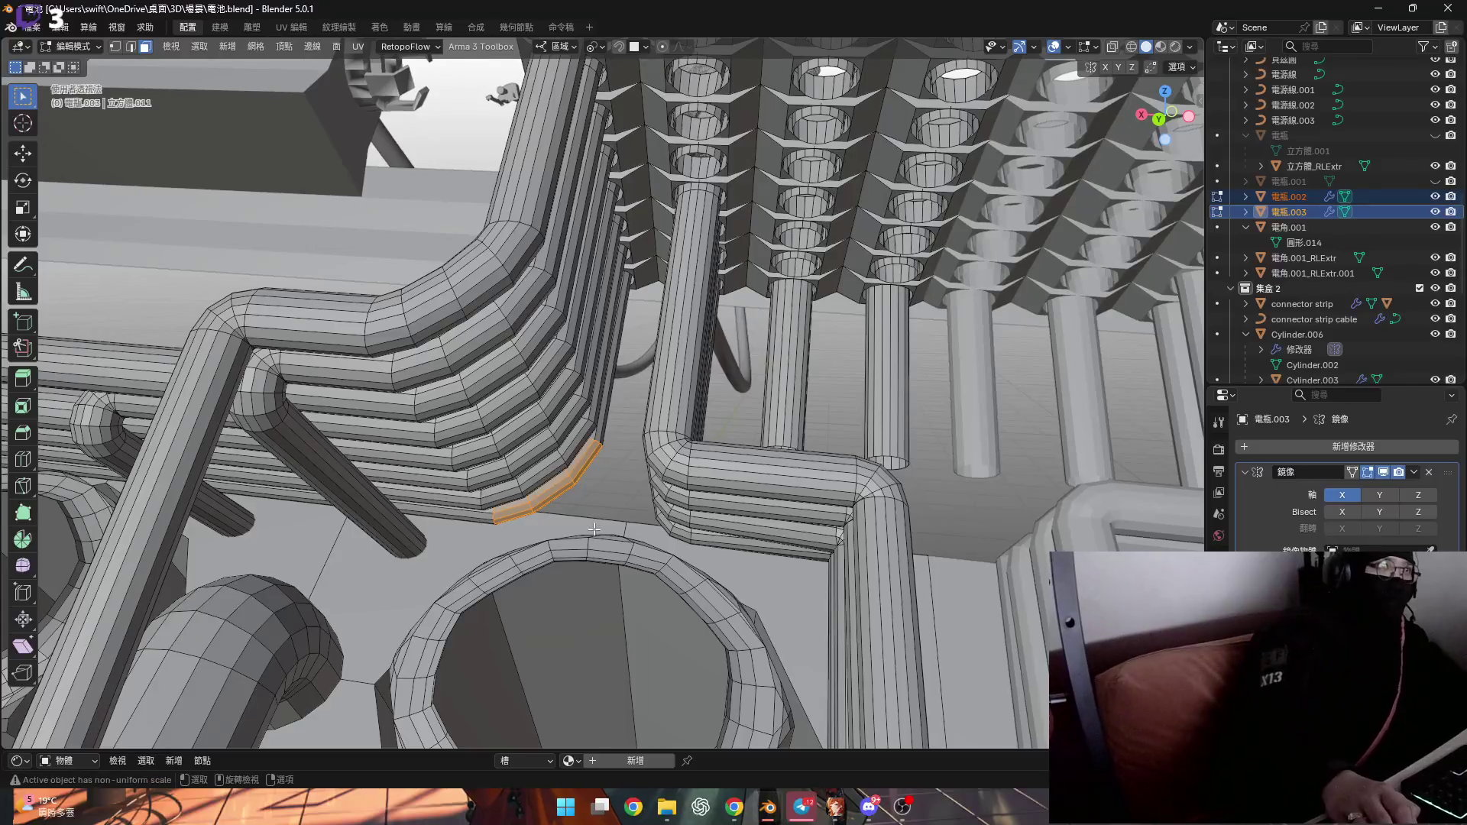
{"action": "scroll", "coordinate": [702, 589], "scroll_direction": "down", "scroll_amount": 5}
{"action": "mouse_move", "coordinate": [656, 647]}
{"action": "middle_mouse_down"}
{"action": "mouse_move", "coordinate": [459, 724]}
{"action": "mouse_move", "coordinate": [586, 624]}
{"action": "mouse_move", "coordinate": [542, 506]}
{"action": "middle_mouse_up"}
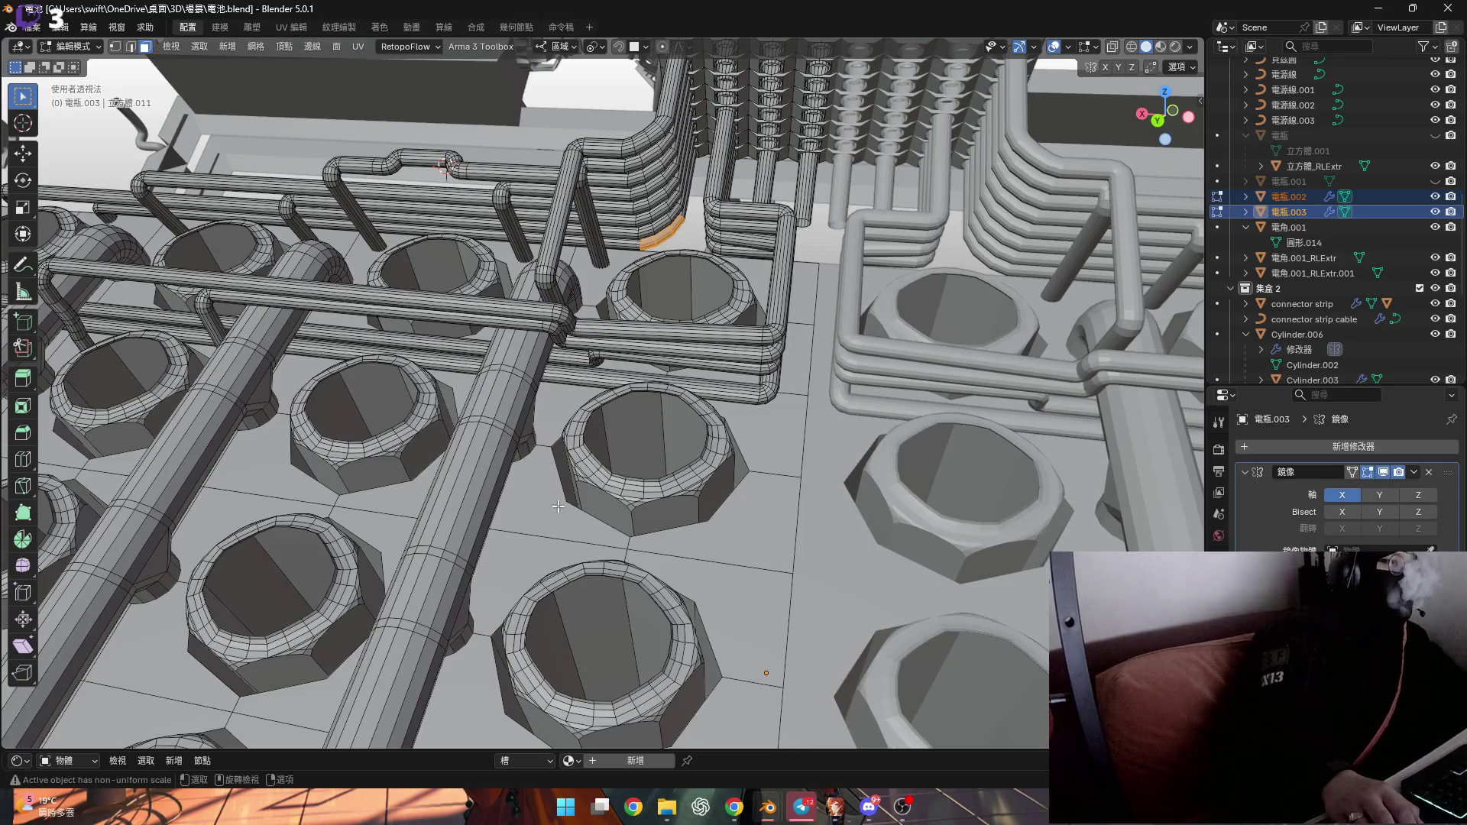
{"action": "middle_click_drag", "start_coordinate": [687, 411], "coordinate": [659, 382]}
{"action": "scroll", "coordinate": [776, 273], "scroll_direction": "up", "scroll_amount": 8}
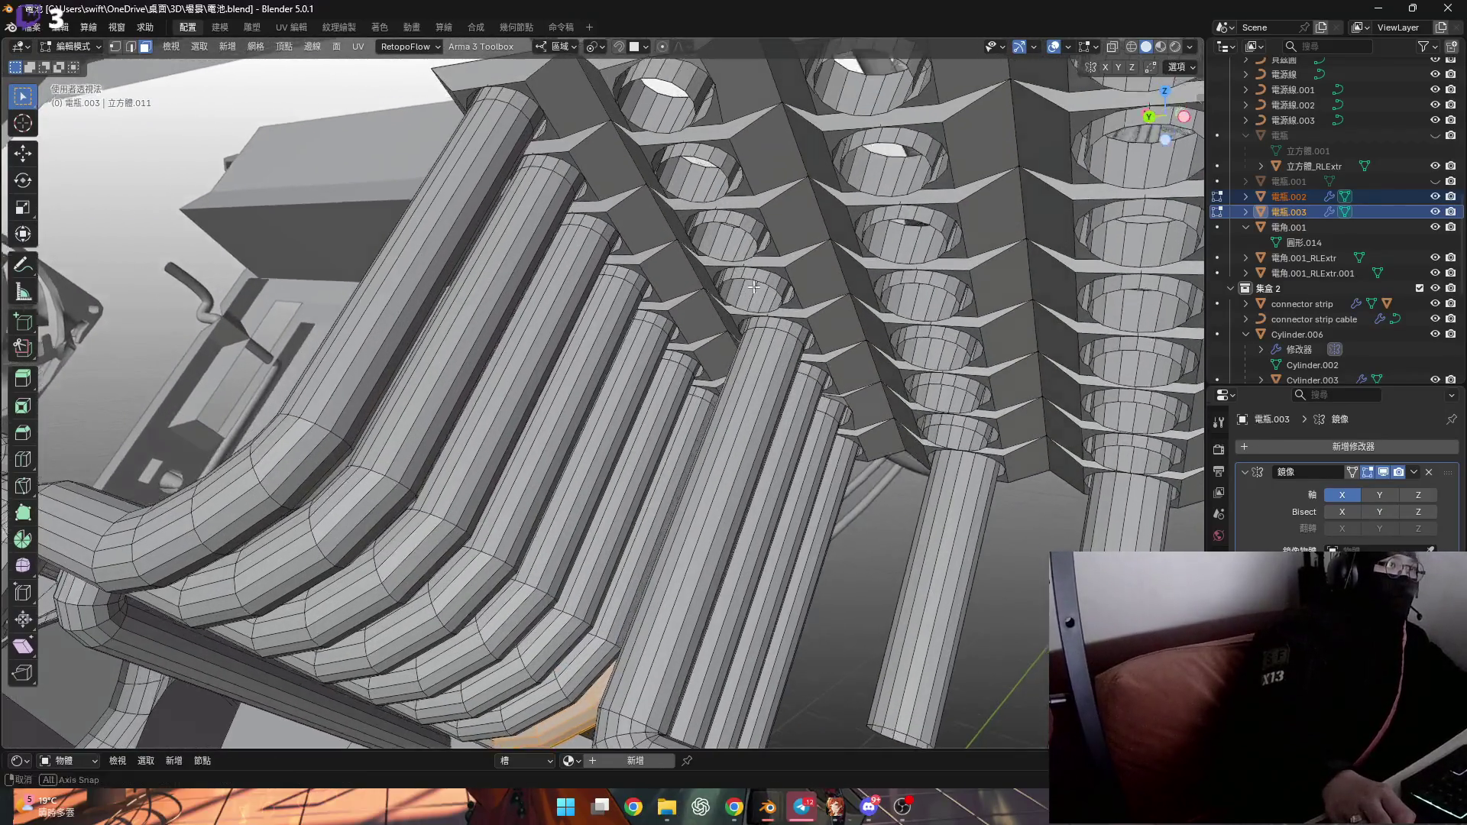
{"action": "scroll", "coordinate": [776, 273], "scroll_direction": "up", "scroll_amount": 2}
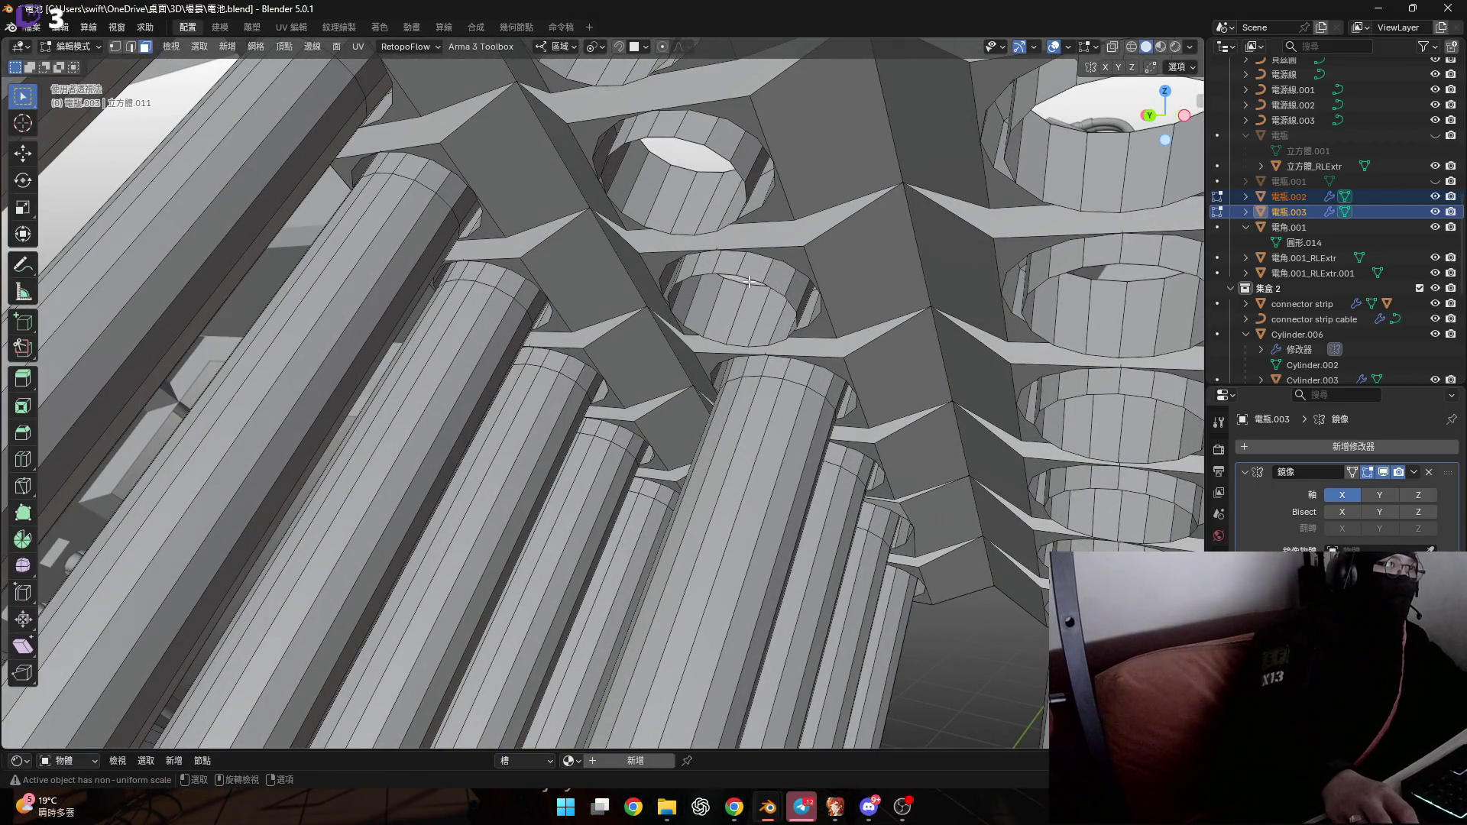
{"action": "scroll", "coordinate": [748, 281], "scroll_direction": "down", "scroll_amount": 10}
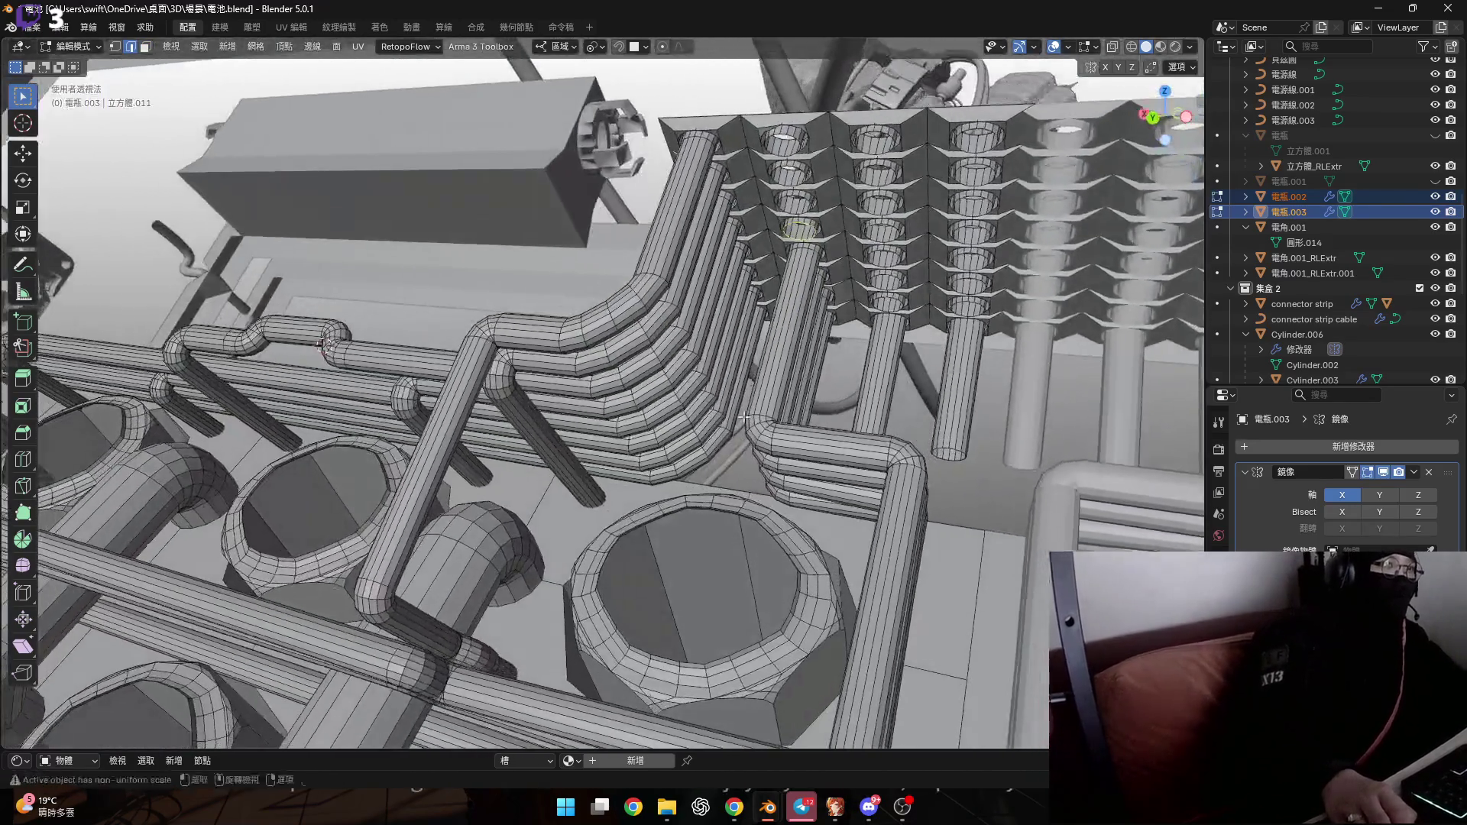
{"action": "scroll", "coordinate": [744, 417], "scroll_direction": "up", "scroll_amount": 5}
{"action": "middle_click_drag", "start_coordinate": [754, 393], "coordinate": [605, 411]}
{"action": "scroll", "coordinate": [696, 403], "scroll_direction": "down", "scroll_amount": 4}
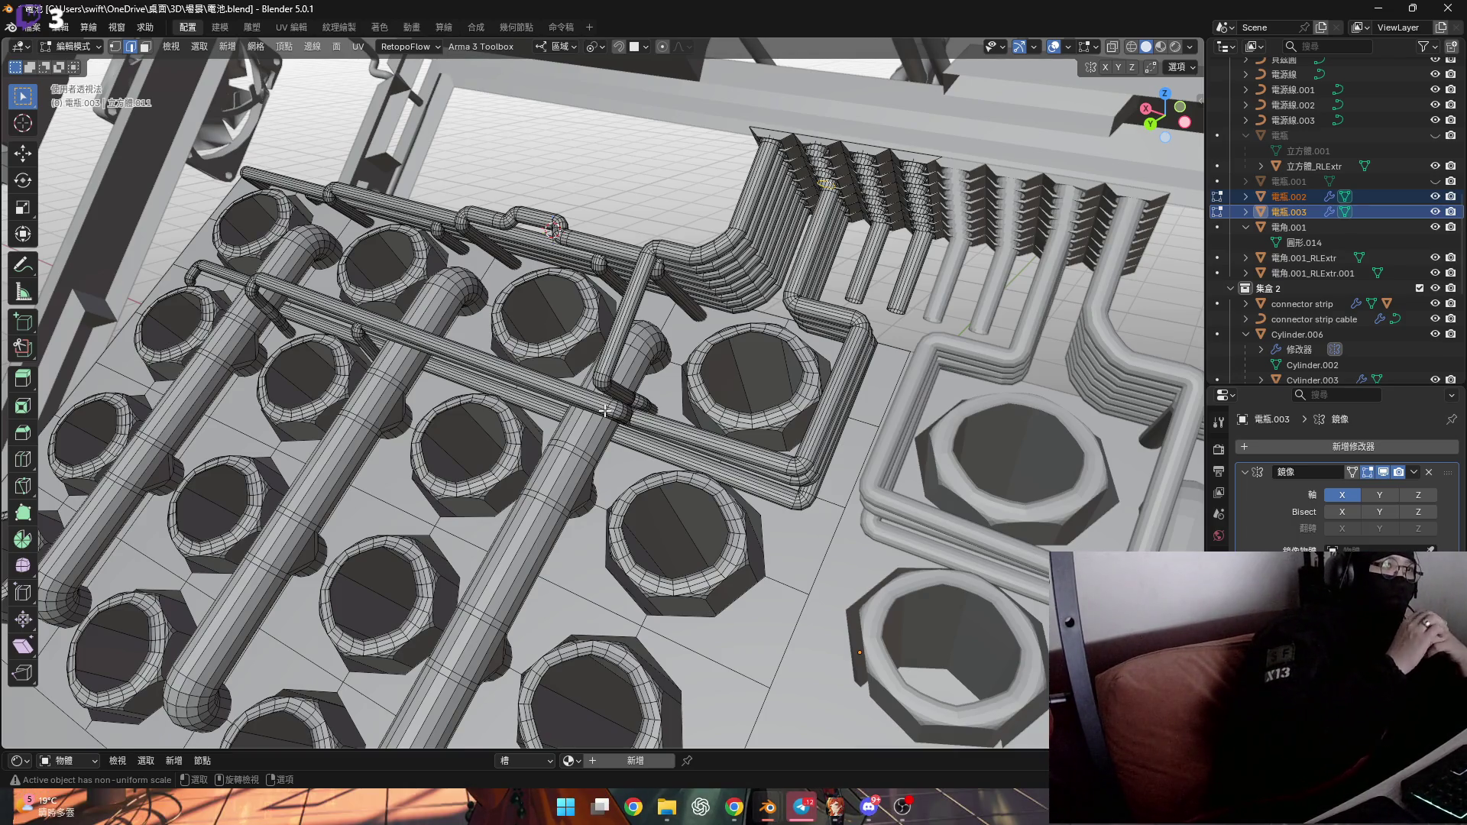
{"action": "middle_click_drag", "start_coordinate": [605, 410], "coordinate": [763, 298]}
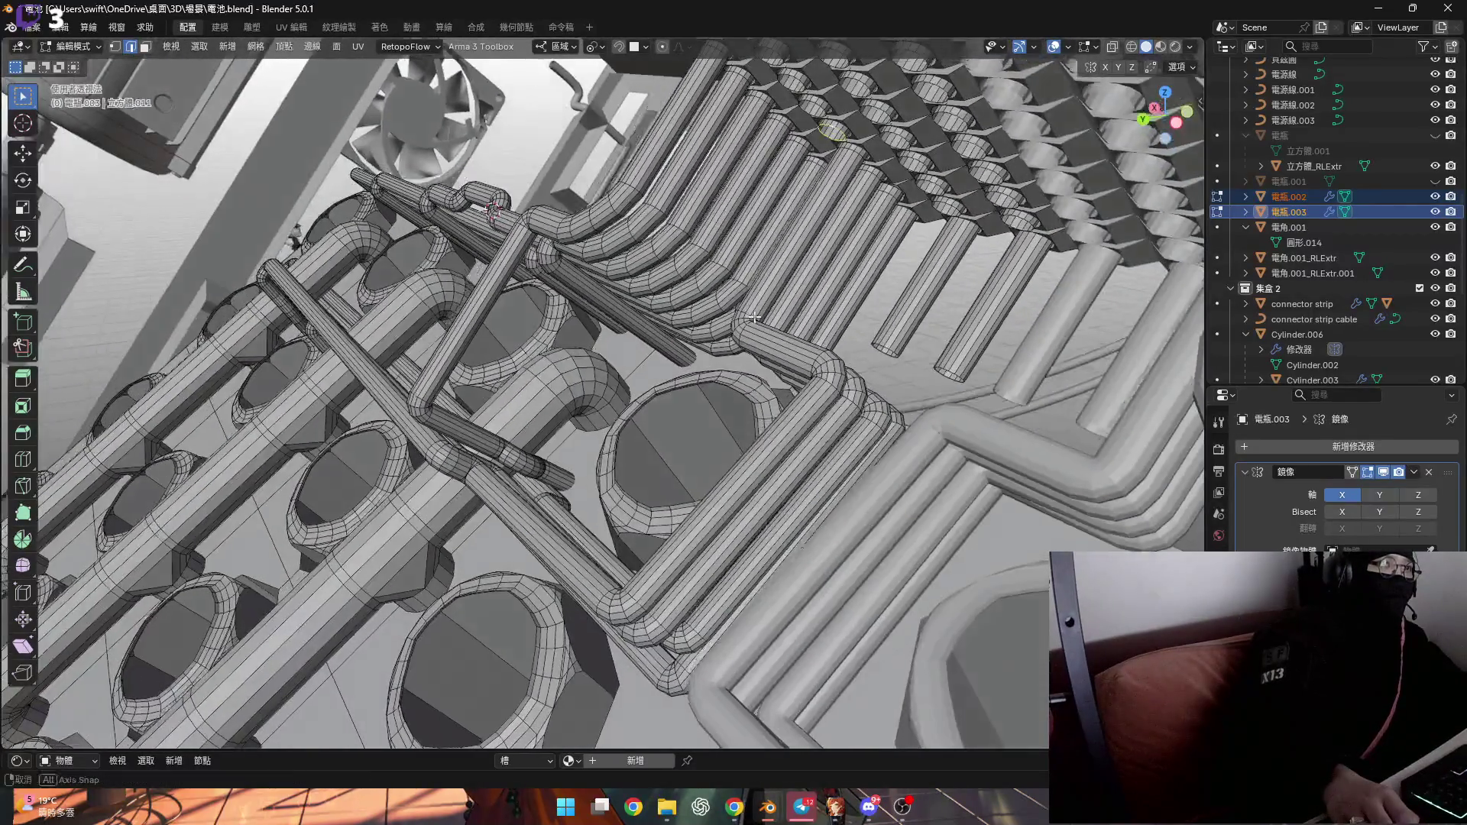
{"action": "scroll", "coordinate": [762, 297], "scroll_direction": "up", "scroll_amount": 5}
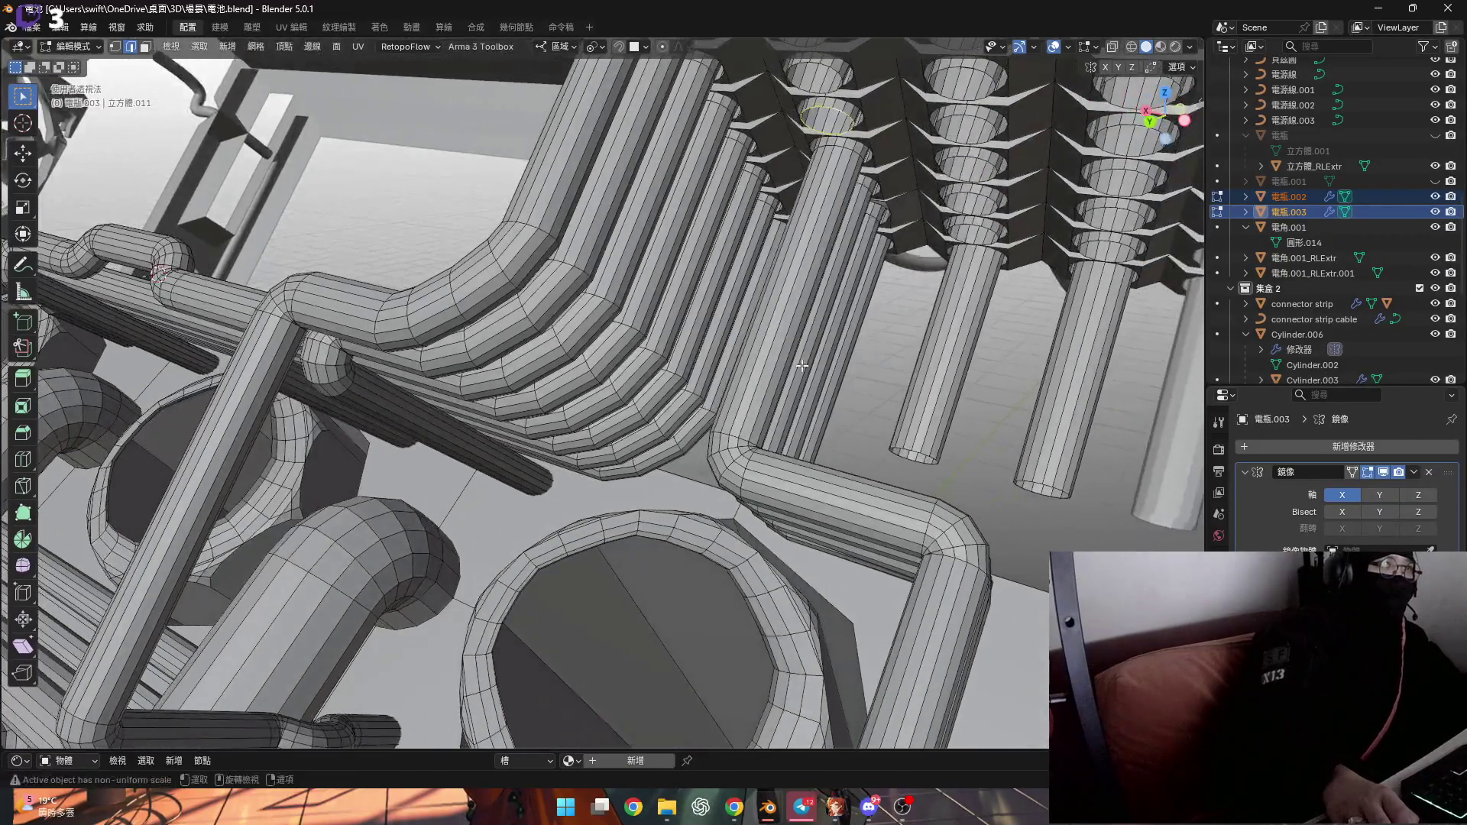
Extend the pipe's open end ring slightly along Y and flatten it to zero on Y
{"action": "key", "text": "g"}
{"action": "key", "text": "y"}
{"action": "left_click", "coordinate": [700, 613]}
{"action": "scroll", "coordinate": [692, 628], "scroll_direction": "up", "scroll_amount": 3}
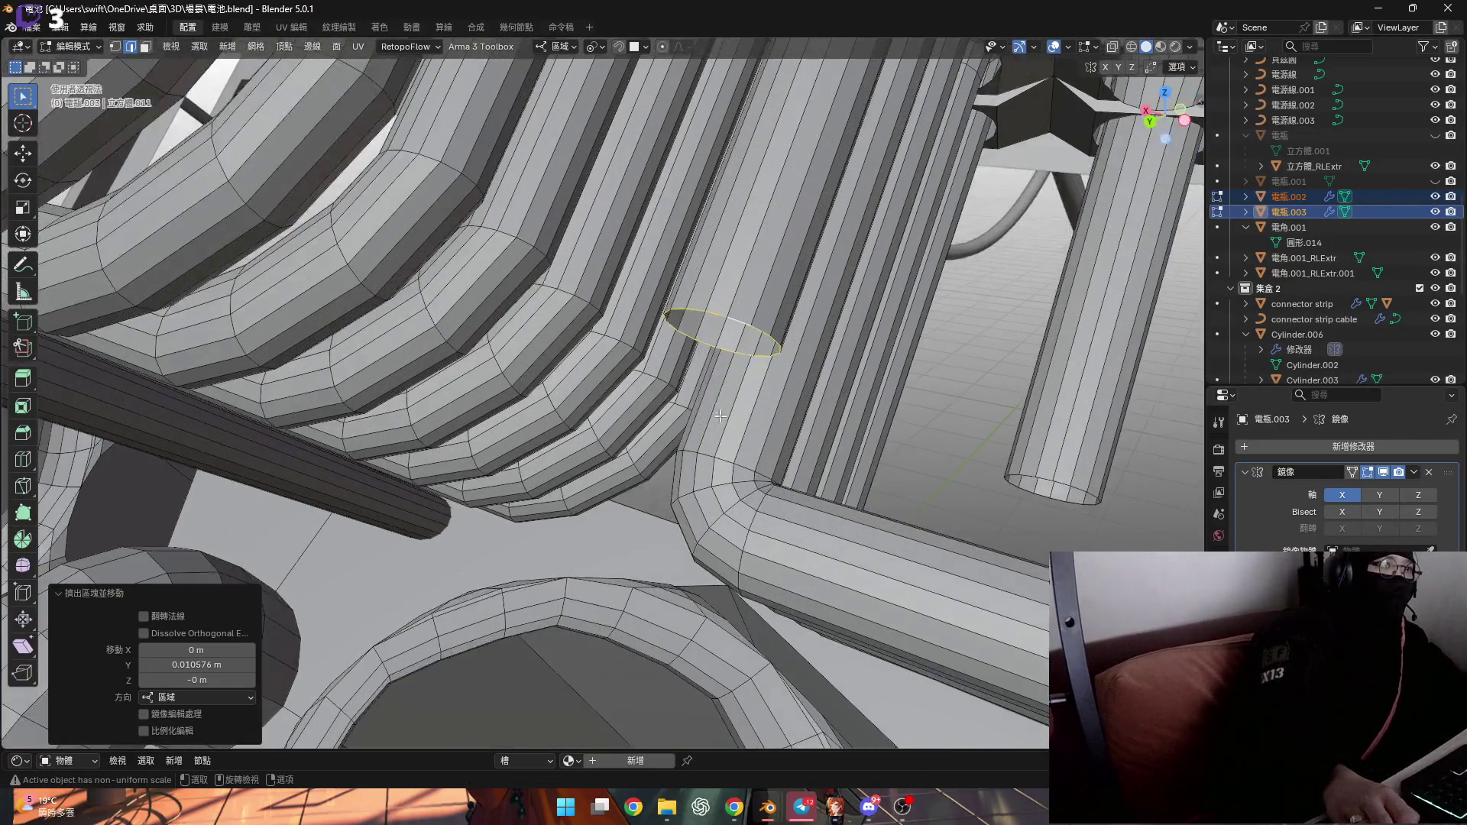
{"action": "left_click", "coordinate": [707, 462], "text": "shift"}
{"action": "key", "text": "s"}
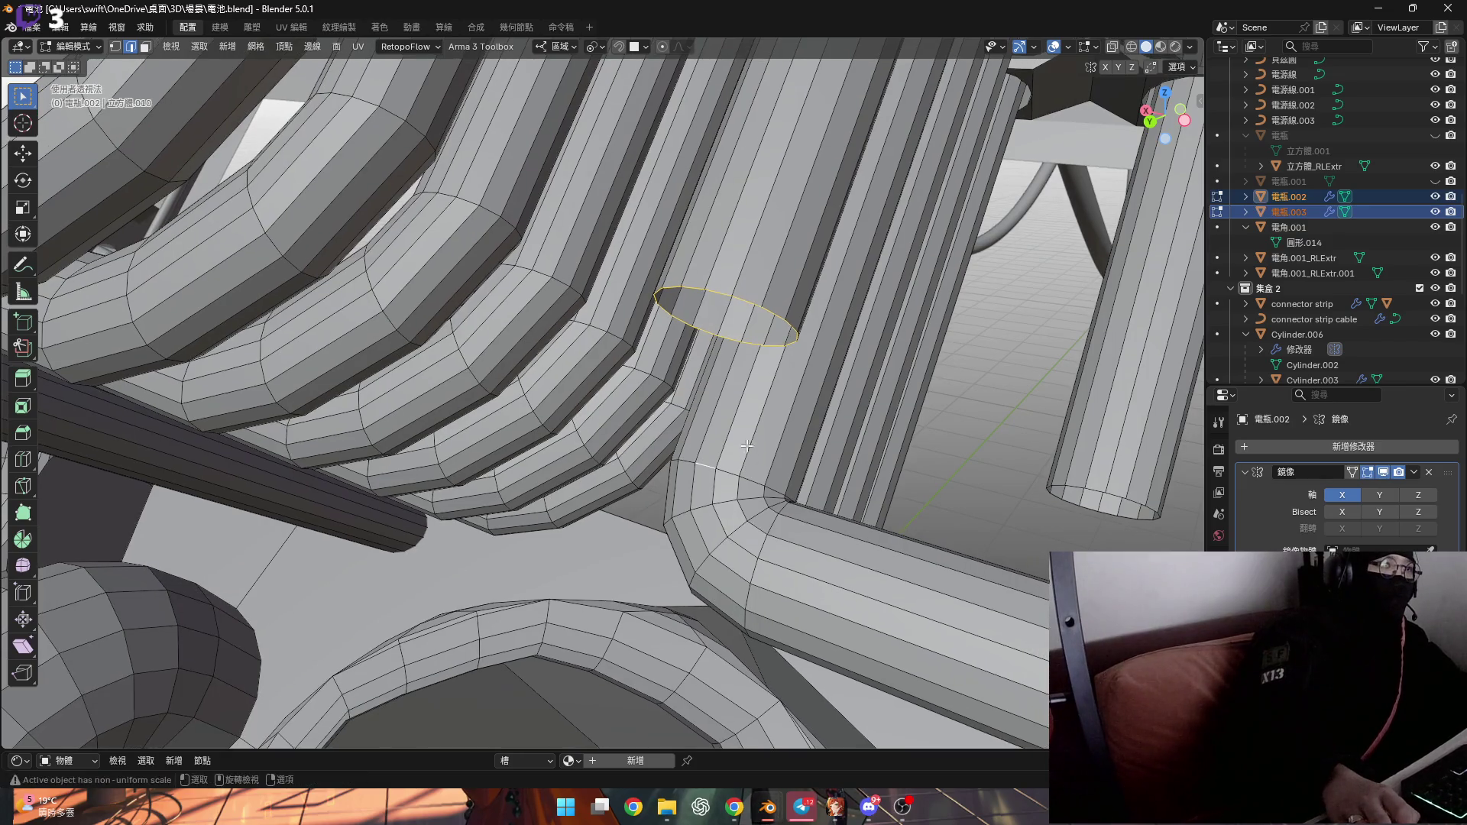
{"action": "key", "text": "y"}
{"action": "key", "text": "Return"}
Snap the 3D cursor to a vertex on the pipe's end as the bend pivot
{"action": "key", "text": "1"}
{"action": "key", "text": "ctrl+l"}
{"action": "mouse_move", "coordinate": [752, 442]}
{"action": "middle_mouse_down"}
{"action": "mouse_move", "coordinate": [670, 343]}
{"action": "mouse_move", "coordinate": [564, 436]}
{"action": "mouse_move", "coordinate": [665, 433]}
{"action": "middle_mouse_up"}
{"action": "key", "text": "alt+a"}
{"action": "left_click", "coordinate": [669, 434]}
{"action": "key", "text": "shift+s"}
{"action": "left_click", "coordinate": [704, 514]}
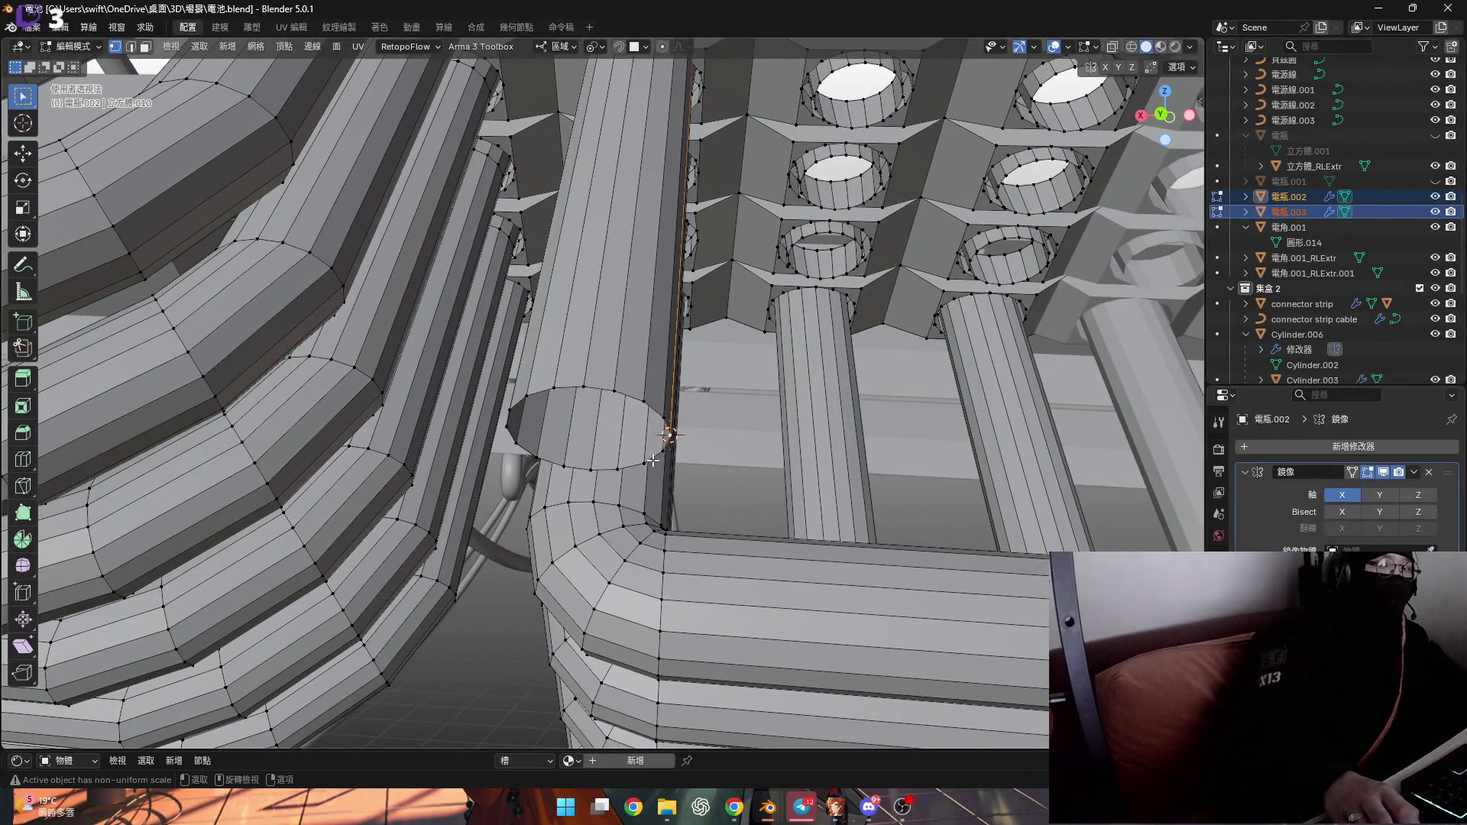
Select the vertical pipe's open end loop
{"action": "mouse_move", "coordinate": [649, 461]}
{"action": "middle_mouse_down"}
{"action": "mouse_move", "coordinate": [615, 457]}
{"action": "mouse_move", "coordinate": [567, 326]}
{"action": "mouse_move", "coordinate": [384, 422]}
{"action": "middle_mouse_up"}
{"action": "left_click", "coordinate": [610, 459], "text": "alt"}
{"action": "middle_click_drag", "start_coordinate": [62, 525], "coordinate": [241, 502]}
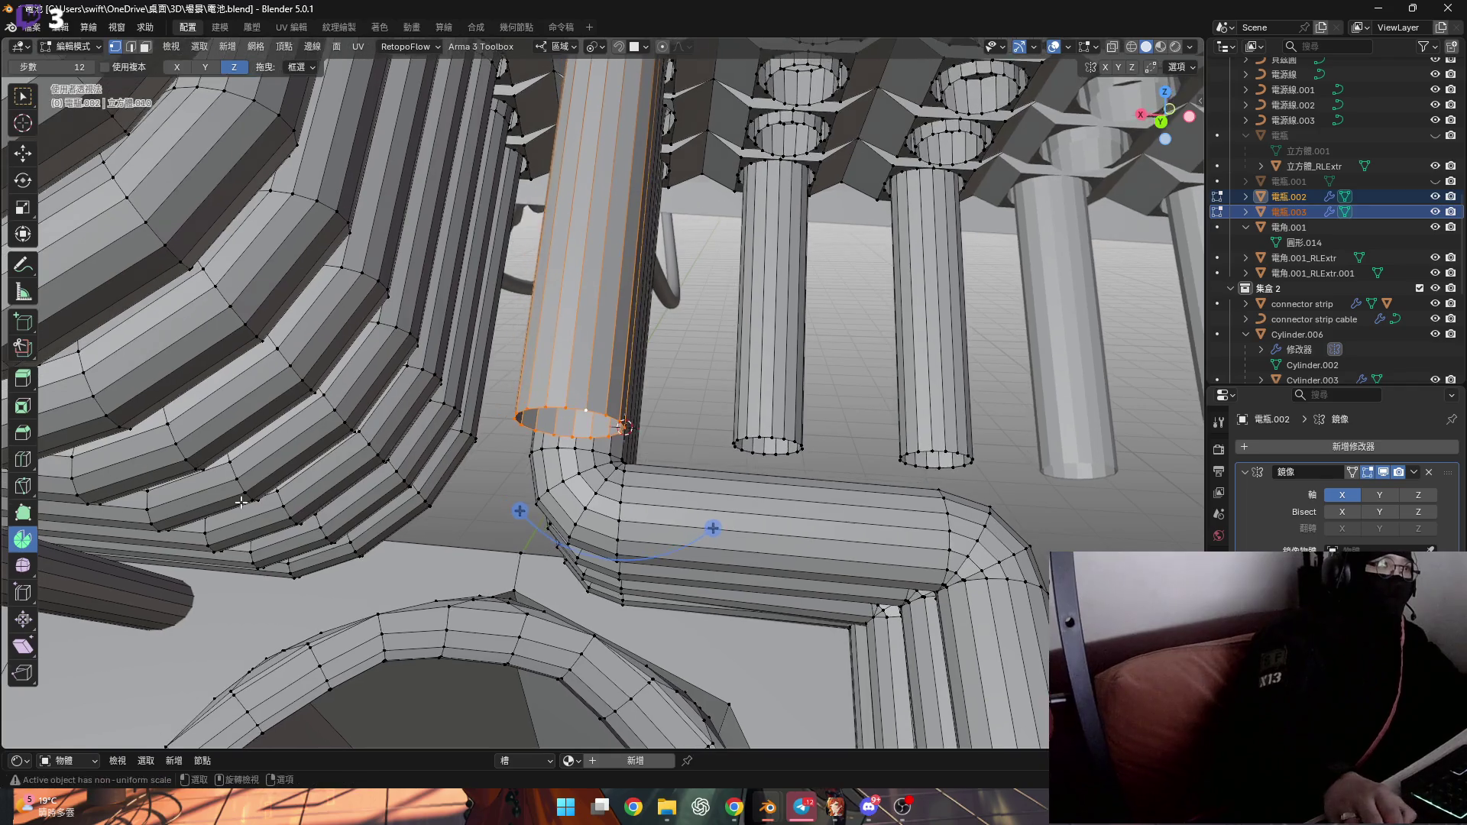
Spin the pipe's end loop around the pivot into a 90° bend
{"action": "middle_click_drag", "start_coordinate": [781, 563], "coordinate": [691, 504]}
{"action": "mouse_move", "coordinate": [691, 505]}
{"action": "left_mouse_down"}
{"action": "mouse_move", "coordinate": [701, 540]}
{"action": "mouse_move", "coordinate": [753, 525]}
{"action": "left_mouse_up"}
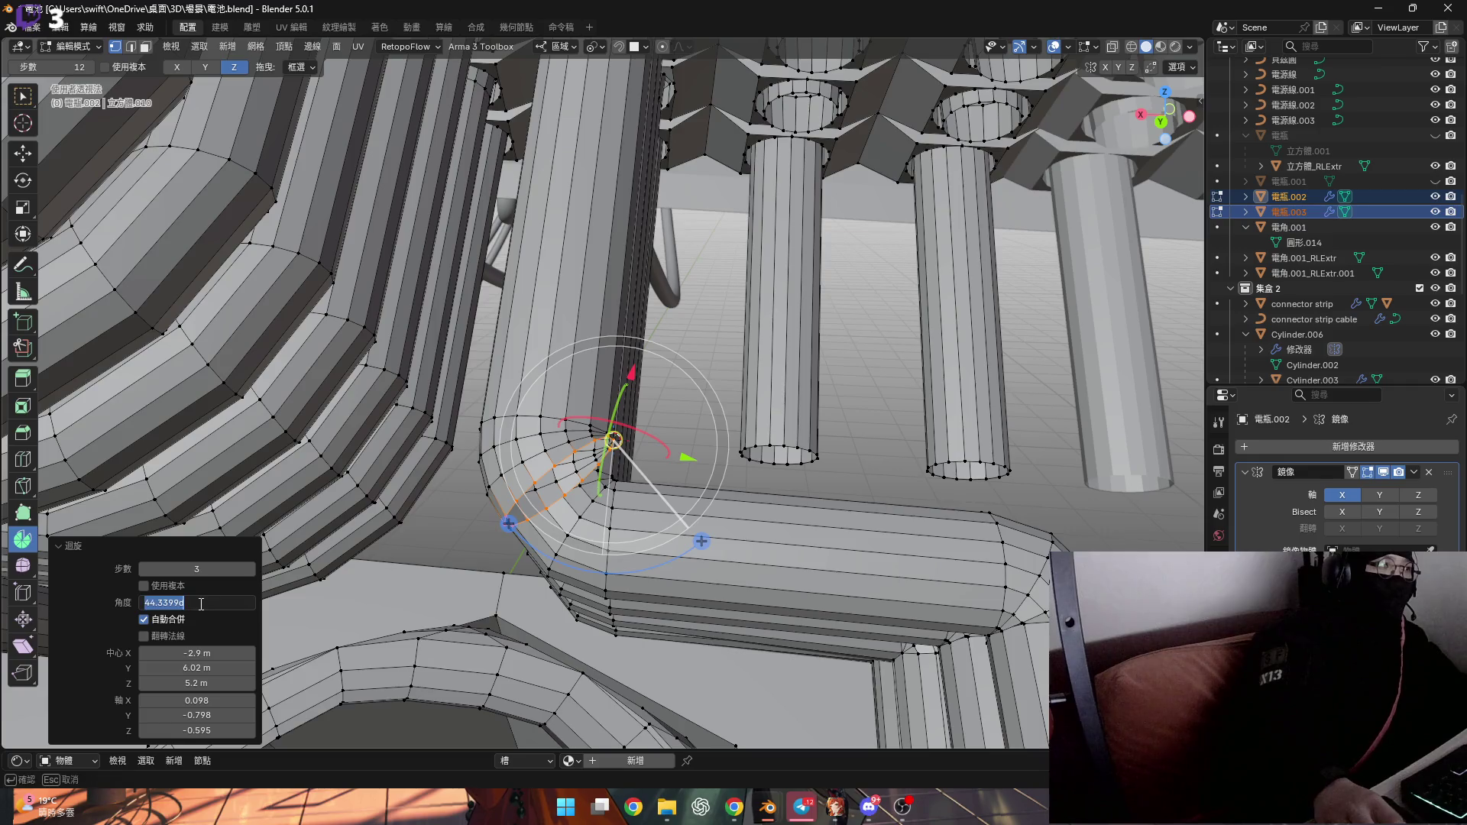
{"action": "type", "text": "90"}
{"action": "key", "text": "Return"}
Inspect the new elbow, then try an X-axis move and undo it
{"action": "mouse_move", "coordinate": [719, 569]}
{"action": "middle_mouse_down", "text": "shift"}
{"action": "mouse_move", "coordinate": [574, 561]}
{"action": "mouse_move", "coordinate": [665, 387]}
{"action": "mouse_move", "coordinate": [648, 403]}
{"action": "middle_mouse_up", "text": "shift"}
{"action": "mouse_move", "coordinate": [760, 561]}
{"action": "middle_mouse_down"}
{"action": "mouse_move", "coordinate": [753, 583]}
{"action": "mouse_move", "coordinate": [786, 536]}
{"action": "middle_mouse_up"}
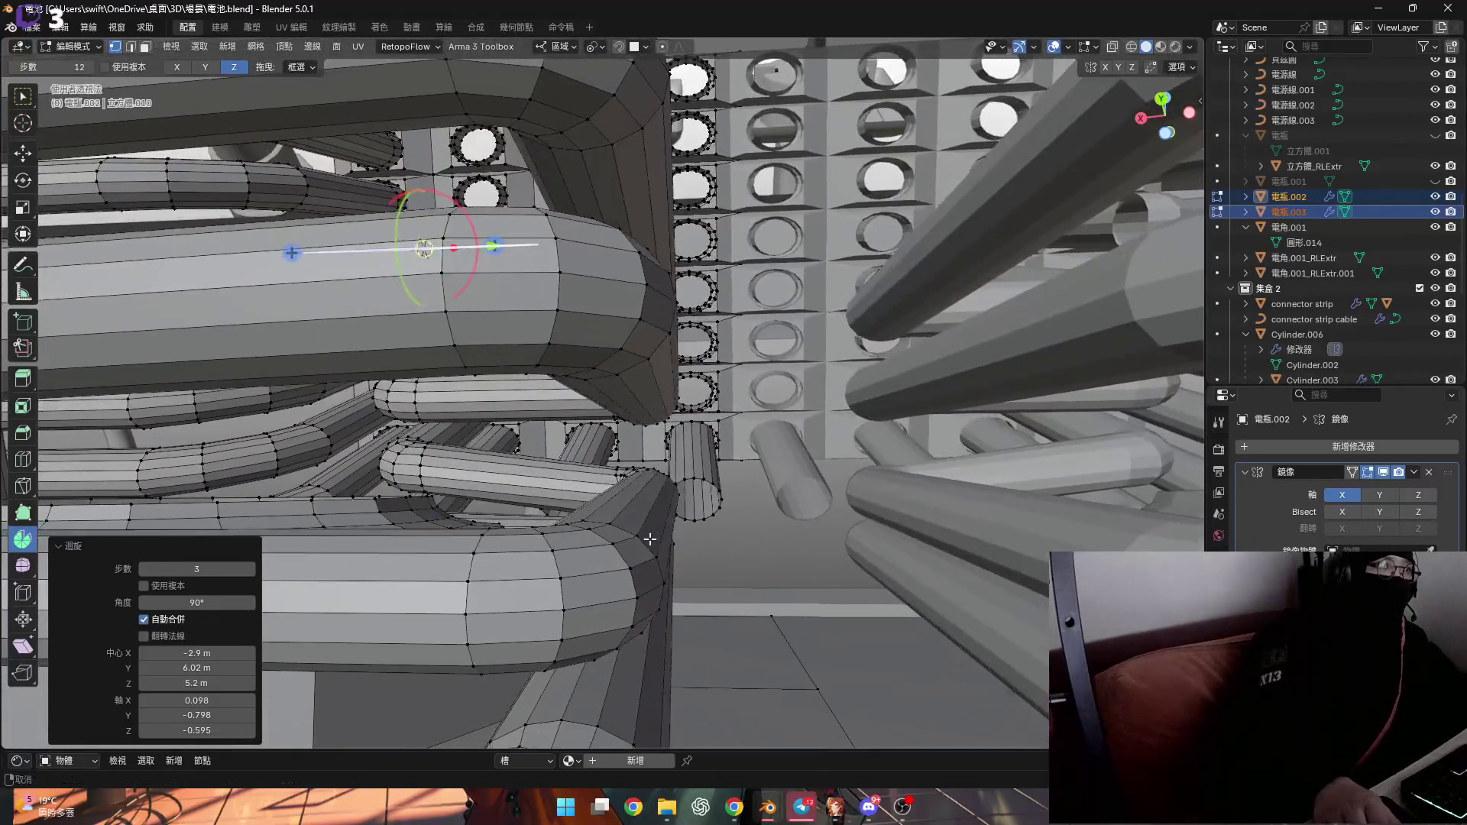
{"action": "middle_click_drag", "start_coordinate": [650, 540], "coordinate": [615, 523]}
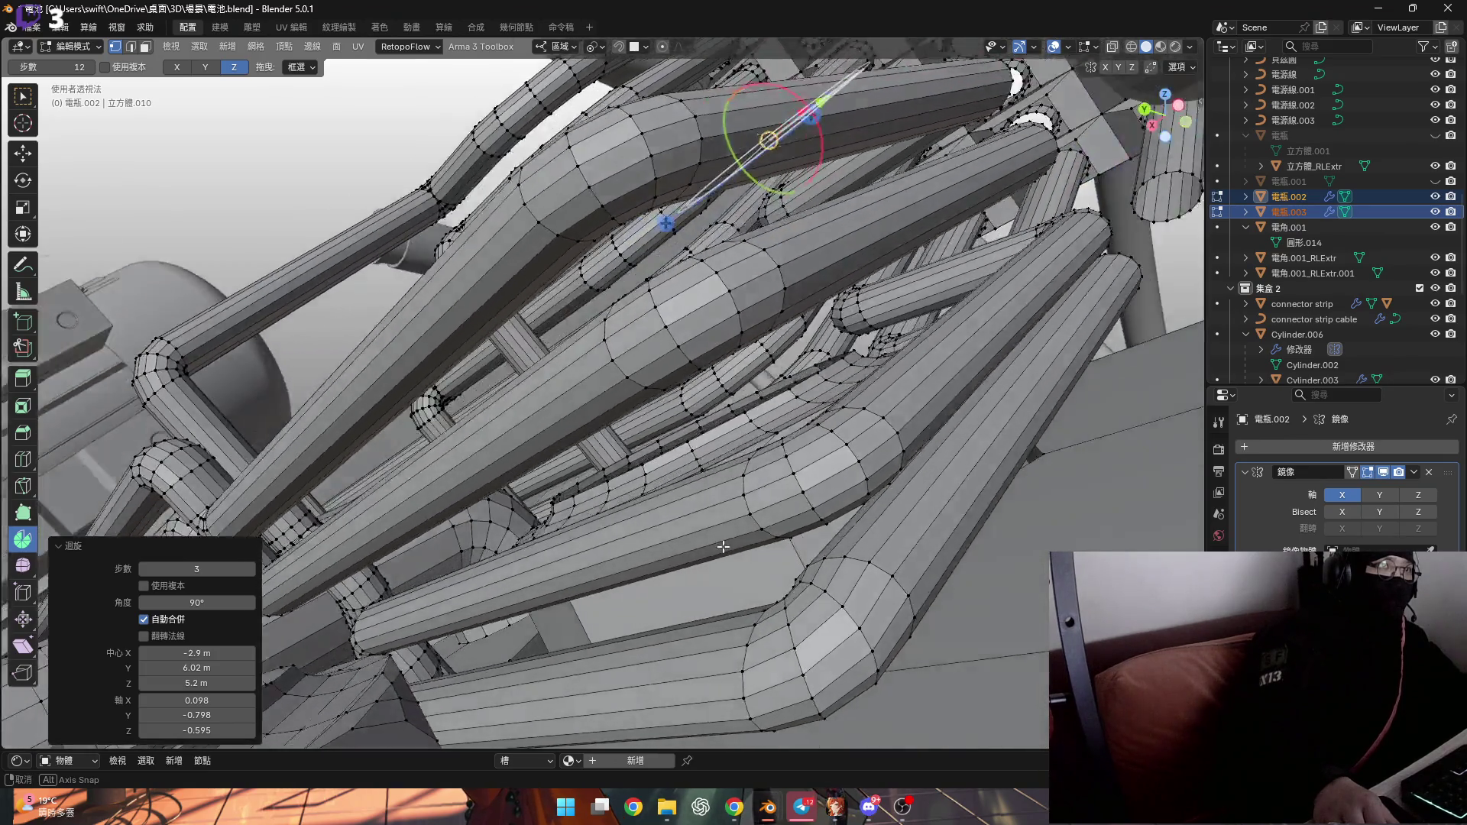
{"action": "mouse_move", "coordinate": [723, 547]}
{"action": "middle_mouse_down"}
{"action": "mouse_move", "coordinate": [697, 402]}
{"action": "mouse_move", "coordinate": [599, 472]}
{"action": "middle_mouse_up"}
{"action": "scroll", "coordinate": [653, 420], "scroll_direction": "up", "scroll_amount": 3}
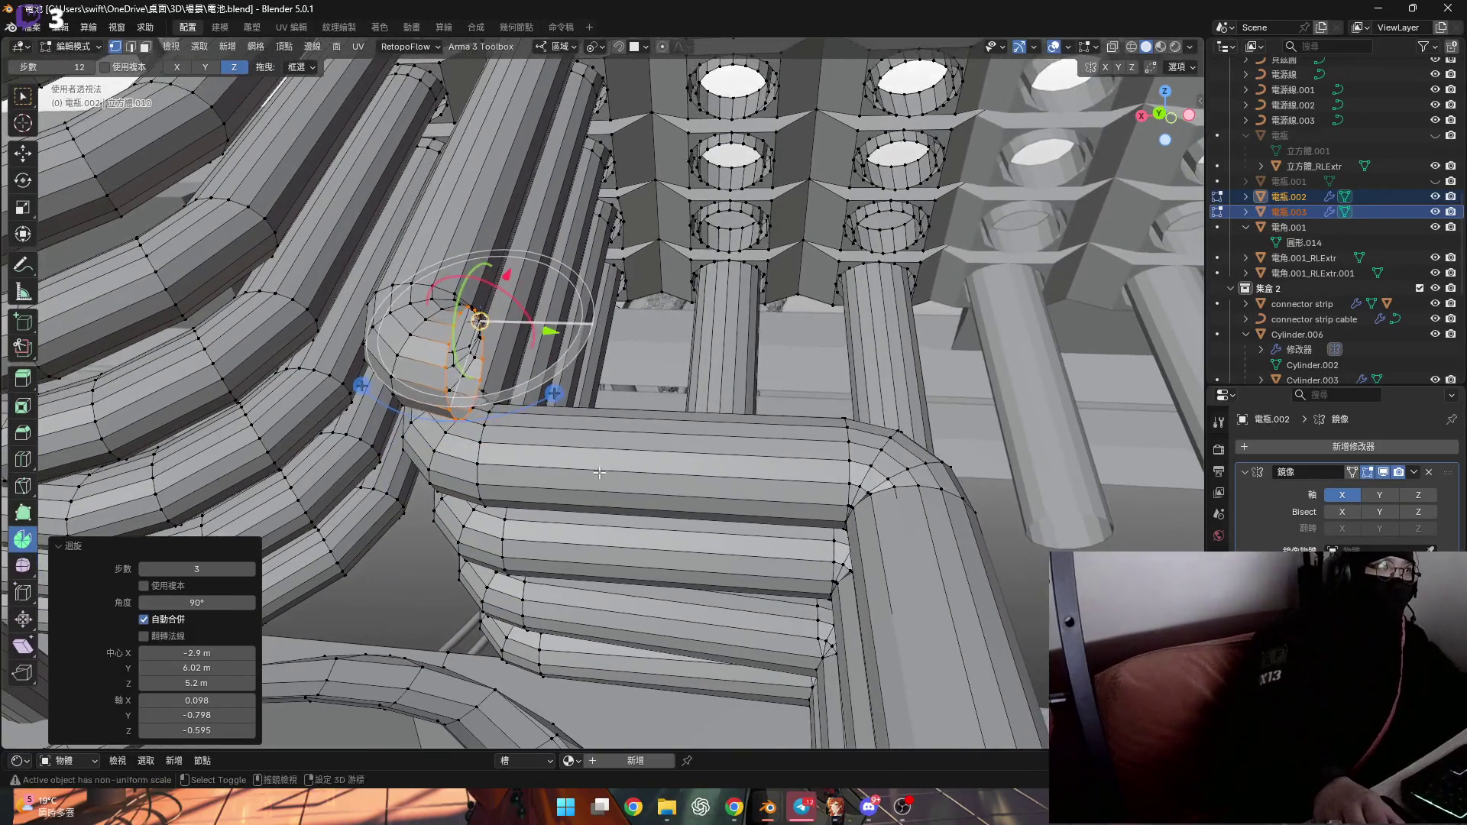
{"action": "key", "text": "x"}
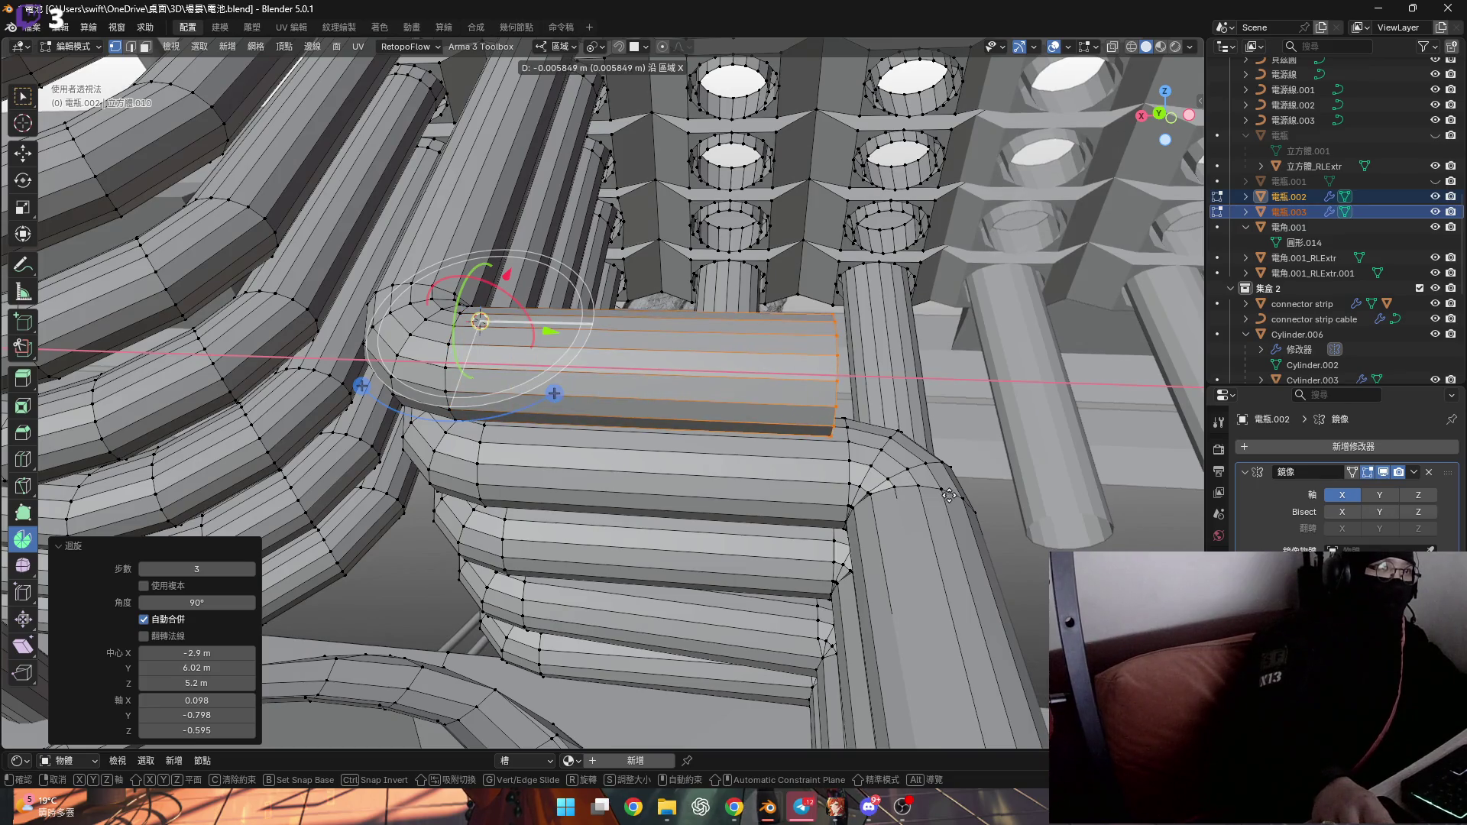
{"action": "left_click", "coordinate": [949, 495]}
{"action": "scroll", "coordinate": [861, 466], "scroll_direction": "up", "scroll_amount": 3}
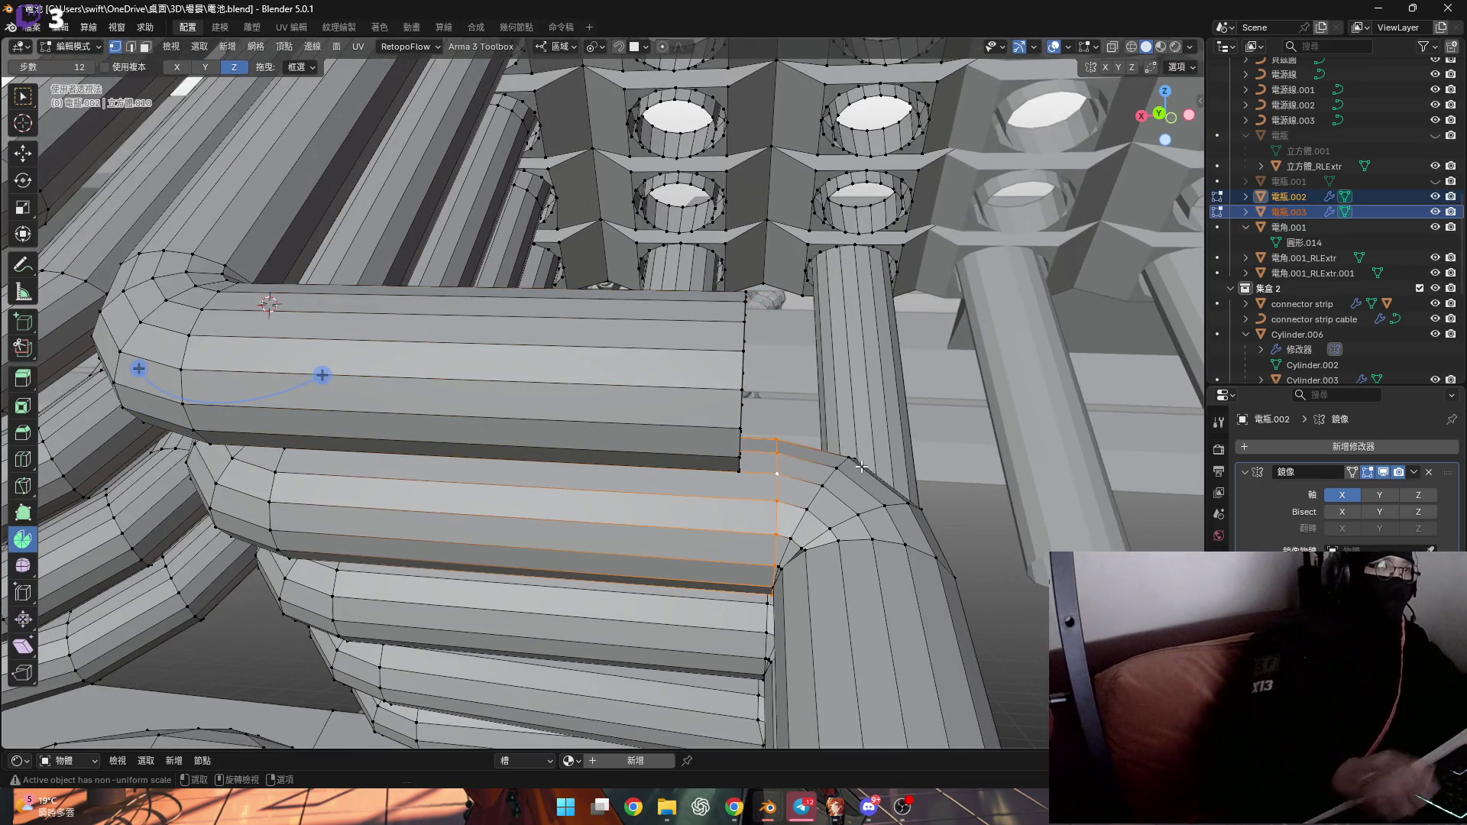
{"action": "key", "text": "ctrl+z"}
Flatten the upper pipe-end faces to zero width along X with S X 0
{"action": "key", "text": "s"}
{"action": "key", "text": "x"}
{"action": "key", "text": "0"}
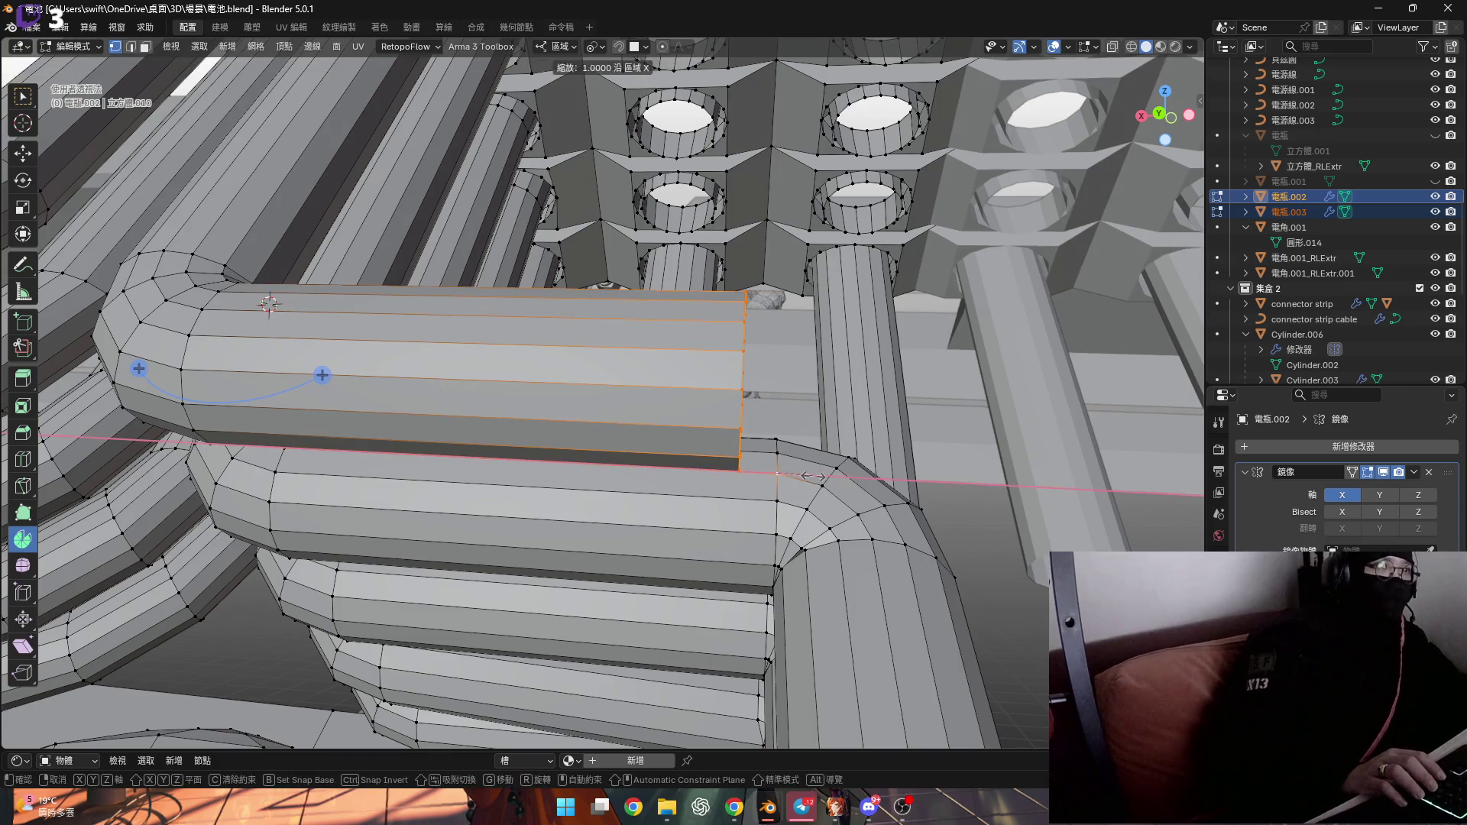
{"action": "key", "text": "Return"}
Spin the end edge ring into a -90° elbow bend
{"action": "scroll", "coordinate": [755, 474], "scroll_direction": "up", "scroll_amount": 1}
{"action": "mouse_move", "coordinate": [756, 474]}
{"action": "middle_mouse_down"}
{"action": "mouse_move", "coordinate": [795, 466]}
{"action": "mouse_move", "coordinate": [869, 497]}
{"action": "mouse_move", "coordinate": [752, 435]}
{"action": "mouse_move", "coordinate": [819, 656]}
{"action": "middle_mouse_up"}
{"action": "key", "text": "grave"}
{"action": "left_click_drag", "start_coordinate": [819, 655], "coordinate": [490, 652]}
{"action": "left_click", "coordinate": [209, 604]}
{"action": "type", "text": "90"}
{"action": "key", "text": "Return"}
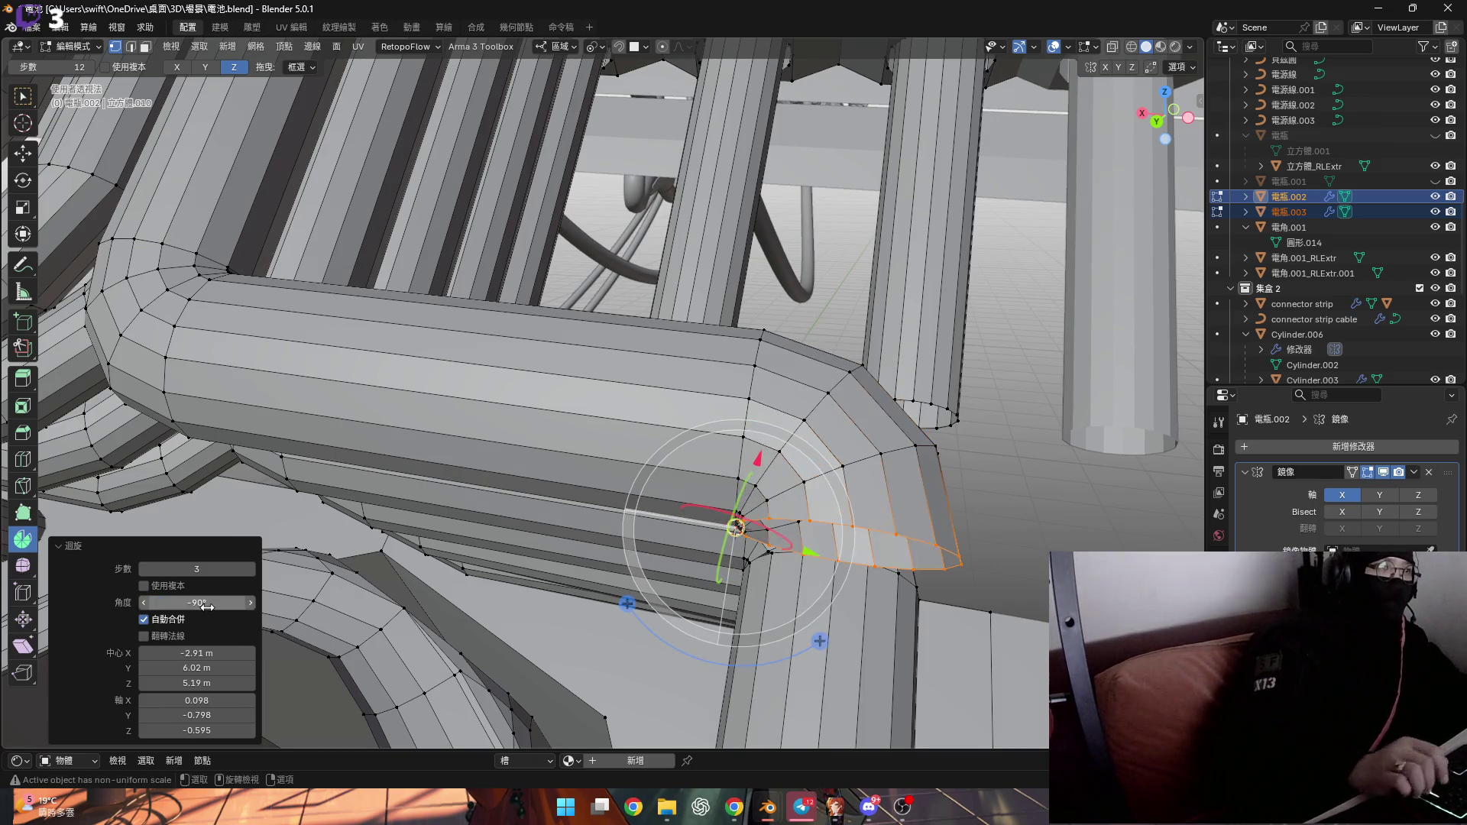
Check the pipe bend, unhide the 電瓶.003 cylinder grid, and return to Object Mode
{"action": "middle_click_drag", "start_coordinate": [740, 524], "coordinate": [873, 432]}
{"action": "scroll", "coordinate": [738, 382], "scroll_direction": "up", "scroll_amount": 3}
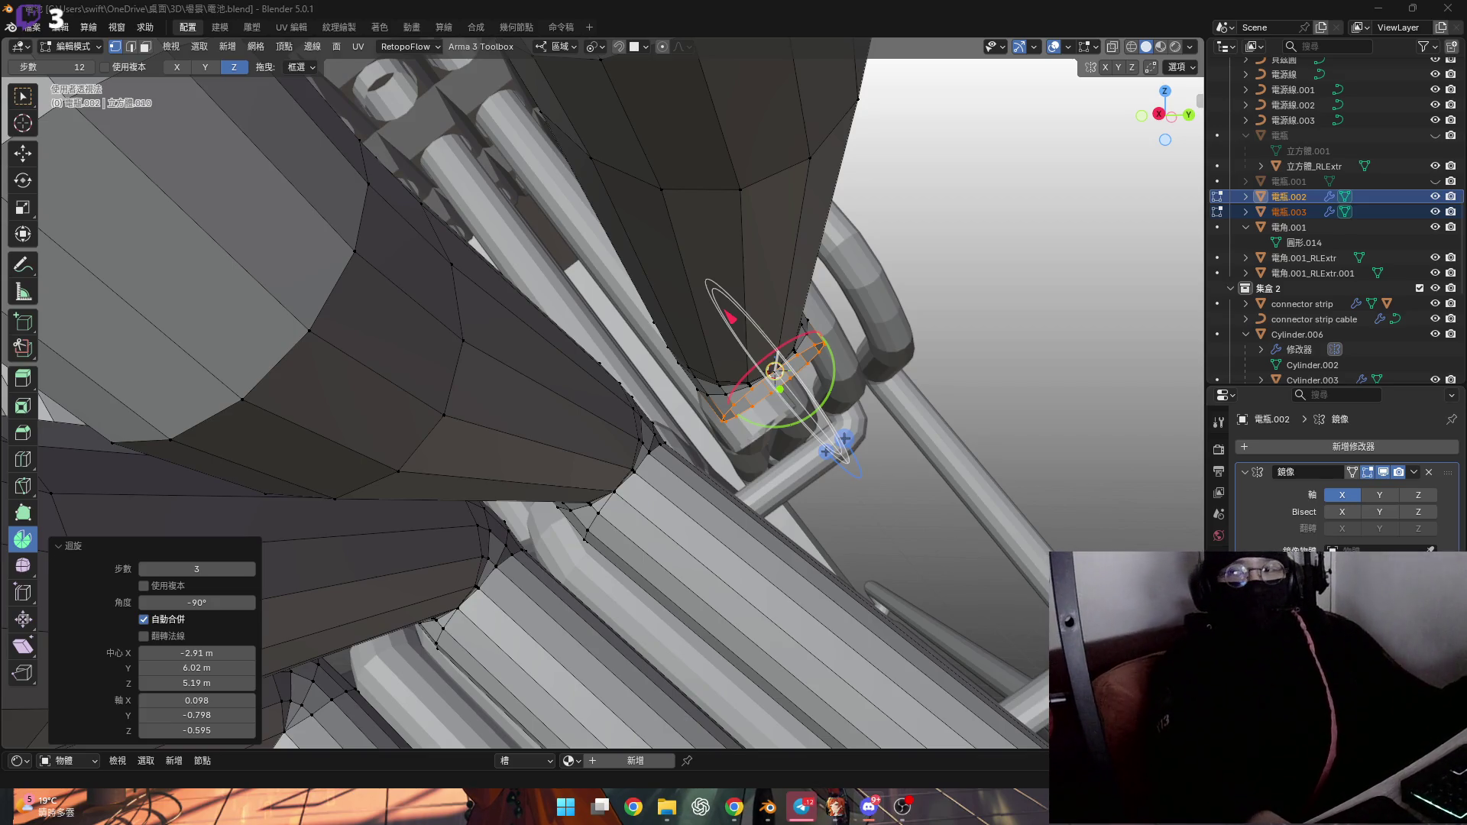
{"action": "mouse_move", "coordinate": [671, 417]}
{"action": "middle_mouse_down"}
{"action": "mouse_move", "coordinate": [680, 409]}
{"action": "mouse_move", "coordinate": [658, 436]}
{"action": "middle_mouse_up"}
{"action": "scroll", "coordinate": [659, 435], "scroll_direction": "down", "scroll_amount": 3}
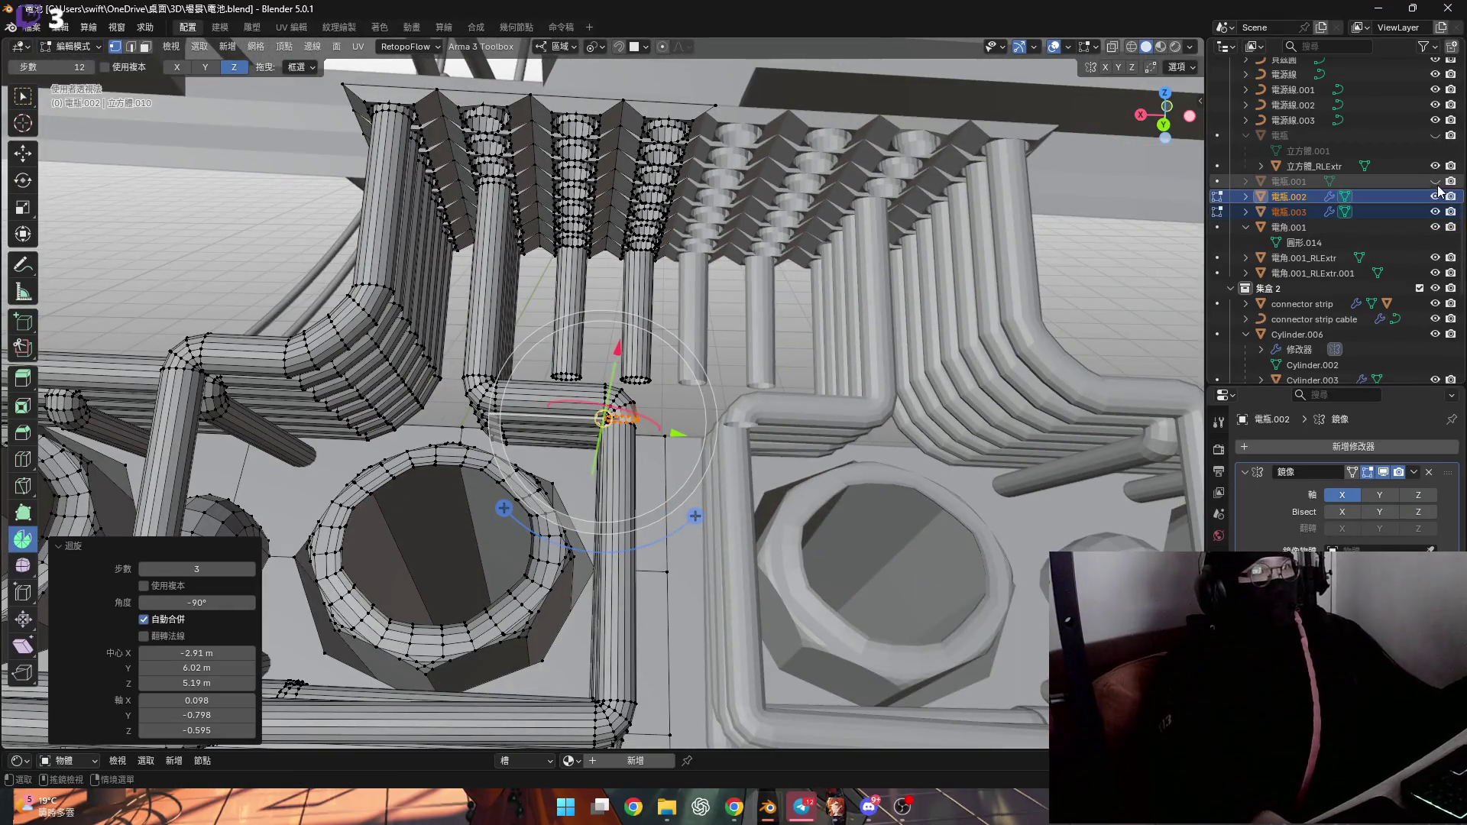
{"action": "left_click", "coordinate": [1436, 135]}
{"action": "scroll", "coordinate": [649, 416], "scroll_direction": "down", "scroll_amount": 4}
{"action": "mouse_move", "coordinate": [649, 417]}
{"action": "middle_mouse_down"}
{"action": "mouse_move", "coordinate": [689, 438]}
{"action": "mouse_move", "coordinate": [665, 476]}
{"action": "middle_mouse_up"}
{"action": "scroll", "coordinate": [651, 419], "scroll_direction": "down", "scroll_amount": 3}
{"action": "key", "text": "Tab"}
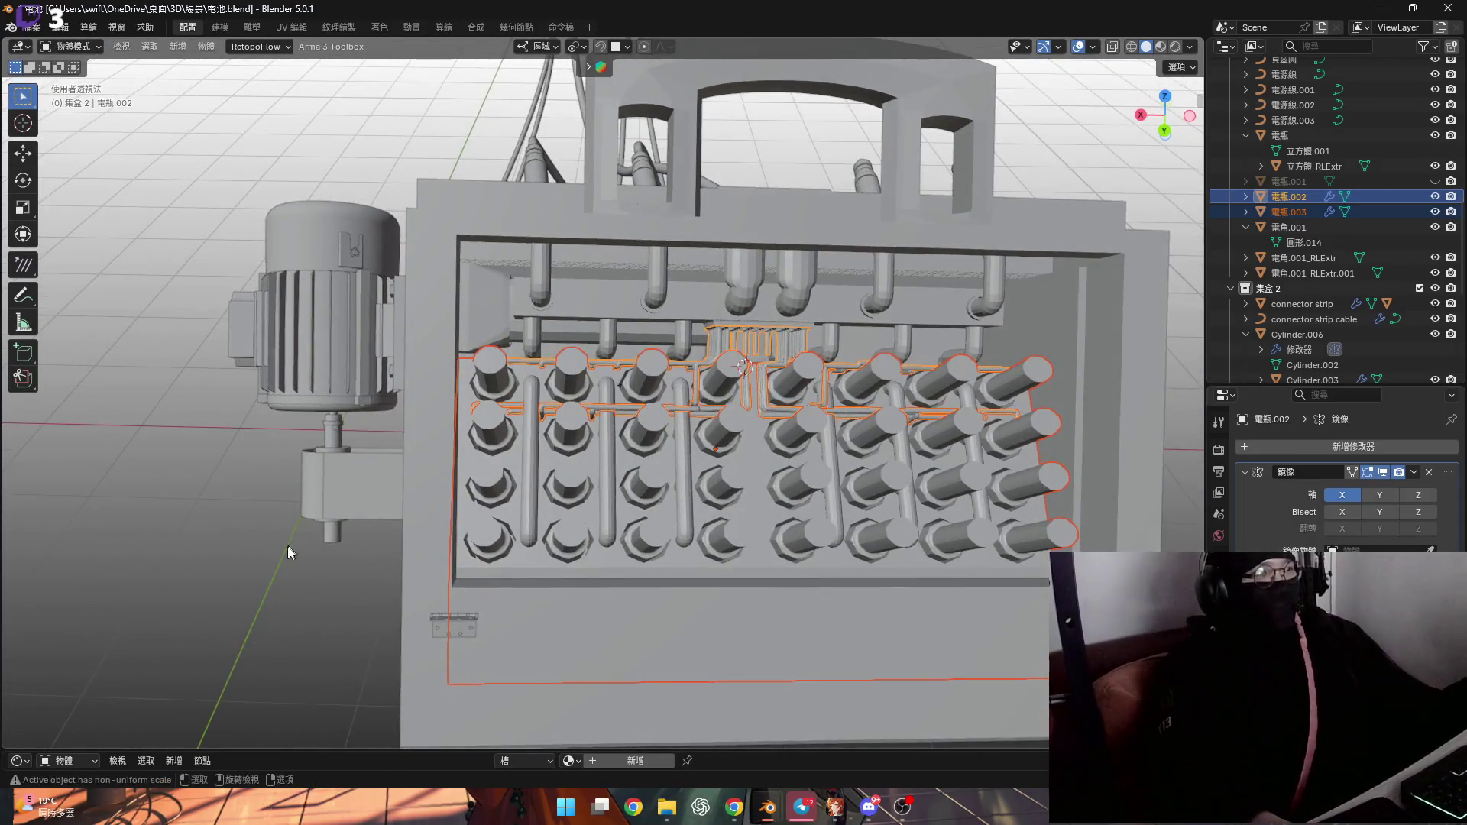
Clear the selection and browse the 電瓶.002, 電瓶.003 and 電角.001_RLExtr.001 Outliner entries
{"action": "left_click", "coordinate": [279, 585]}
{"action": "mouse_move", "coordinate": [278, 585]}
{"action": "middle_mouse_down"}
{"action": "mouse_move", "coordinate": [642, 411]}
{"action": "mouse_move", "coordinate": [587, 378]}
{"action": "mouse_move", "coordinate": [489, 458]}
{"action": "middle_mouse_up"}
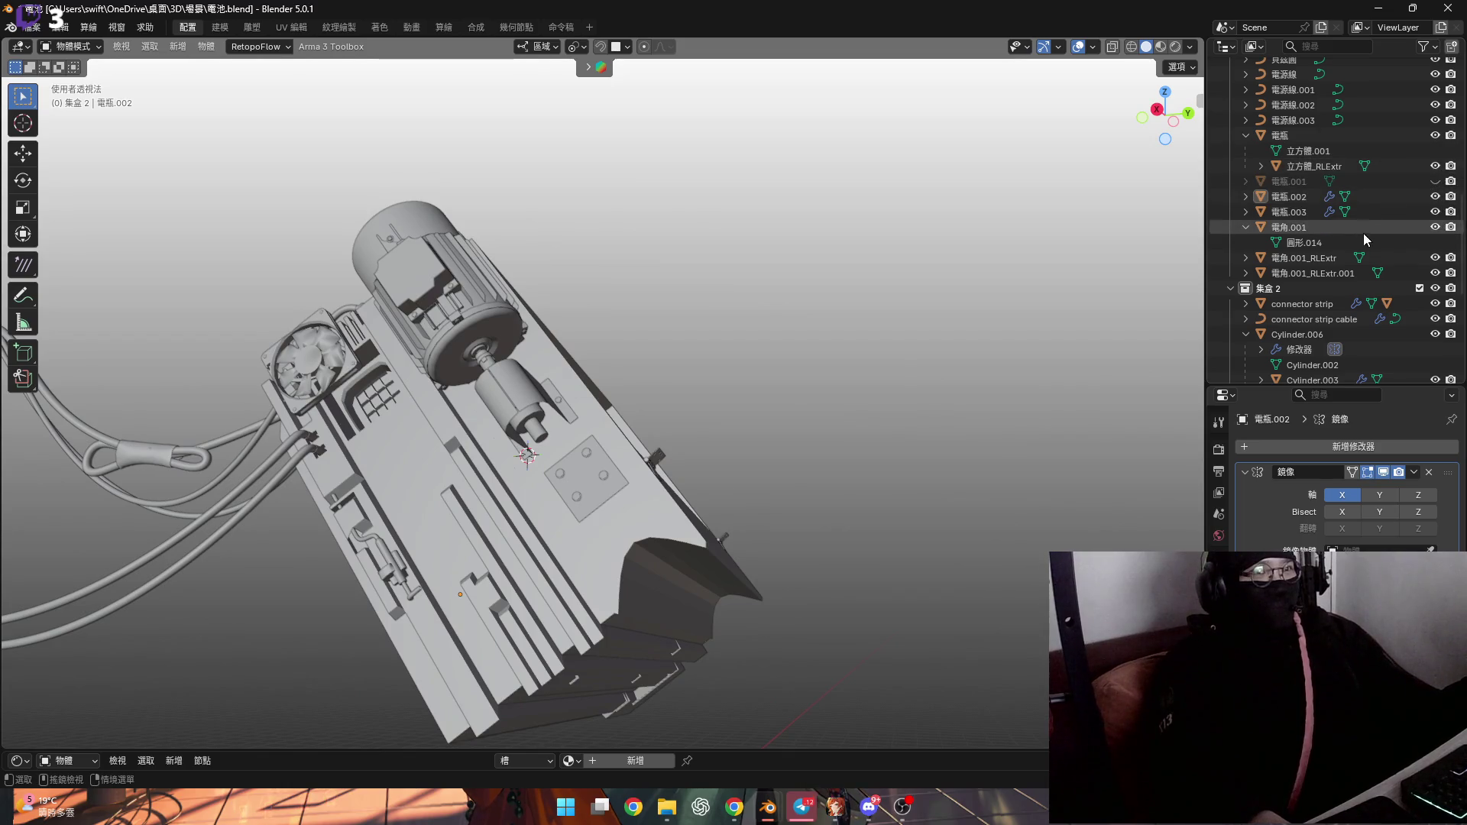
{"action": "left_click", "coordinate": [1246, 197]}
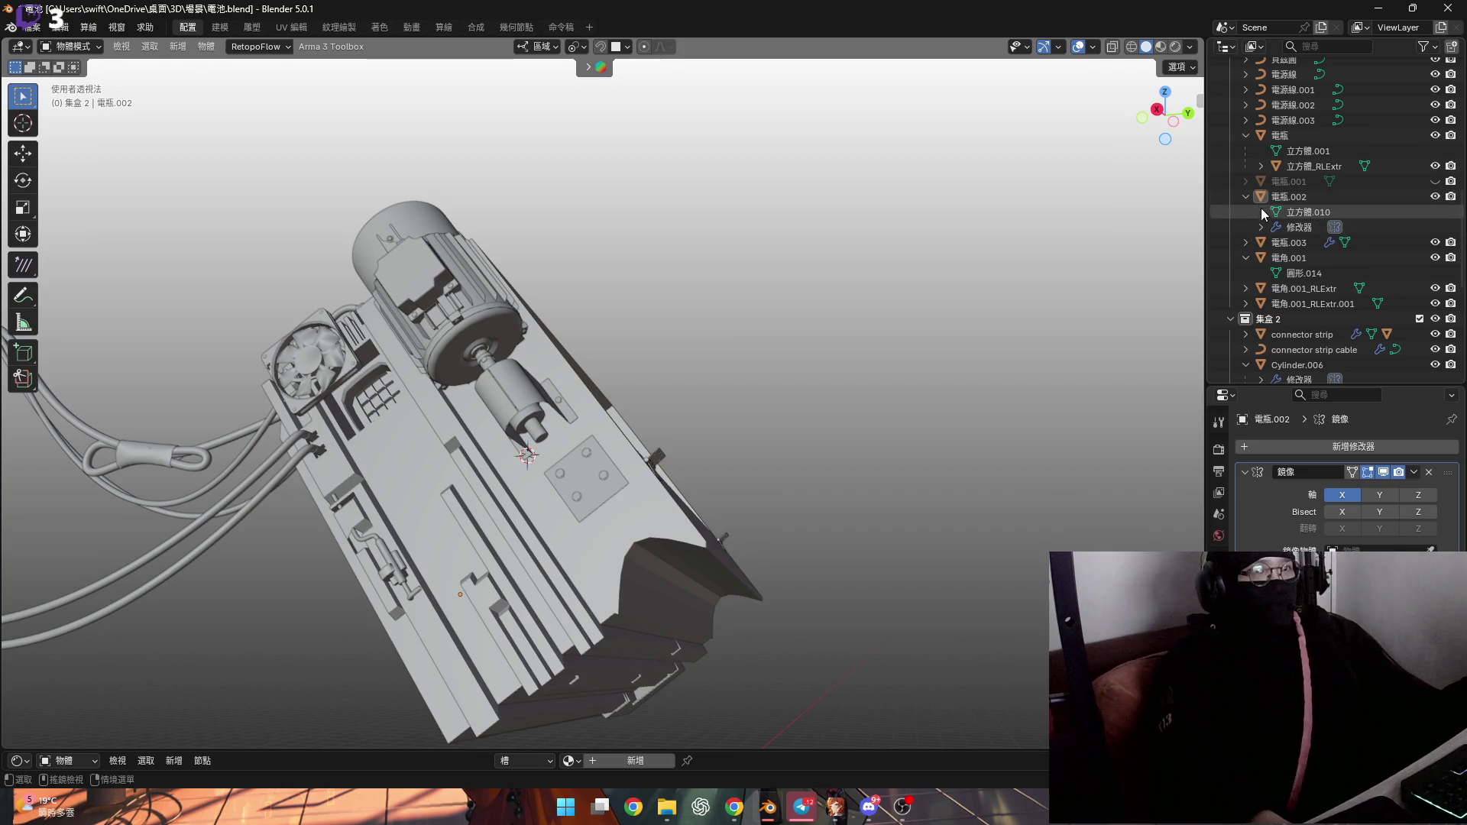
{"action": "left_click", "coordinate": [1246, 197]}
{"action": "left_click", "coordinate": [1246, 212]}
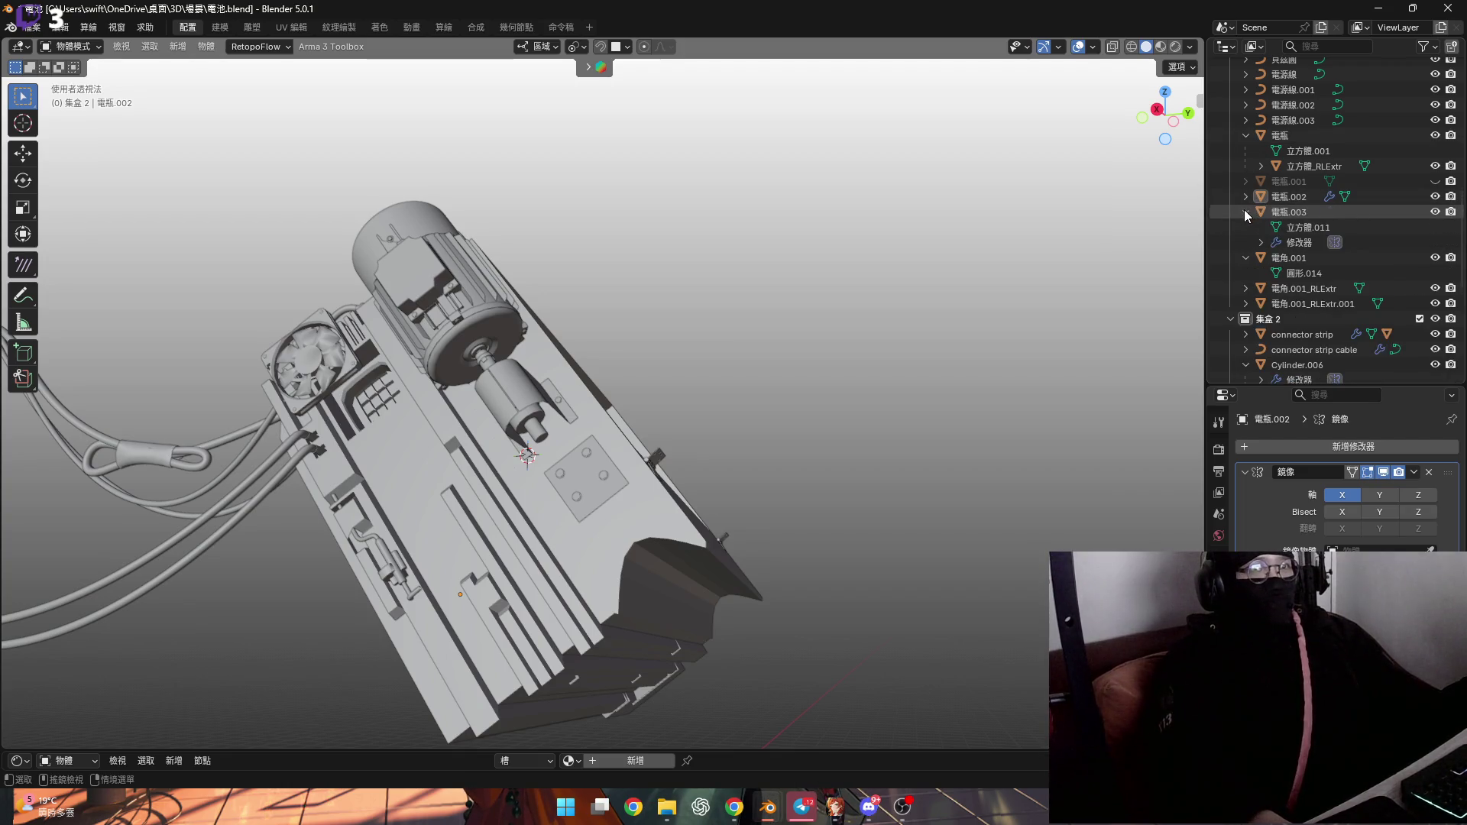
{"action": "left_click", "coordinate": [1245, 213]}
{"action": "scroll", "coordinate": [1285, 301], "scroll_direction": "down", "scroll_amount": 1}
{"action": "left_click", "coordinate": [1244, 242]}
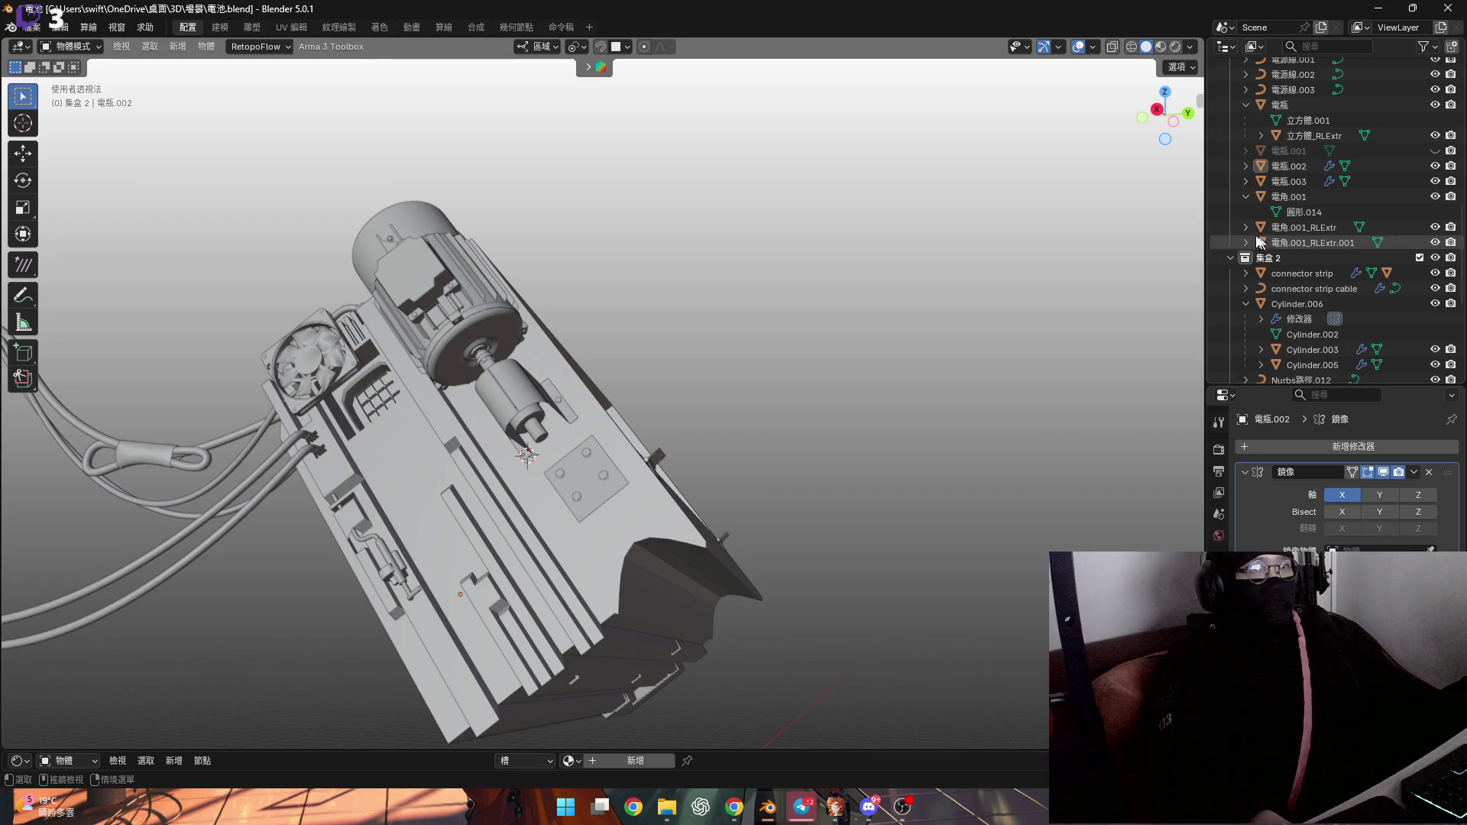
{"action": "left_click", "coordinate": [1242, 242]}
Select the motor and unhide object_1 with its roller and pipes
{"action": "middle_click_drag", "start_coordinate": [796, 435], "coordinate": [686, 493]}
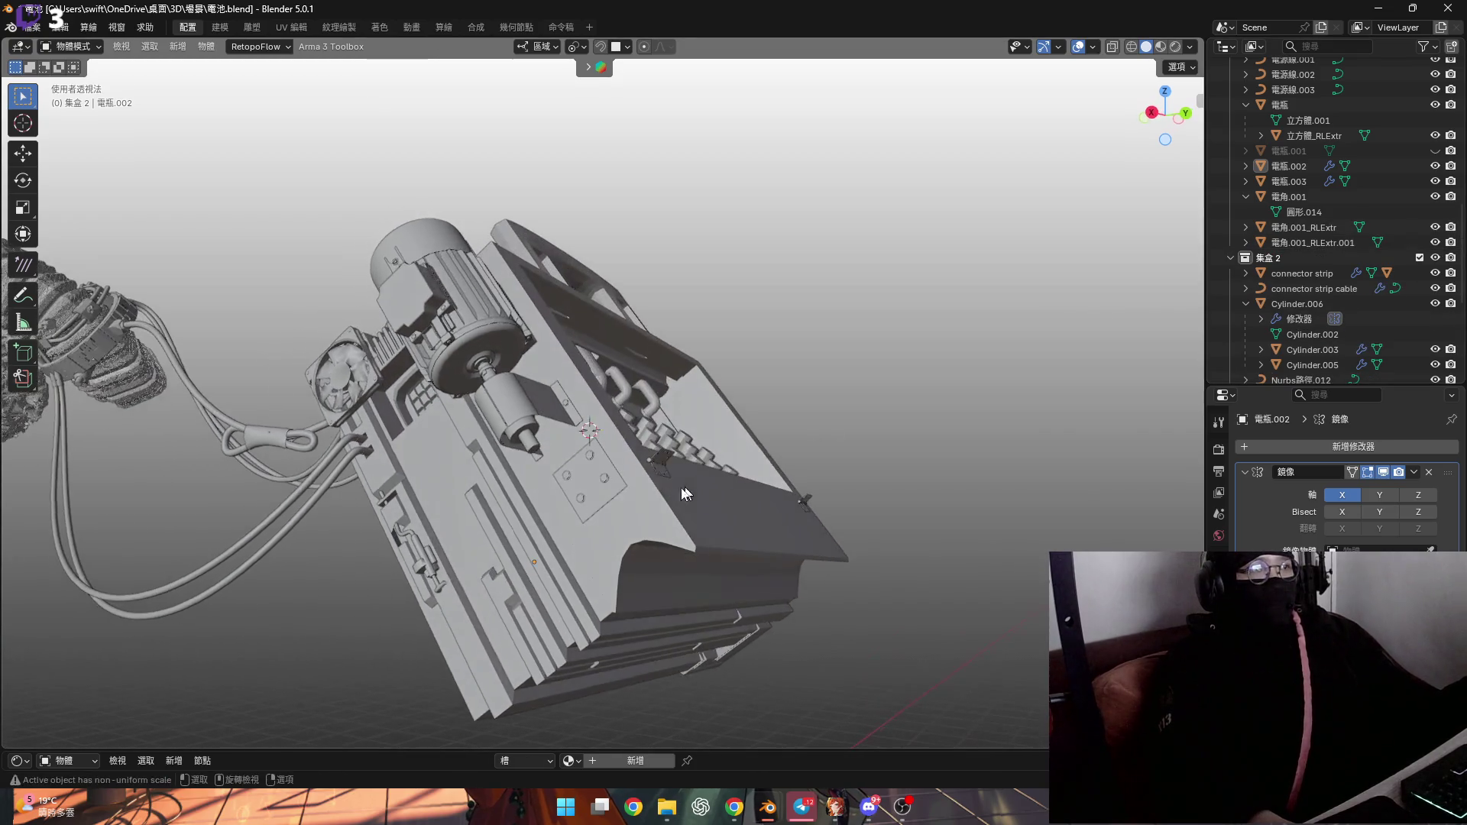
{"action": "left_click", "coordinate": [484, 334]}
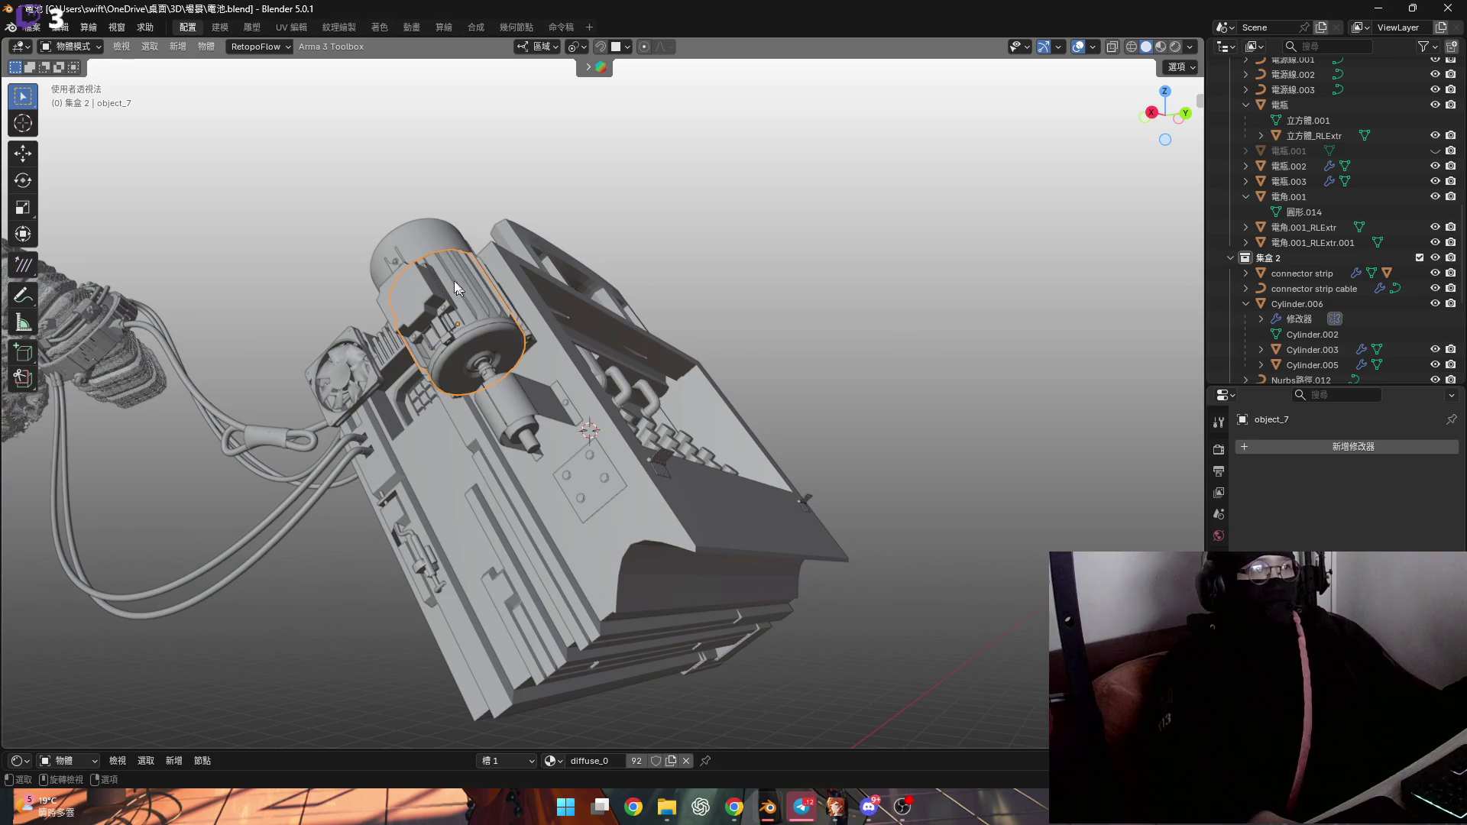
{"action": "scroll", "coordinate": [1322, 284], "scroll_direction": "up", "scroll_amount": 2}
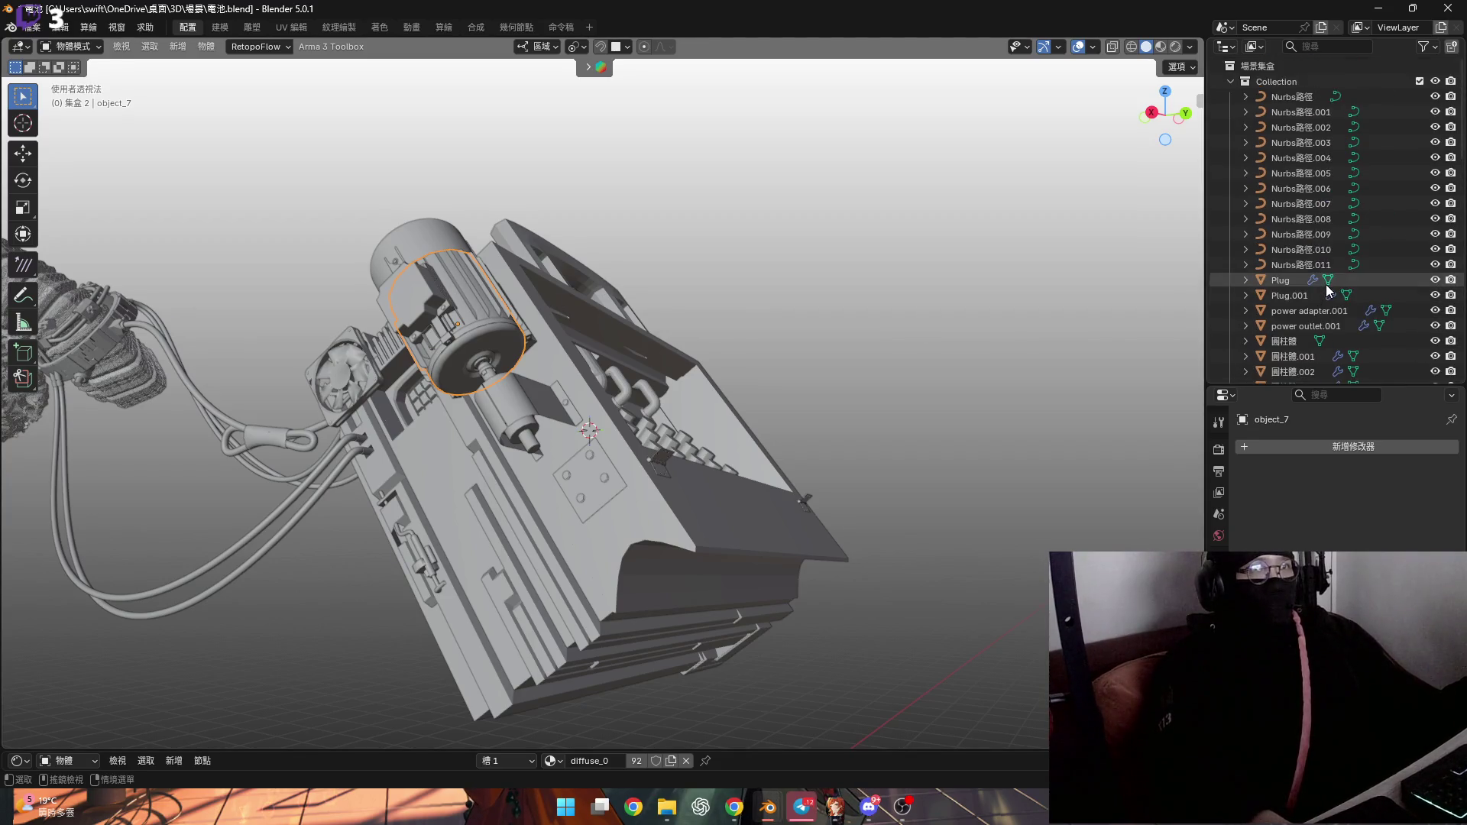
{"action": "scroll", "coordinate": [1327, 282], "scroll_direction": "down", "scroll_amount": 8}
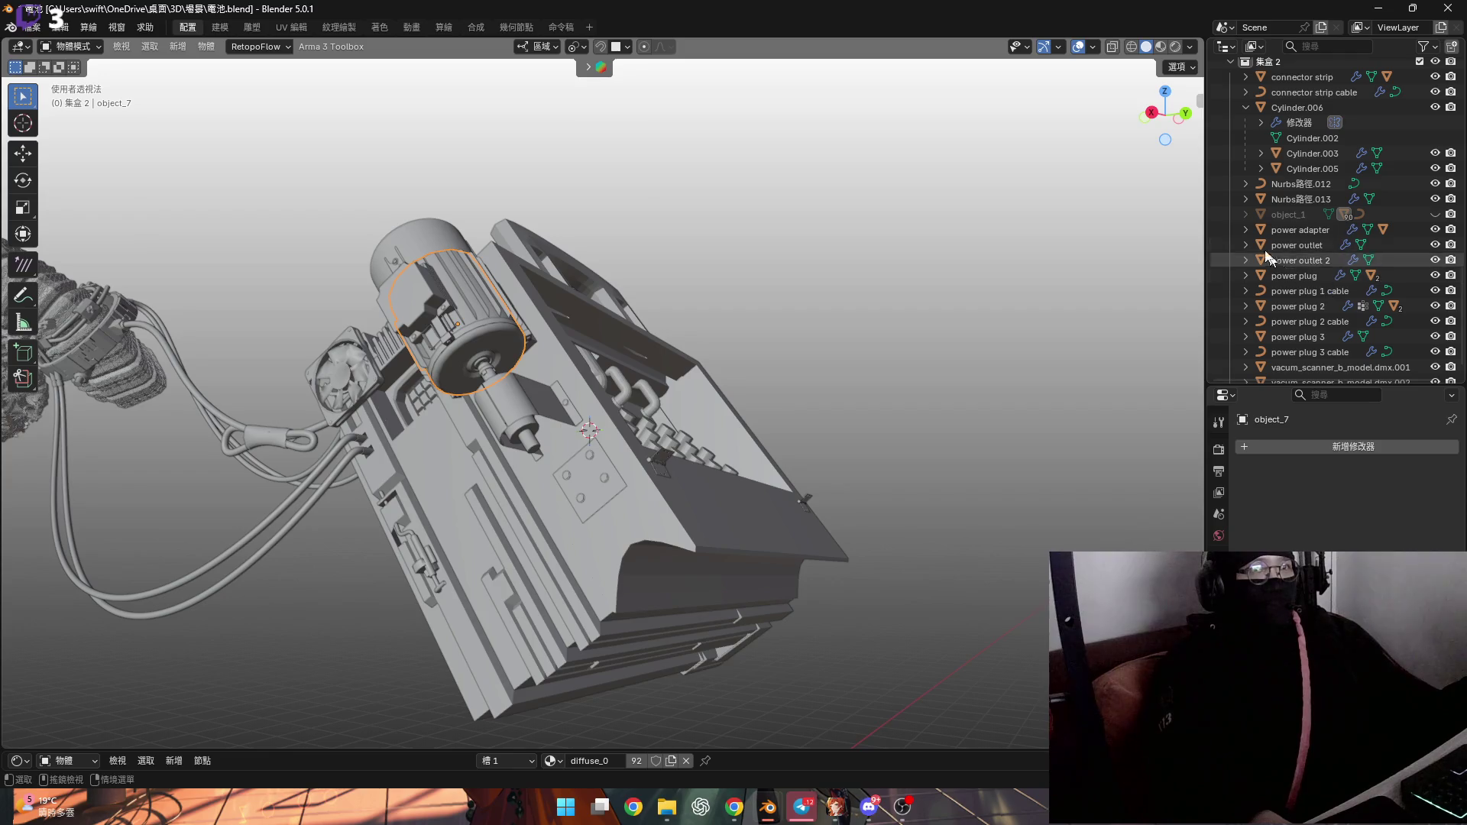
{"action": "left_click", "coordinate": [1435, 214]}
Unhide the battery box cover 電瓶.001 and select it
{"action": "mouse_move", "coordinate": [535, 428]}
{"action": "middle_mouse_down"}
{"action": "mouse_move", "coordinate": [626, 479]}
{"action": "mouse_move", "coordinate": [733, 455]}
{"action": "mouse_move", "coordinate": [673, 443]}
{"action": "mouse_move", "coordinate": [592, 396]}
{"action": "mouse_move", "coordinate": [756, 509]}
{"action": "mouse_move", "coordinate": [593, 412]}
{"action": "mouse_move", "coordinate": [1137, 218]}
{"action": "middle_mouse_up"}
{"action": "scroll", "coordinate": [1429, 214], "scroll_direction": "up", "scroll_amount": 8}
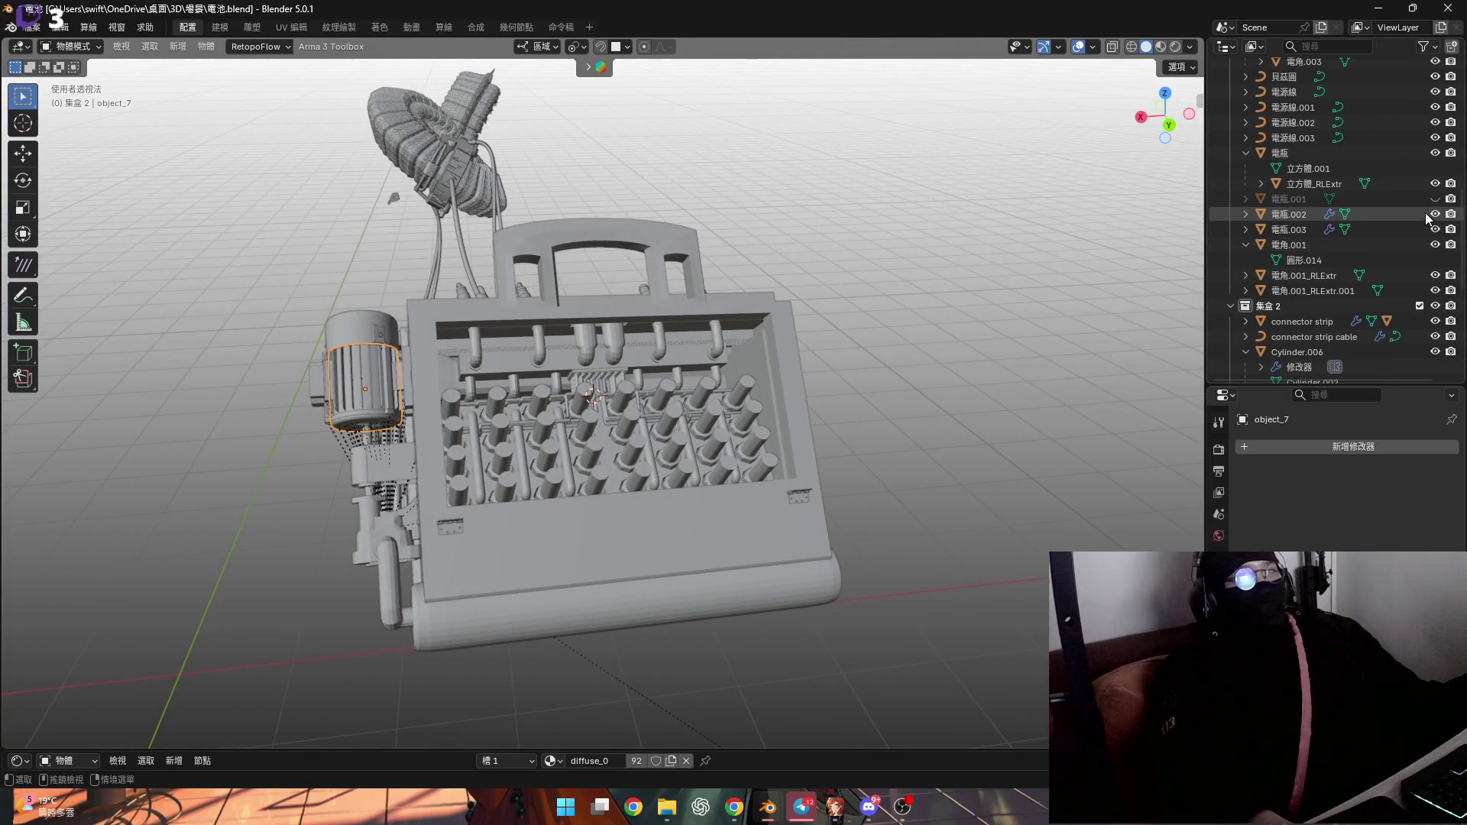
{"action": "left_click", "coordinate": [1436, 199]}
{"action": "mouse_move", "coordinate": [699, 359]}
{"action": "middle_mouse_down"}
{"action": "mouse_move", "coordinate": [712, 347]}
{"action": "mouse_move", "coordinate": [631, 412]}
{"action": "middle_mouse_up"}
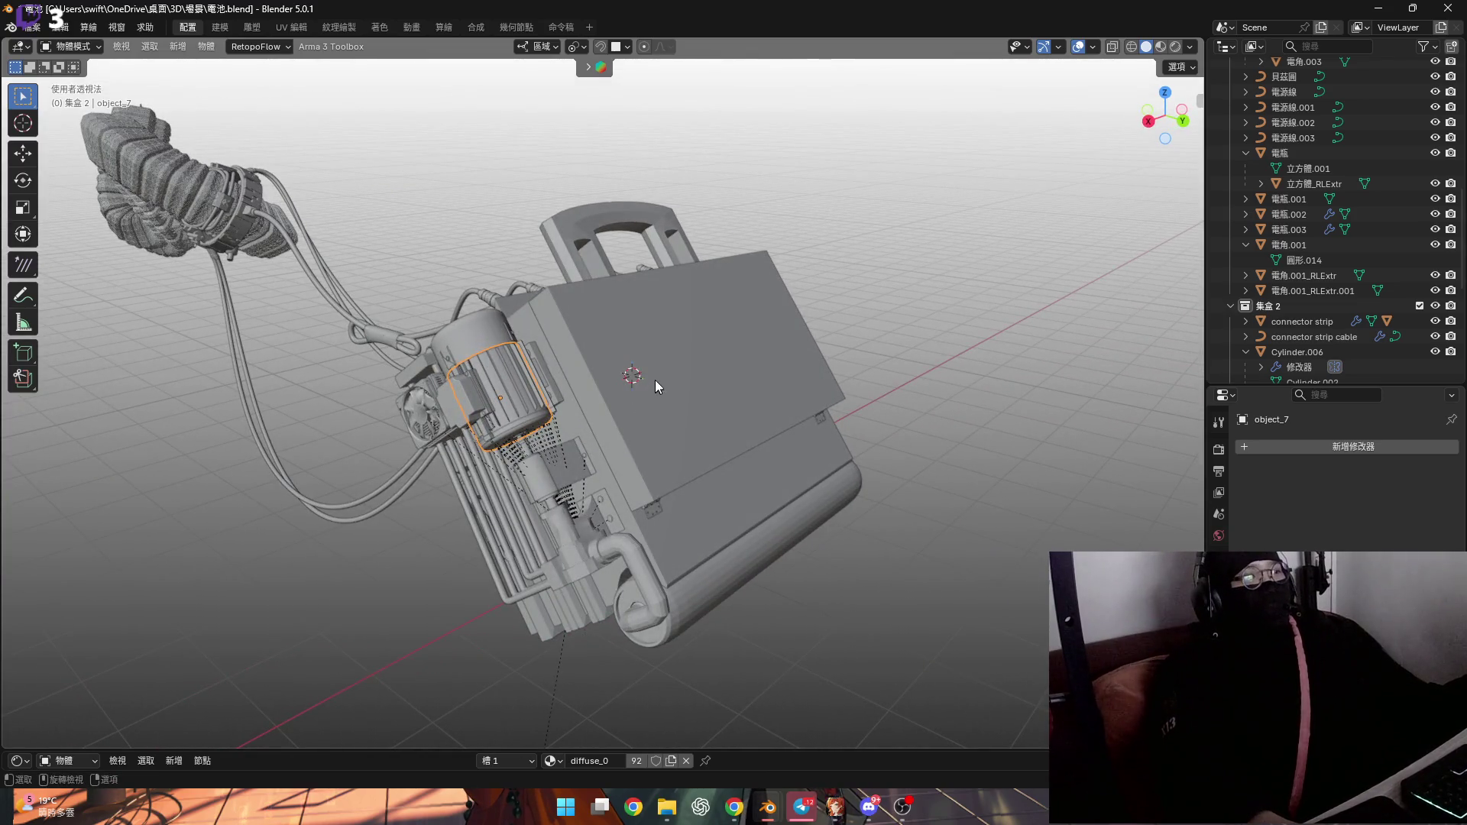
{"action": "left_click", "coordinate": [701, 362]}
Cancel a started move of the cover, then hide 電瓶.001 to expose the interior
{"action": "key", "text": "g"}
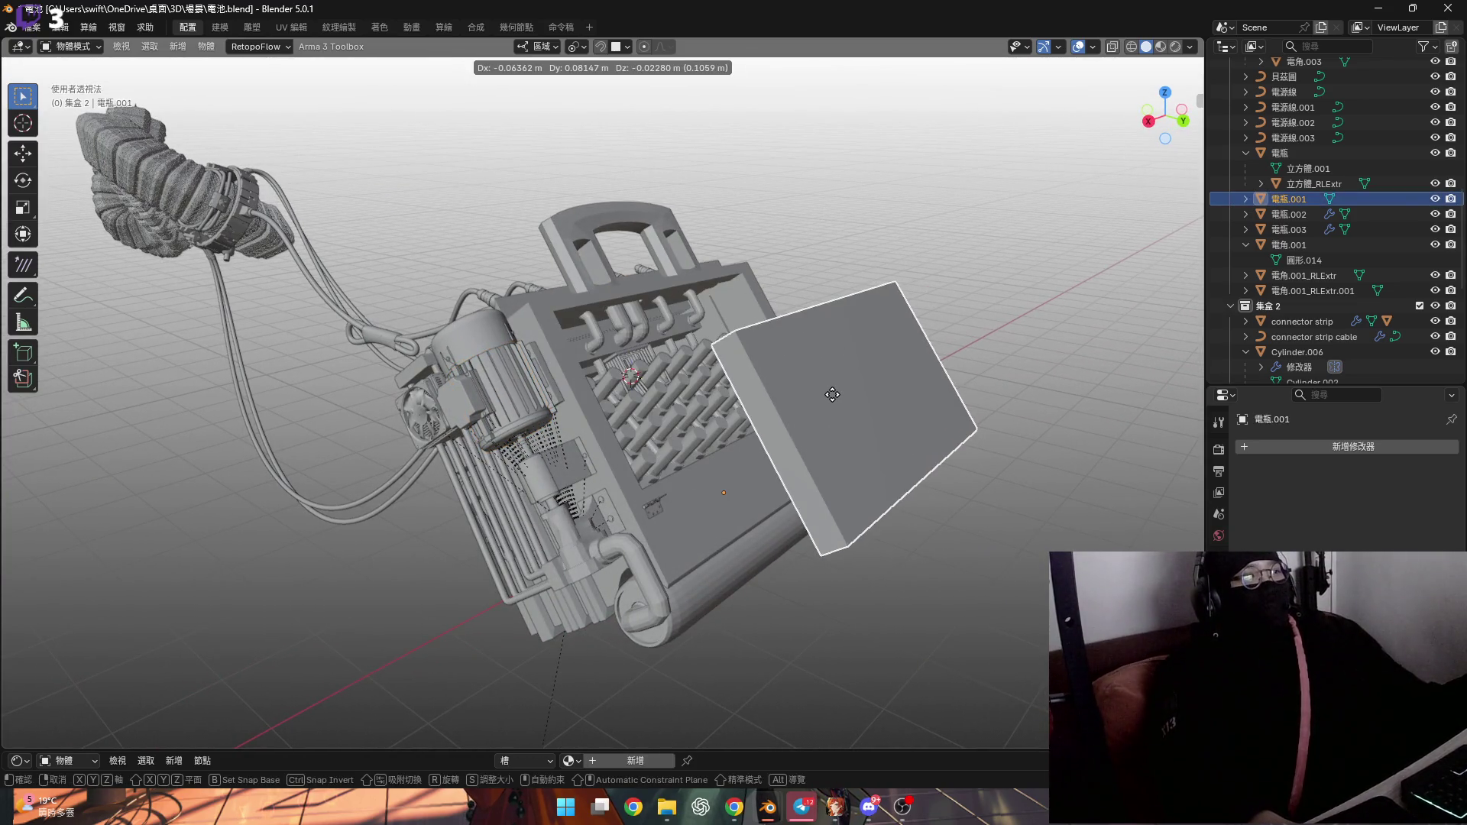
{"action": "right_click", "coordinate": [735, 384]}
{"action": "scroll", "coordinate": [731, 383], "scroll_direction": "up", "scroll_amount": 5}
{"action": "mouse_move", "coordinate": [718, 348]}
{"action": "middle_mouse_down"}
{"action": "mouse_move", "coordinate": [746, 328]}
{"action": "mouse_move", "coordinate": [655, 514]}
{"action": "mouse_move", "coordinate": [747, 328]}
{"action": "mouse_move", "coordinate": [1065, 337]}
{"action": "mouse_move", "coordinate": [984, 569]}
{"action": "mouse_move", "coordinate": [762, 370]}
{"action": "mouse_move", "coordinate": [1024, 562]}
{"action": "mouse_move", "coordinate": [691, 460]}
{"action": "mouse_move", "coordinate": [704, 414]}
{"action": "mouse_move", "coordinate": [689, 379]}
{"action": "middle_mouse_up"}
{"action": "middle_click_drag", "start_coordinate": [604, 317], "coordinate": [700, 397]}
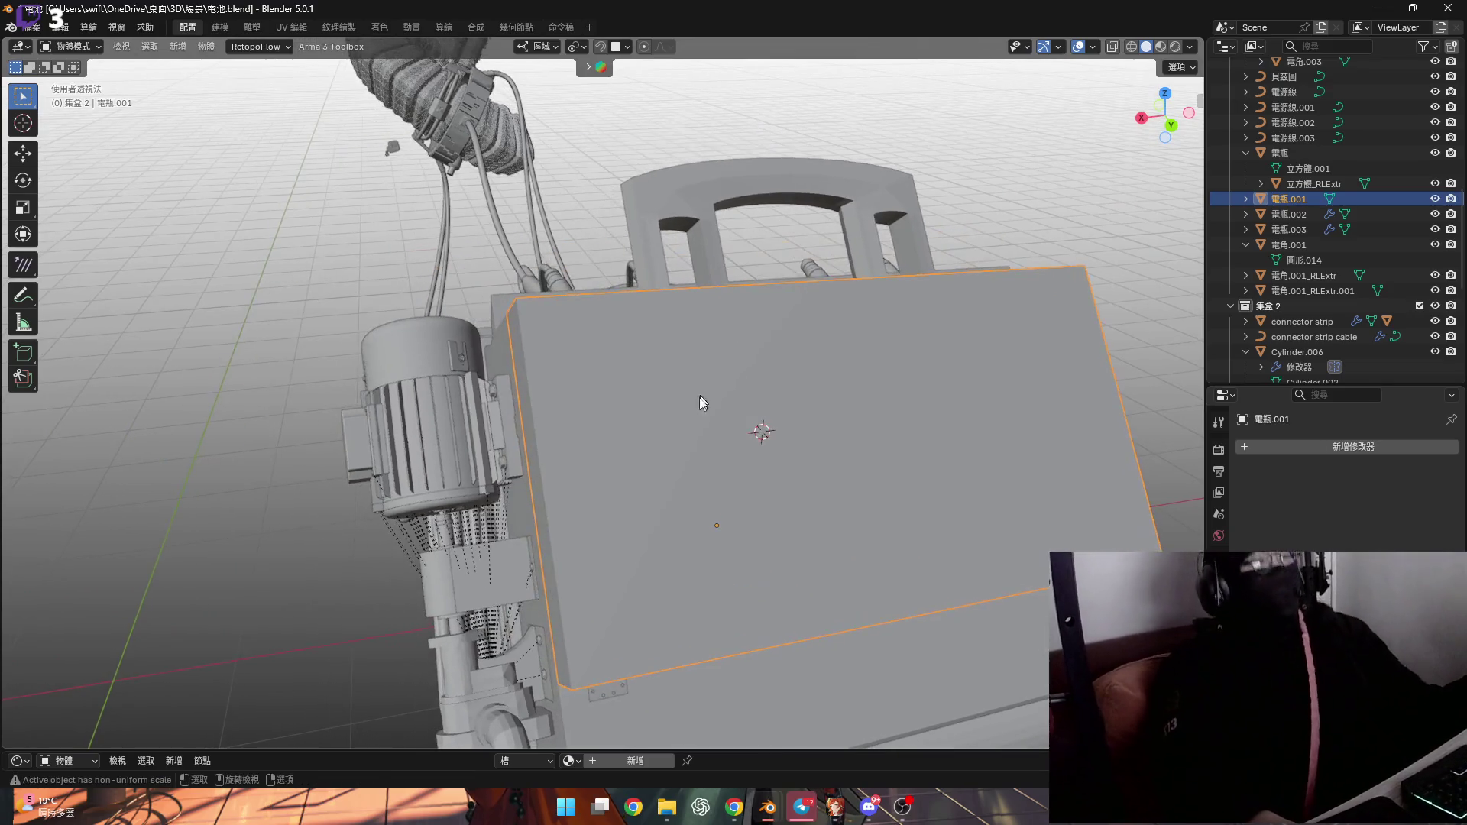
{"action": "left_click", "coordinate": [1435, 199]}
Select object_1 and orbit beneath the box to view the fan and motor
{"action": "mouse_move", "coordinate": [734, 407]}
{"action": "middle_mouse_down"}
{"action": "mouse_move", "coordinate": [699, 401]}
{"action": "mouse_move", "coordinate": [732, 411]}
{"action": "mouse_move", "coordinate": [691, 415]}
{"action": "mouse_move", "coordinate": [691, 374]}
{"action": "middle_mouse_up"}
{"action": "scroll", "coordinate": [691, 415], "scroll_direction": "up", "scroll_amount": 3}
{"action": "scroll", "coordinate": [673, 390], "scroll_direction": "down", "scroll_amount": 5}
{"action": "left_click", "coordinate": [692, 449]}
{"action": "mouse_move", "coordinate": [692, 449]}
{"action": "middle_mouse_down"}
{"action": "mouse_move", "coordinate": [727, 412]}
{"action": "mouse_move", "coordinate": [672, 422]}
{"action": "mouse_move", "coordinate": [581, 291]}
{"action": "middle_mouse_up"}
{"action": "scroll", "coordinate": [575, 278], "scroll_direction": "up", "scroll_amount": 5}
{"action": "mouse_move", "coordinate": [642, 420]}
{"action": "middle_mouse_down"}
{"action": "mouse_move", "coordinate": [539, 364]}
{"action": "mouse_move", "coordinate": [561, 314]}
{"action": "mouse_move", "coordinate": [489, 338]}
{"action": "mouse_move", "coordinate": [494, 361]}
{"action": "mouse_move", "coordinate": [451, 305]}
{"action": "mouse_move", "coordinate": [548, 337]}
{"action": "mouse_move", "coordinate": [507, 356]}
{"action": "mouse_move", "coordinate": [545, 368]}
{"action": "mouse_move", "coordinate": [549, 405]}
{"action": "middle_mouse_up"}
{"action": "mouse_move", "coordinate": [710, 532]}
{"action": "middle_mouse_down"}
{"action": "mouse_move", "coordinate": [616, 411]}
{"action": "mouse_move", "coordinate": [456, 314]}
{"action": "mouse_move", "coordinate": [525, 368]}
{"action": "middle_mouse_up"}
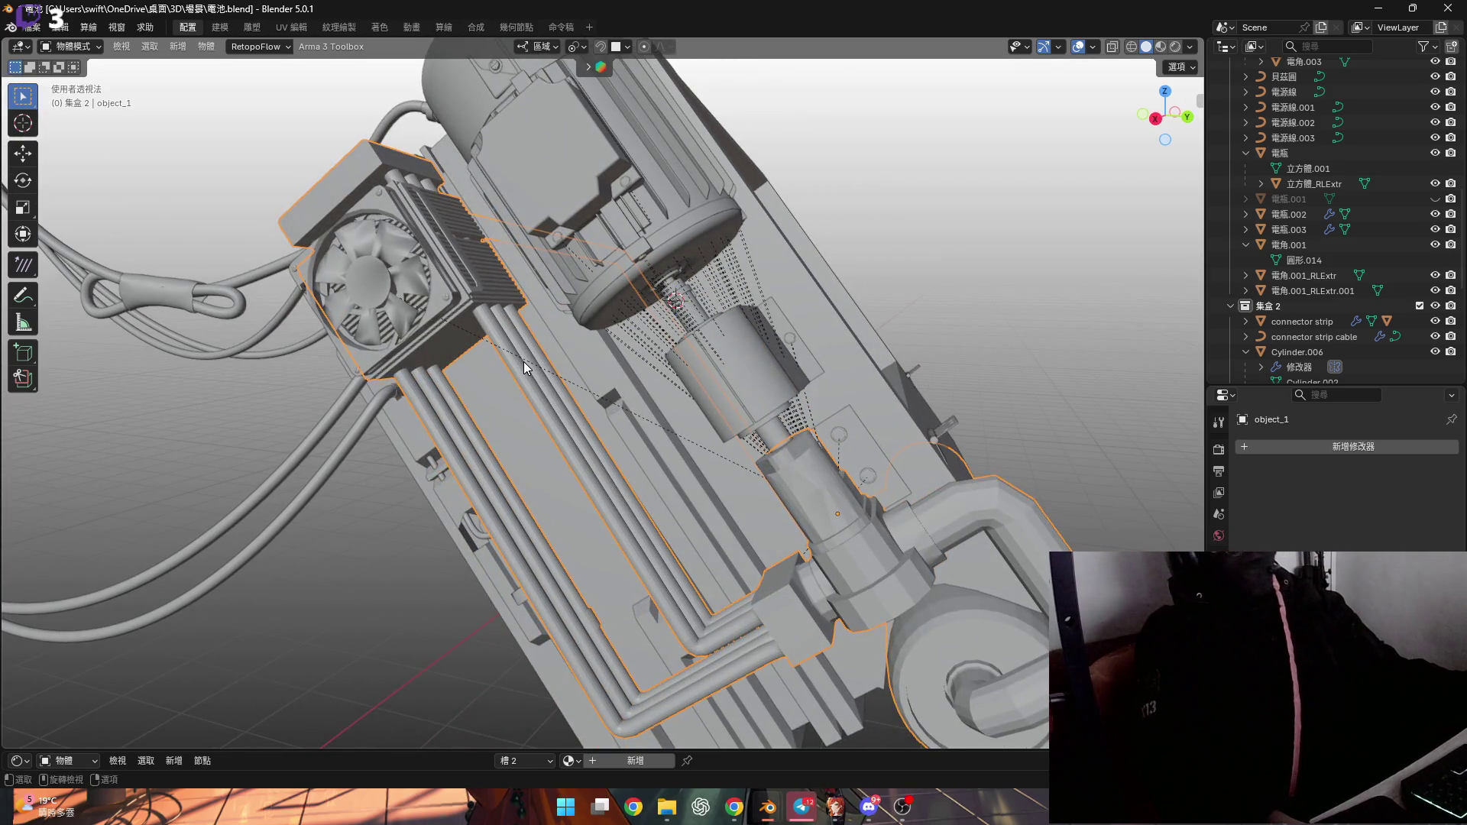
{"action": "mouse_move", "coordinate": [522, 364]}
{"action": "middle_mouse_down"}
{"action": "mouse_move", "coordinate": [604, 337]}
{"action": "mouse_move", "coordinate": [386, 401]}
{"action": "mouse_move", "coordinate": [354, 426]}
{"action": "mouse_move", "coordinate": [575, 410]}
{"action": "mouse_move", "coordinate": [667, 328]}
{"action": "mouse_move", "coordinate": [599, 346]}
{"action": "mouse_move", "coordinate": [530, 286]}
{"action": "mouse_move", "coordinate": [520, 304]}
{"action": "middle_mouse_up"}
{"action": "scroll", "coordinate": [520, 304], "scroll_direction": "up", "scroll_amount": 2}
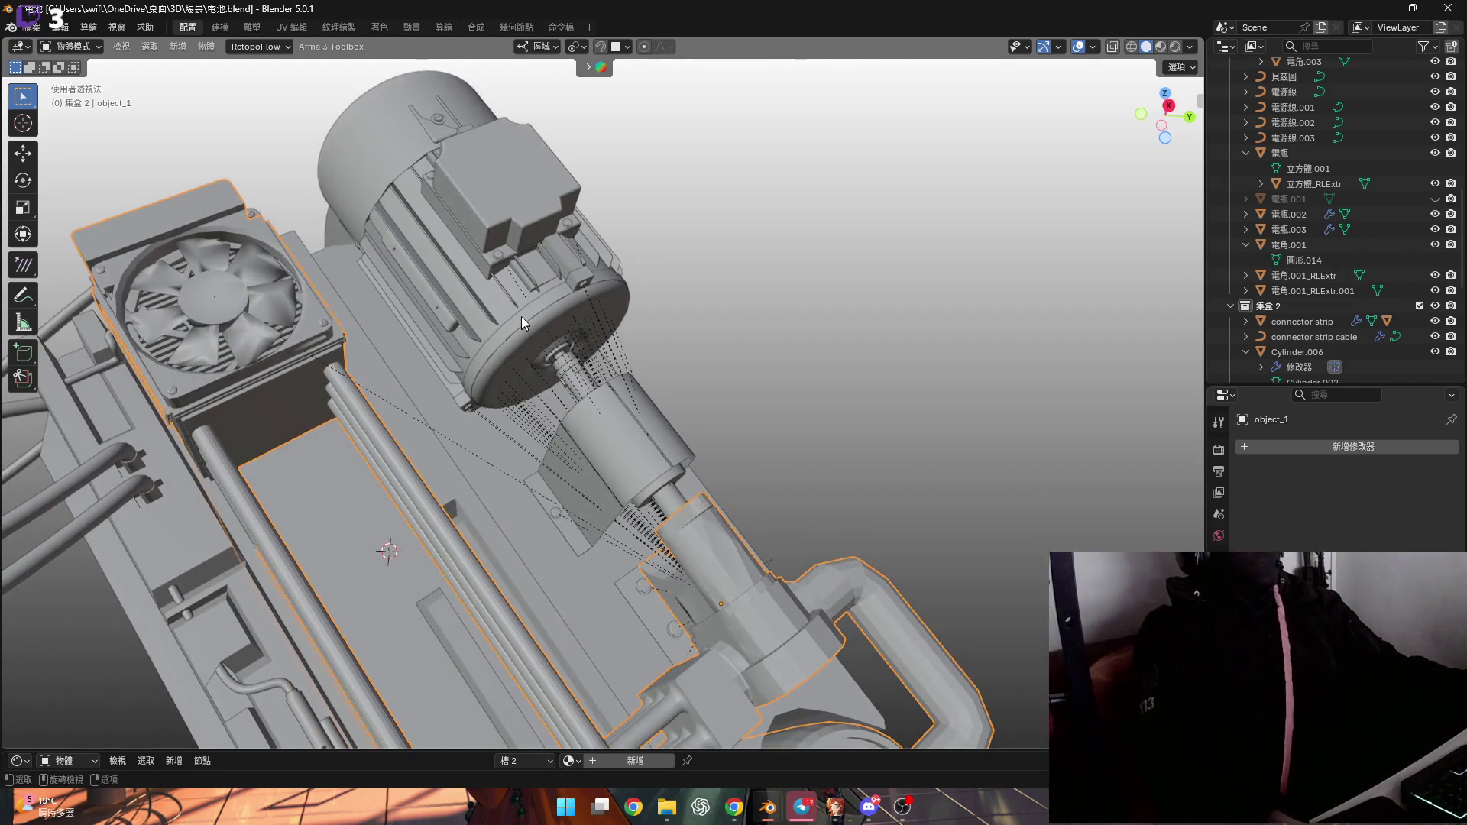
{"action": "scroll", "coordinate": [521, 315], "scroll_direction": "down", "scroll_amount": 4}
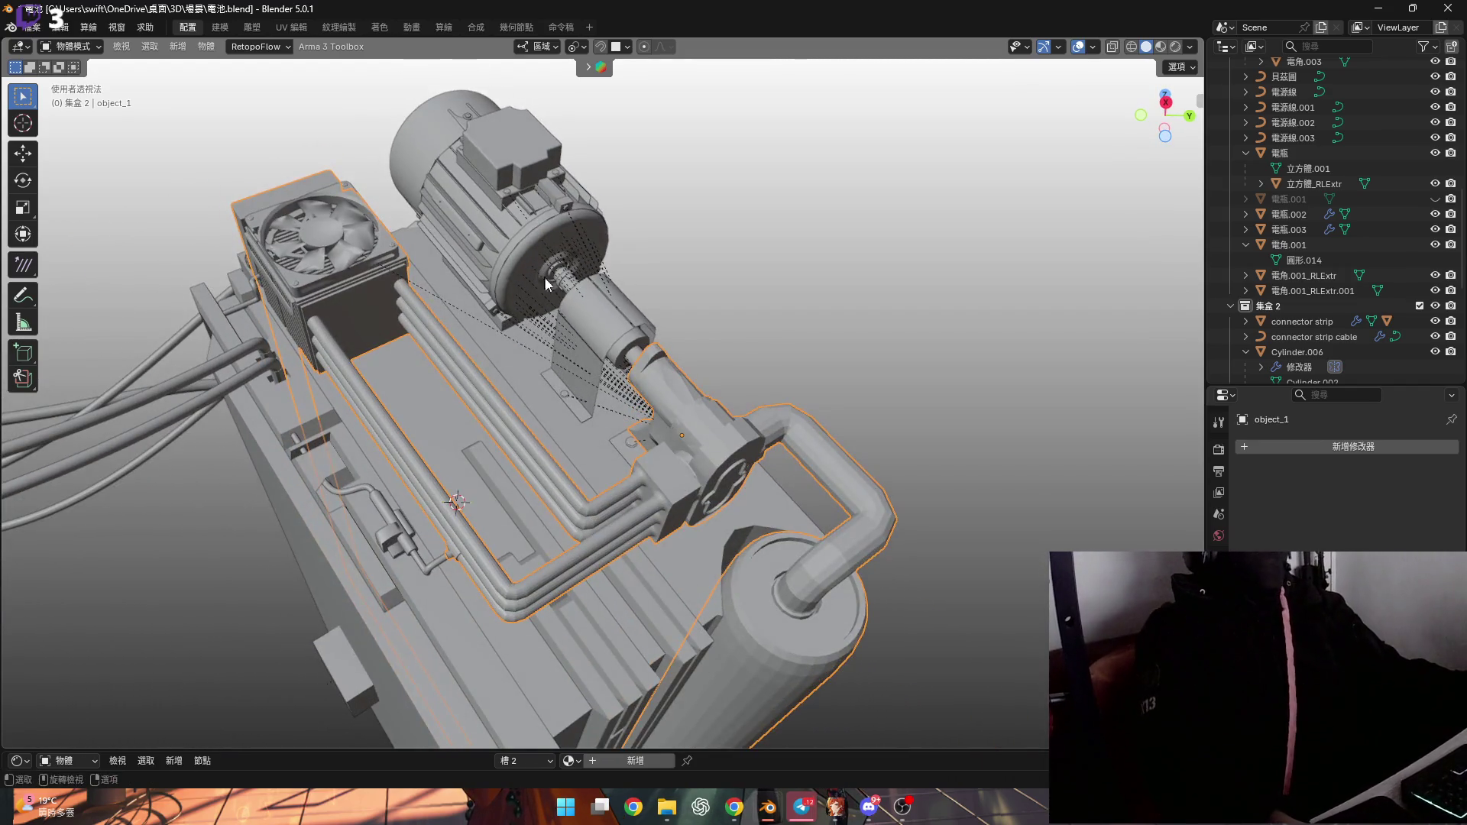
{"action": "middle_click_drag", "start_coordinate": [690, 413], "coordinate": [581, 405]}
{"action": "scroll", "coordinate": [713, 430], "scroll_direction": "up", "scroll_amount": 3, "text": "ctrl"}
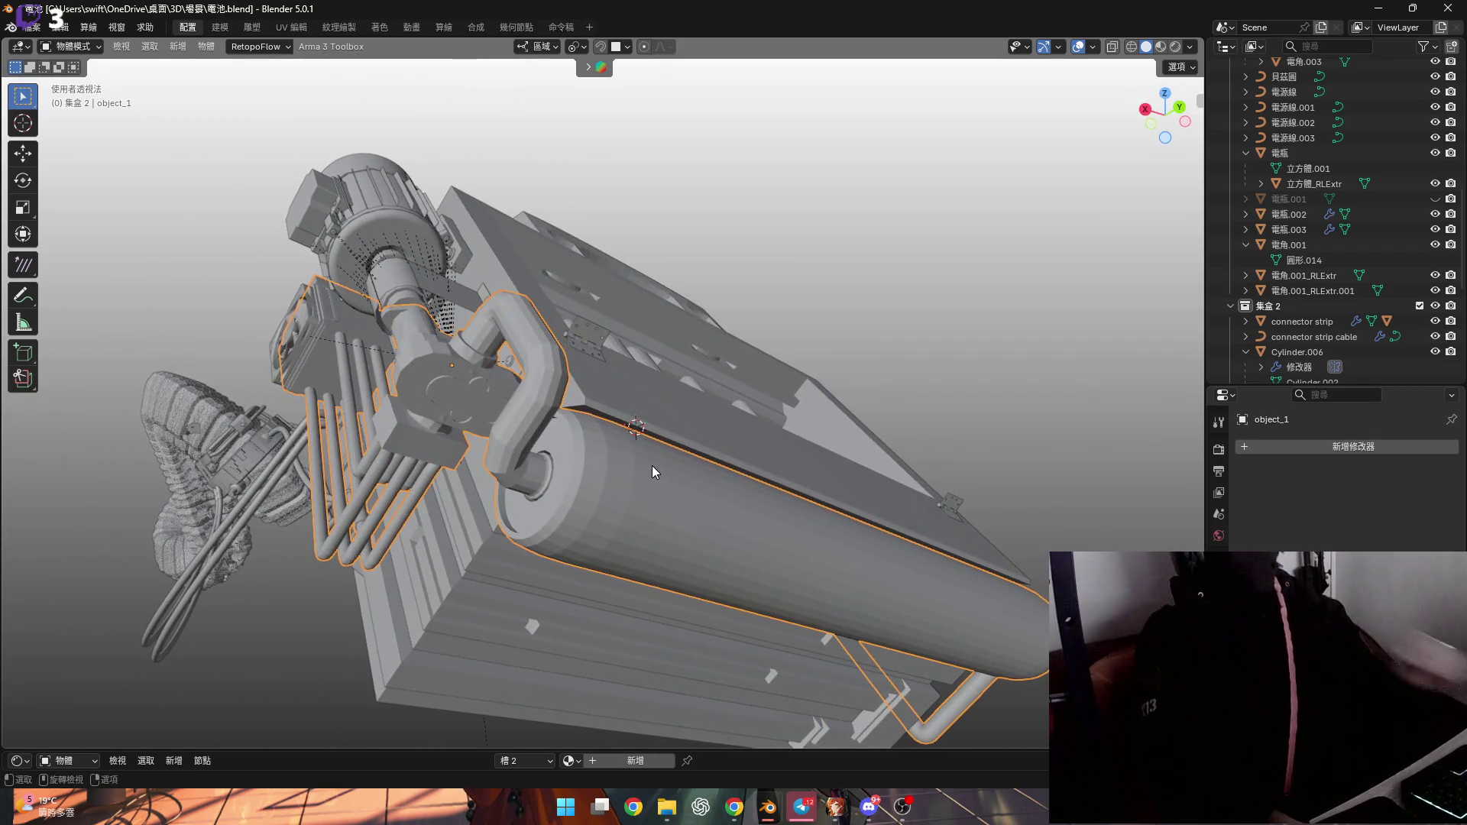
{"action": "mouse_move", "coordinate": [658, 474]}
{"action": "middle_mouse_down"}
{"action": "mouse_move", "coordinate": [635, 486]}
{"action": "mouse_move", "coordinate": [446, 443]}
{"action": "mouse_move", "coordinate": [536, 478]}
{"action": "mouse_move", "coordinate": [721, 471]}
{"action": "mouse_move", "coordinate": [716, 434]}
{"action": "mouse_move", "coordinate": [783, 445]}
{"action": "mouse_move", "coordinate": [714, 391]}
{"action": "mouse_move", "coordinate": [720, 497]}
{"action": "mouse_move", "coordinate": [747, 438]}
{"action": "mouse_move", "coordinate": [589, 463]}
{"action": "middle_mouse_up"}
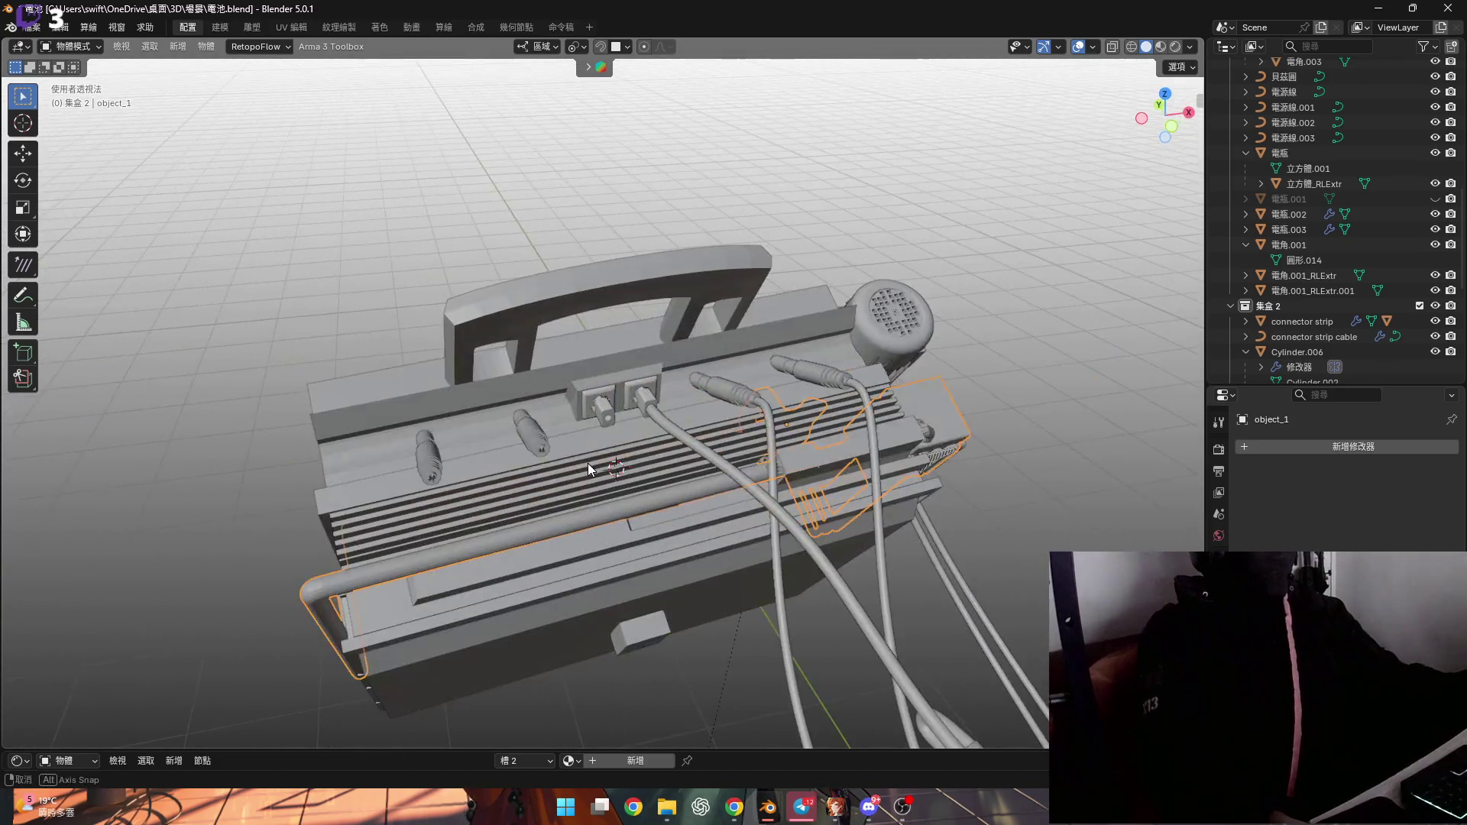
{"action": "mouse_move", "coordinate": [701, 416]}
{"action": "middle_mouse_down"}
{"action": "mouse_move", "coordinate": [416, 370]}
{"action": "mouse_move", "coordinate": [587, 437]}
{"action": "mouse_move", "coordinate": [593, 476]}
{"action": "mouse_move", "coordinate": [662, 434]}
{"action": "mouse_move", "coordinate": [776, 491]}
{"action": "middle_mouse_up"}
{"action": "scroll", "coordinate": [625, 468], "scroll_direction": "up", "scroll_amount": 5}
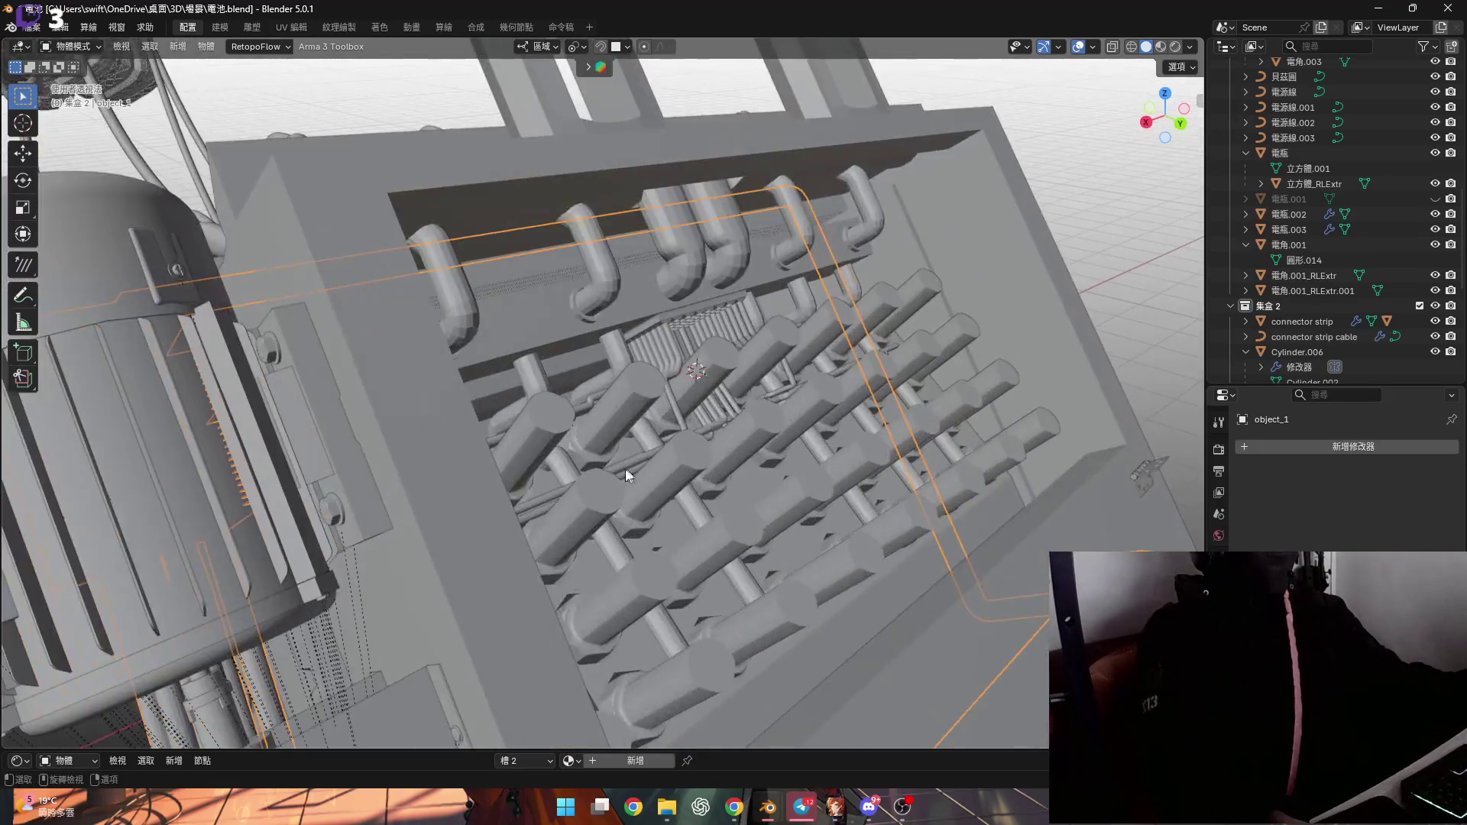
{"action": "left_click", "coordinate": [680, 475]}
{"action": "scroll", "coordinate": [680, 476], "scroll_direction": "up", "scroll_amount": 4}
{"action": "mouse_move", "coordinate": [679, 474]}
{"action": "middle_mouse_down"}
{"action": "mouse_move", "coordinate": [667, 465]}
{"action": "mouse_move", "coordinate": [717, 423]}
{"action": "mouse_move", "coordinate": [680, 419]}
{"action": "mouse_move", "coordinate": [749, 421]}
{"action": "mouse_move", "coordinate": [720, 415]}
{"action": "mouse_move", "coordinate": [774, 388]}
{"action": "middle_mouse_up"}
{"action": "scroll", "coordinate": [674, 456], "scroll_direction": "down", "scroll_amount": 5}
{"action": "middle_click_drag", "start_coordinate": [567, 306], "coordinate": [528, 315]}
{"action": "scroll", "coordinate": [567, 309], "scroll_direction": "up", "scroll_amount": 5}
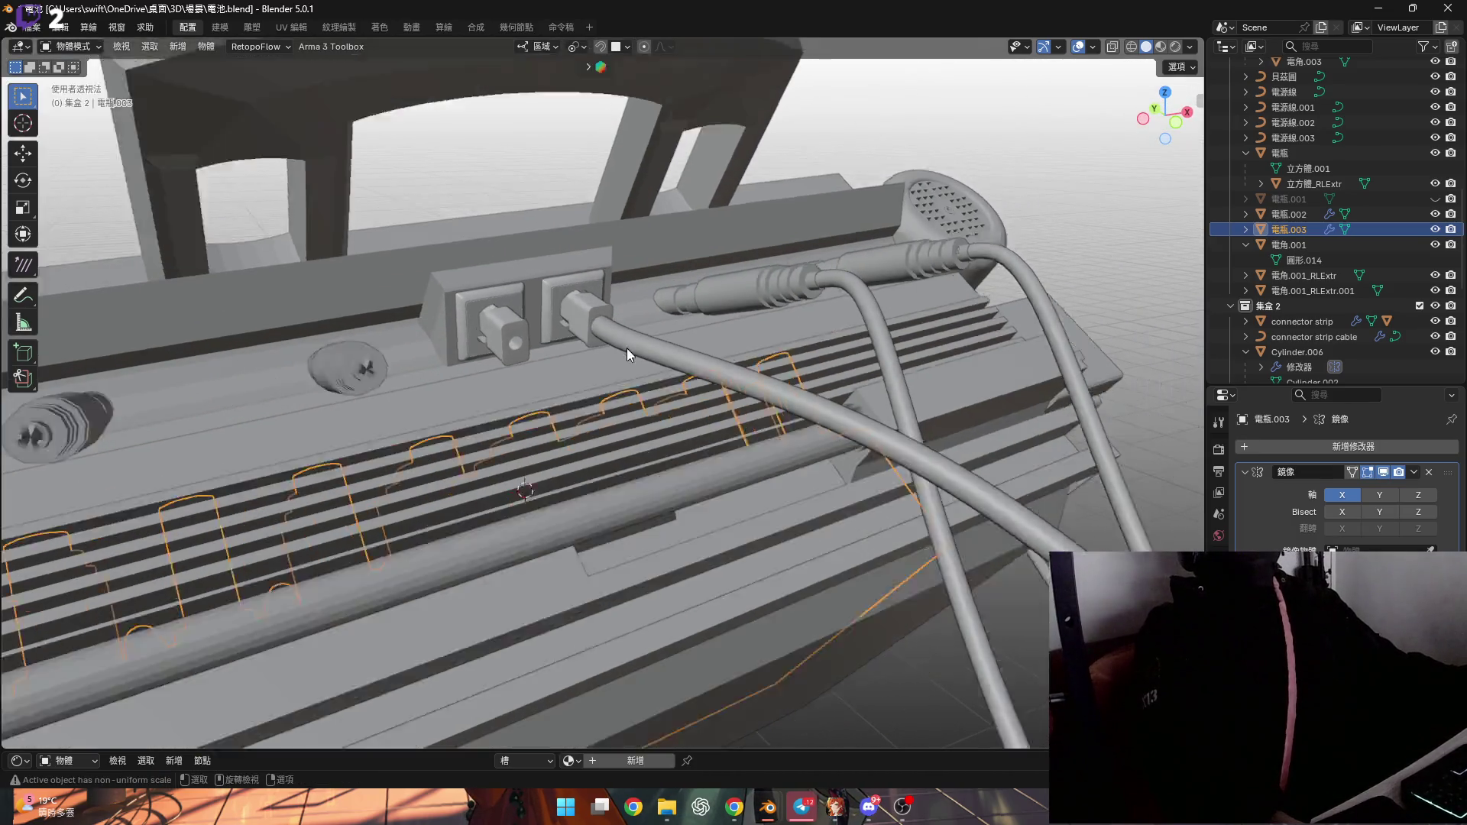
Select a power cable and then another object near the connector sockets
{"action": "scroll", "coordinate": [627, 353], "scroll_direction": "down", "scroll_amount": 6}
{"action": "mouse_move", "coordinate": [627, 353]}
{"action": "middle_mouse_down"}
{"action": "mouse_move", "coordinate": [599, 426]}
{"action": "mouse_move", "coordinate": [518, 452]}
{"action": "middle_mouse_up"}
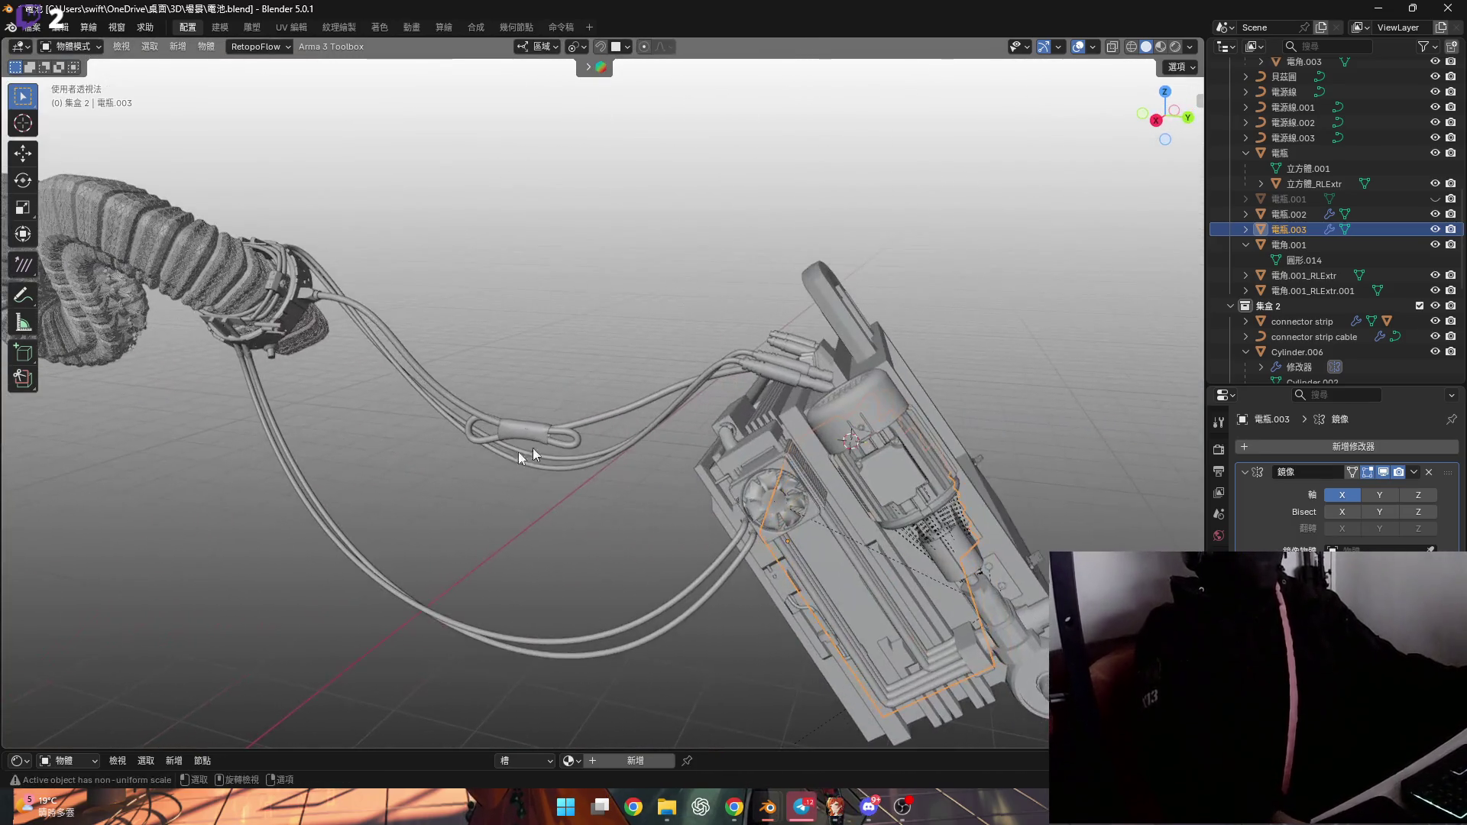
{"action": "left_click", "coordinate": [284, 463]}
{"action": "middle_click_drag", "start_coordinate": [599, 379], "coordinate": [688, 367]}
{"action": "scroll", "coordinate": [793, 352], "scroll_direction": "up", "scroll_amount": 4}
{"action": "middle_click_drag", "start_coordinate": [794, 352], "coordinate": [376, 507]}
{"action": "left_click", "coordinate": [631, 369]}
Select the power adapter.001 plugs, then pull back to a front view of the box
{"action": "scroll", "coordinate": [790, 338], "scroll_direction": "up", "scroll_amount": 4}
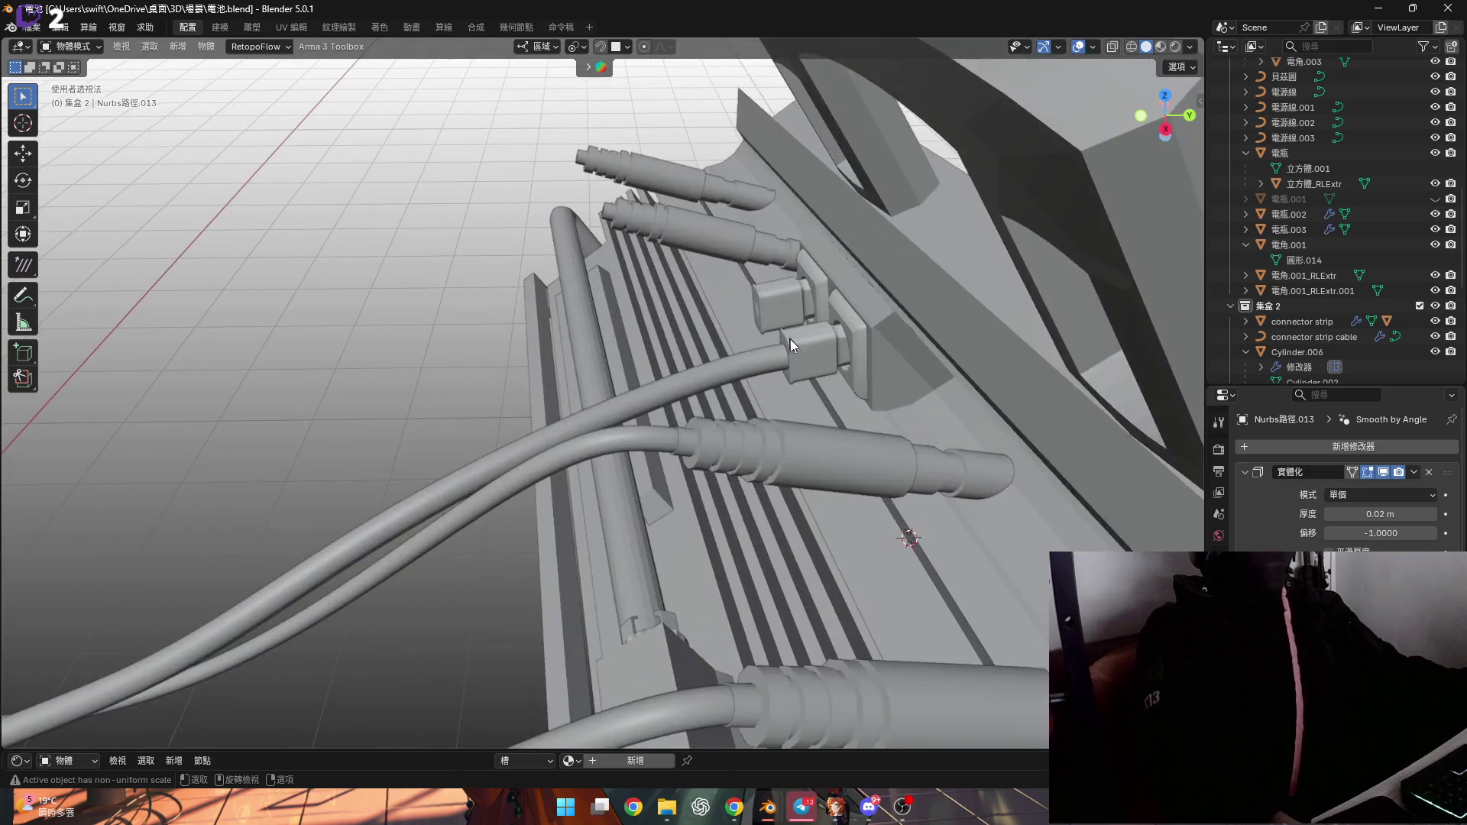
{"action": "left_click", "coordinate": [800, 343]}
{"action": "mouse_move", "coordinate": [800, 342]}
{"action": "middle_mouse_down"}
{"action": "mouse_move", "coordinate": [887, 360]}
{"action": "mouse_move", "coordinate": [840, 402]}
{"action": "mouse_move", "coordinate": [616, 341]}
{"action": "mouse_move", "coordinate": [677, 343]}
{"action": "mouse_move", "coordinate": [614, 286]}
{"action": "mouse_move", "coordinate": [633, 276]}
{"action": "mouse_move", "coordinate": [661, 361]}
{"action": "middle_mouse_up"}
{"action": "scroll", "coordinate": [677, 342], "scroll_direction": "up", "scroll_amount": 3}
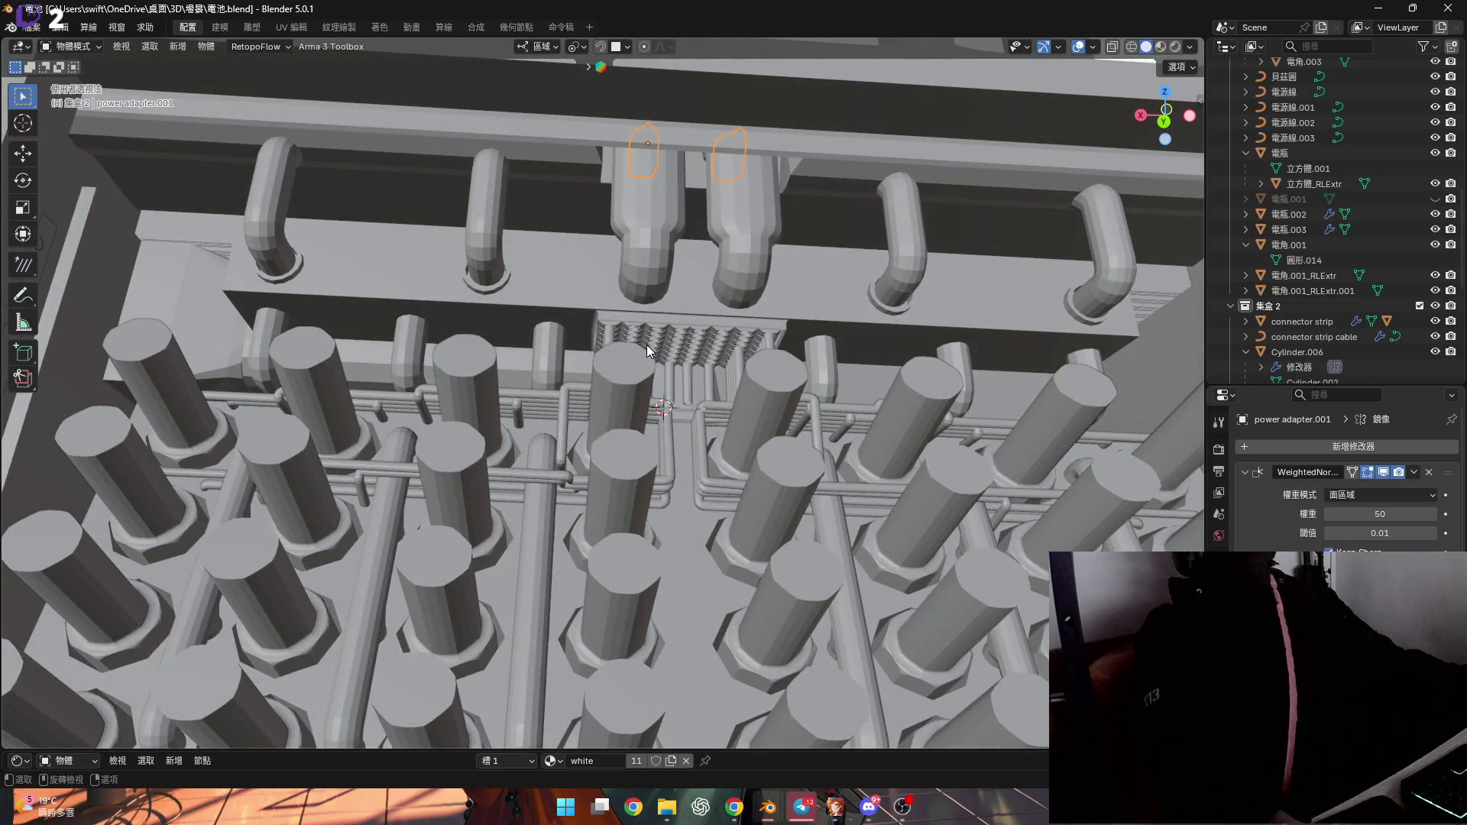
{"action": "mouse_move", "coordinate": [668, 345]}
{"action": "middle_mouse_down", "text": "ctrl"}
{"action": "mouse_move", "coordinate": [668, 397]}
{"action": "mouse_move", "coordinate": [763, 392]}
{"action": "mouse_move", "coordinate": [643, 360]}
{"action": "mouse_move", "coordinate": [636, 386]}
{"action": "mouse_move", "coordinate": [682, 382]}
{"action": "mouse_move", "coordinate": [695, 411]}
{"action": "middle_mouse_up", "text": "ctrl"}
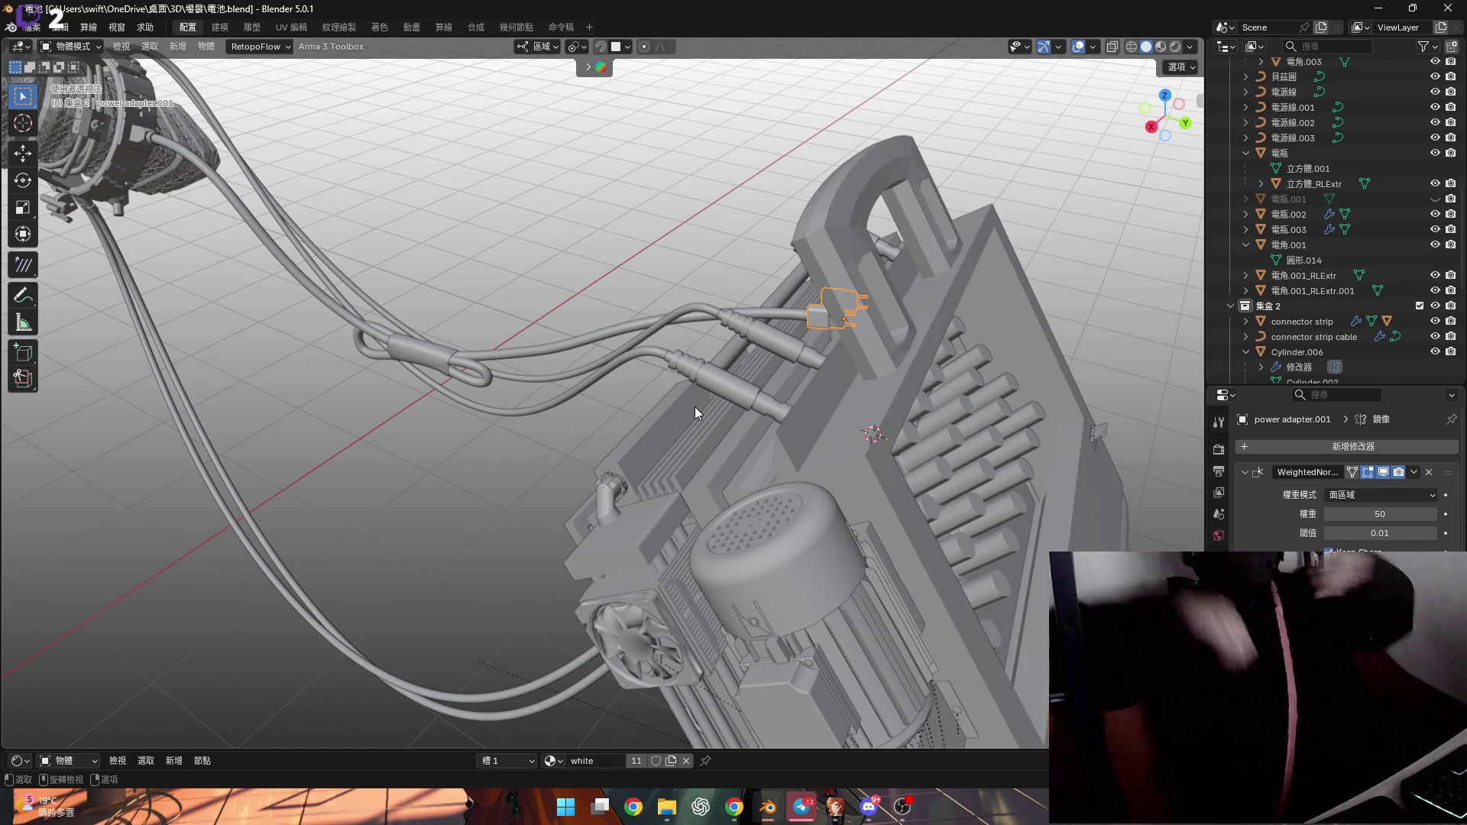
{"action": "mouse_move", "coordinate": [694, 407]}
{"action": "middle_mouse_down"}
{"action": "mouse_move", "coordinate": [663, 395]}
{"action": "mouse_move", "coordinate": [818, 373]}
{"action": "mouse_move", "coordinate": [744, 388]}
{"action": "middle_mouse_up"}
{"action": "scroll", "coordinate": [740, 391], "scroll_direction": "up", "scroll_amount": 3}
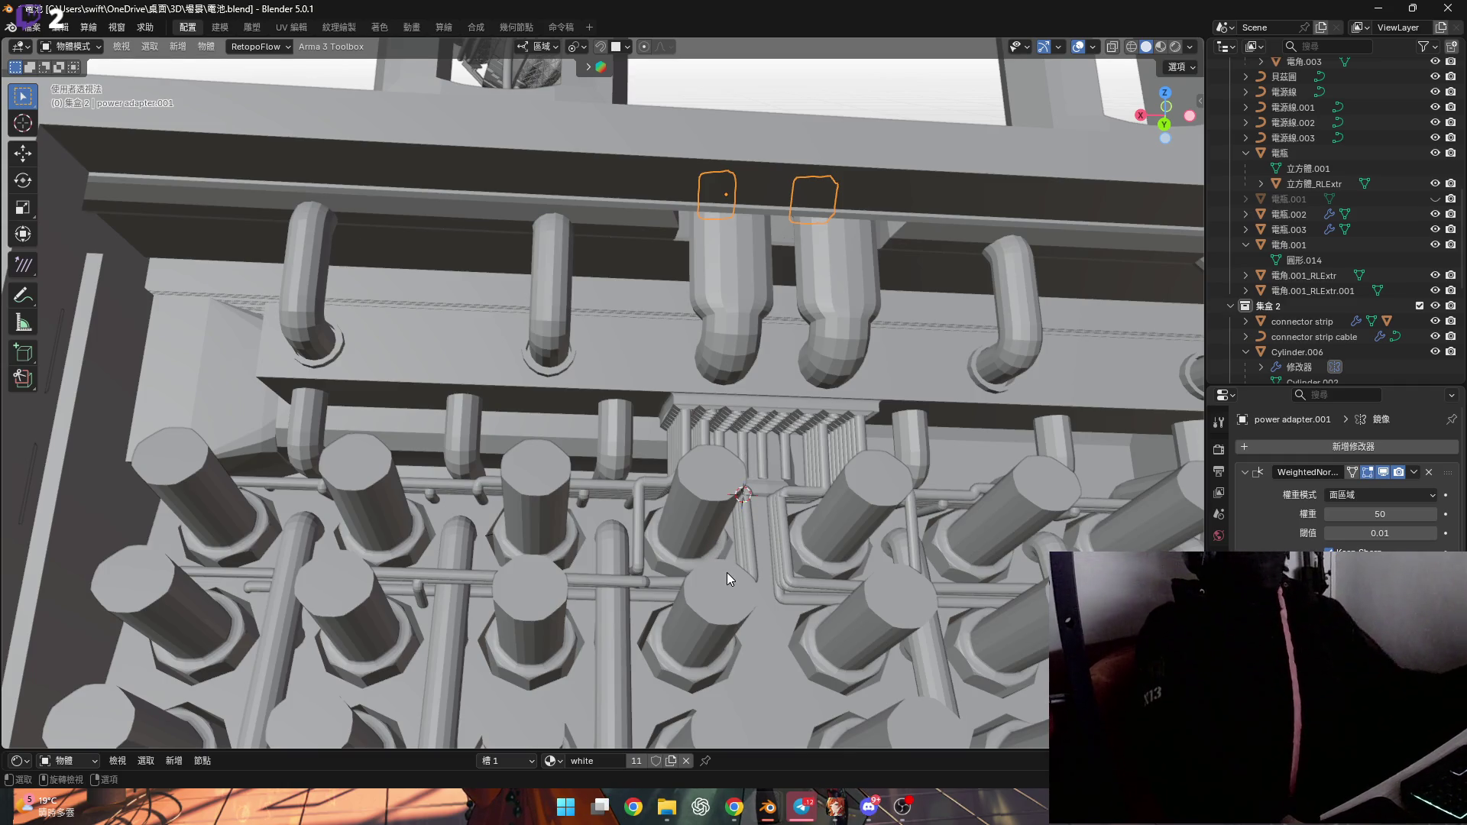
Bring the Maid.blend window to the front and orbit around the character
{"action": "mouse_move", "coordinate": [768, 807]}
{"action": "left_click", "coordinate": [932, 726]}
{"action": "mouse_move", "coordinate": [546, 420]}
{"action": "middle_mouse_down"}
{"action": "mouse_move", "coordinate": [558, 365]}
{"action": "mouse_move", "coordinate": [607, 323]}
{"action": "mouse_move", "coordinate": [657, 336]}
{"action": "mouse_move", "coordinate": [711, 321]}
{"action": "middle_mouse_up"}
{"action": "scroll", "coordinate": [732, 356], "scroll_direction": "down", "scroll_amount": 2}
{"action": "scroll", "coordinate": [711, 321], "scroll_direction": "up", "scroll_amount": 3}
{"action": "middle_click_drag", "start_coordinate": [818, 328], "coordinate": [844, 333]}
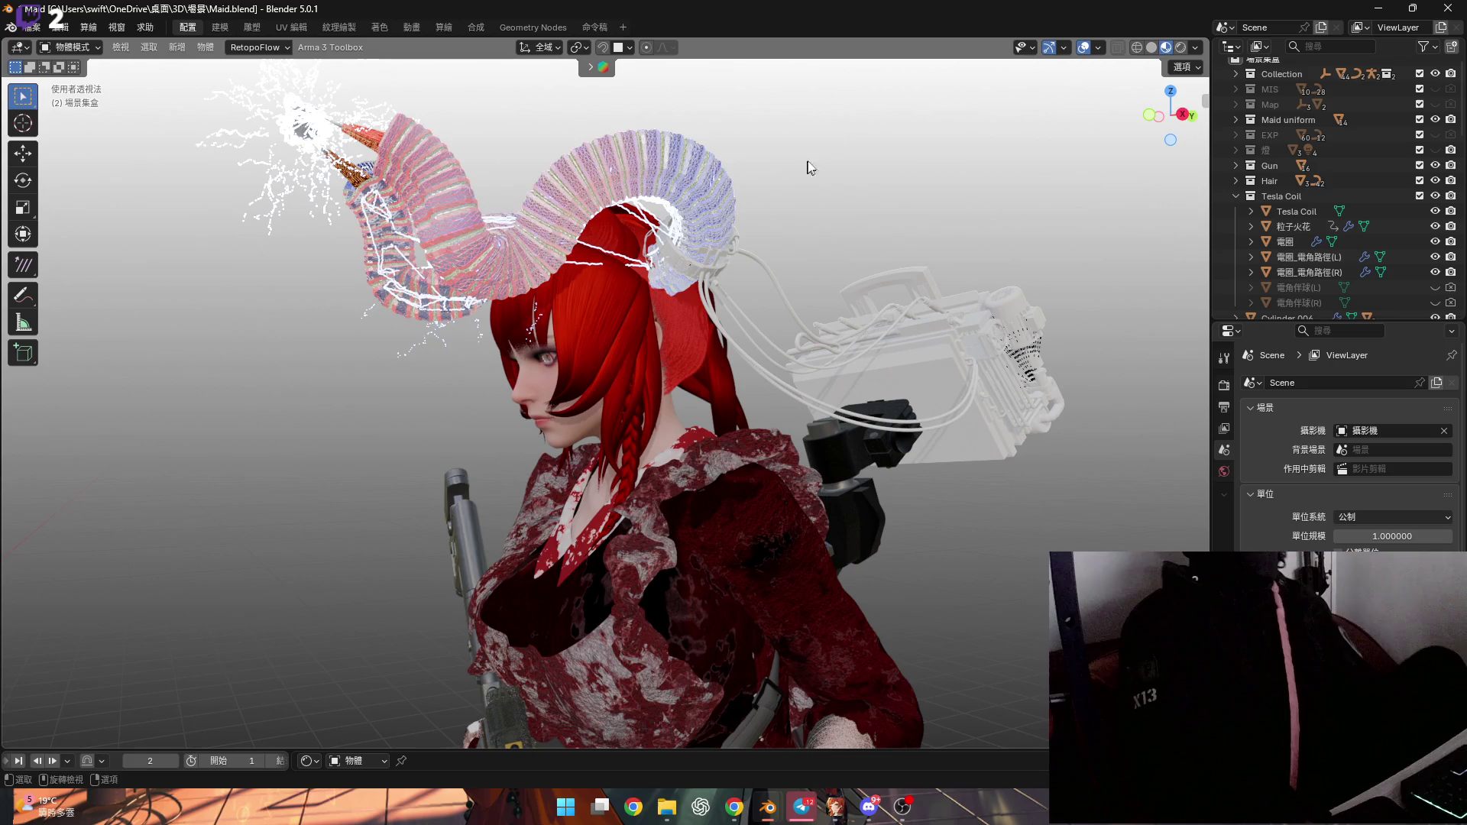
Snap from the right view to the front orthographic view and turn off Viewport Overlays
{"action": "left_click", "coordinate": [1181, 116]}
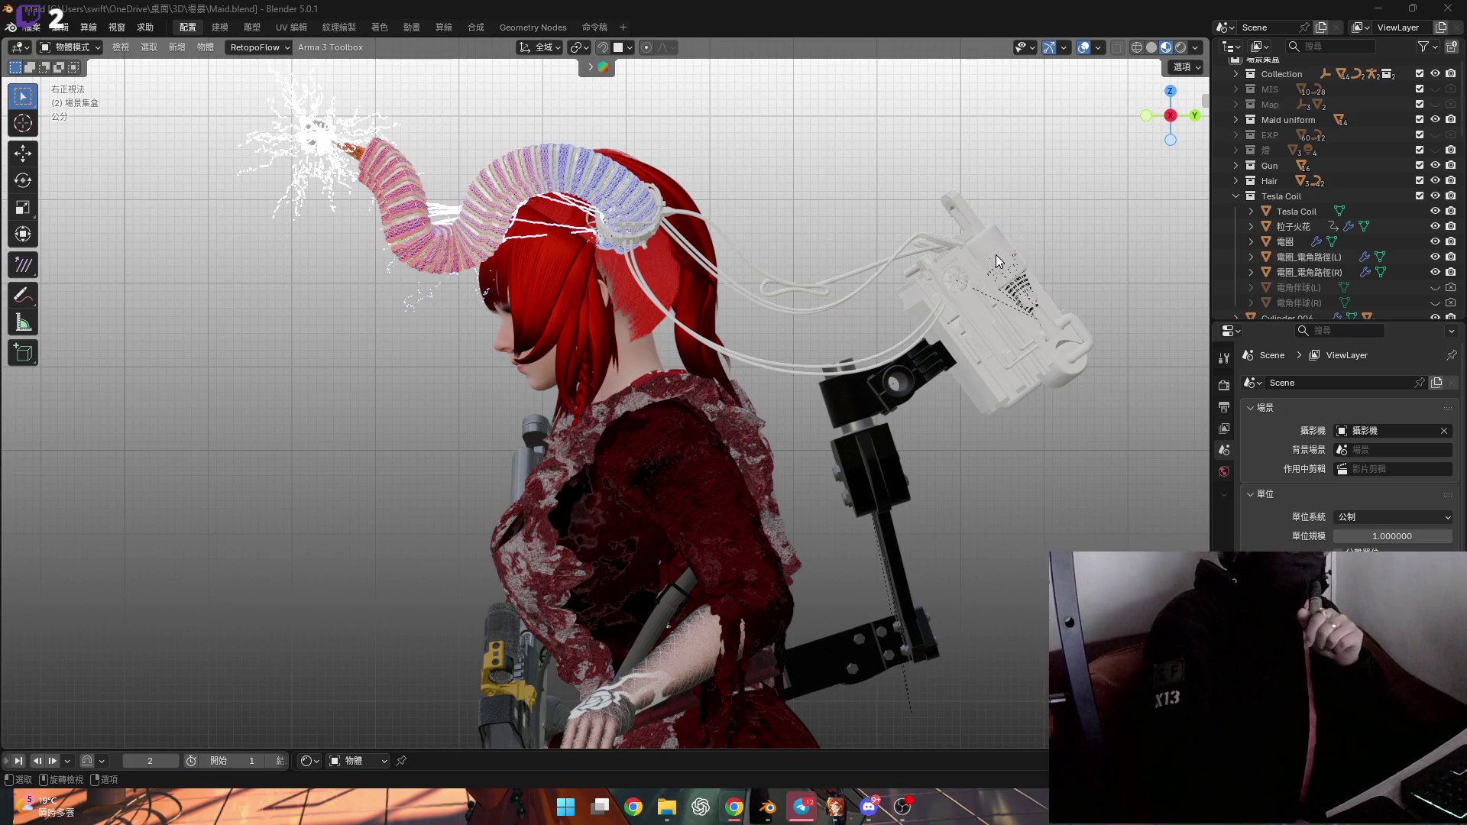
{"action": "middle_click_drag", "start_coordinate": [997, 254], "coordinate": [978, 268]}
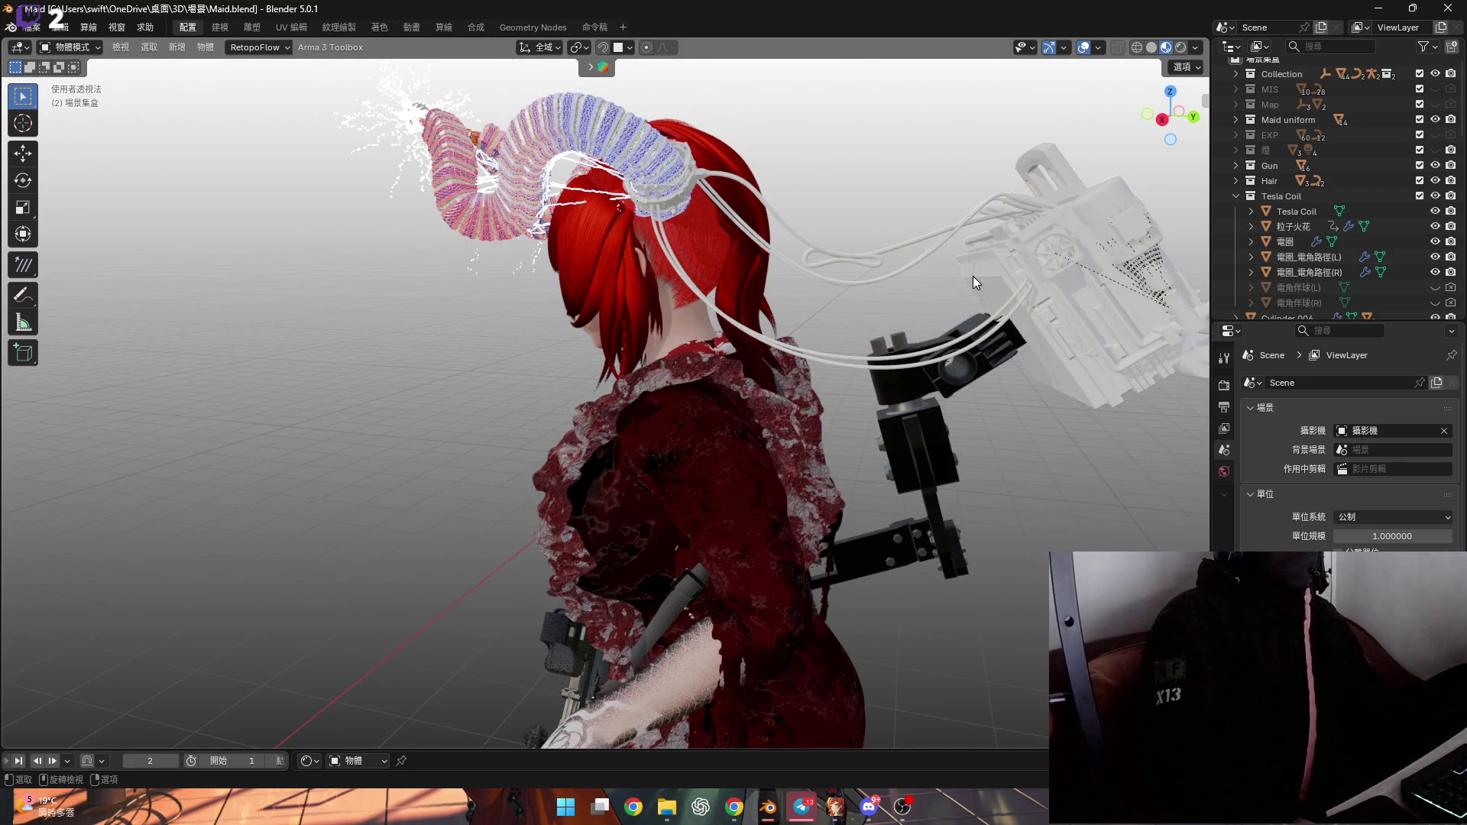
{"action": "mouse_move", "coordinate": [651, 427]}
{"action": "middle_mouse_down"}
{"action": "mouse_move", "coordinate": [673, 405]}
{"action": "mouse_move", "coordinate": [662, 384]}
{"action": "mouse_move", "coordinate": [699, 360]}
{"action": "mouse_move", "coordinate": [713, 411]}
{"action": "mouse_move", "coordinate": [688, 425]}
{"action": "mouse_move", "coordinate": [677, 315]}
{"action": "mouse_move", "coordinate": [1173, 121]}
{"action": "middle_mouse_up"}
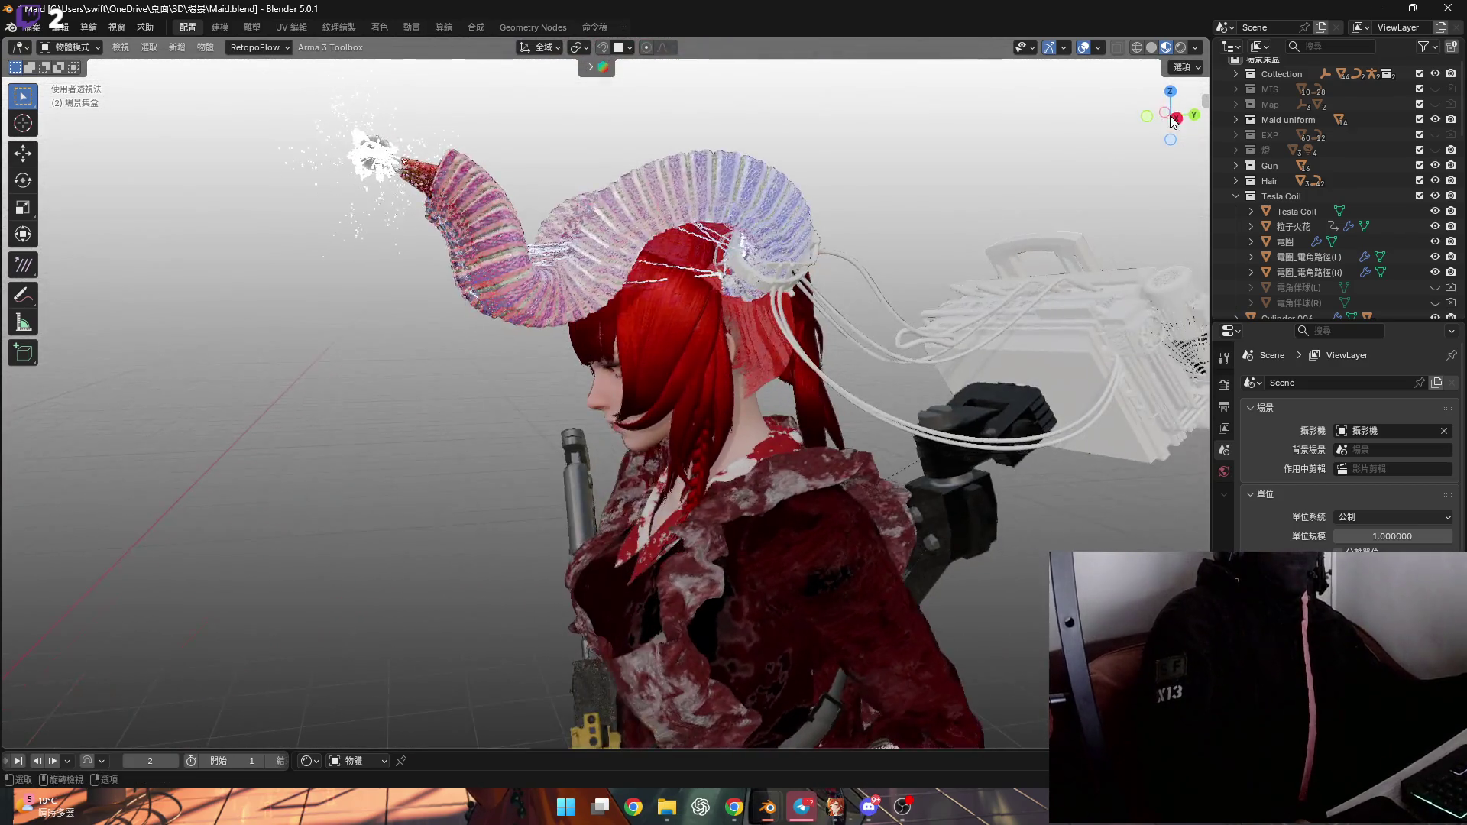
{"action": "left_click", "coordinate": [1149, 118]}
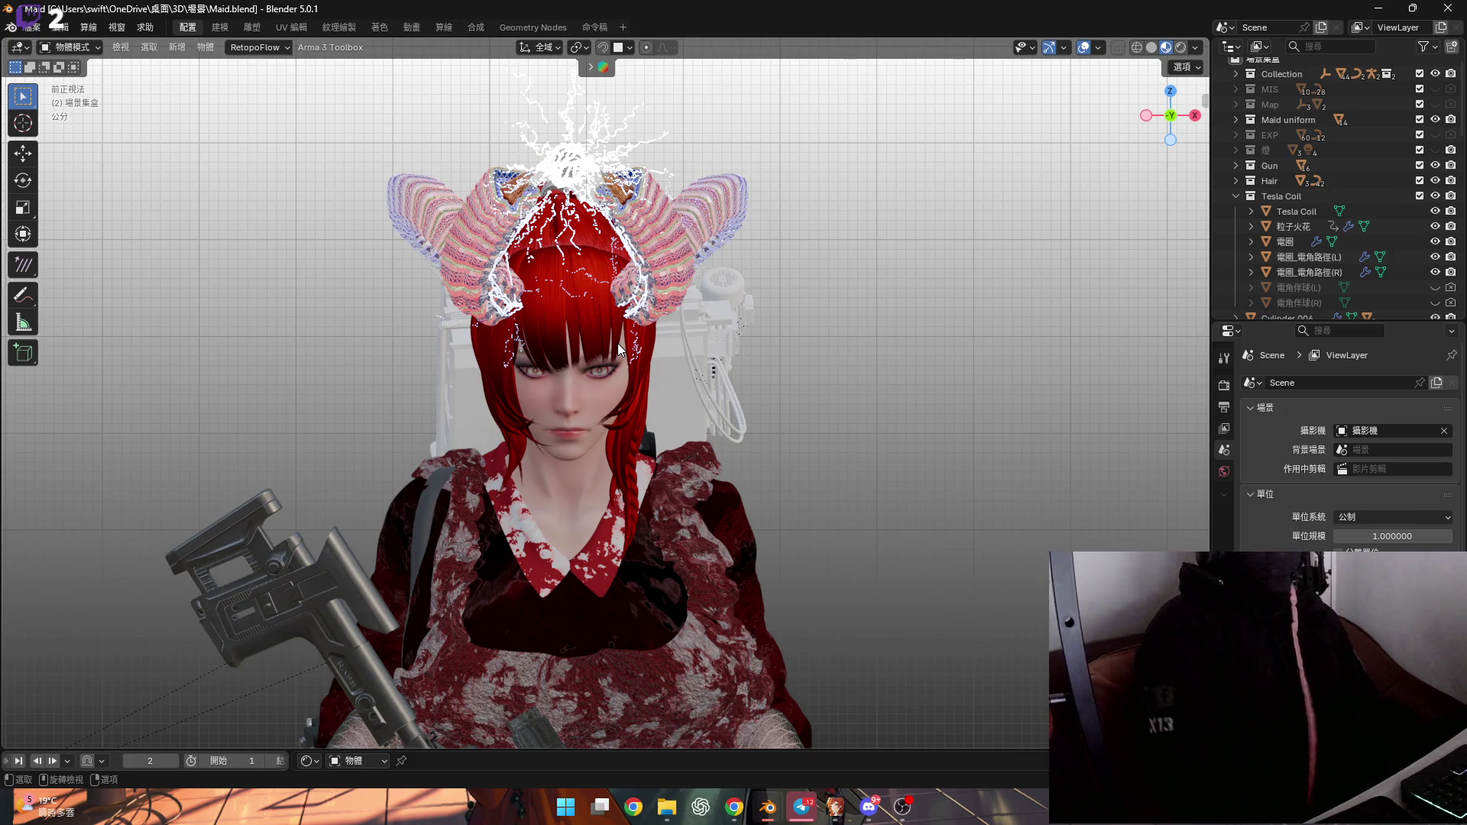
{"action": "left_click", "coordinate": [1091, 49]}
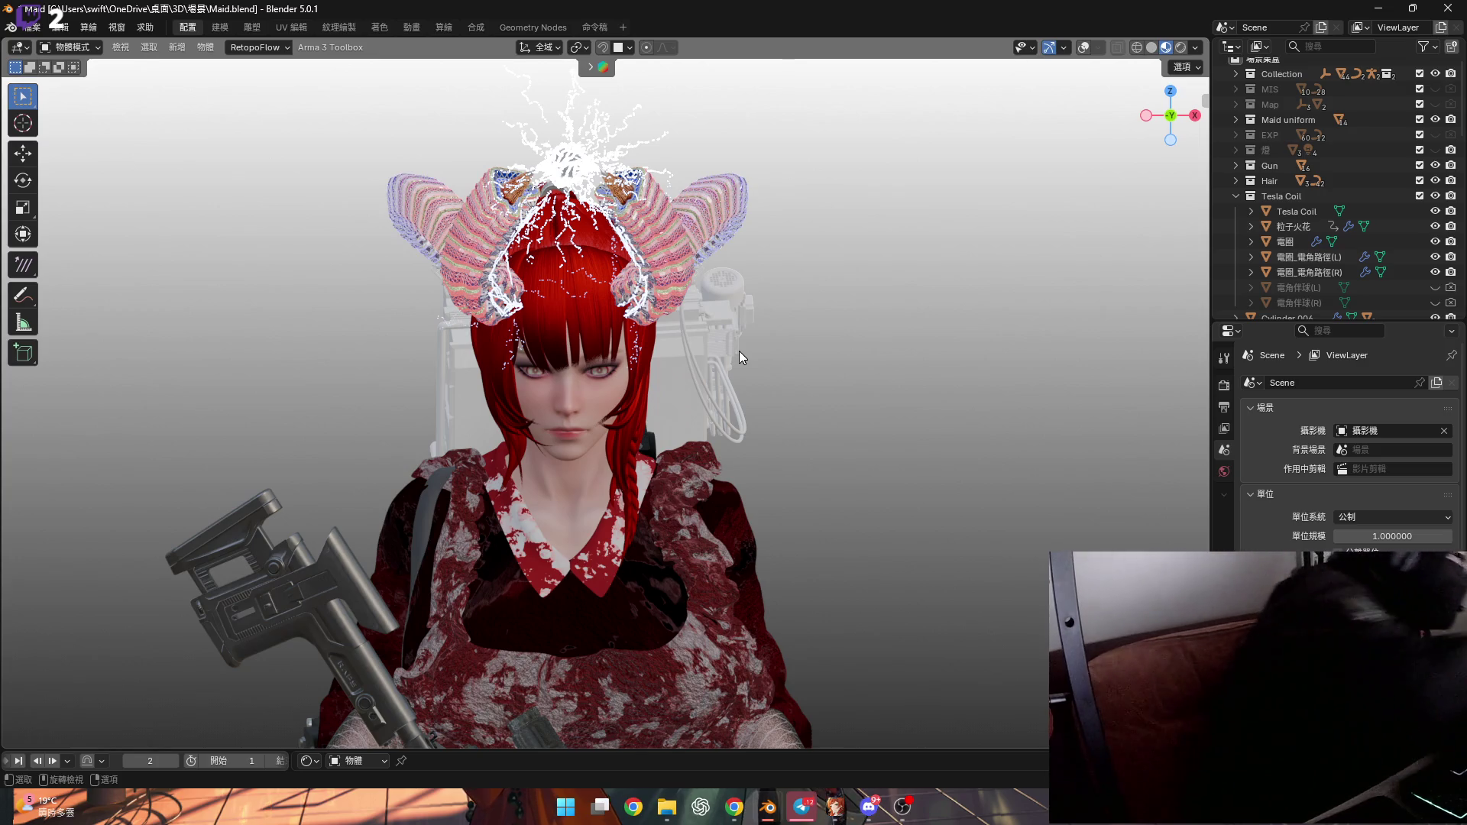
{"action": "scroll", "coordinate": [667, 244], "scroll_direction": "up", "scroll_amount": 5}
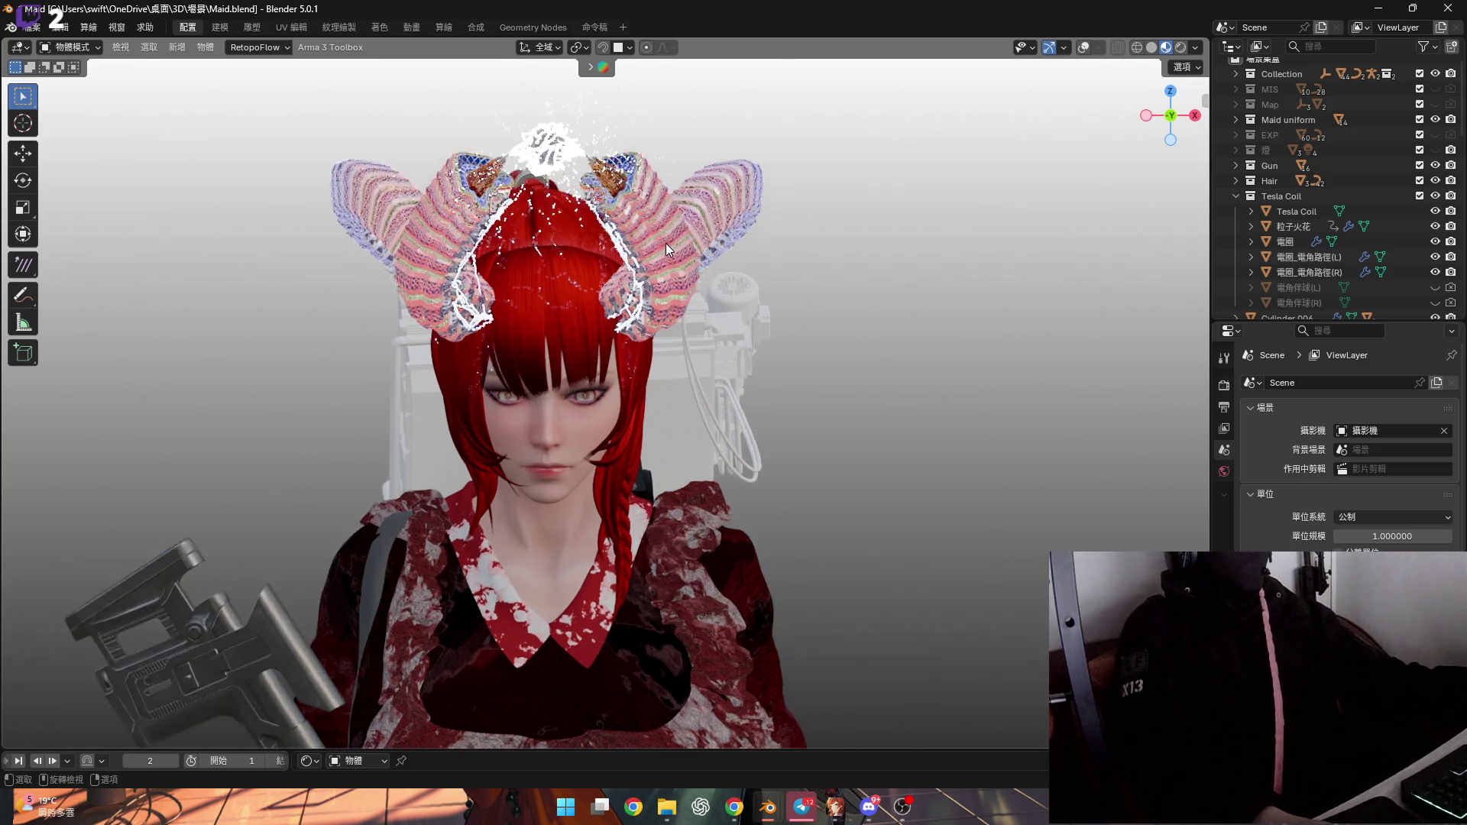
Orbit and zoom around the horns and coil device, briefly toggling overlays on then off
{"action": "mouse_move", "coordinate": [667, 243]}
{"action": "middle_mouse_down"}
{"action": "mouse_move", "coordinate": [723, 243]}
{"action": "mouse_move", "coordinate": [891, 352]}
{"action": "middle_mouse_up"}
{"action": "scroll", "coordinate": [863, 347], "scroll_direction": "up", "scroll_amount": 5}
{"action": "mouse_move", "coordinate": [745, 361]}
{"action": "middle_mouse_down"}
{"action": "mouse_move", "coordinate": [683, 398]}
{"action": "mouse_move", "coordinate": [751, 383]}
{"action": "mouse_move", "coordinate": [732, 424]}
{"action": "middle_mouse_up"}
{"action": "scroll", "coordinate": [732, 425], "scroll_direction": "up", "scroll_amount": 3}
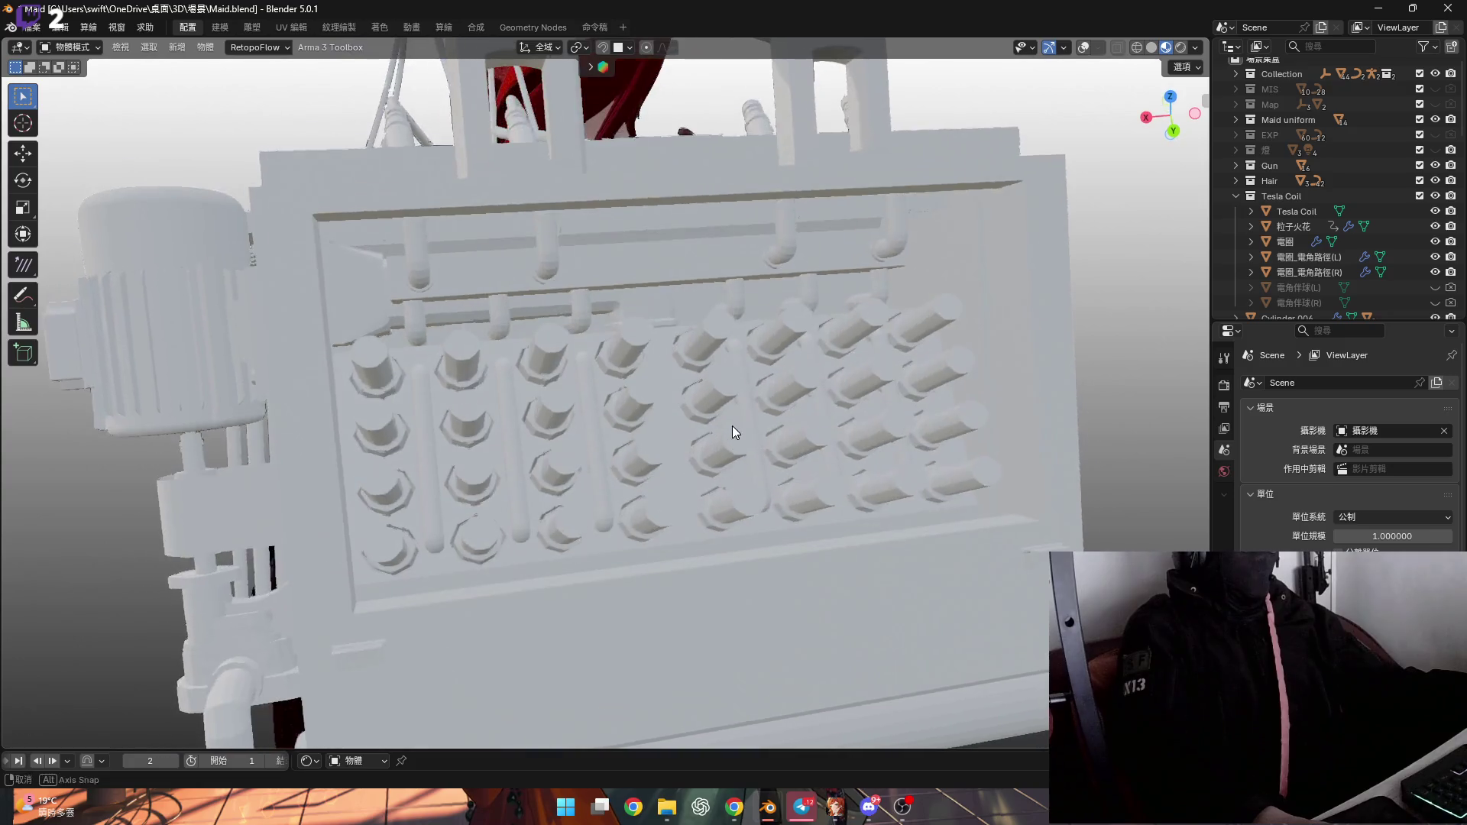
{"action": "left_click", "coordinate": [1083, 46]}
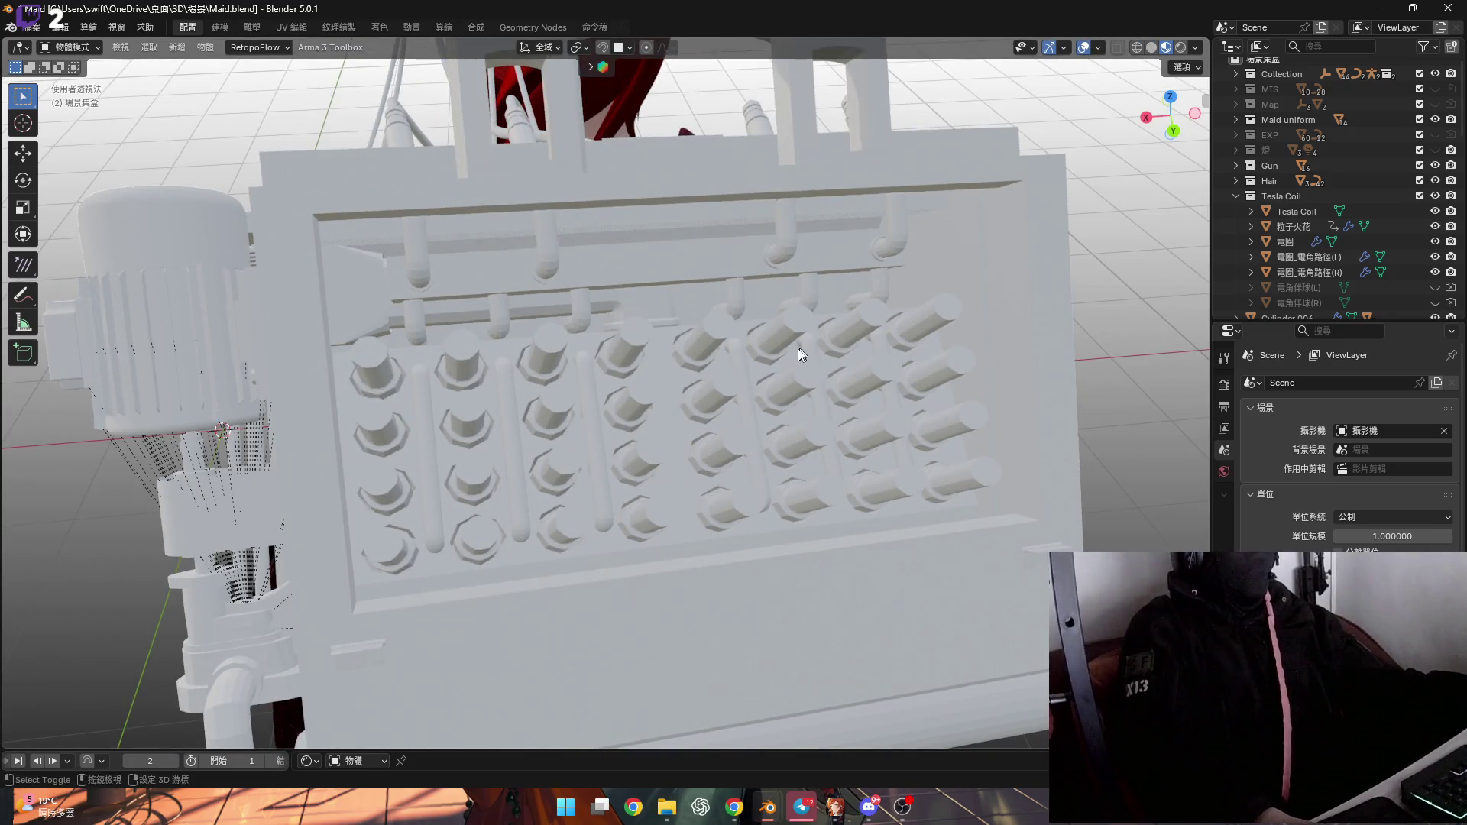
{"action": "scroll", "coordinate": [802, 336], "scroll_direction": "down", "scroll_amount": 5}
{"action": "left_click", "coordinate": [1083, 47]}
Pan and orbit over the coil device, then snap to an axis-aligned side view
{"action": "mouse_move", "coordinate": [993, 214]}
{"action": "middle_mouse_down", "text": "shift"}
{"action": "mouse_move", "coordinate": [959, 268]}
{"action": "mouse_move", "coordinate": [1021, 246]}
{"action": "middle_mouse_up", "text": "shift"}
{"action": "mouse_move", "coordinate": [674, 375]}
{"action": "middle_mouse_down"}
{"action": "mouse_move", "coordinate": [642, 373]}
{"action": "mouse_move", "coordinate": [847, 268]}
{"action": "middle_mouse_up"}
{"action": "left_click", "coordinate": [1165, 121]}
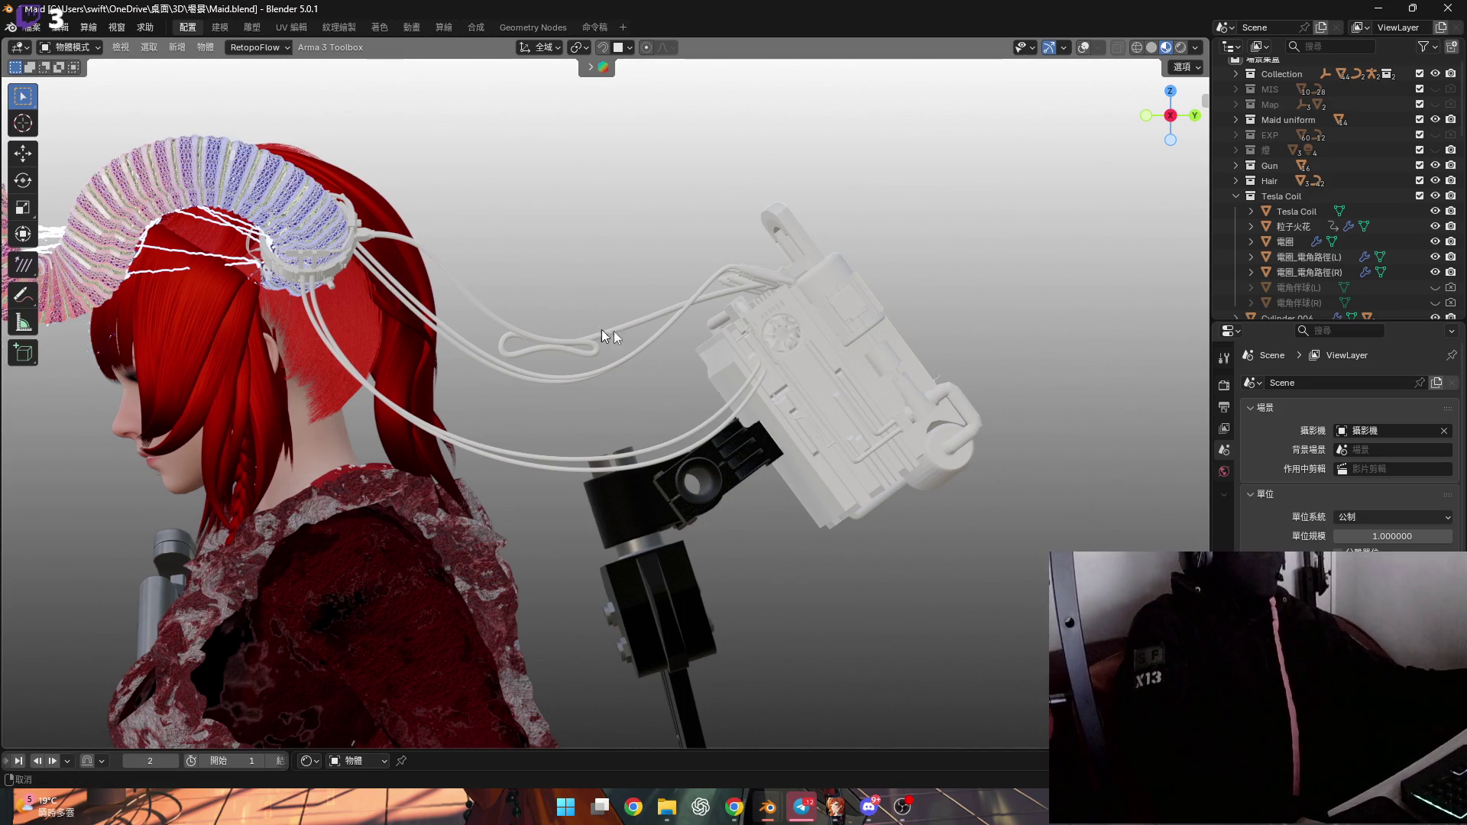
{"action": "scroll", "coordinate": [602, 329], "scroll_direction": "up", "scroll_amount": 4}
{"action": "left_click_drag", "start_coordinate": [1184, 115], "coordinate": [1167, 125]}
{"action": "left_click", "coordinate": [1155, 114]}
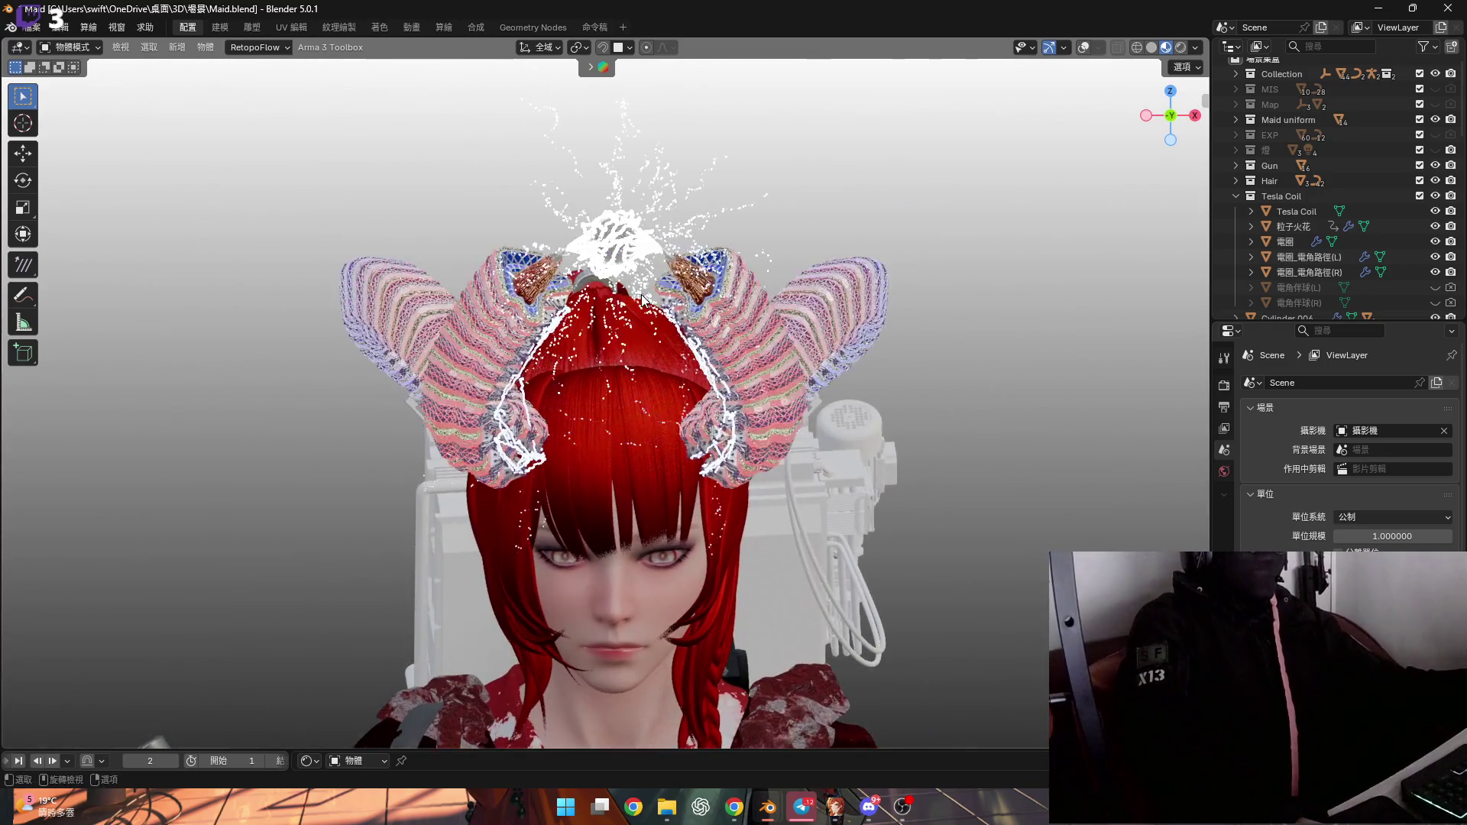
{"action": "scroll", "coordinate": [651, 292], "scroll_direction": "up", "scroll_amount": 4}
{"action": "middle_click_drag", "start_coordinate": [651, 292], "coordinate": [736, 362]}
{"action": "scroll", "coordinate": [736, 363], "scroll_direction": "up", "scroll_amount": 6}
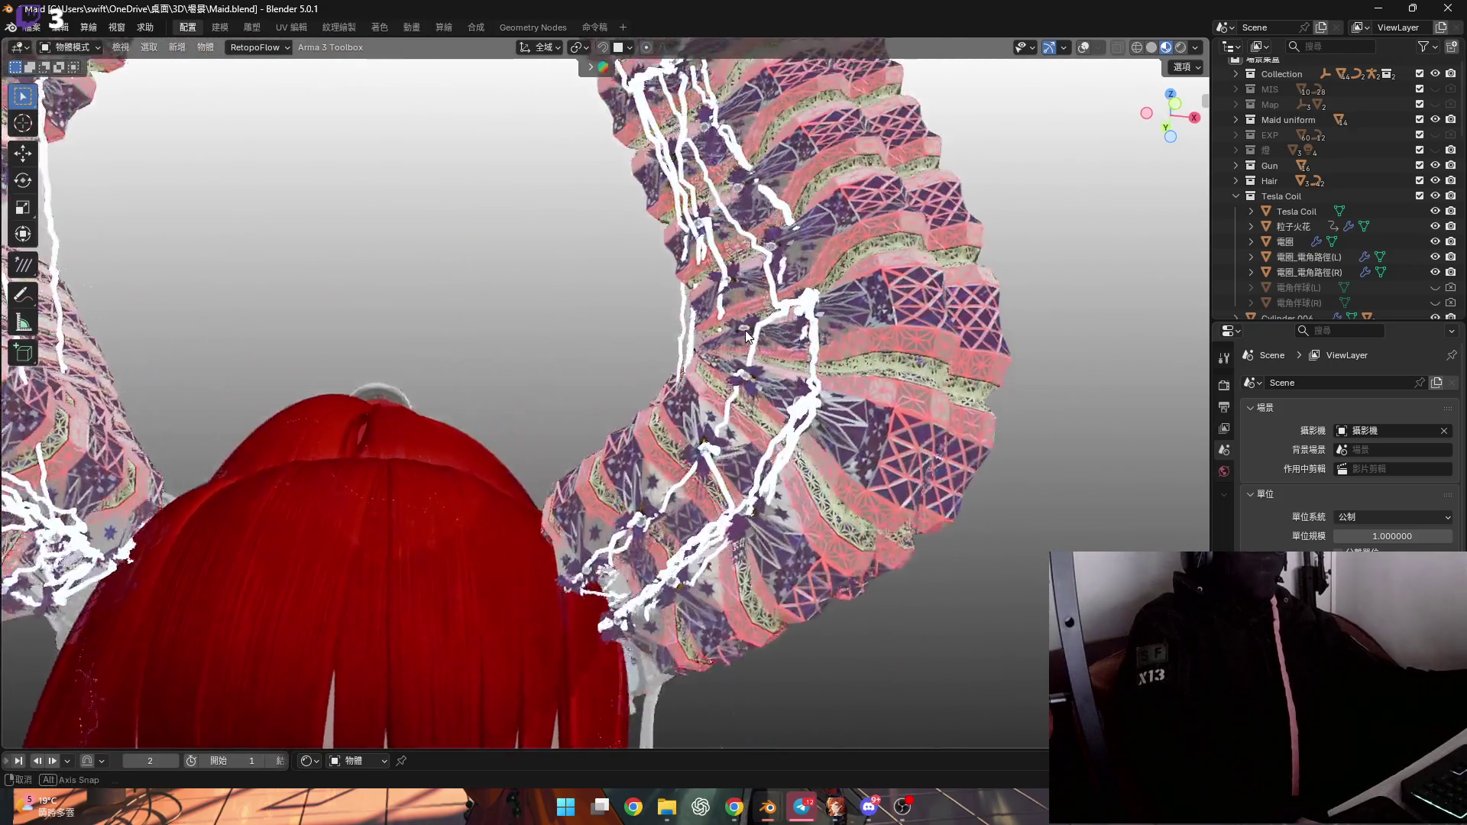
{"action": "scroll", "coordinate": [744, 330], "scroll_direction": "down", "scroll_amount": 6}
{"action": "mouse_move", "coordinate": [745, 330]}
{"action": "middle_mouse_down"}
{"action": "mouse_move", "coordinate": [848, 449]}
{"action": "mouse_move", "coordinate": [1006, 199]}
{"action": "middle_mouse_up"}
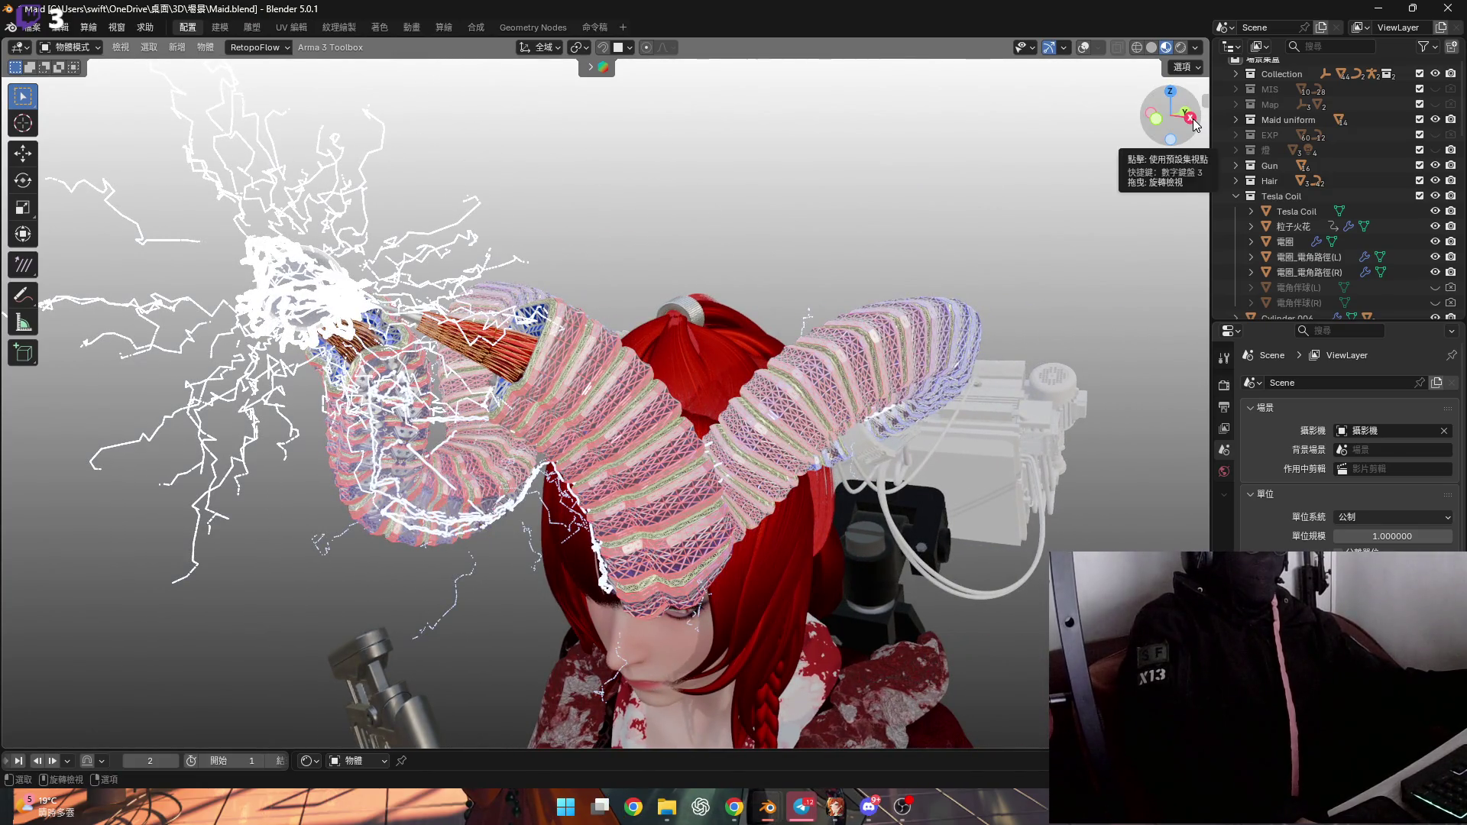
{"action": "left_click", "coordinate": [1192, 118]}
{"action": "scroll", "coordinate": [733, 329], "scroll_direction": "up", "scroll_amount": 4}
{"action": "mouse_move", "coordinate": [719, 339]}
{"action": "middle_mouse_down", "text": "shift"}
{"action": "mouse_move", "coordinate": [746, 387]}
{"action": "mouse_move", "coordinate": [745, 372]}
{"action": "mouse_move", "coordinate": [751, 416]}
{"action": "mouse_move", "coordinate": [733, 401]}
{"action": "mouse_move", "coordinate": [790, 416]}
{"action": "mouse_move", "coordinate": [635, 389]}
{"action": "mouse_move", "coordinate": [665, 380]}
{"action": "mouse_move", "coordinate": [672, 466]}
{"action": "mouse_move", "coordinate": [649, 427]}
{"action": "mouse_move", "coordinate": [555, 371]}
{"action": "middle_mouse_up", "text": "shift"}
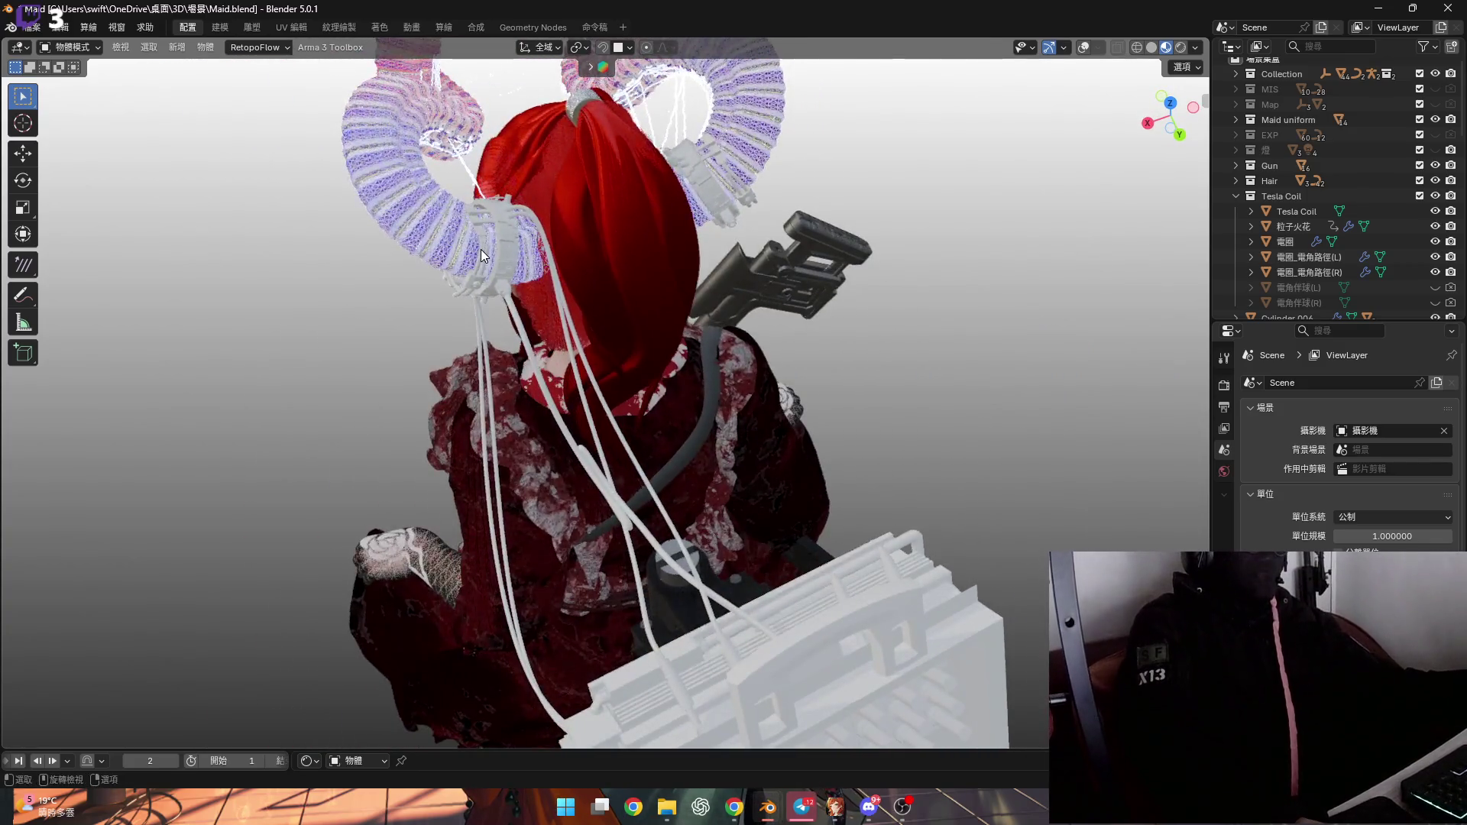
{"action": "scroll", "coordinate": [480, 250], "scroll_direction": "up", "scroll_amount": 6}
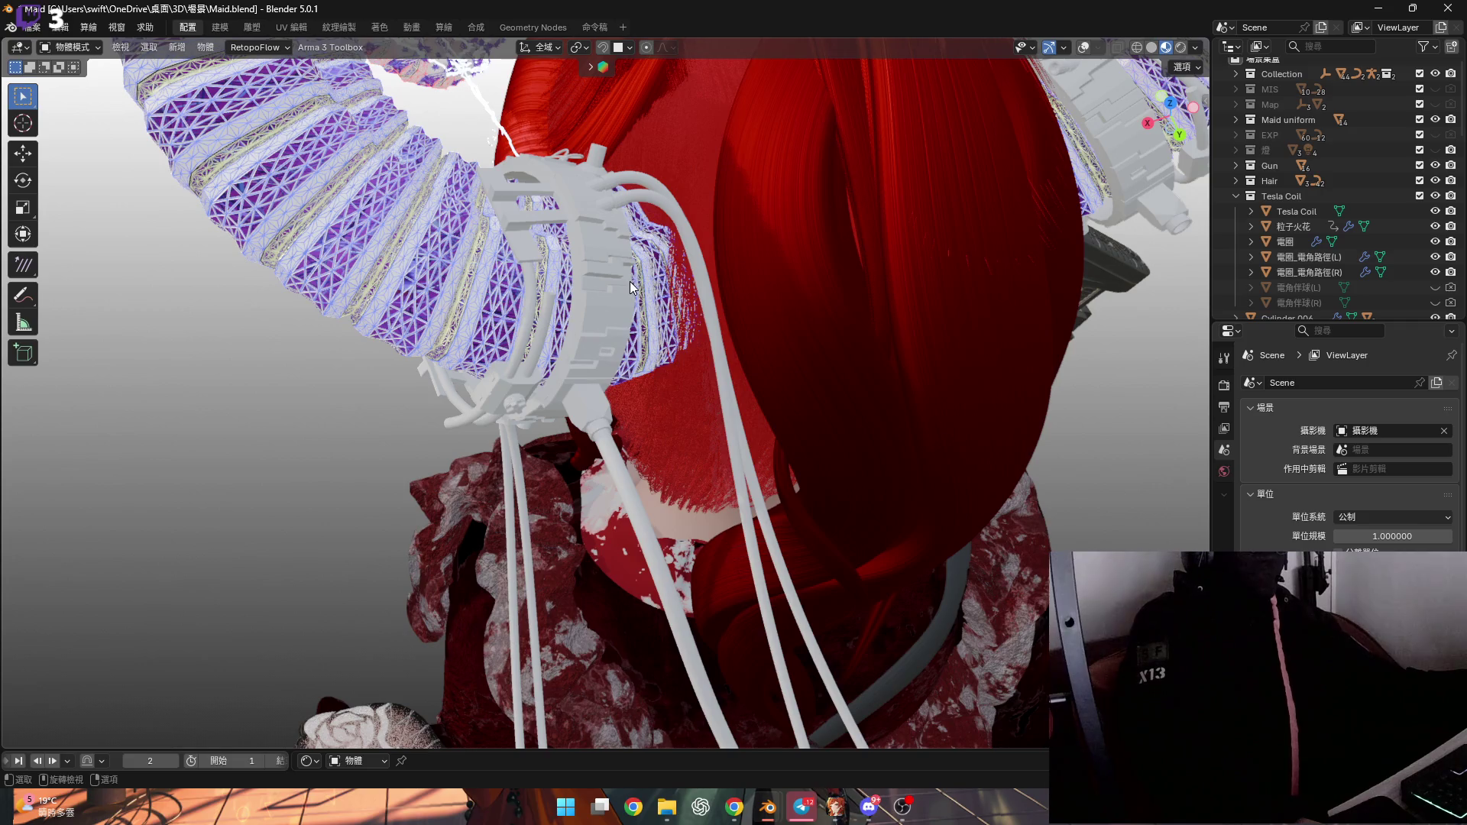
{"action": "scroll", "coordinate": [635, 281], "scroll_direction": "down", "scroll_amount": 5}
{"action": "mouse_move", "coordinate": [635, 281]}
{"action": "middle_mouse_down"}
{"action": "mouse_move", "coordinate": [773, 345]}
{"action": "mouse_move", "coordinate": [609, 269]}
{"action": "mouse_move", "coordinate": [744, 272]}
{"action": "mouse_move", "coordinate": [704, 352]}
{"action": "mouse_move", "coordinate": [704, 434]}
{"action": "middle_mouse_up"}
{"action": "scroll", "coordinate": [629, 276], "scroll_direction": "up", "scroll_amount": 5}
{"action": "scroll", "coordinate": [744, 272], "scroll_direction": "down", "scroll_amount": 5}
{"action": "scroll", "coordinate": [720, 457], "scroll_direction": "up", "scroll_amount": 4}
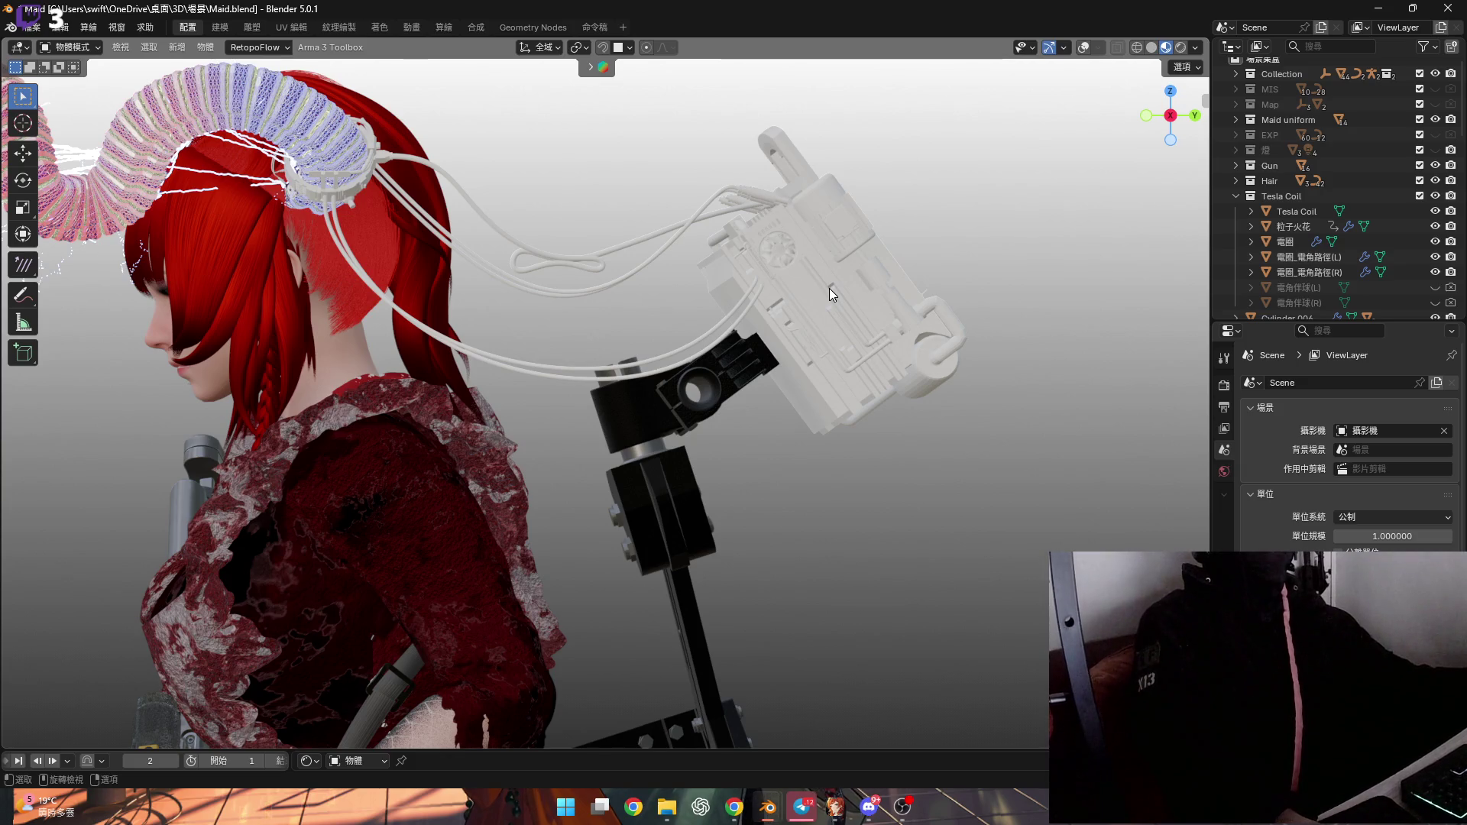
Go to top view, then orbit and zoom onto the Tesla coil backpack's pins and pipes
{"action": "mouse_move", "coordinate": [830, 277]}
{"action": "middle_mouse_down"}
{"action": "mouse_move", "coordinate": [794, 306]}
{"action": "mouse_move", "coordinate": [700, 330]}
{"action": "mouse_move", "coordinate": [774, 329]}
{"action": "mouse_move", "coordinate": [1016, 217]}
{"action": "middle_mouse_up"}
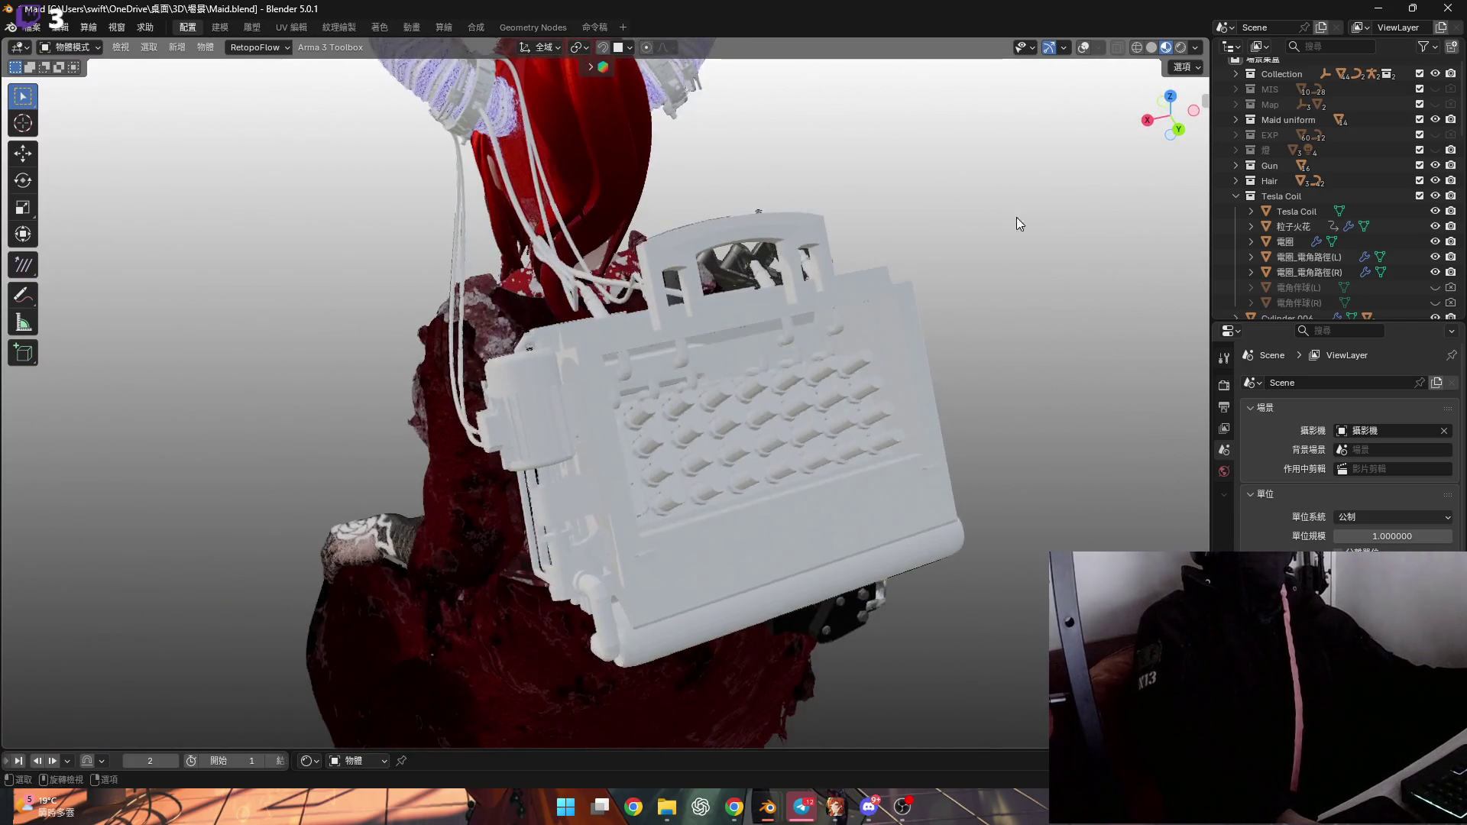
{"action": "left_click", "coordinate": [1170, 96]}
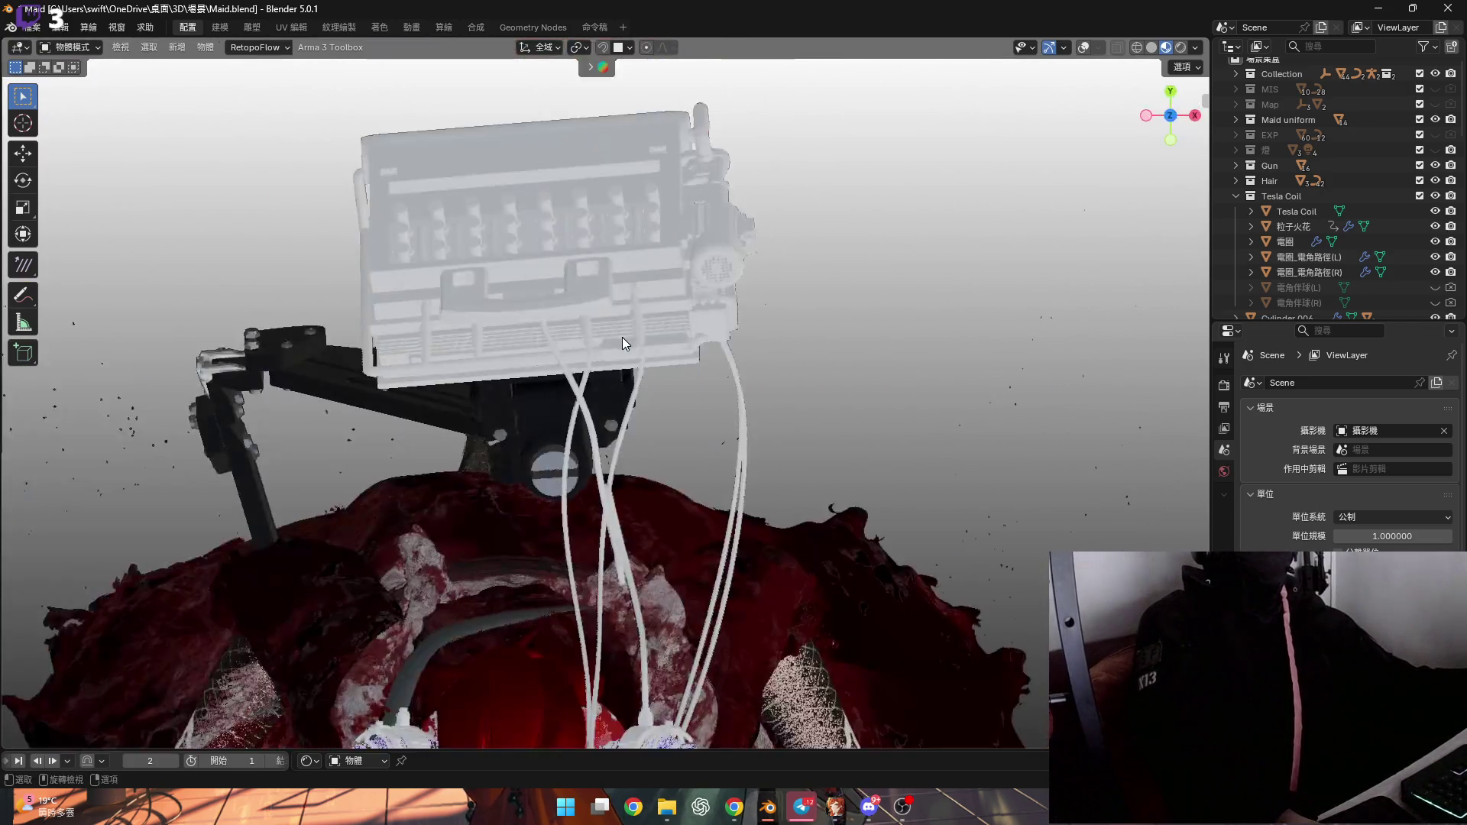
{"action": "mouse_move", "coordinate": [662, 291]}
{"action": "middle_mouse_down"}
{"action": "mouse_move", "coordinate": [519, 214]}
{"action": "mouse_move", "coordinate": [688, 367]}
{"action": "mouse_move", "coordinate": [653, 310]}
{"action": "mouse_move", "coordinate": [719, 398]}
{"action": "mouse_move", "coordinate": [724, 383]}
{"action": "middle_mouse_up"}
{"action": "scroll", "coordinate": [726, 387], "scroll_direction": "up", "scroll_amount": 2}
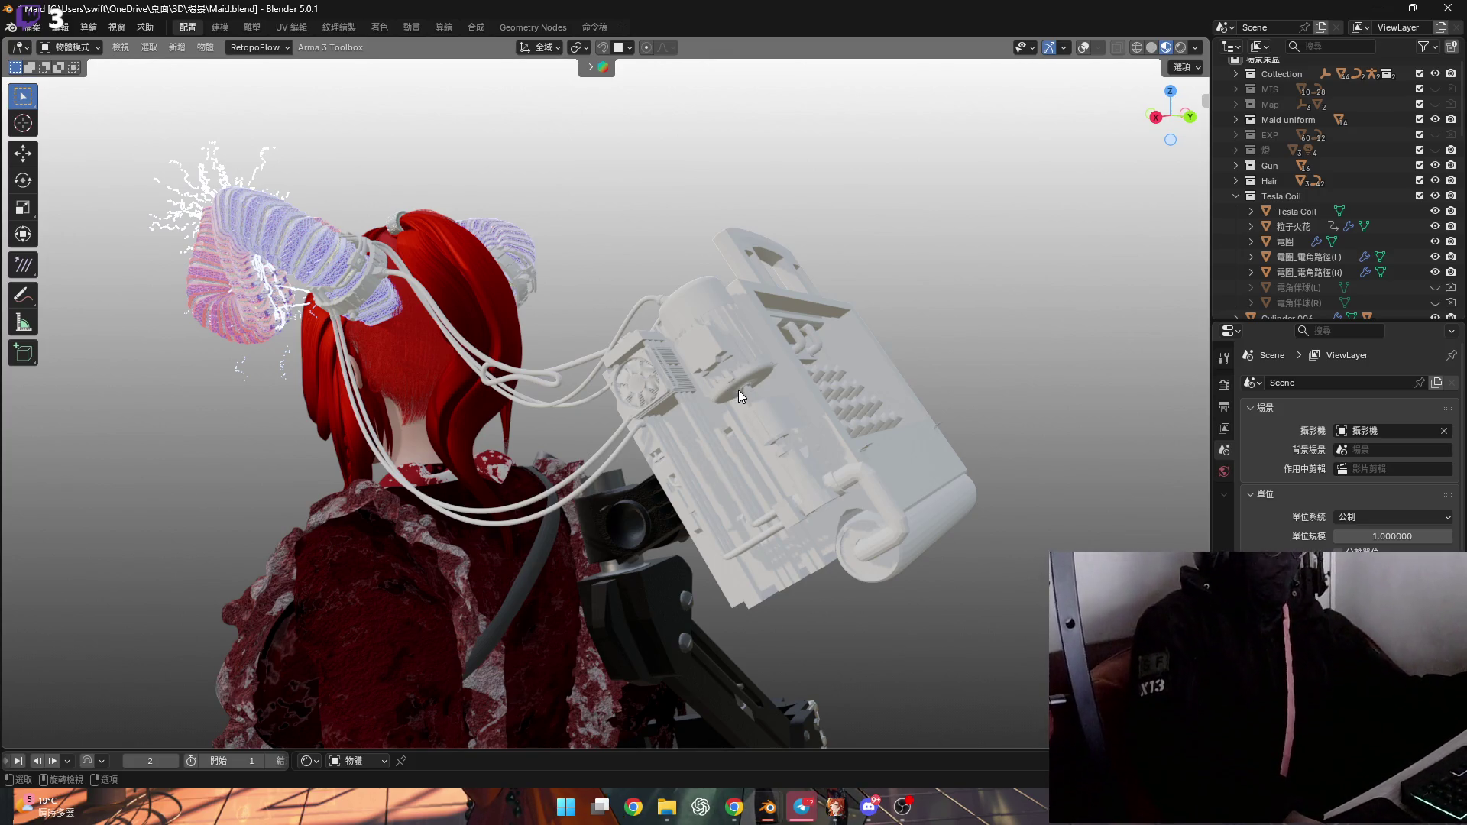
{"action": "mouse_move", "coordinate": [769, 396]}
{"action": "middle_mouse_down"}
{"action": "mouse_move", "coordinate": [699, 402]}
{"action": "mouse_move", "coordinate": [786, 388]}
{"action": "mouse_move", "coordinate": [760, 449]}
{"action": "mouse_move", "coordinate": [724, 416]}
{"action": "mouse_move", "coordinate": [764, 415]}
{"action": "middle_mouse_up"}
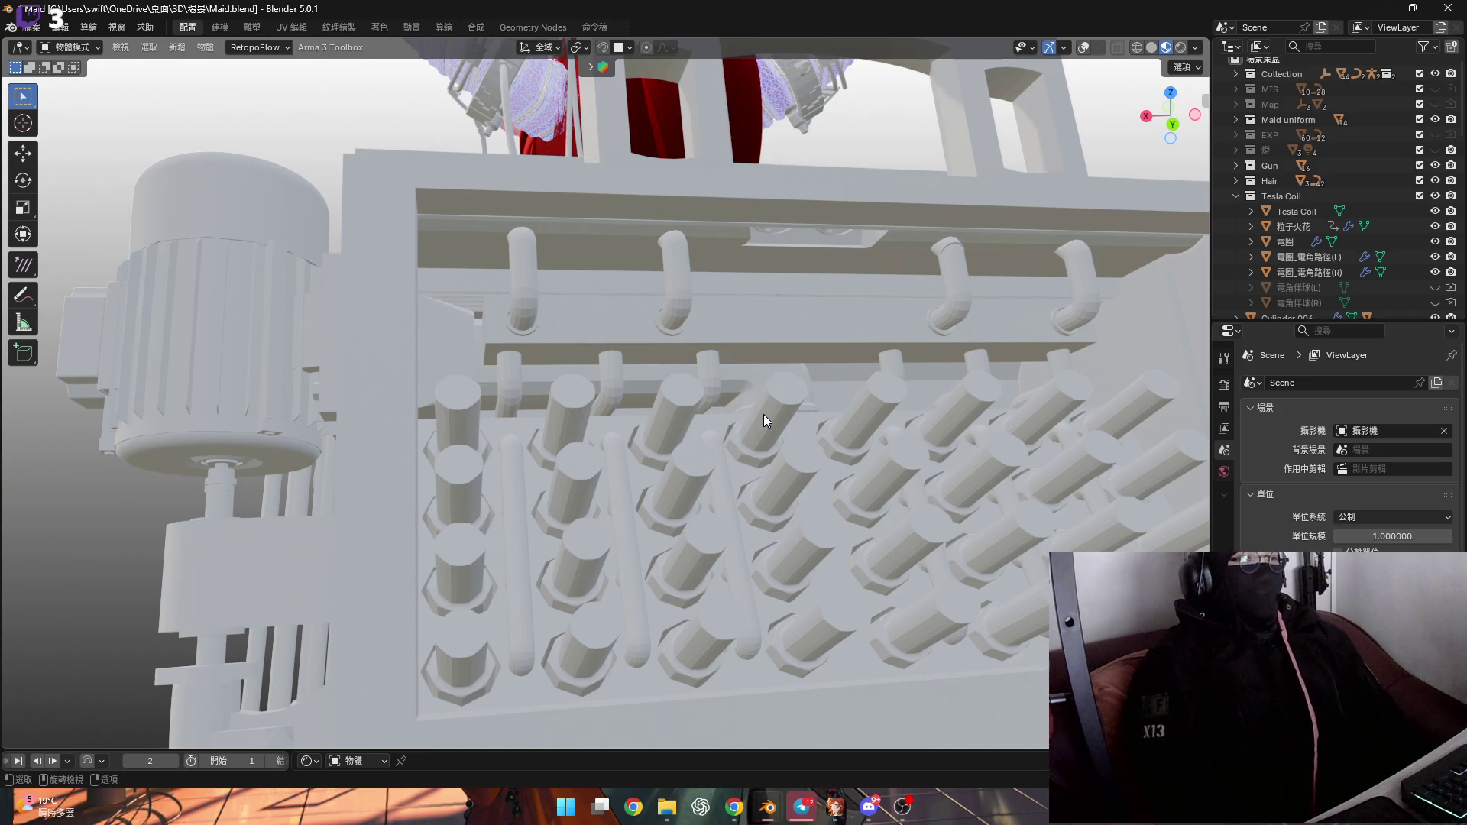
Orbit and zoom around the coil panel, then switch to the 電池.blend battery window
{"action": "middle_click_drag", "start_coordinate": [724, 397], "coordinate": [706, 359]}
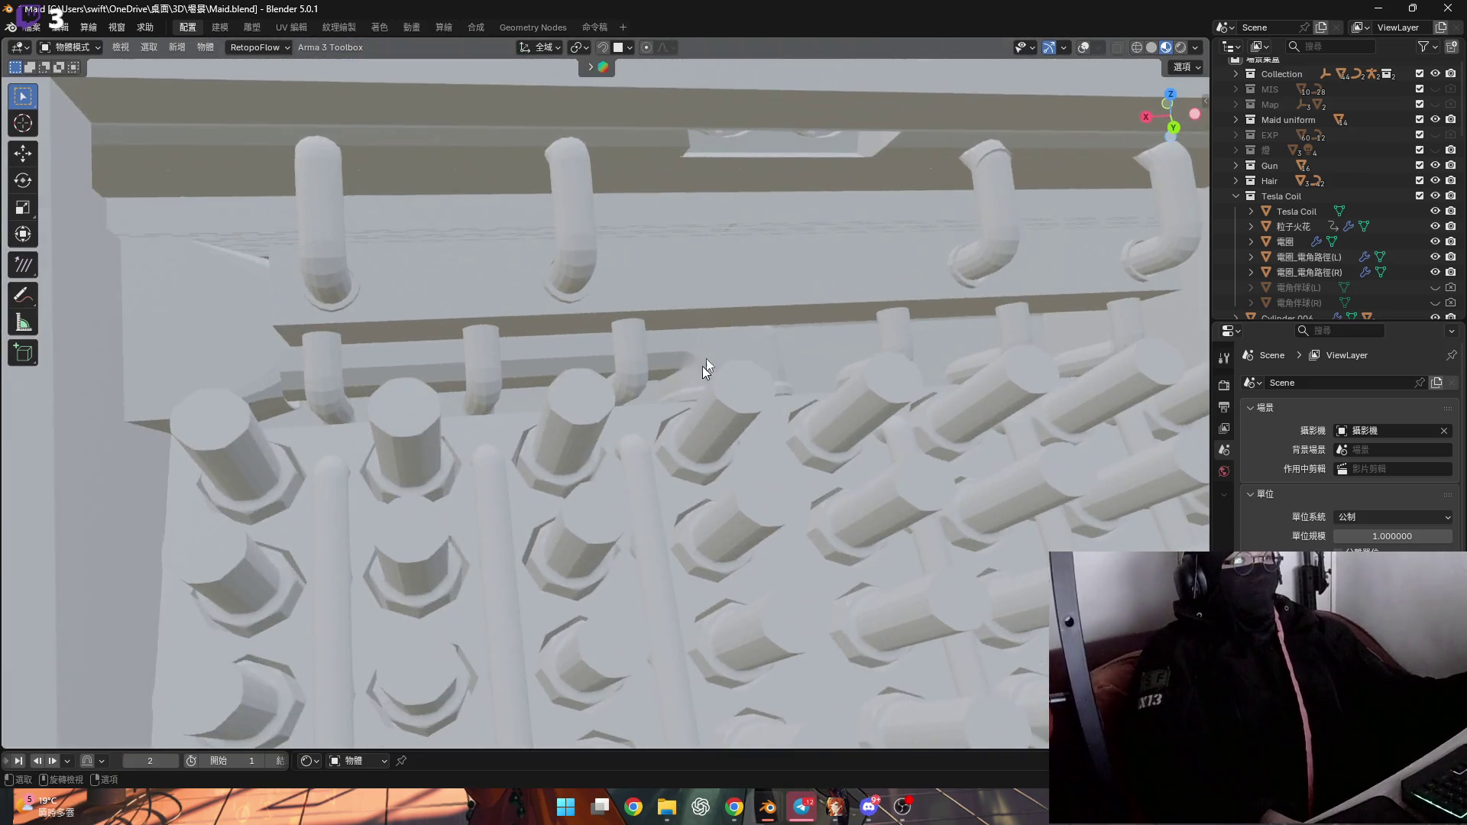
{"action": "scroll", "coordinate": [731, 285], "scroll_direction": "down", "scroll_amount": 5}
{"action": "middle_click_drag", "start_coordinate": [731, 286], "coordinate": [766, 264]}
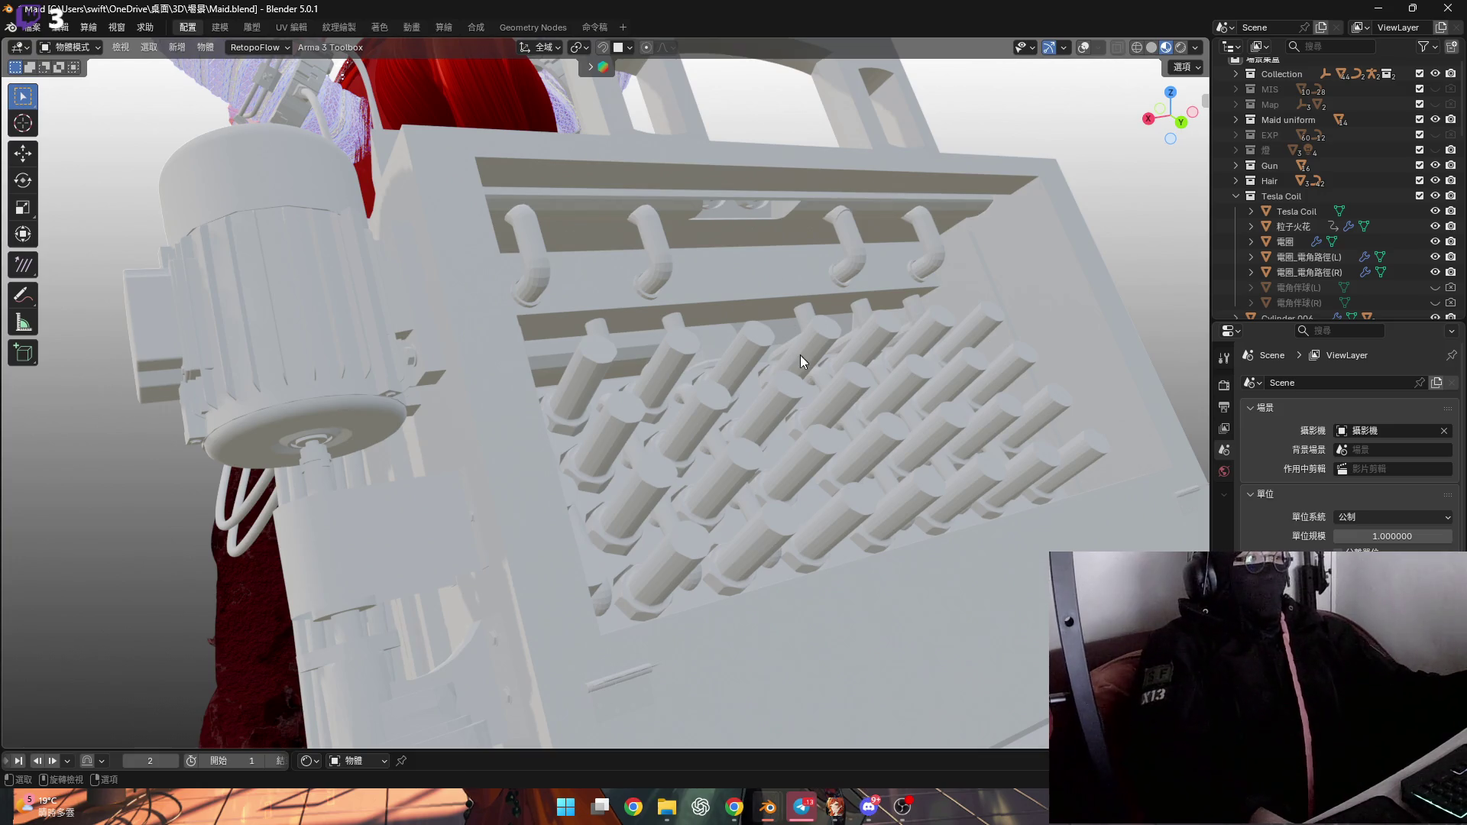
{"action": "mouse_move", "coordinate": [796, 350]}
{"action": "middle_mouse_down"}
{"action": "mouse_move", "coordinate": [777, 336]}
{"action": "mouse_move", "coordinate": [822, 315]}
{"action": "mouse_move", "coordinate": [814, 365]}
{"action": "mouse_move", "coordinate": [767, 413]}
{"action": "mouse_move", "coordinate": [756, 310]}
{"action": "mouse_move", "coordinate": [755, 388]}
{"action": "mouse_move", "coordinate": [643, 419]}
{"action": "mouse_move", "coordinate": [745, 443]}
{"action": "mouse_move", "coordinate": [666, 408]}
{"action": "mouse_move", "coordinate": [617, 430]}
{"action": "mouse_move", "coordinate": [671, 445]}
{"action": "mouse_move", "coordinate": [746, 433]}
{"action": "mouse_move", "coordinate": [1169, 122]}
{"action": "mouse_move", "coordinate": [860, 315]}
{"action": "mouse_move", "coordinate": [944, 252]}
{"action": "middle_mouse_up"}
{"action": "scroll", "coordinate": [763, 405], "scroll_direction": "up", "scroll_amount": 5}
{"action": "scroll", "coordinate": [741, 430], "scroll_direction": "down", "scroll_amount": 5}
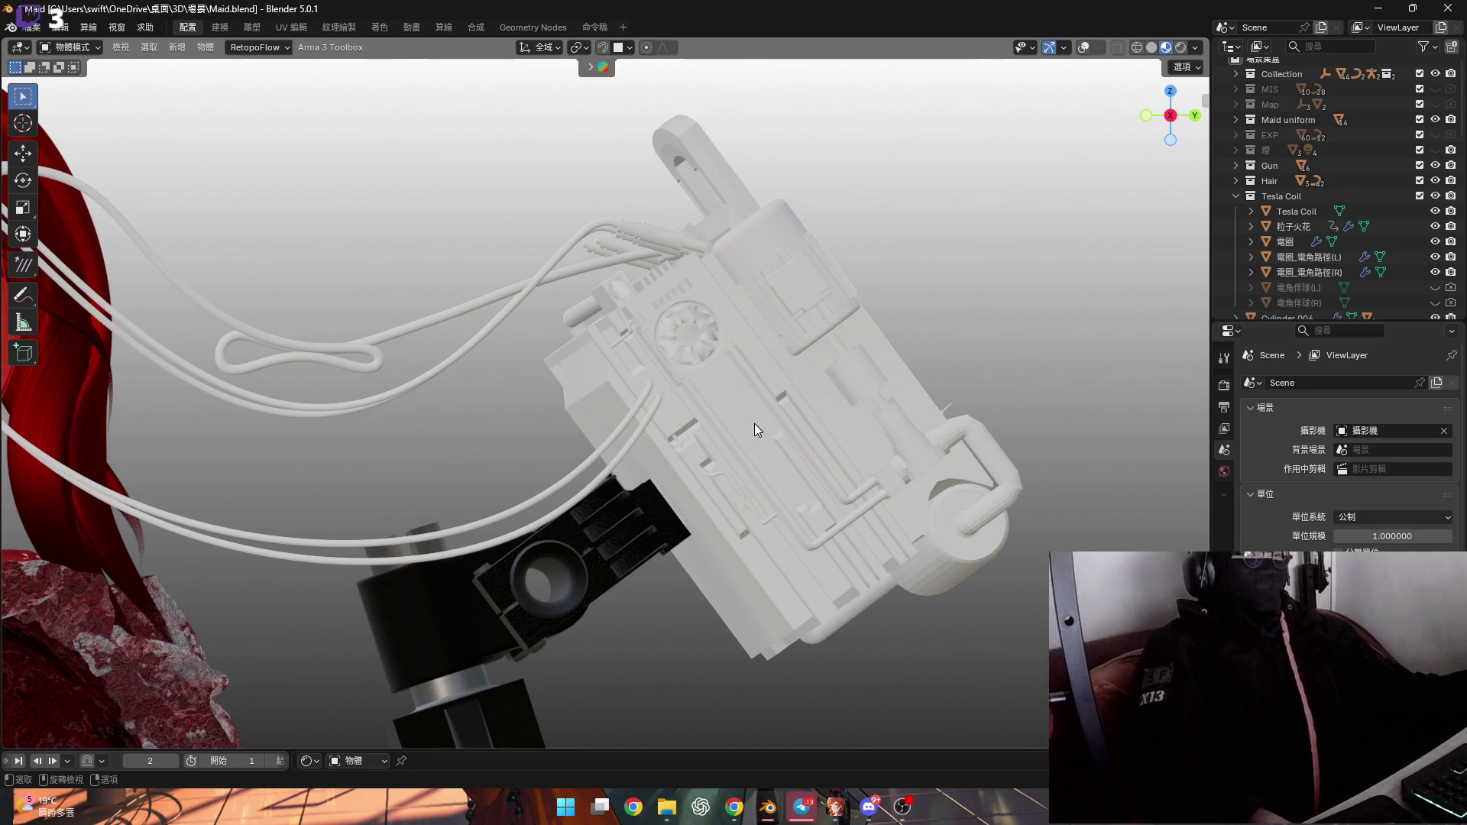
{"action": "scroll", "coordinate": [803, 411], "scroll_direction": "down", "scroll_amount": 3}
{"action": "scroll", "coordinate": [794, 420], "scroll_direction": "down", "scroll_amount": 2}
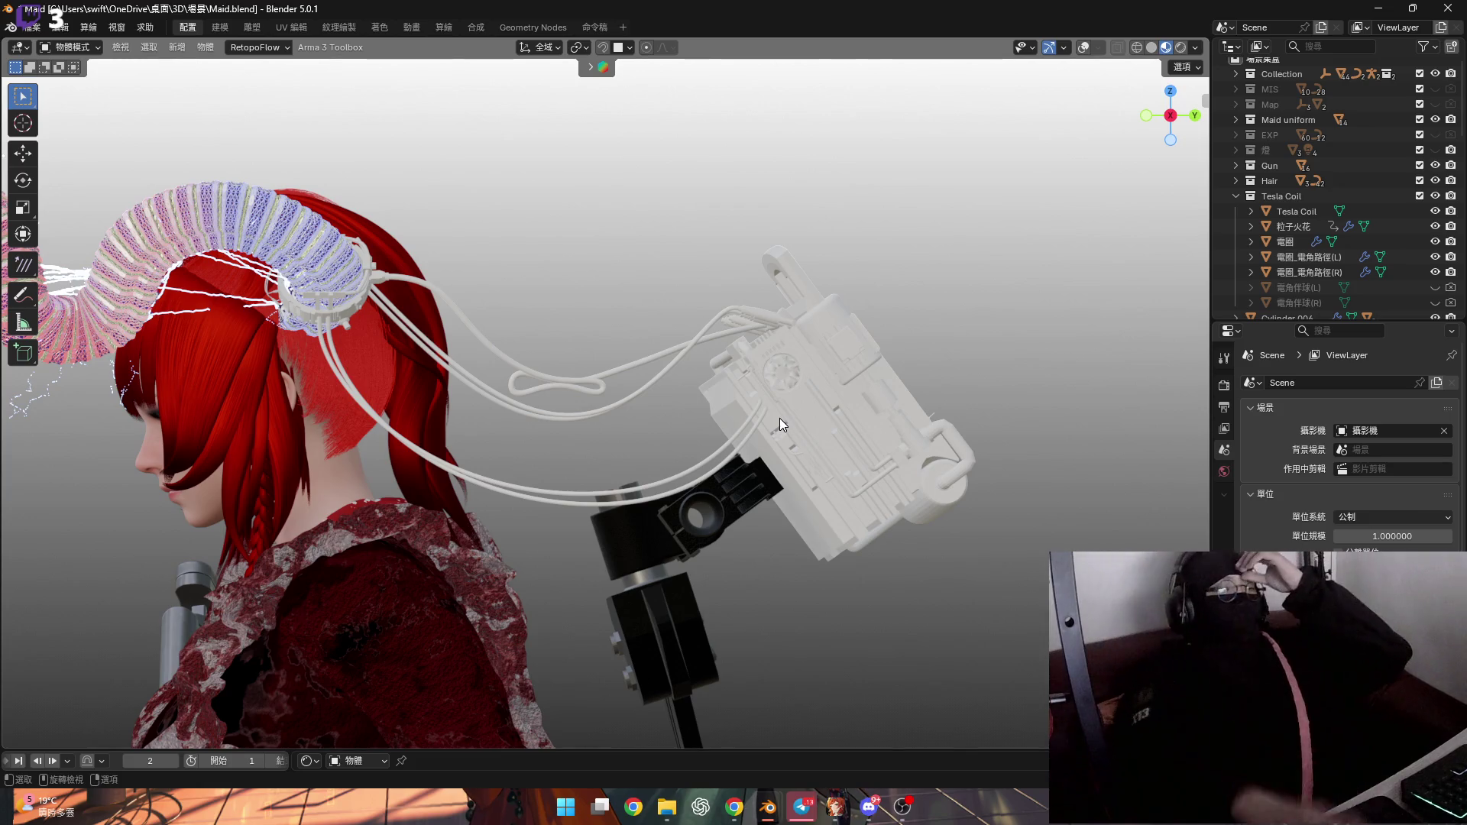
{"action": "mouse_move", "coordinate": [776, 809]}
{"action": "left_click", "coordinate": [782, 746]}
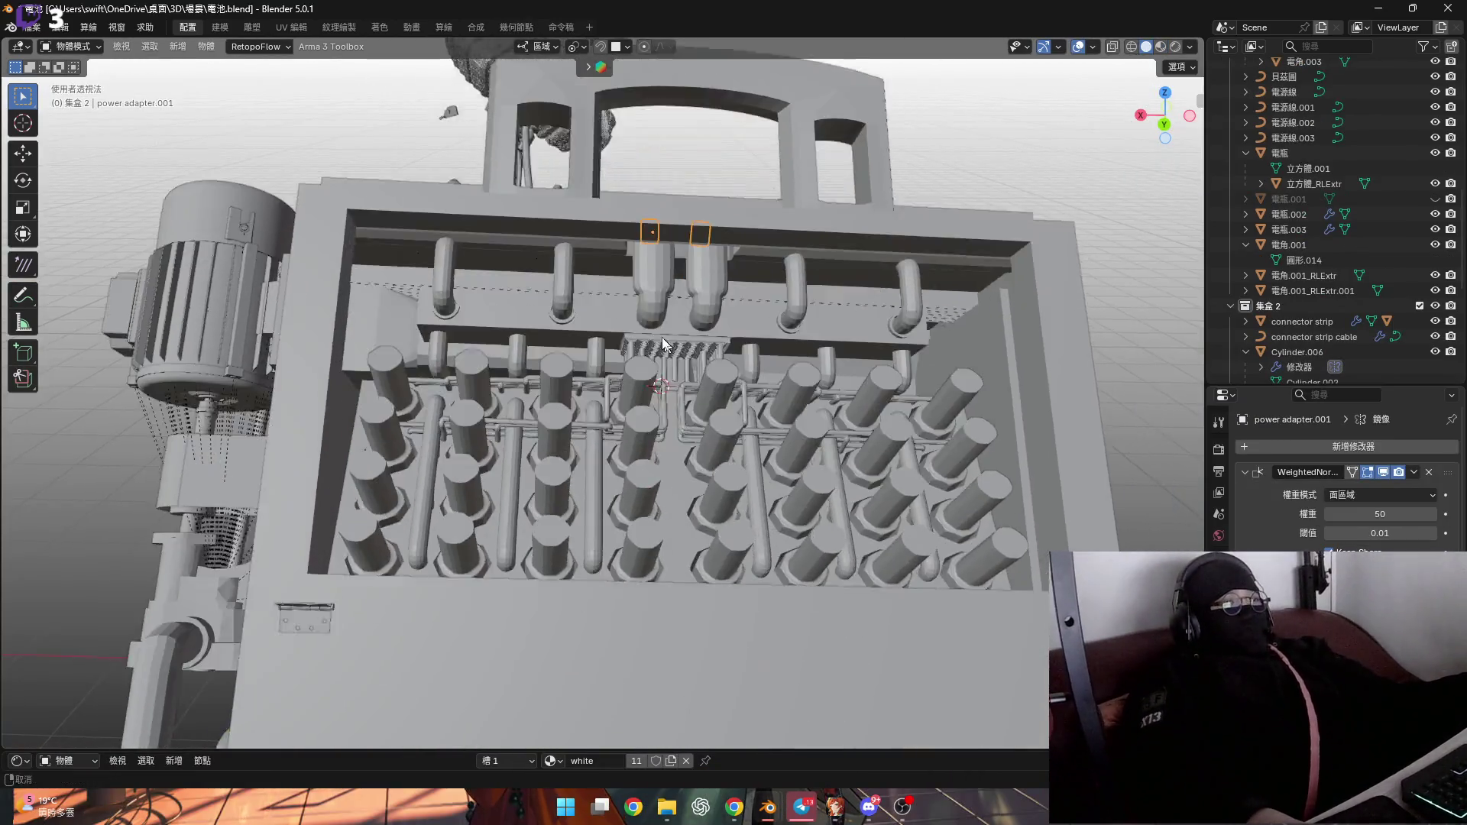
Look around the 電池.blend pipe junctions, then return to Maid.blend for a rear three-quarter view
{"action": "middle_click_drag", "start_coordinate": [662, 344], "coordinate": [709, 323]}
{"action": "scroll", "coordinate": [709, 323], "scroll_direction": "down", "scroll_amount": 5}
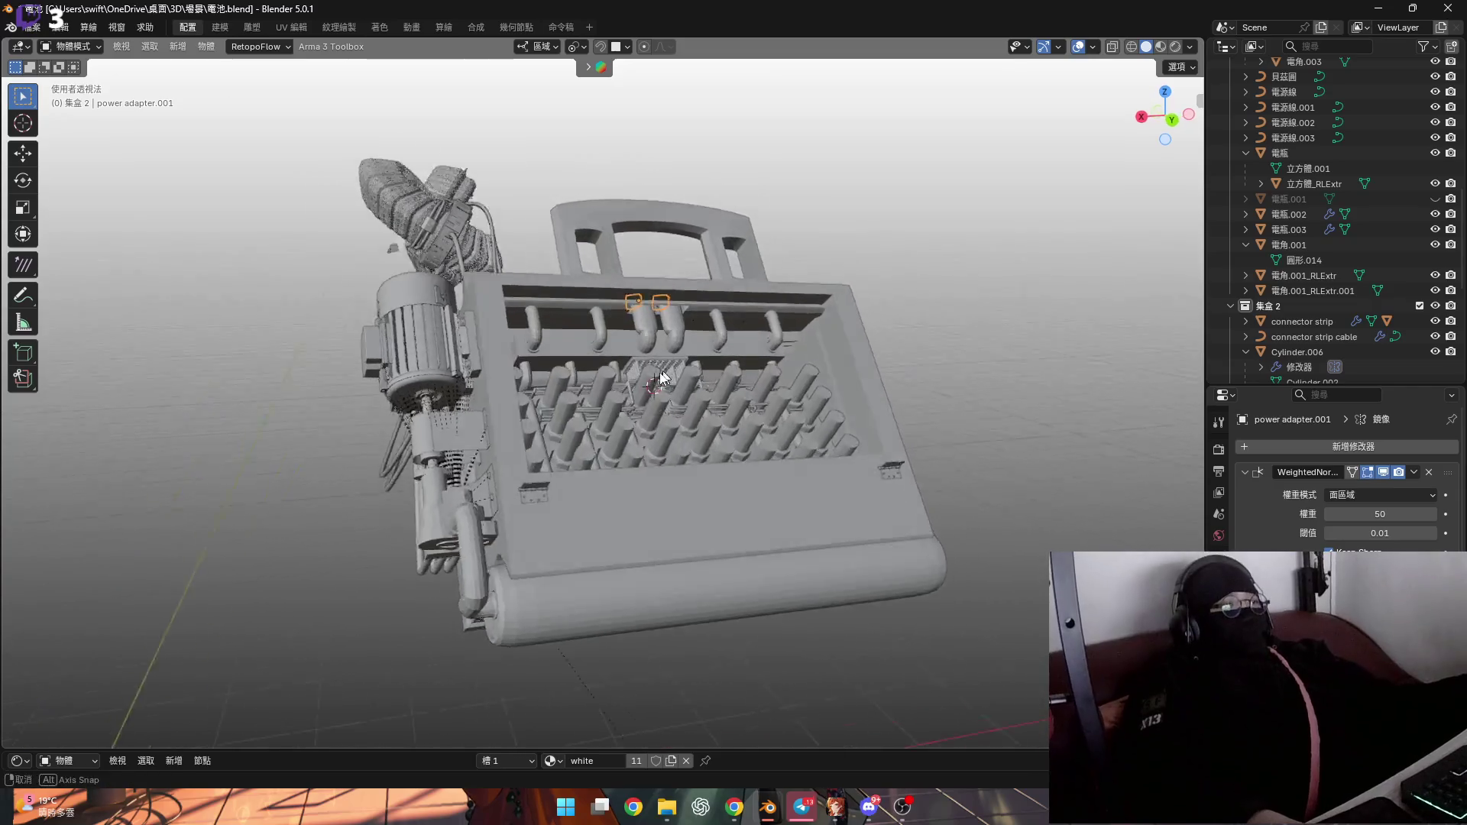
{"action": "scroll", "coordinate": [673, 412], "scroll_direction": "up", "scroll_amount": 6}
{"action": "mouse_move", "coordinate": [672, 413]}
{"action": "middle_mouse_down"}
{"action": "mouse_move", "coordinate": [732, 428]}
{"action": "mouse_move", "coordinate": [764, 397]}
{"action": "mouse_move", "coordinate": [717, 427]}
{"action": "mouse_move", "coordinate": [653, 415]}
{"action": "mouse_move", "coordinate": [711, 425]}
{"action": "mouse_move", "coordinate": [721, 410]}
{"action": "middle_mouse_up"}
{"action": "scroll", "coordinate": [716, 428], "scroll_direction": "up", "scroll_amount": 6}
{"action": "scroll", "coordinate": [721, 353], "scroll_direction": "up", "scroll_amount": 8}
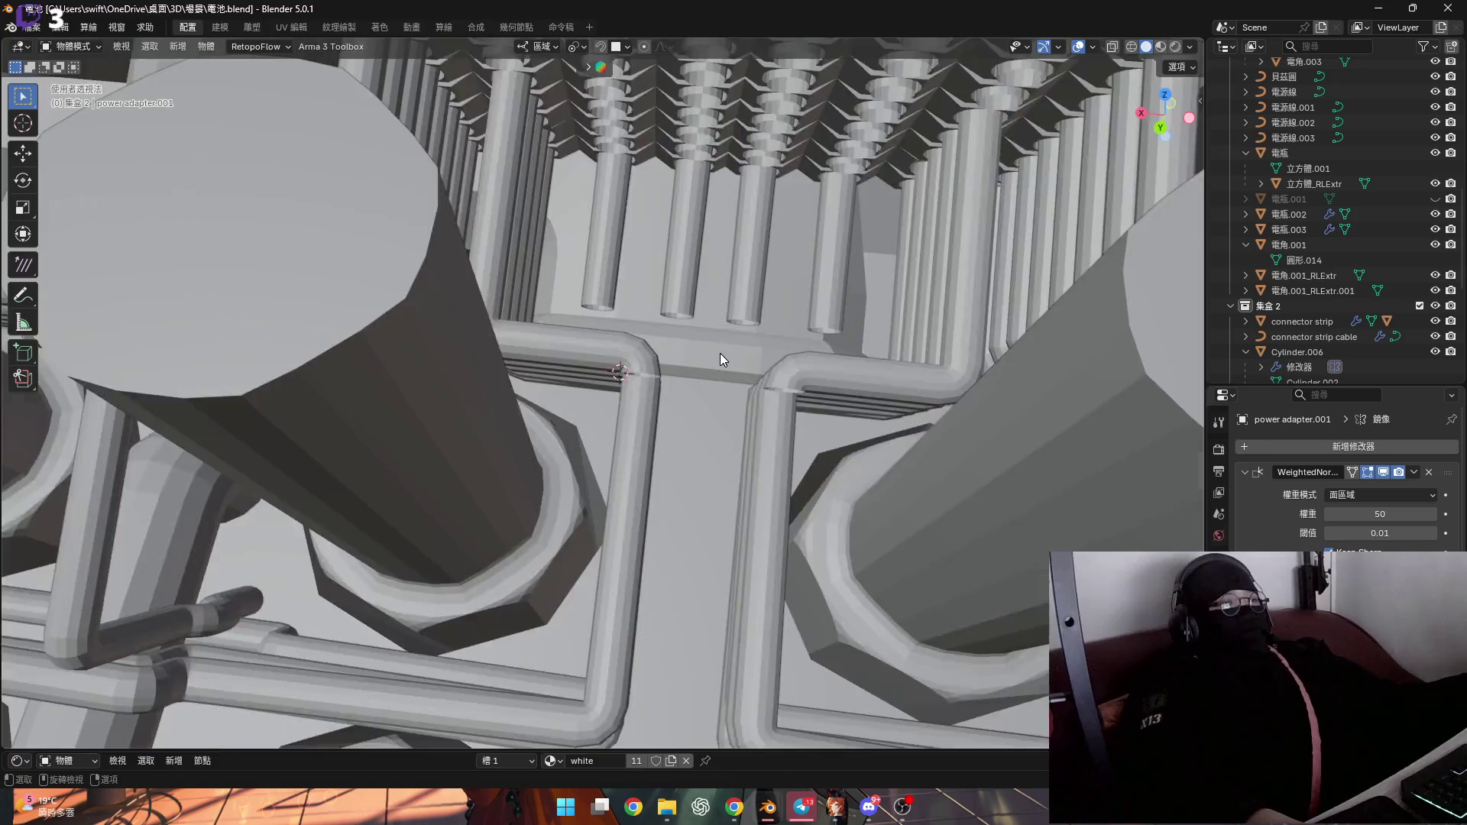
{"action": "scroll", "coordinate": [648, 433], "scroll_direction": "down", "scroll_amount": 8}
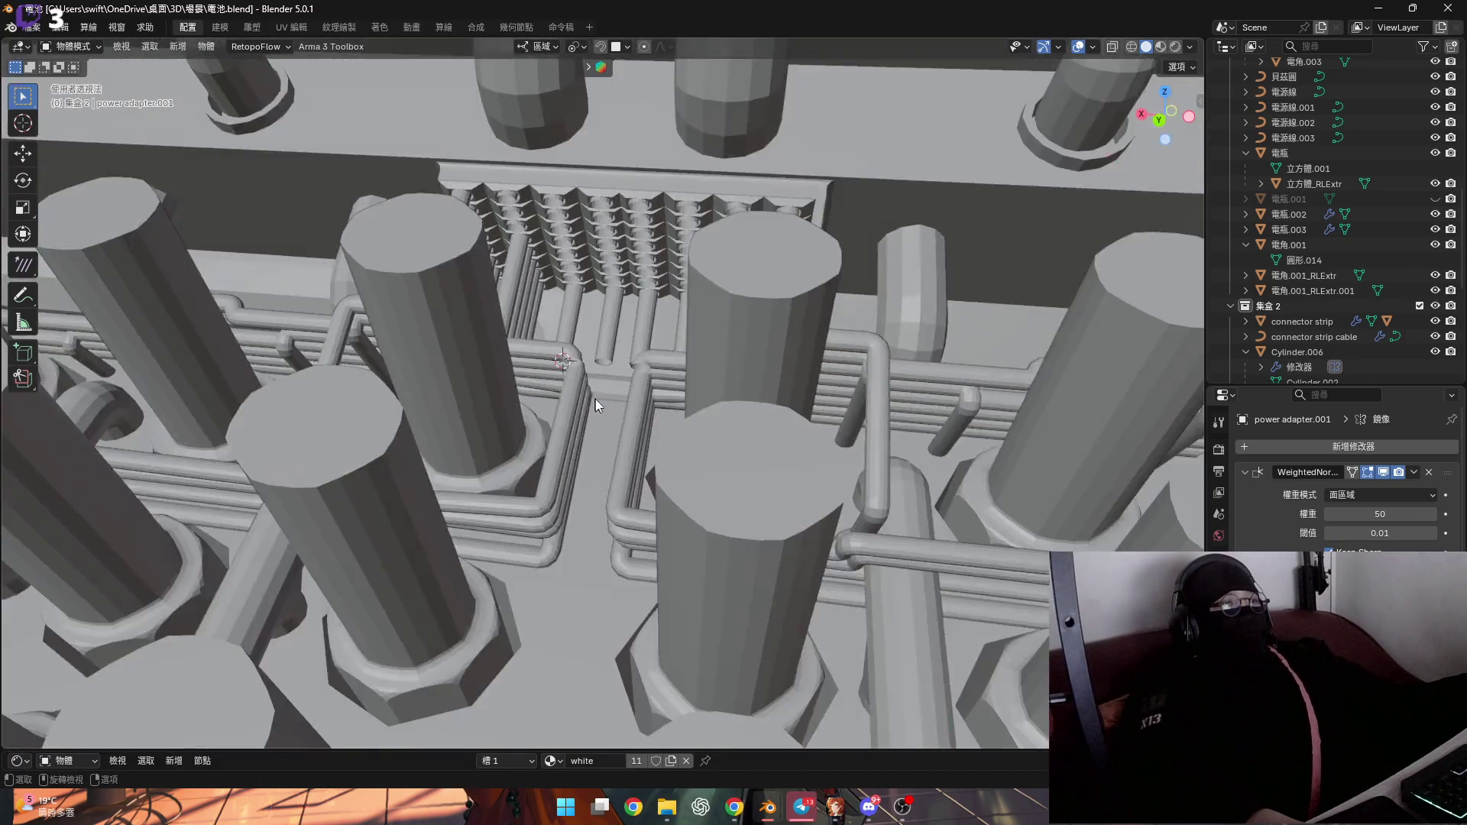
{"action": "mouse_move", "coordinate": [767, 807]}
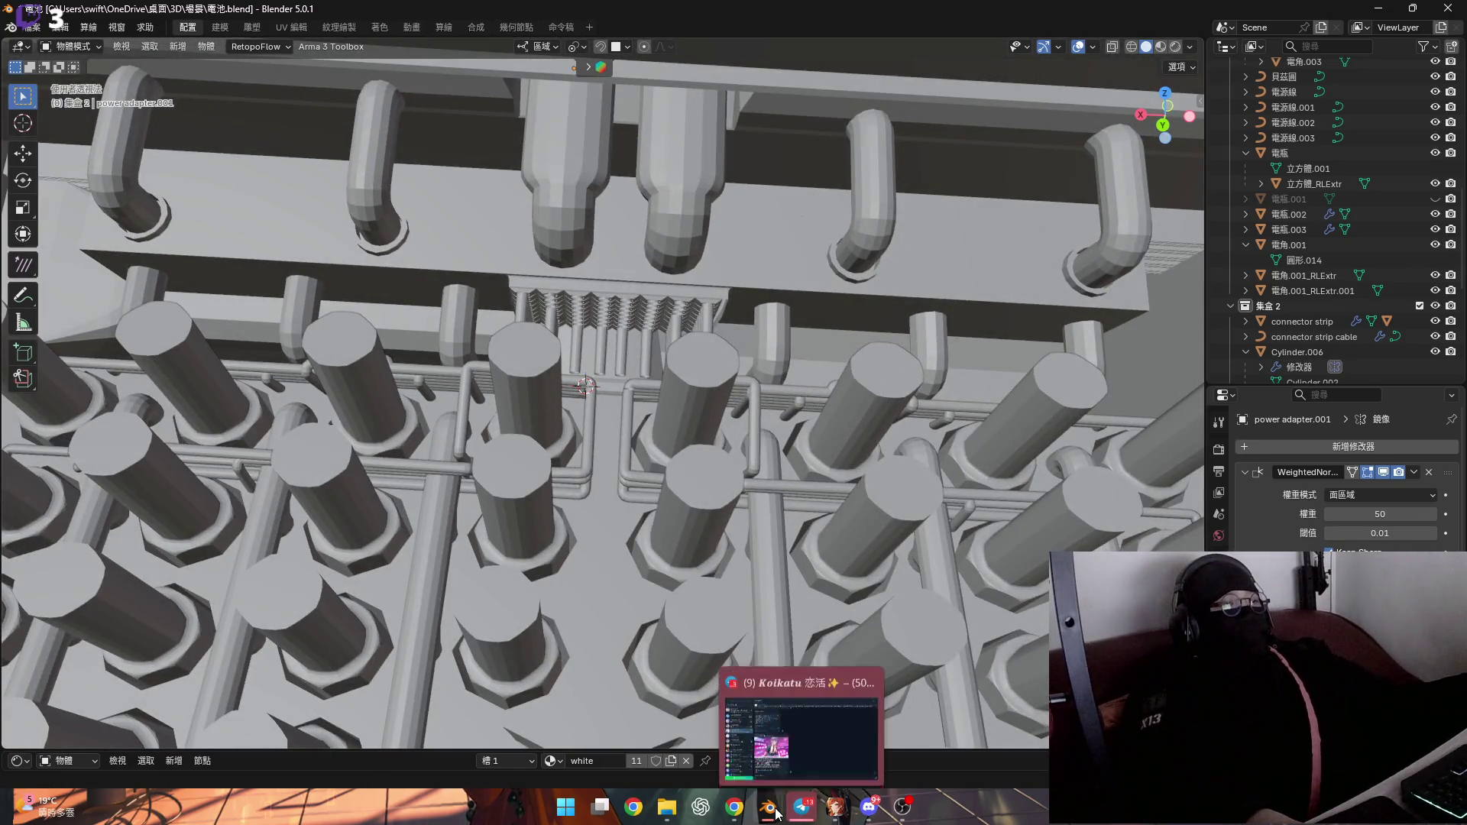
{"action": "left_click", "coordinate": [600, 734]}
{"action": "middle_click_drag", "start_coordinate": [758, 356], "coordinate": [1116, 84]}
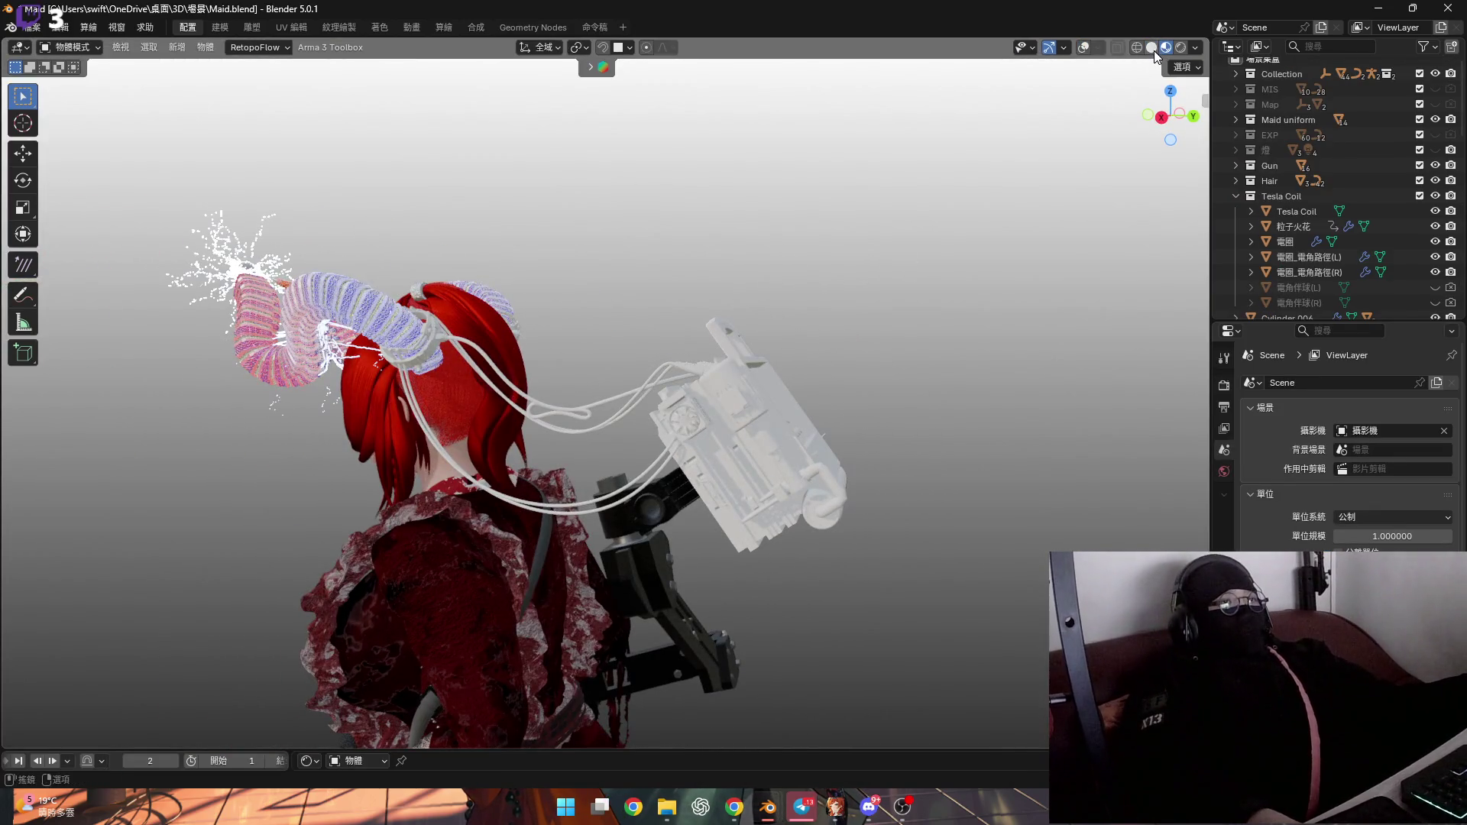
Show the Maid scene in solid shading and orbit in close around the backpack coil
{"action": "left_click", "coordinate": [1152, 48]}
{"action": "mouse_move", "coordinate": [779, 375]}
{"action": "middle_mouse_down"}
{"action": "mouse_move", "coordinate": [640, 416]}
{"action": "mouse_move", "coordinate": [722, 419]}
{"action": "mouse_move", "coordinate": [694, 433]}
{"action": "middle_mouse_up"}
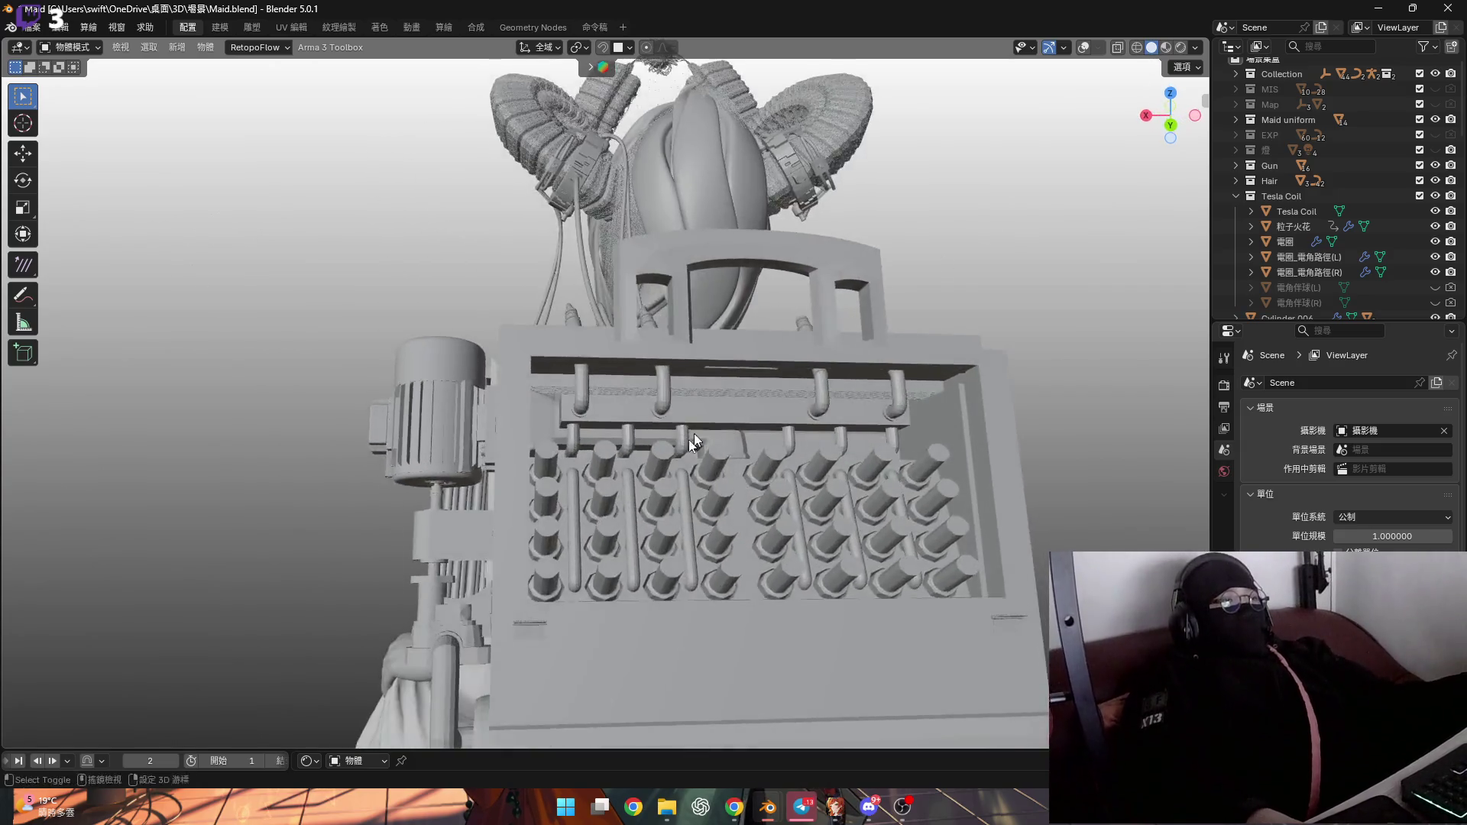
{"action": "scroll", "coordinate": [694, 433], "scroll_direction": "up", "scroll_amount": 4}
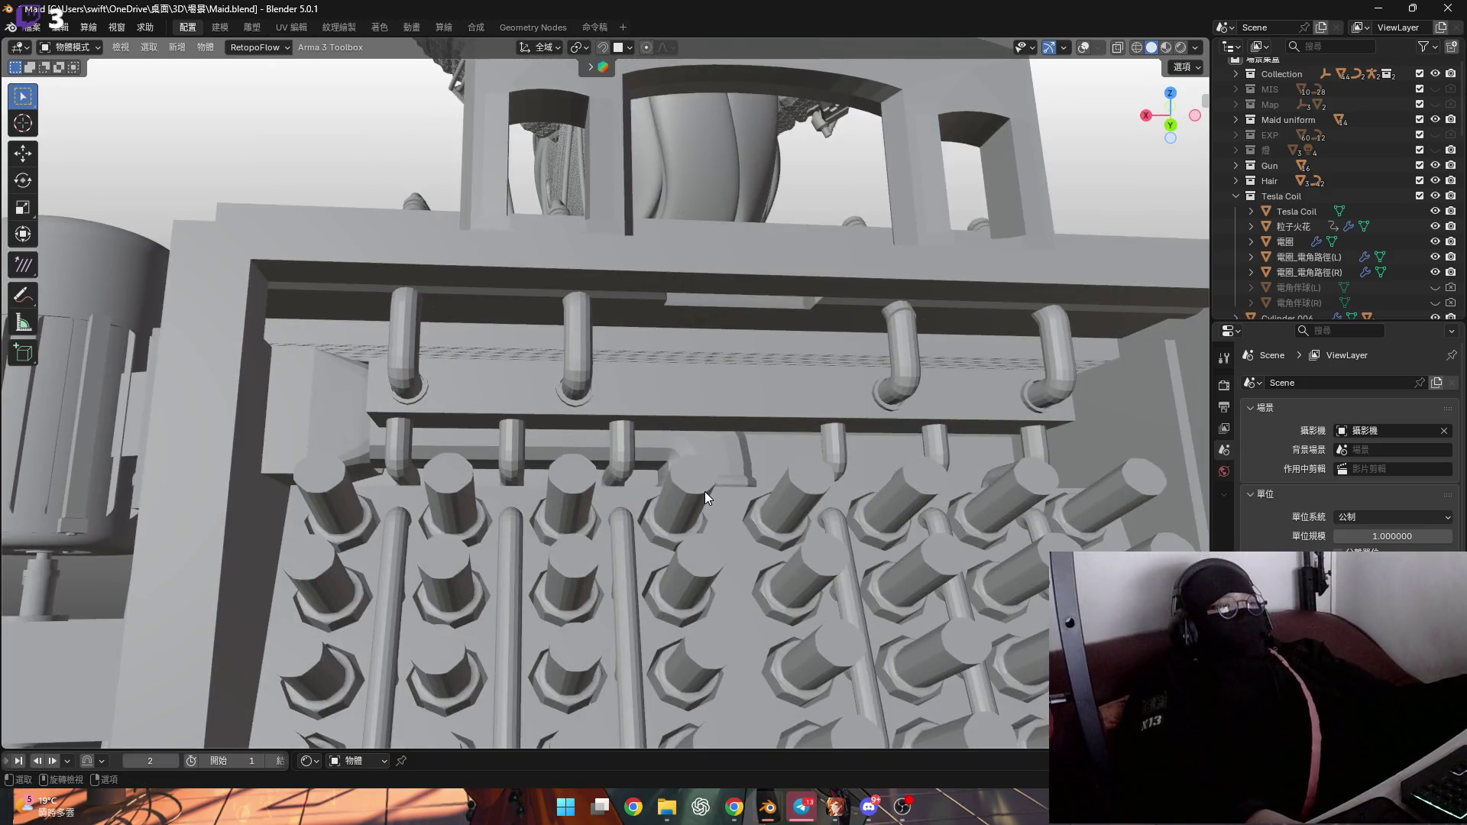
{"action": "scroll", "coordinate": [660, 397], "scroll_direction": "down", "scroll_amount": 3}
{"action": "mouse_move", "coordinate": [660, 397]}
{"action": "middle_mouse_down"}
{"action": "mouse_move", "coordinate": [663, 412]}
{"action": "mouse_move", "coordinate": [706, 390]}
{"action": "mouse_move", "coordinate": [730, 404]}
{"action": "mouse_move", "coordinate": [767, 374]}
{"action": "mouse_move", "coordinate": [649, 413]}
{"action": "mouse_move", "coordinate": [662, 431]}
{"action": "mouse_move", "coordinate": [590, 434]}
{"action": "mouse_move", "coordinate": [607, 470]}
{"action": "mouse_move", "coordinate": [584, 433]}
{"action": "mouse_move", "coordinate": [649, 486]}
{"action": "mouse_move", "coordinate": [708, 401]}
{"action": "mouse_move", "coordinate": [782, 558]}
{"action": "middle_mouse_up"}
Switch to the 電池.blend battery-pack window from the taskbar
{"action": "scroll", "coordinate": [662, 413], "scroll_direction": "down", "scroll_amount": 4}
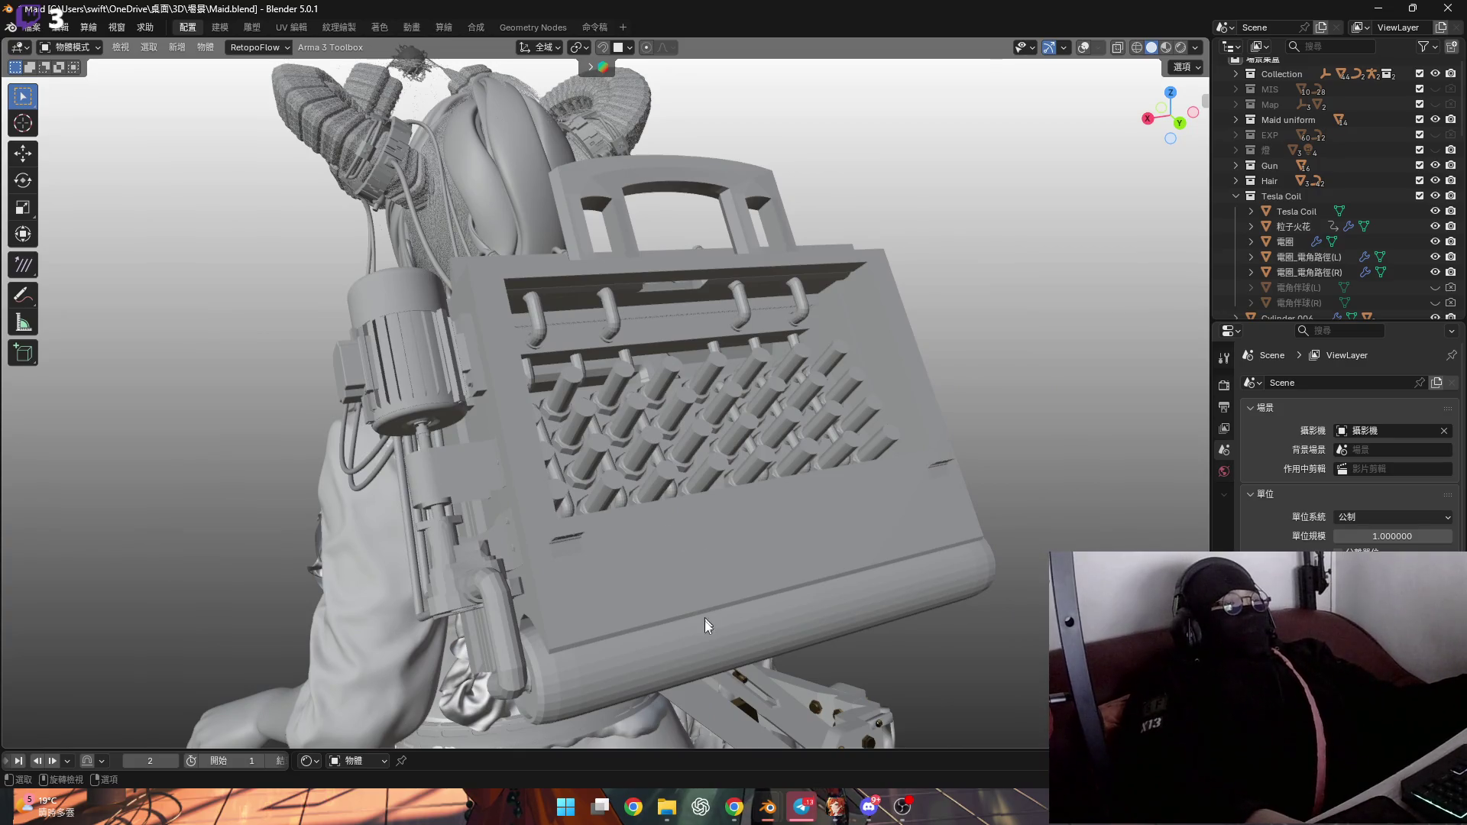
{"action": "mouse_move", "coordinate": [776, 803]}
{"action": "left_click", "coordinate": [948, 726]}
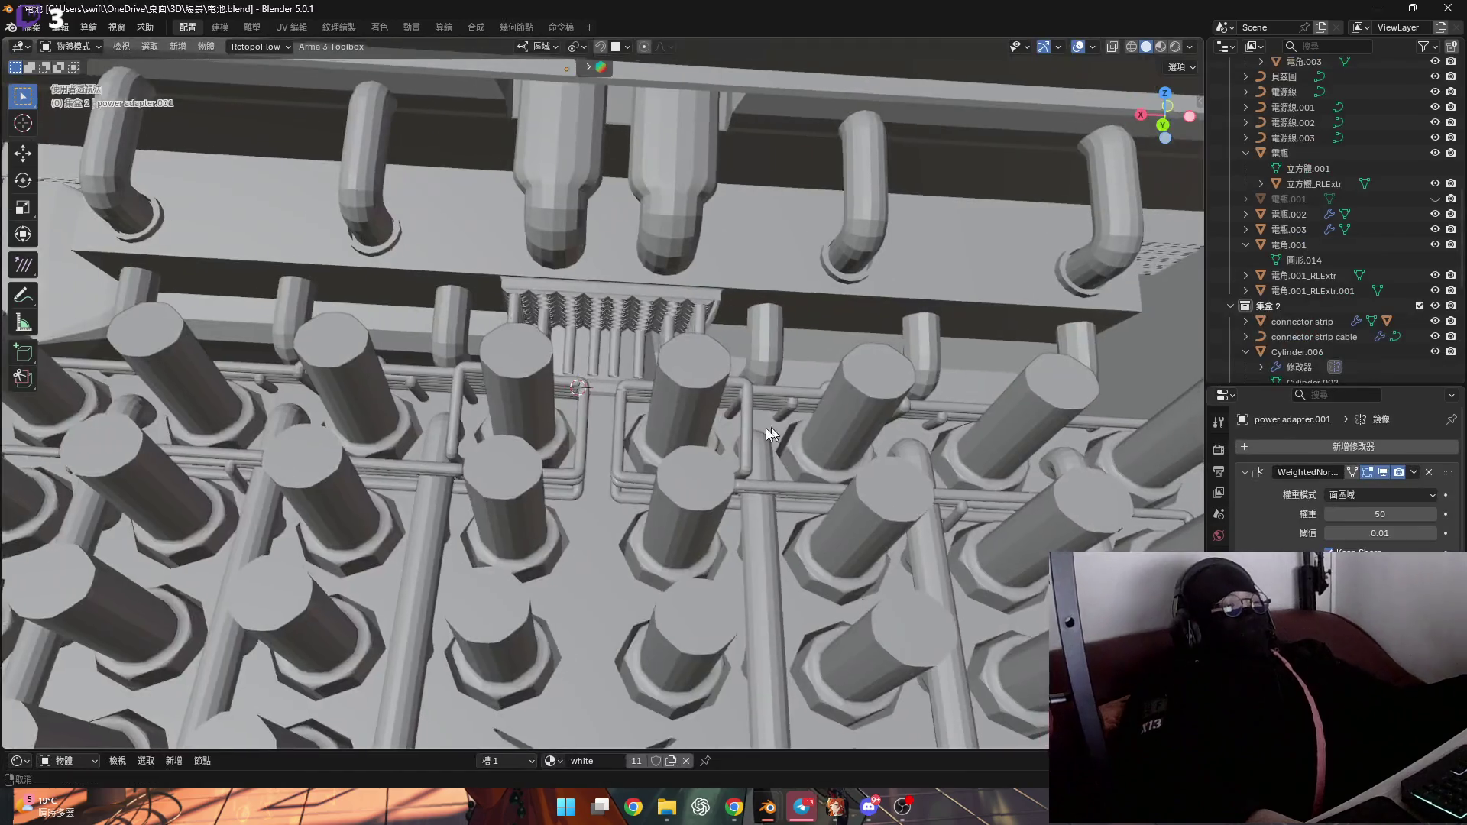
Select the battery's front panel 電瓶, frame it, and hide it
{"action": "scroll", "coordinate": [708, 430], "scroll_direction": "up", "scroll_amount": 3}
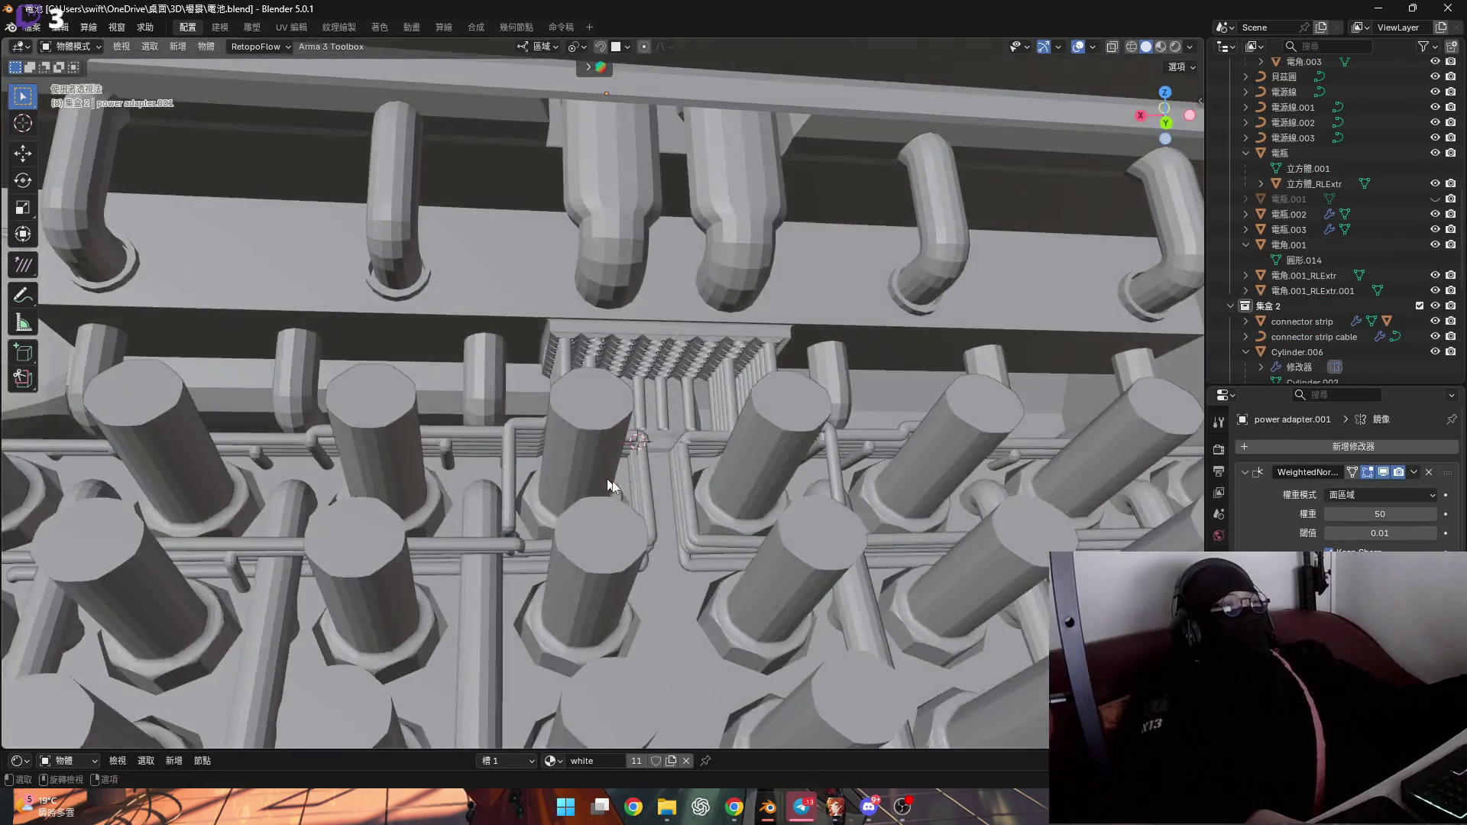
{"action": "left_click", "coordinate": [612, 480]}
{"action": "key", "text": "KP_Decimal"}
{"action": "key", "text": "h"}
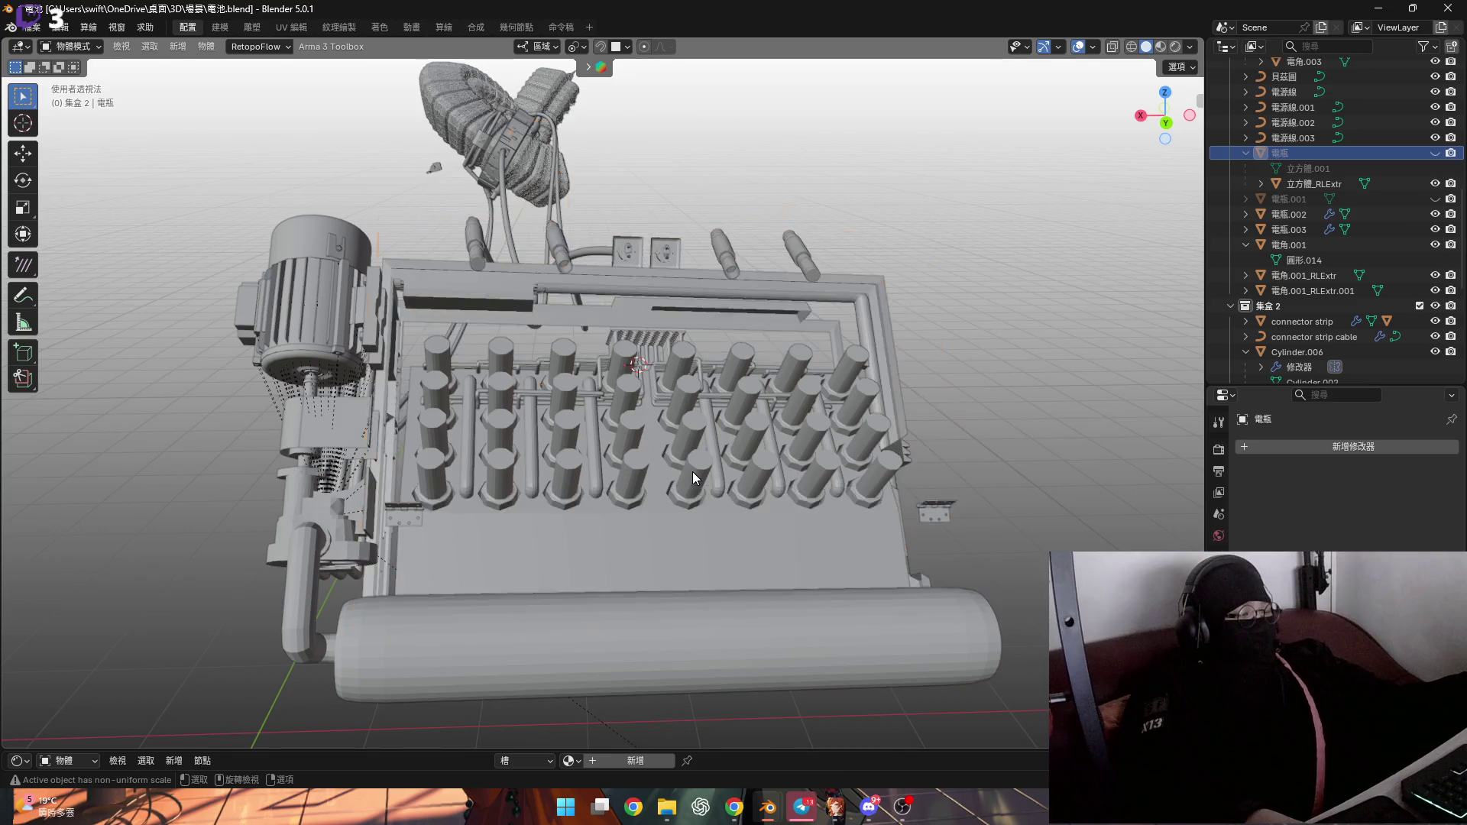
Zoom in on the connector strip, select the 電瓶.002 pipes and enter Edit Mode
{"action": "scroll", "coordinate": [617, 352], "scroll_direction": "up", "scroll_amount": 8}
{"action": "mouse_move", "coordinate": [580, 366]}
{"action": "middle_mouse_down"}
{"action": "mouse_move", "coordinate": [608, 352]}
{"action": "mouse_move", "coordinate": [584, 332]}
{"action": "mouse_move", "coordinate": [639, 393]}
{"action": "middle_mouse_up"}
{"action": "scroll", "coordinate": [609, 352], "scroll_direction": "up", "scroll_amount": 2}
{"action": "scroll", "coordinate": [642, 386], "scroll_direction": "up", "scroll_amount": 5}
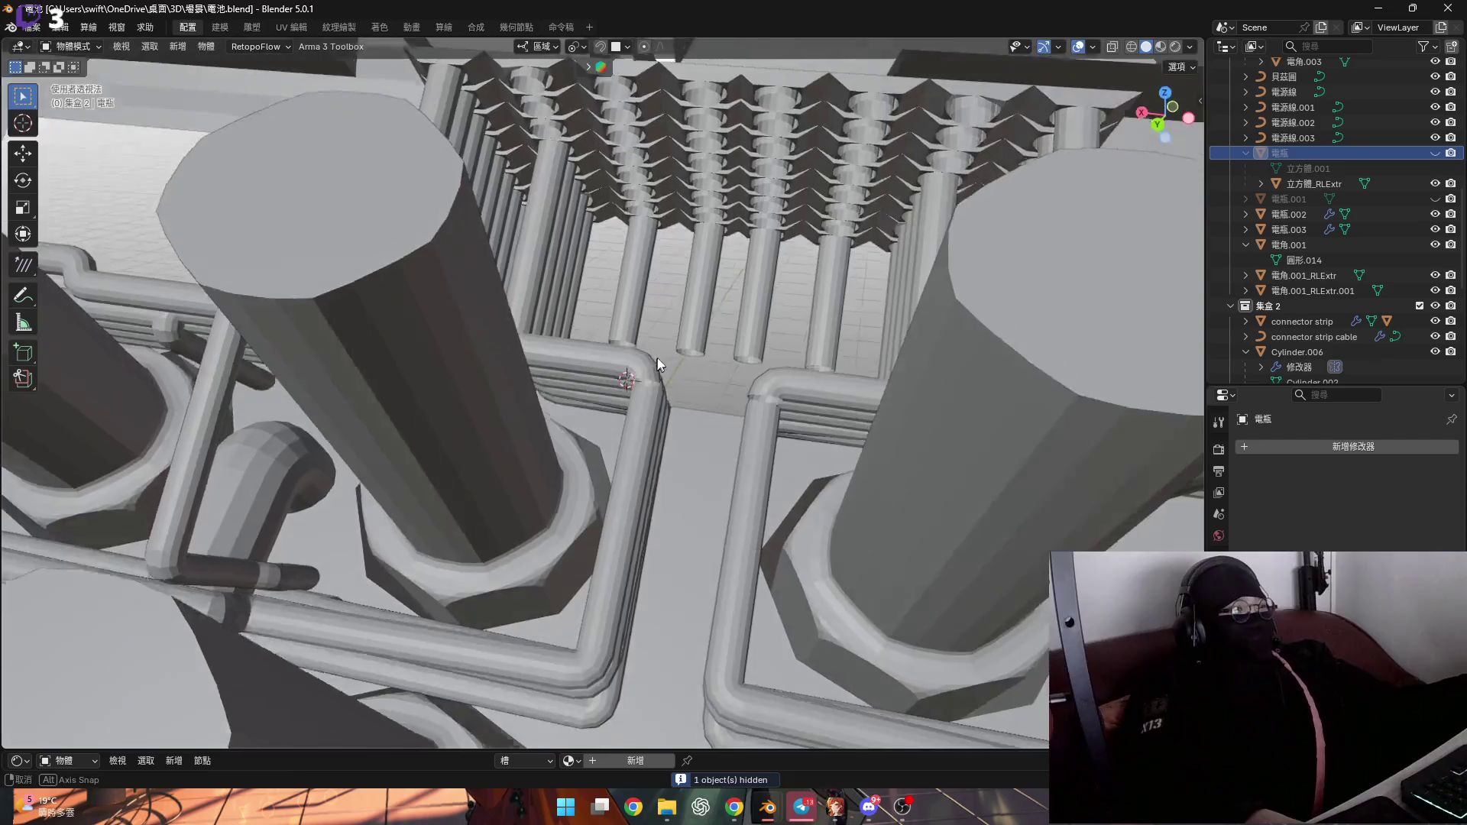
{"action": "left_click", "coordinate": [651, 370]}
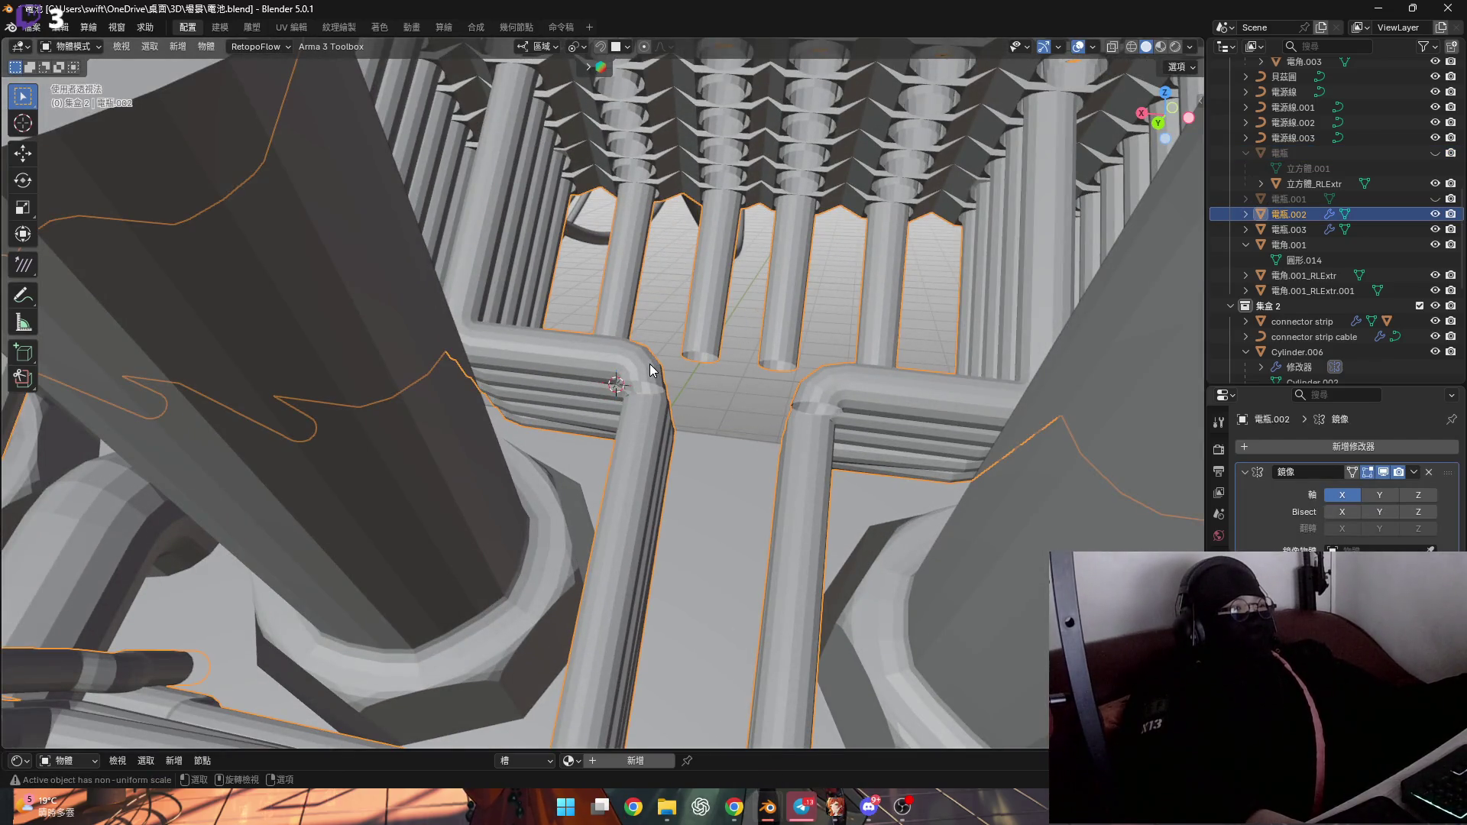
{"action": "key", "text": "Tab"}
{"action": "scroll", "coordinate": [649, 383], "scroll_direction": "up", "scroll_amount": 3}
Orbit and pan around the 電瓶.002 pipe elbow to inspect its edge loops
{"action": "mouse_move", "coordinate": [646, 388]}
{"action": "middle_mouse_down"}
{"action": "mouse_move", "coordinate": [643, 401]}
{"action": "mouse_move", "coordinate": [638, 347]}
{"action": "middle_mouse_up"}
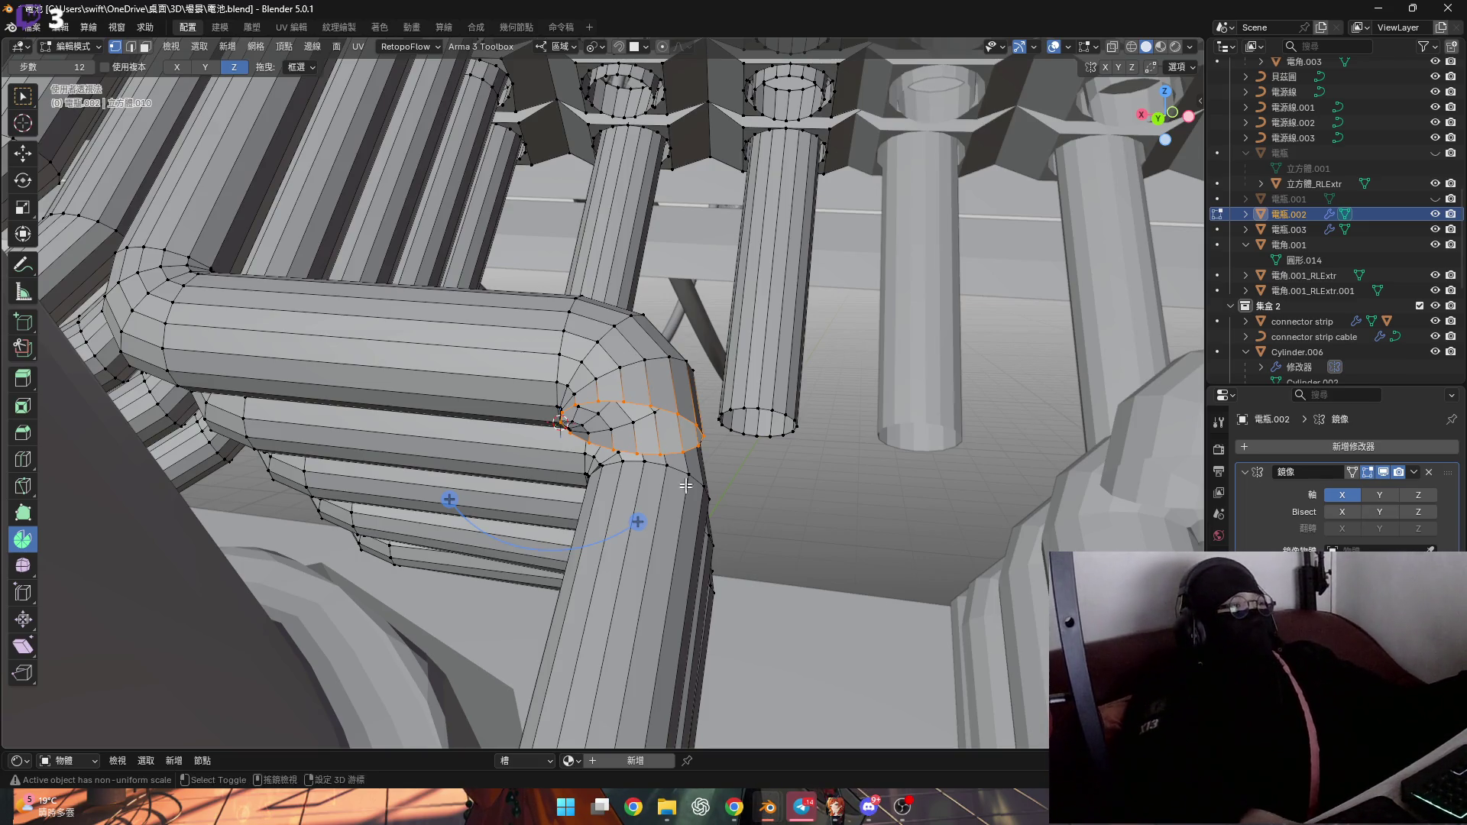
{"action": "scroll", "coordinate": [753, 495], "scroll_direction": "down", "scroll_amount": 4}
{"action": "middle_click_drag", "start_coordinate": [745, 523], "coordinate": [698, 368], "text": "shift"}
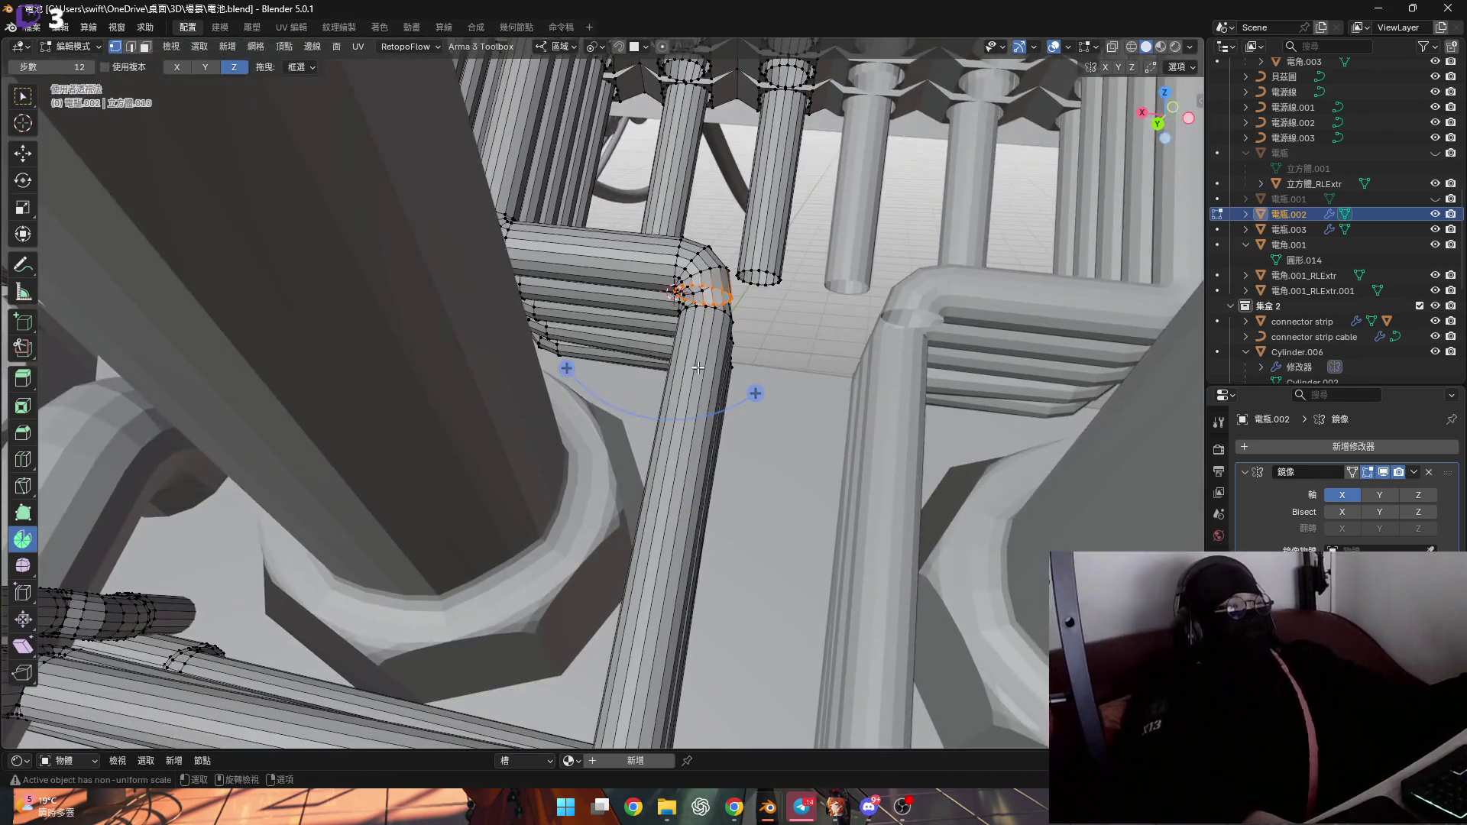
{"action": "scroll", "coordinate": [692, 352], "scroll_direction": "up", "scroll_amount": 2}
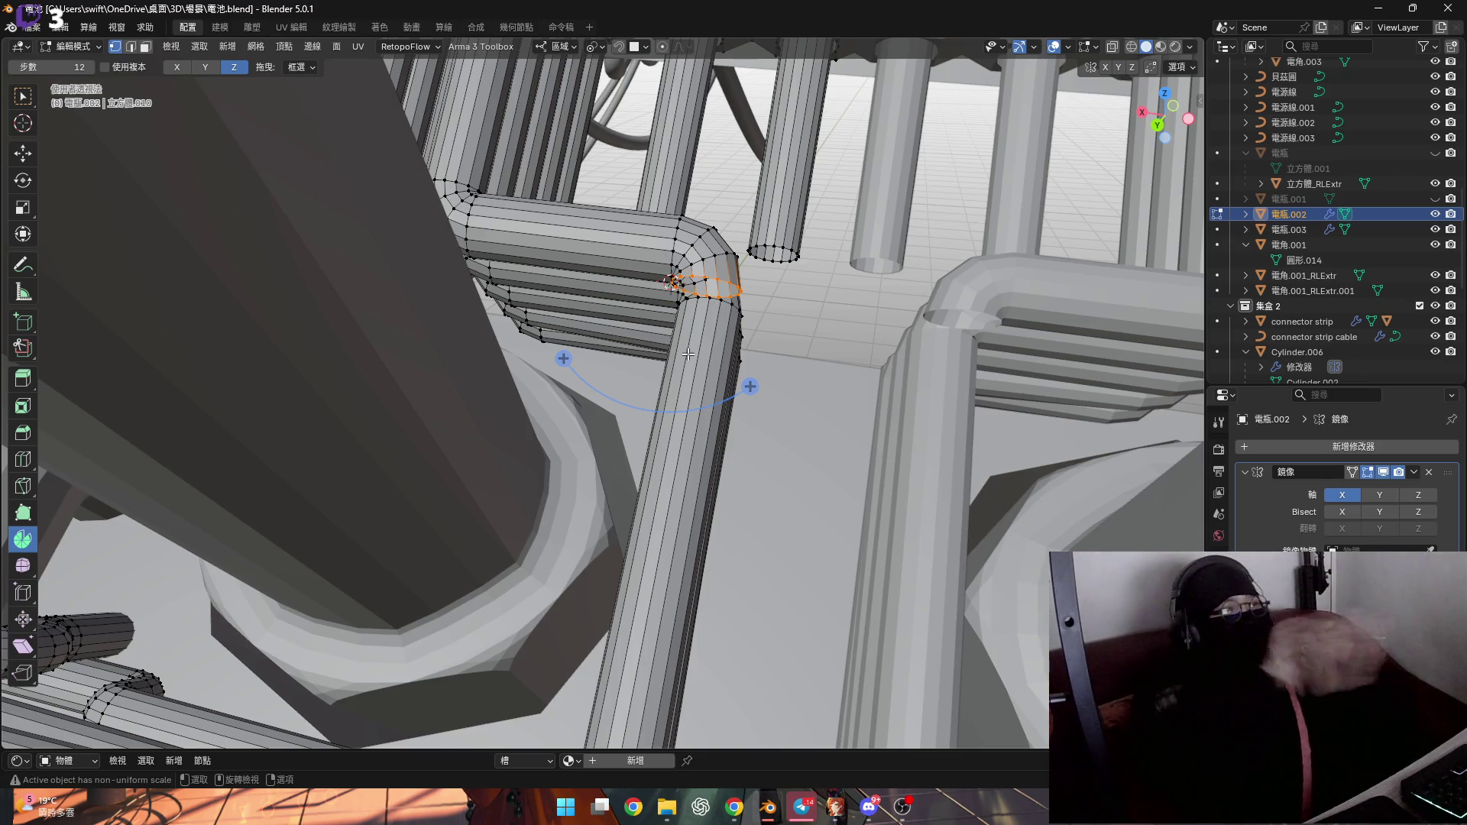
{"action": "mouse_move", "coordinate": [704, 369]}
{"action": "middle_mouse_down"}
{"action": "mouse_move", "coordinate": [670, 266]}
{"action": "mouse_move", "coordinate": [680, 275]}
{"action": "middle_mouse_up"}
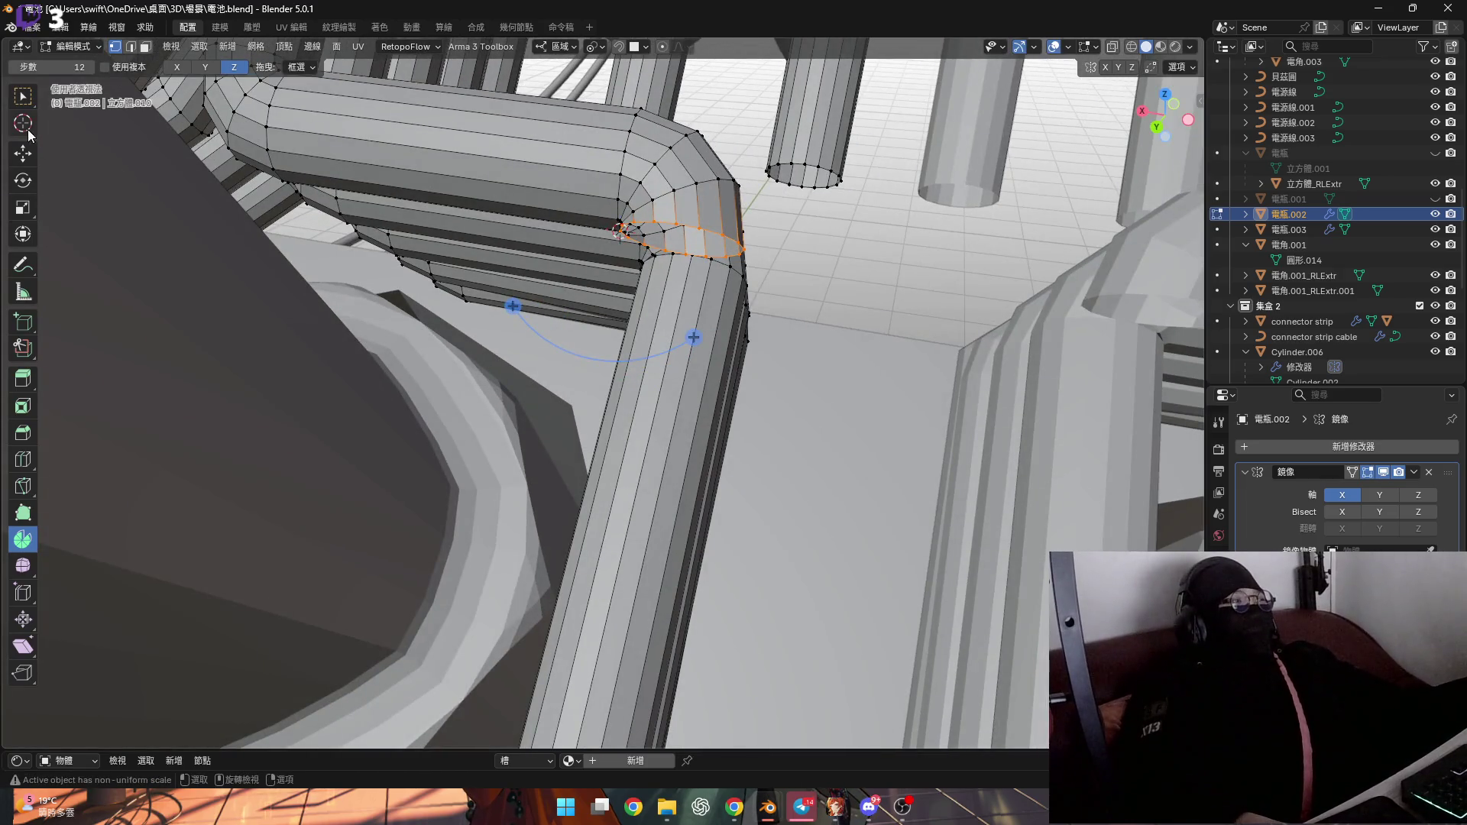
Switch the active tool to Select Box, then to Poly Build, viewing the pipes
{"action": "left_click", "coordinate": [24, 99]}
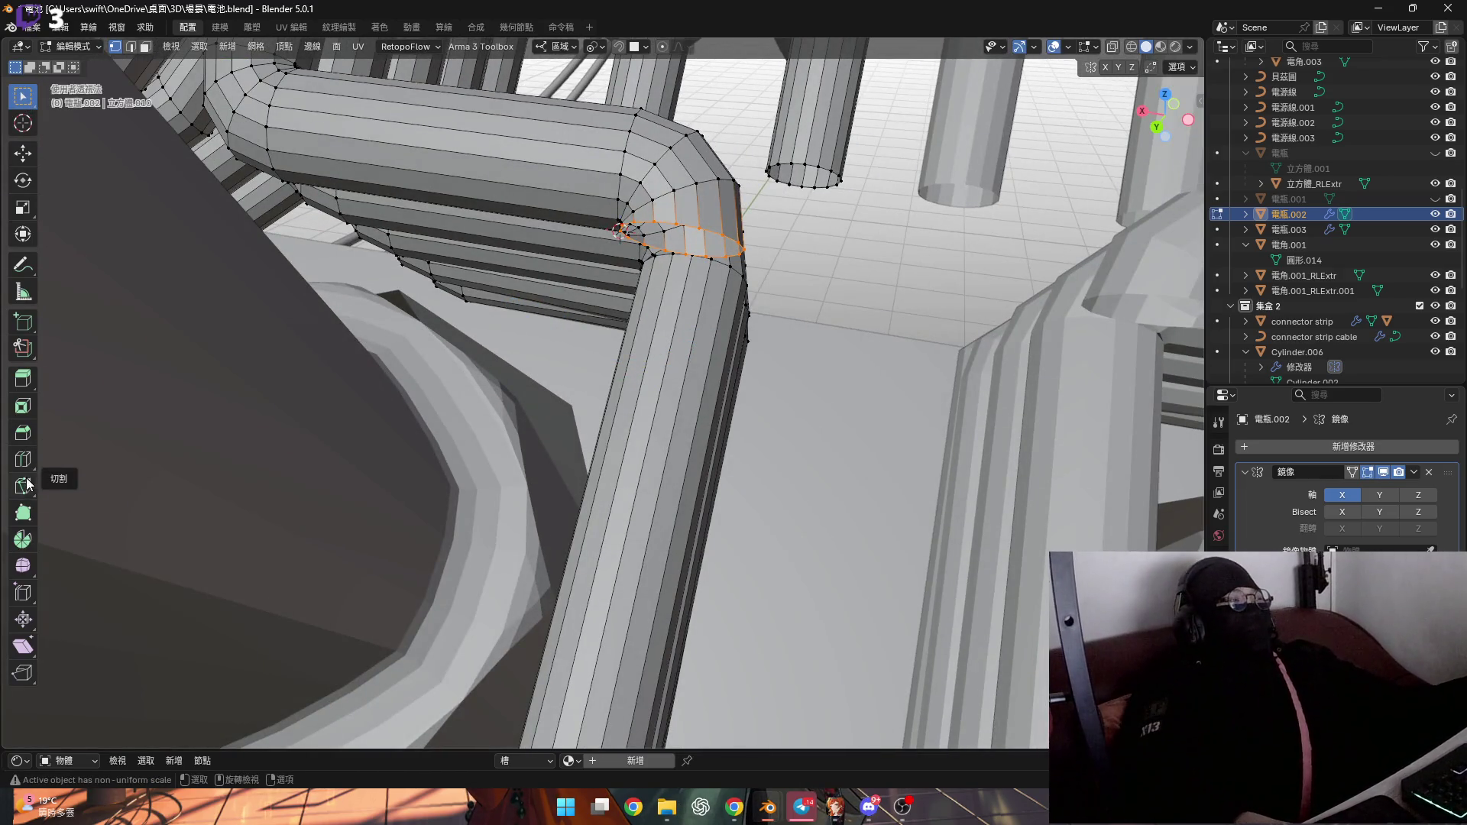
{"action": "left_click", "coordinate": [23, 513]}
{"action": "mouse_move", "coordinate": [672, 229]}
{"action": "middle_mouse_down"}
{"action": "mouse_move", "coordinate": [669, 158]}
{"action": "mouse_move", "coordinate": [676, 319]}
{"action": "mouse_move", "coordinate": [649, 131]}
{"action": "mouse_move", "coordinate": [710, 194]}
{"action": "middle_mouse_up"}
{"action": "scroll", "coordinate": [711, 194], "scroll_direction": "up", "scroll_amount": 5}
Back in Object Mode, select 電瓶.003 together with the 立方體_RLExtr top frame
{"action": "key", "text": "Tab"}
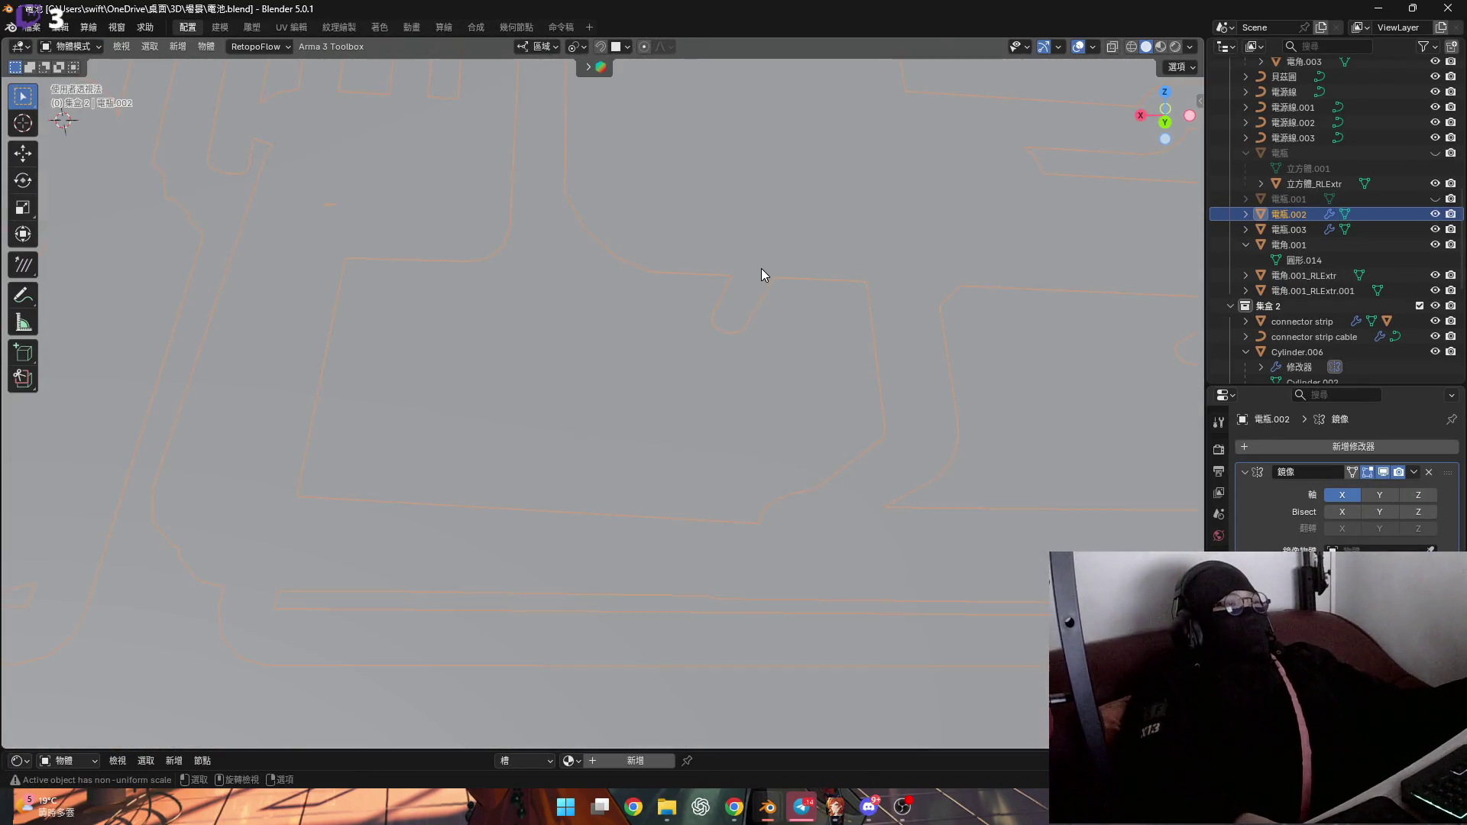
{"action": "scroll", "coordinate": [759, 269], "scroll_direction": "down", "scroll_amount": 5}
{"action": "scroll", "coordinate": [755, 277], "scroll_direction": "down", "scroll_amount": 5}
{"action": "left_click", "coordinate": [750, 290]}
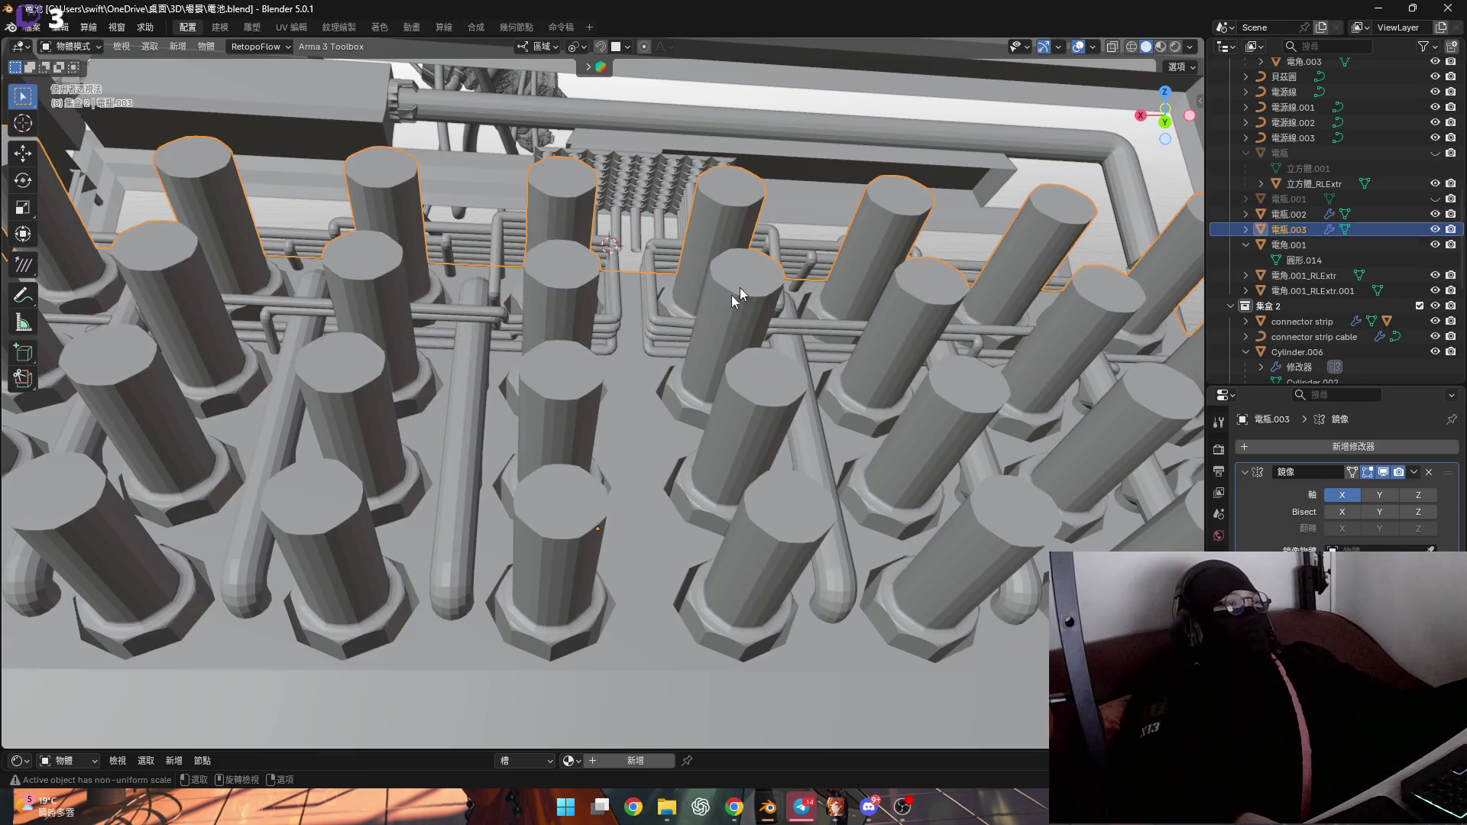
{"action": "scroll", "coordinate": [670, 286], "scroll_direction": "down", "scroll_amount": 6}
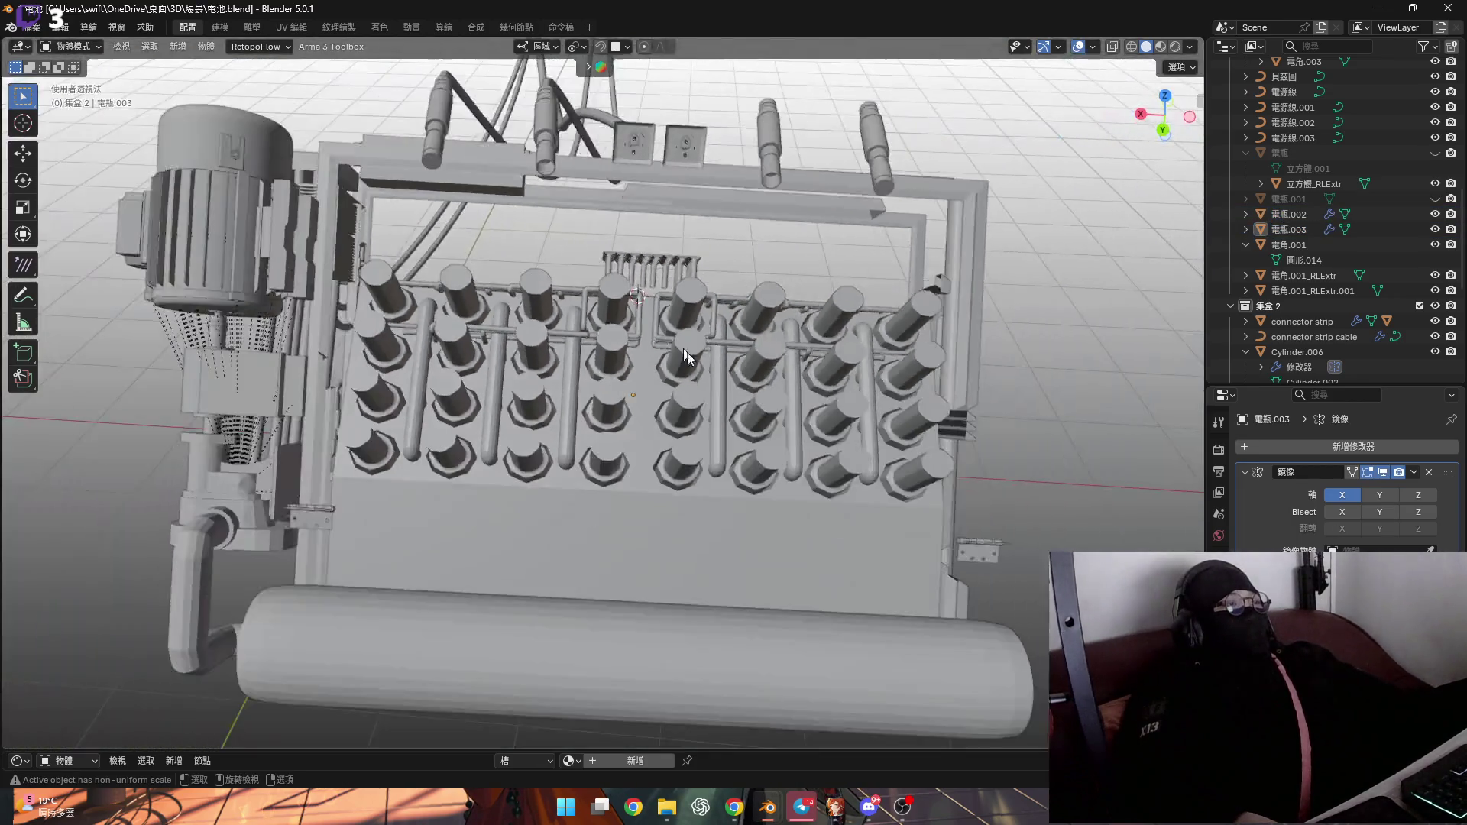
{"action": "left_click", "coordinate": [722, 180], "text": "shift"}
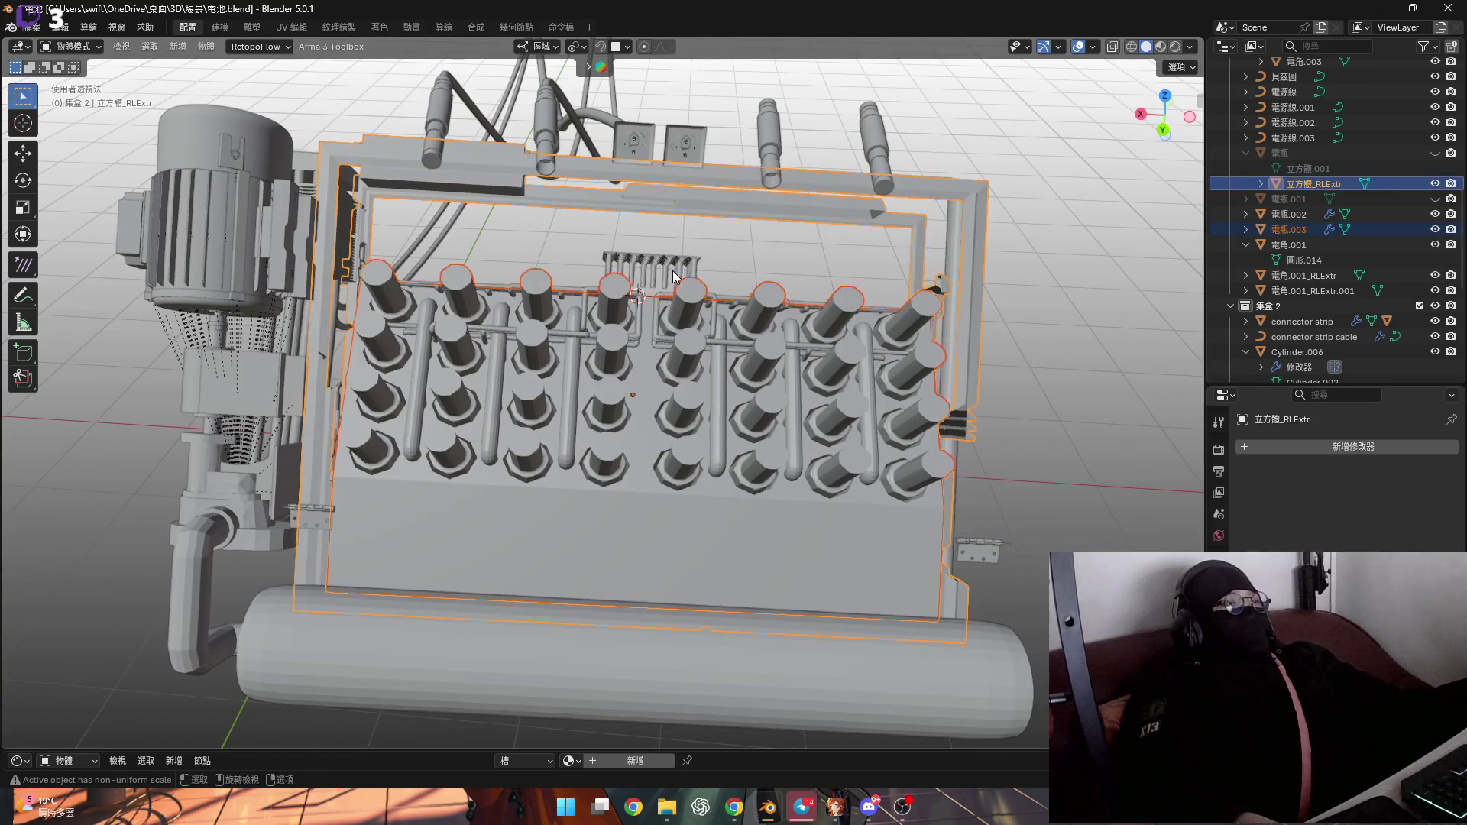
{"action": "middle_click_drag", "start_coordinate": [722, 181], "coordinate": [688, 252]}
Briefly inspect both meshes in Edit Mode, then return to Object Mode
{"action": "key", "text": "Tab"}
{"action": "scroll", "coordinate": [662, 320], "scroll_direction": "up", "scroll_amount": 5}
{"action": "scroll", "coordinate": [661, 319], "scroll_direction": "up", "scroll_amount": 8}
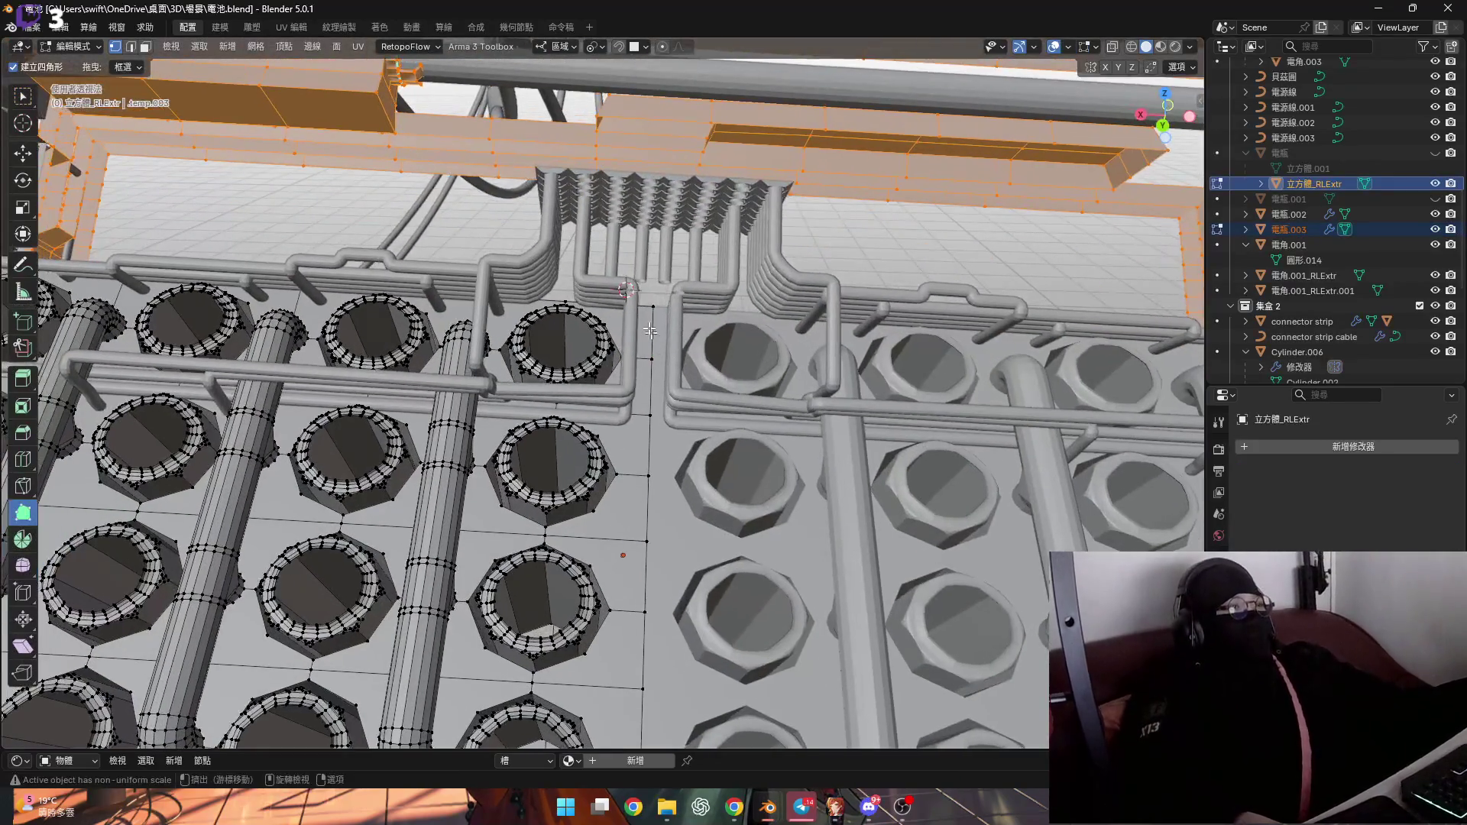
{"action": "scroll", "coordinate": [650, 280], "scroll_direction": "down", "scroll_amount": 10}
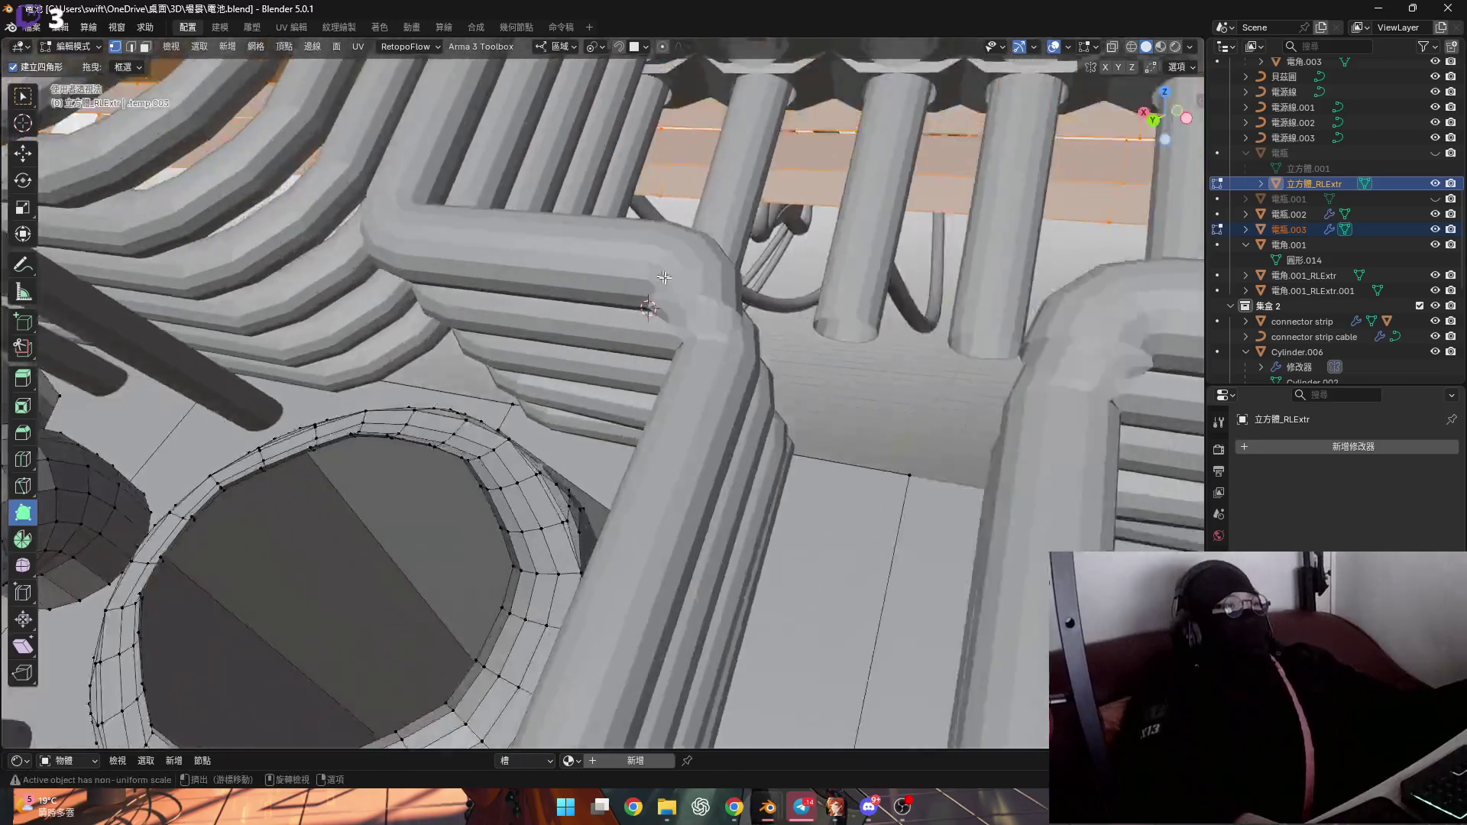
{"action": "key", "text": "Tab"}
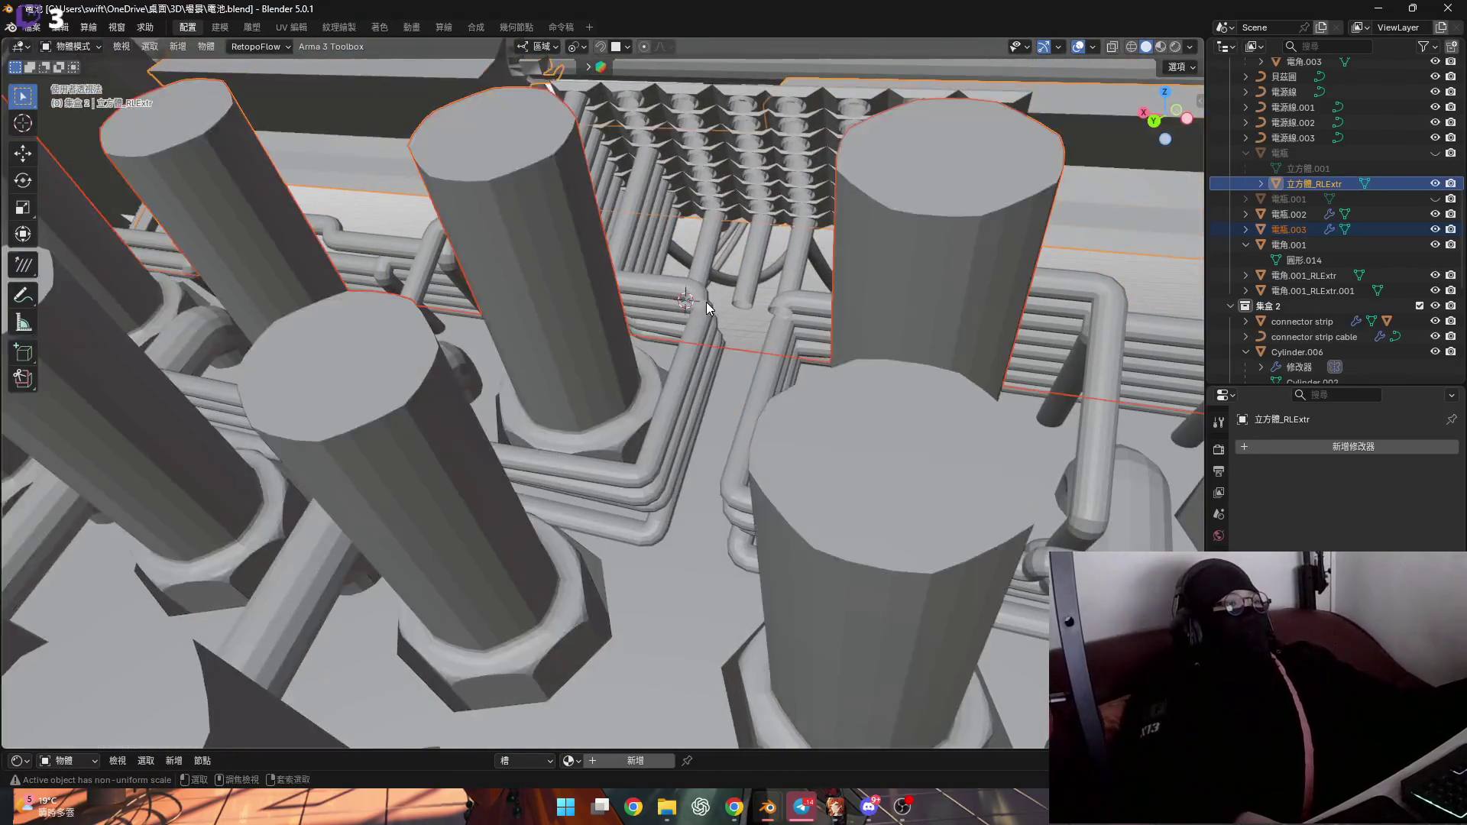
{"action": "scroll", "coordinate": [706, 301], "scroll_direction": "down", "scroll_amount": 5}
Select 電瓶.002 and 電瓶.003 and edit both meshes, zooming to the elbow's edge loop
{"action": "left_click", "coordinate": [688, 348]}
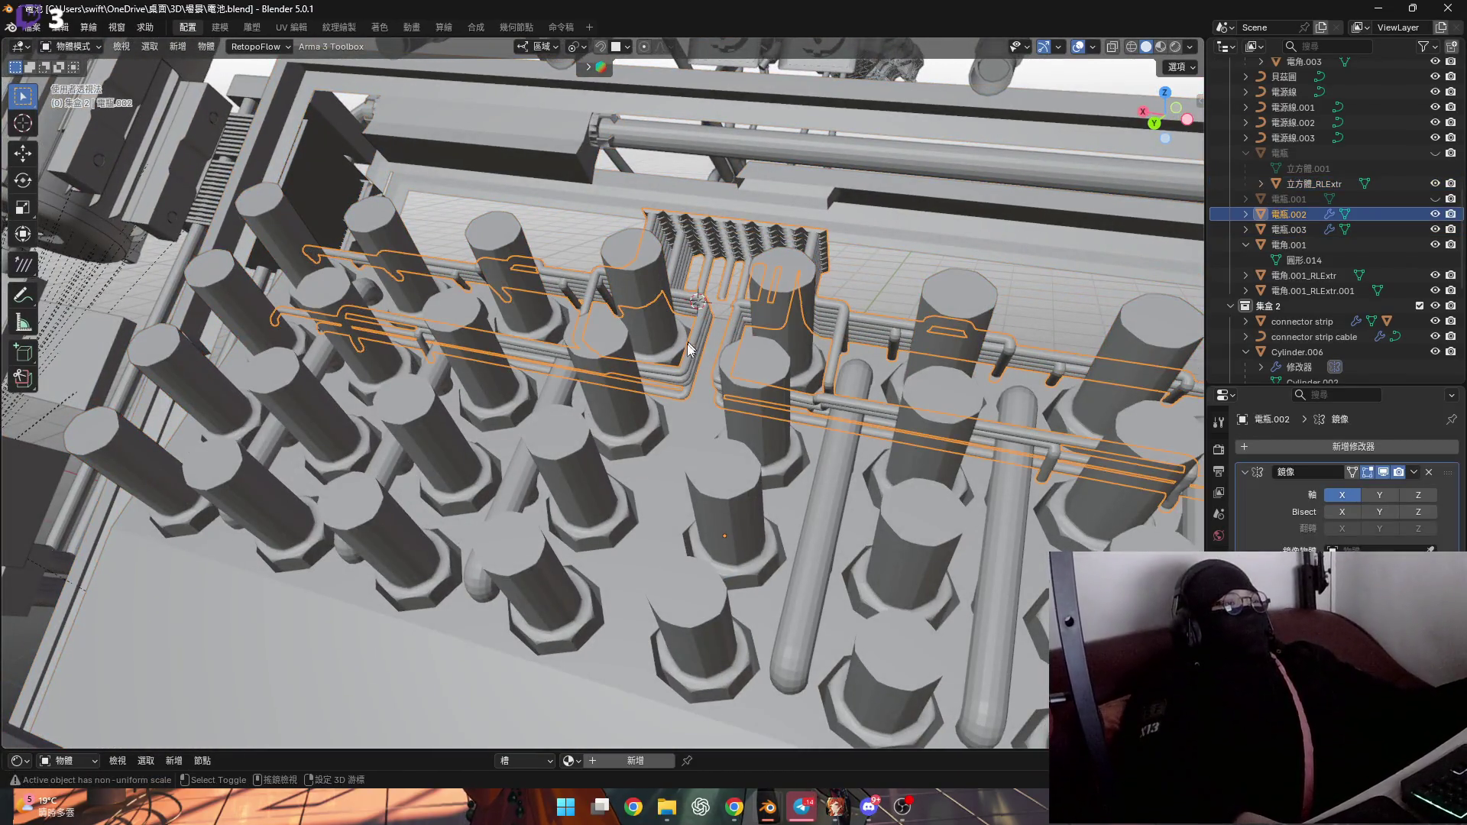
{"action": "left_click", "coordinate": [678, 427], "text": "shift"}
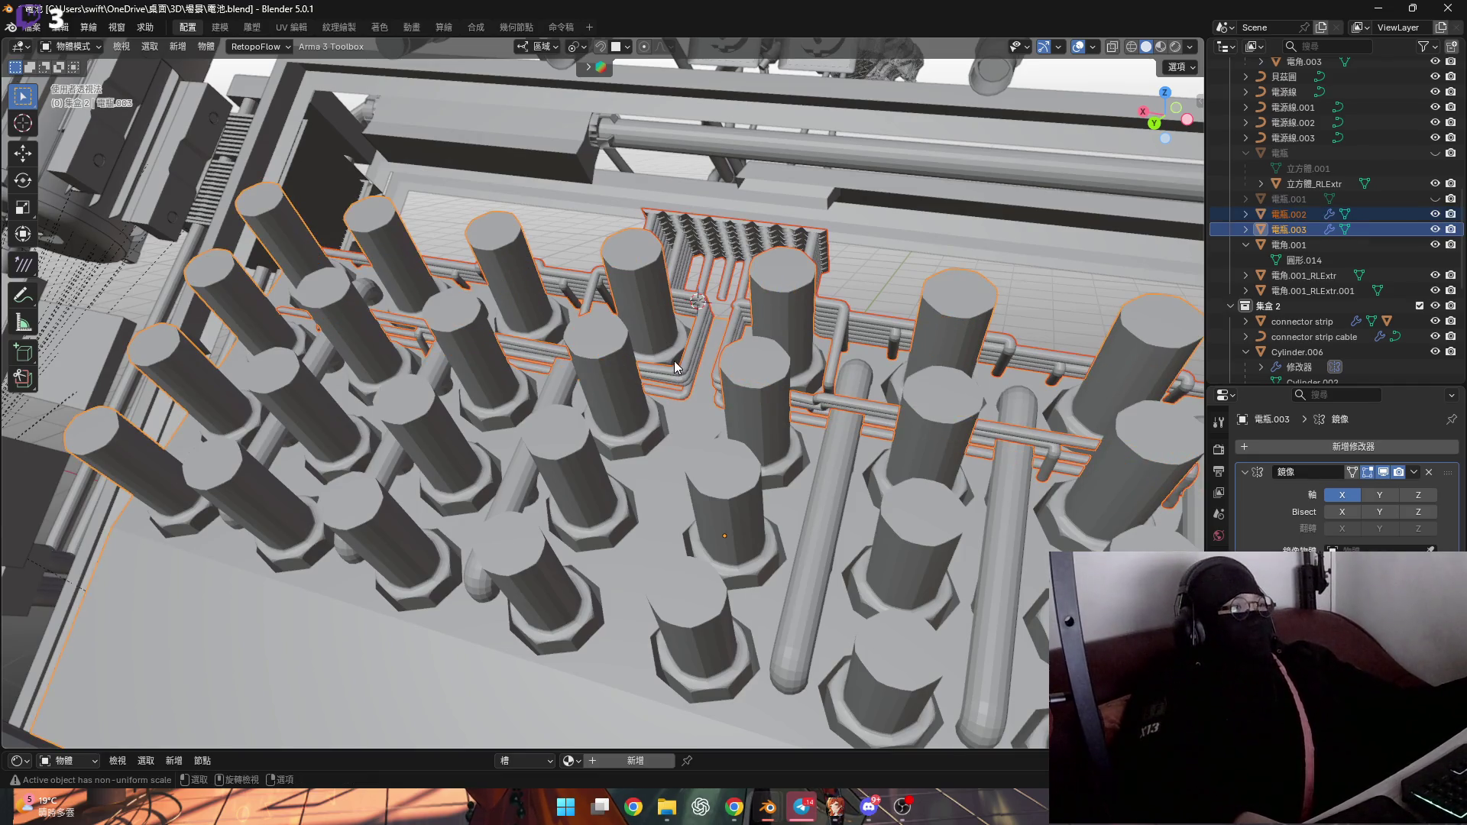
{"action": "key", "text": "Tab"}
{"action": "scroll", "coordinate": [687, 340], "scroll_direction": "up", "scroll_amount": 12}
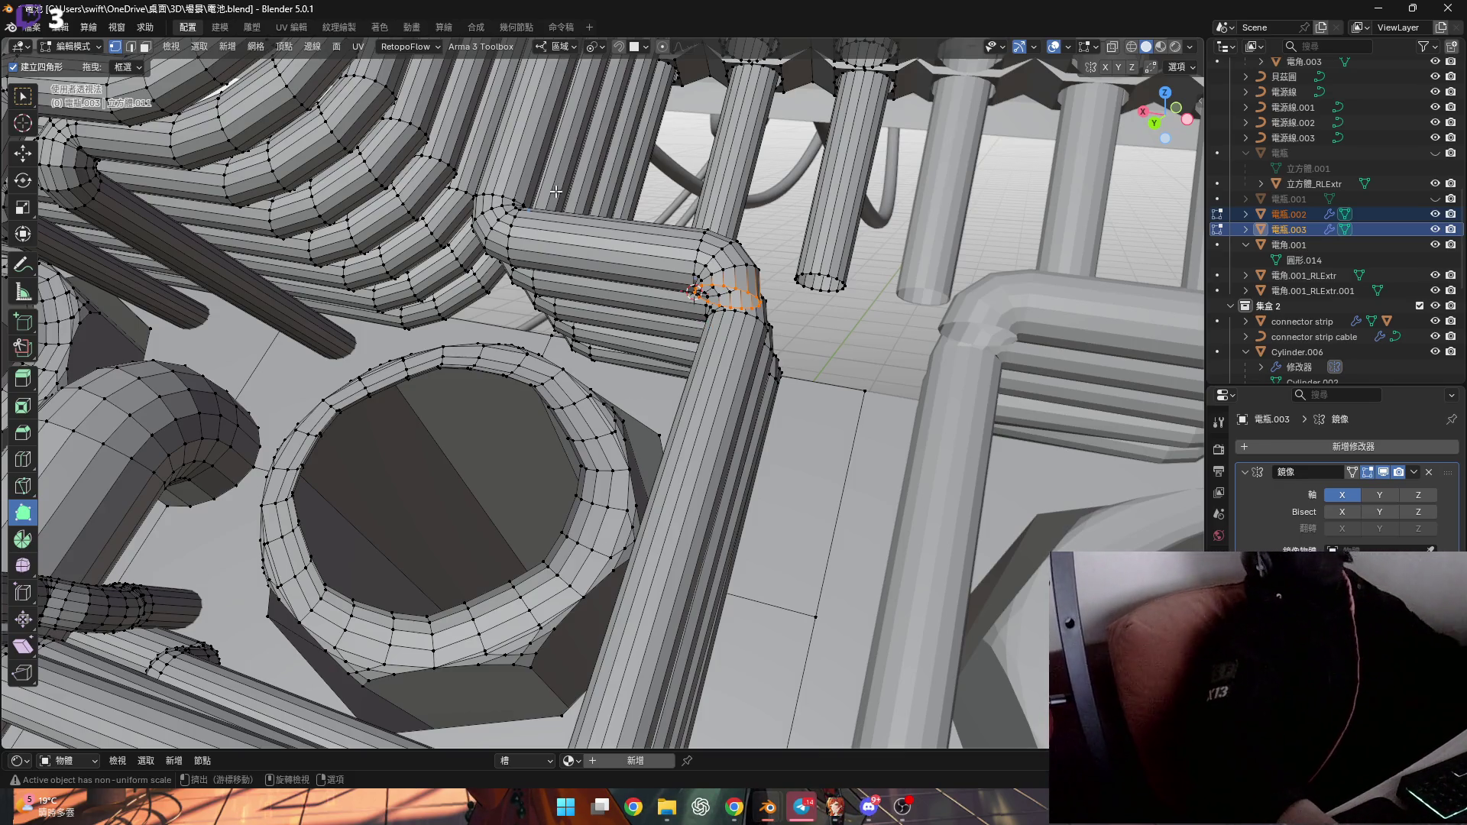
{"action": "mouse_move", "coordinate": [600, 234]}
{"action": "middle_mouse_down"}
{"action": "mouse_move", "coordinate": [746, 259]}
{"action": "mouse_move", "coordinate": [650, 299]}
{"action": "mouse_move", "coordinate": [623, 281]}
{"action": "mouse_move", "coordinate": [626, 250]}
{"action": "mouse_move", "coordinate": [676, 230]}
{"action": "mouse_move", "coordinate": [549, 292]}
{"action": "mouse_move", "coordinate": [576, 294]}
{"action": "mouse_move", "coordinate": [581, 263]}
{"action": "middle_mouse_up"}
{"action": "scroll", "coordinate": [710, 256], "scroll_direction": "up", "scroll_amount": 5}
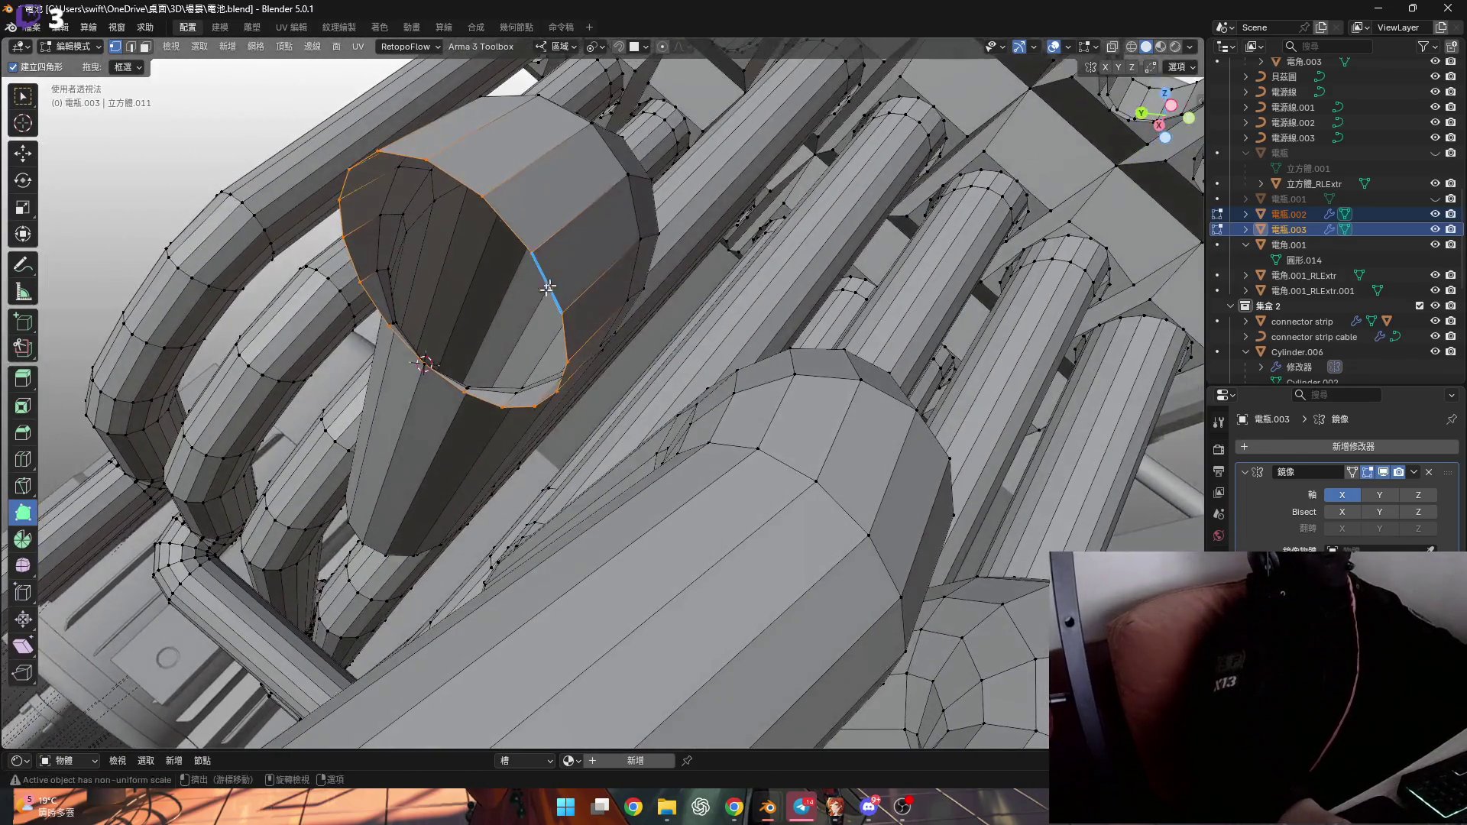
Choose the Spin tool, pick the large cylinder's cap and switch to face select
{"action": "left_click", "coordinate": [23, 540]}
{"action": "mouse_move", "coordinate": [489, 305]}
{"action": "middle_mouse_down"}
{"action": "mouse_move", "coordinate": [520, 311]}
{"action": "mouse_move", "coordinate": [524, 360]}
{"action": "mouse_move", "coordinate": [550, 370]}
{"action": "mouse_move", "coordinate": [517, 376]}
{"action": "mouse_move", "coordinate": [618, 448]}
{"action": "mouse_move", "coordinate": [714, 304]}
{"action": "mouse_move", "coordinate": [688, 406]}
{"action": "mouse_move", "coordinate": [675, 367]}
{"action": "mouse_move", "coordinate": [464, 412]}
{"action": "mouse_move", "coordinate": [481, 390]}
{"action": "mouse_move", "coordinate": [219, 194]}
{"action": "mouse_move", "coordinate": [383, 436]}
{"action": "mouse_move", "coordinate": [599, 324]}
{"action": "mouse_move", "coordinate": [595, 354]}
{"action": "mouse_move", "coordinate": [340, 318]}
{"action": "mouse_move", "coordinate": [475, 482]}
{"action": "mouse_move", "coordinate": [583, 507]}
{"action": "mouse_move", "coordinate": [602, 487]}
{"action": "mouse_move", "coordinate": [655, 486]}
{"action": "middle_mouse_up"}
{"action": "left_click", "coordinate": [475, 418], "text": "alt"}
{"action": "key", "text": "3"}
Set the transform orientation to Normal, testing and cancelling cap rotations on X and Y
{"action": "key", "text": "r"}
{"action": "key", "text": "x"}
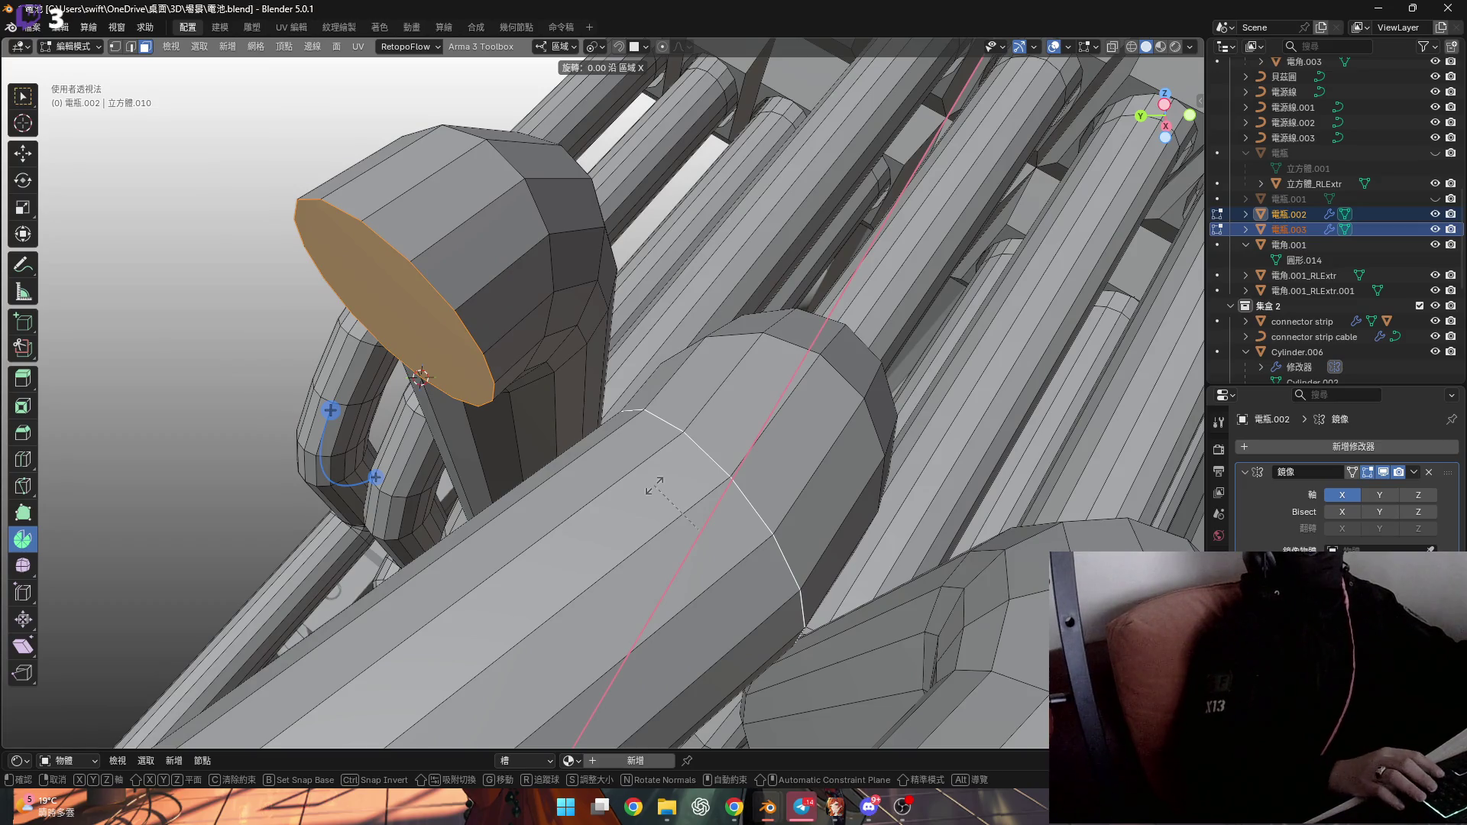
{"action": "key", "text": "Escape"}
{"action": "middle_click_drag", "start_coordinate": [655, 486], "coordinate": [595, 388]}
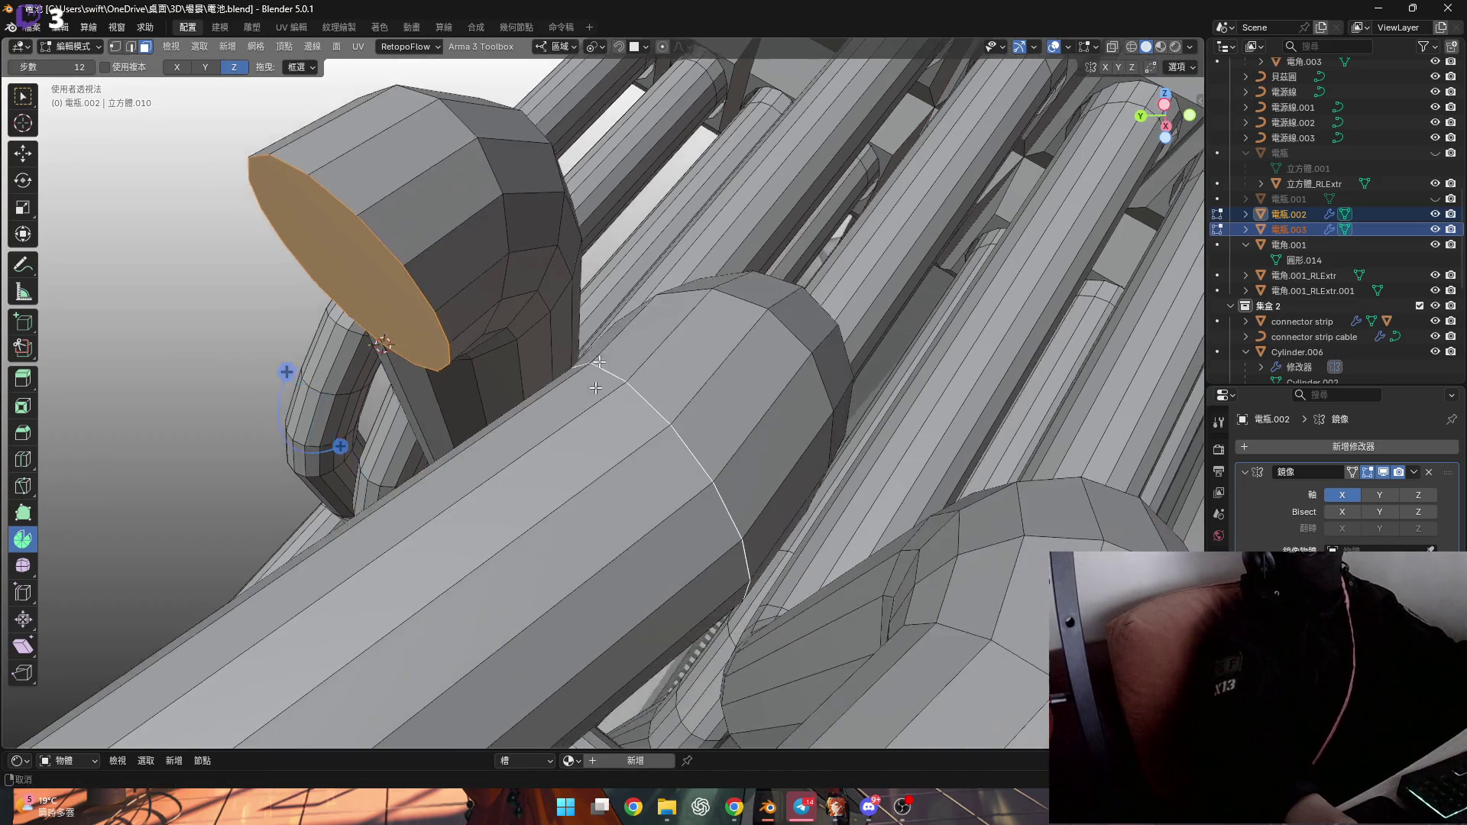
{"action": "left_click", "coordinate": [559, 46]}
{"action": "left_click", "coordinate": [554, 126]}
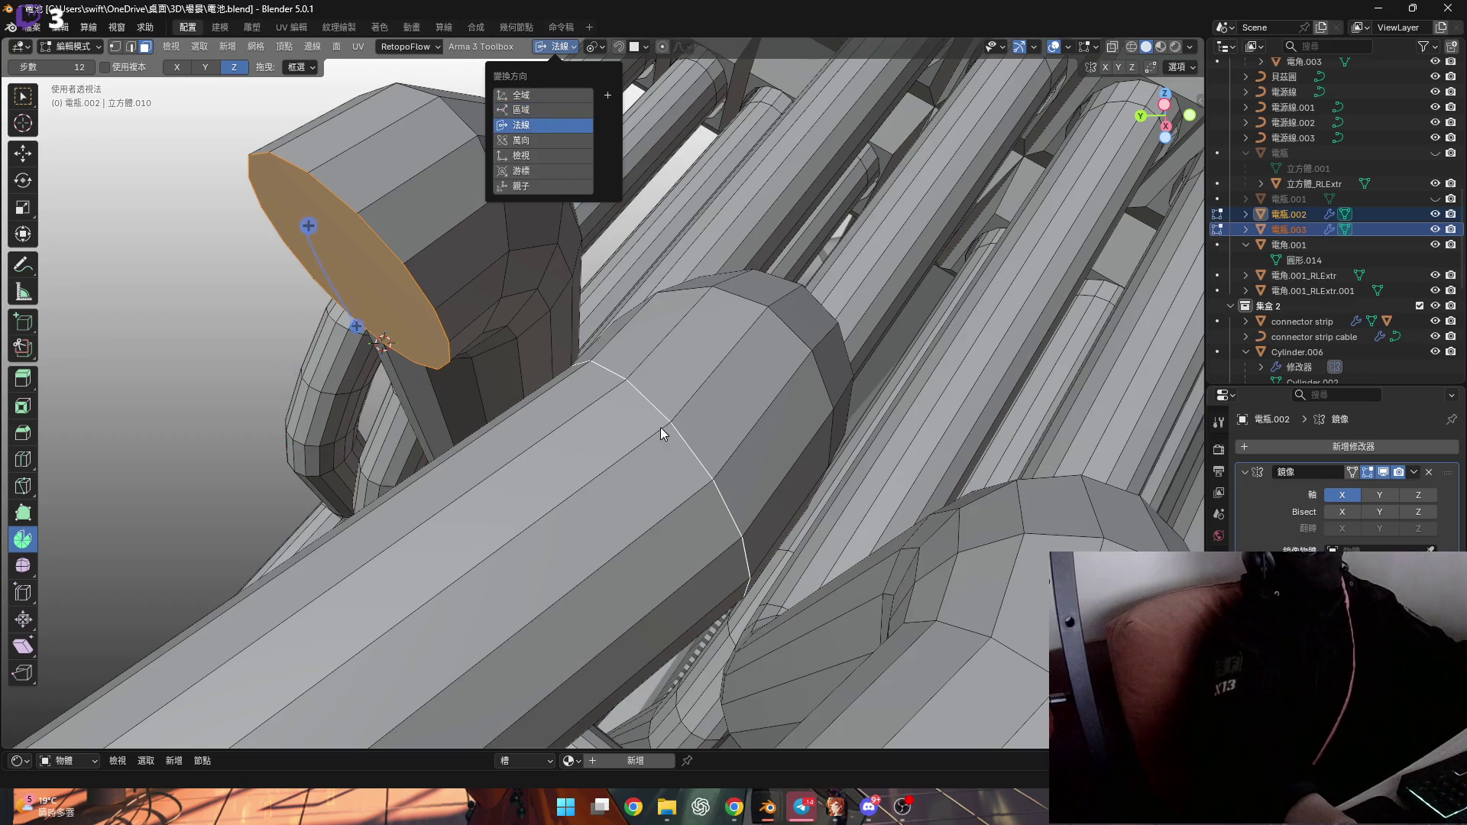
{"action": "middle_click_drag", "start_coordinate": [660, 428], "coordinate": [683, 424]}
{"action": "key", "text": "r"}
{"action": "key", "text": "x"}
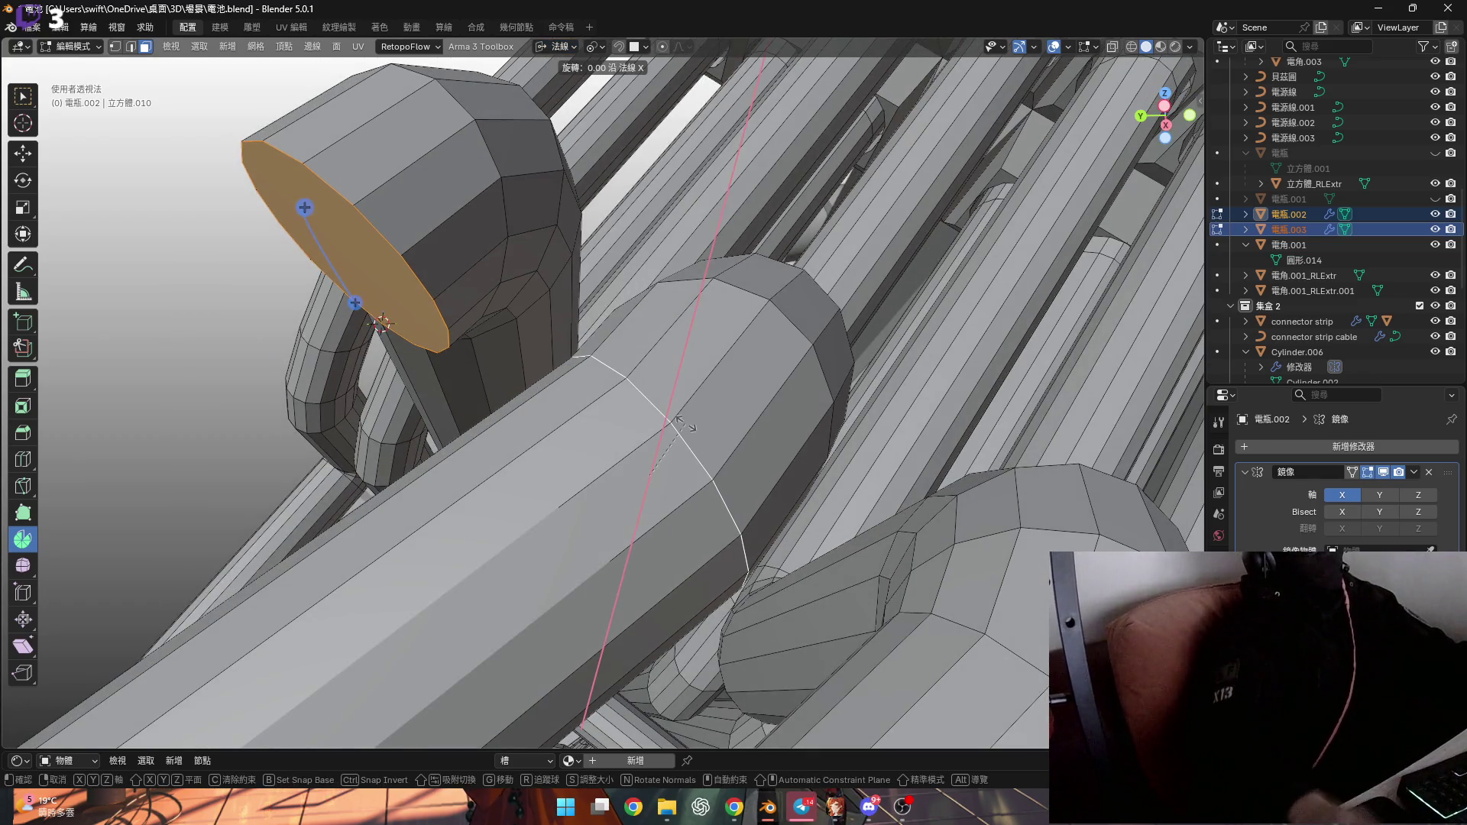
{"action": "key", "text": "x"}
{"action": "key", "text": "x"}
{"action": "key", "text": "y"}
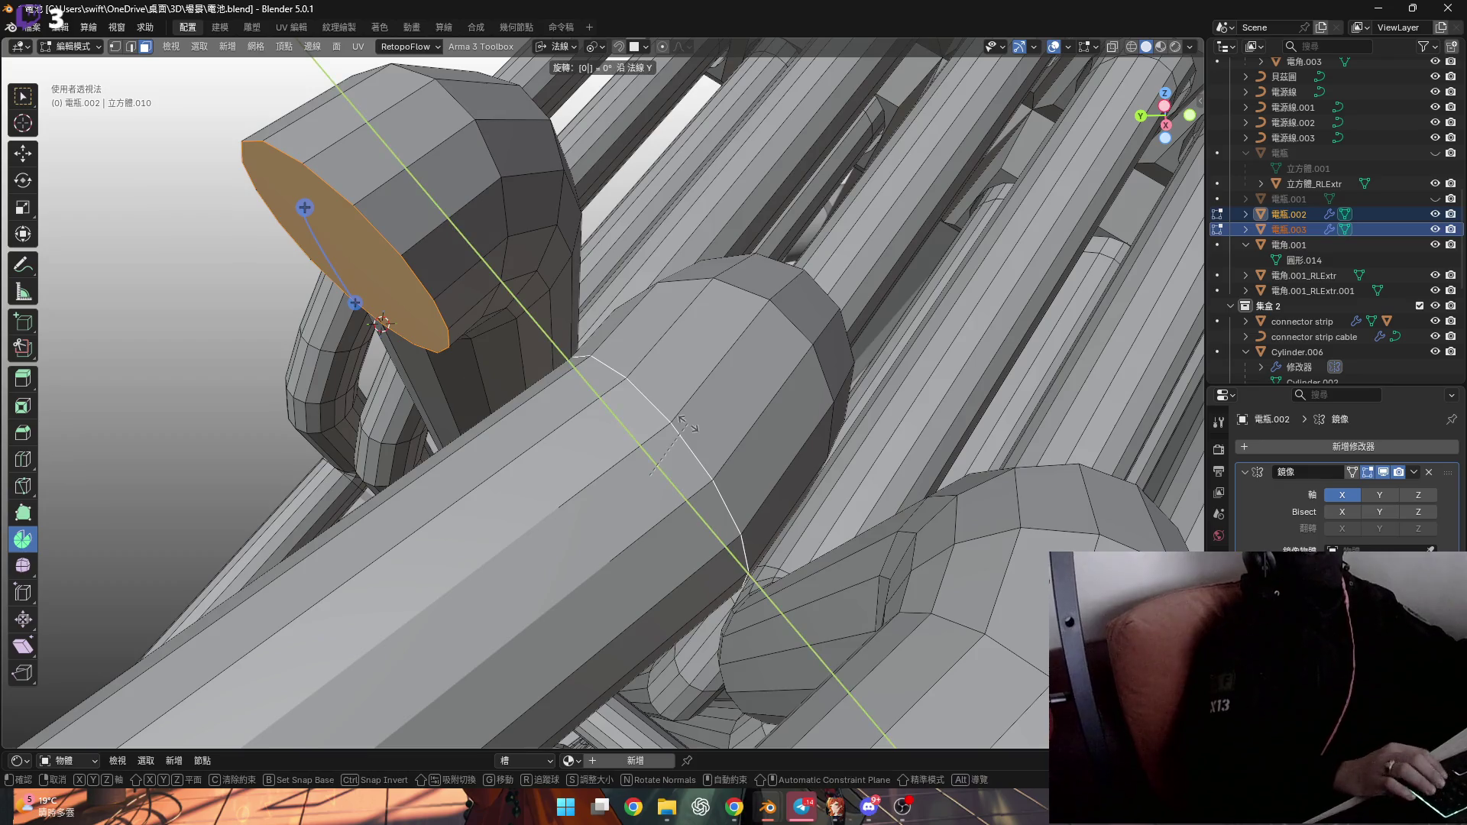
{"action": "right_click", "coordinate": [687, 424]}
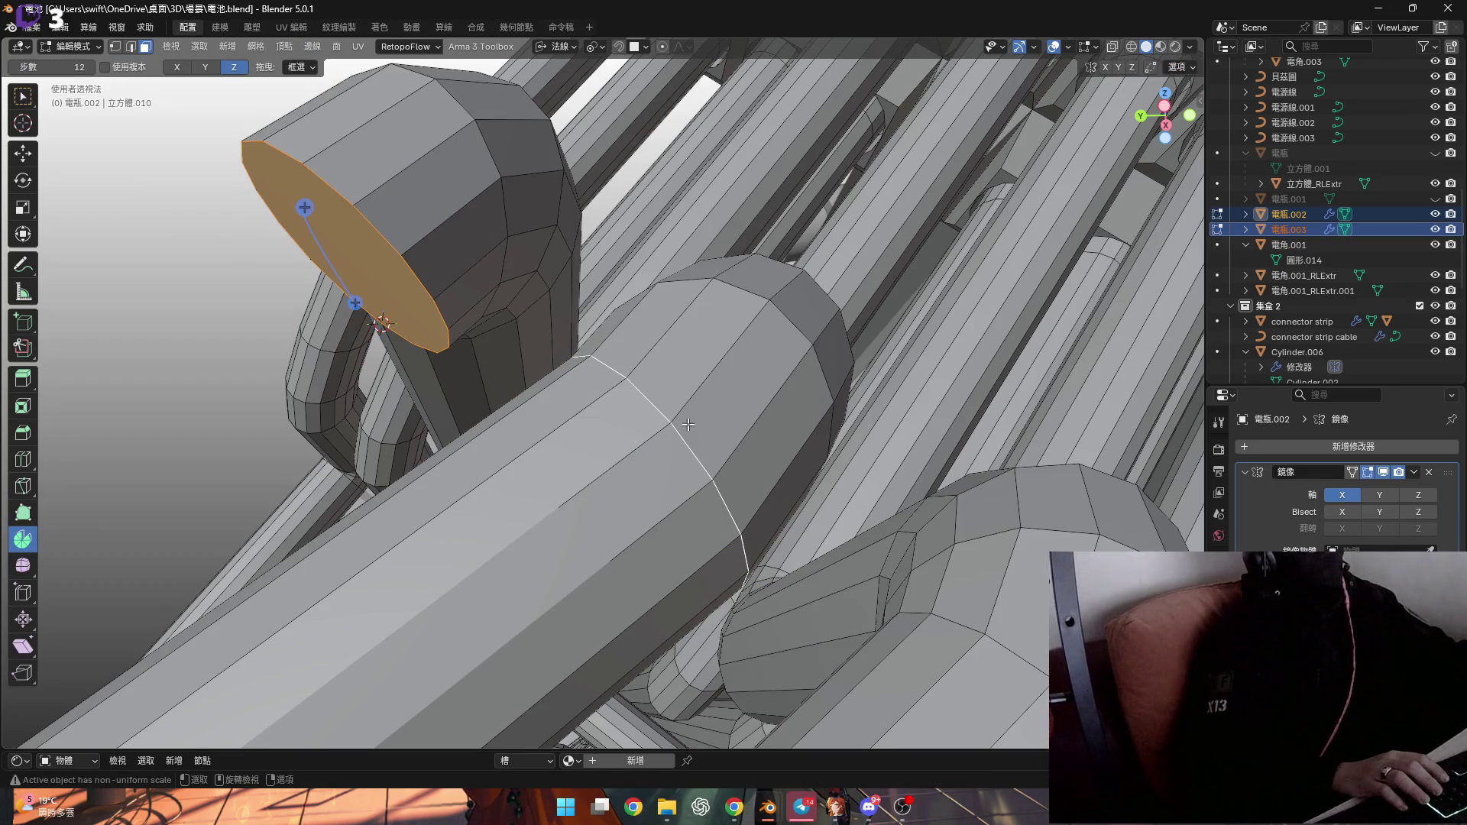
Scale the cap face to 0 along its normal Y axis to flatten it
{"action": "key", "text": "s"}
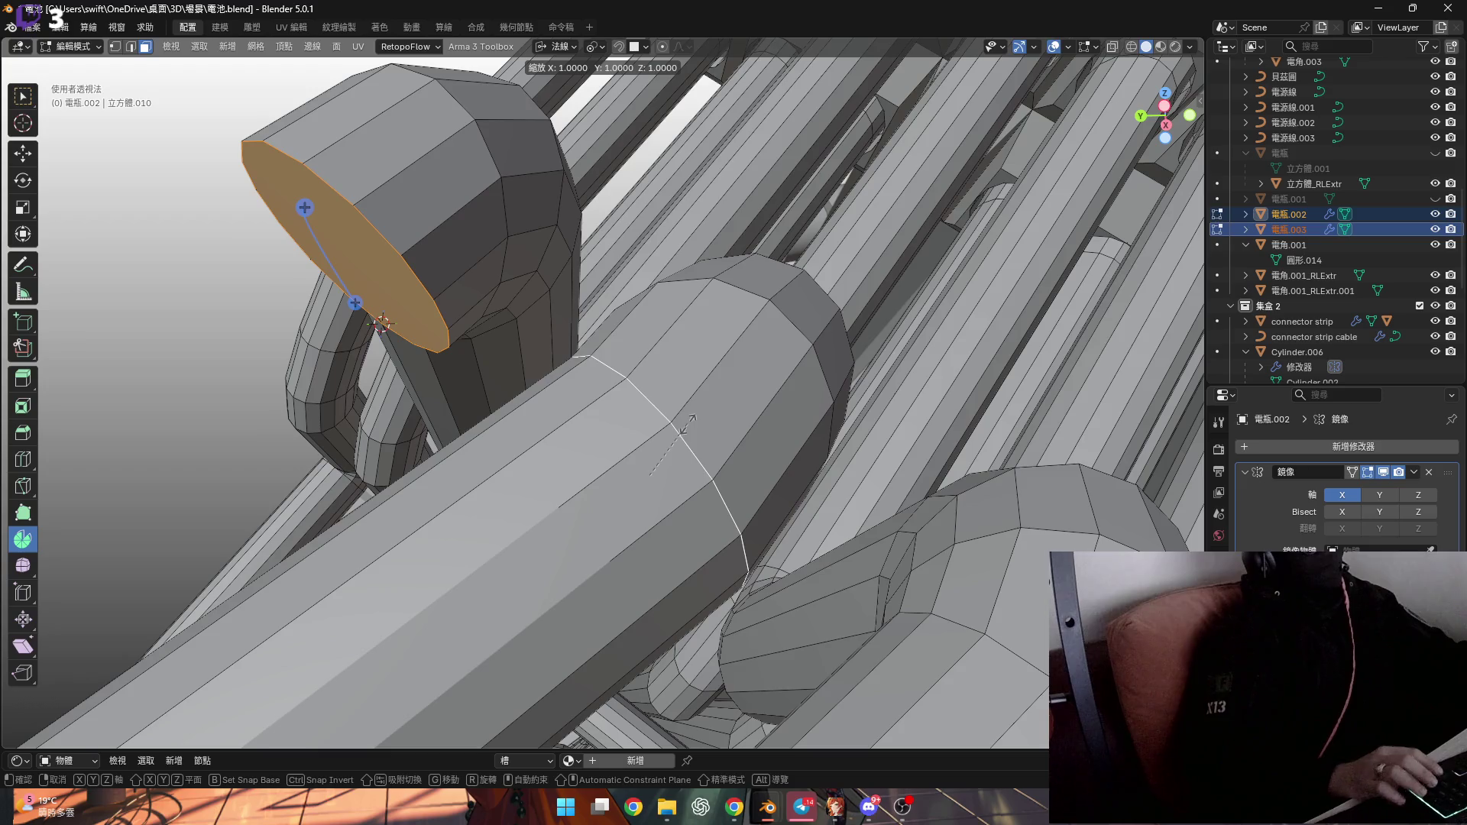
{"action": "key", "text": "y"}
{"action": "key", "text": "0"}
{"action": "middle_click_drag", "start_coordinate": [692, 420], "coordinate": [686, 425], "text": "alt"}
{"action": "key", "text": "z"}
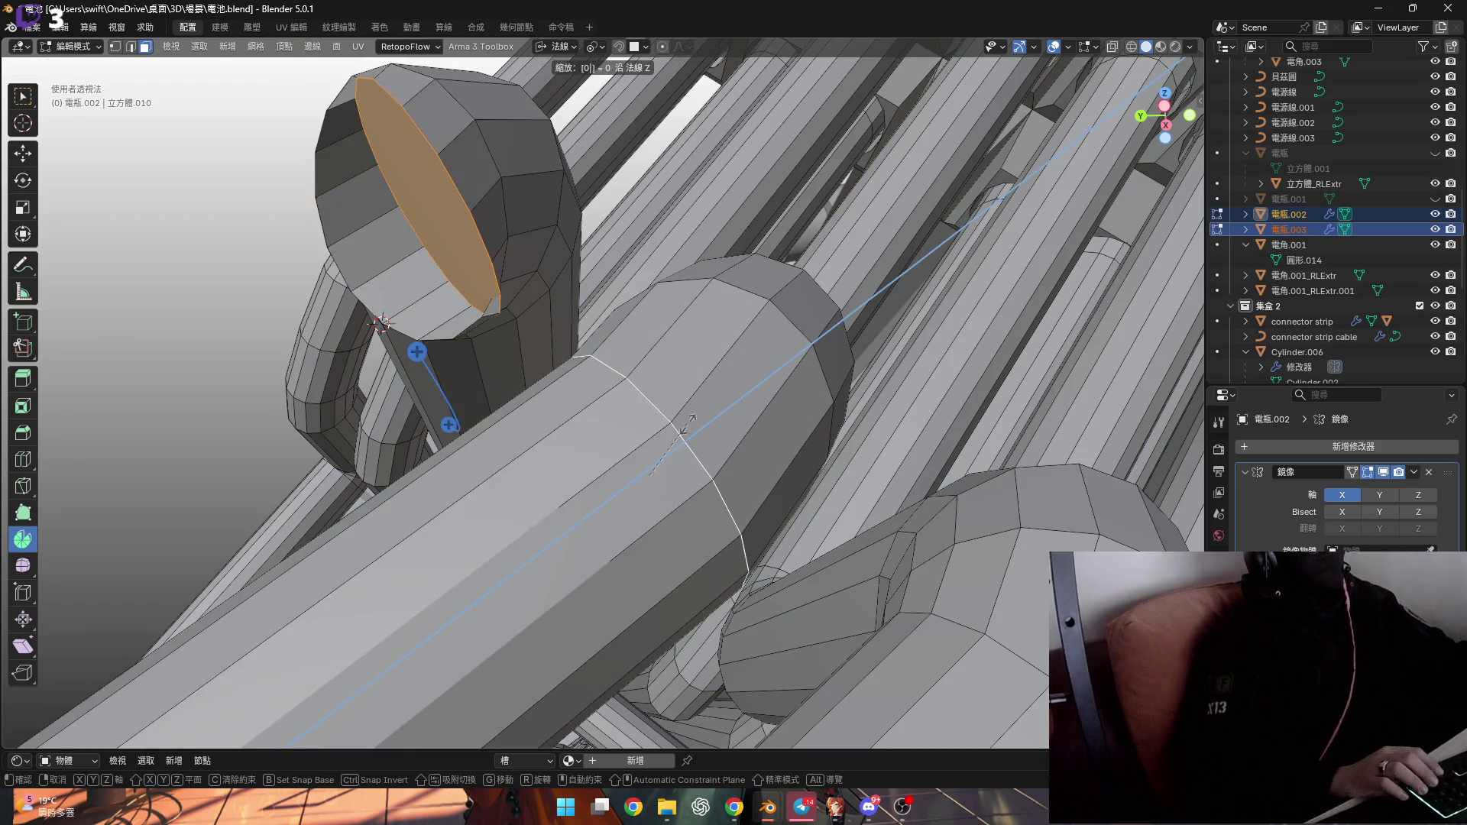
{"action": "key", "text": "y"}
{"action": "mouse_move", "coordinate": [686, 425]}
{"action": "middle_mouse_down", "text": "alt"}
{"action": "mouse_move", "coordinate": [711, 400]}
{"action": "mouse_move", "coordinate": [599, 406]}
{"action": "mouse_move", "coordinate": [630, 410]}
{"action": "mouse_move", "coordinate": [426, 525]}
{"action": "mouse_move", "coordinate": [566, 479]}
{"action": "mouse_move", "coordinate": [404, 464]}
{"action": "mouse_move", "coordinate": [490, 426]}
{"action": "mouse_move", "coordinate": [522, 360]}
{"action": "middle_mouse_up", "text": "alt"}
{"action": "key", "text": "Return"}
In edge select, select the cap rim loop plus the neighbouring cylinder loop
{"action": "right_click", "coordinate": [426, 524]}
{"action": "right_click", "coordinate": [566, 479]}
{"action": "left_click", "coordinate": [486, 284]}
{"action": "mouse_move", "coordinate": [486, 284]}
{"action": "middle_mouse_down"}
{"action": "mouse_move", "coordinate": [498, 318]}
{"action": "mouse_move", "coordinate": [514, 311]}
{"action": "middle_mouse_up"}
{"action": "key", "text": "2"}
{"action": "left_click", "coordinate": [514, 311], "text": "alt"}
{"action": "left_click", "coordinate": [716, 504], "text": "alt+shift"}
{"action": "mouse_move", "coordinate": [716, 504]}
{"action": "middle_mouse_down"}
{"action": "mouse_move", "coordinate": [671, 492]}
{"action": "mouse_move", "coordinate": [673, 479]}
{"action": "mouse_move", "coordinate": [768, 517]}
{"action": "mouse_move", "coordinate": [795, 444]}
{"action": "mouse_move", "coordinate": [889, 367]}
{"action": "mouse_move", "coordinate": [854, 361]}
{"action": "mouse_move", "coordinate": [856, 326]}
{"action": "middle_mouse_up"}
{"action": "scroll", "coordinate": [817, 360], "scroll_direction": "up", "scroll_amount": 6}
{"action": "scroll", "coordinate": [778, 412], "scroll_direction": "down", "scroll_amount": 5}
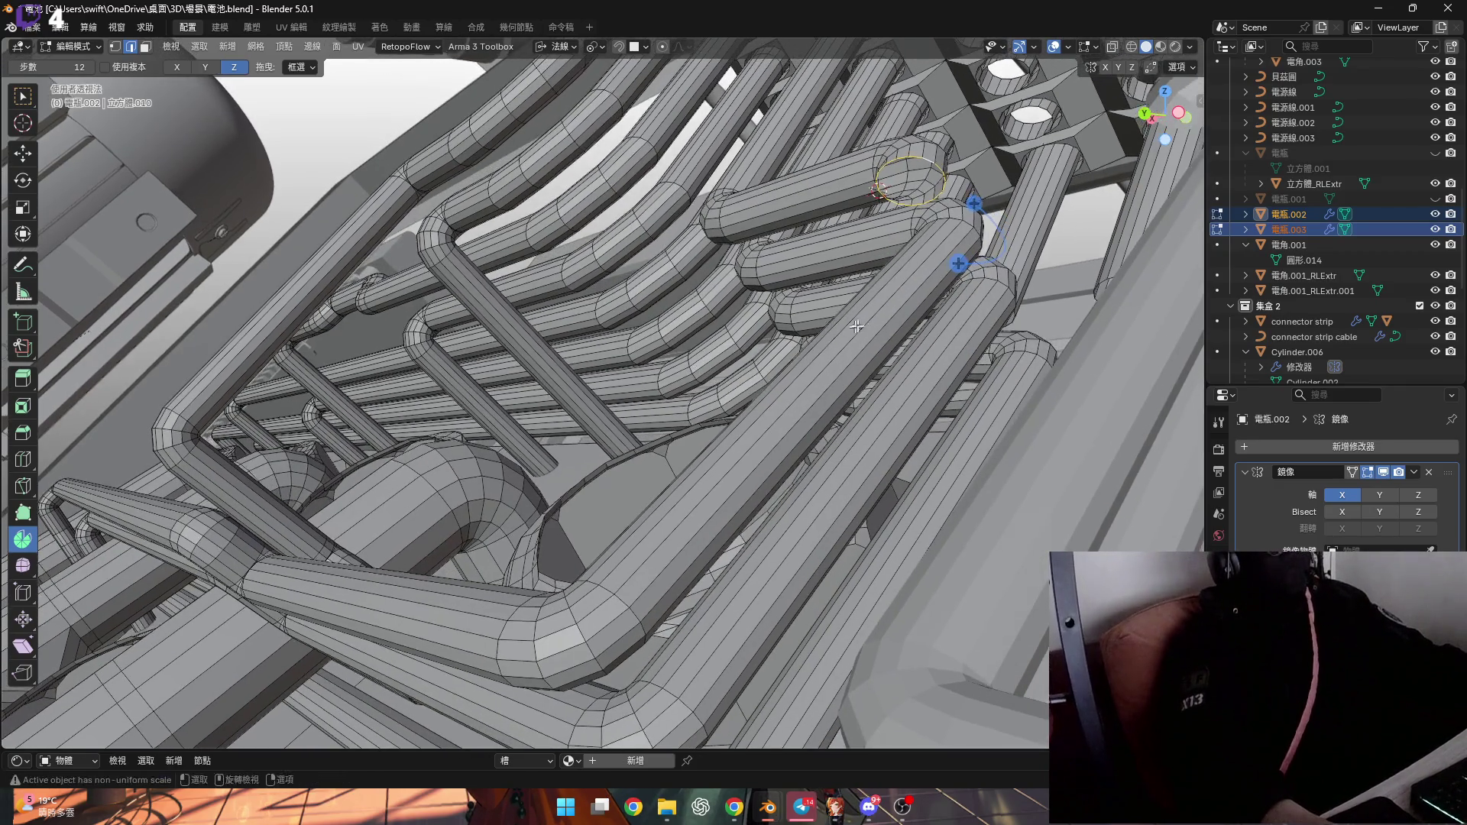
Fill the cap rim loop with a new face
{"action": "scroll", "coordinate": [917, 237], "scroll_direction": "up", "scroll_amount": 5}
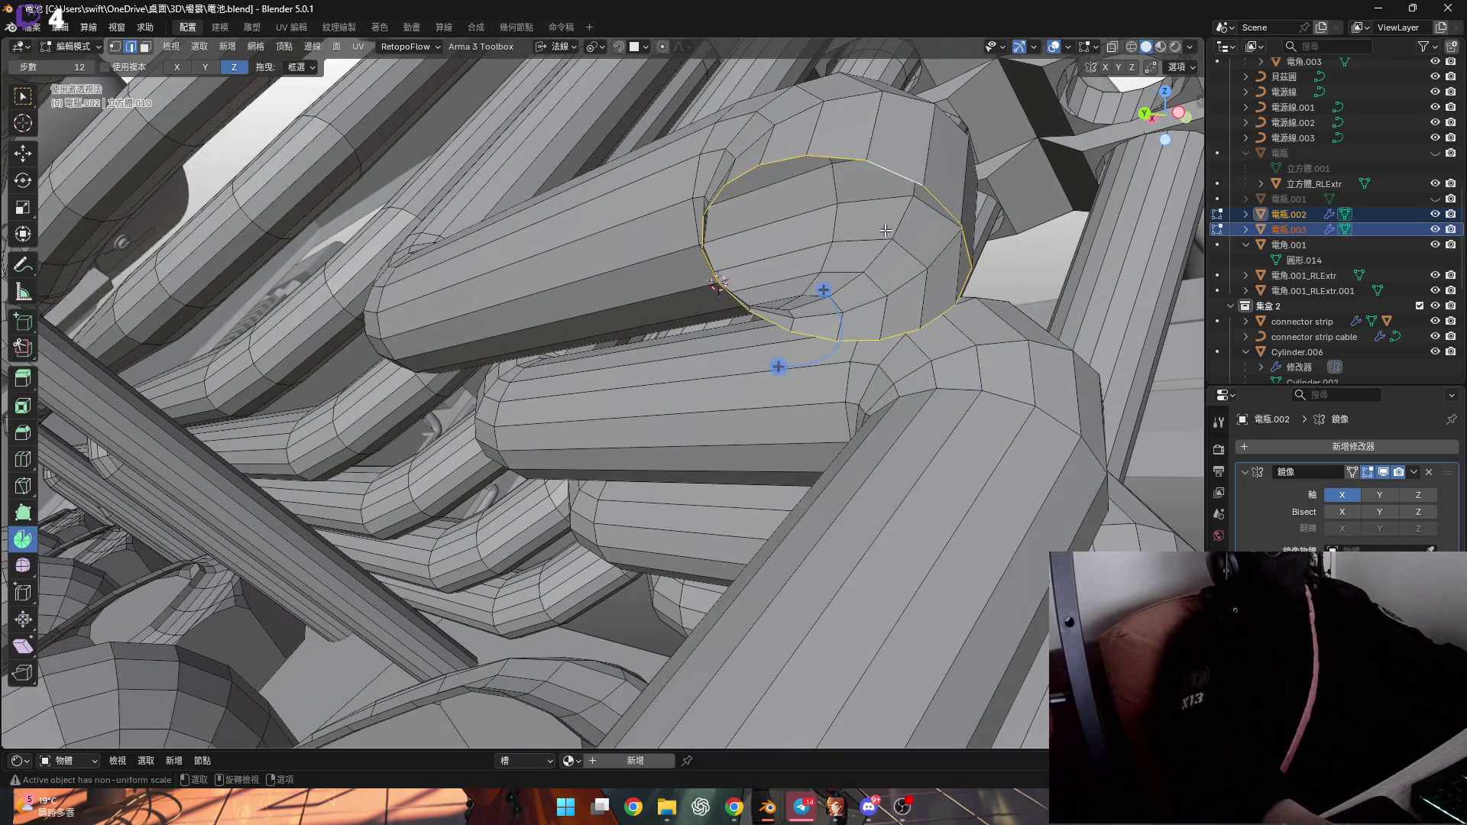
{"action": "key", "text": "f"}
{"action": "scroll", "coordinate": [839, 291], "scroll_direction": "down", "scroll_amount": 5}
{"action": "mouse_move", "coordinate": [838, 291]}
{"action": "middle_mouse_down", "text": "shift"}
{"action": "mouse_move", "coordinate": [933, 164]}
{"action": "mouse_move", "coordinate": [982, 59]}
{"action": "mouse_move", "coordinate": [881, 282]}
{"action": "mouse_move", "coordinate": [862, 283]}
{"action": "middle_mouse_up", "text": "shift"}
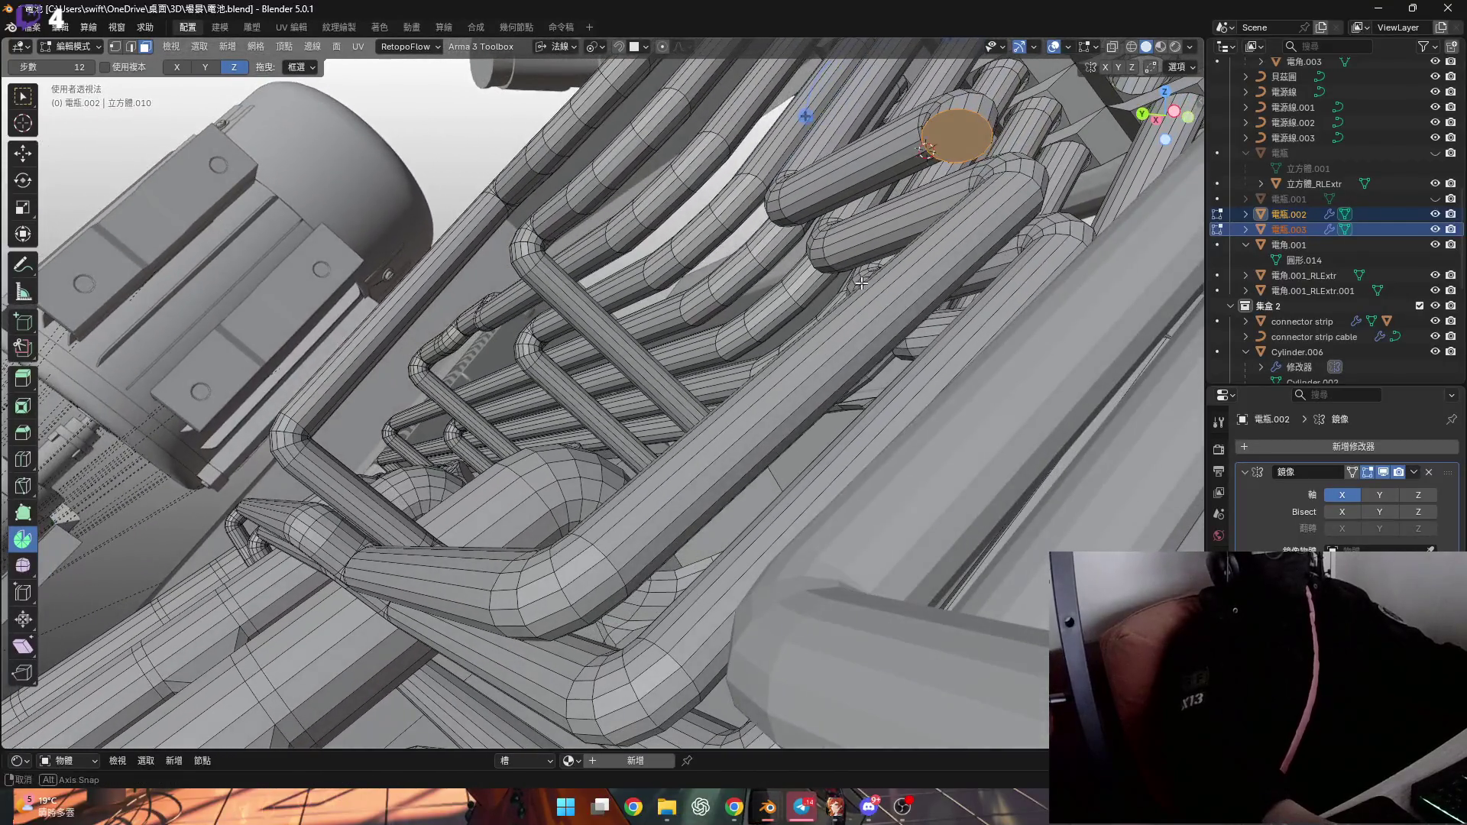
Extrude the cap face along its normal into a long tube
{"action": "left_click", "coordinate": [563, 48]}
{"action": "middle_click_drag", "start_coordinate": [886, 252], "coordinate": [898, 247]}
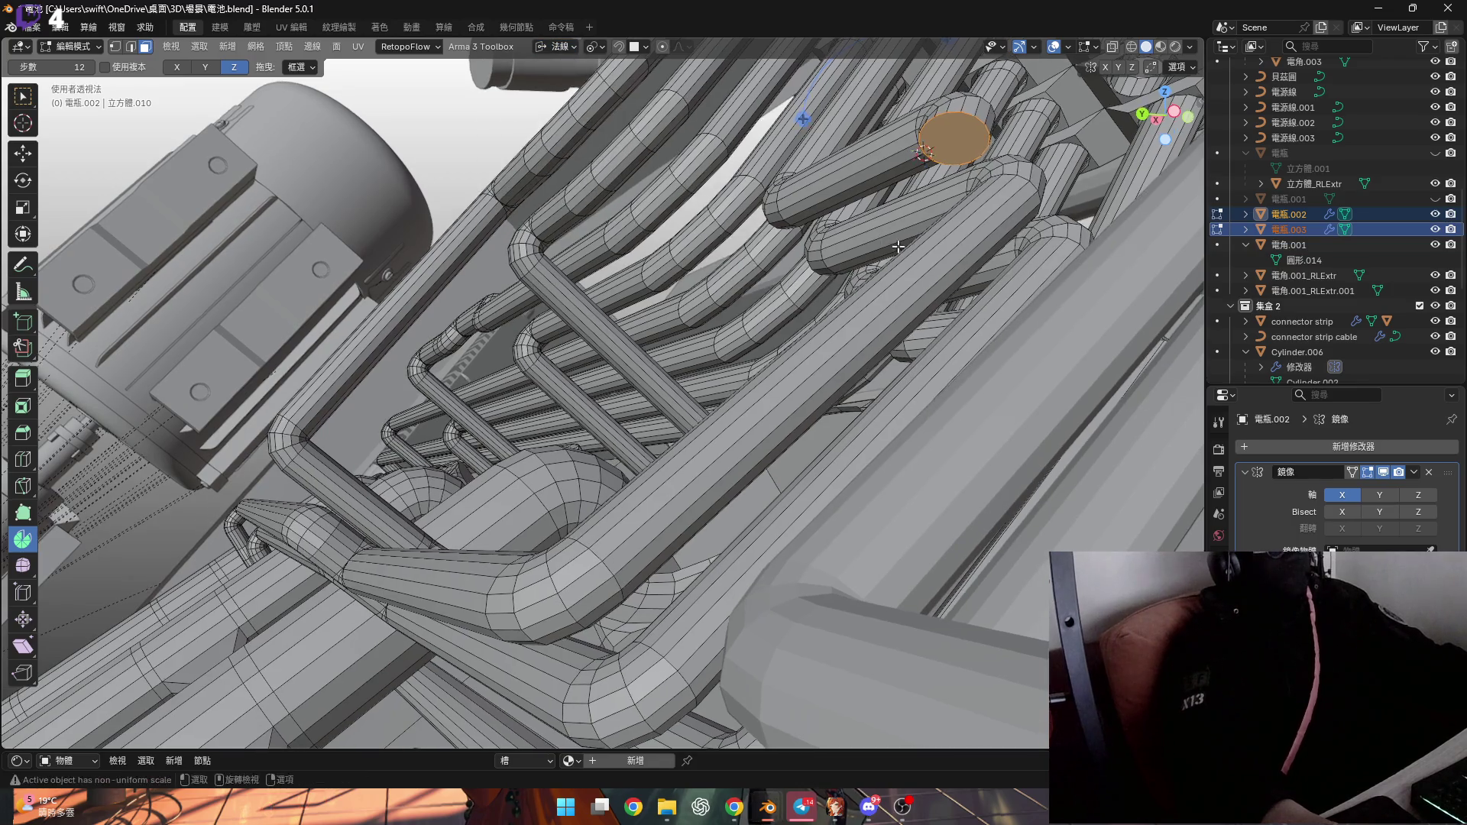
{"action": "key", "text": "e"}
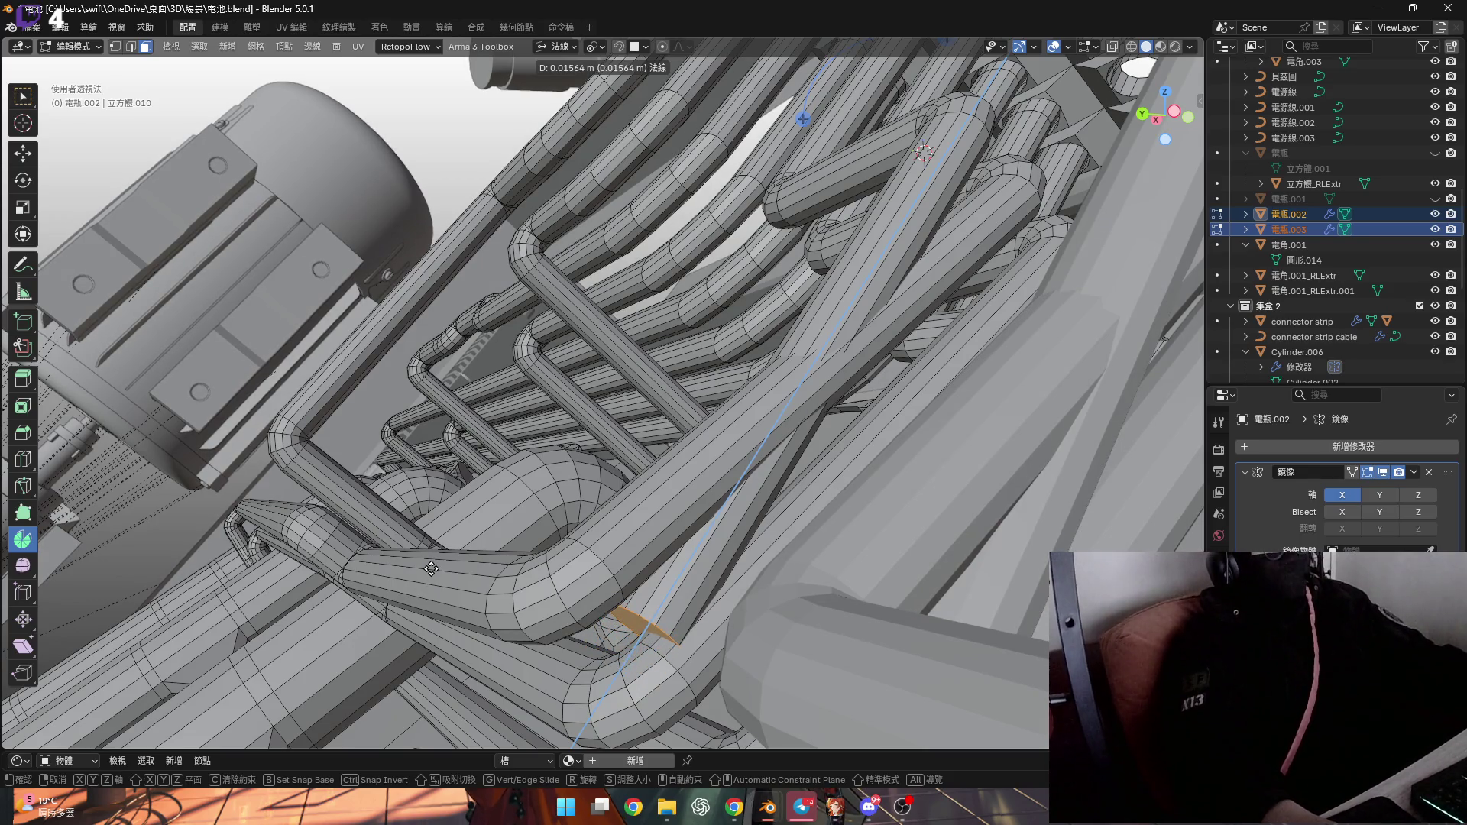
{"action": "left_click", "coordinate": [432, 570]}
{"action": "mouse_move", "coordinate": [535, 611]}
{"action": "middle_mouse_down"}
{"action": "mouse_move", "coordinate": [615, 650]}
{"action": "mouse_move", "coordinate": [624, 634]}
{"action": "mouse_move", "coordinate": [593, 584]}
{"action": "middle_mouse_up"}
Test moving the tube end and rotating the grown selection, then cancel and undo
{"action": "key", "text": "g"}
{"action": "key", "text": "x"}
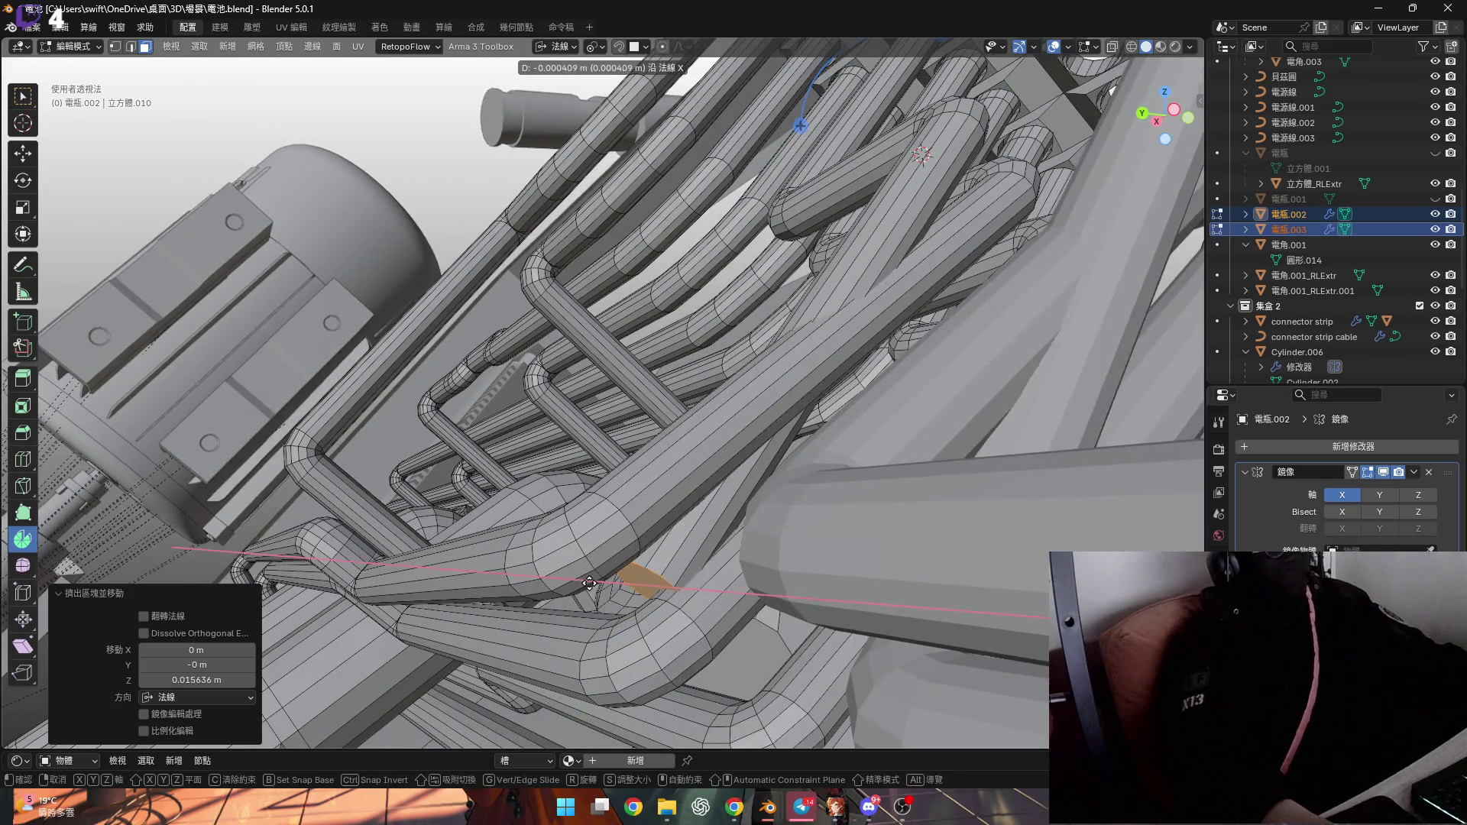
{"action": "key", "text": "y"}
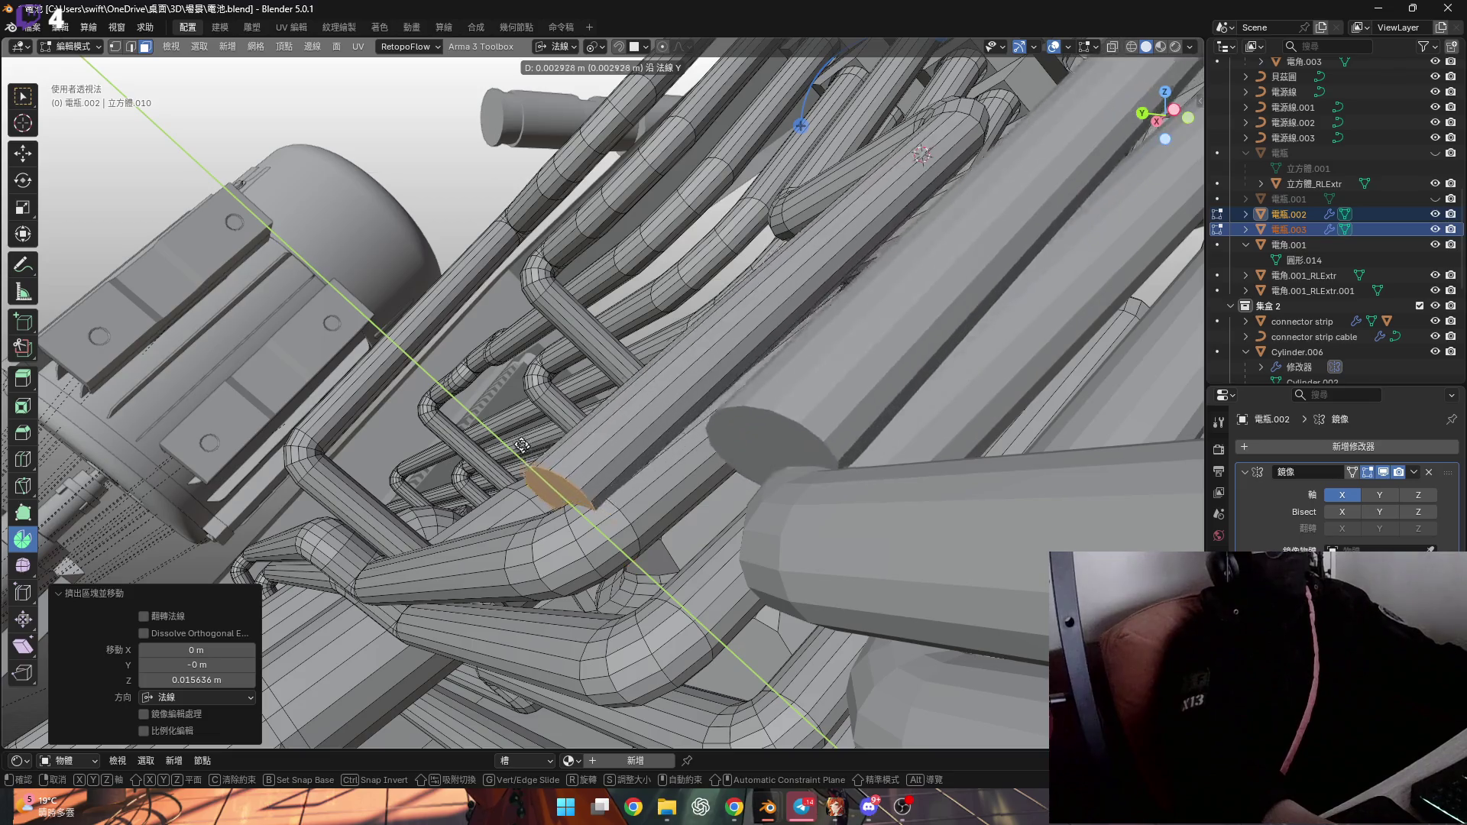
{"action": "key", "text": "Escape"}
{"action": "middle_click_drag", "start_coordinate": [522, 445], "coordinate": [730, 402]}
{"action": "key", "text": "ctrl+KP_Add"}
{"action": "key", "text": "ctrl+KP_Add"}
{"action": "key", "text": "ctrl+KP_Add"}
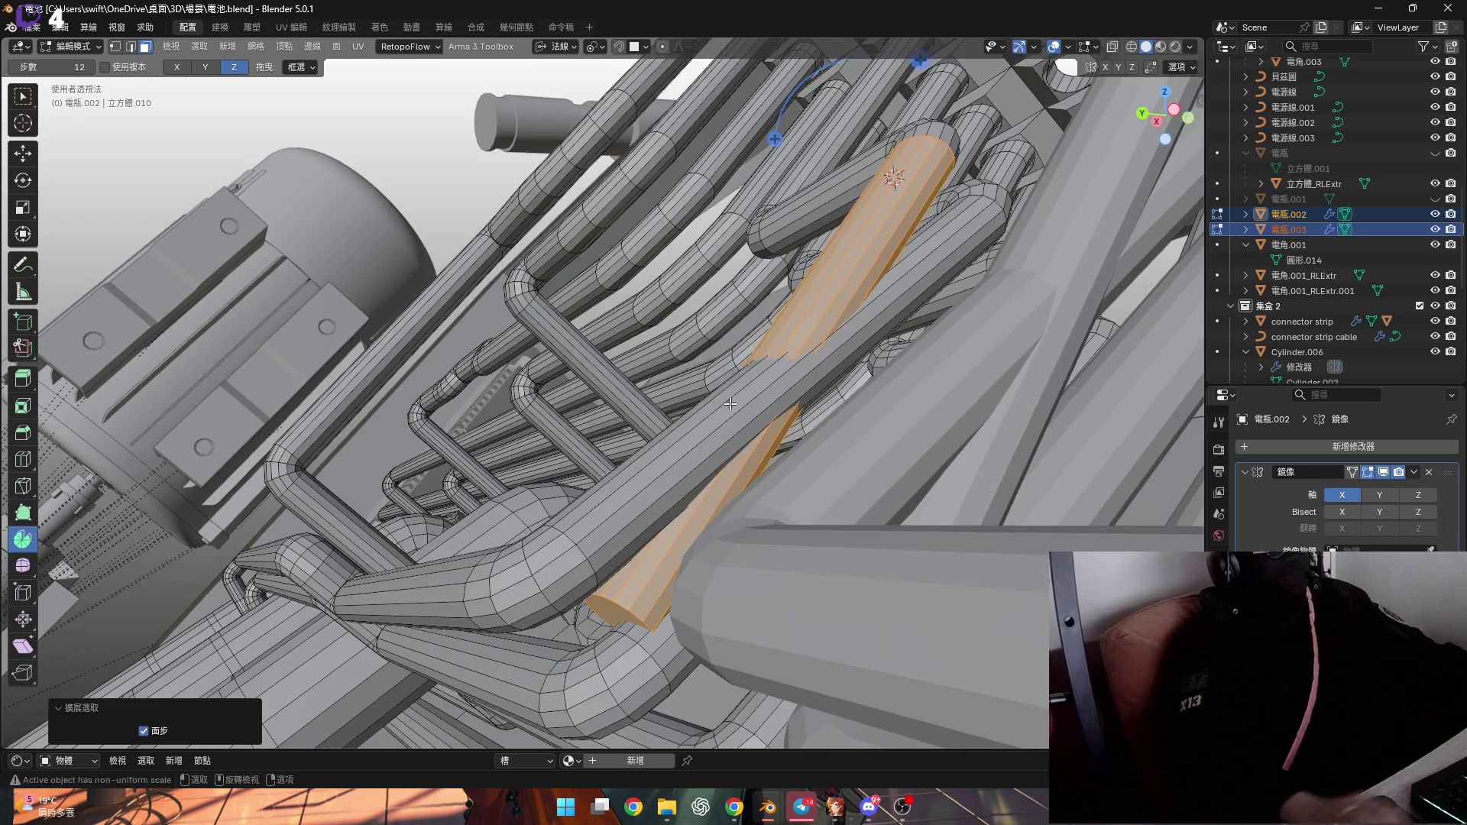
{"action": "key", "text": "r"}
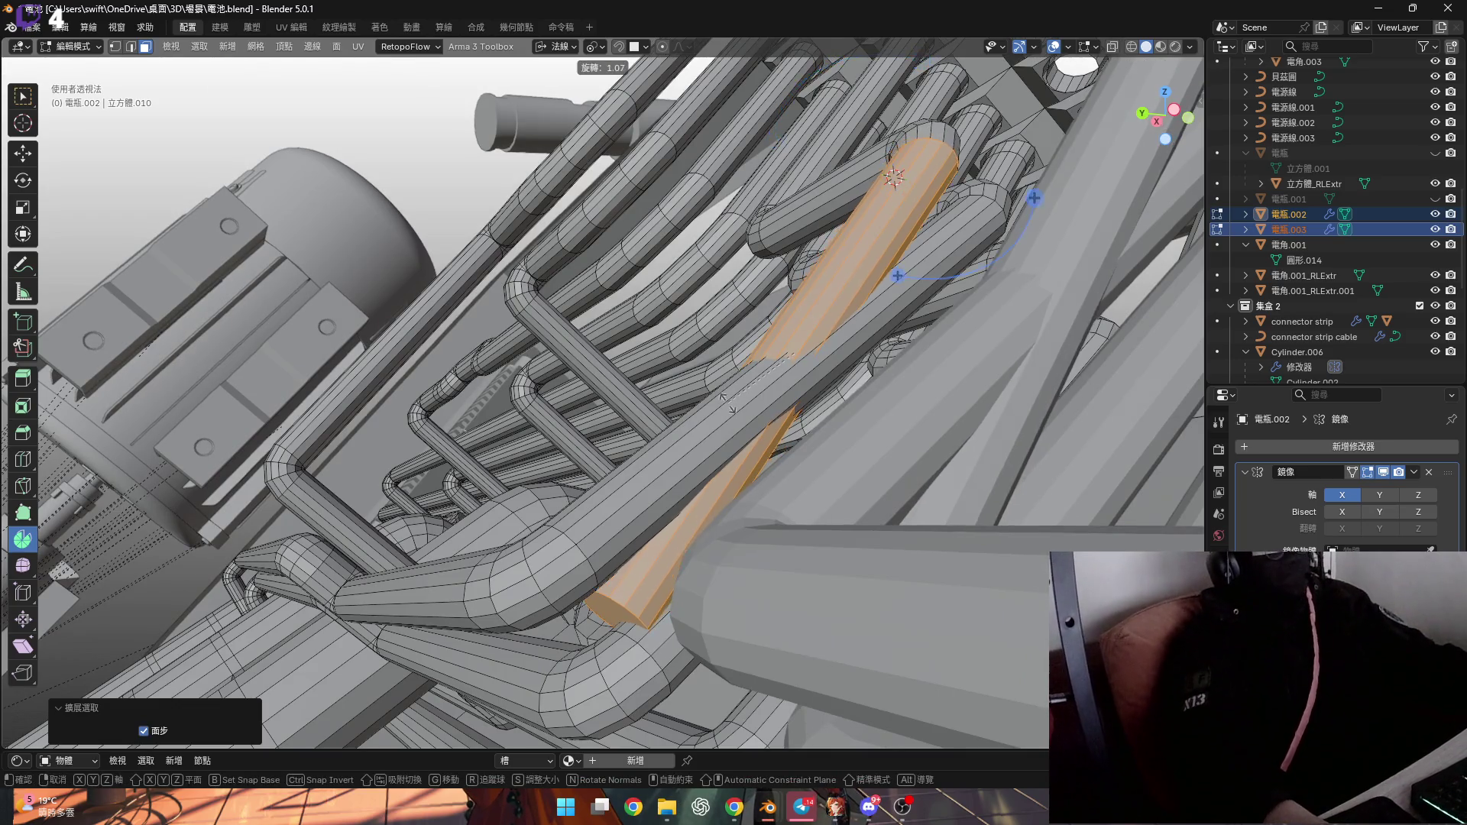
{"action": "key", "text": "Escape"}
{"action": "mouse_move", "coordinate": [688, 462]}
{"action": "middle_mouse_down"}
{"action": "mouse_move", "coordinate": [674, 477]}
{"action": "mouse_move", "coordinate": [684, 434]}
{"action": "middle_mouse_up"}
{"action": "key", "text": "ctrl+z"}
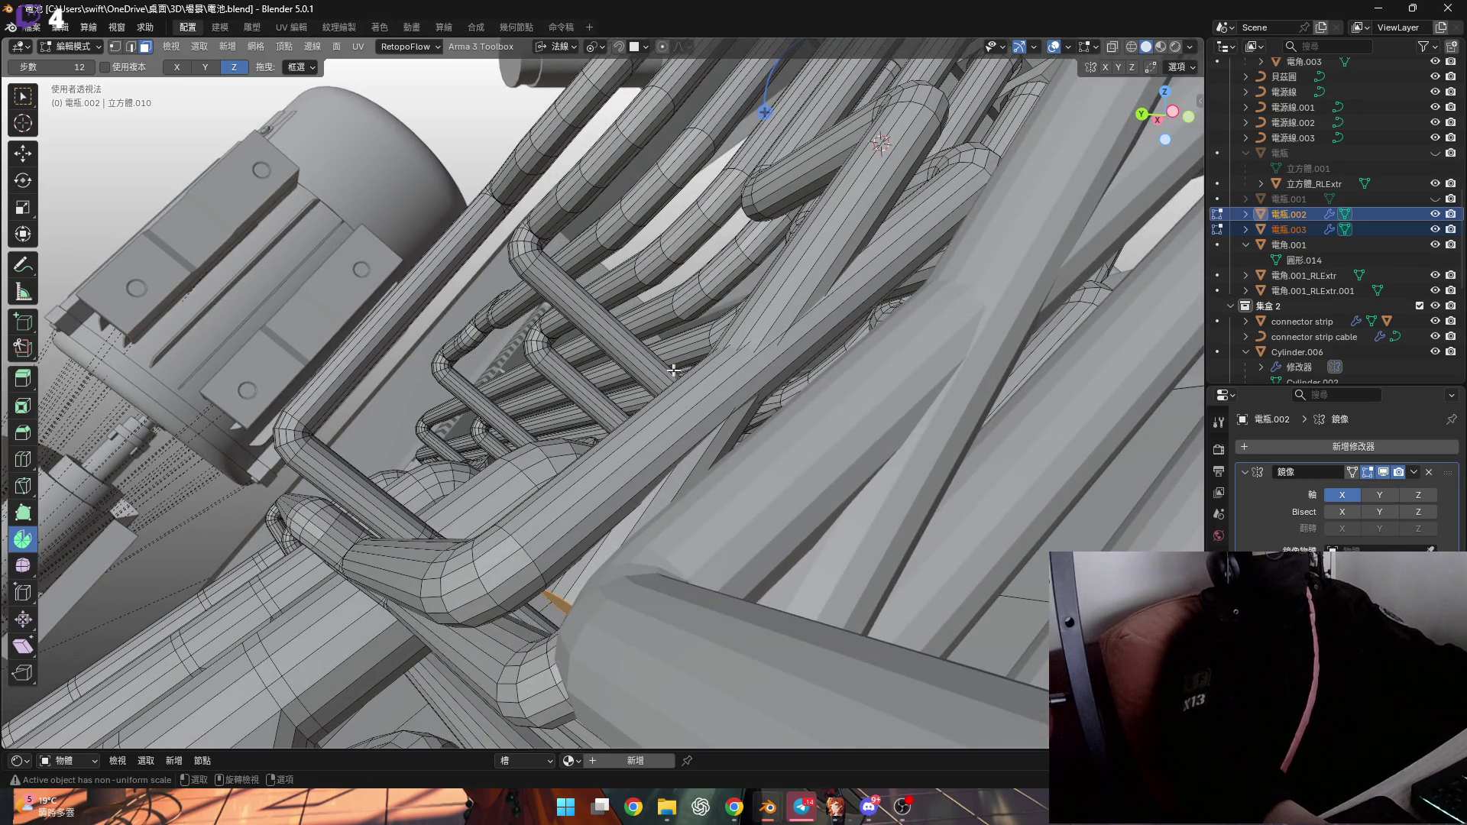
Set the transform orientation to Local and rotate the selection about local X
{"action": "left_click", "coordinate": [567, 50]}
{"action": "left_click", "coordinate": [564, 109]}
{"action": "middle_click_drag", "start_coordinate": [874, 419], "coordinate": [772, 418]}
{"action": "key", "text": "r"}
{"action": "key", "text": "x"}
{"action": "left_click", "coordinate": [757, 416]}
{"action": "mouse_move", "coordinate": [756, 417]}
{"action": "middle_mouse_down"}
{"action": "mouse_move", "coordinate": [741, 421]}
{"action": "mouse_move", "coordinate": [875, 401]}
{"action": "mouse_move", "coordinate": [770, 367]}
{"action": "mouse_move", "coordinate": [773, 387]}
{"action": "mouse_move", "coordinate": [795, 410]}
{"action": "mouse_move", "coordinate": [747, 237]}
{"action": "middle_mouse_up"}
Grow the selection along the tube, rotate it about 13° on local X, then reveal hidden faces
{"action": "key", "text": "ctrl+KP_Add"}
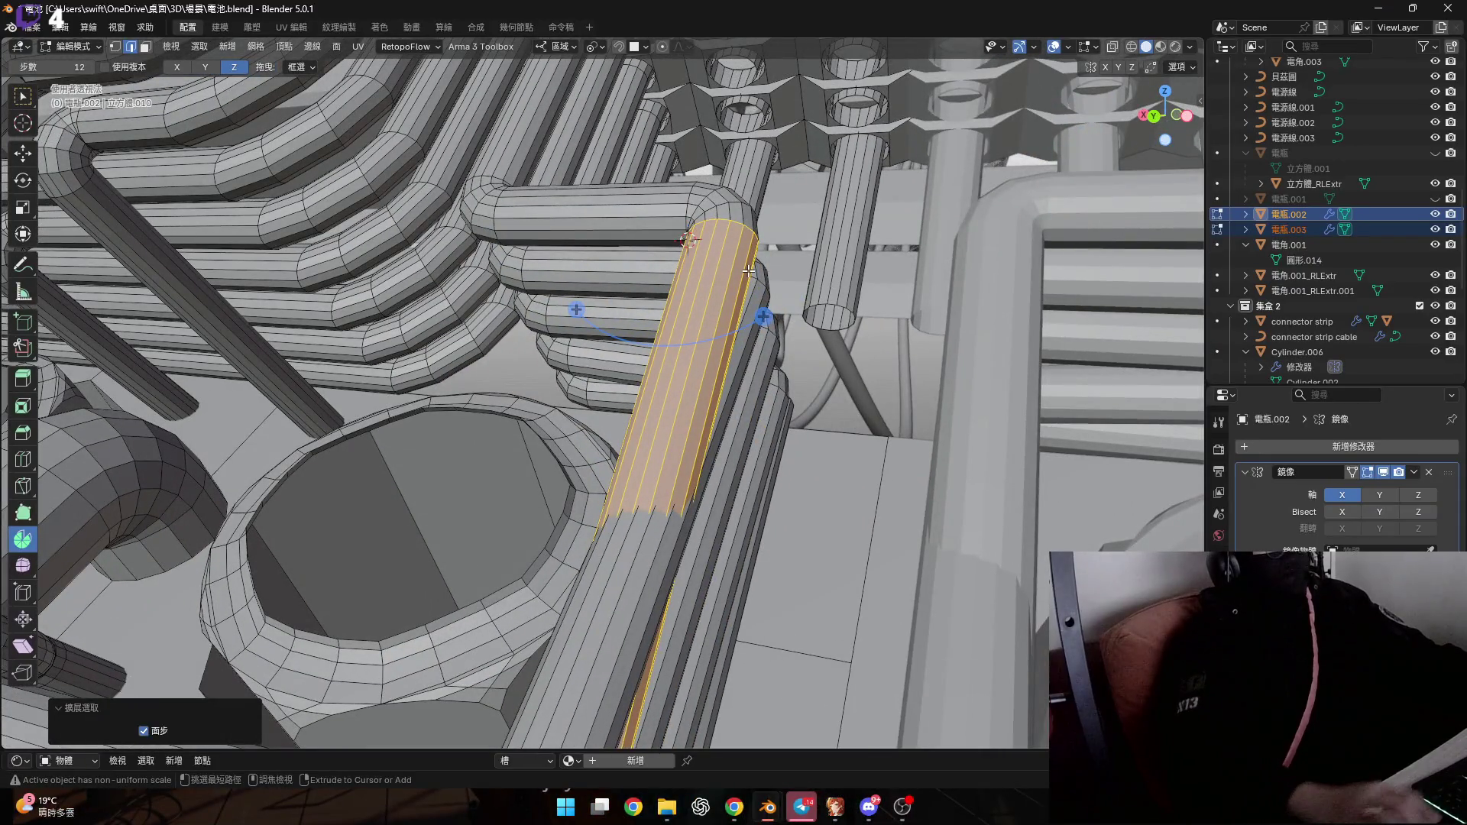
{"action": "middle_click_drag", "start_coordinate": [781, 305], "coordinate": [764, 443]}
{"action": "key", "text": "r"}
{"action": "key", "text": "x"}
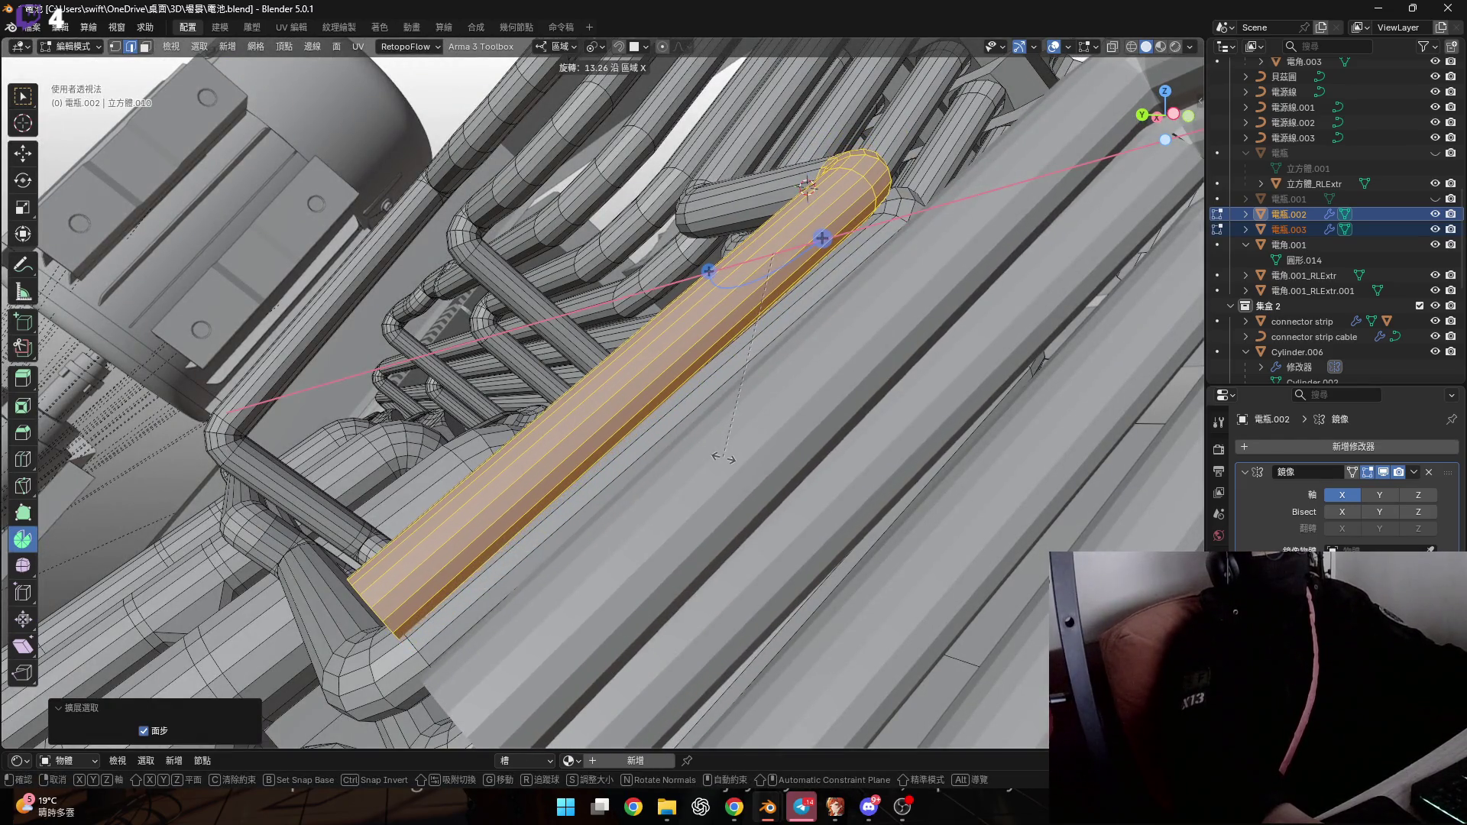
{"action": "left_click", "coordinate": [723, 457]}
{"action": "mouse_move", "coordinate": [723, 456]}
{"action": "middle_mouse_down"}
{"action": "mouse_move", "coordinate": [870, 256]}
{"action": "mouse_move", "coordinate": [753, 272]}
{"action": "mouse_move", "coordinate": [661, 330]}
{"action": "middle_mouse_up"}
{"action": "key", "text": "alt+a"}
{"action": "key", "text": "alt+h"}
Delete the end-cap face and select the rim edge loop
{"action": "key", "text": "x"}
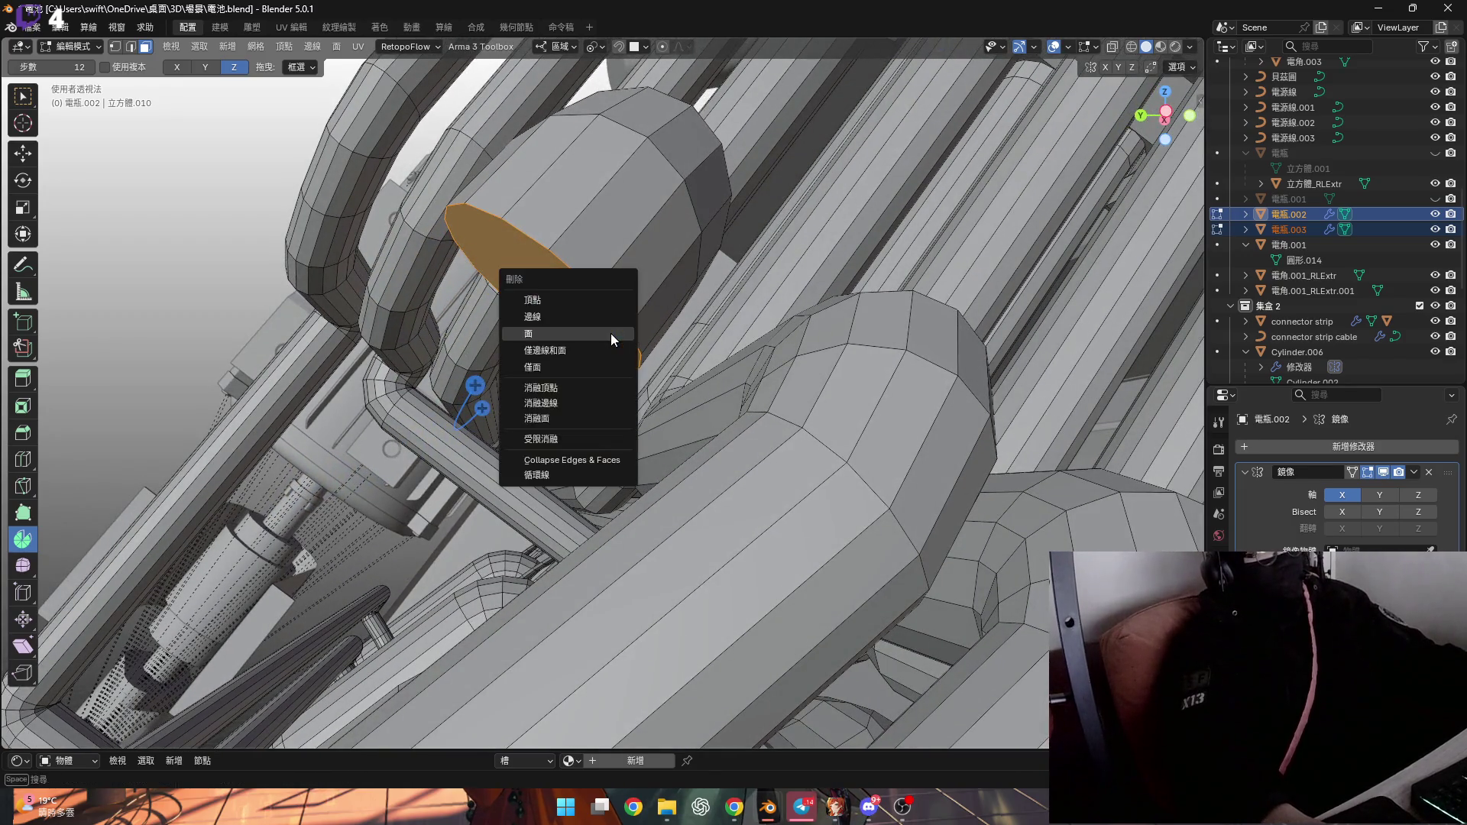
{"action": "left_click", "coordinate": [611, 333]}
{"action": "key", "text": "1"}
{"action": "mouse_move", "coordinate": [632, 362]}
{"action": "middle_mouse_down"}
{"action": "mouse_move", "coordinate": [611, 344]}
{"action": "mouse_move", "coordinate": [757, 447]}
{"action": "mouse_move", "coordinate": [843, 400]}
{"action": "middle_mouse_up"}
{"action": "key", "text": "2"}
{"action": "left_click", "coordinate": [607, 342]}
{"action": "left_click", "coordinate": [608, 342], "text": "alt"}
Rotate the rim loop 15° about local X
{"action": "key", "text": "r"}
{"action": "key", "text": "x"}
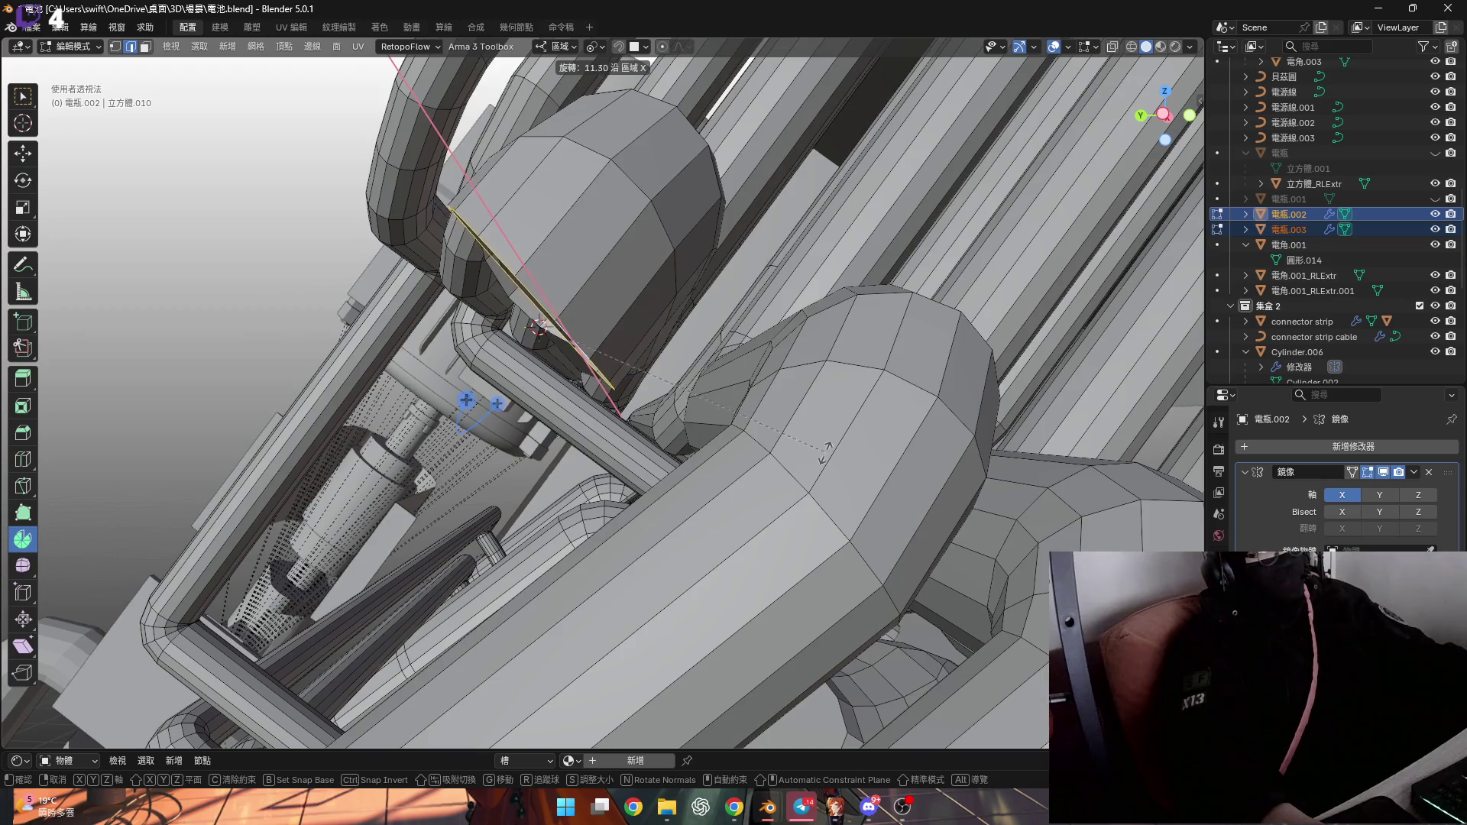
{"action": "type", "text": "15"}
{"action": "key", "text": "Return"}
{"action": "mouse_move", "coordinate": [540, 326]}
{"action": "middle_mouse_down"}
{"action": "mouse_move", "coordinate": [658, 342]}
{"action": "mouse_move", "coordinate": [575, 238]}
{"action": "mouse_move", "coordinate": [488, 195]}
{"action": "mouse_move", "coordinate": [497, 207]}
{"action": "middle_mouse_up"}
{"action": "scroll", "coordinate": [651, 308], "scroll_direction": "up", "scroll_amount": 5}
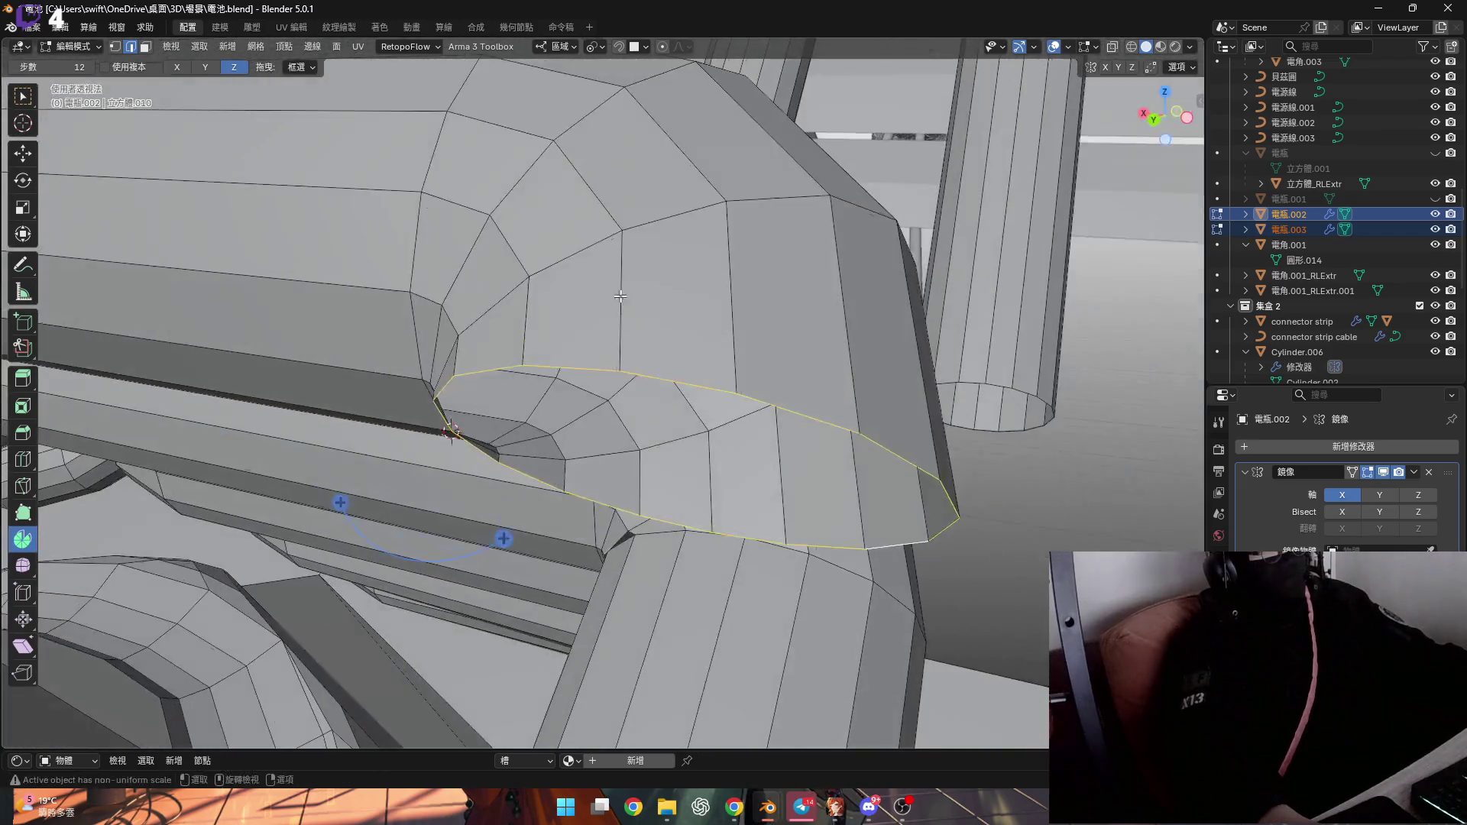
Grid-fill the cap opening, then return to Object Mode with only 電瓶.002 selected
{"action": "key", "text": "1"}
{"action": "key", "text": "3"}
{"action": "key", "text": "2"}
{"action": "key", "text": "1"}
{"action": "key", "text": "f"}
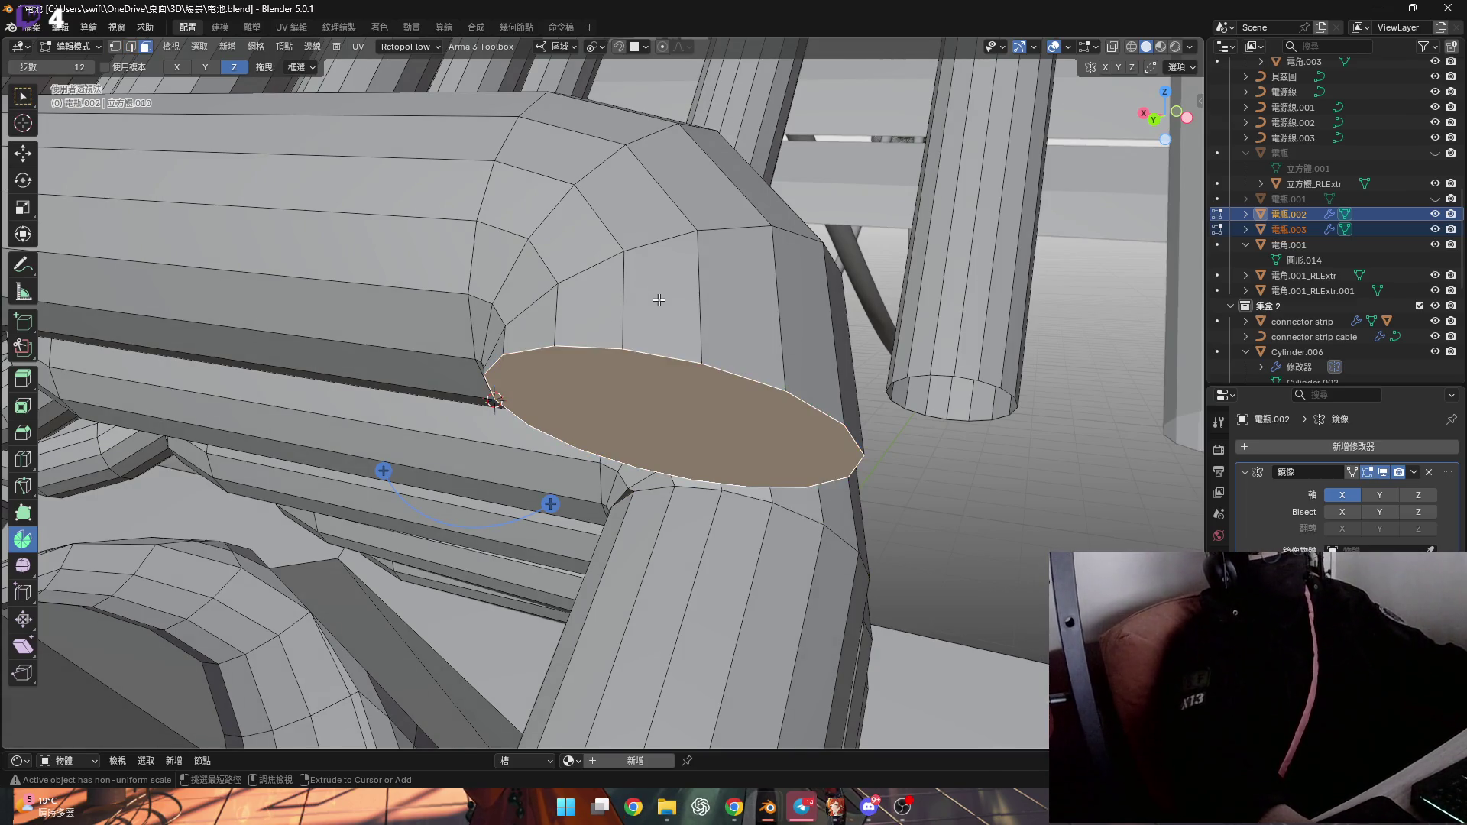
{"action": "key", "text": "ctrl+z"}
{"action": "key", "text": "f"}
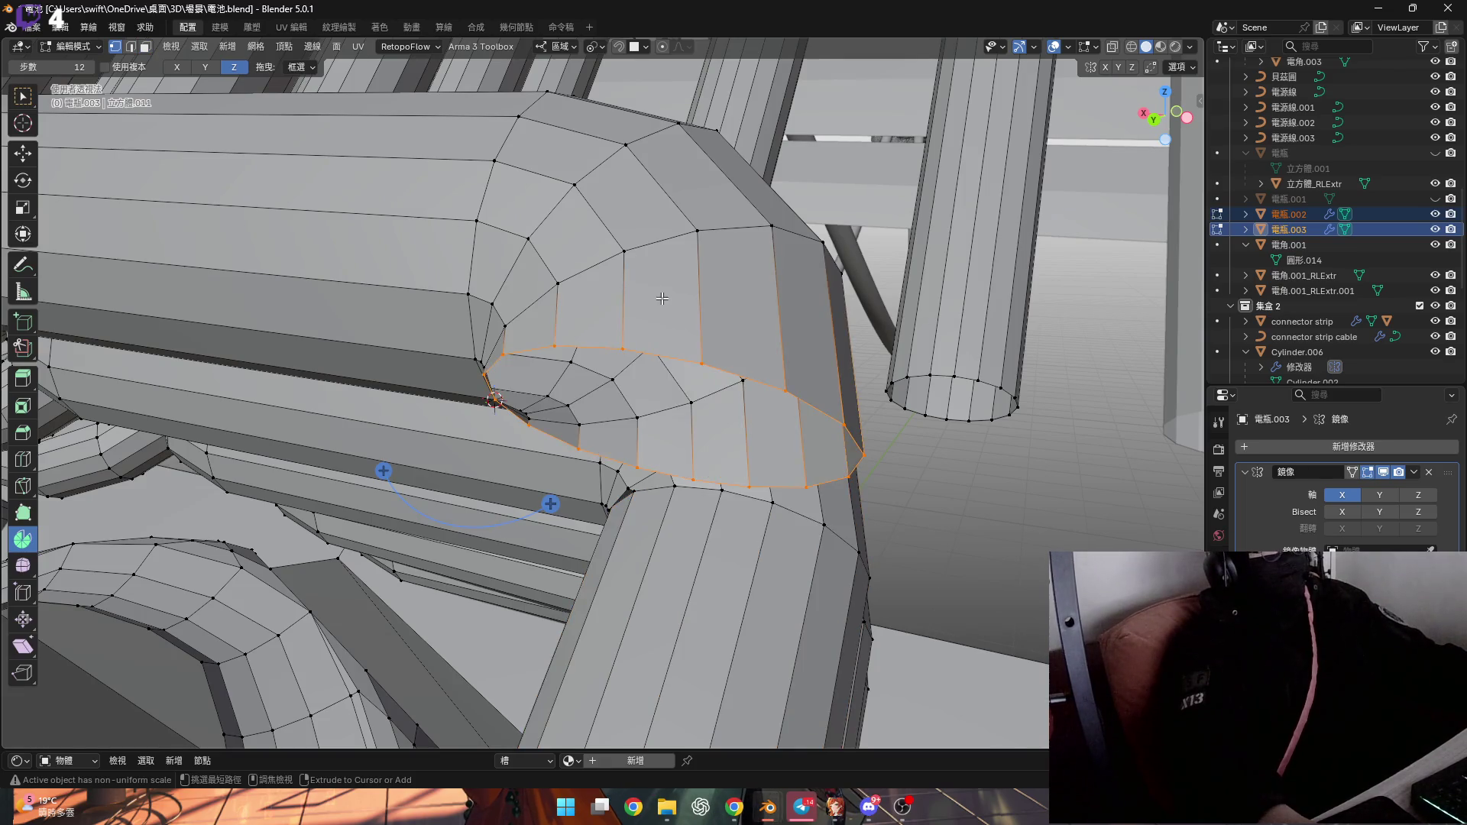
{"action": "key", "text": "Tab"}
{"action": "left_click", "coordinate": [662, 298]}
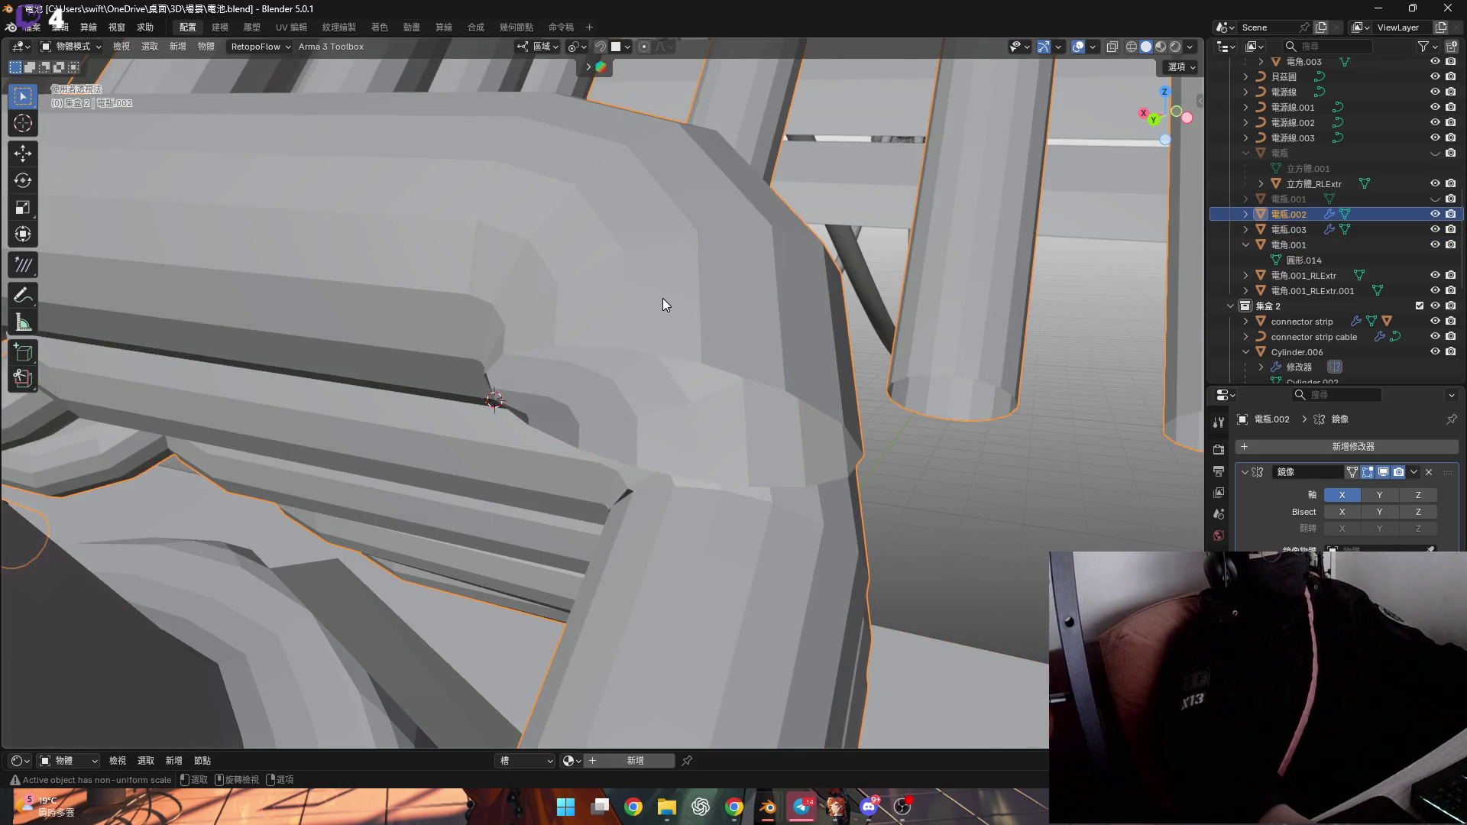
In Edit Mode, delete the cylinder's end cap faces to open that end
{"action": "key", "text": "Tab"}
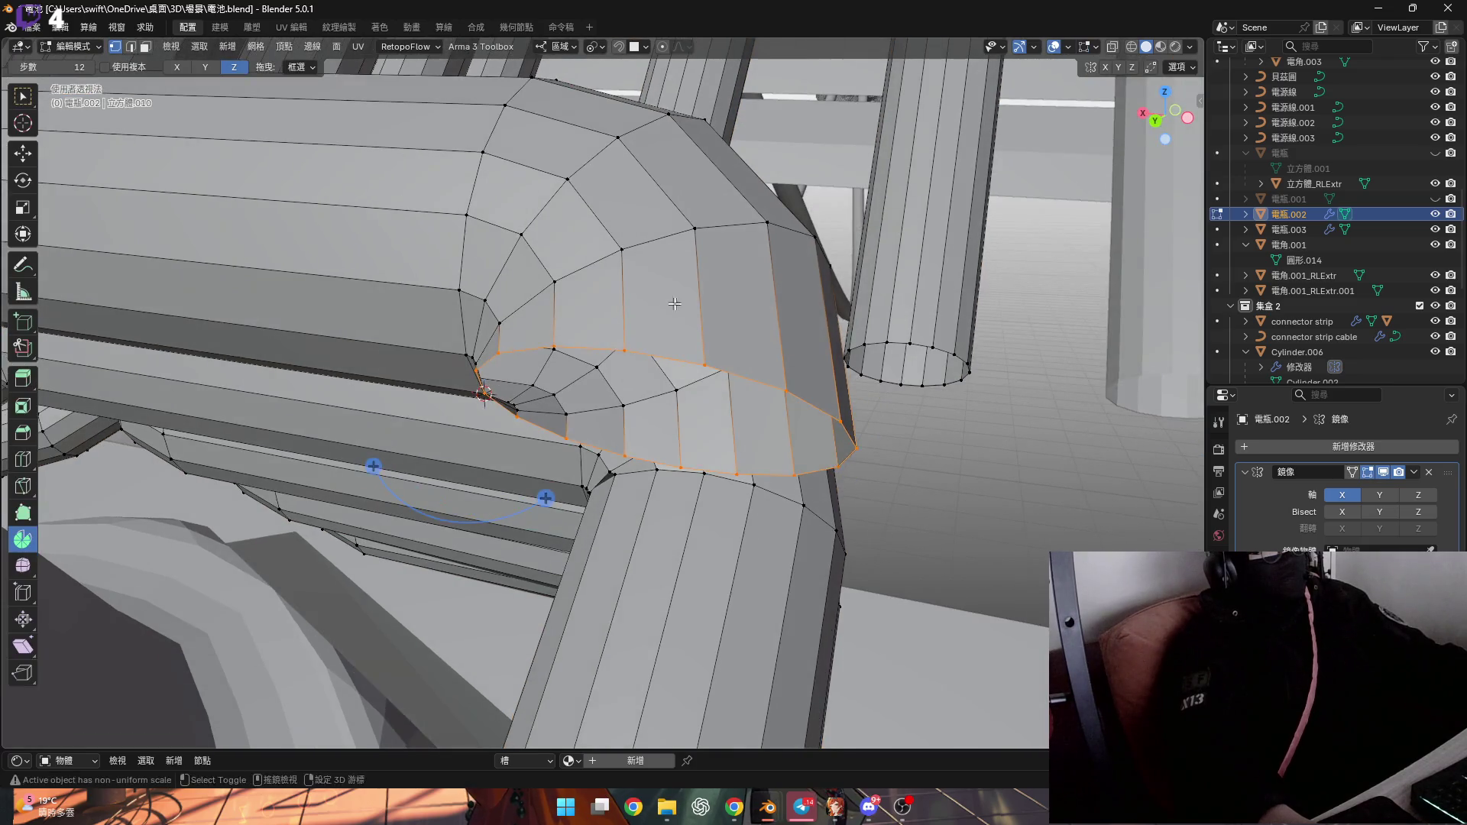
{"action": "key", "text": "ctrl+KP_Add"}
{"action": "key", "text": "ctrl+KP_Add"}
{"action": "key", "text": "ctrl+KP_Add"}
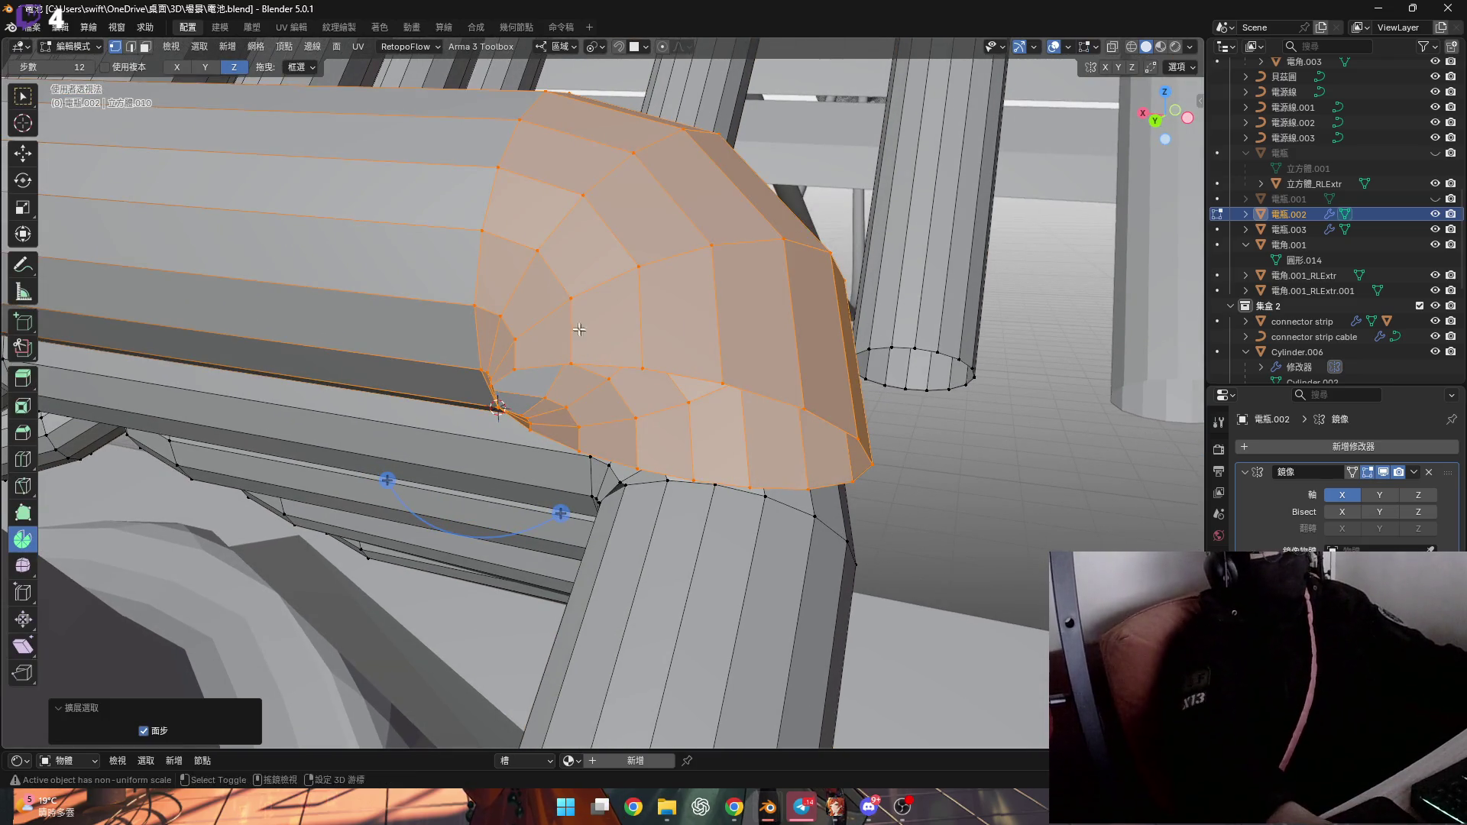
{"action": "key", "text": "x"}
{"action": "left_click", "coordinate": [588, 333]}
{"action": "key", "text": "ctrl+z"}
{"action": "key", "text": "x"}
{"action": "left_click", "coordinate": [499, 295]}
Select the linked cylinder geometry and spin the open end -90° into a bent elbow
{"action": "scroll", "coordinate": [489, 355], "scroll_direction": "up", "scroll_amount": 3}
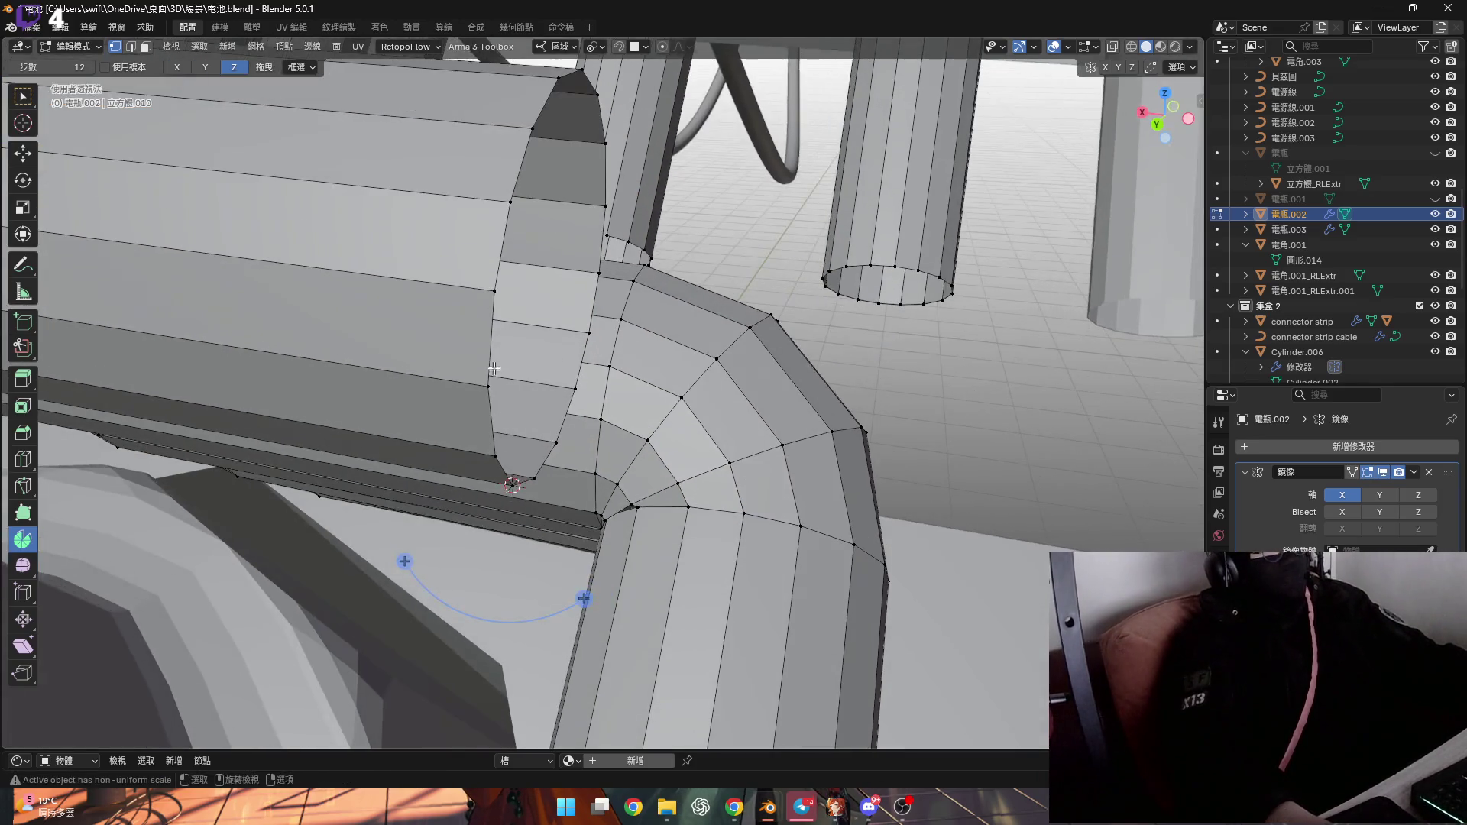
{"action": "left_click", "coordinate": [489, 354]}
{"action": "key", "text": "ctrl+l"}
{"action": "scroll", "coordinate": [535, 336], "scroll_direction": "down", "scroll_amount": 3}
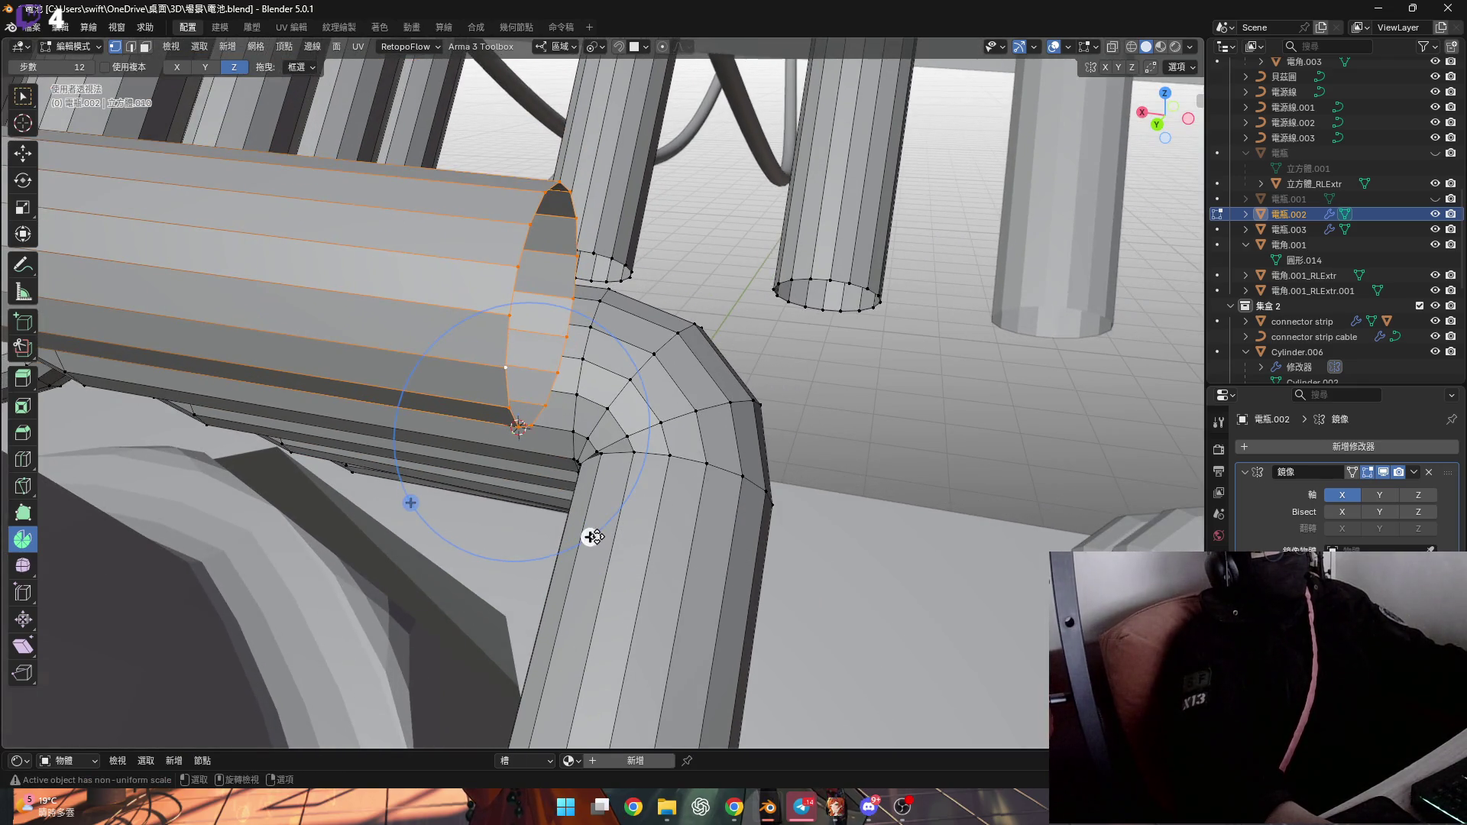
{"action": "left_click_drag", "start_coordinate": [592, 537], "coordinate": [550, 496]}
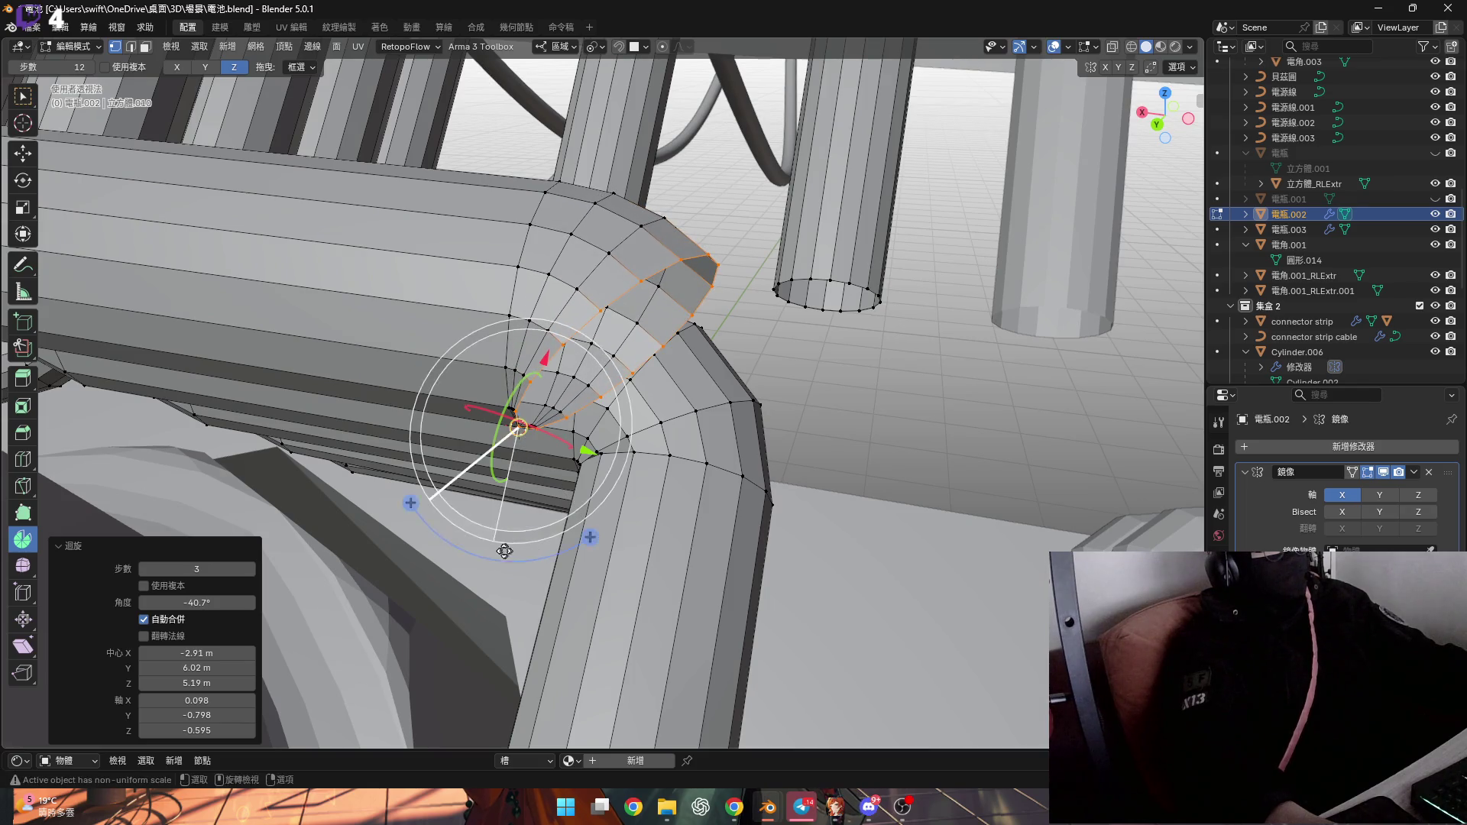
{"action": "left_click", "coordinate": [201, 605]}
{"action": "type", "text": "-90"}
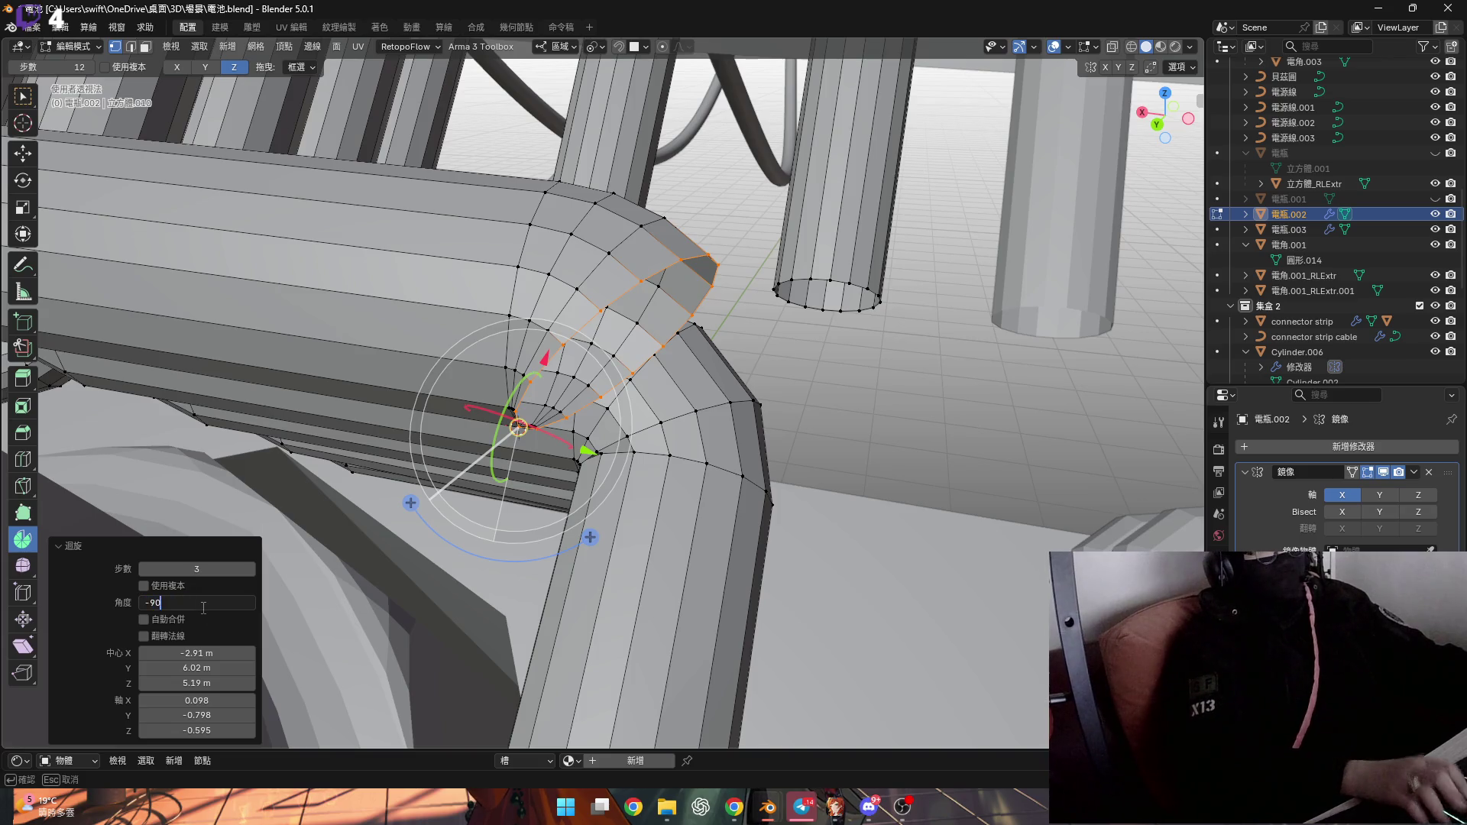
{"action": "key", "text": "Return"}
Tilt the new elbow end 15° about the local X axis
{"action": "mouse_move", "coordinate": [673, 412]}
{"action": "middle_mouse_down"}
{"action": "mouse_move", "coordinate": [699, 401]}
{"action": "mouse_move", "coordinate": [841, 445]}
{"action": "middle_mouse_up"}
{"action": "key", "text": "r"}
{"action": "type", "text": "x"}
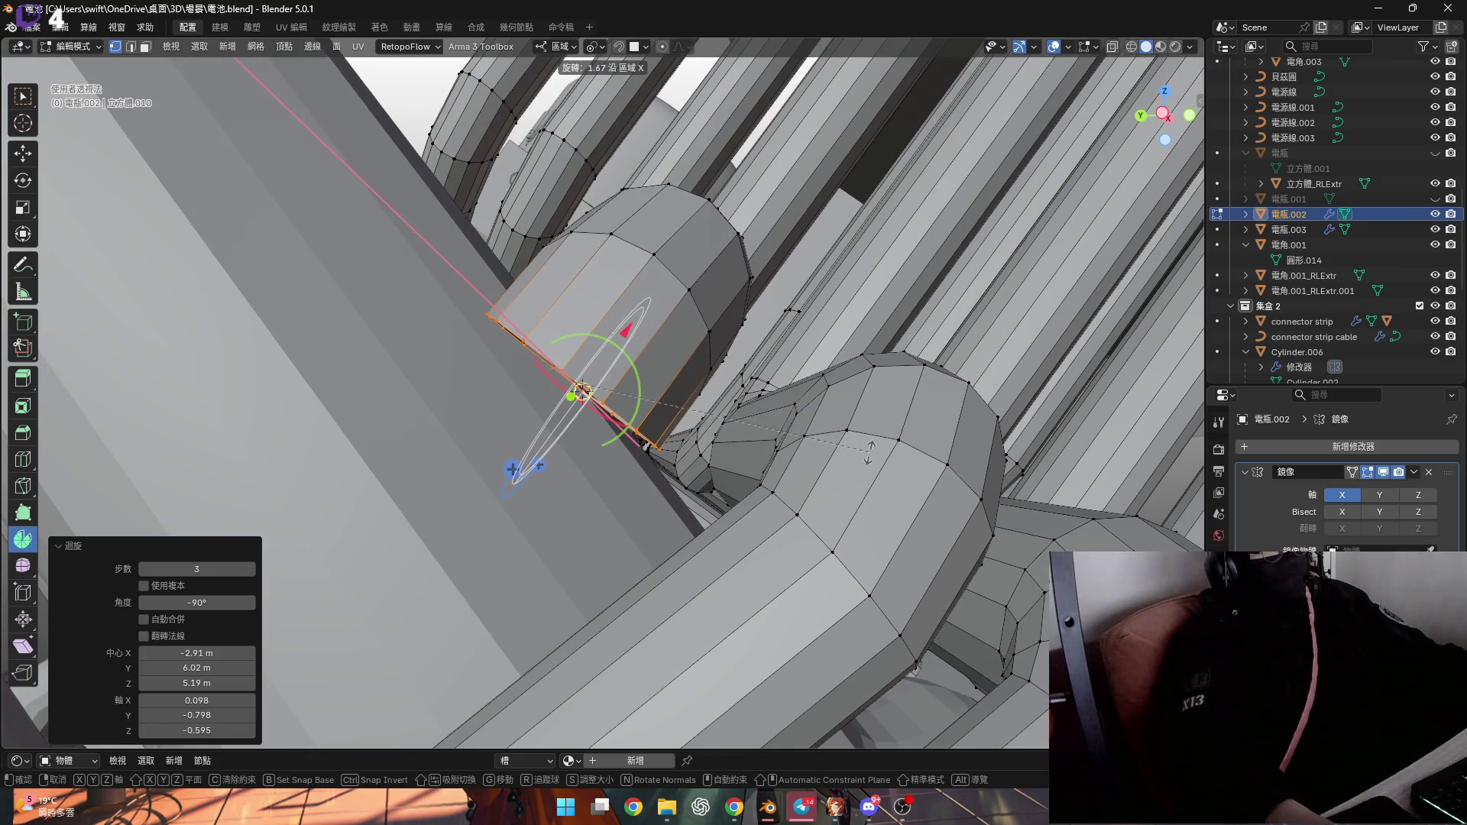
{"action": "type", "text": "15"}
{"action": "key", "text": "Return"}
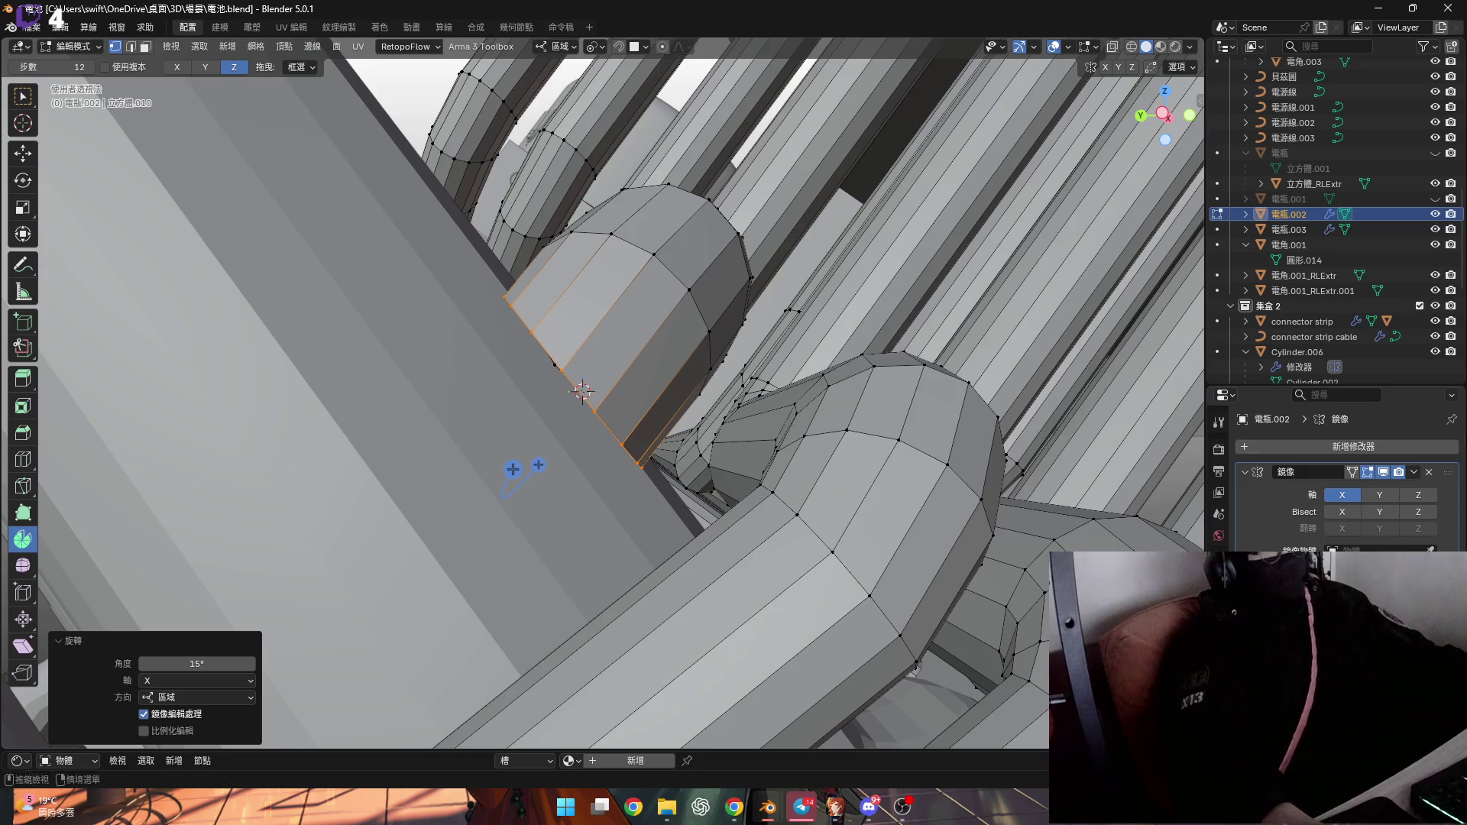
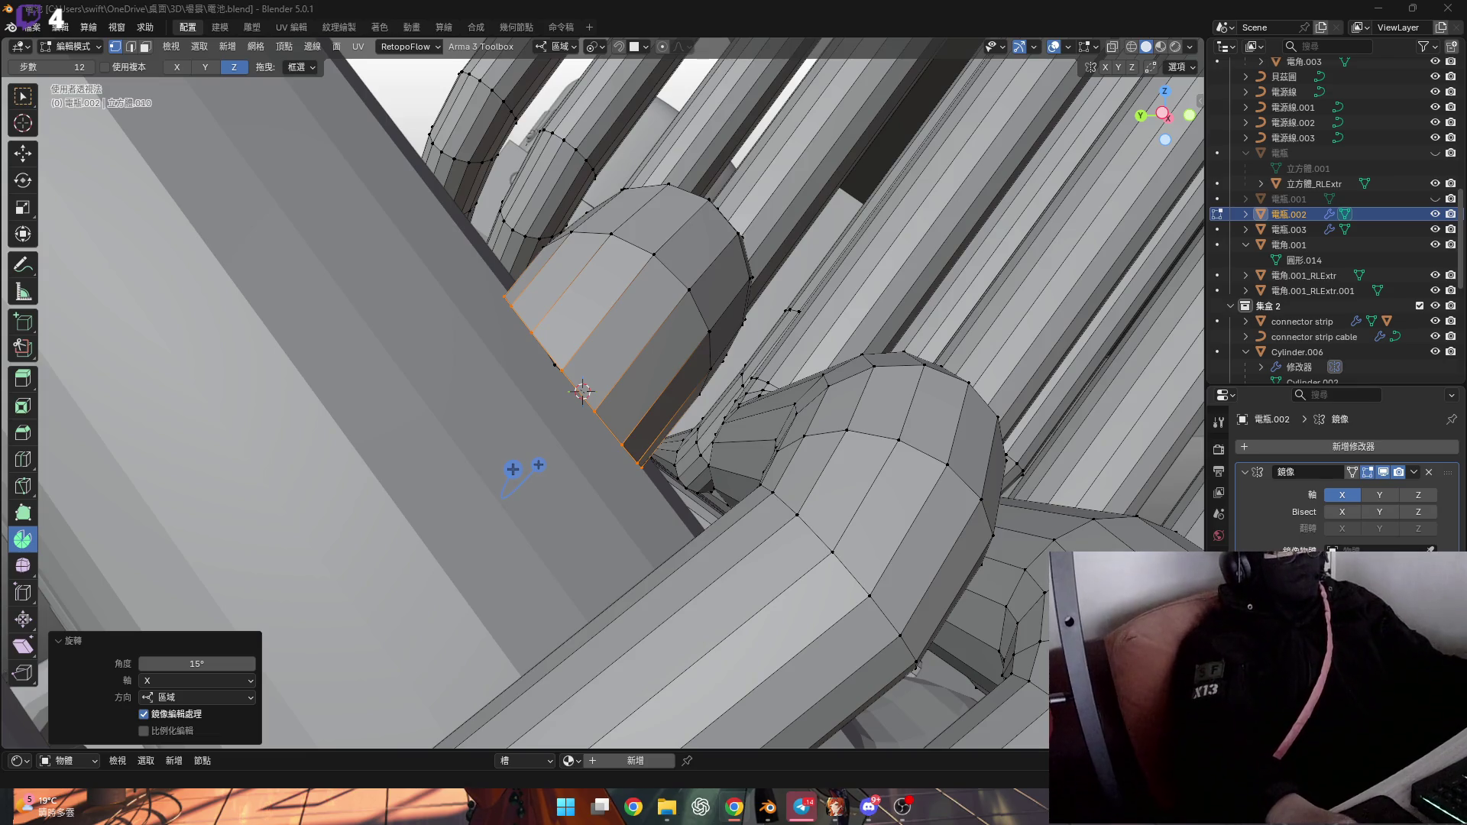
Select the pipe's end-cap face and set the transform orientation to Normal
{"action": "scroll", "coordinate": [870, 381], "scroll_direction": "down", "scroll_amount": 3}
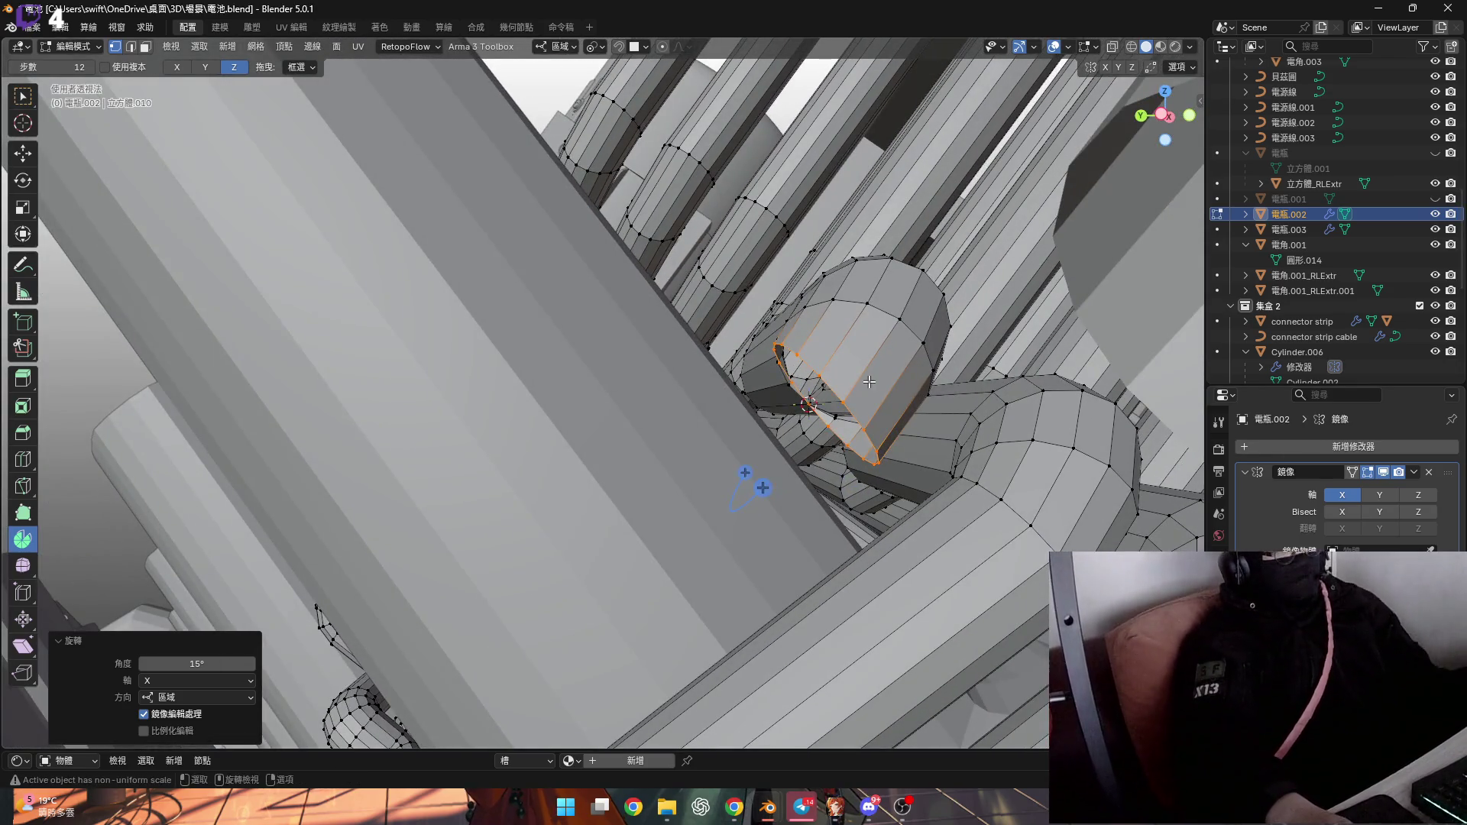
{"action": "scroll", "coordinate": [869, 386], "scroll_direction": "up", "scroll_amount": 3}
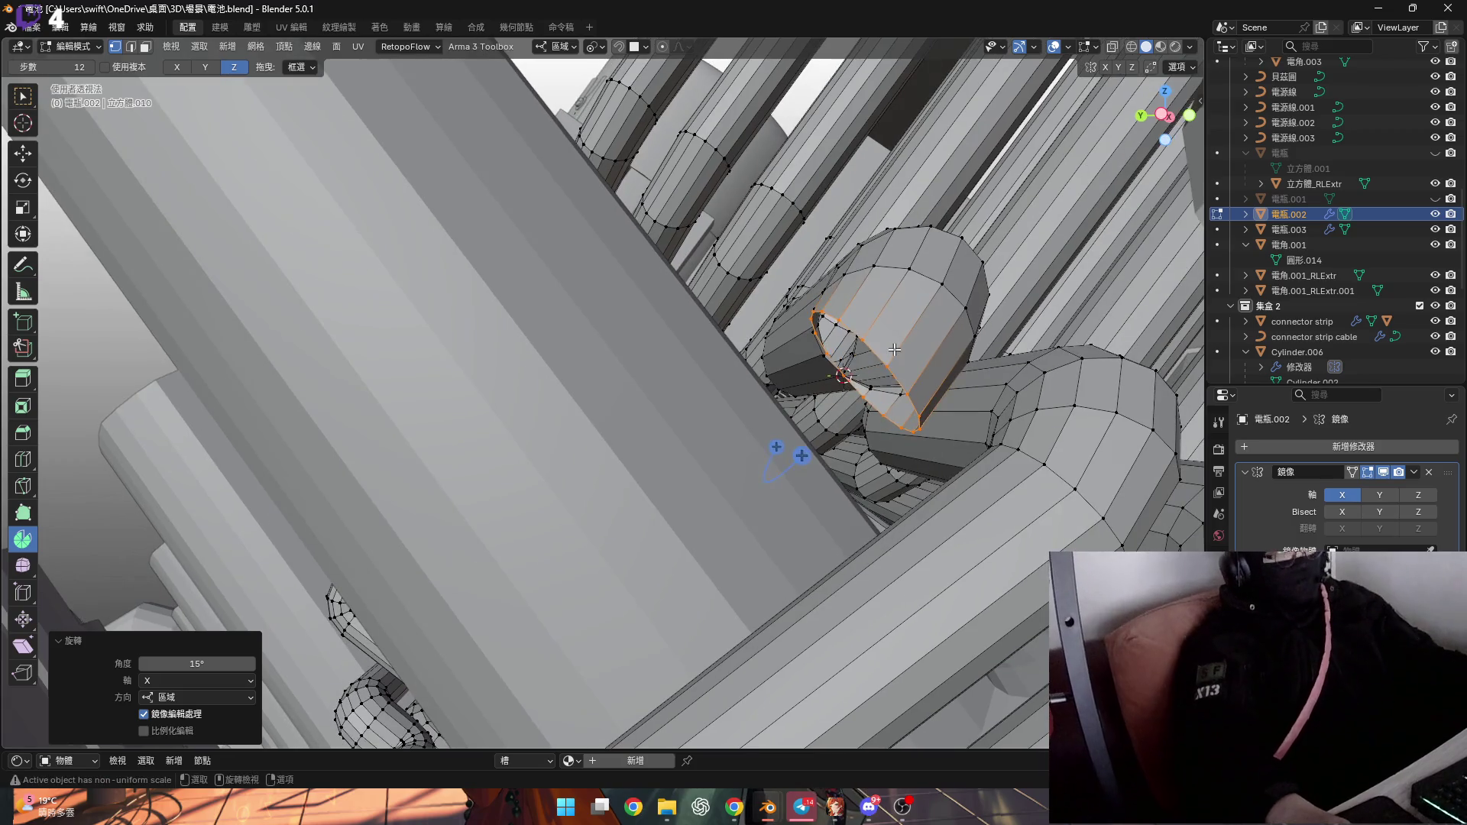
{"action": "key", "text": "3"}
{"action": "left_click", "coordinate": [870, 371]}
{"action": "mouse_move", "coordinate": [871, 370]}
{"action": "middle_mouse_down", "text": "shift"}
{"action": "mouse_move", "coordinate": [933, 321]}
{"action": "mouse_move", "coordinate": [988, 396]}
{"action": "mouse_move", "coordinate": [988, 350]}
{"action": "mouse_move", "coordinate": [954, 354]}
{"action": "middle_mouse_up", "text": "shift"}
{"action": "left_click", "coordinate": [560, 47]}
{"action": "left_click", "coordinate": [553, 124]}
Add 電瓶.003 to the selection and edit both battery meshes together in Edit Mode
{"action": "key", "text": "Tab"}
{"action": "left_click", "coordinate": [827, 337], "text": "shift"}
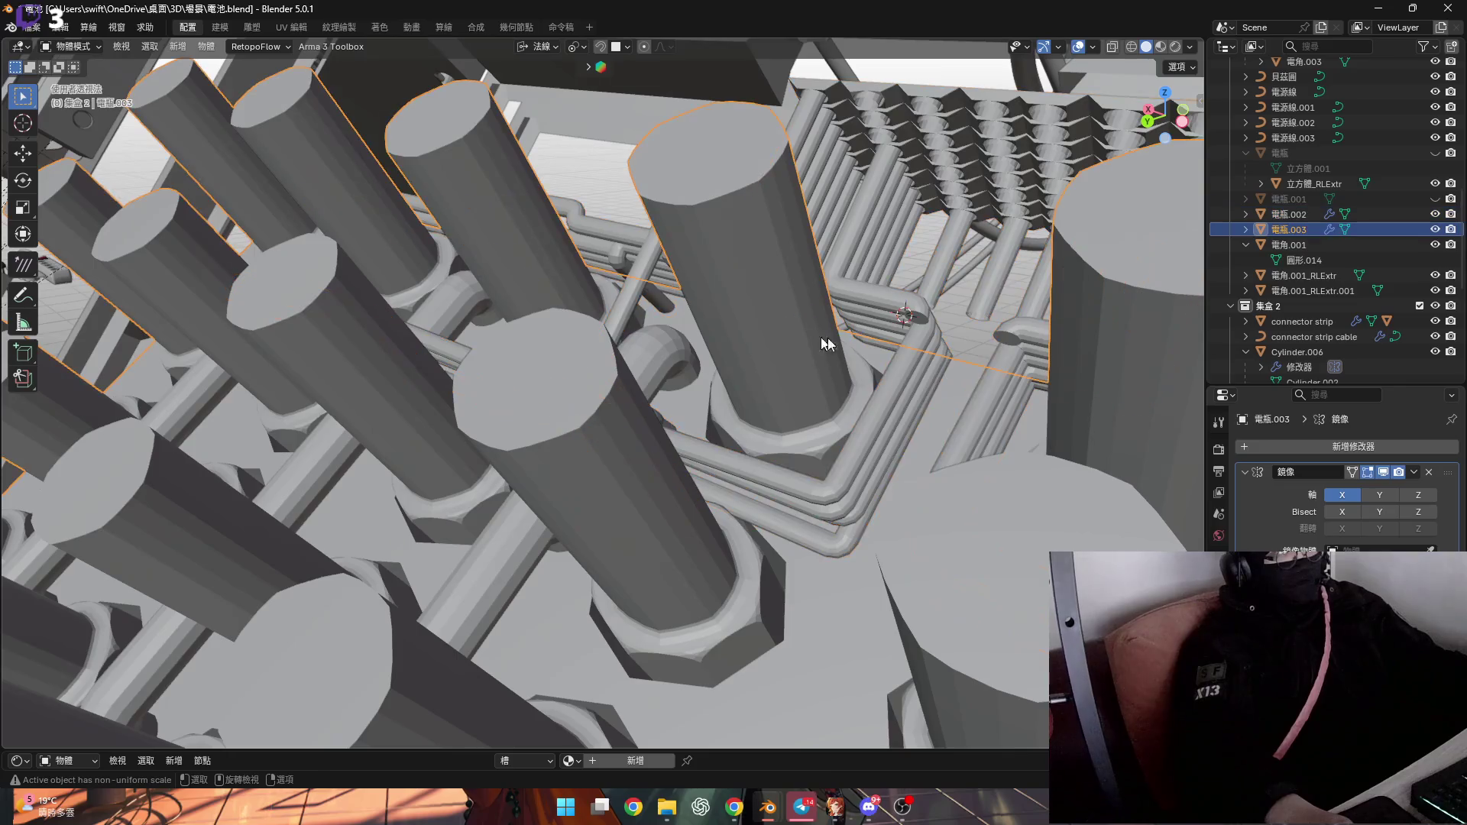
{"action": "key", "text": "Tab"}
{"action": "middle_click_drag", "start_coordinate": [899, 319], "coordinate": [913, 284]}
Extrude the pipe's end face outward along its normal
{"action": "key", "text": "e"}
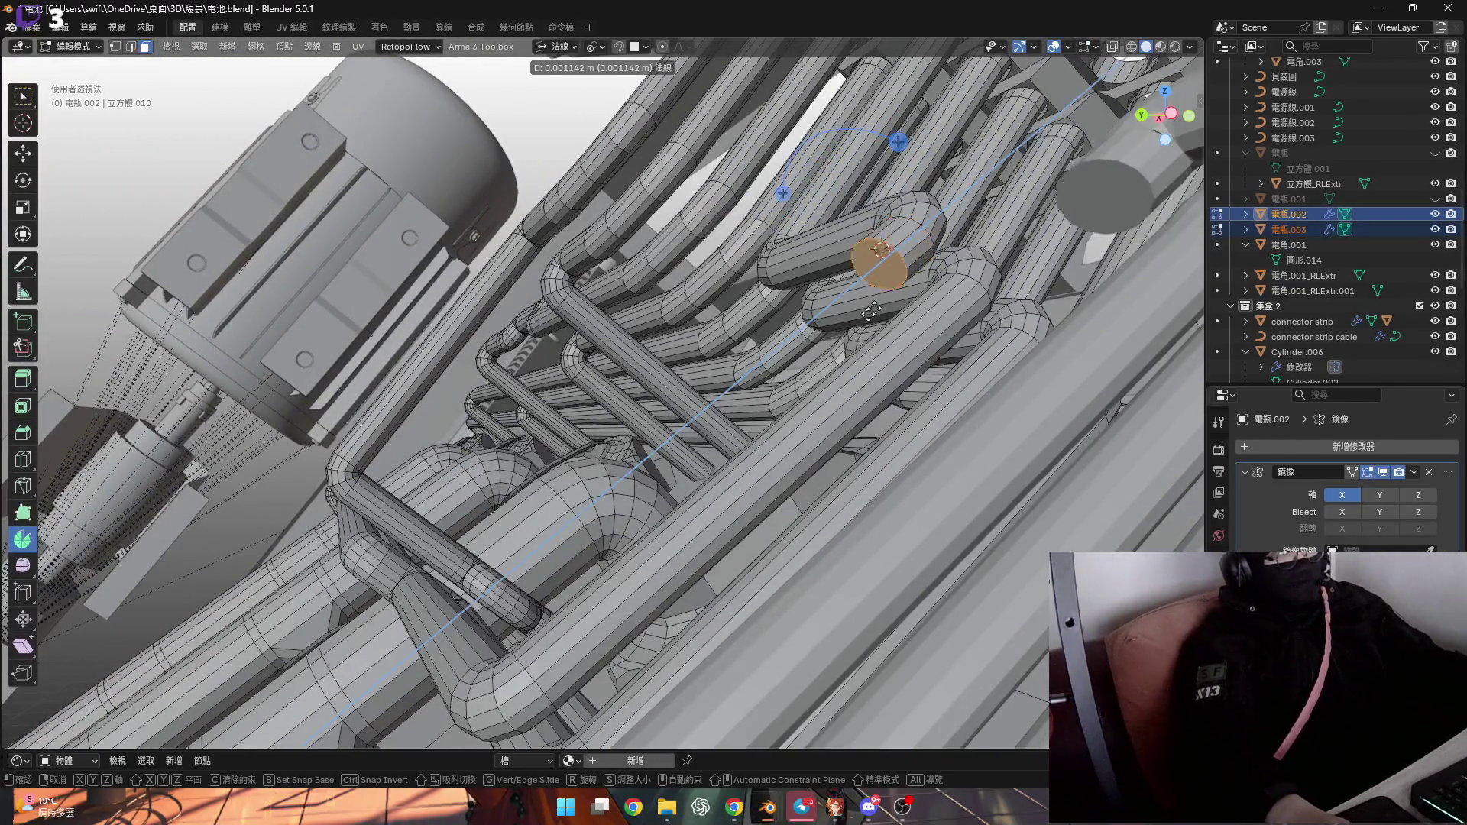
{"action": "left_click", "coordinate": [556, 611]}
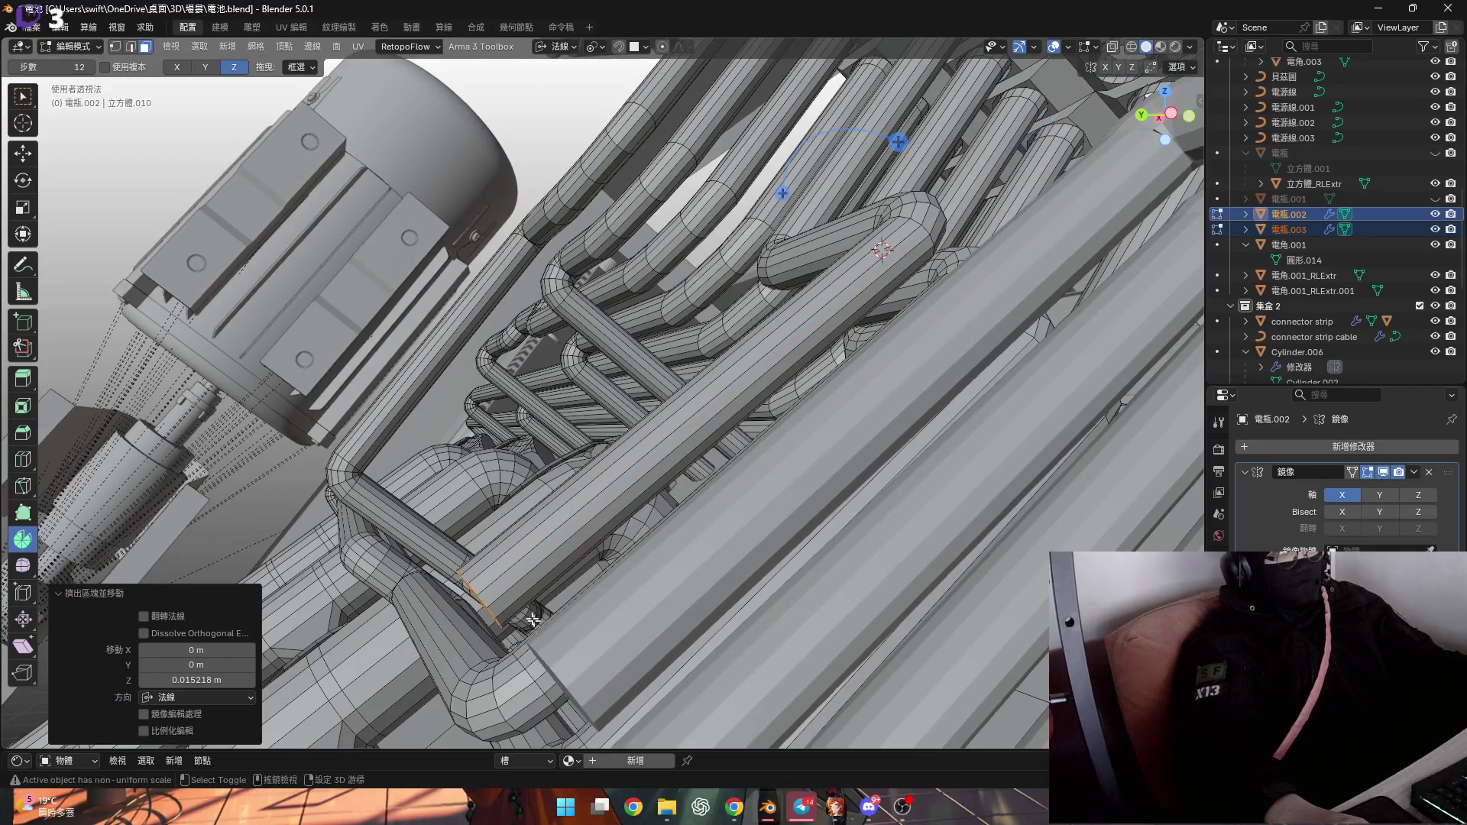
{"action": "scroll", "coordinate": [633, 510], "scroll_direction": "up", "scroll_amount": 5}
{"action": "scroll", "coordinate": [633, 510], "scroll_direction": "up", "scroll_amount": 3}
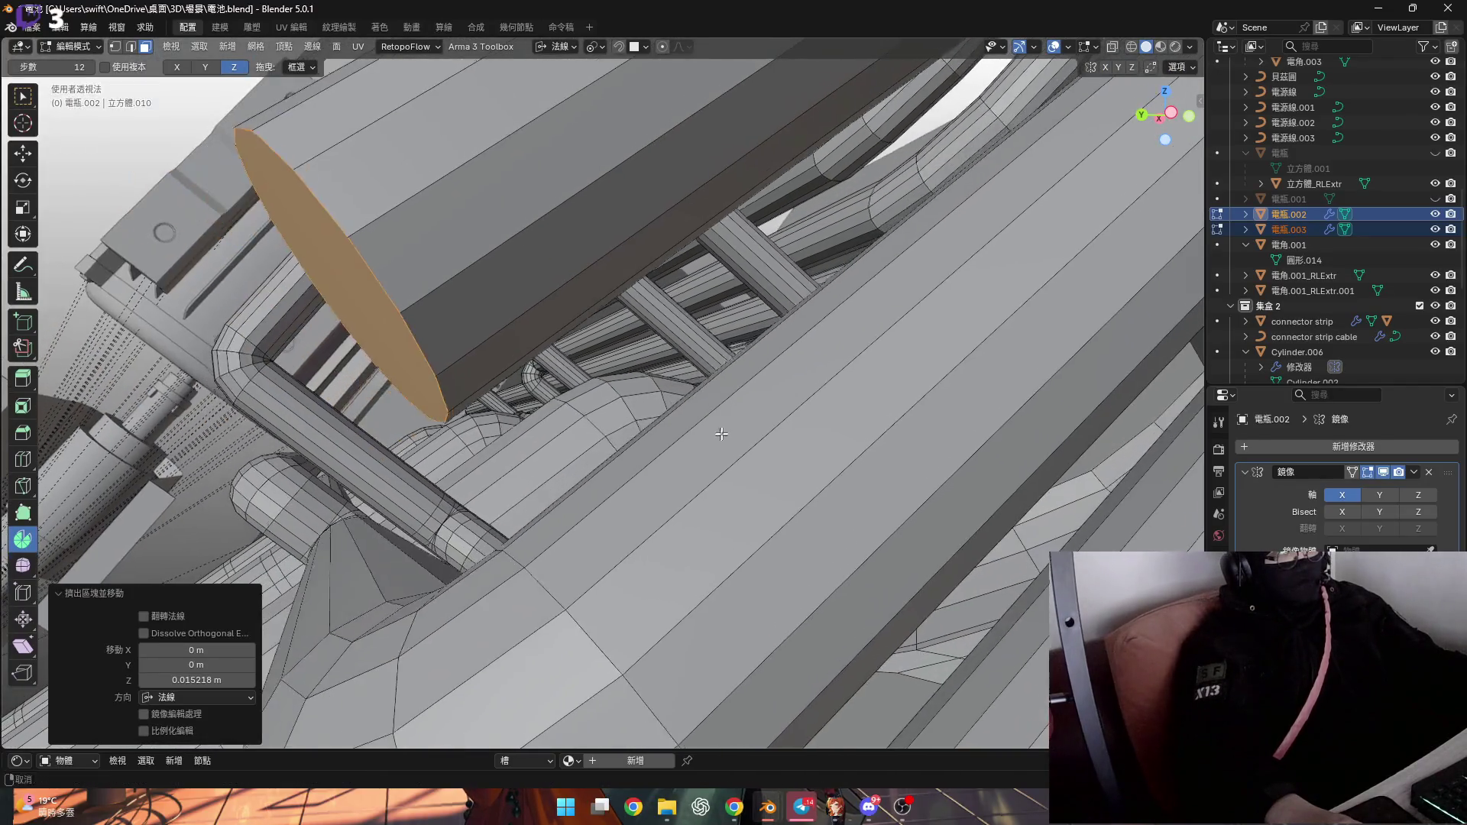
Add the lower cylinder's edge loop to the selection, leaving the mesh unscaled
{"action": "key", "text": "2"}
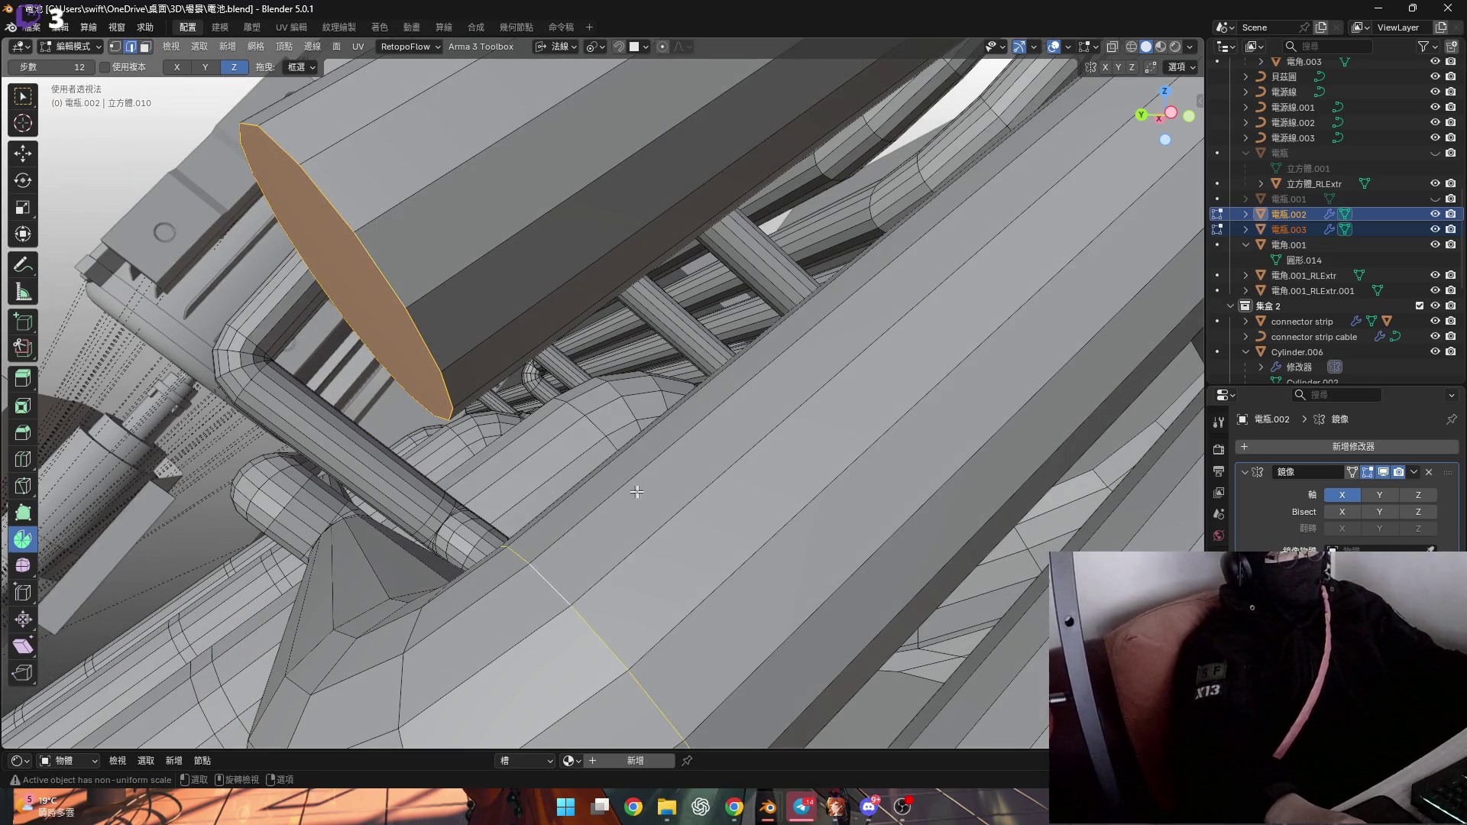
{"action": "scroll", "coordinate": [632, 491], "scroll_direction": "down", "scroll_amount": 2}
{"action": "left_click", "coordinate": [577, 562], "text": "alt+shift"}
{"action": "key", "text": "s"}
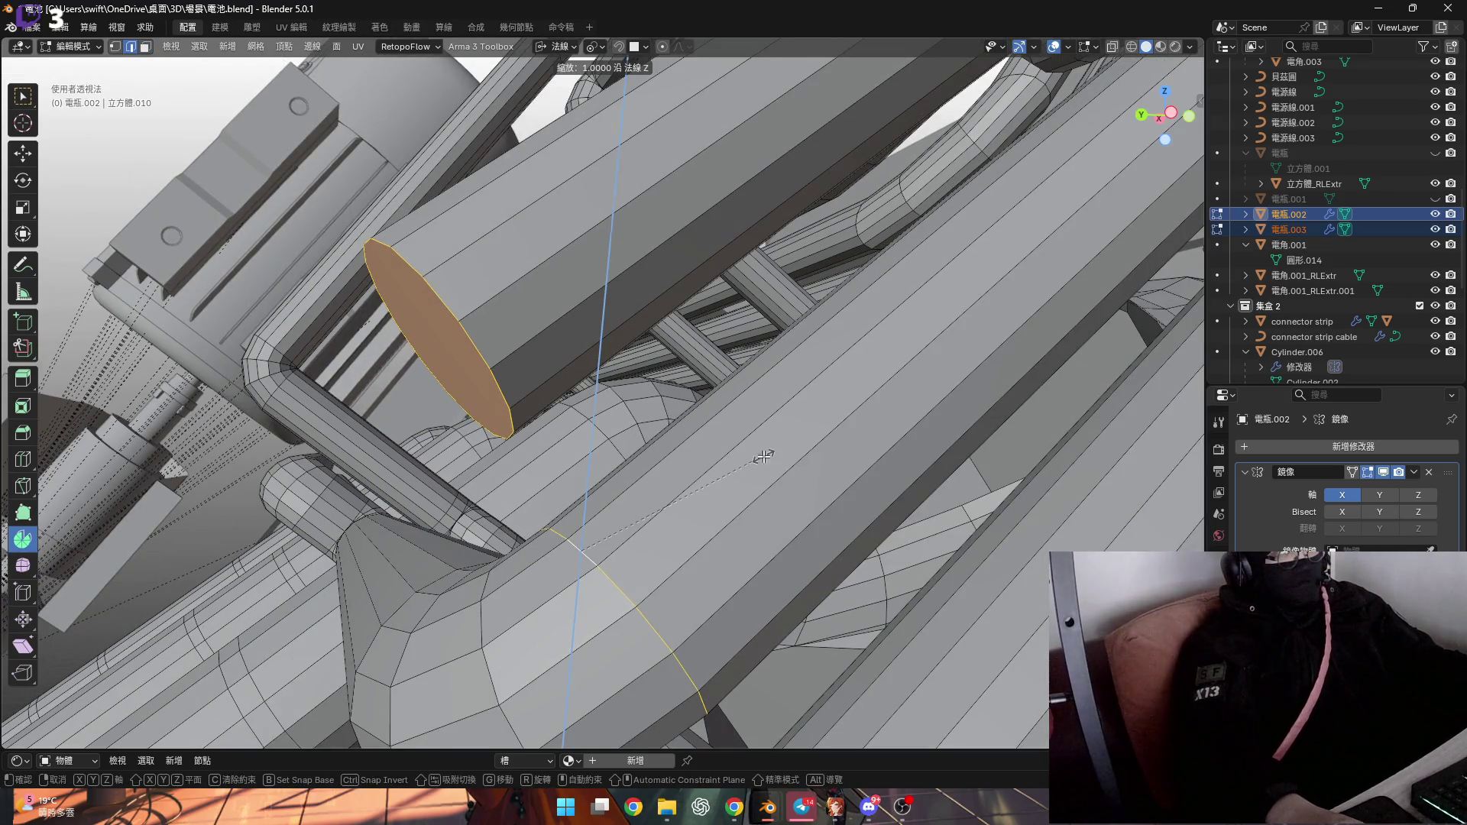
{"action": "key", "text": "Escape"}
{"action": "mouse_move", "coordinate": [761, 433]}
{"action": "middle_mouse_down"}
{"action": "mouse_move", "coordinate": [738, 447]}
{"action": "mouse_move", "coordinate": [769, 502]}
{"action": "mouse_move", "coordinate": [474, 538]}
{"action": "mouse_move", "coordinate": [557, 491]}
{"action": "mouse_move", "coordinate": [604, 398]}
{"action": "mouse_move", "coordinate": [738, 436]}
{"action": "middle_mouse_up"}
Flatten the end cap by scaling it to 0 along Z
{"action": "key", "text": "3"}
{"action": "scroll", "coordinate": [679, 524], "scroll_direction": "down", "scroll_amount": 4}
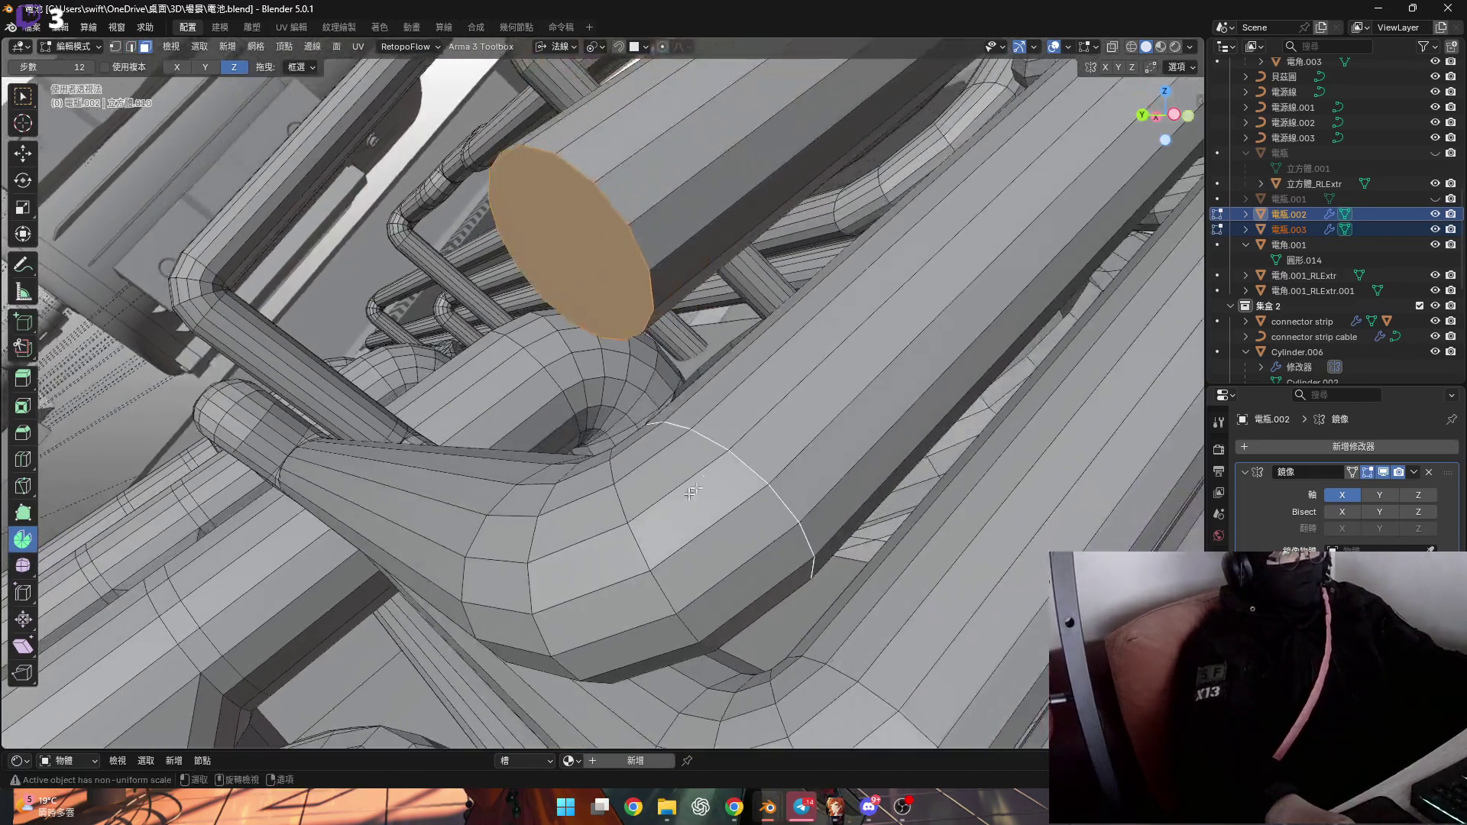
{"action": "key", "text": "s"}
{"action": "key", "text": "z"}
{"action": "key", "text": "0"}
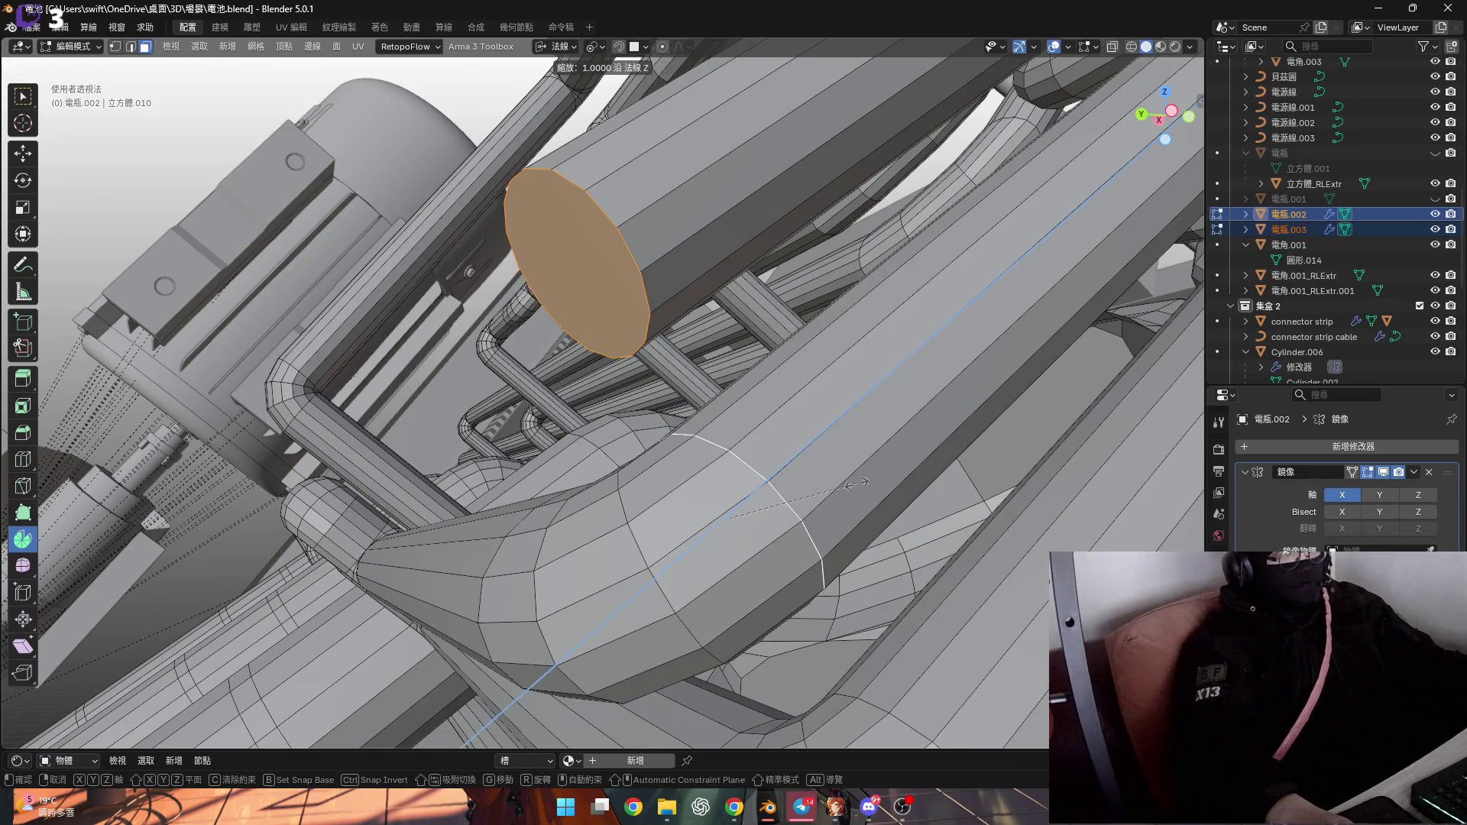
{"action": "key", "text": "Return"}
{"action": "scroll", "coordinate": [856, 483], "scroll_direction": "up", "scroll_amount": 6}
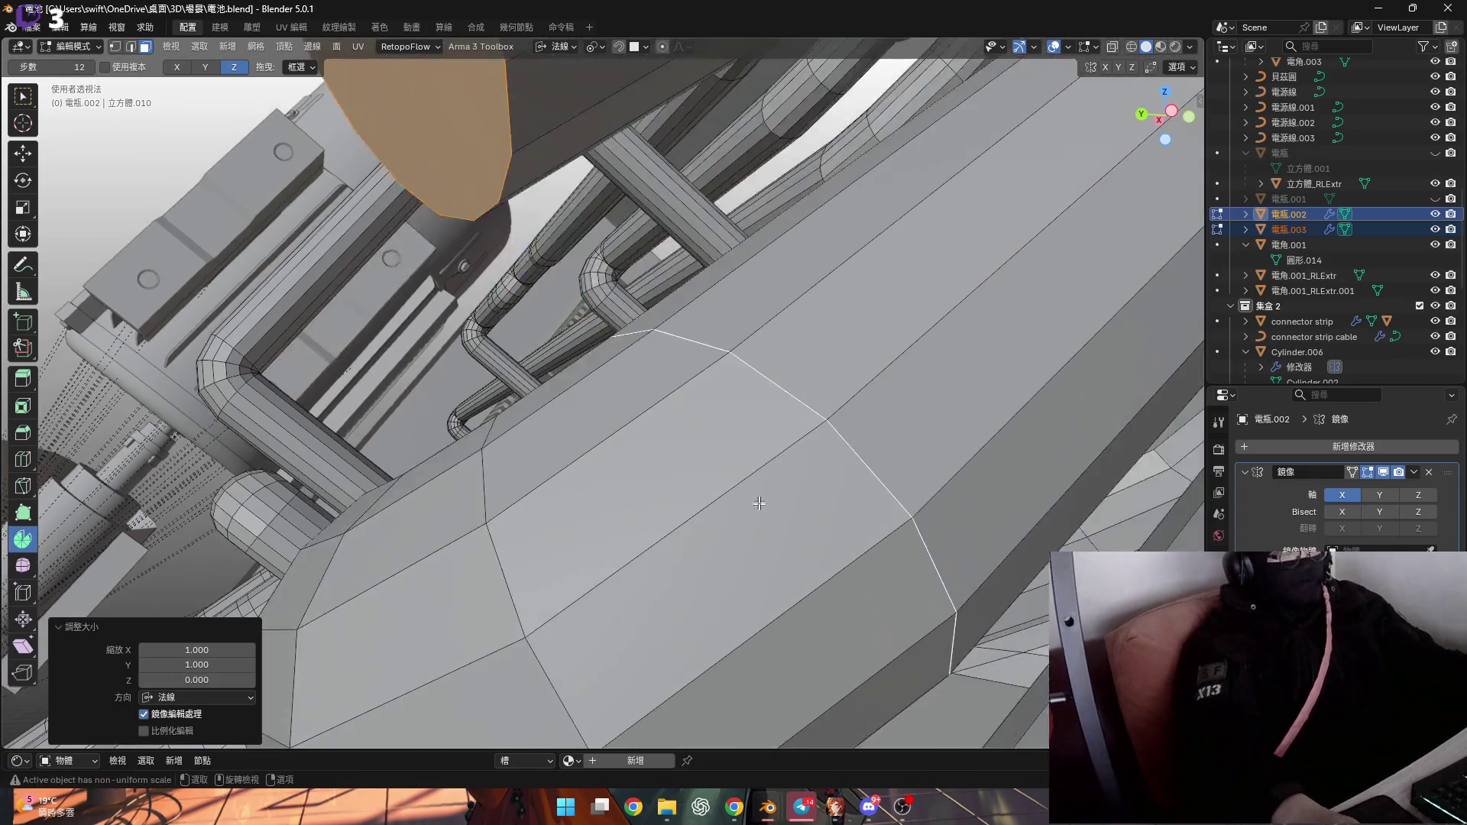
{"action": "mouse_move", "coordinate": [856, 483]}
{"action": "middle_mouse_down"}
{"action": "mouse_move", "coordinate": [595, 552]}
{"action": "mouse_move", "coordinate": [649, 479]}
{"action": "mouse_move", "coordinate": [674, 484]}
{"action": "mouse_move", "coordinate": [761, 418]}
{"action": "mouse_move", "coordinate": [726, 426]}
{"action": "mouse_move", "coordinate": [713, 433]}
{"action": "mouse_move", "coordinate": [891, 404]}
{"action": "mouse_move", "coordinate": [899, 546]}
{"action": "mouse_move", "coordinate": [844, 504]}
{"action": "middle_mouse_up"}
{"action": "right_click", "coordinate": [521, 554]}
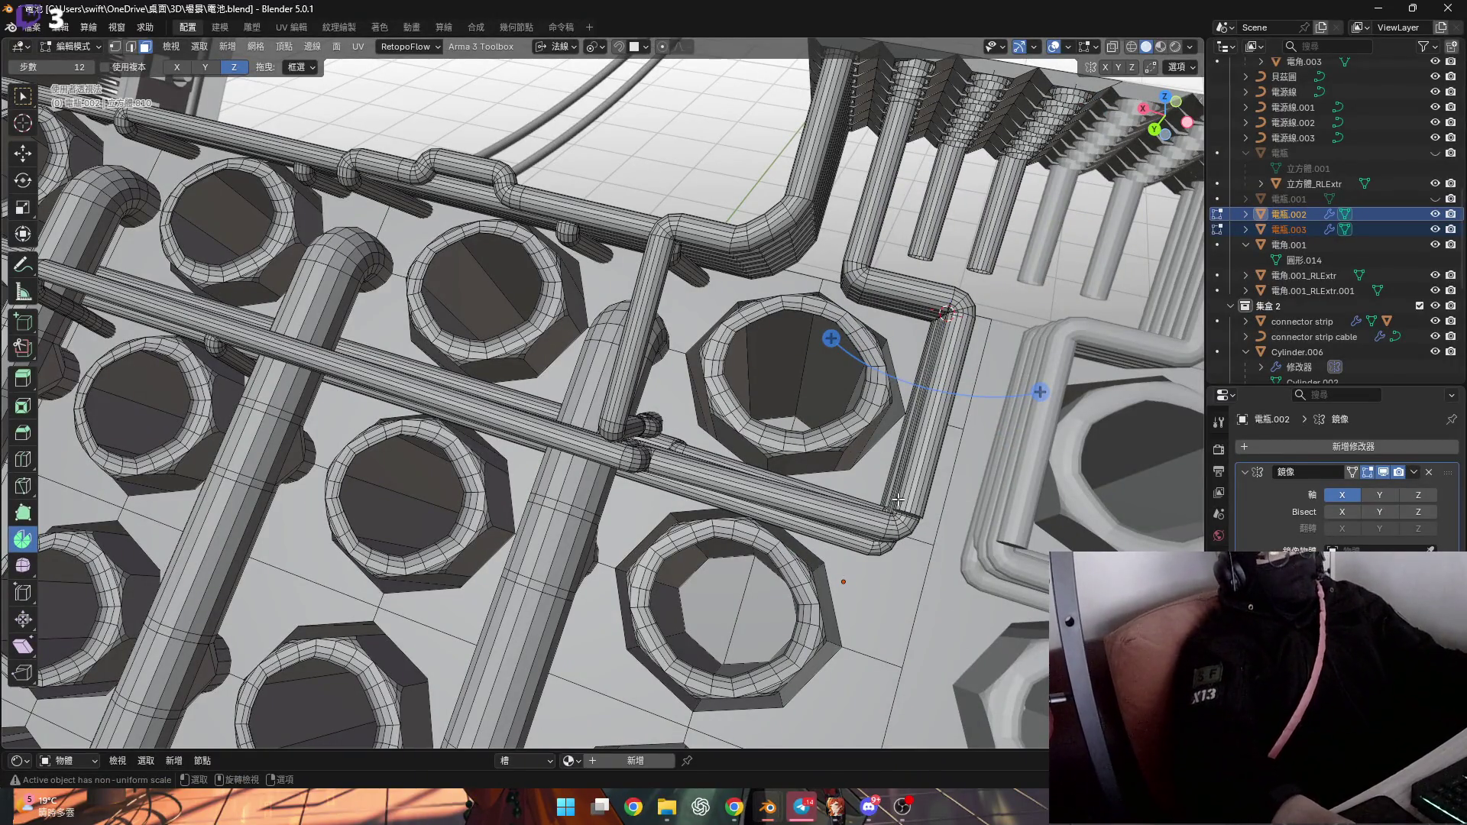
{"action": "mouse_move", "coordinate": [898, 500]}
{"action": "middle_mouse_down"}
{"action": "mouse_move", "coordinate": [826, 385]}
{"action": "mouse_move", "coordinate": [879, 434]}
{"action": "middle_mouse_up"}
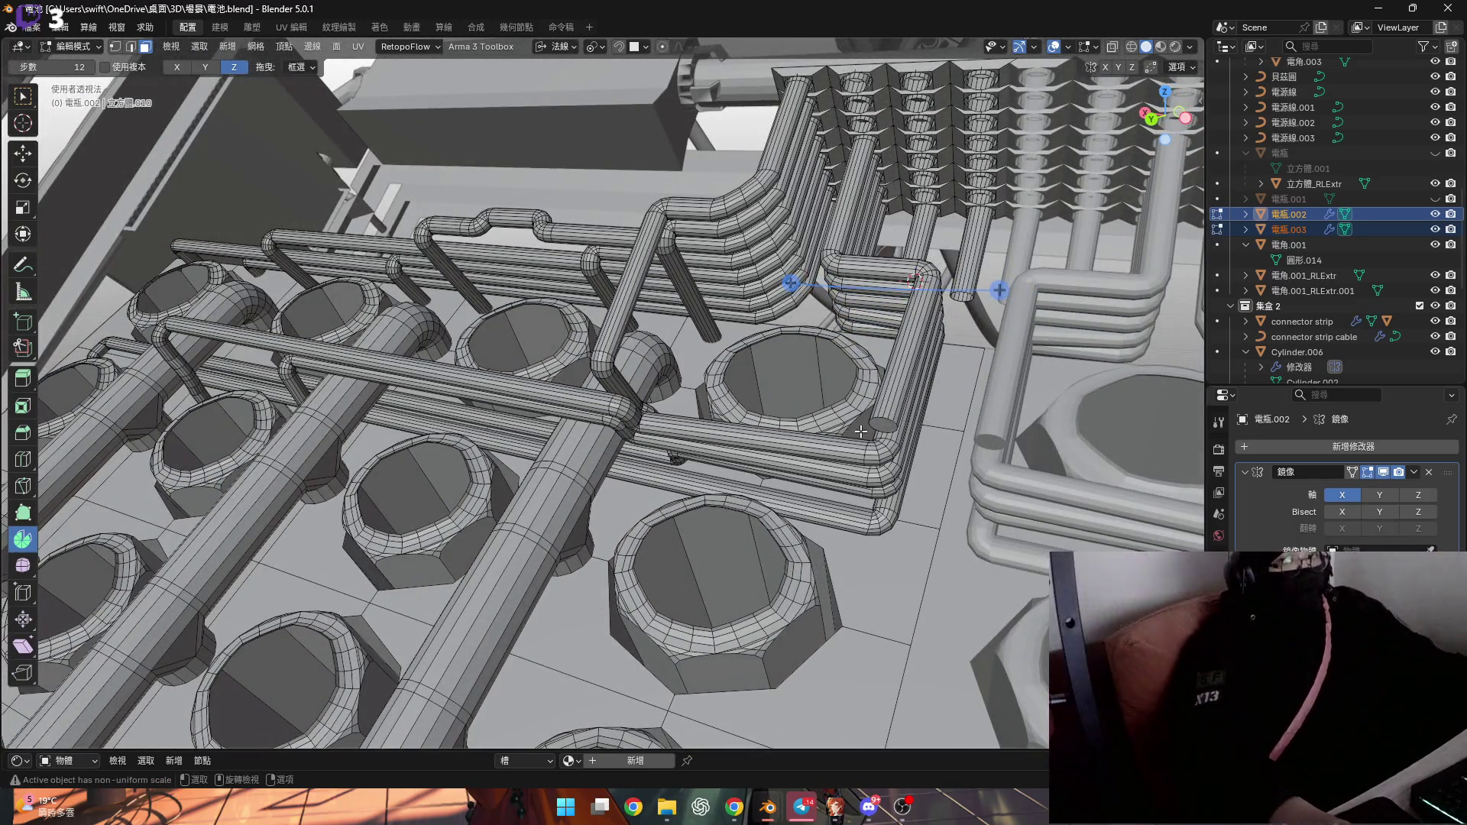
{"action": "scroll", "coordinate": [879, 434], "scroll_direction": "up", "scroll_amount": 6}
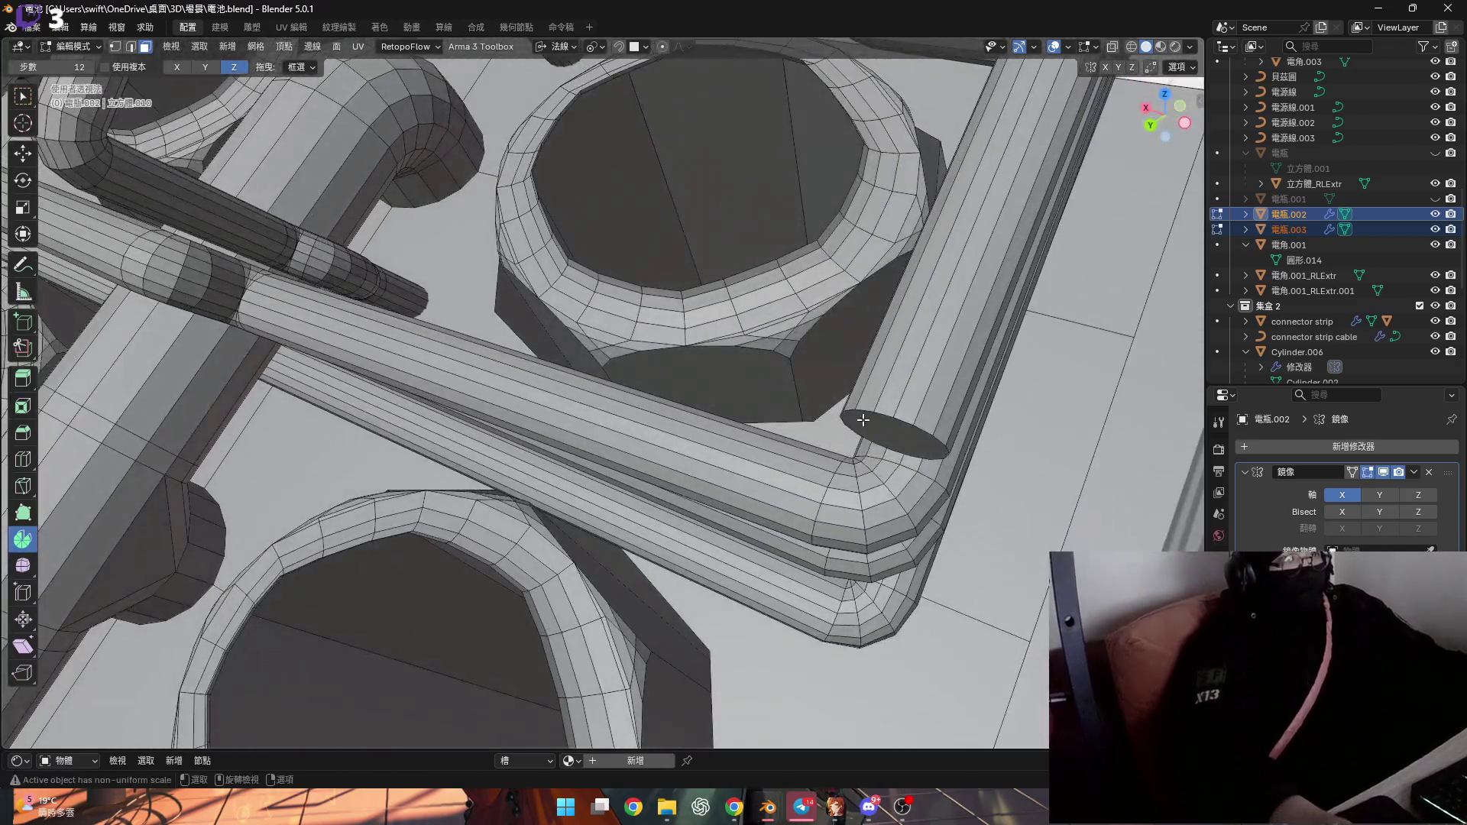
{"action": "middle_click_drag", "start_coordinate": [862, 420], "coordinate": [849, 341]}
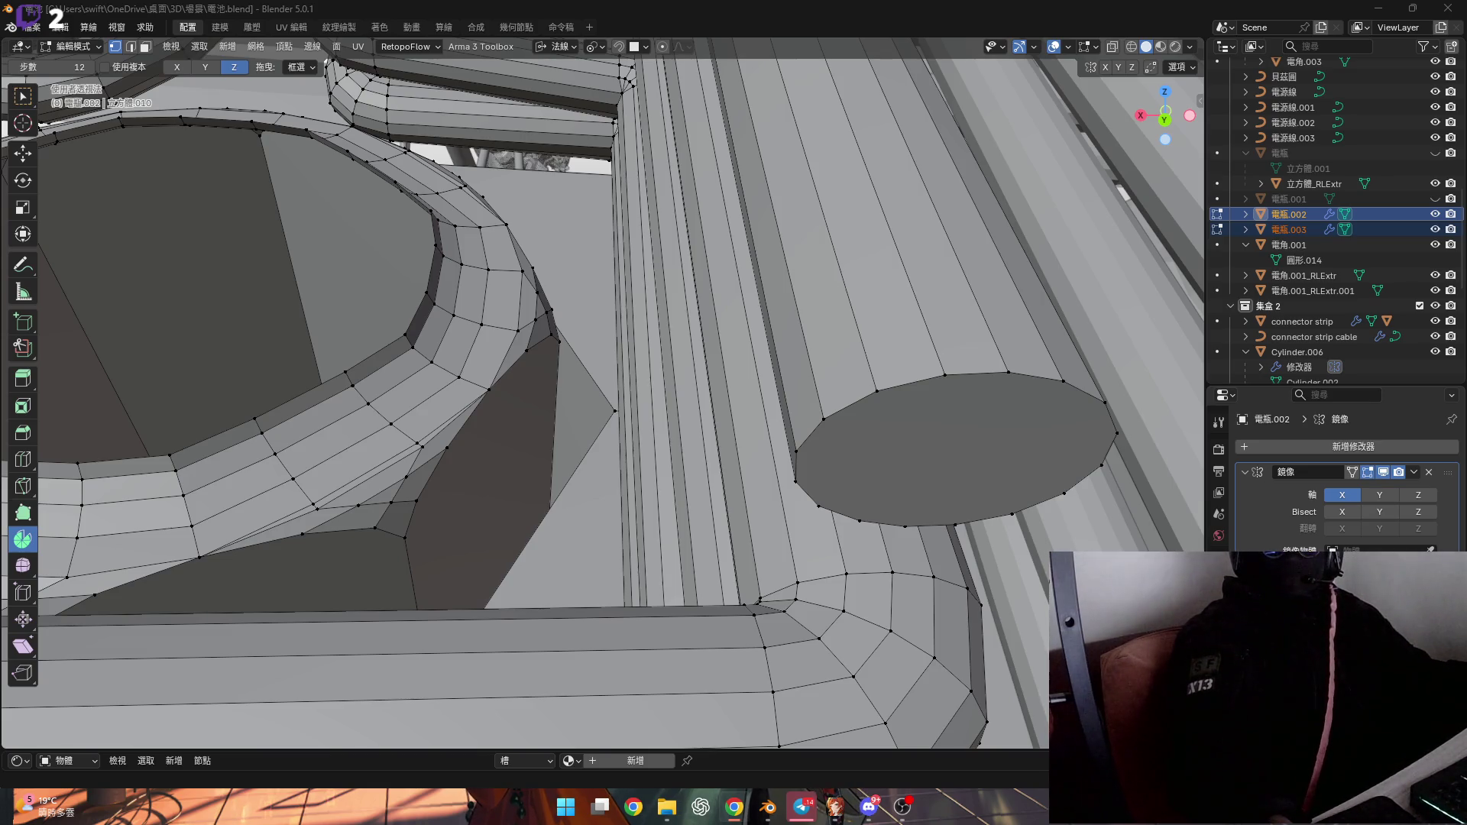
{"action": "scroll", "coordinate": [713, 425], "scroll_direction": "down", "scroll_amount": 6}
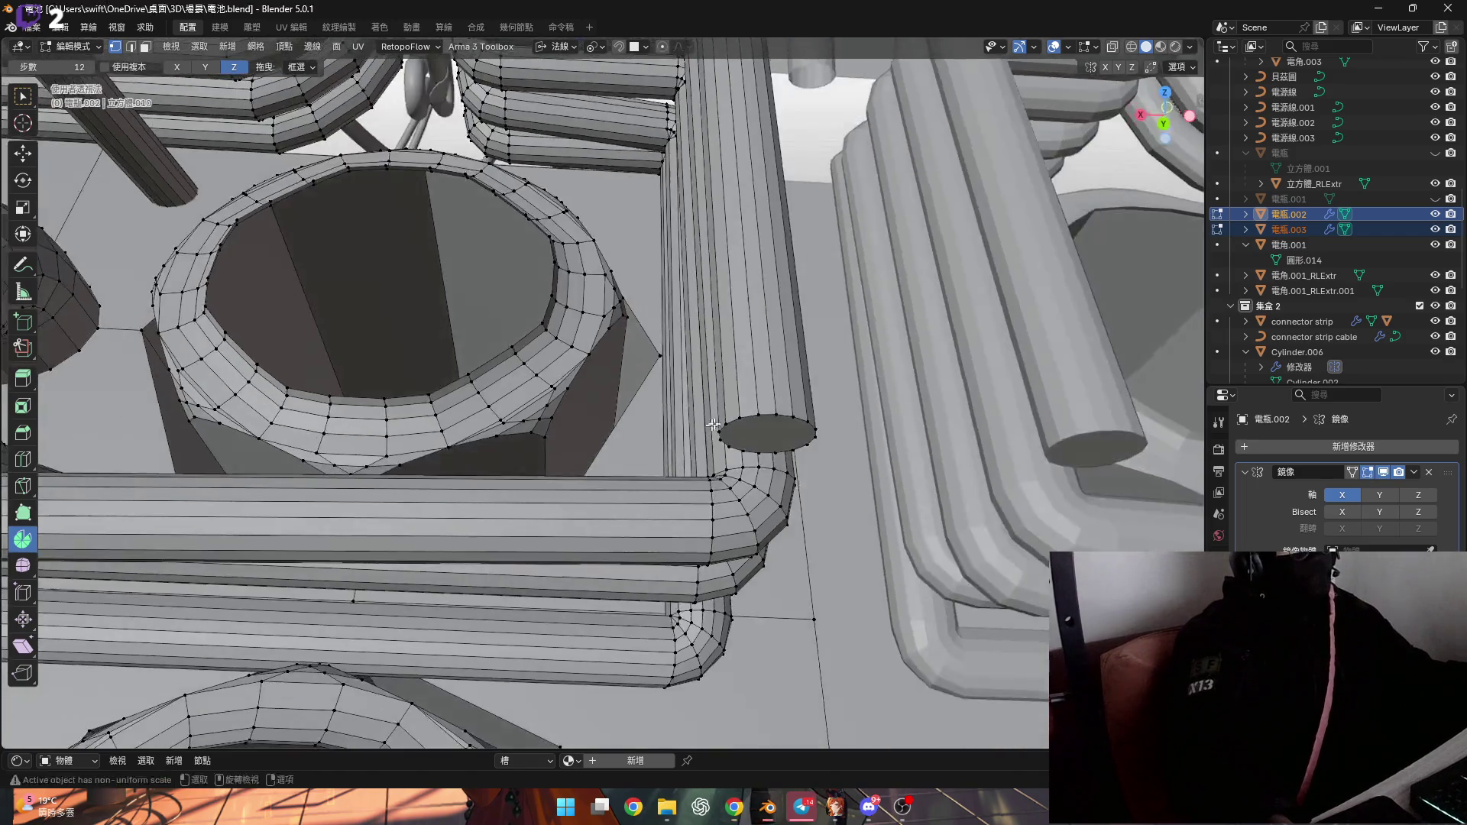
{"action": "scroll", "coordinate": [713, 425], "scroll_direction": "up", "scroll_amount": 3}
{"action": "left_click", "coordinate": [727, 459]}
{"action": "scroll", "coordinate": [704, 427], "scroll_direction": "up", "scroll_amount": 1}
{"action": "middle_click_drag", "start_coordinate": [703, 426], "coordinate": [719, 430]}
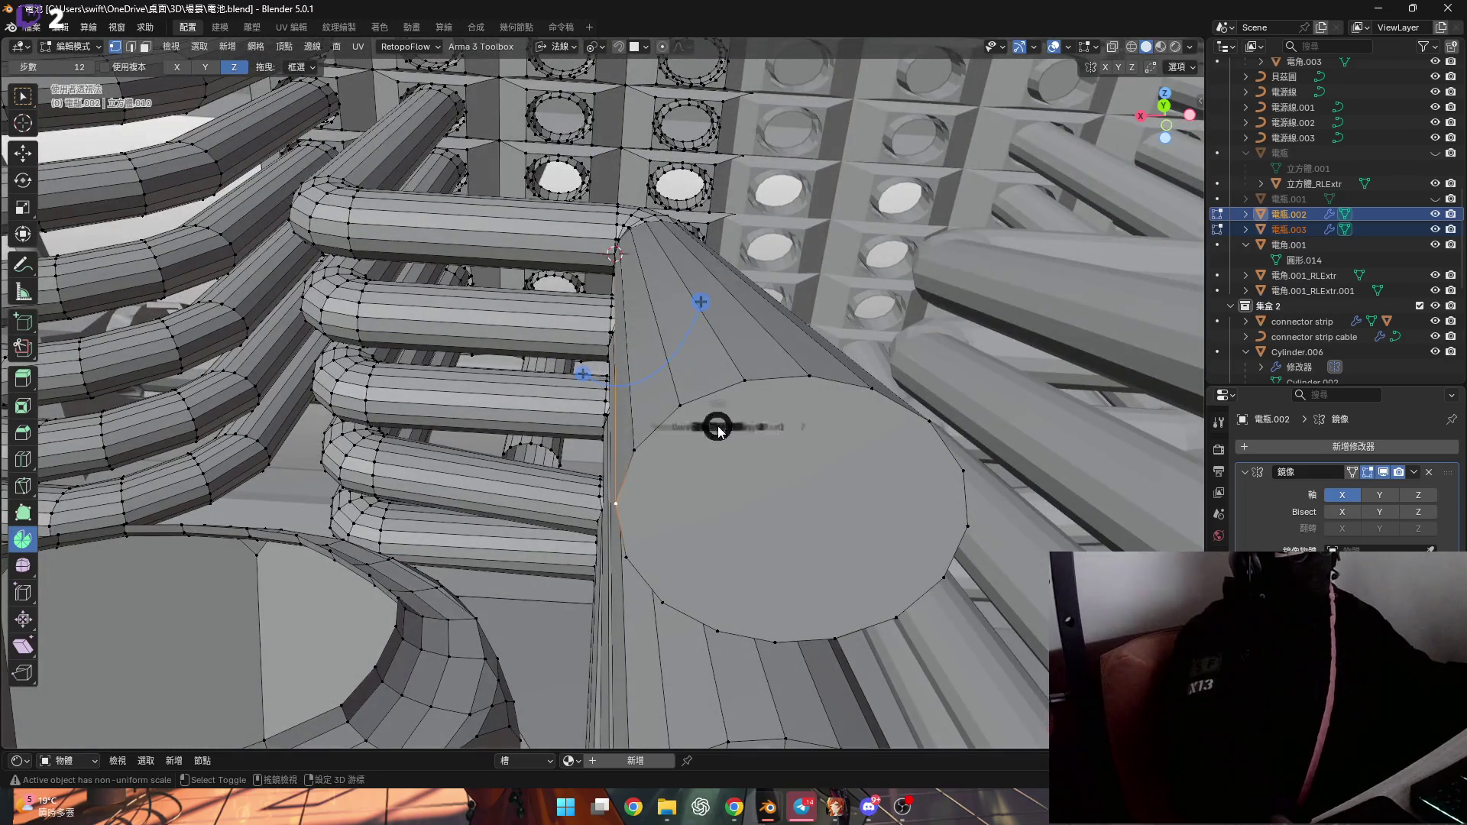
{"action": "left_click", "coordinate": [721, 481]}
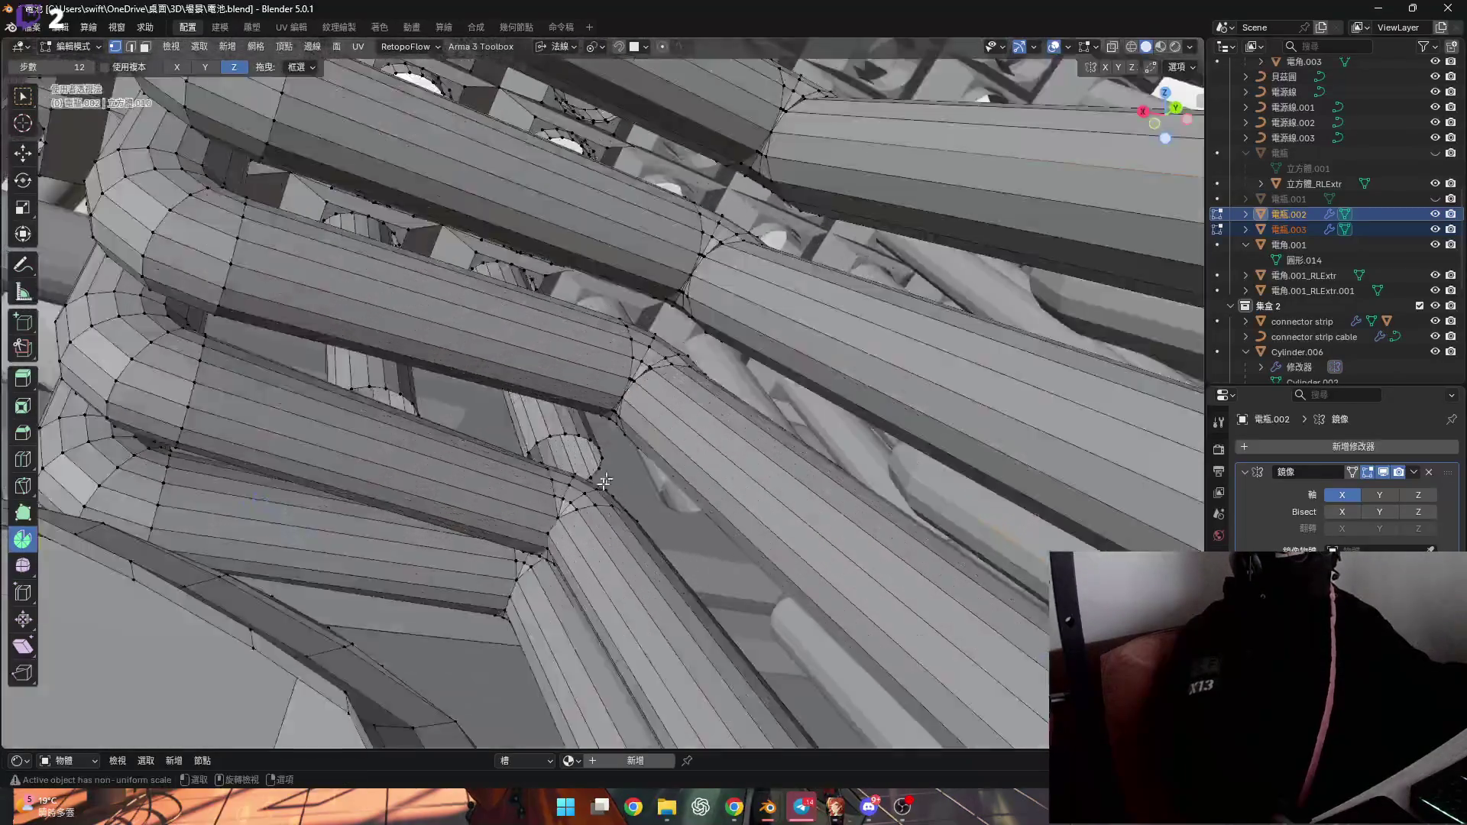
{"action": "mouse_move", "coordinate": [605, 481]}
{"action": "middle_mouse_down"}
{"action": "mouse_move", "coordinate": [609, 510]}
{"action": "mouse_move", "coordinate": [390, 502]}
{"action": "mouse_move", "coordinate": [373, 398]}
{"action": "mouse_move", "coordinate": [370, 439]}
{"action": "mouse_move", "coordinate": [703, 431]}
{"action": "mouse_move", "coordinate": [861, 526]}
{"action": "mouse_move", "coordinate": [752, 481]}
{"action": "mouse_move", "coordinate": [767, 441]}
{"action": "middle_mouse_up"}
{"action": "key", "text": "2"}
{"action": "key", "text": "ctrl+r"}
{"action": "key", "text": "Escape"}
{"action": "key", "text": "3"}
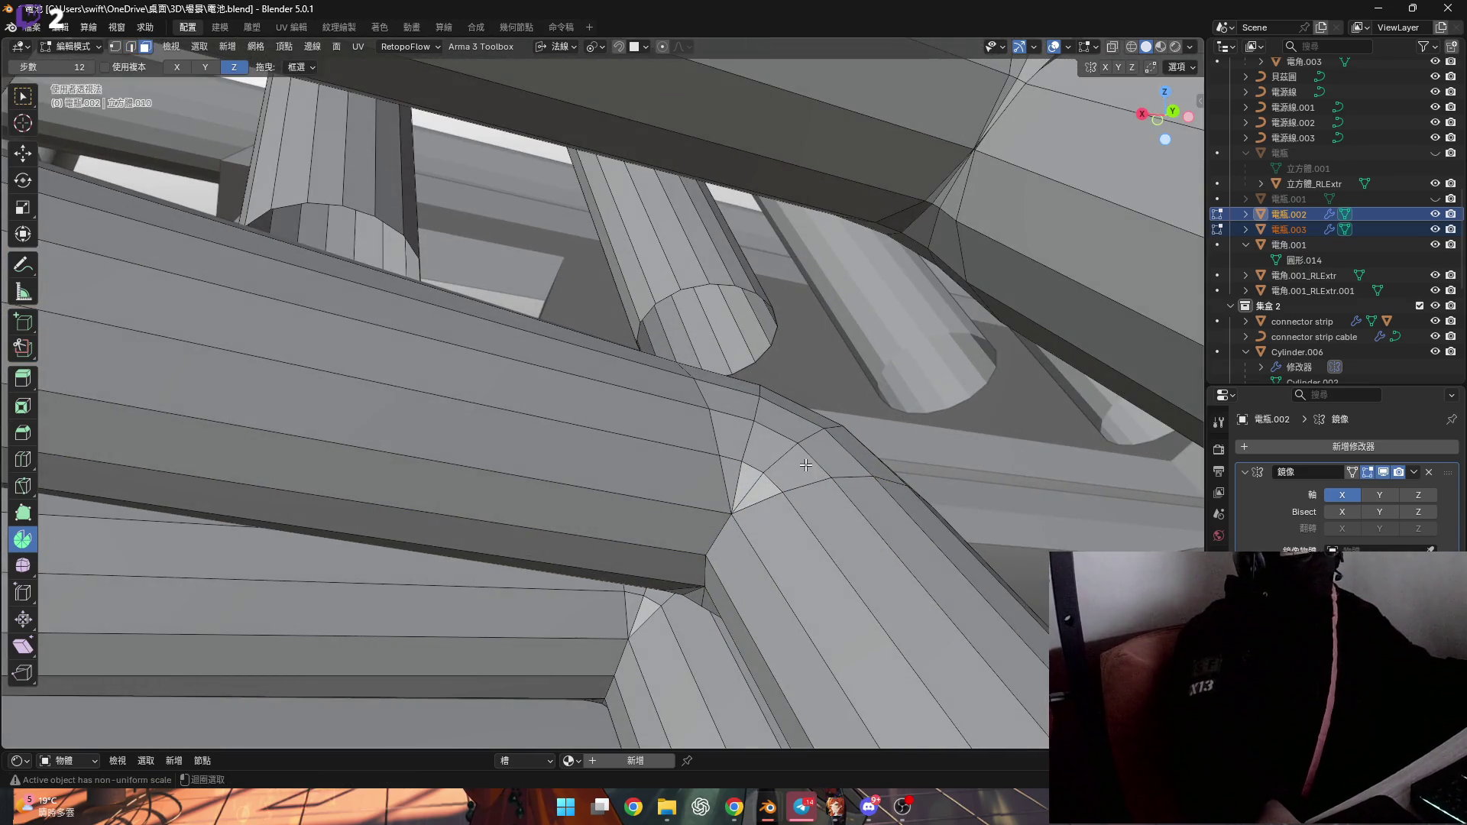
Delete the edges of the triangular faces at the pipe joint
{"action": "left_click", "coordinate": [767, 440], "text": "alt"}
{"action": "left_click", "coordinate": [751, 441], "text": "alt+shift"}
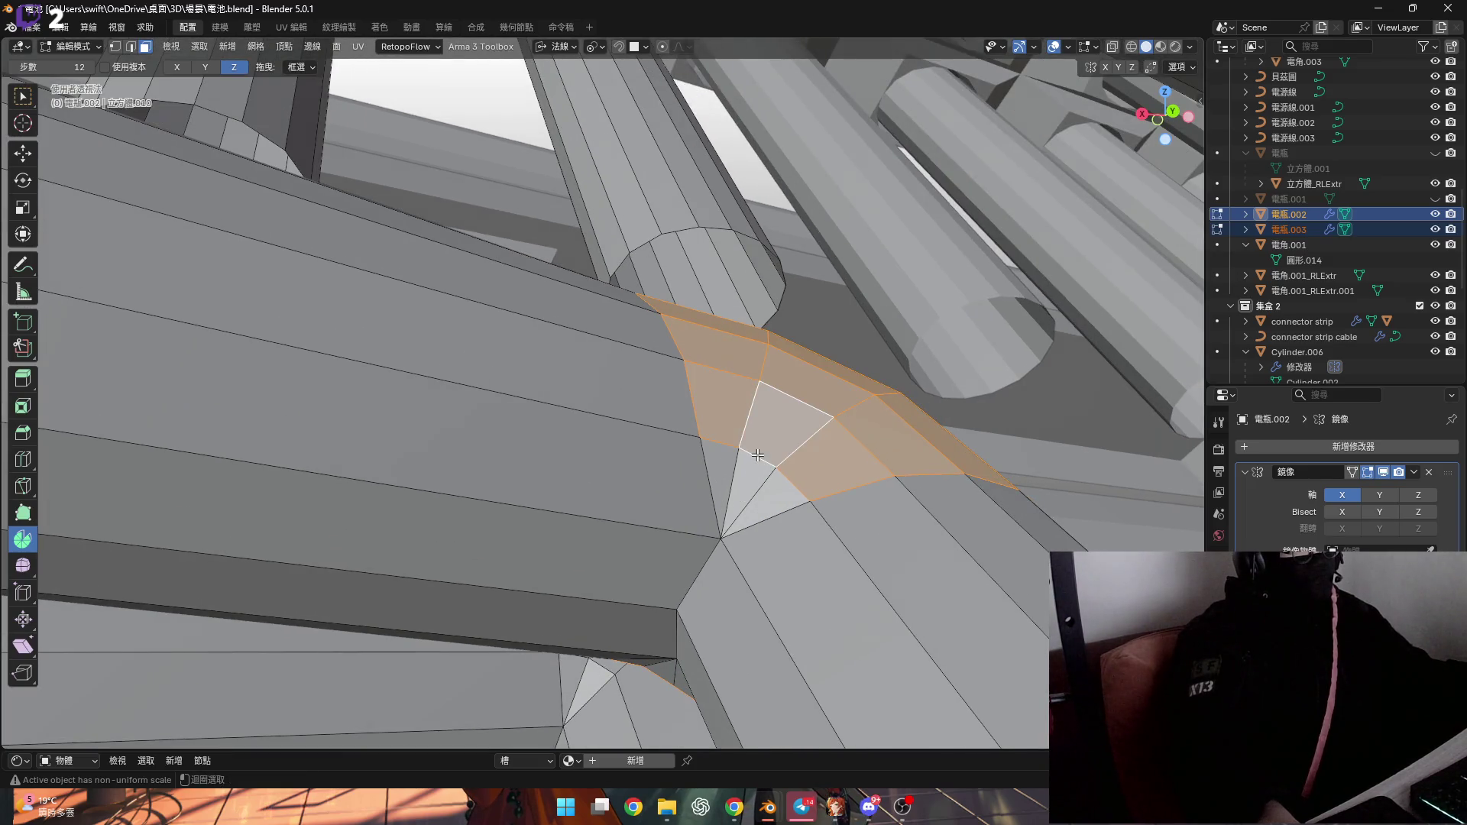
{"action": "mouse_move", "coordinate": [764, 483]}
{"action": "middle_mouse_down"}
{"action": "mouse_move", "coordinate": [687, 583]}
{"action": "mouse_move", "coordinate": [665, 588]}
{"action": "mouse_move", "coordinate": [602, 540]}
{"action": "mouse_move", "coordinate": [380, 485]}
{"action": "mouse_move", "coordinate": [383, 399]}
{"action": "mouse_move", "coordinate": [451, 414]}
{"action": "mouse_move", "coordinate": [505, 480]}
{"action": "mouse_move", "coordinate": [427, 337]}
{"action": "mouse_move", "coordinate": [421, 423]}
{"action": "mouse_move", "coordinate": [499, 443]}
{"action": "mouse_move", "coordinate": [580, 420]}
{"action": "middle_mouse_up"}
{"action": "key", "text": "c"}
{"action": "key", "text": "Escape"}
{"action": "right_click", "coordinate": [421, 422]}
{"action": "left_click", "coordinate": [420, 424]}
{"action": "left_click", "coordinate": [756, 408]}
{"action": "key", "text": "x"}
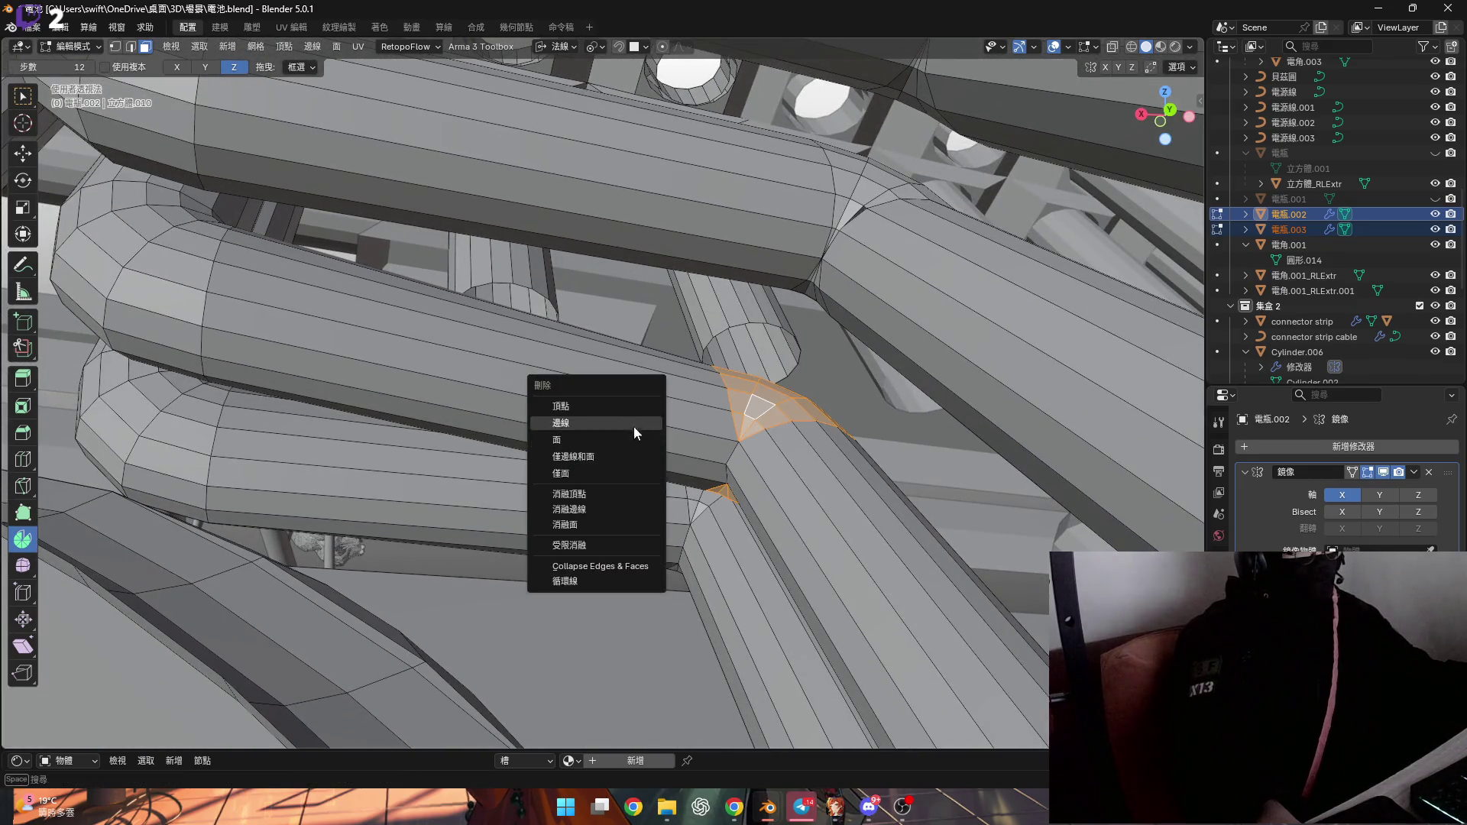
{"action": "left_click", "coordinate": [635, 426]}
Delete the vertices of the leftover edge loop at the elbow
{"action": "middle_click_drag", "start_coordinate": [196, 338], "coordinate": [612, 451]}
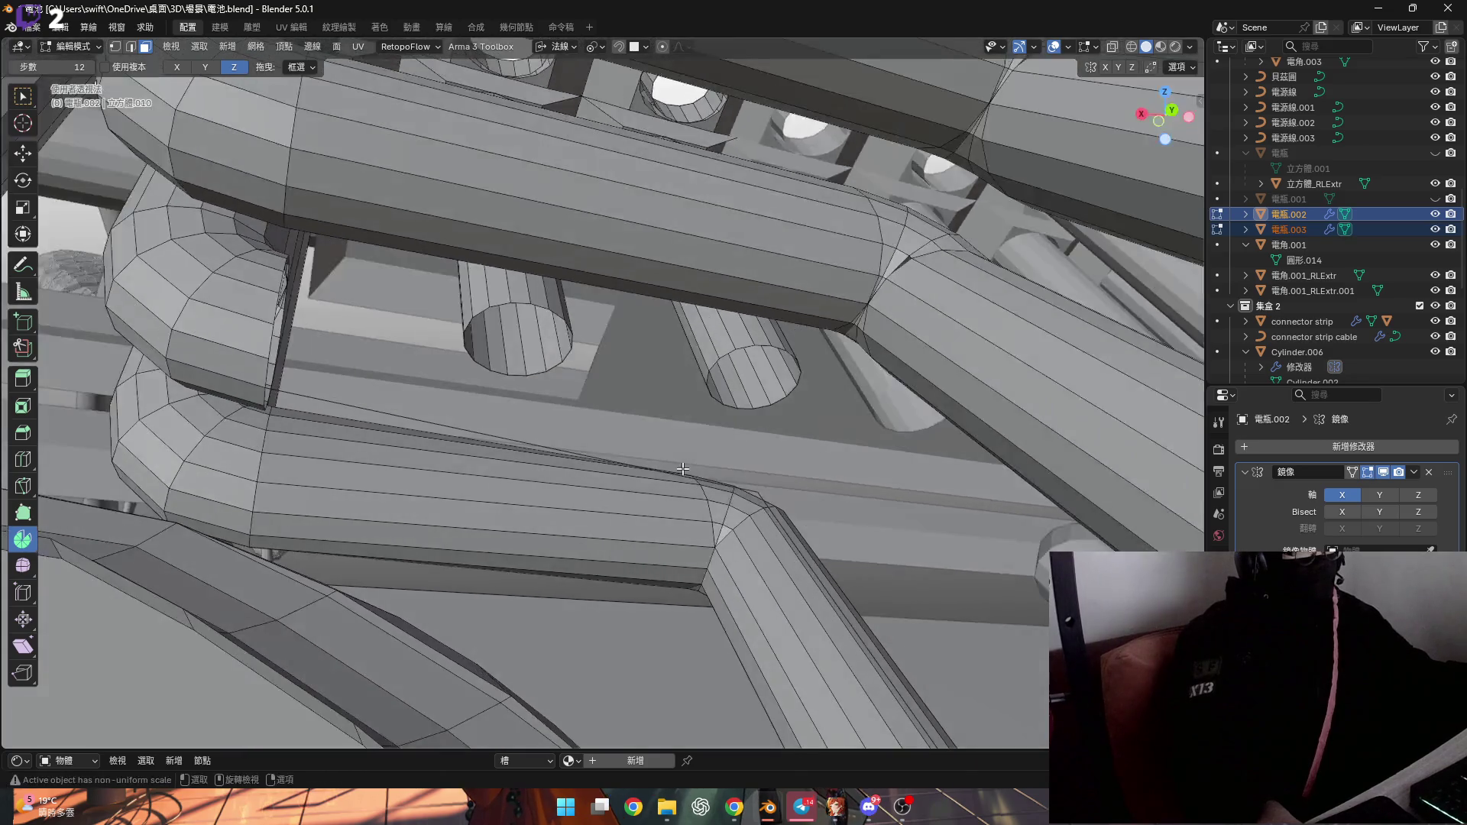
{"action": "scroll", "coordinate": [795, 497], "scroll_direction": "up", "scroll_amount": 4}
{"action": "key", "text": "1"}
{"action": "left_click", "coordinate": [795, 497], "text": "alt"}
{"action": "key", "text": "x"}
{"action": "left_click", "coordinate": [800, 425]}
{"action": "mouse_move", "coordinate": [799, 425]}
{"action": "middle_mouse_down"}
{"action": "mouse_move", "coordinate": [629, 506]}
{"action": "mouse_move", "coordinate": [646, 389]}
{"action": "mouse_move", "coordinate": [618, 381]}
{"action": "mouse_move", "coordinate": [470, 470]}
{"action": "mouse_move", "coordinate": [497, 455]}
{"action": "middle_mouse_up"}
Set the transform orientation to Local
{"action": "scroll", "coordinate": [604, 390], "scroll_direction": "up", "scroll_amount": 10}
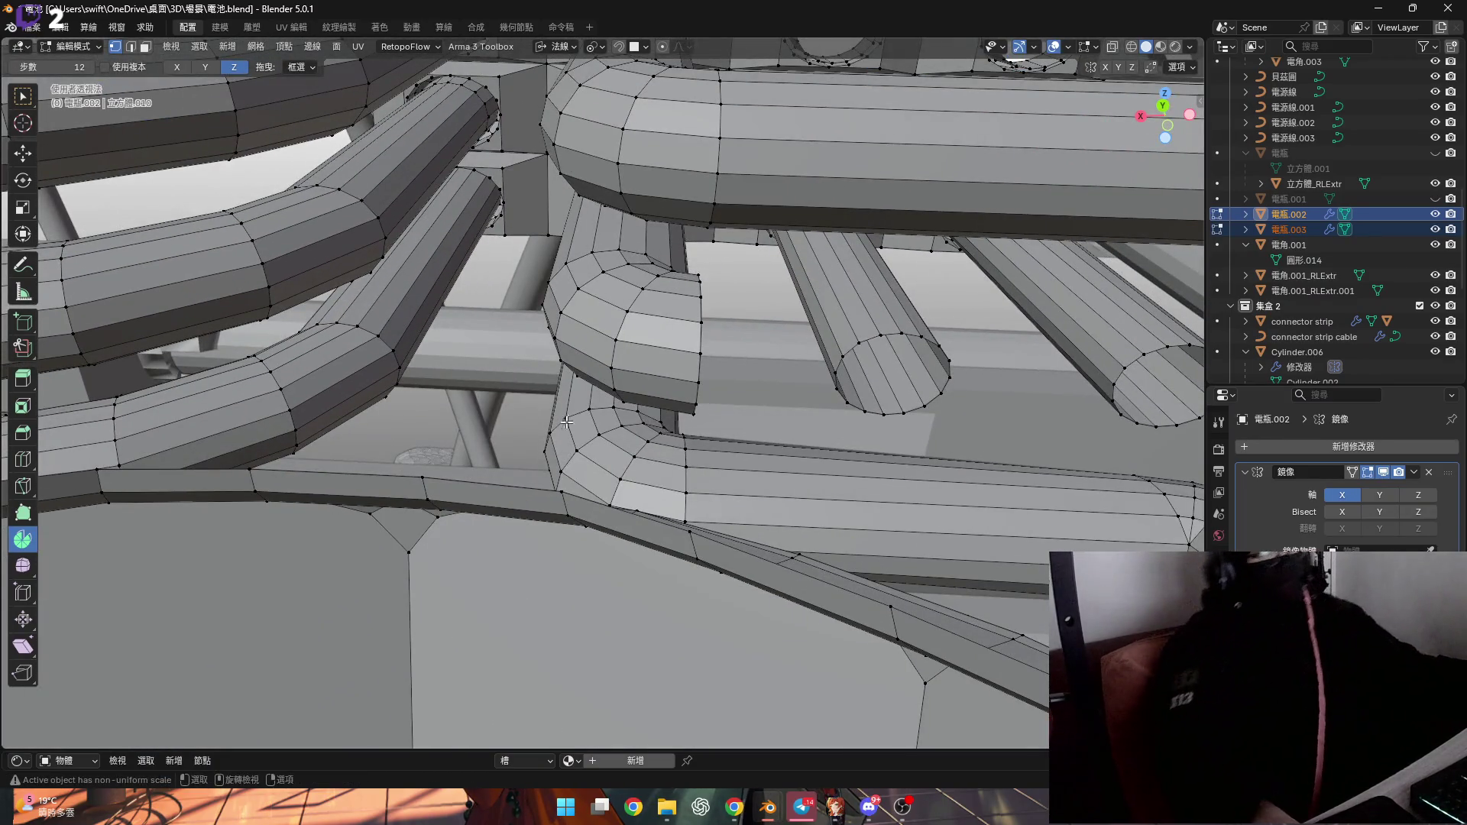
{"action": "middle_click_drag", "start_coordinate": [677, 346], "coordinate": [570, 153]}
{"action": "left_click", "coordinate": [564, 46]}
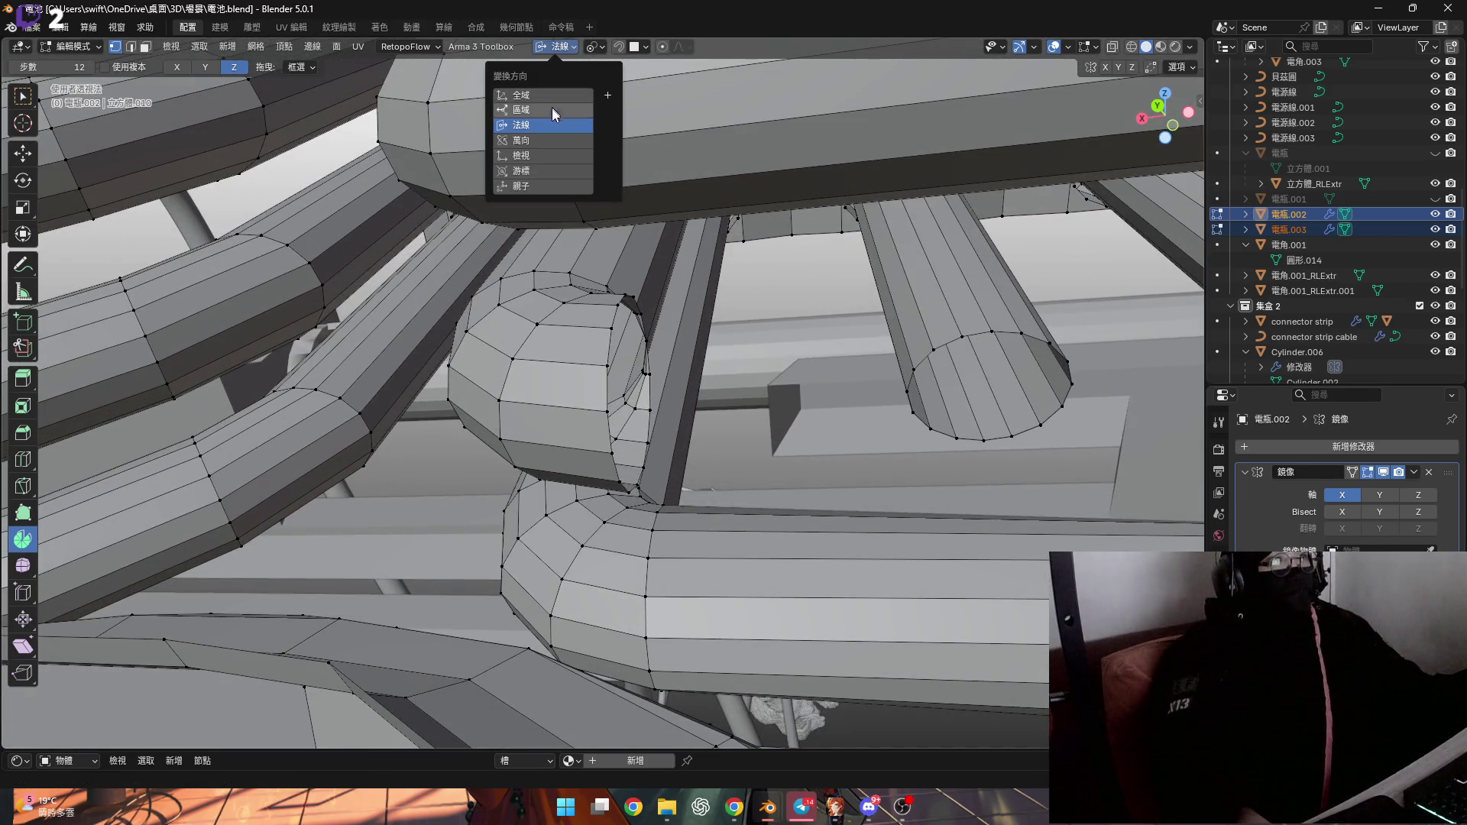
{"action": "left_click", "coordinate": [552, 107]}
Extrude the rounded tube's end loop −0.006083 m along local X
{"action": "left_click", "coordinate": [604, 380], "text": "alt"}
{"action": "mouse_move", "coordinate": [603, 380]}
{"action": "middle_mouse_down"}
{"action": "mouse_move", "coordinate": [653, 395]}
{"action": "mouse_move", "coordinate": [510, 317]}
{"action": "middle_mouse_up"}
{"action": "key", "text": "g"}
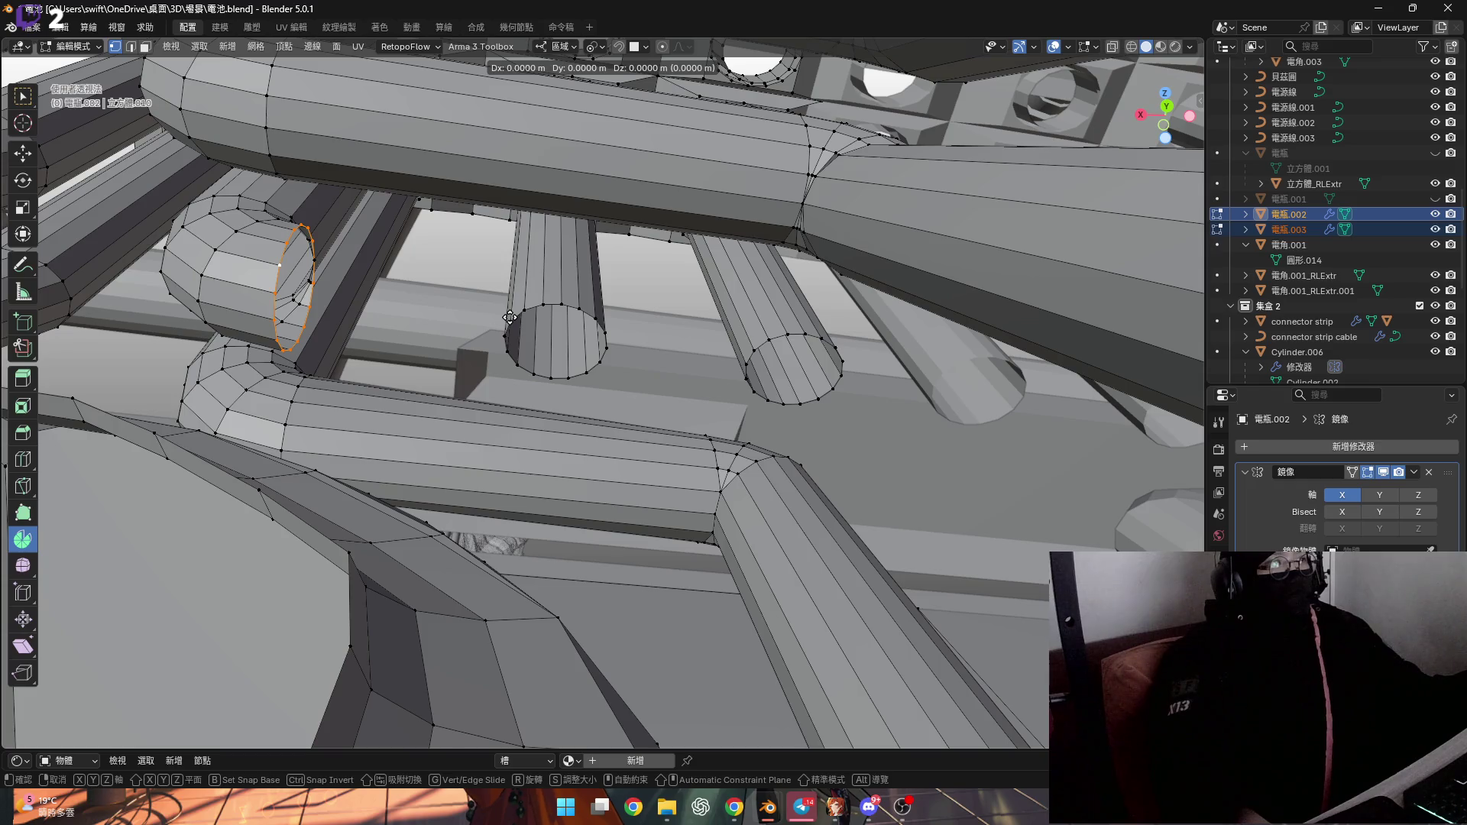
{"action": "key", "text": "x"}
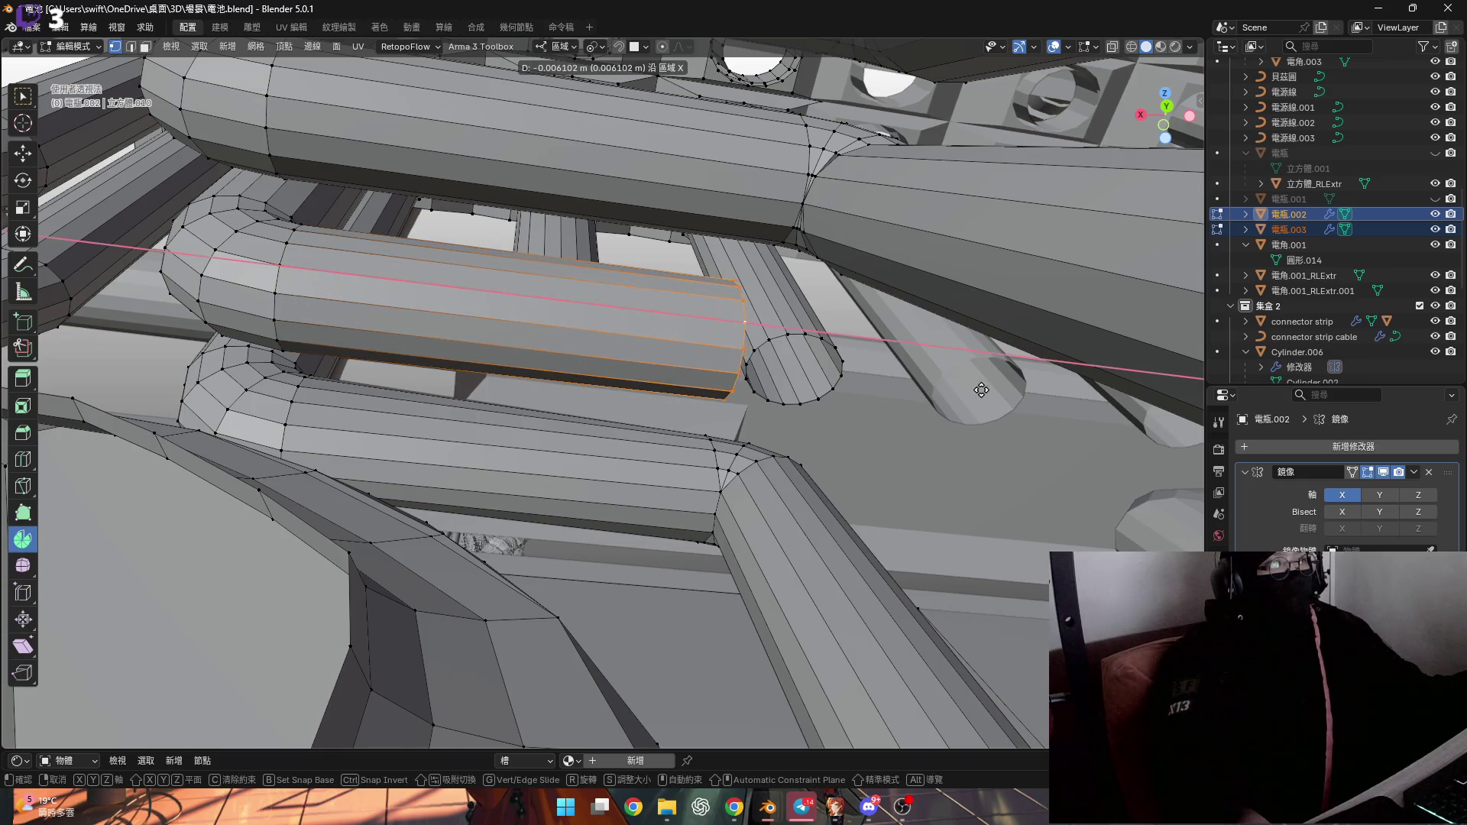
{"action": "left_click", "coordinate": [981, 391]}
{"action": "key", "text": "KP_Decimal"}
{"action": "scroll", "coordinate": [726, 428], "scroll_direction": "down", "scroll_amount": 5}
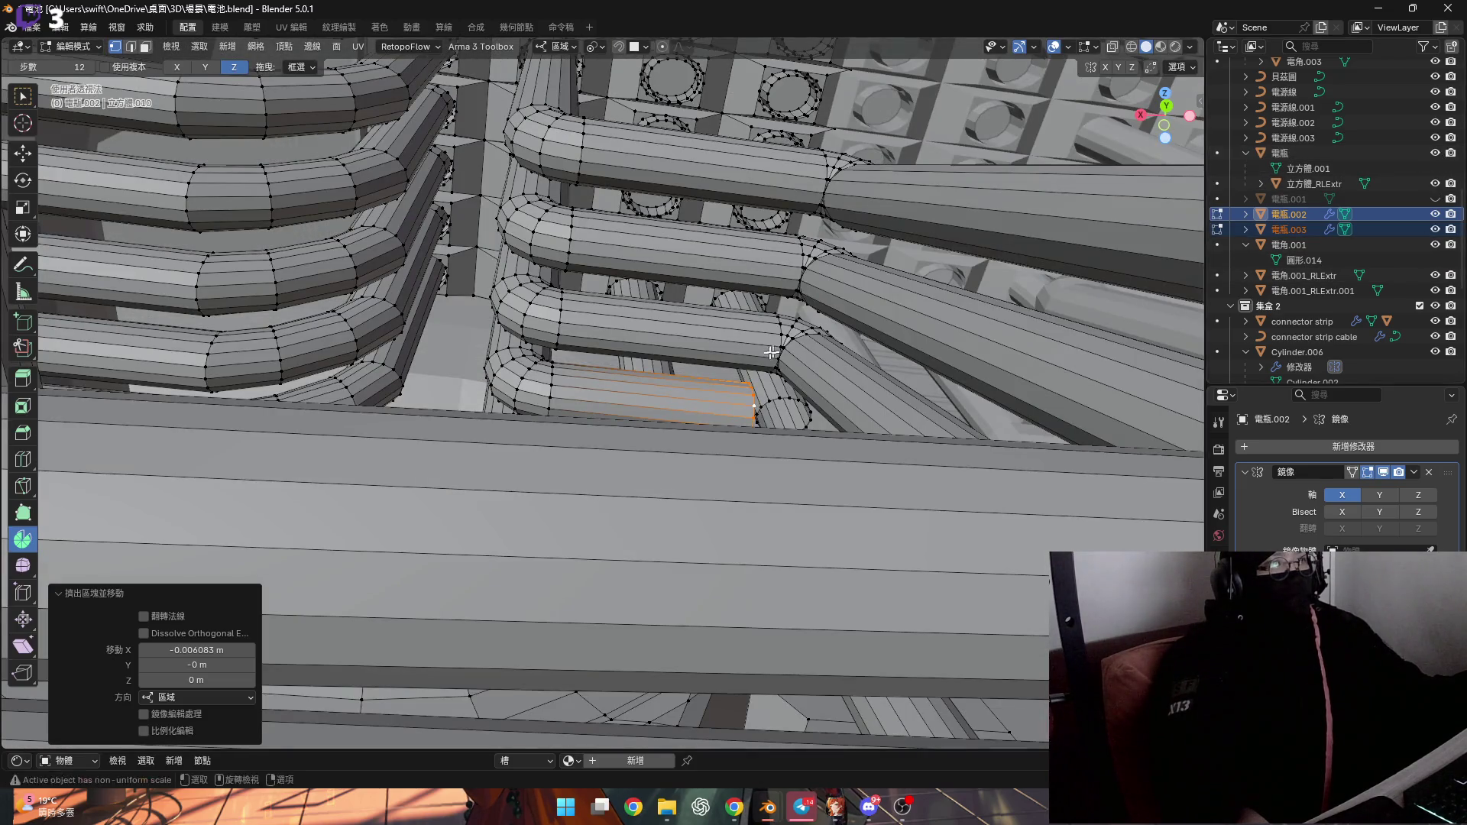
{"action": "scroll", "coordinate": [735, 457], "scroll_direction": "up", "scroll_amount": 3}
{"action": "scroll", "coordinate": [735, 457], "scroll_direction": "up", "scroll_amount": 6}
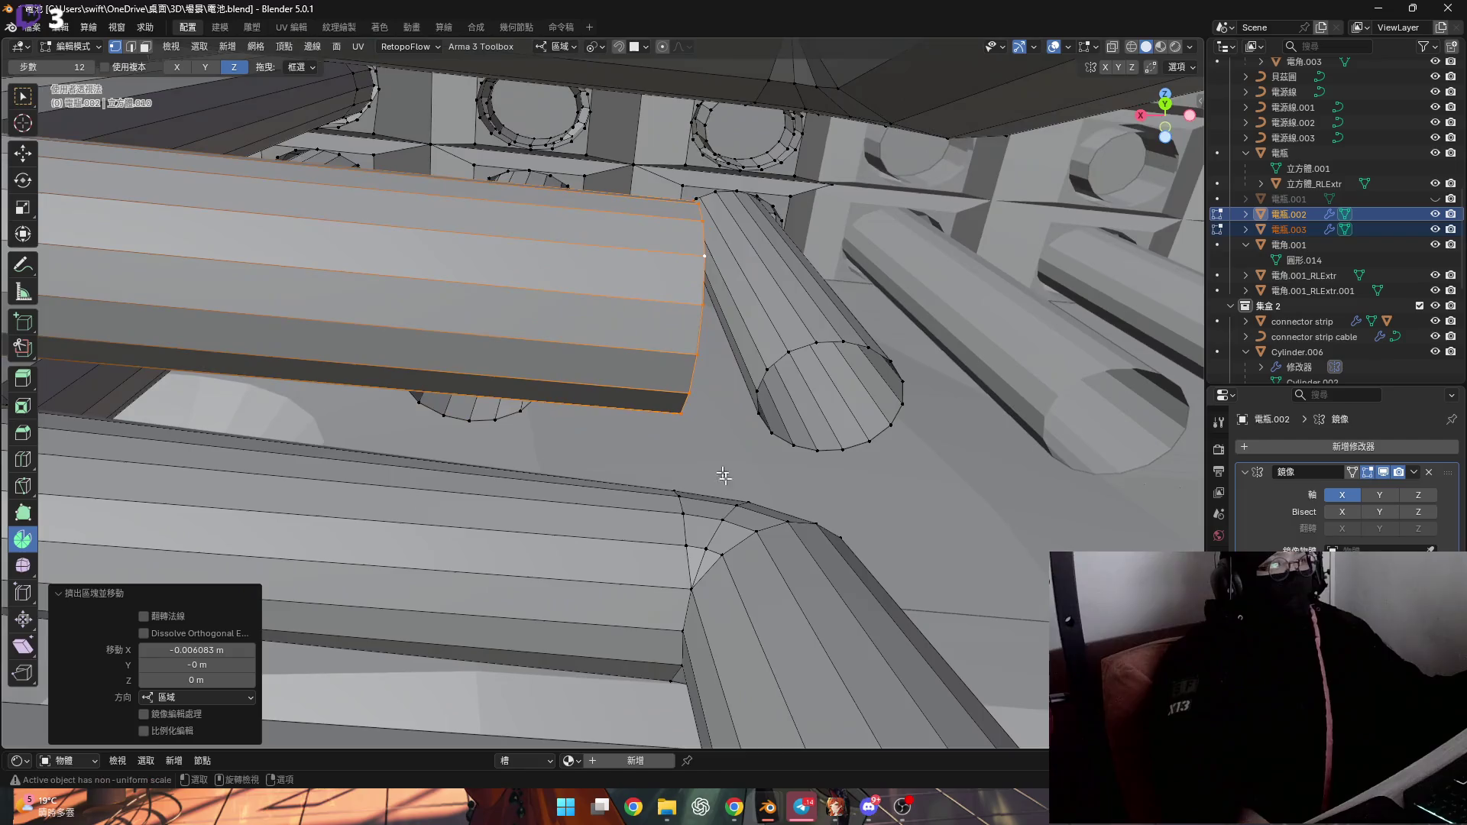
Scale the extruded end loop to 0 along X so the pipe end lies flat
{"action": "mouse_move", "coordinate": [683, 513]}
{"action": "middle_mouse_down"}
{"action": "mouse_move", "coordinate": [645, 432]}
{"action": "mouse_move", "coordinate": [683, 459]}
{"action": "middle_mouse_up"}
{"action": "key", "text": "s"}
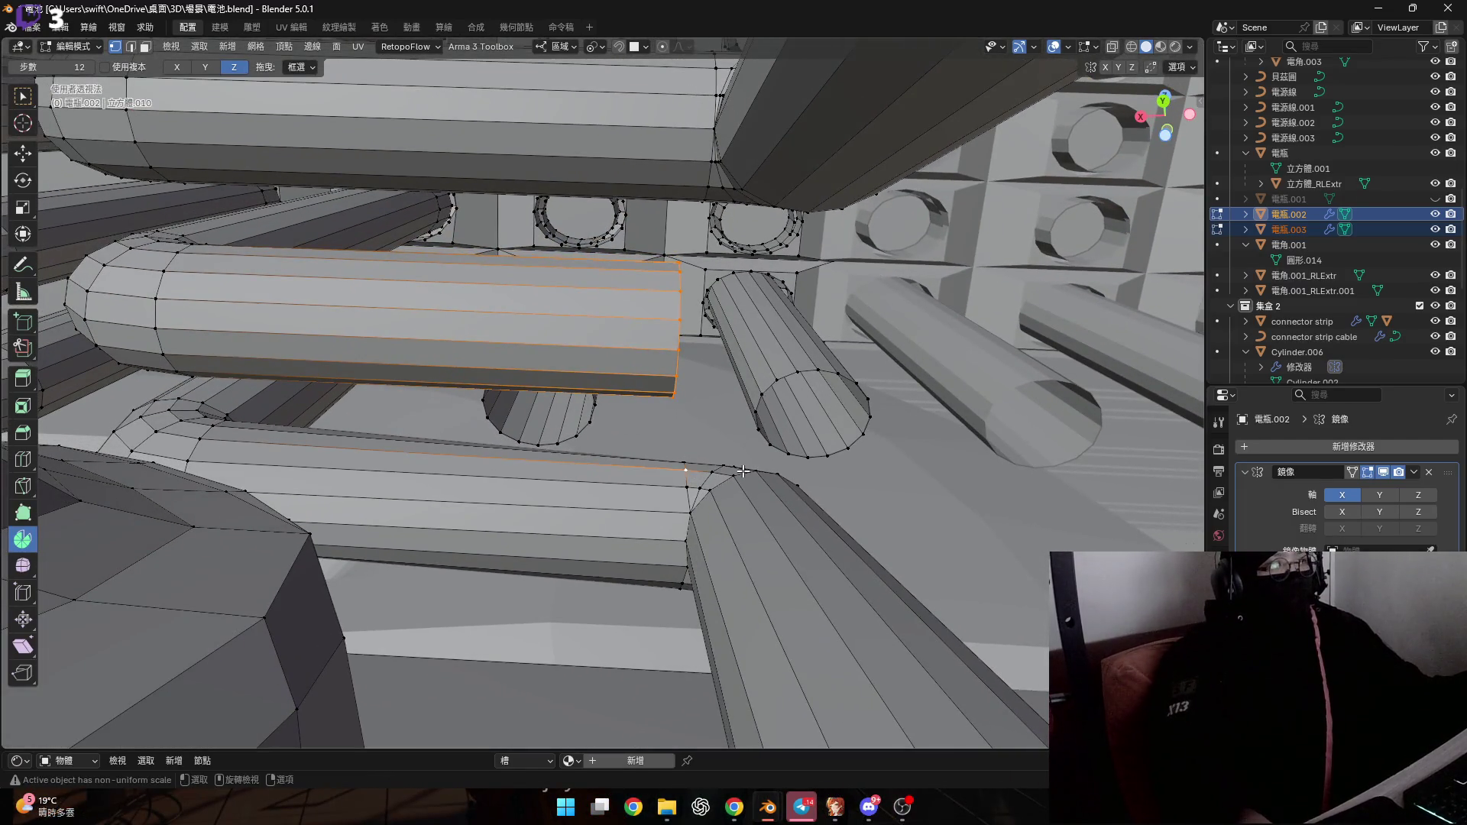
{"action": "key", "text": "x"}
{"action": "key", "text": "0"}
{"action": "key", "text": "Return"}
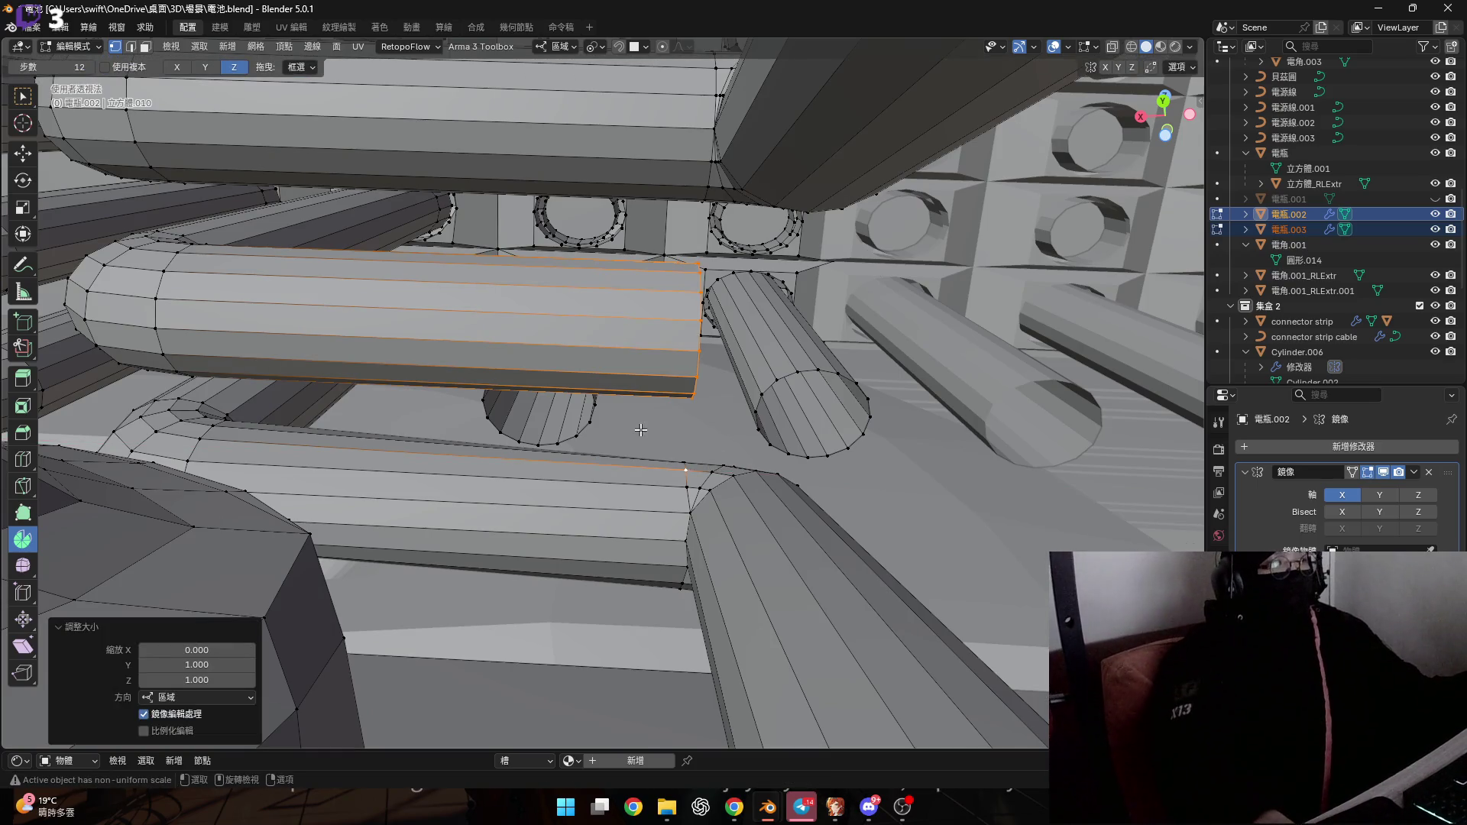
{"action": "scroll", "coordinate": [692, 353], "scroll_direction": "up", "scroll_amount": 3}
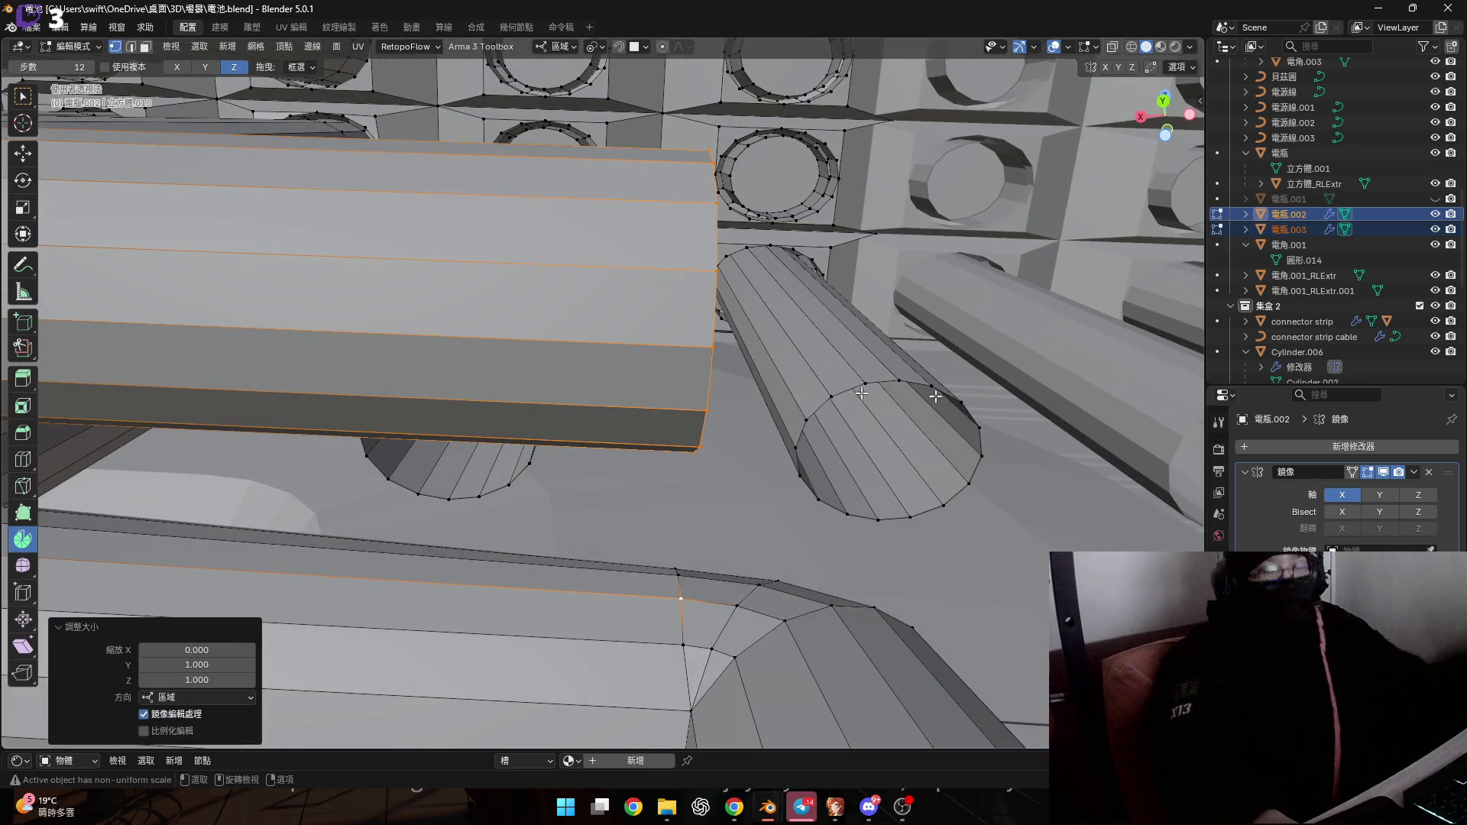